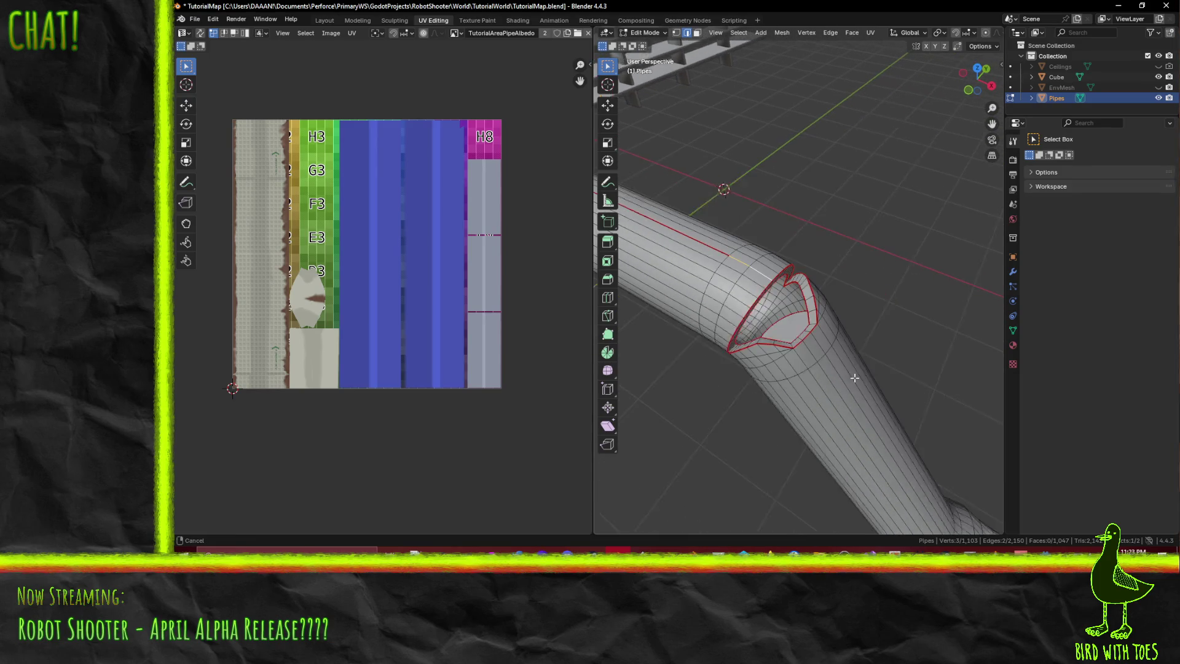
- Select the lengthwise edge line from the pipe's cut end down onto its lower segment
{"action": "key", "text": "F3"}
{"action": "key", "text": "Escape"}
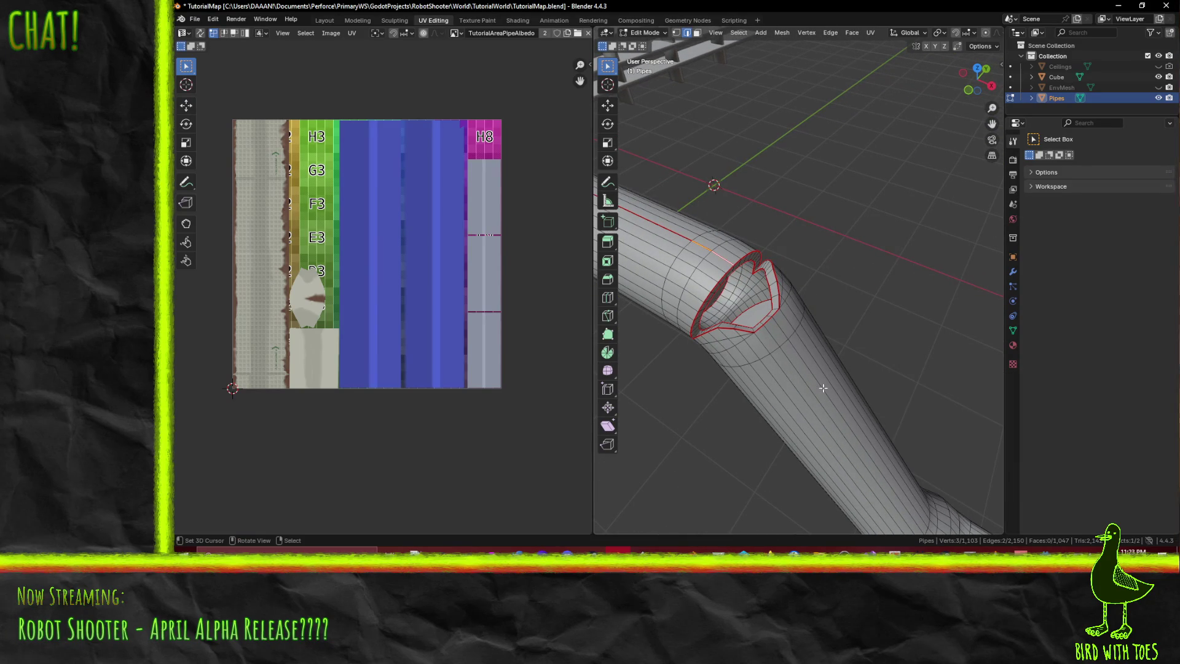
{"action": "key", "text": "ctrl+z"}
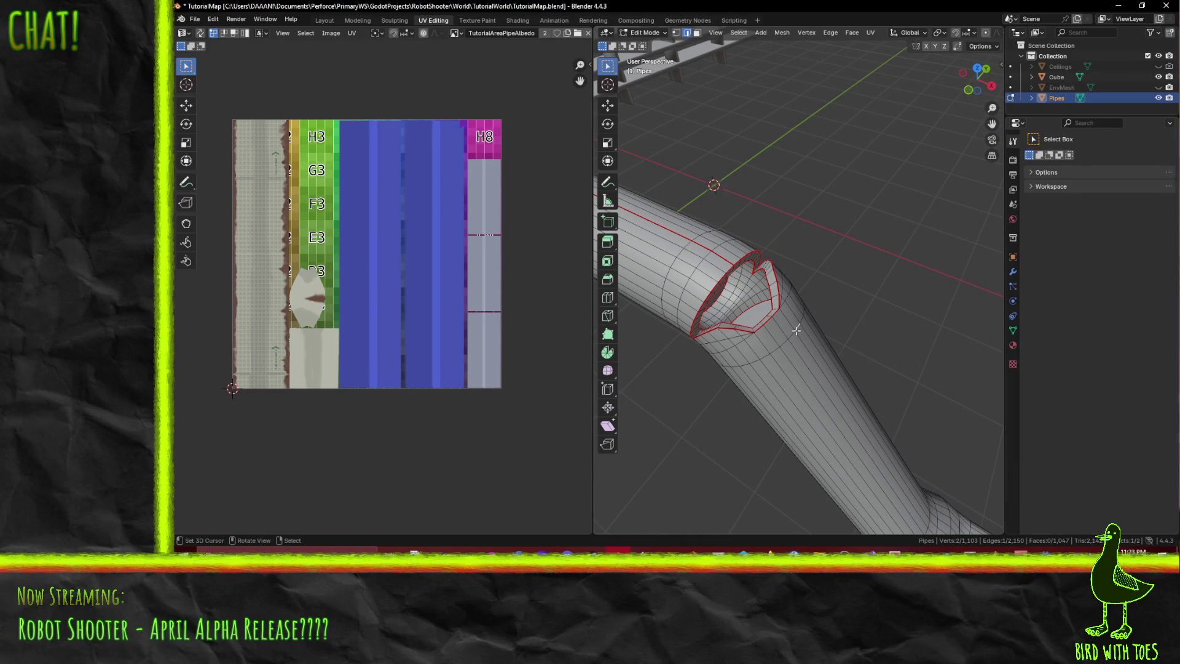
{"action": "left_click", "coordinate": [780, 325], "text": "alt+shift"}
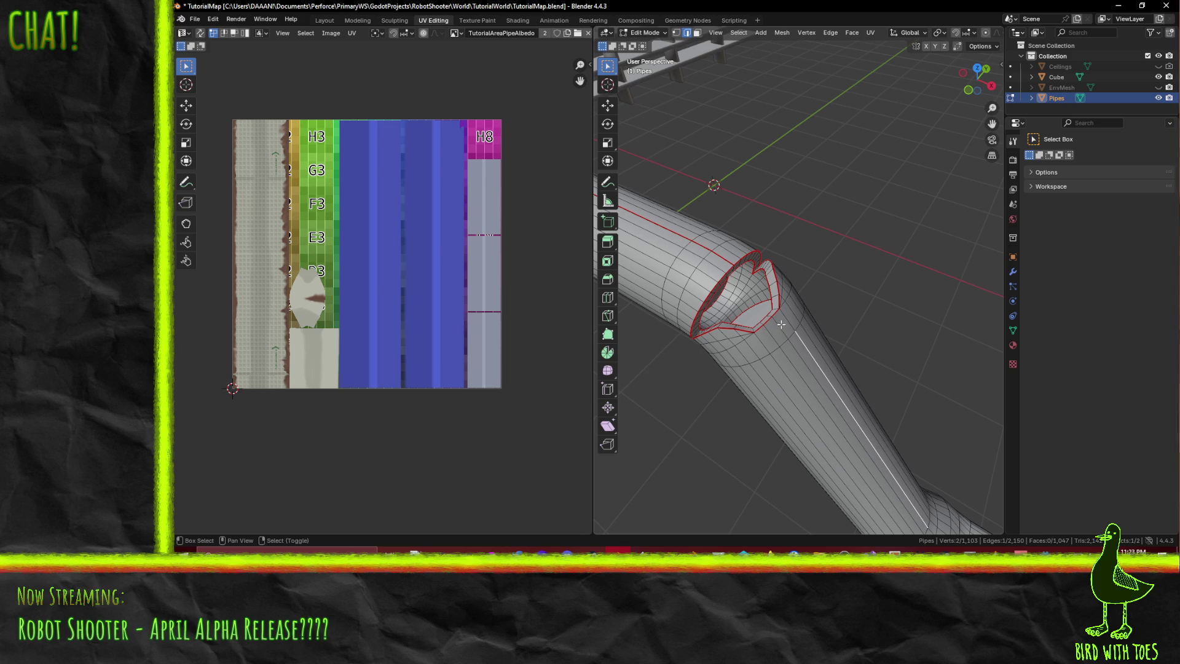
{"action": "mouse_move", "coordinate": [779, 324]}
{"action": "middle_mouse_down", "text": "ctrl"}
{"action": "mouse_move", "coordinate": [825, 345]}
{"action": "mouse_move", "coordinate": [795, 367]}
{"action": "middle_mouse_up", "text": "ctrl"}
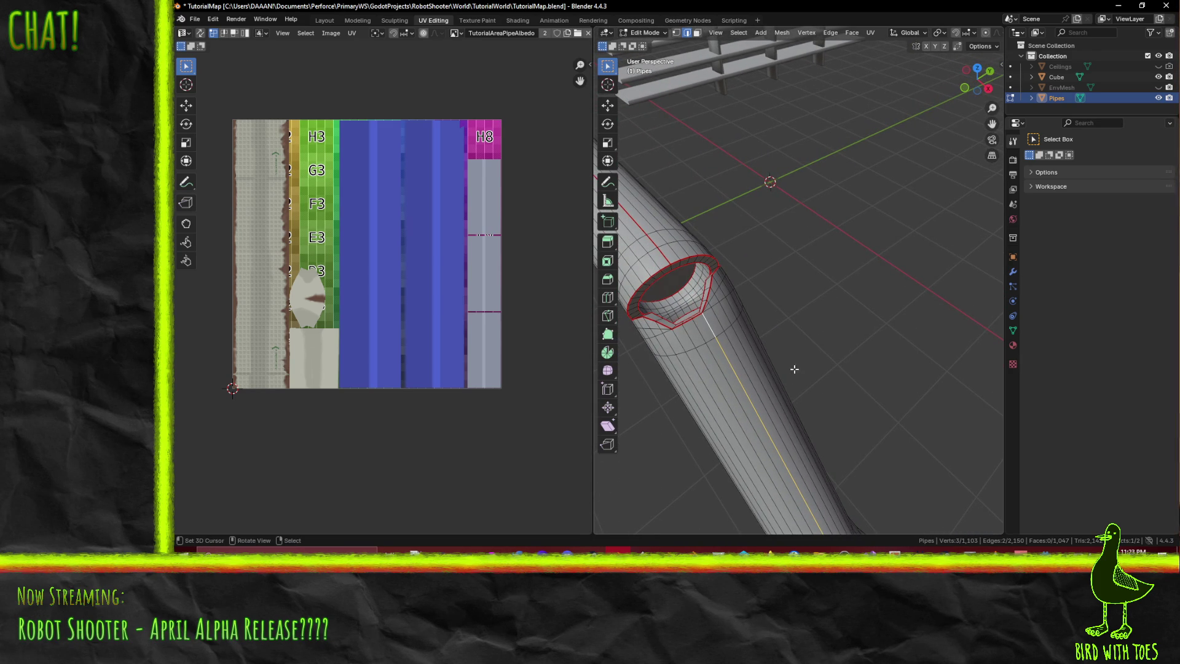
{"action": "mouse_move", "coordinate": [675, 334]}
{"action": "middle_mouse_down"}
{"action": "mouse_move", "coordinate": [693, 356]}
{"action": "mouse_move", "coordinate": [793, 350]}
{"action": "mouse_move", "coordinate": [780, 356]}
{"action": "mouse_move", "coordinate": [806, 303]}
{"action": "middle_mouse_up"}
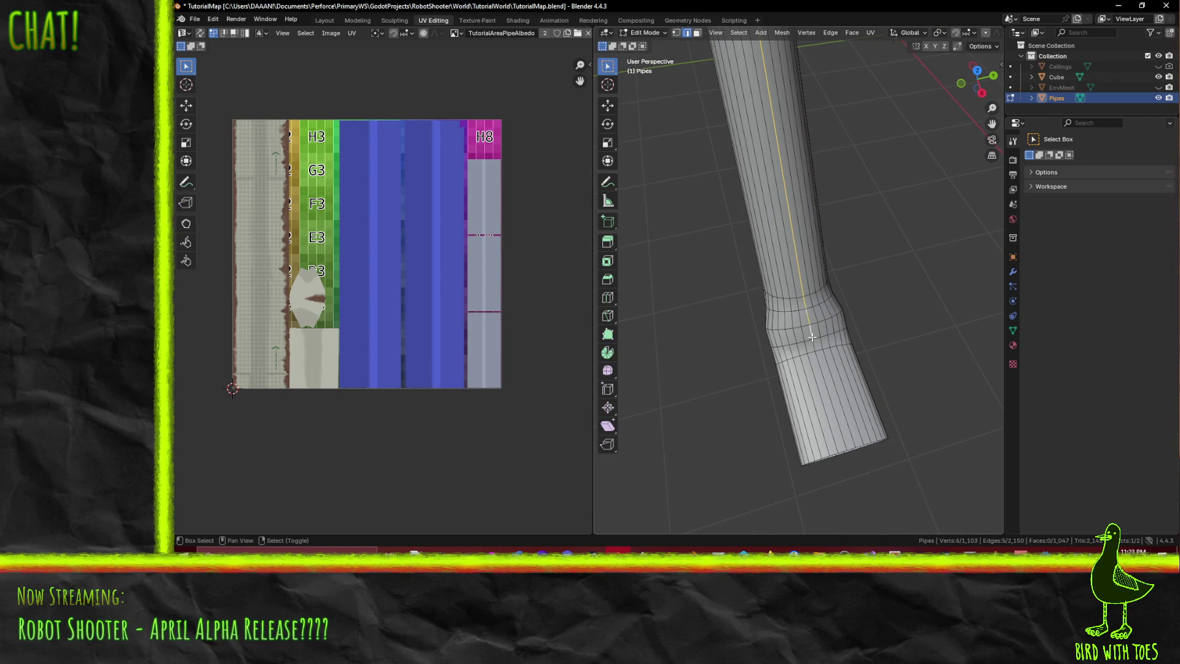
{"action": "left_click", "coordinate": [841, 388], "text": "shift"}
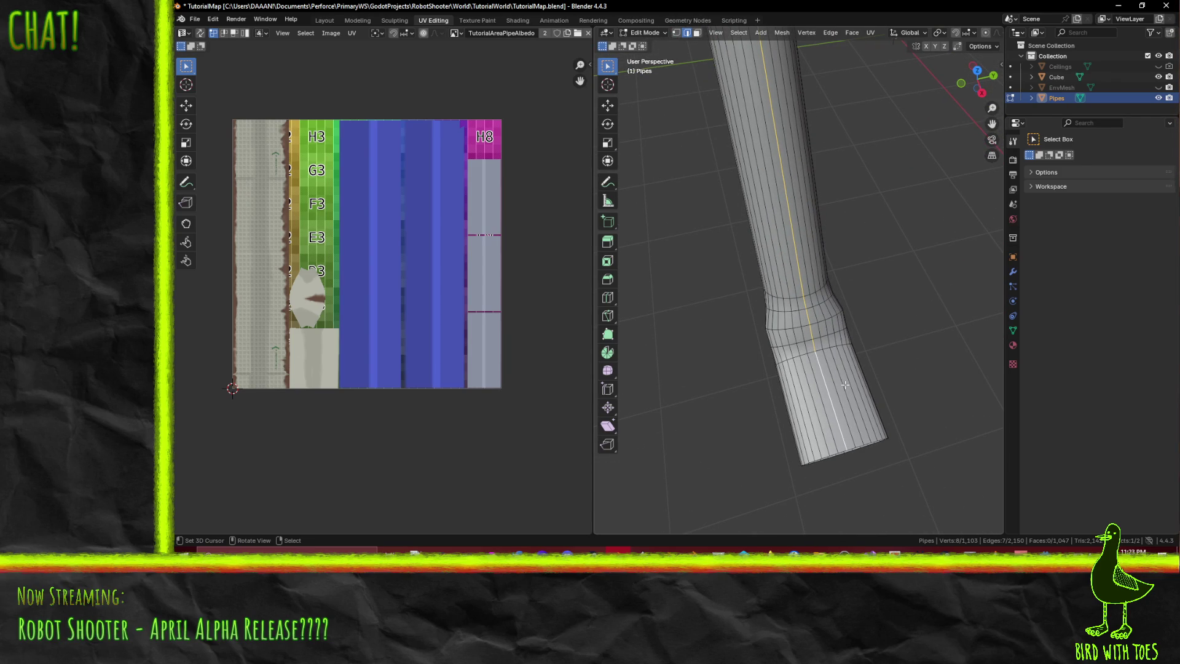
{"action": "key", "text": "F3"}
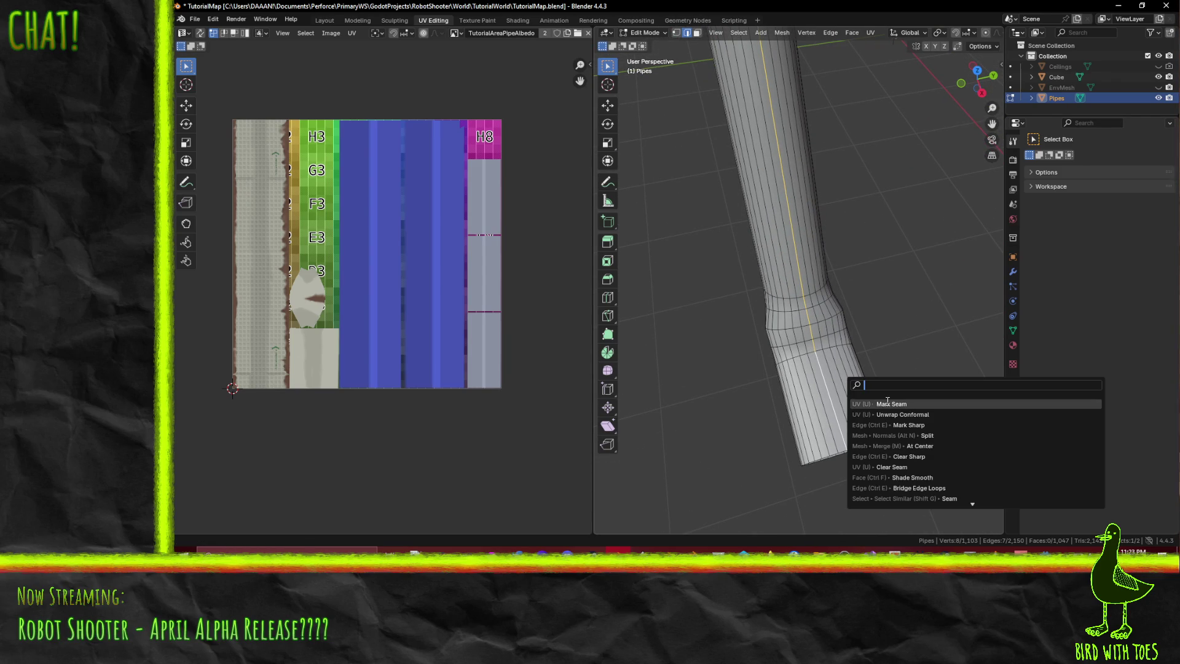
- Mark the selected lengthwise edges as a seam, then orbit around the pipe and bend to inspect it
{"action": "left_click", "coordinate": [891, 403]}
{"action": "scroll", "coordinate": [846, 361], "scroll_direction": "up", "scroll_amount": 5}
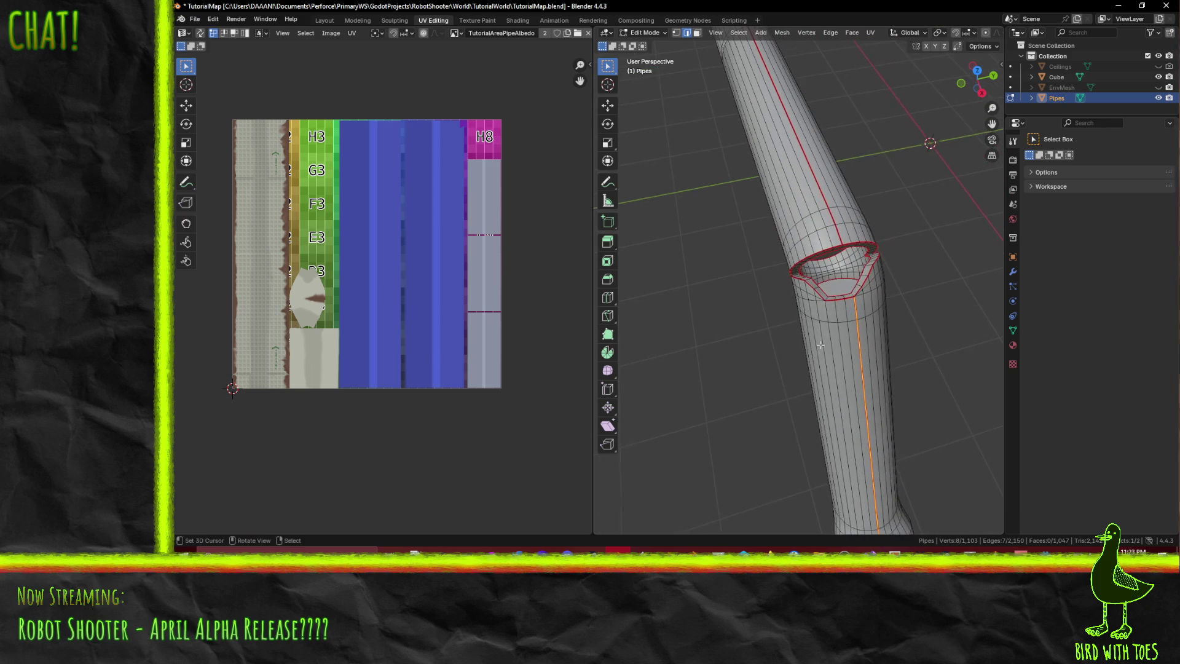
{"action": "scroll", "coordinate": [848, 357], "scroll_direction": "down", "scroll_amount": 5}
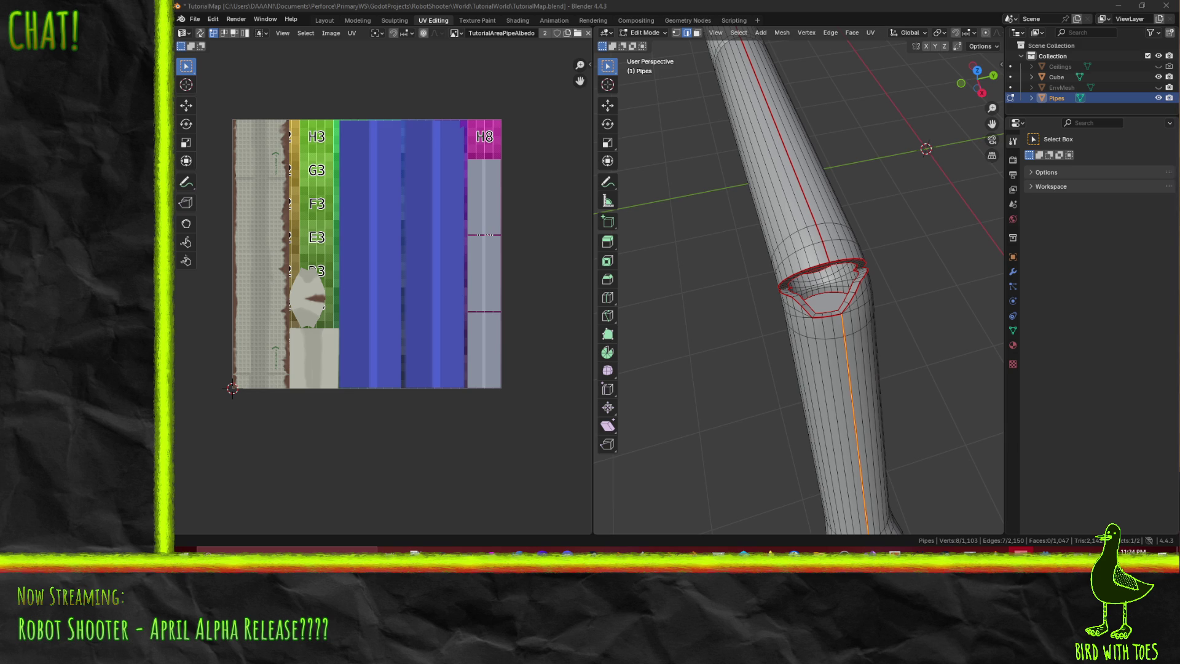
{"action": "middle_click_drag", "start_coordinate": [891, 282], "coordinate": [869, 281]}
{"action": "scroll", "coordinate": [823, 291], "scroll_direction": "up", "scroll_amount": 3}
{"action": "scroll", "coordinate": [821, 294], "scroll_direction": "down", "scroll_amount": 4}
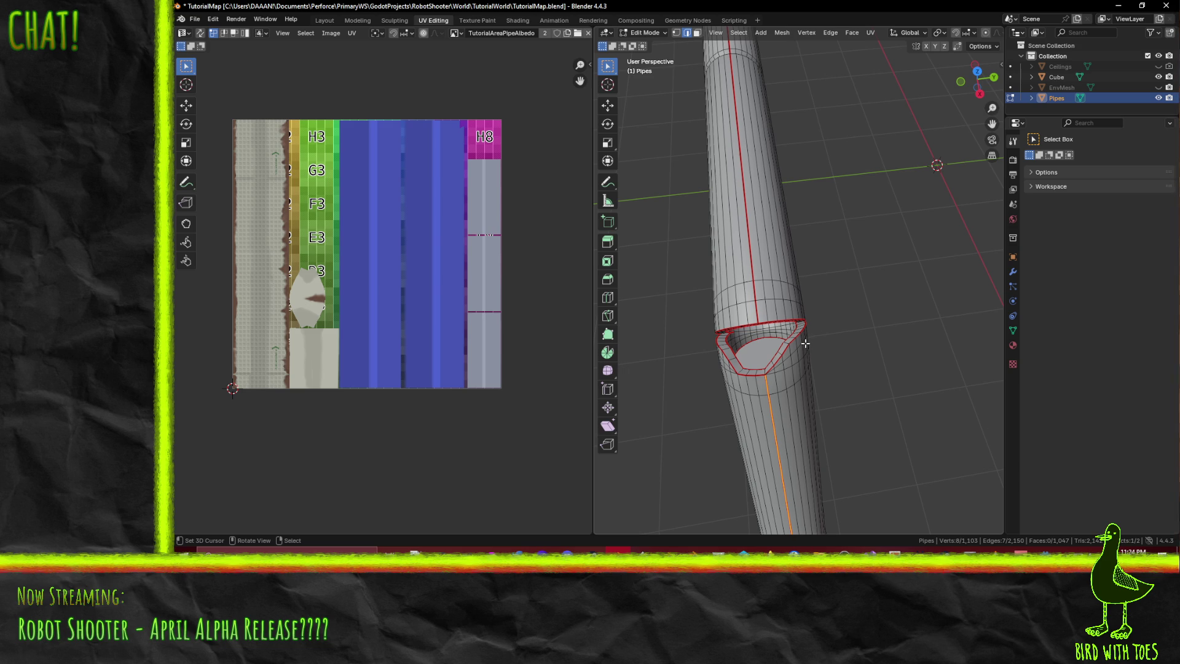
{"action": "mouse_move", "coordinate": [801, 359]}
{"action": "middle_mouse_down"}
{"action": "mouse_move", "coordinate": [829, 333]}
{"action": "mouse_move", "coordinate": [815, 350]}
{"action": "mouse_move", "coordinate": [816, 327]}
{"action": "middle_mouse_up"}
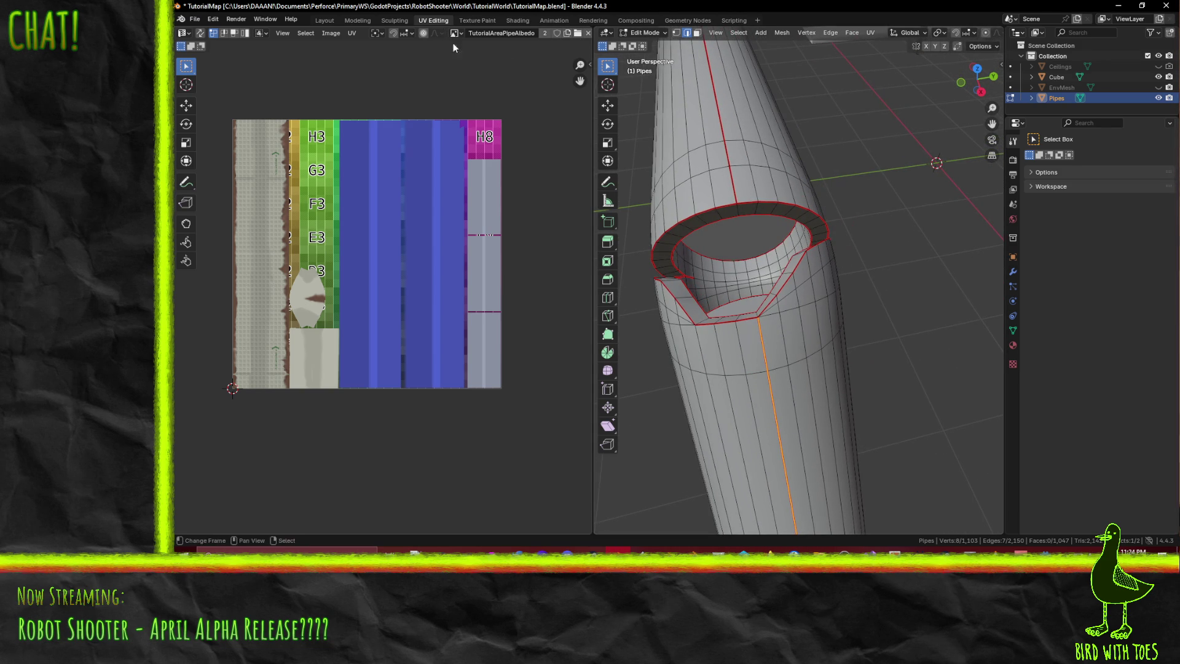
{"action": "scroll", "coordinate": [718, 166], "scroll_direction": "down", "scroll_amount": 8}
{"action": "mouse_move", "coordinate": [718, 166]}
{"action": "middle_mouse_down"}
{"action": "mouse_move", "coordinate": [913, 179]}
{"action": "mouse_move", "coordinate": [768, 138]}
{"action": "mouse_move", "coordinate": [848, 161]}
{"action": "mouse_move", "coordinate": [848, 234]}
{"action": "mouse_move", "coordinate": [786, 285]}
{"action": "mouse_move", "coordinate": [812, 275]}
{"action": "middle_mouse_up"}
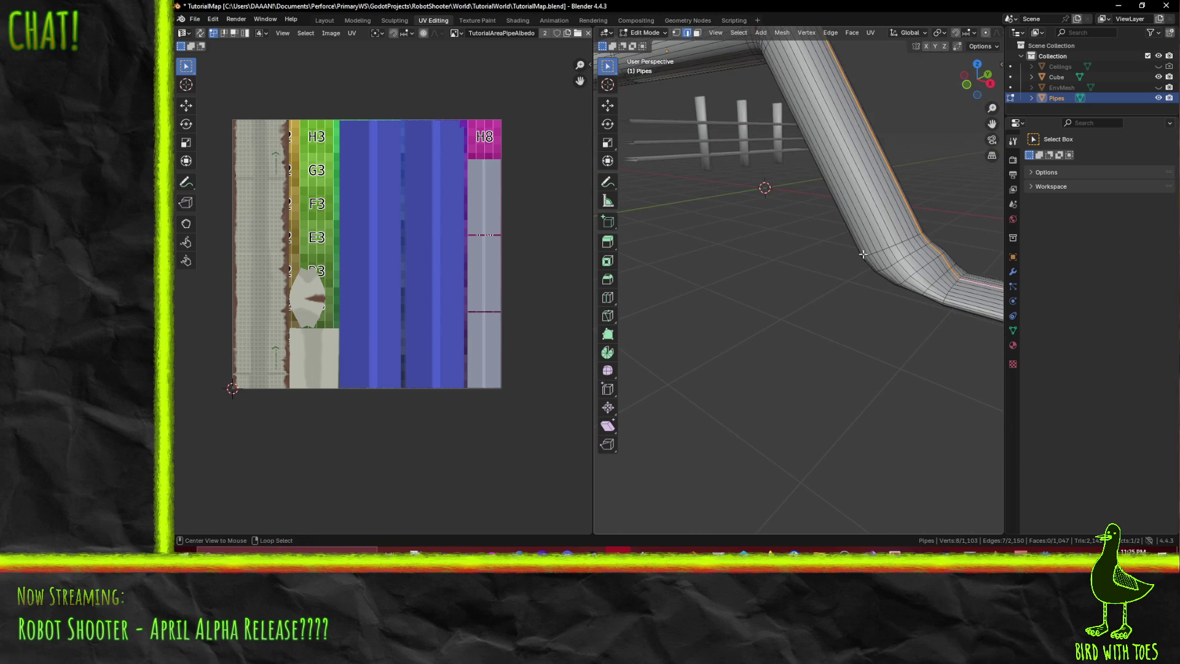
- Select the edge loop around the pipe bend and run Mark Seam on it
{"action": "left_click", "coordinate": [905, 241]}
{"action": "left_click", "coordinate": [904, 240], "text": "alt"}
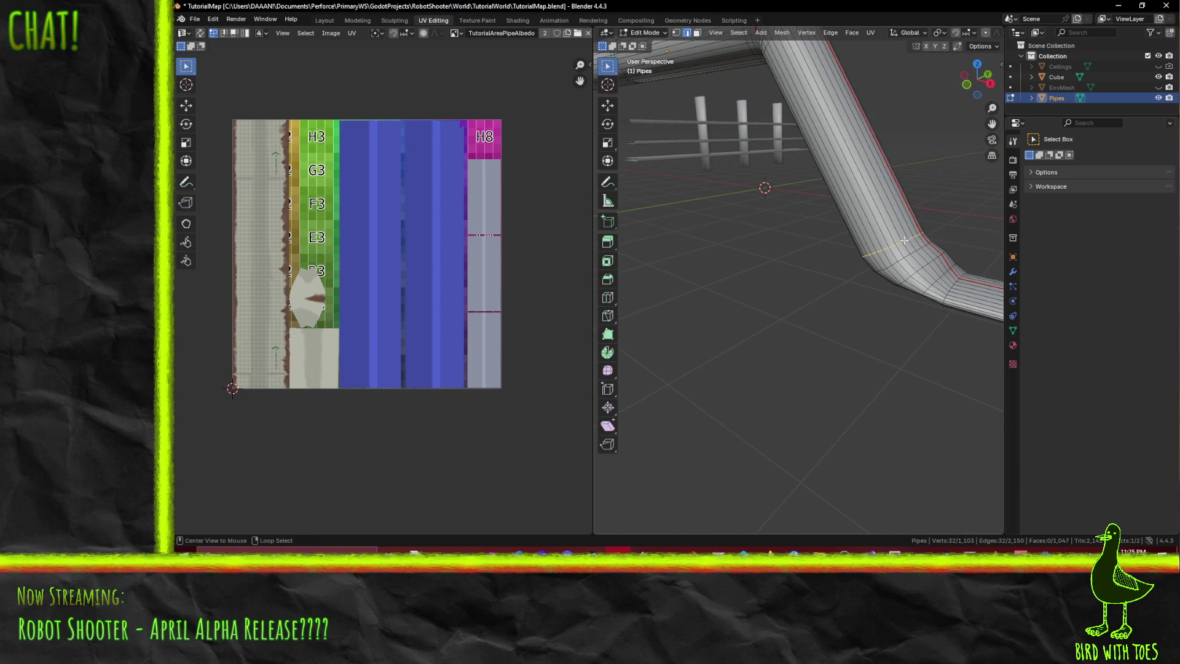
{"action": "middle_click_drag", "start_coordinate": [905, 297], "coordinate": [894, 300]}
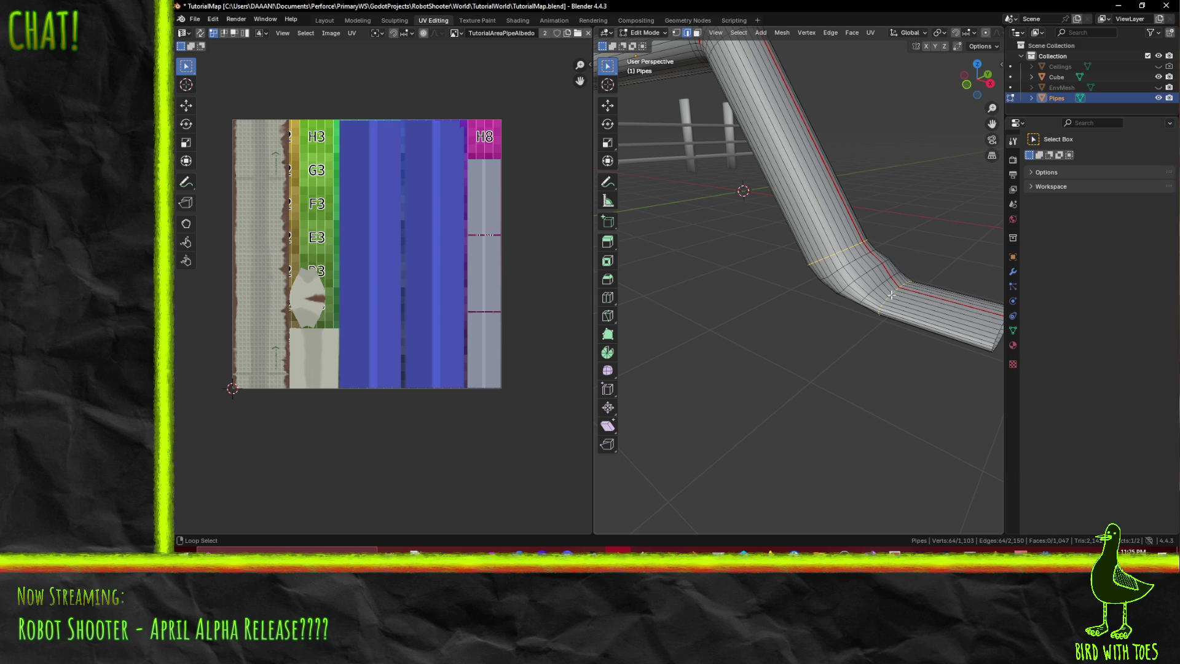
{"action": "key", "text": "F3"}
{"action": "left_click", "coordinate": [988, 291]}
- Orbit around the pipe to check the bend seam, then select the whole mesh to show its UVs
{"action": "mouse_move", "coordinate": [954, 280]}
{"action": "middle_mouse_down"}
{"action": "mouse_move", "coordinate": [928, 256]}
{"action": "mouse_move", "coordinate": [823, 279]}
{"action": "mouse_move", "coordinate": [860, 289]}
{"action": "middle_mouse_up"}
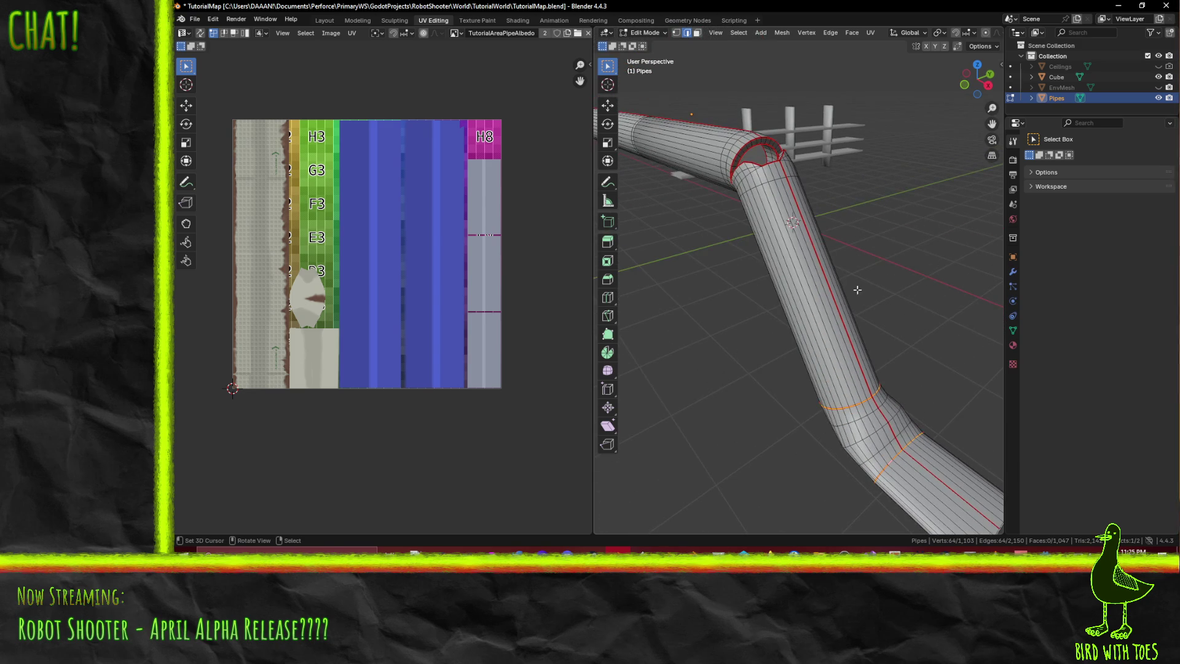
{"action": "middle_click_drag", "start_coordinate": [844, 370], "coordinate": [802, 276]}
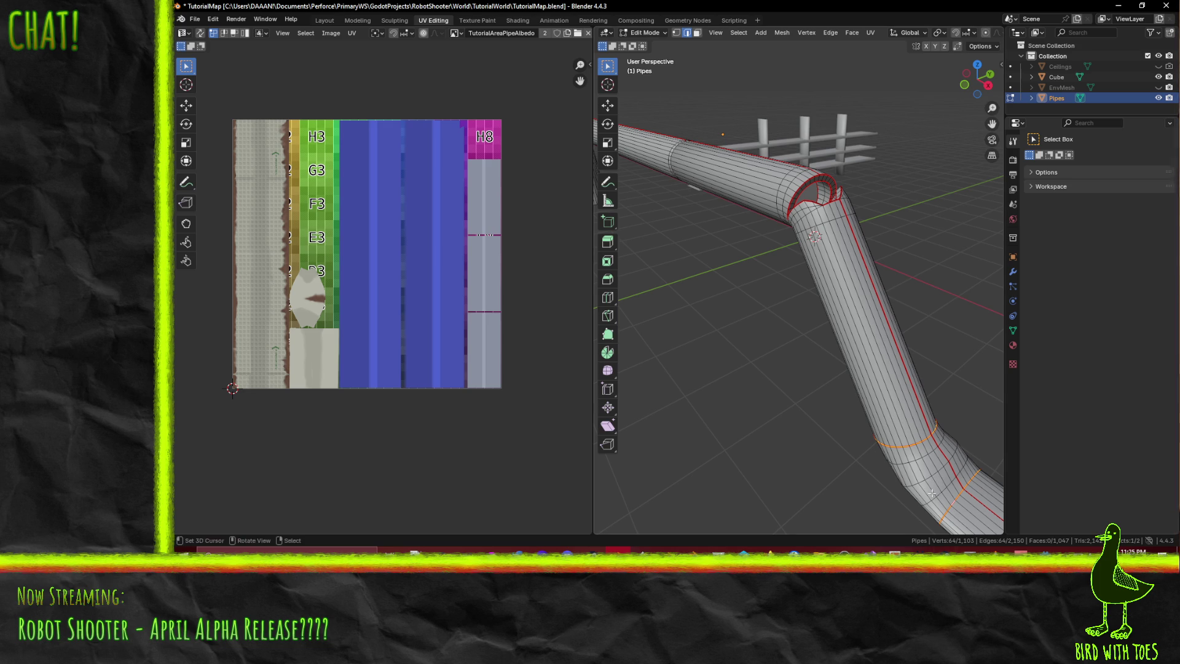
{"action": "mouse_move", "coordinate": [939, 498]}
{"action": "middle_mouse_down"}
{"action": "mouse_move", "coordinate": [833, 380]}
{"action": "mouse_move", "coordinate": [839, 371]}
{"action": "mouse_move", "coordinate": [764, 356]}
{"action": "middle_mouse_up"}
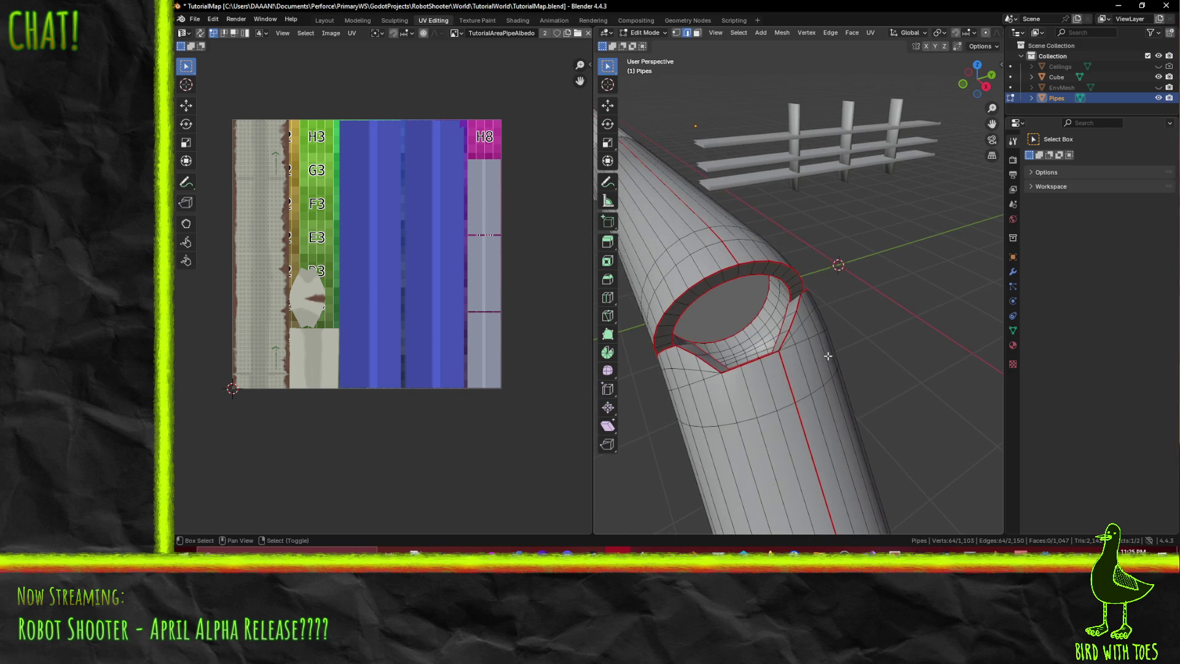
{"action": "key", "text": "a"}
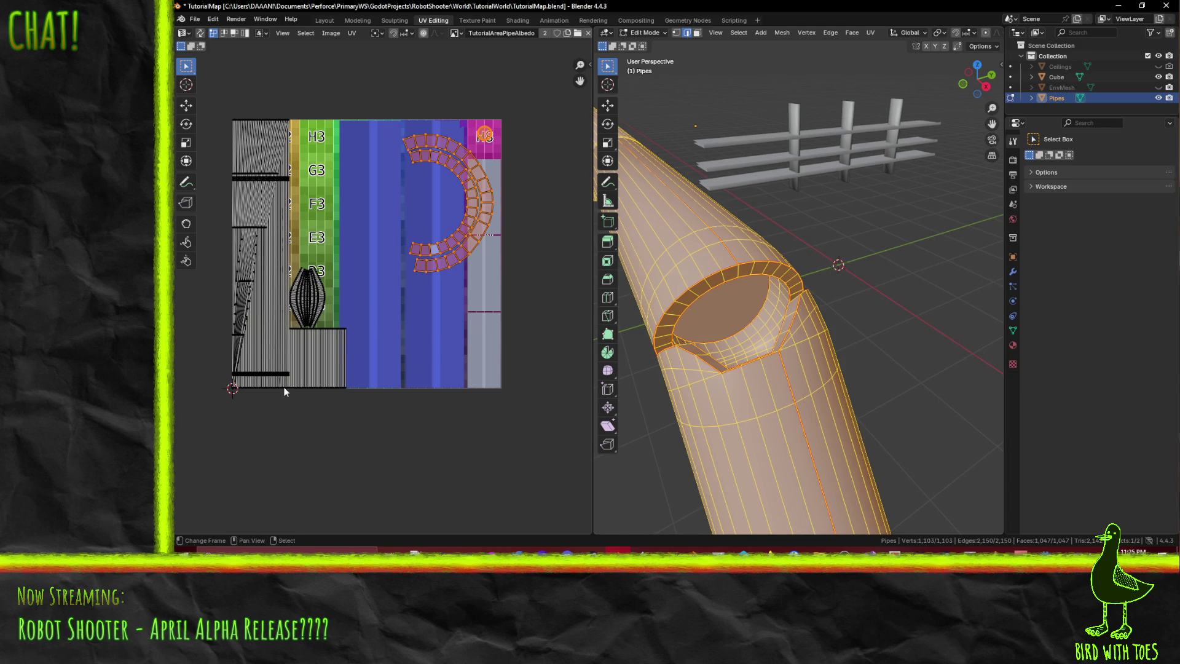
- Reselect the whole mesh and deselect the ring-shaped UV island
{"action": "key", "text": "alt+a"}
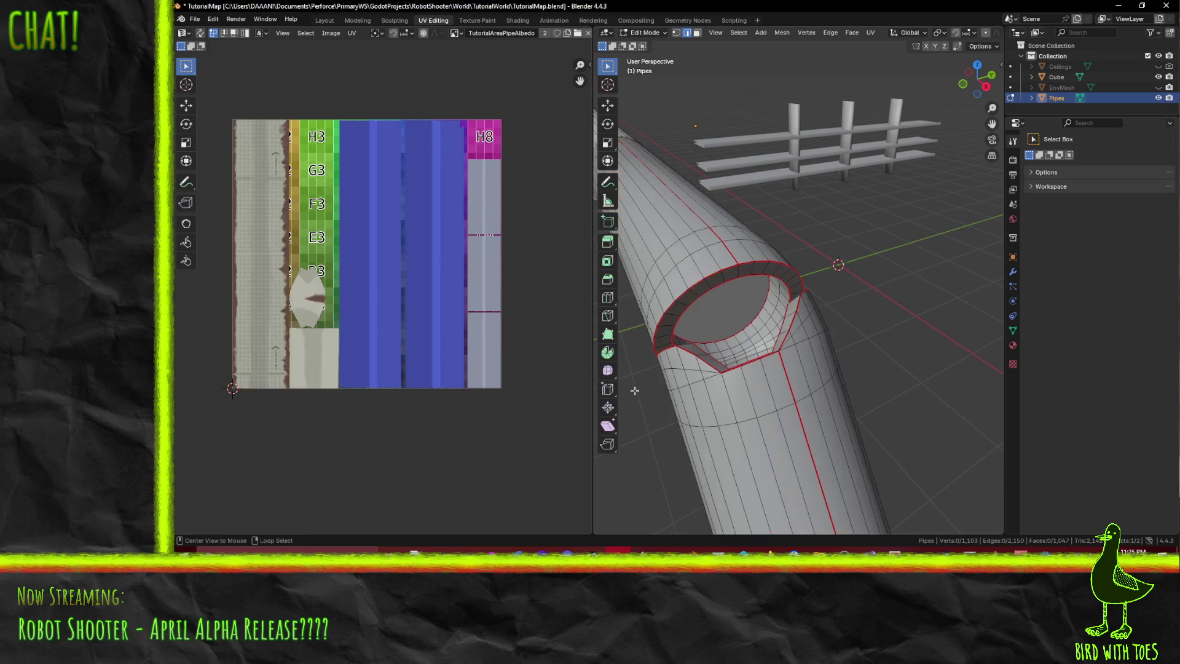
{"action": "key", "text": "a"}
{"action": "scroll", "coordinate": [325, 305], "scroll_direction": "up", "scroll_amount": 2}
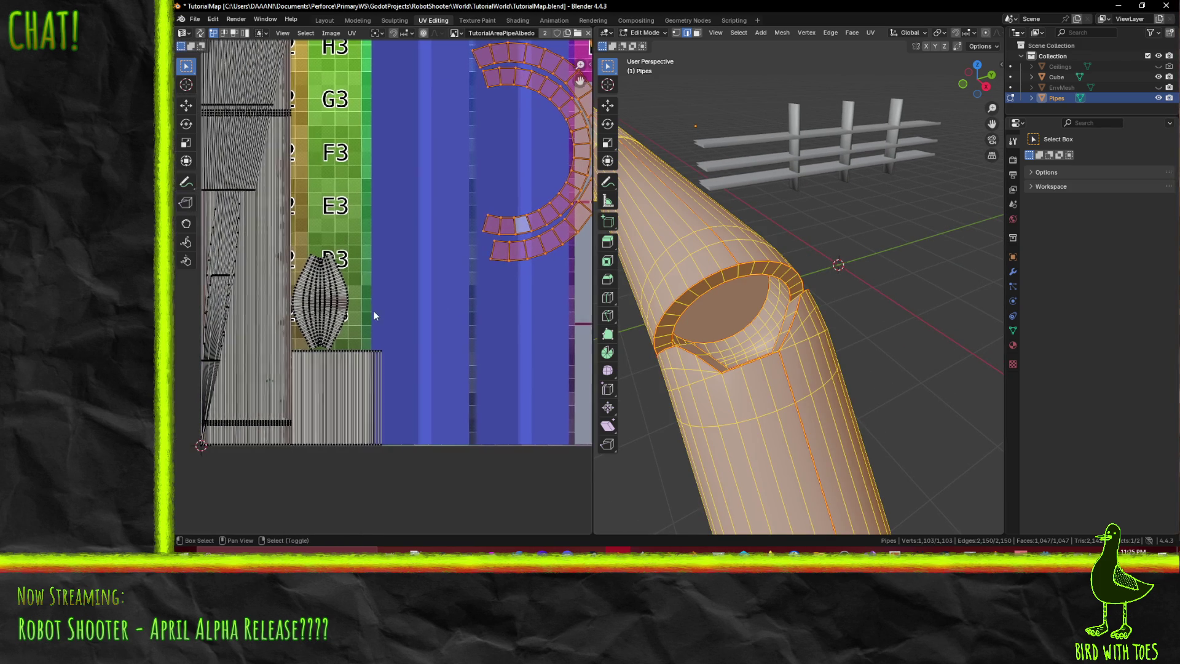
{"action": "scroll", "coordinate": [439, 253], "scroll_direction": "down", "scroll_amount": 3}
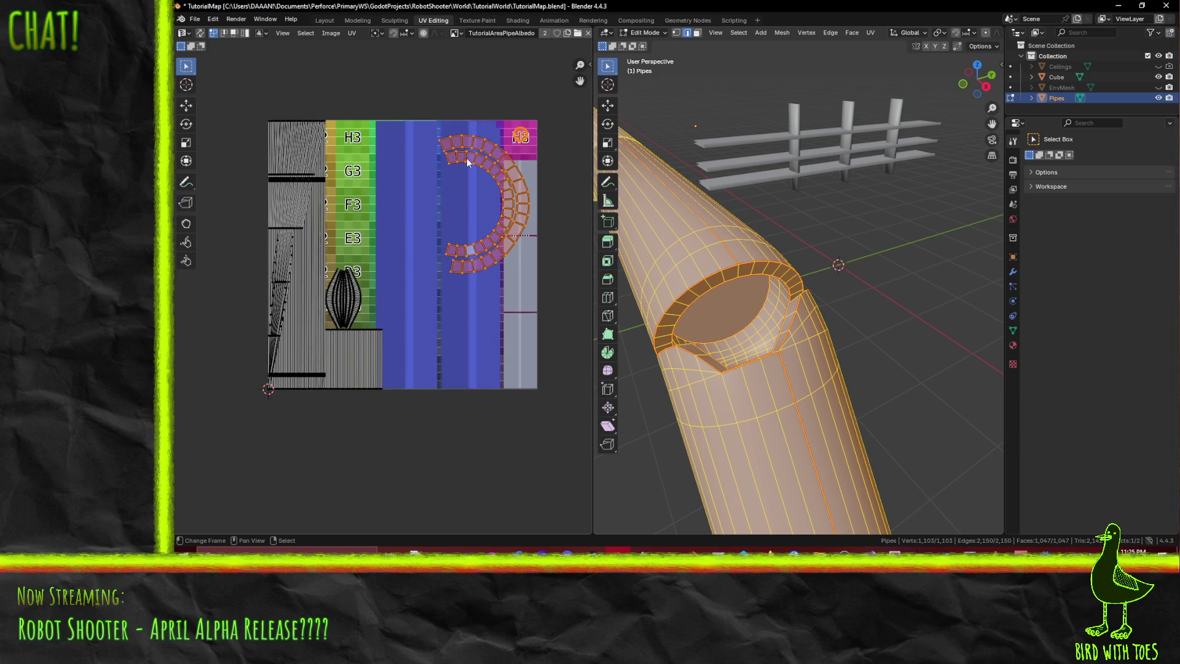
{"action": "left_click", "coordinate": [382, 281]}
{"action": "scroll", "coordinate": [440, 252], "scroll_direction": "up", "scroll_amount": 5}
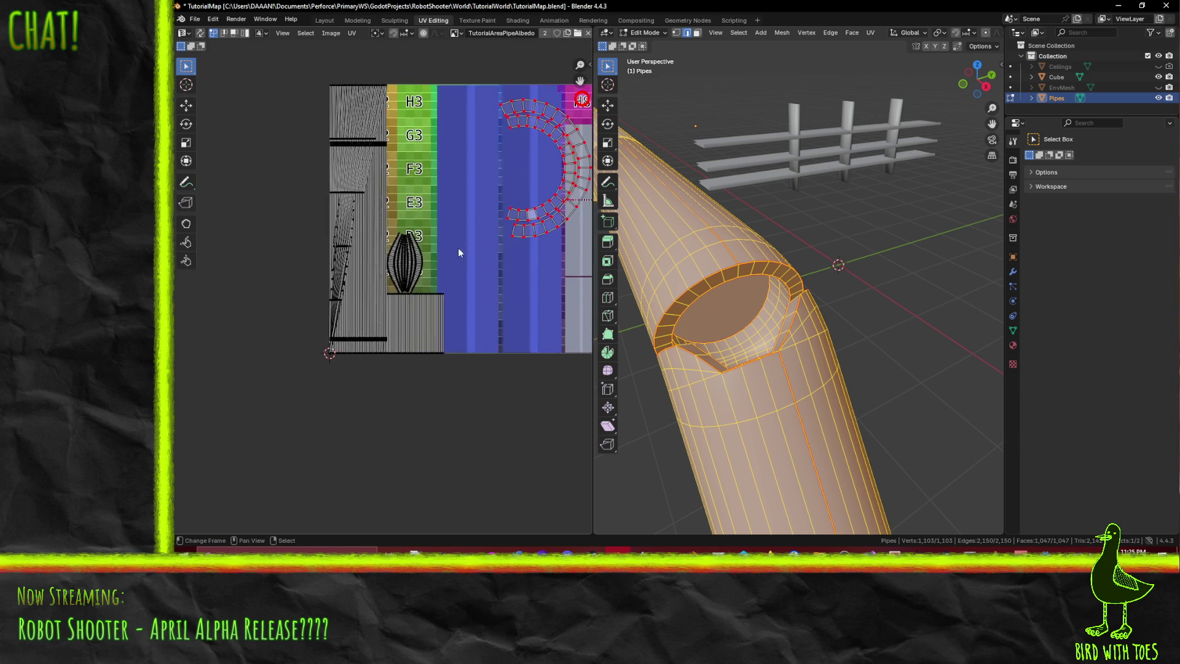
- Box-select the full leaf-shaped UV island near D3 and pin its UVs
{"action": "left_click_drag", "start_coordinate": [407, 70], "coordinate": [528, 294]}
{"action": "key", "text": "b"}
{"action": "left_click_drag", "start_coordinate": [393, 153], "coordinate": [432, 236]}
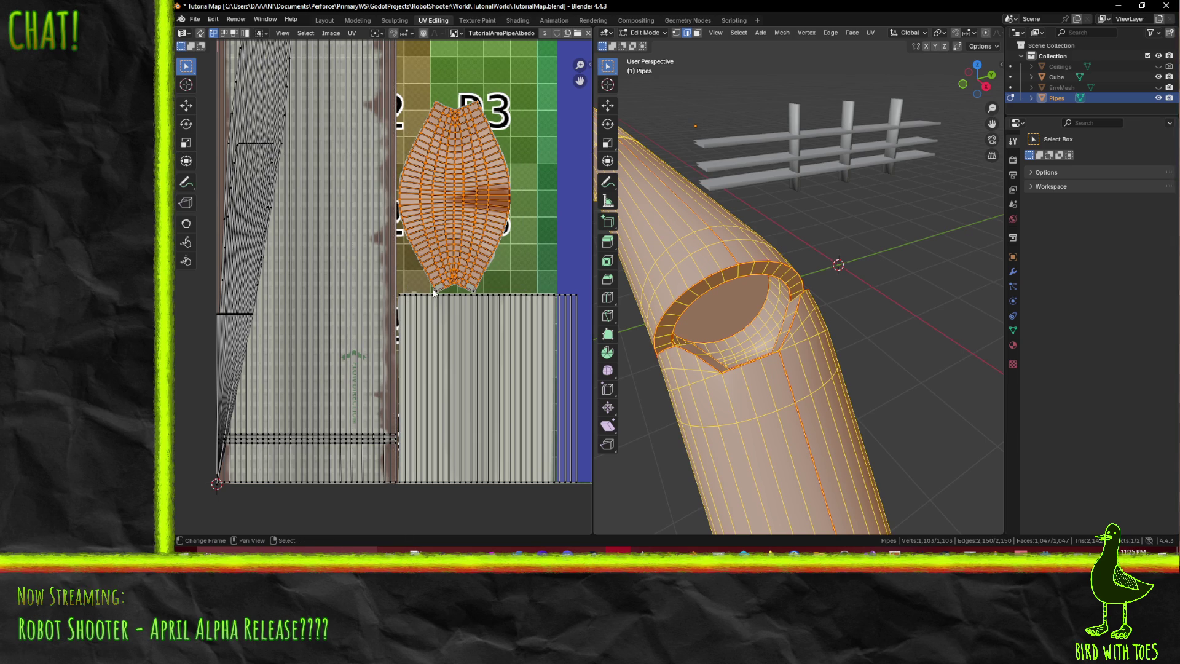
{"action": "left_click", "coordinate": [483, 295], "text": "alt+shift"}
{"action": "left_click", "coordinate": [481, 290], "text": "alt+shift"}
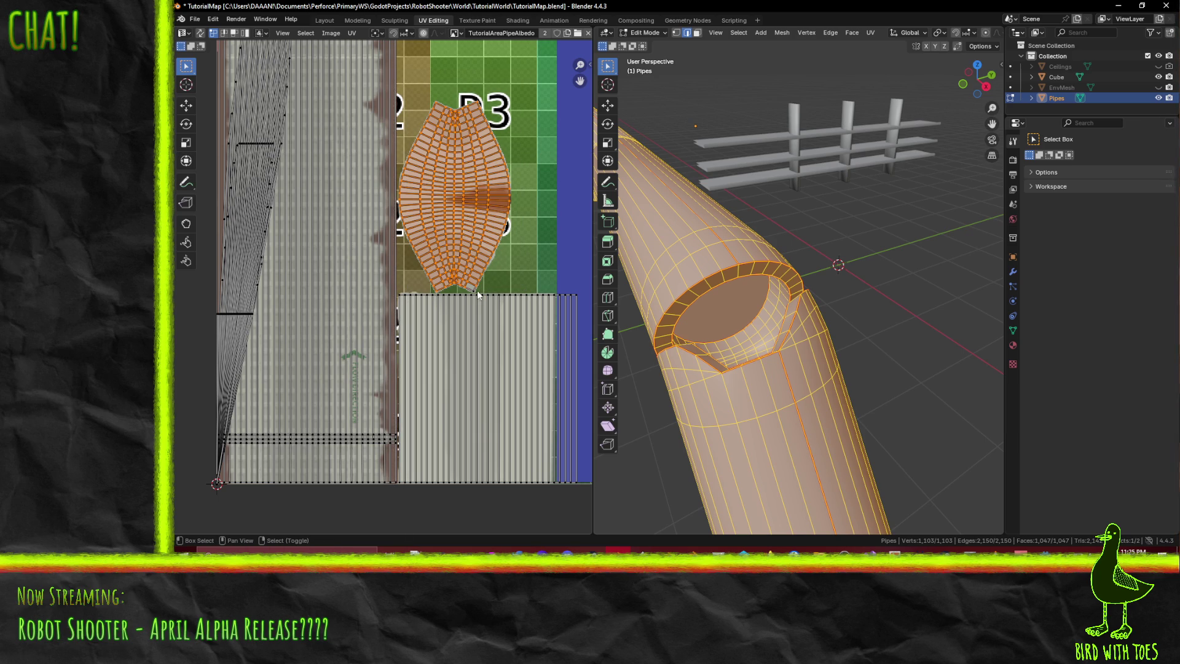
{"action": "key", "text": "p"}
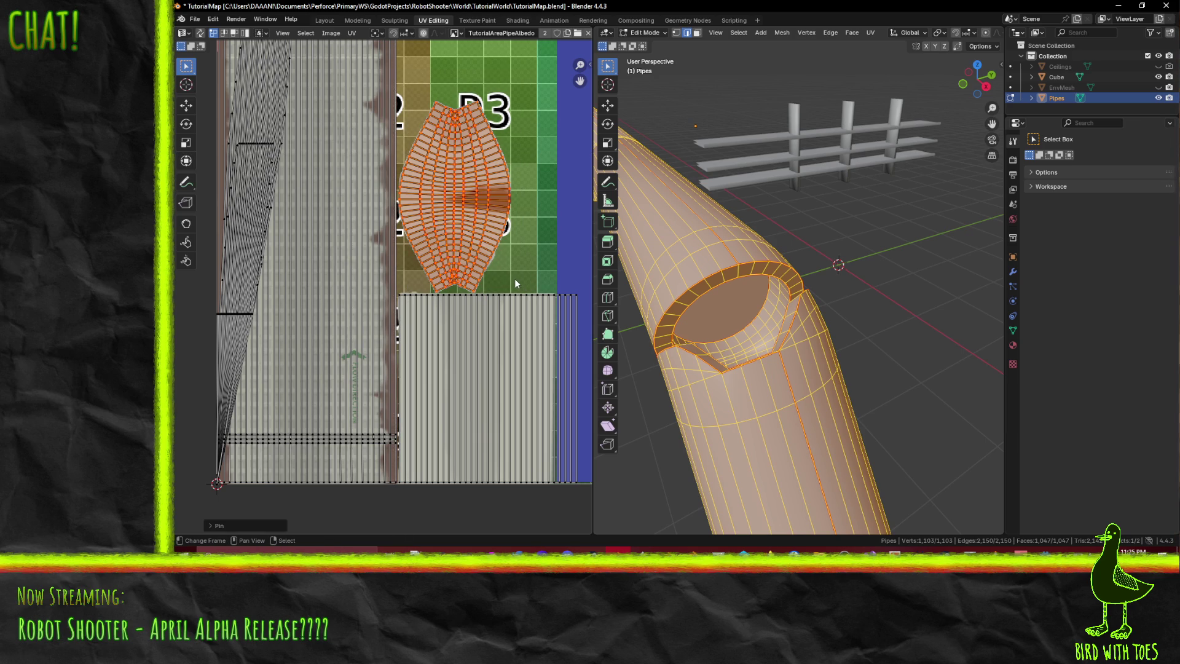
{"action": "scroll", "coordinate": [549, 284], "scroll_direction": "down", "scroll_amount": 2}
- Clear the selection, switch to face select and pick the face loop along the upper pipe
{"action": "key", "text": "alt+a"}
{"action": "mouse_move", "coordinate": [768, 276]}
{"action": "middle_mouse_down"}
{"action": "mouse_move", "coordinate": [789, 305]}
{"action": "mouse_move", "coordinate": [734, 284]}
{"action": "middle_mouse_up"}
{"action": "left_click", "coordinate": [697, 33]}
{"action": "left_click", "coordinate": [794, 287], "text": "alt"}
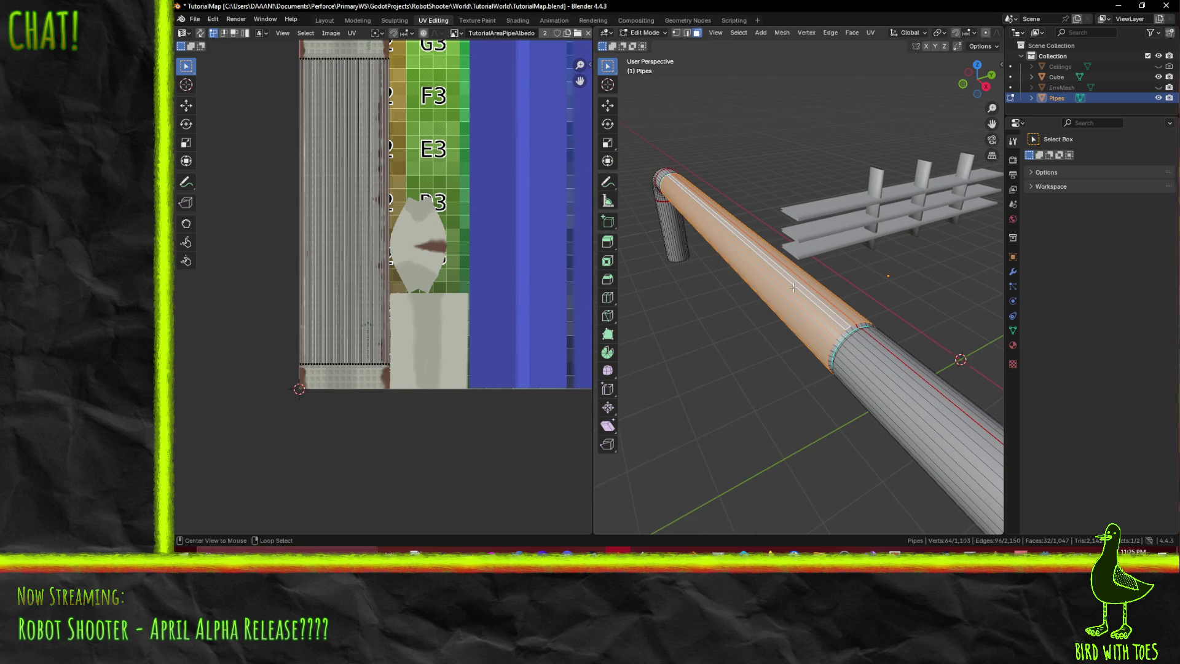
- Add the lower pipe face loop, select the long left UV strip and pin it
{"action": "left_click", "coordinate": [875, 380], "text": "alt+shift"}
{"action": "middle_click_drag", "start_coordinate": [409, 182], "coordinate": [422, 266]}
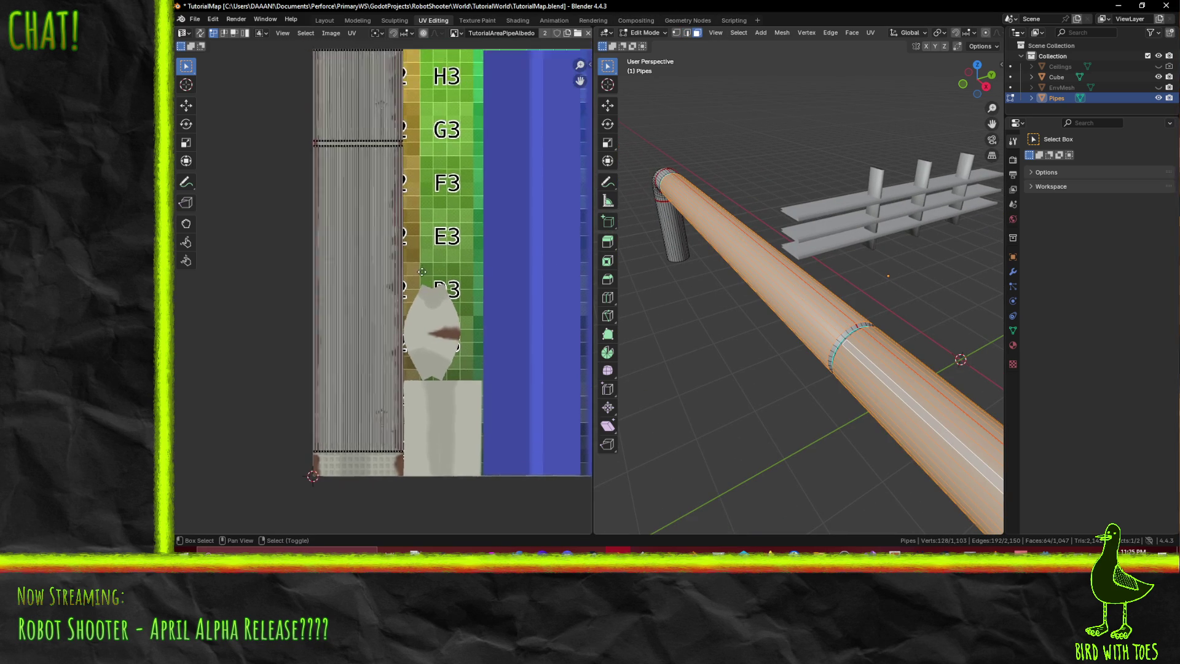
{"action": "scroll", "coordinate": [422, 267], "scroll_direction": "down", "scroll_amount": 1}
{"action": "mouse_move", "coordinate": [311, 88]}
{"action": "left_mouse_down"}
{"action": "mouse_move", "coordinate": [402, 432]}
{"action": "mouse_move", "coordinate": [323, 345]}
{"action": "left_mouse_up"}
{"action": "mouse_move", "coordinate": [313, 77]}
{"action": "left_mouse_down"}
{"action": "mouse_move", "coordinate": [394, 485]}
{"action": "mouse_move", "coordinate": [405, 478]}
{"action": "left_mouse_up"}
{"action": "mouse_move", "coordinate": [881, 405]}
{"action": "middle_mouse_down"}
{"action": "mouse_move", "coordinate": [854, 341]}
{"action": "mouse_move", "coordinate": [834, 345]}
{"action": "middle_mouse_up"}
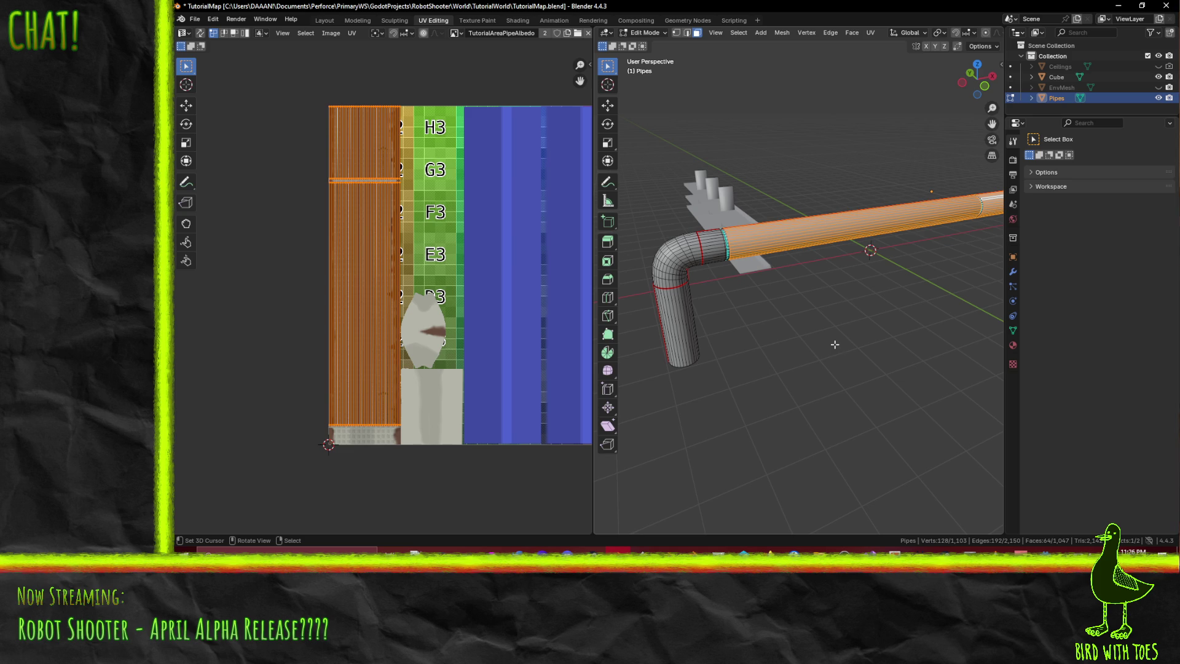
{"action": "key", "text": "p"}
{"action": "key", "text": "p"}
- Select the face ring near the bend plus the lower vertical section and pin their UVs
{"action": "mouse_move", "coordinate": [719, 295]}
{"action": "middle_mouse_down"}
{"action": "mouse_move", "coordinate": [756, 294]}
{"action": "mouse_move", "coordinate": [727, 290]}
{"action": "middle_mouse_up"}
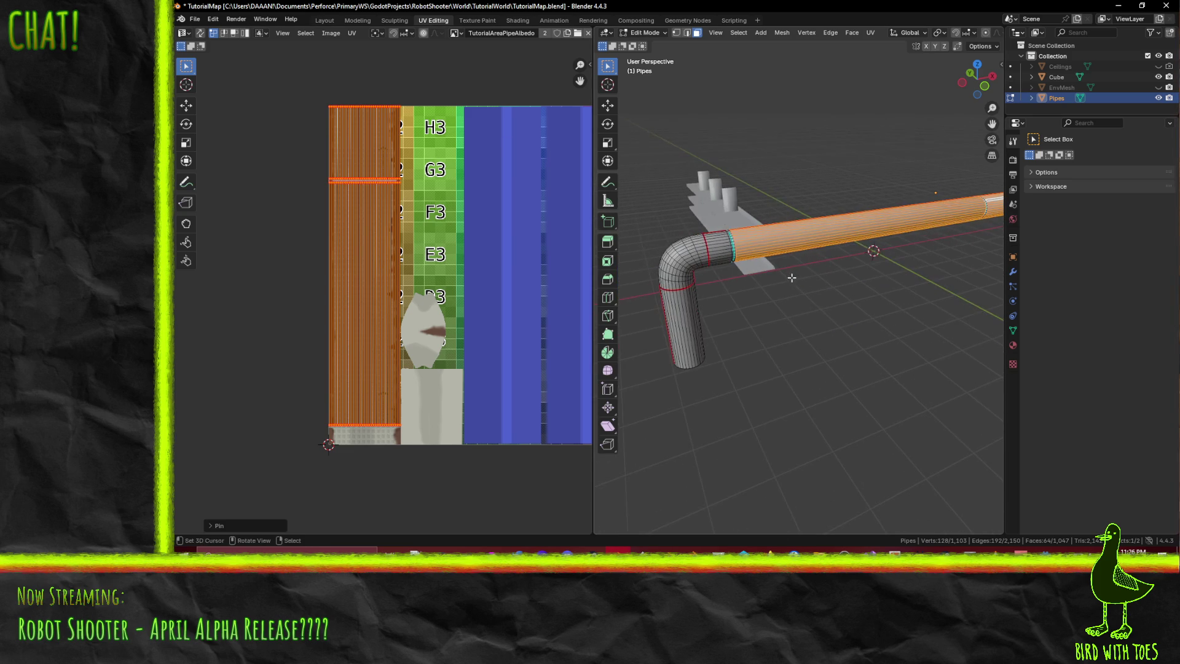
{"action": "left_click", "coordinate": [728, 289]}
{"action": "left_click", "coordinate": [724, 245], "text": "alt"}
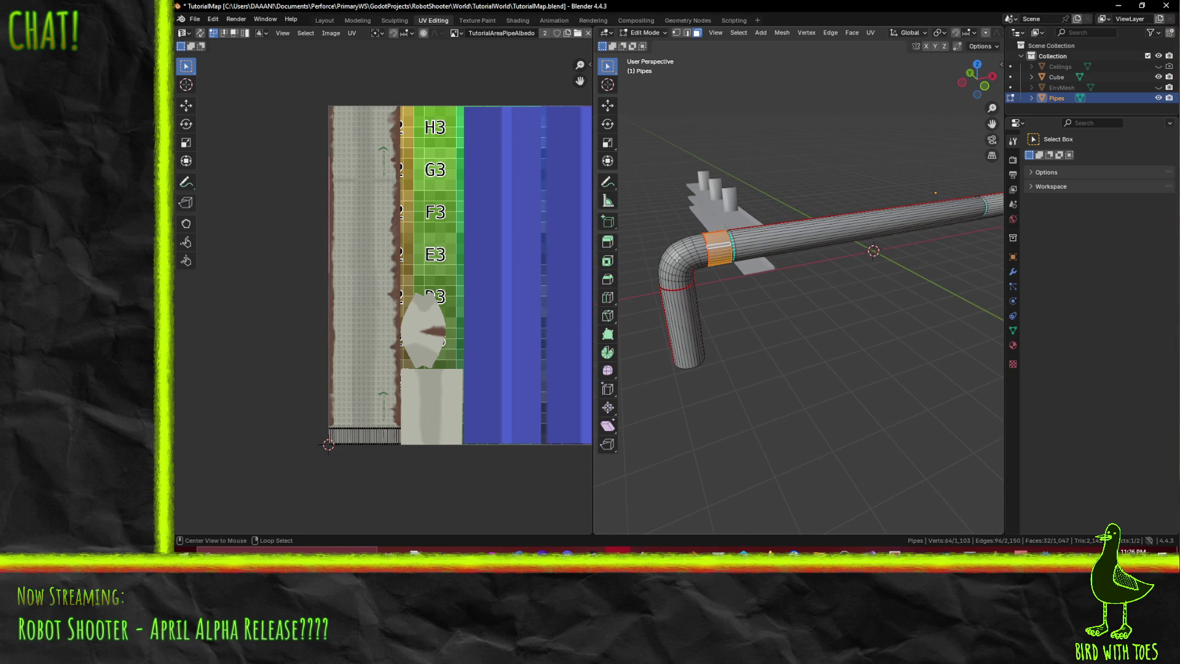
{"action": "left_click", "coordinate": [676, 284], "text": "alt+shift"}
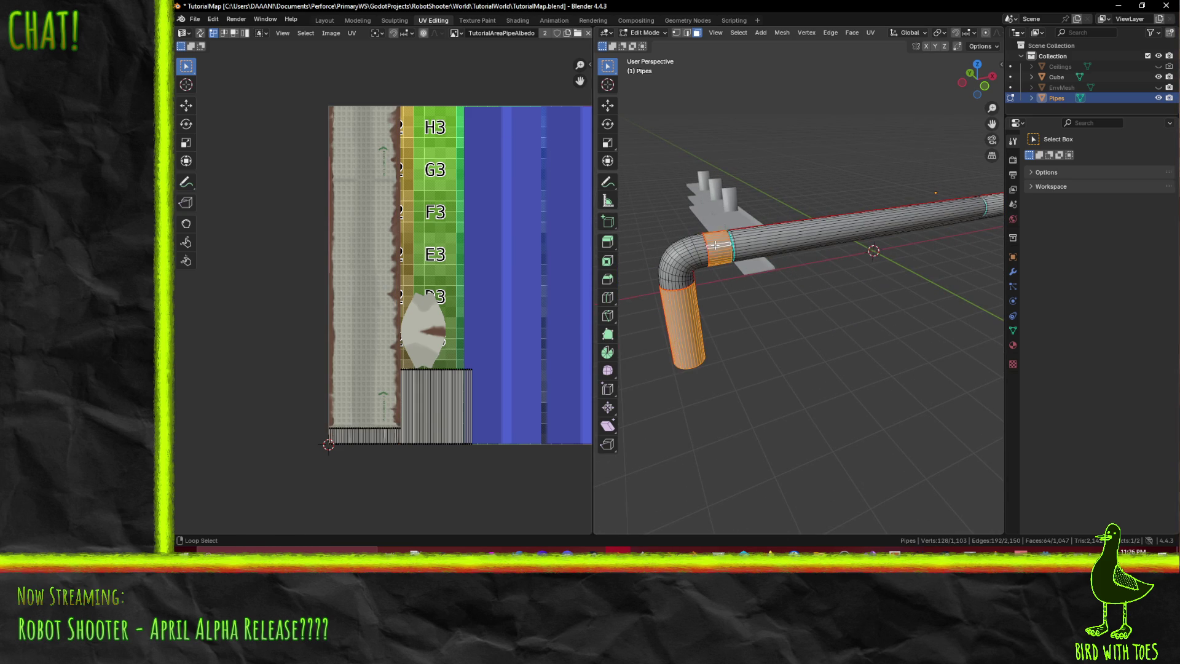
{"action": "key", "text": "a"}
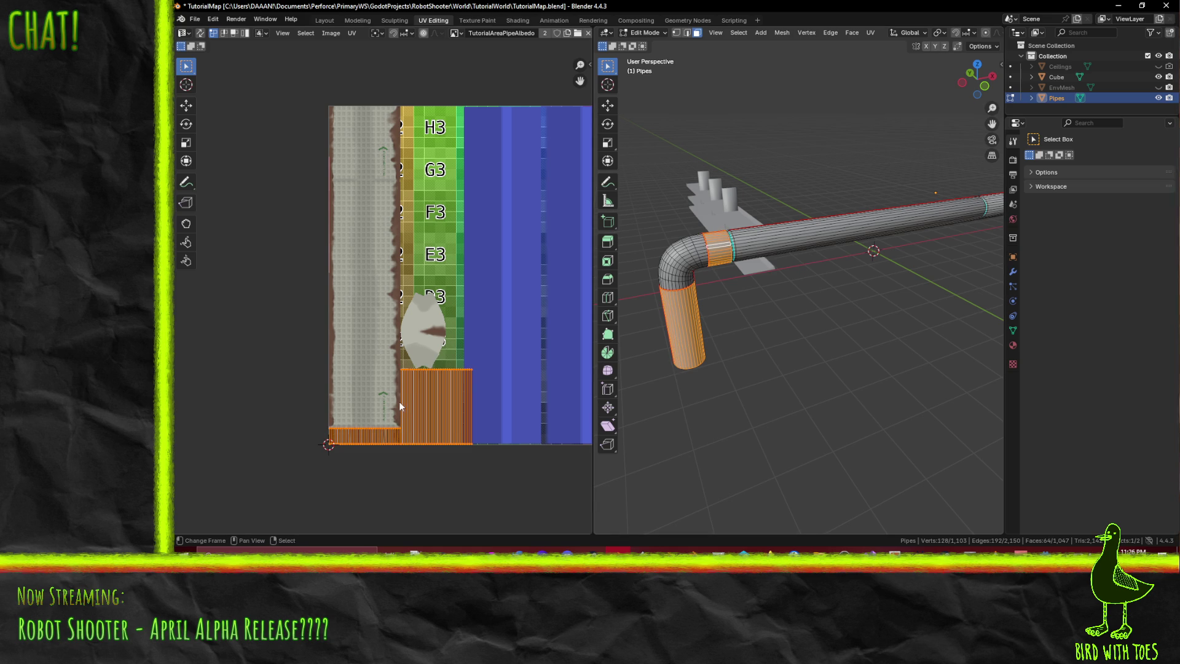
{"action": "key", "text": "p"}
{"action": "key", "text": "alt+a"}
- Orbit around the elbow and select the whole pipe mesh to review its UV layout
{"action": "mouse_move", "coordinate": [821, 344]}
{"action": "middle_mouse_down", "text": "ctrl"}
{"action": "mouse_move", "coordinate": [821, 307]}
{"action": "mouse_move", "coordinate": [821, 357]}
{"action": "mouse_move", "coordinate": [821, 335]}
{"action": "middle_mouse_up", "text": "ctrl"}
{"action": "scroll", "coordinate": [493, 401], "scroll_direction": "up", "scroll_amount": 4}
{"action": "scroll", "coordinate": [485, 409], "scroll_direction": "down", "scroll_amount": 3}
{"action": "middle_click_drag", "start_coordinate": [495, 396], "coordinate": [479, 323]}
{"action": "mouse_move", "coordinate": [799, 369]}
{"action": "middle_mouse_down"}
{"action": "mouse_move", "coordinate": [838, 396]}
{"action": "mouse_move", "coordinate": [780, 353]}
{"action": "mouse_move", "coordinate": [594, 342]}
{"action": "mouse_move", "coordinate": [1012, 348]}
{"action": "middle_mouse_up"}
{"action": "key", "text": "a"}
{"action": "scroll", "coordinate": [367, 368], "scroll_direction": "up", "scroll_amount": 3}
{"action": "scroll", "coordinate": [561, 349], "scroll_direction": "down", "scroll_amount": 1}
{"action": "mouse_move", "coordinate": [769, 308]}
{"action": "middle_mouse_down"}
{"action": "mouse_move", "coordinate": [924, 298]}
{"action": "mouse_move", "coordinate": [959, 271]}
{"action": "middle_mouse_up"}
{"action": "scroll", "coordinate": [959, 271], "scroll_direction": "up", "scroll_amount": 6}
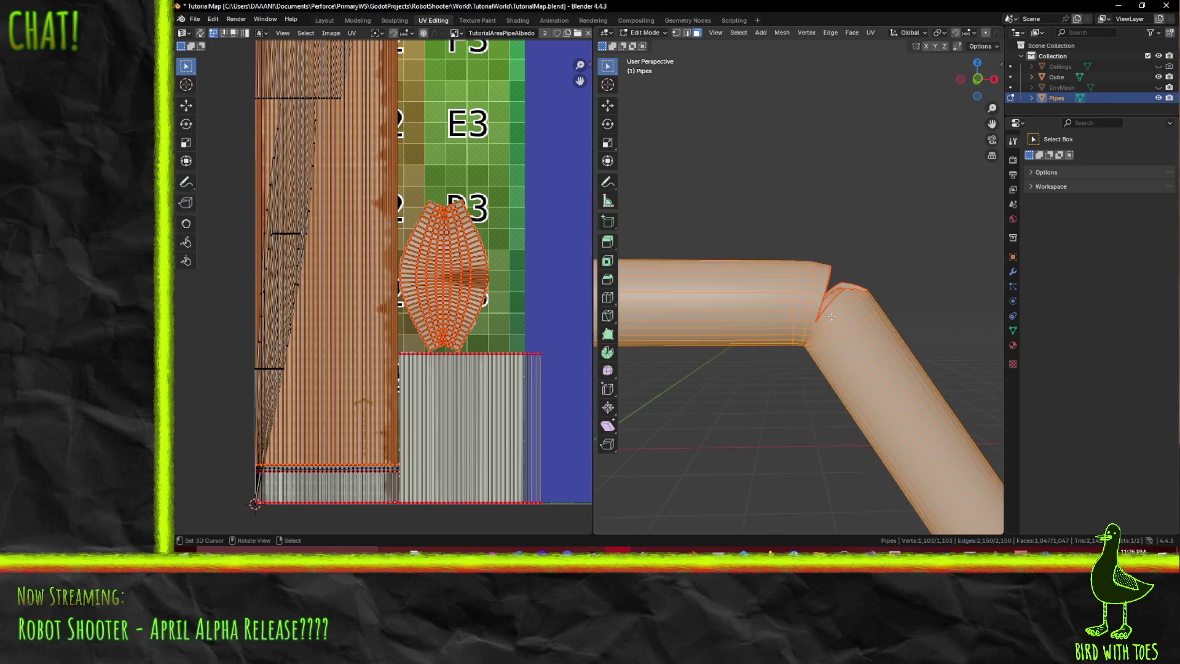
- In edge select, pick two edge loops at the elbow and mark them as seams
{"action": "left_click", "coordinate": [788, 279], "text": "alt"}
{"action": "key", "text": "shift+2"}
{"action": "left_click", "coordinate": [791, 279], "text": "alt"}
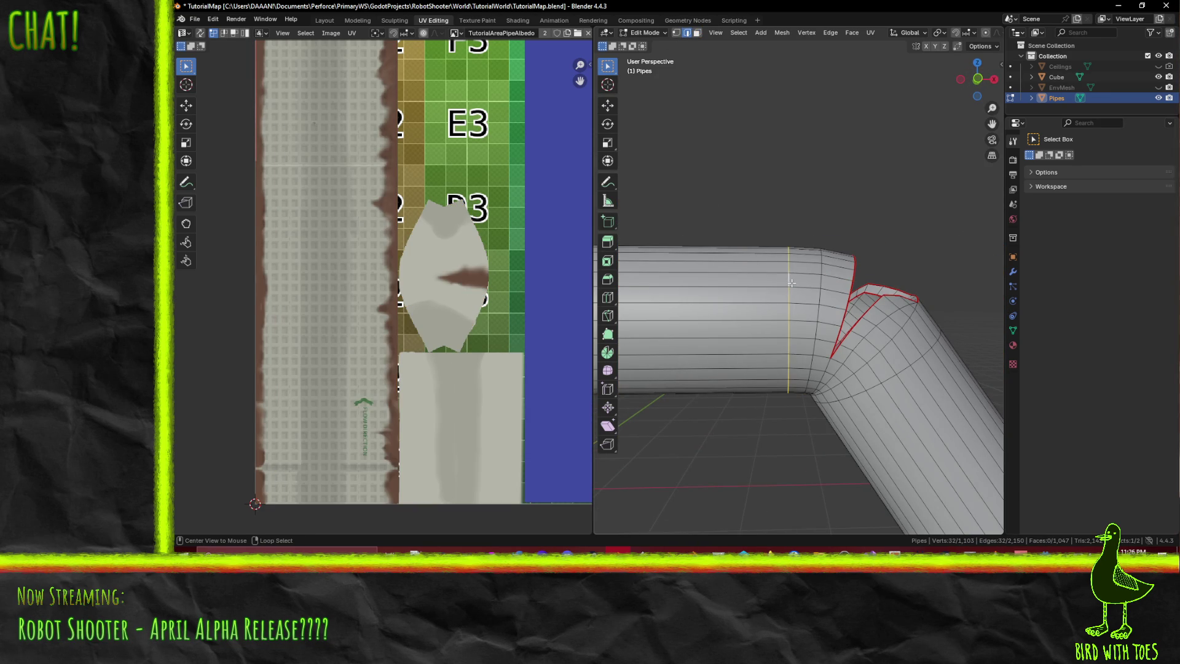
{"action": "middle_click_drag", "start_coordinate": [806, 343], "coordinate": [875, 382]}
{"action": "left_click", "coordinate": [875, 383], "text": "alt+shift"}
{"action": "key", "text": "F3"}
{"action": "left_click", "coordinate": [902, 401]}
- Orbit around the bend to check the new seams and add another edge to the selection
{"action": "mouse_move", "coordinate": [902, 402]}
{"action": "middle_mouse_down"}
{"action": "mouse_move", "coordinate": [772, 463]}
{"action": "mouse_move", "coordinate": [914, 417]}
{"action": "mouse_move", "coordinate": [832, 459]}
{"action": "middle_mouse_up"}
{"action": "middle_click_drag", "start_coordinate": [836, 459], "coordinate": [861, 403]}
{"action": "mouse_move", "coordinate": [912, 372]}
{"action": "middle_mouse_down"}
{"action": "mouse_move", "coordinate": [976, 323]}
{"action": "mouse_move", "coordinate": [890, 300]}
{"action": "mouse_move", "coordinate": [627, 273]}
{"action": "mouse_move", "coordinate": [667, 263]}
{"action": "middle_mouse_up"}
{"action": "mouse_move", "coordinate": [764, 358]}
{"action": "middle_mouse_down"}
{"action": "mouse_move", "coordinate": [723, 395]}
{"action": "mouse_move", "coordinate": [764, 358]}
{"action": "mouse_move", "coordinate": [791, 287]}
{"action": "middle_mouse_up"}
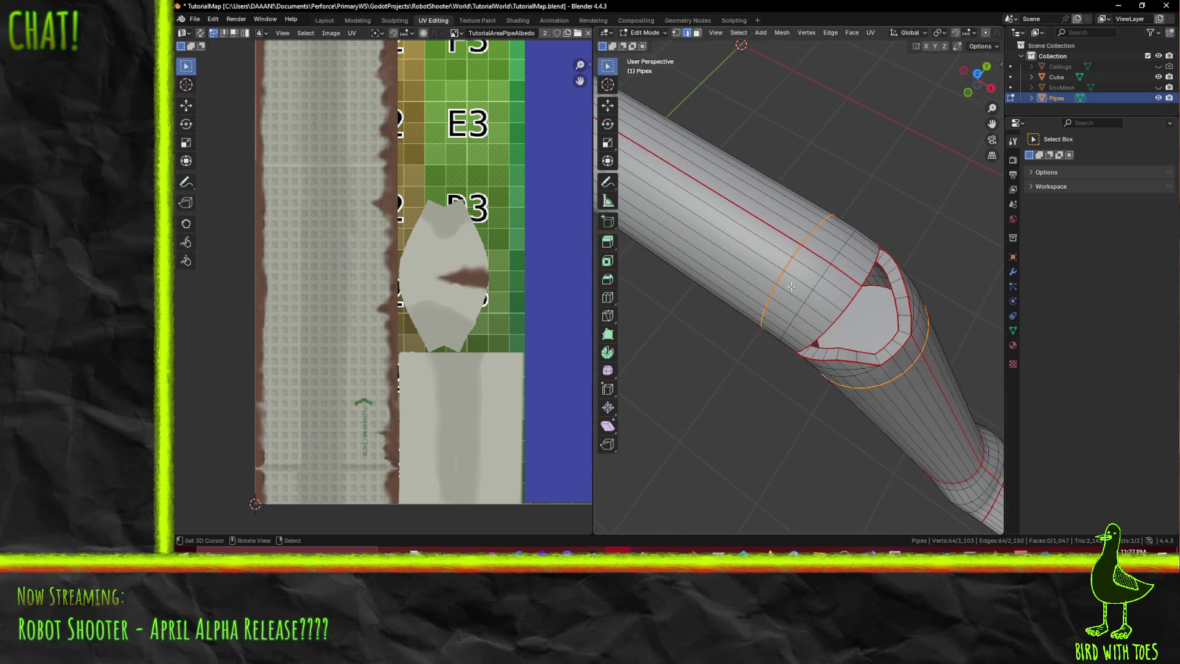
{"action": "middle_click_drag", "start_coordinate": [918, 343], "coordinate": [862, 314]}
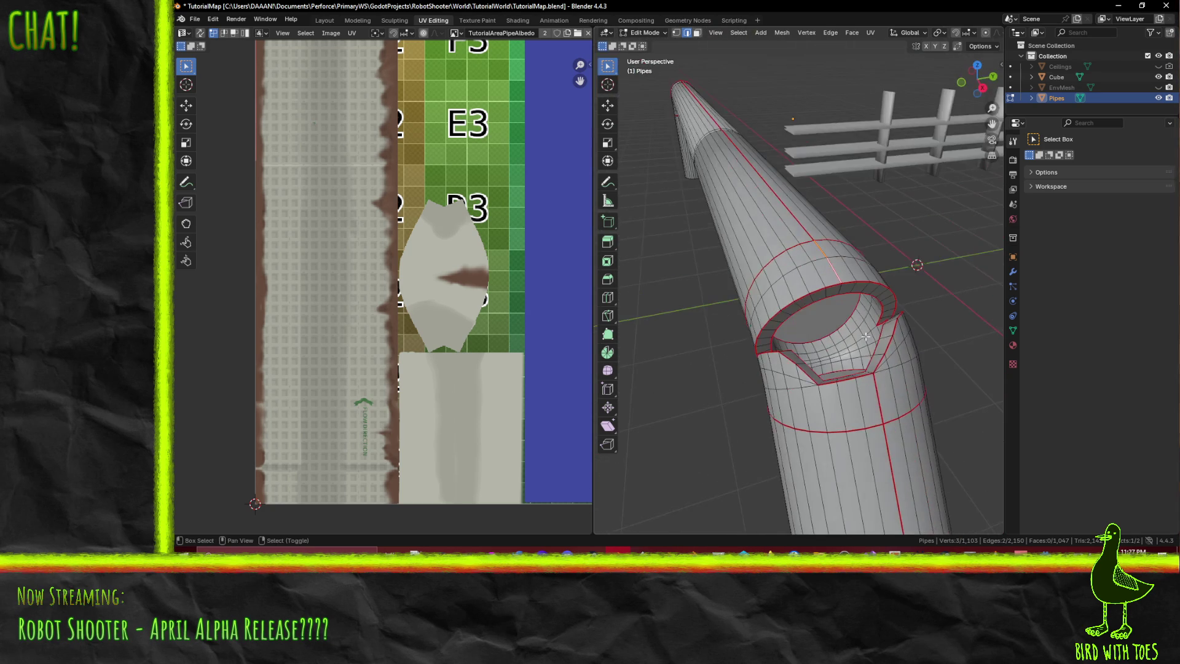
{"action": "left_click", "coordinate": [882, 410], "text": "shift"}
{"action": "key", "text": "F3"}
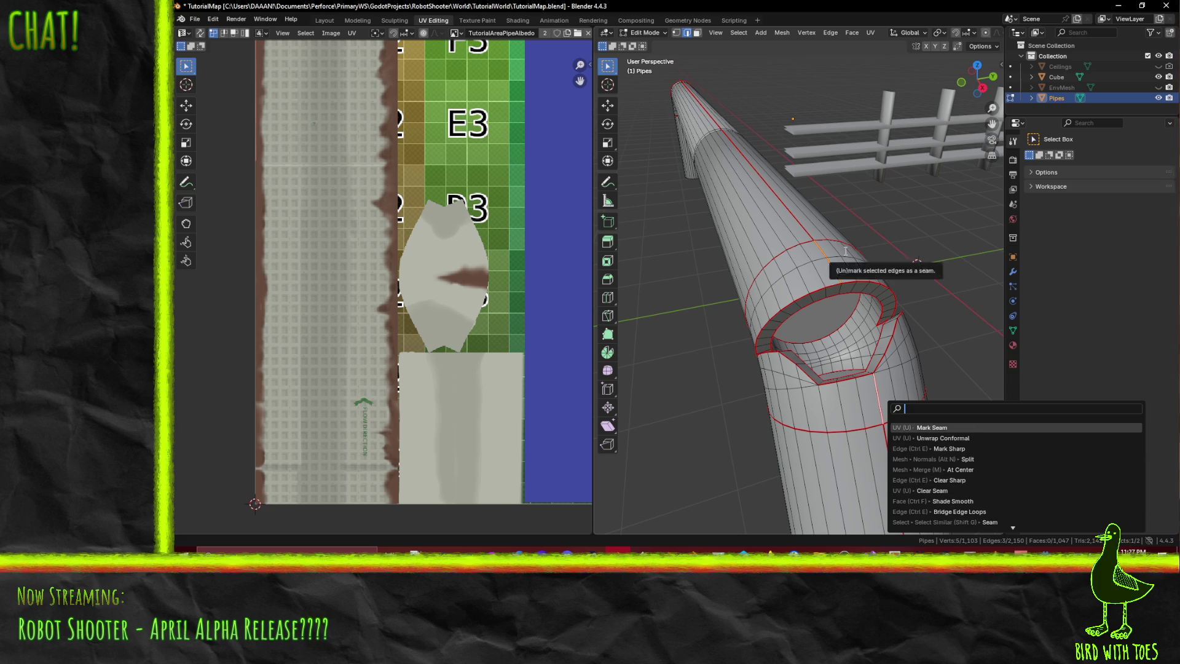
- Add the neighbouring face loops one by one until the whole elbow section between the seams is selected
{"action": "type", "text": "a"}
{"action": "mouse_move", "coordinate": [866, 276]}
{"action": "middle_mouse_down"}
{"action": "mouse_move", "coordinate": [776, 271]}
{"action": "mouse_move", "coordinate": [716, 168]}
{"action": "middle_mouse_up"}
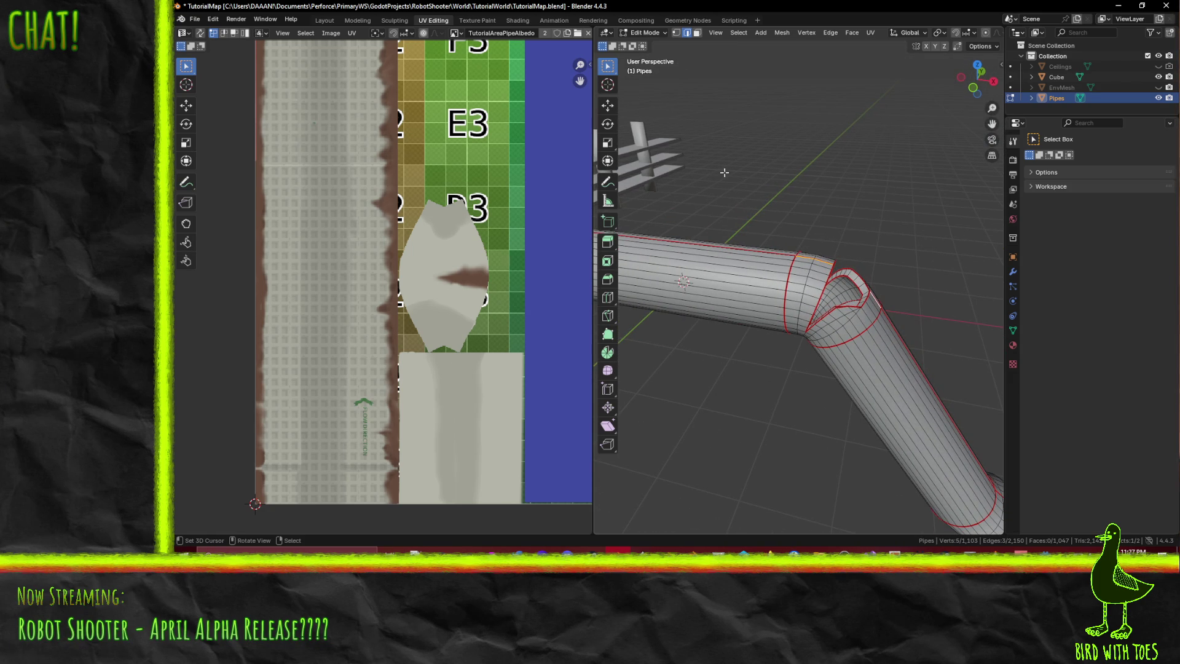
{"action": "left_click", "coordinate": [810, 283], "text": "alt+shift"}
{"action": "left_click", "coordinate": [835, 325], "text": "alt+shift"}
{"action": "left_click", "coordinate": [840, 323], "text": "alt+shift"}
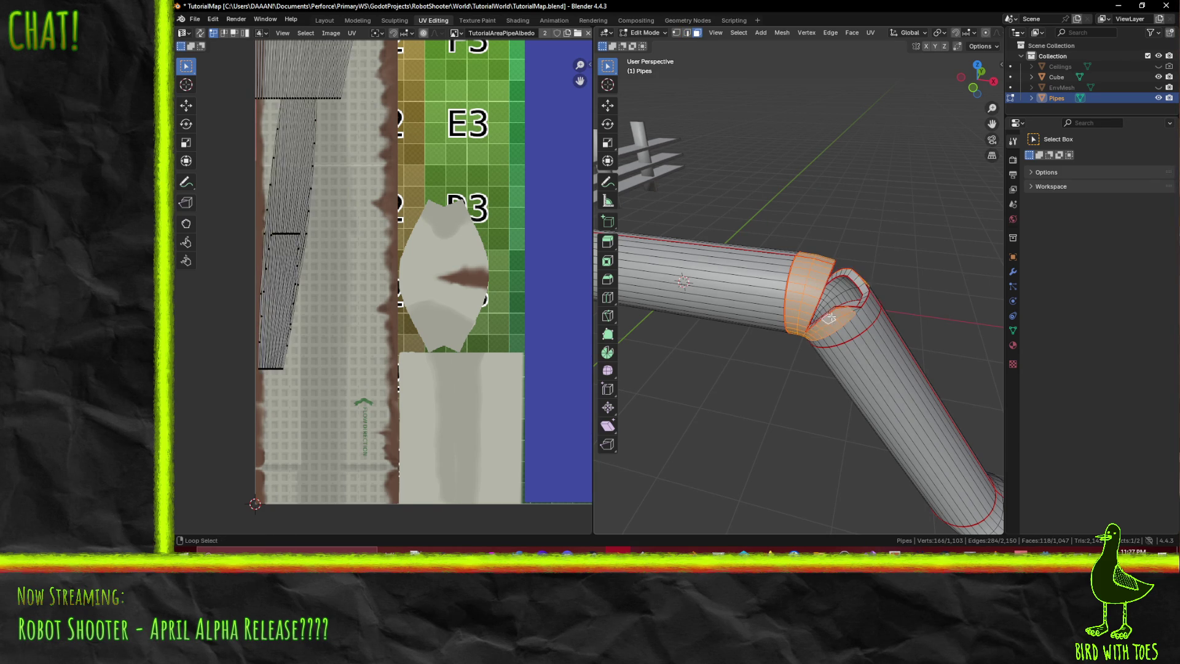
{"action": "left_click", "coordinate": [845, 321], "text": "alt+shift"}
{"action": "middle_click_drag", "start_coordinate": [844, 320], "coordinate": [852, 332]}
{"action": "key", "text": "F3"}
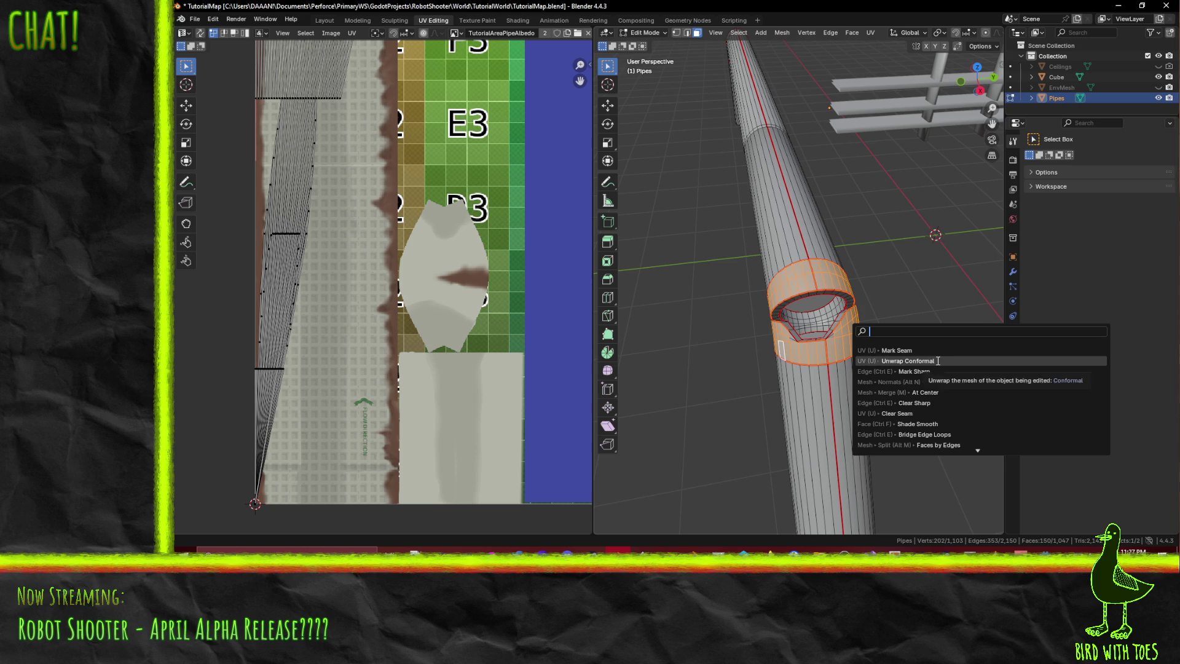
- Unwrap the selected elbow faces with Unwrap Conformal
{"action": "left_click", "coordinate": [938, 361]}
{"action": "scroll", "coordinate": [461, 298], "scroll_direction": "down", "scroll_amount": 5}
{"action": "scroll", "coordinate": [455, 308], "scroll_direction": "up", "scroll_amount": 1}
{"action": "scroll", "coordinate": [451, 300], "scroll_direction": "up", "scroll_amount": 3}
{"action": "scroll", "coordinate": [444, 338], "scroll_direction": "up", "scroll_amount": 1}
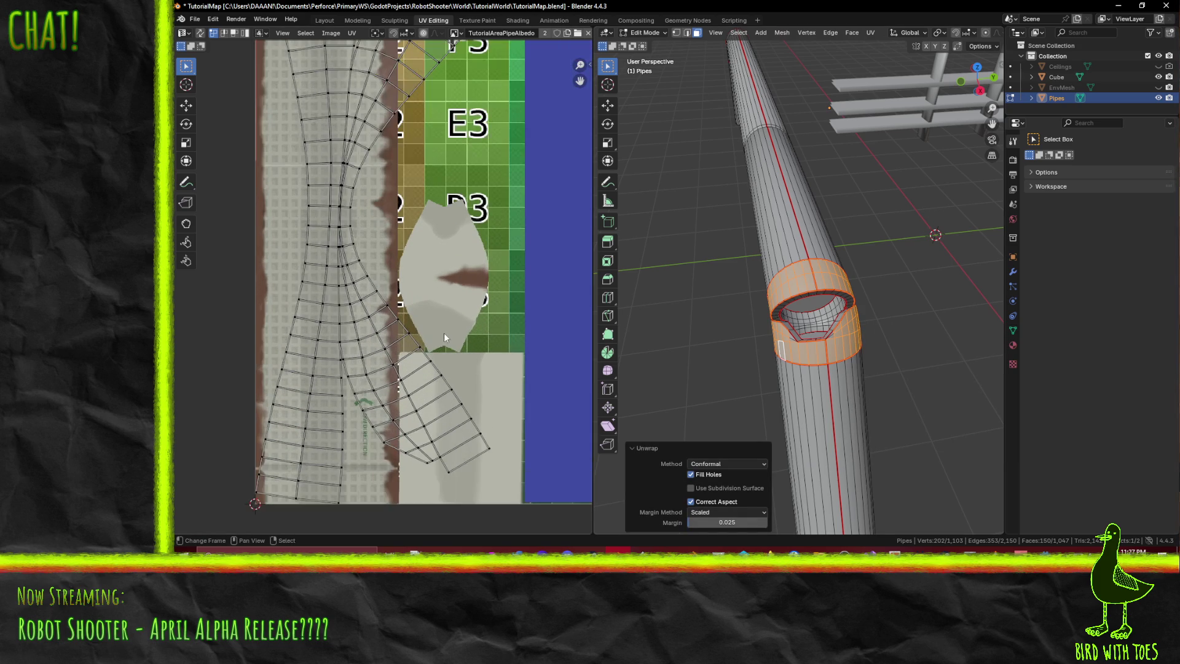
{"action": "scroll", "coordinate": [444, 333], "scroll_direction": "down", "scroll_amount": 4}
{"action": "scroll", "coordinate": [444, 381], "scroll_direction": "down", "scroll_amount": 1}
- Select all the new UV islands and shrink and reposition them on the texture
{"action": "key", "text": "a"}
{"action": "key", "text": "s"}
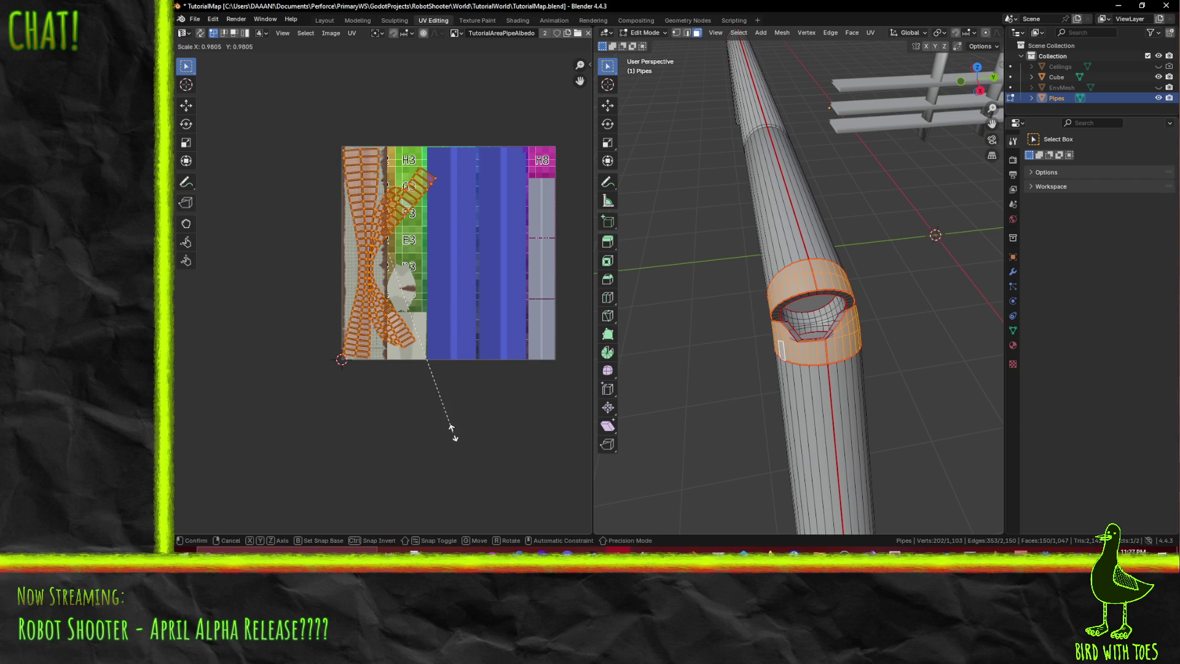
{"action": "left_click", "coordinate": [416, 303]}
{"action": "key", "text": "g"}
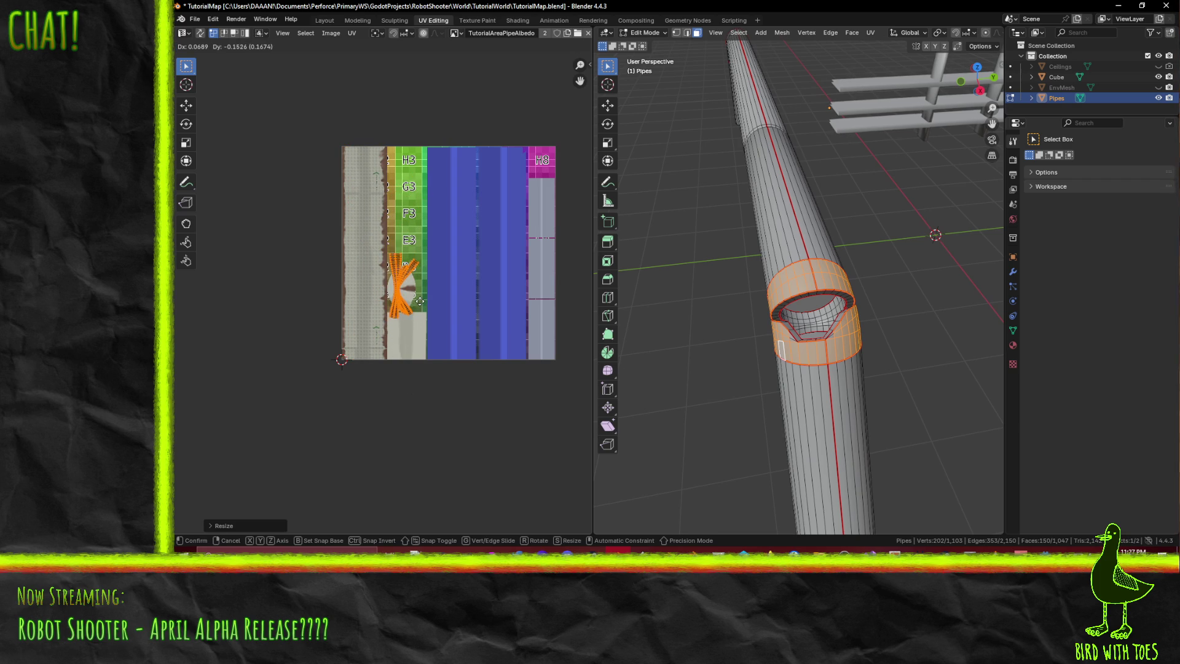
{"action": "left_click", "coordinate": [421, 301]}
{"action": "scroll", "coordinate": [421, 304], "scroll_direction": "up", "scroll_amount": 5}
{"action": "key", "text": "s"}
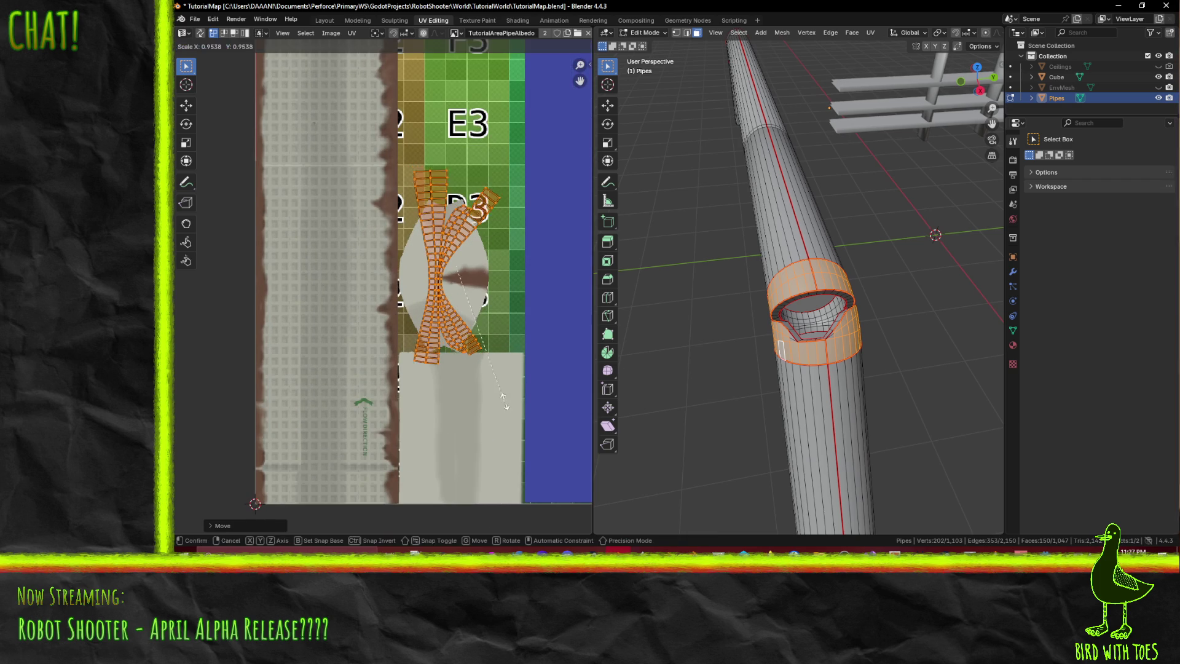
{"action": "left_click", "coordinate": [499, 386]}
{"action": "key", "text": "g"}
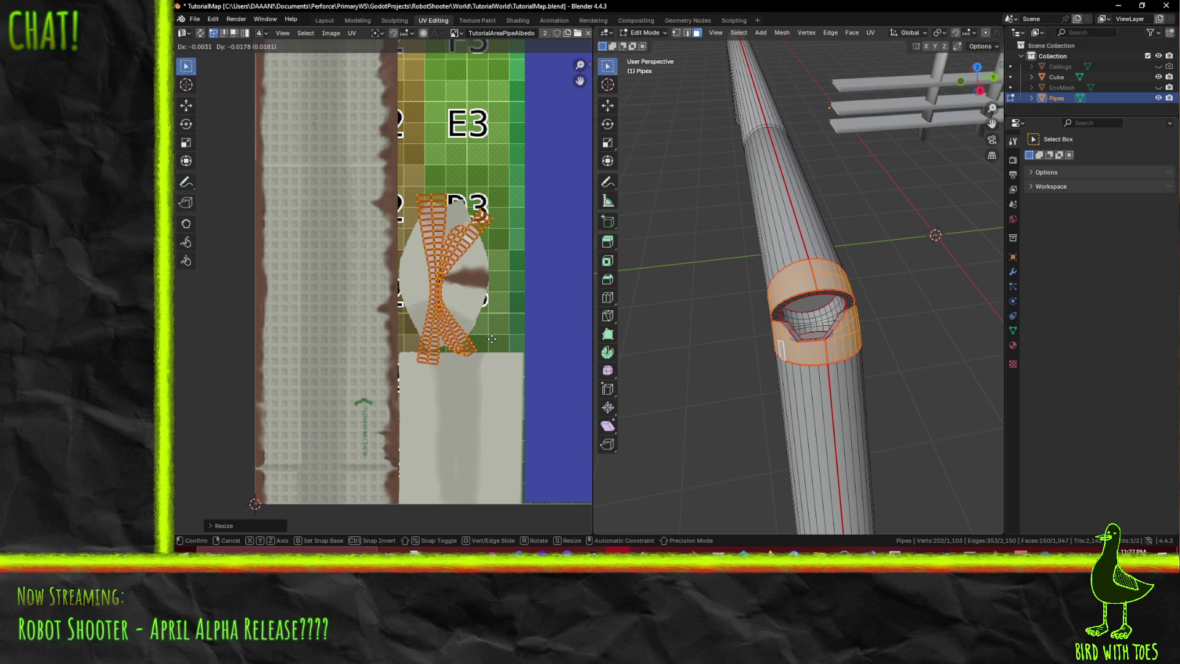
{"action": "left_click", "coordinate": [492, 336]}
- Shrink the islands further, place them beside the E3 and F3 squares, then clear the face selection
{"action": "key", "text": "s"}
{"action": "left_click", "coordinate": [496, 404]}
{"action": "scroll", "coordinate": [493, 375], "scroll_direction": "down", "scroll_amount": 2}
{"action": "middle_click_drag", "start_coordinate": [493, 375], "coordinate": [488, 491]}
{"action": "key", "text": "g"}
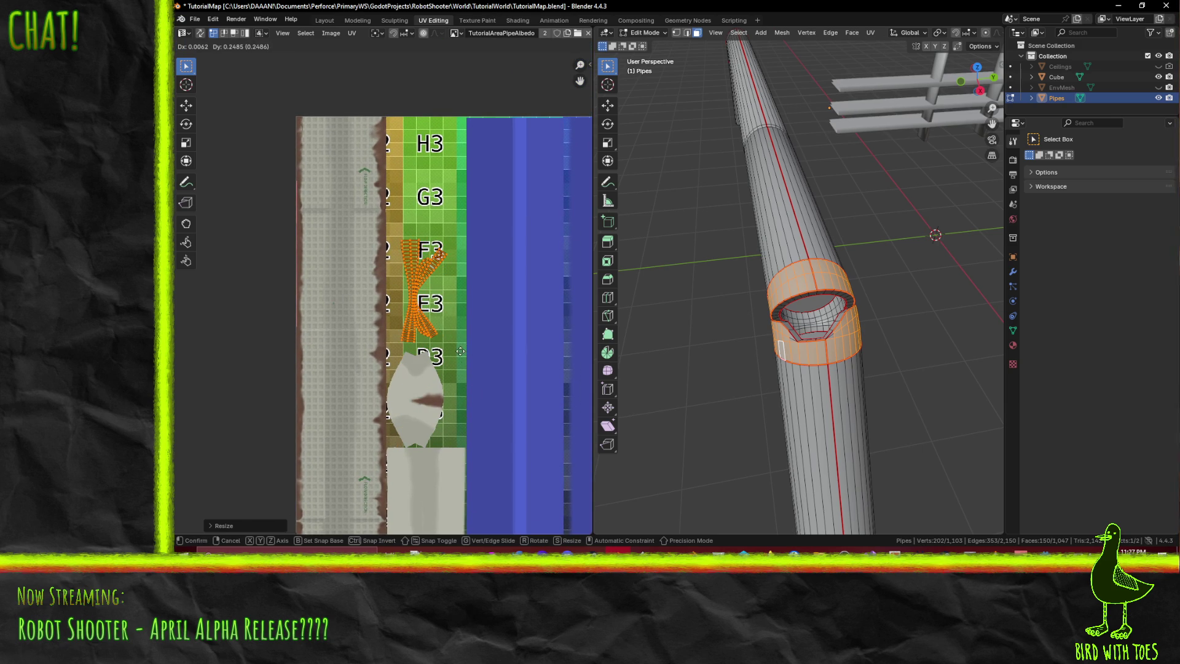
{"action": "left_click", "coordinate": [460, 351]}
{"action": "mouse_move", "coordinate": [677, 277]}
{"action": "middle_mouse_down"}
{"action": "mouse_move", "coordinate": [746, 158]}
{"action": "mouse_move", "coordinate": [747, 203]}
{"action": "middle_mouse_up"}
{"action": "key", "text": "alt+a"}
{"action": "middle_click_drag", "start_coordinate": [749, 246], "coordinate": [752, 281]}
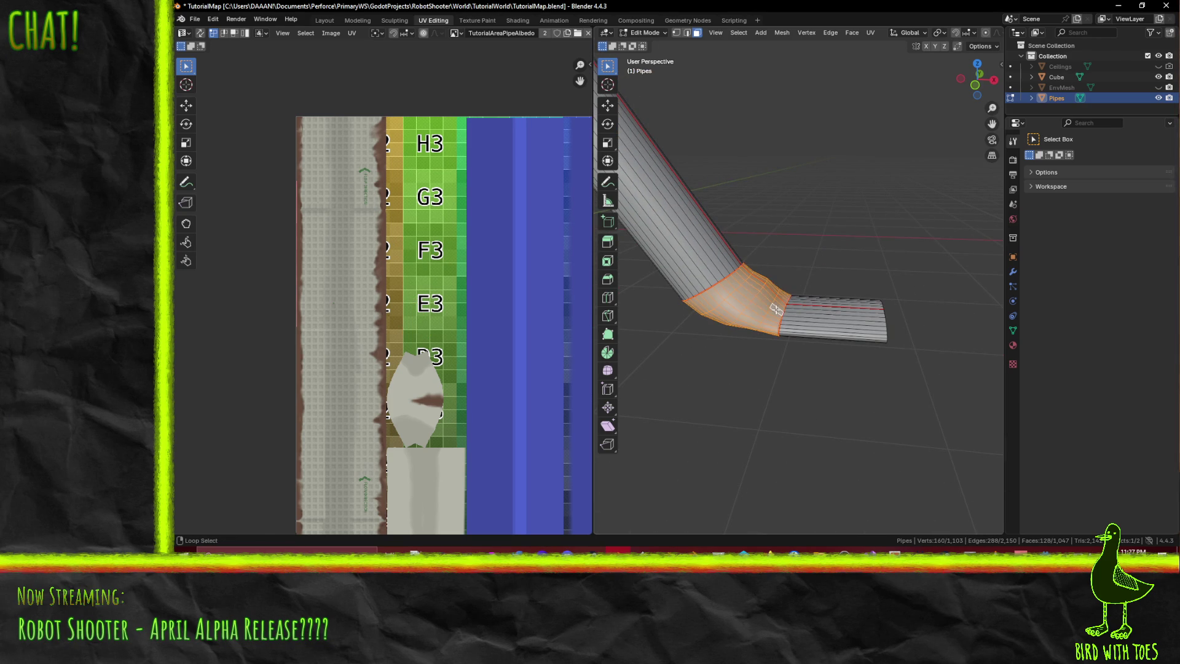
- Unwrap the second bend's faces, then shrink and move the new UV islands
{"action": "key", "text": "u"}
{"action": "left_click", "coordinate": [827, 327]}
{"action": "scroll", "coordinate": [511, 398], "scroll_direction": "down", "scroll_amount": 2}
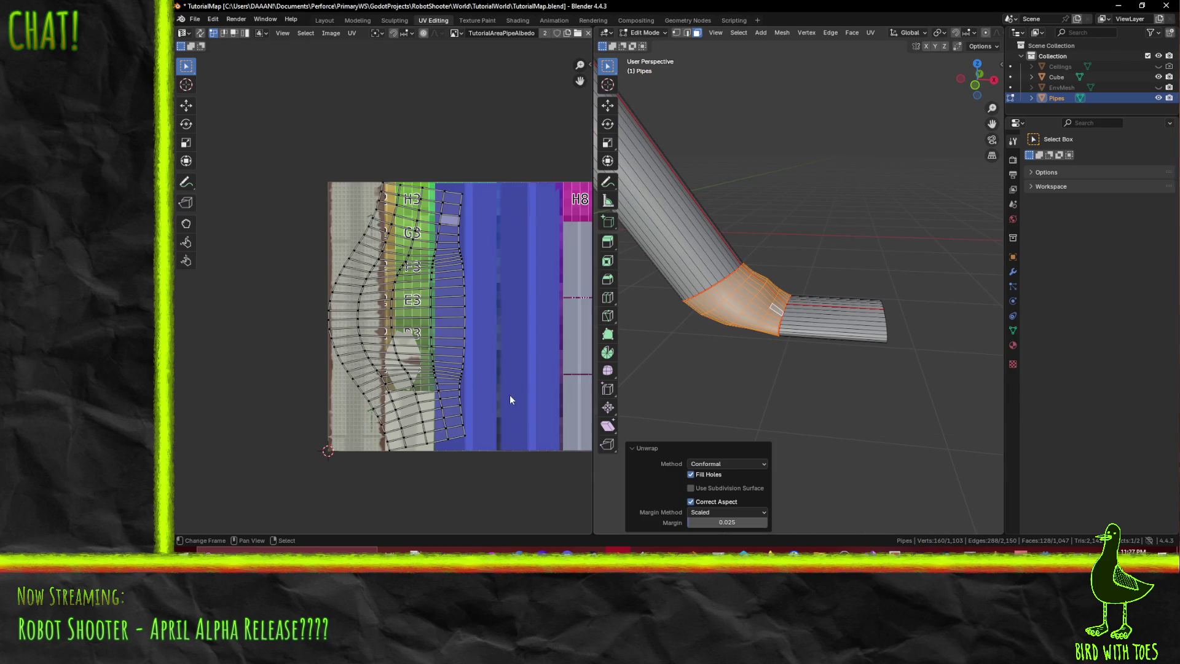
{"action": "key", "text": "a"}
{"action": "key", "text": "s"}
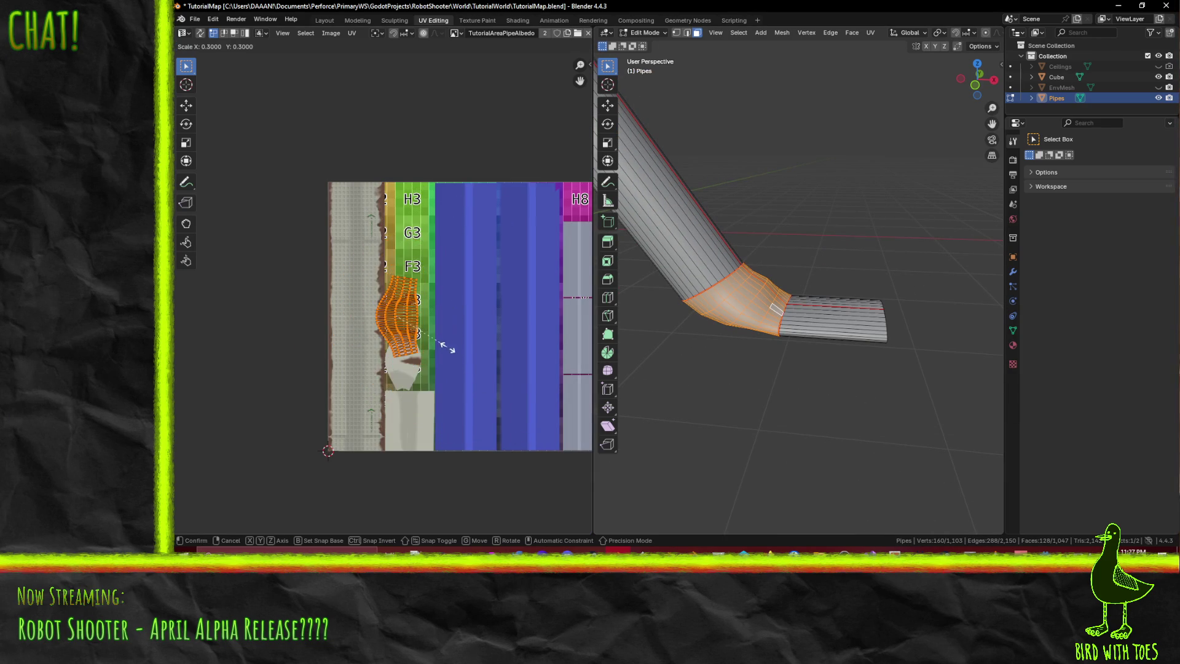
{"action": "left_click", "coordinate": [446, 340]}
{"action": "key", "text": "g"}
{"action": "left_click", "coordinate": [480, 425]}
- Rescale the islands further and place them near the H3 square
{"action": "key", "text": "ctrl+v"}
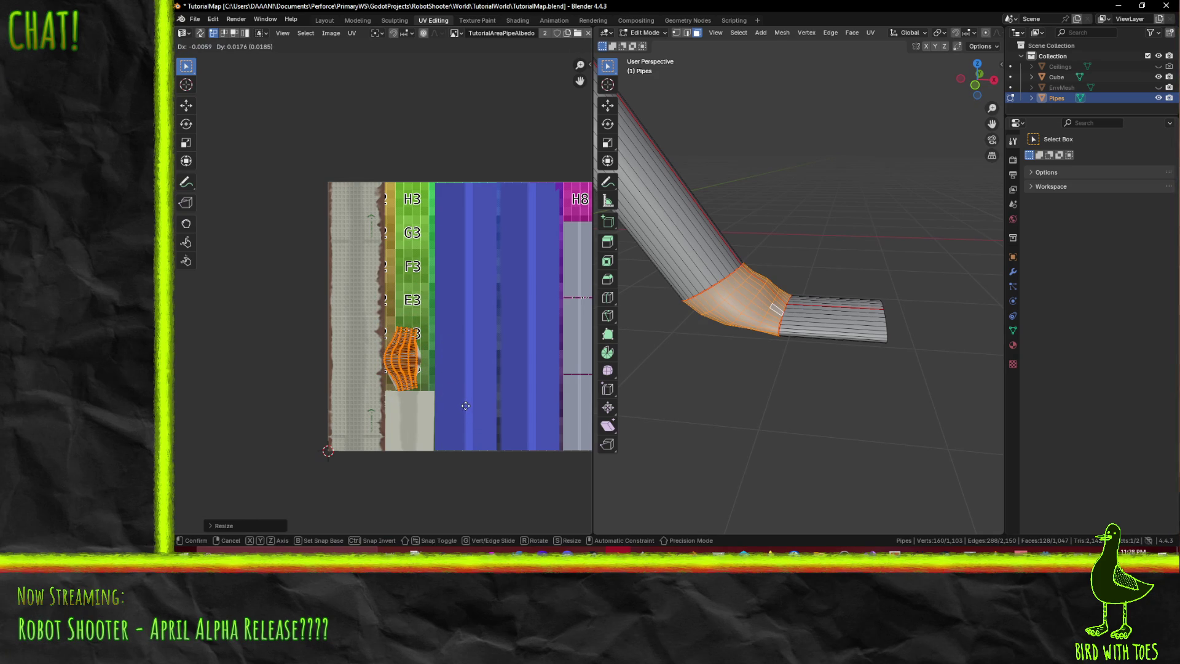
{"action": "key", "text": "g"}
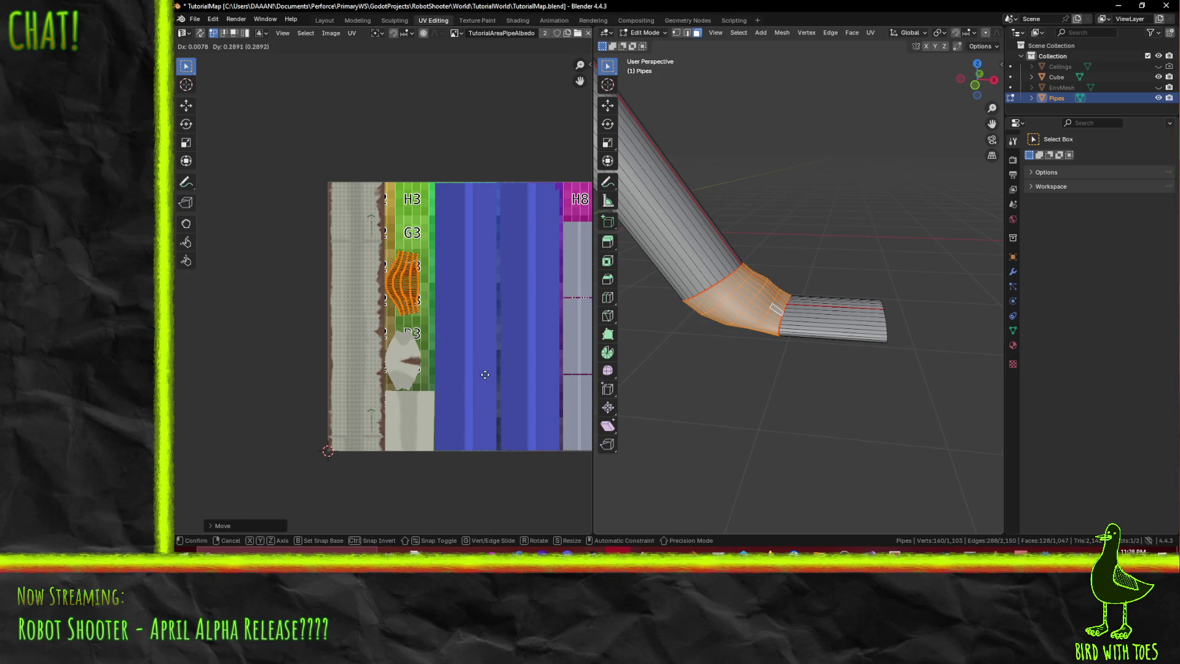
{"action": "left_click", "coordinate": [489, 318]}
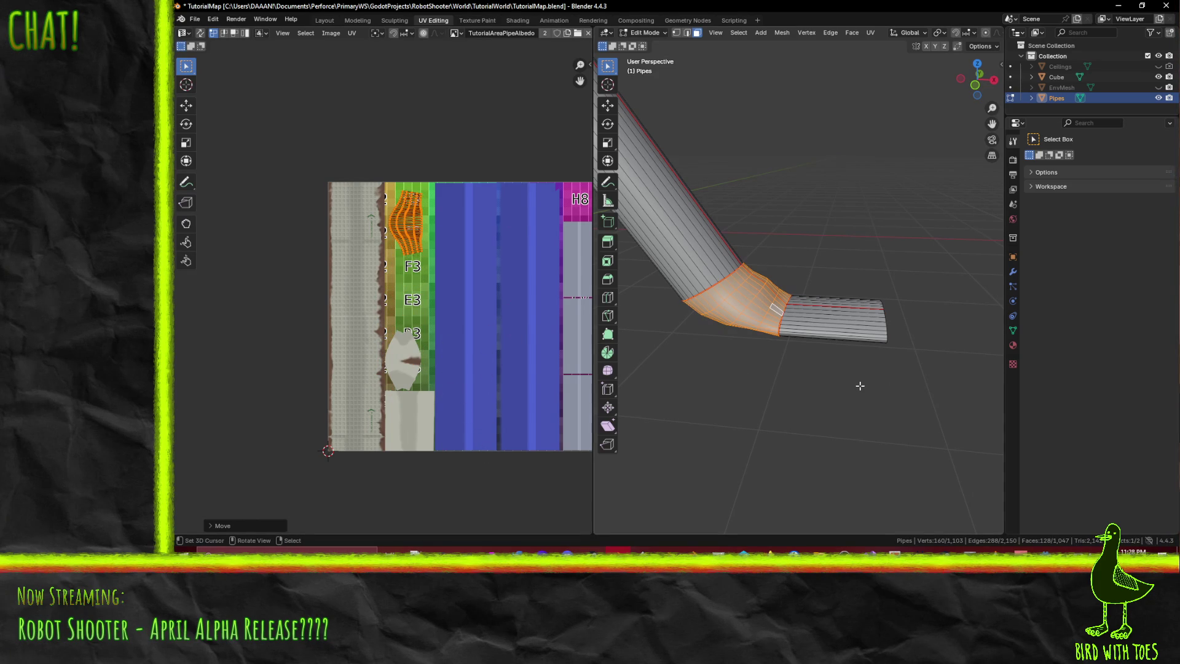
{"action": "key", "text": "a"}
{"action": "scroll", "coordinate": [788, 365], "scroll_direction": "up", "scroll_amount": 2}
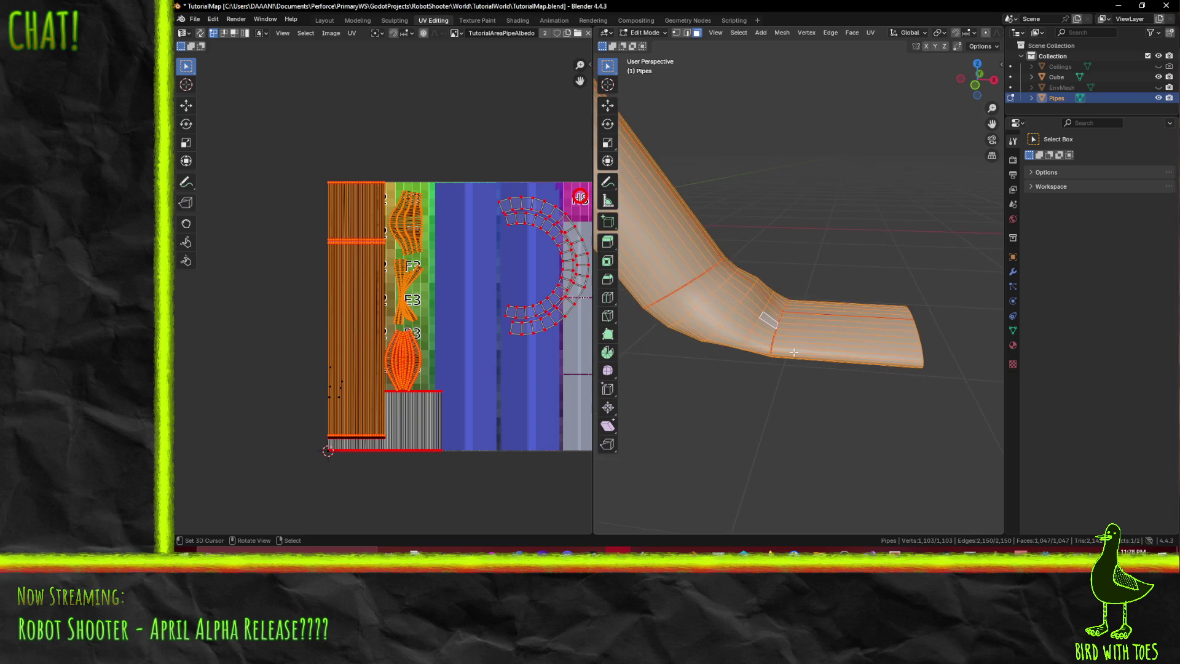
- Select a face loop on the upper straight pipe section and run Unwrap Conformal
{"action": "key", "text": "alt+a"}
{"action": "middle_click_drag", "start_coordinate": [794, 353], "coordinate": [902, 372]}
{"action": "mouse_move", "coordinate": [772, 287]}
{"action": "middle_mouse_down"}
{"action": "mouse_move", "coordinate": [717, 253]}
{"action": "mouse_move", "coordinate": [772, 264]}
{"action": "mouse_move", "coordinate": [757, 285]}
{"action": "middle_mouse_up"}
{"action": "left_click", "coordinate": [717, 252], "text": "alt"}
{"action": "key", "text": "F3"}
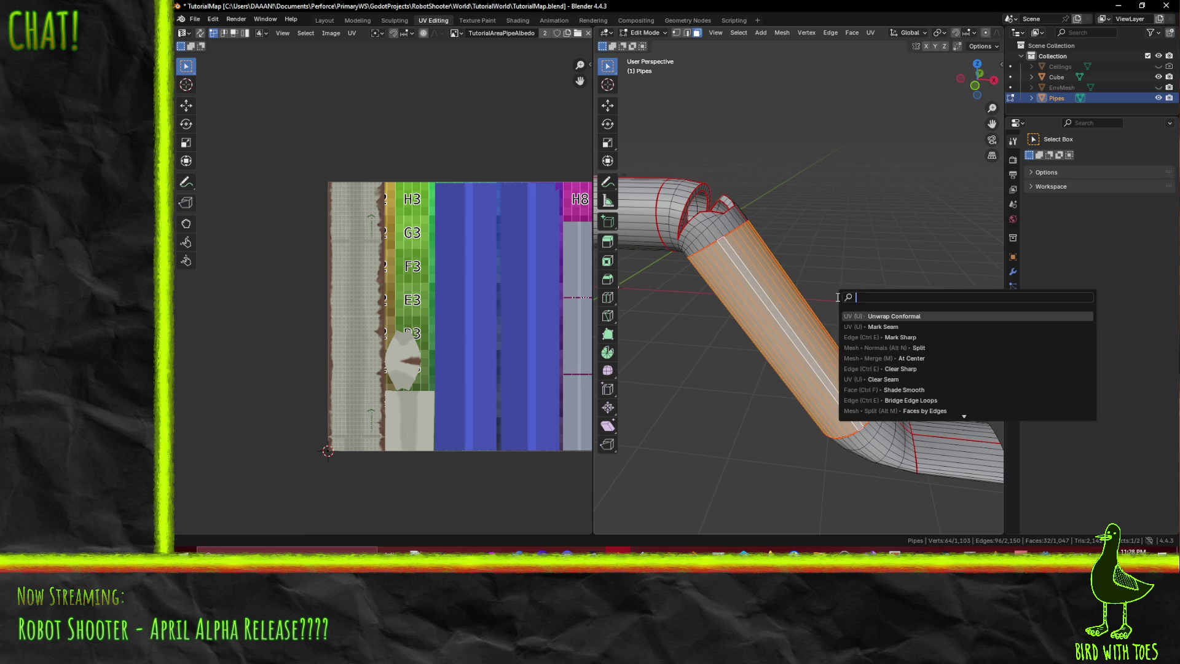
{"action": "left_click", "coordinate": [896, 318]}
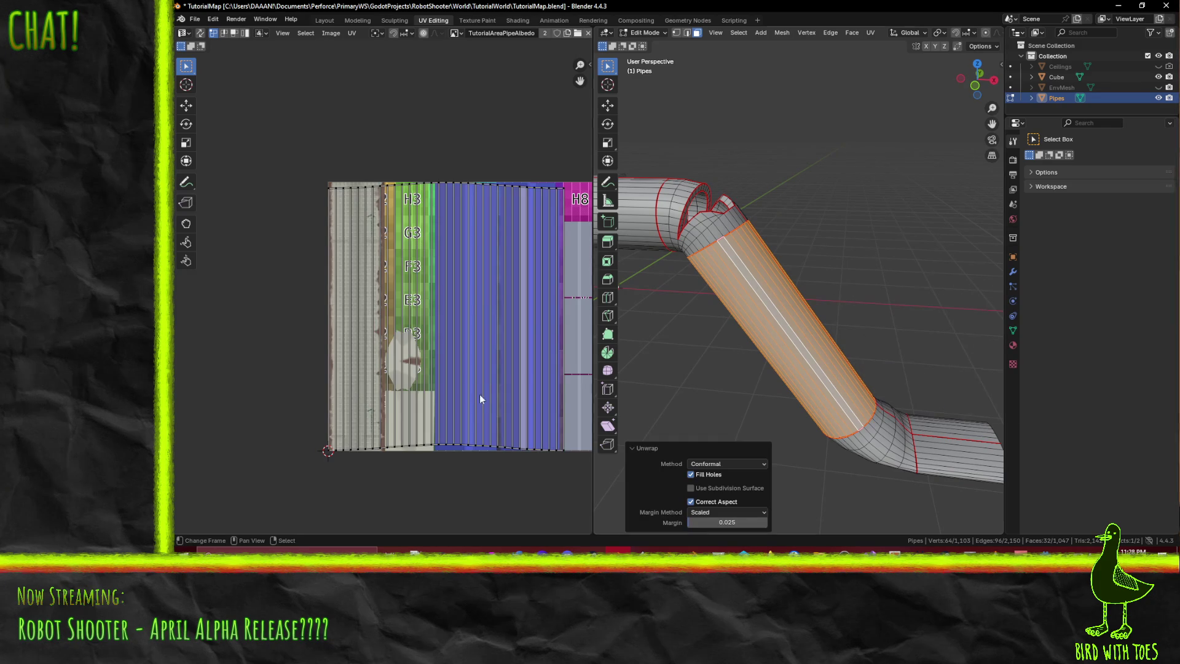
- Check the resulting UV strips and box-select the island's bottom-edge vertices
{"action": "mouse_move", "coordinate": [639, 295]}
{"action": "middle_mouse_down"}
{"action": "mouse_move", "coordinate": [654, 285]}
{"action": "mouse_move", "coordinate": [728, 345]}
{"action": "middle_mouse_up"}
{"action": "middle_click_drag", "start_coordinate": [495, 375], "coordinate": [469, 371]}
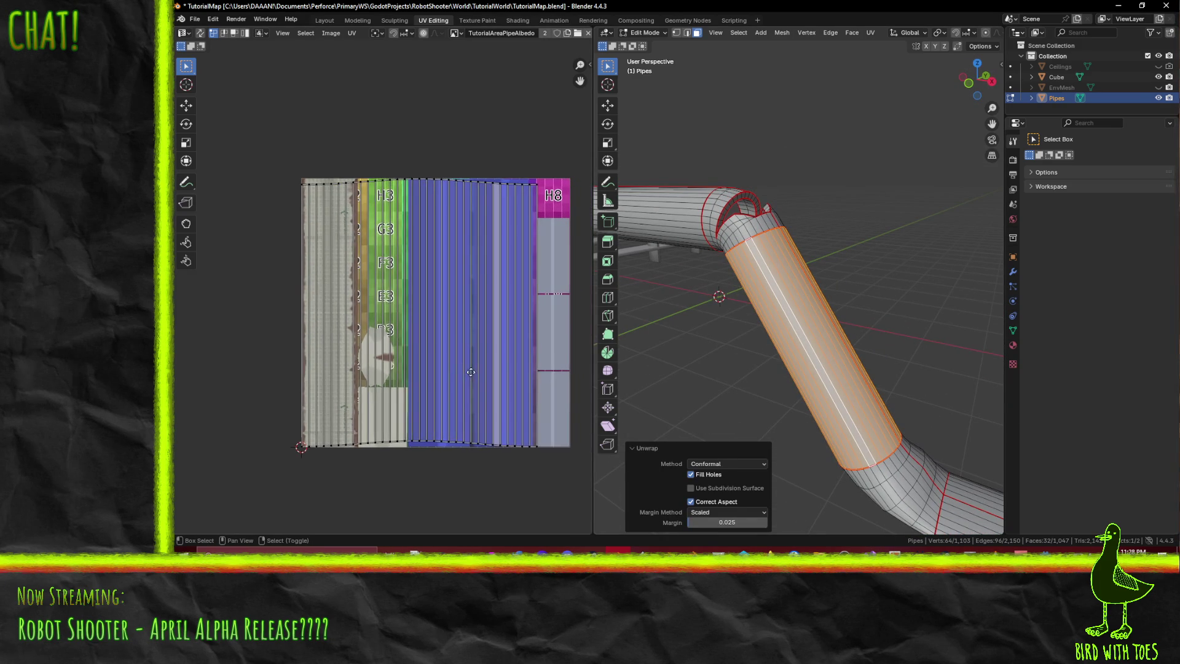
{"action": "key", "text": "n"}
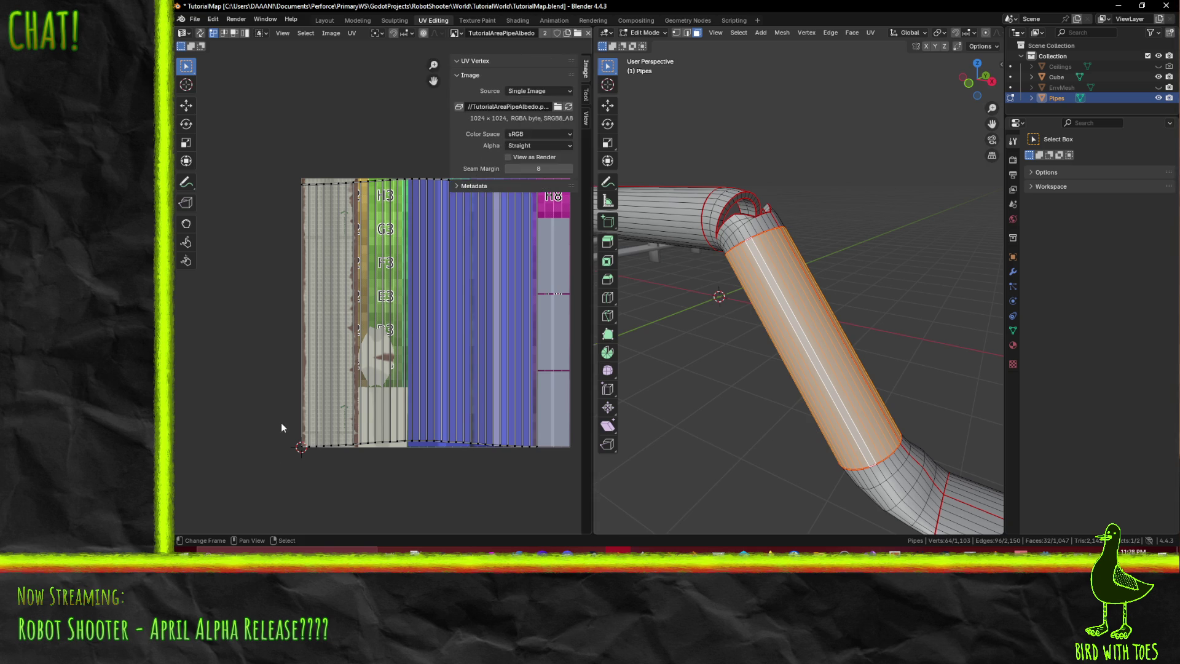
{"action": "key", "text": "n"}
{"action": "left_click_drag", "start_coordinate": [264, 417], "coordinate": [549, 478]}
{"action": "key", "text": "F3"}
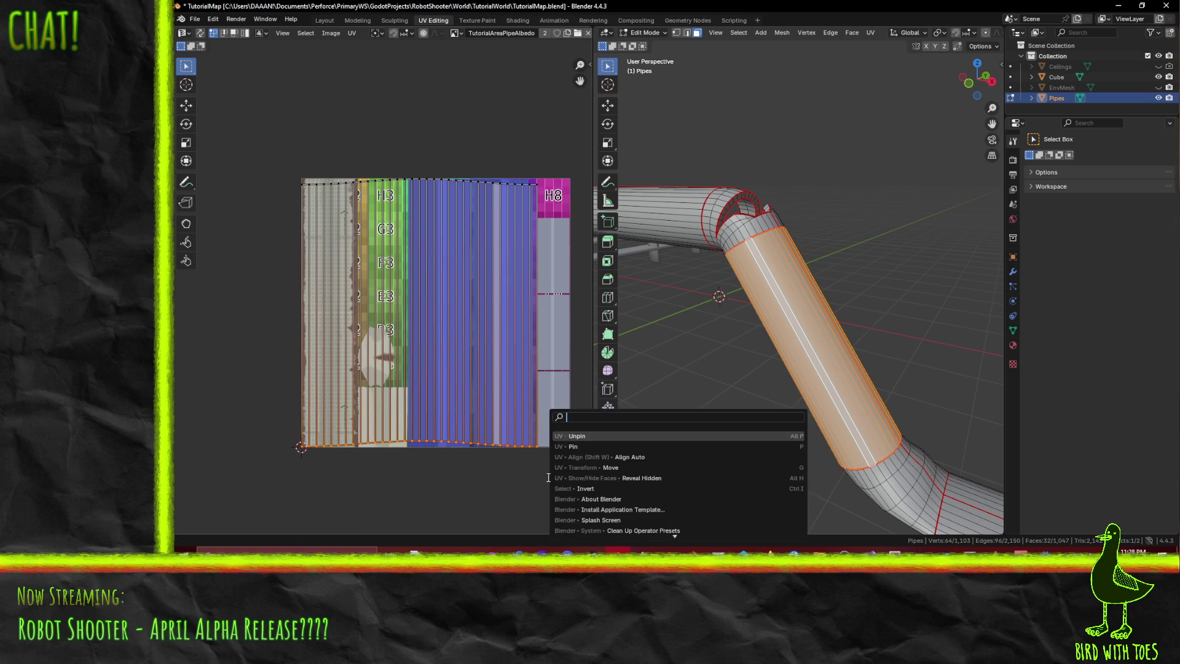
- Straighten the bottom and top edges of the straight pipe's UV island
{"action": "left_click", "coordinate": [598, 458]}
{"action": "key", "text": "b"}
{"action": "left_click_drag", "start_coordinate": [276, 141], "coordinate": [573, 206]}
{"action": "key", "text": "F3"}
{"action": "left_click", "coordinate": [615, 303]}
{"action": "left_click", "coordinate": [507, 360]}
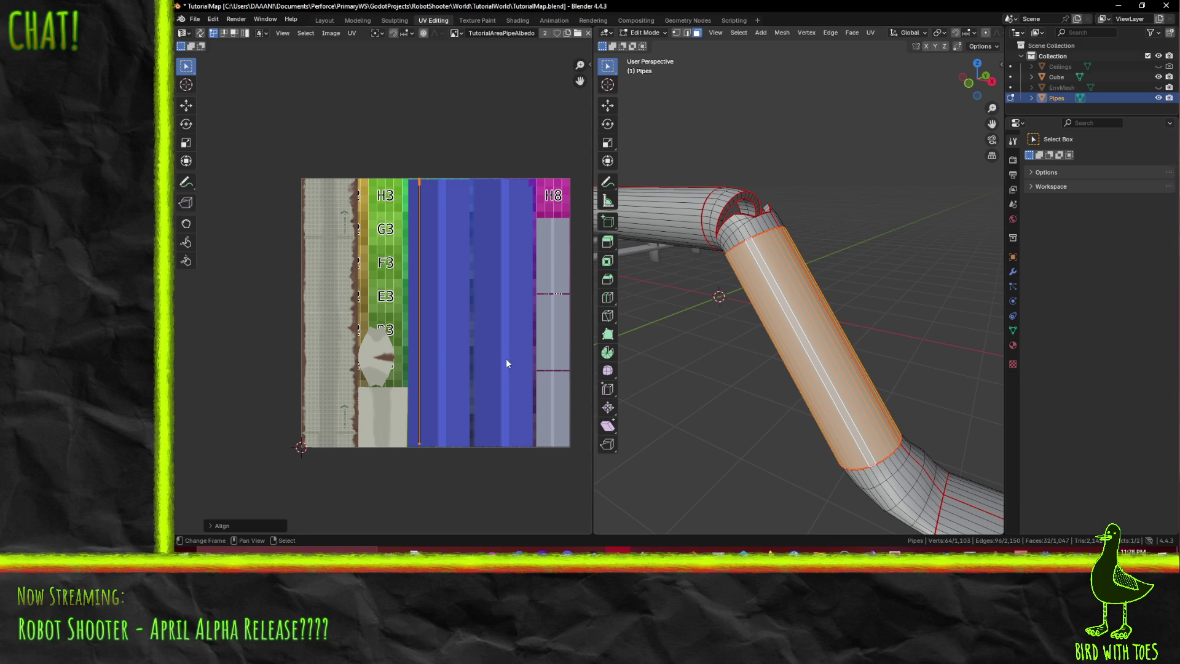
{"action": "key", "text": "a"}
{"action": "left_click", "coordinate": [466, 291], "text": "alt"}
{"action": "key", "text": "b"}
{"action": "left_click_drag", "start_coordinate": [279, 150], "coordinate": [552, 211]}
{"action": "key", "text": "F3"}
{"action": "left_click", "coordinate": [645, 235]}
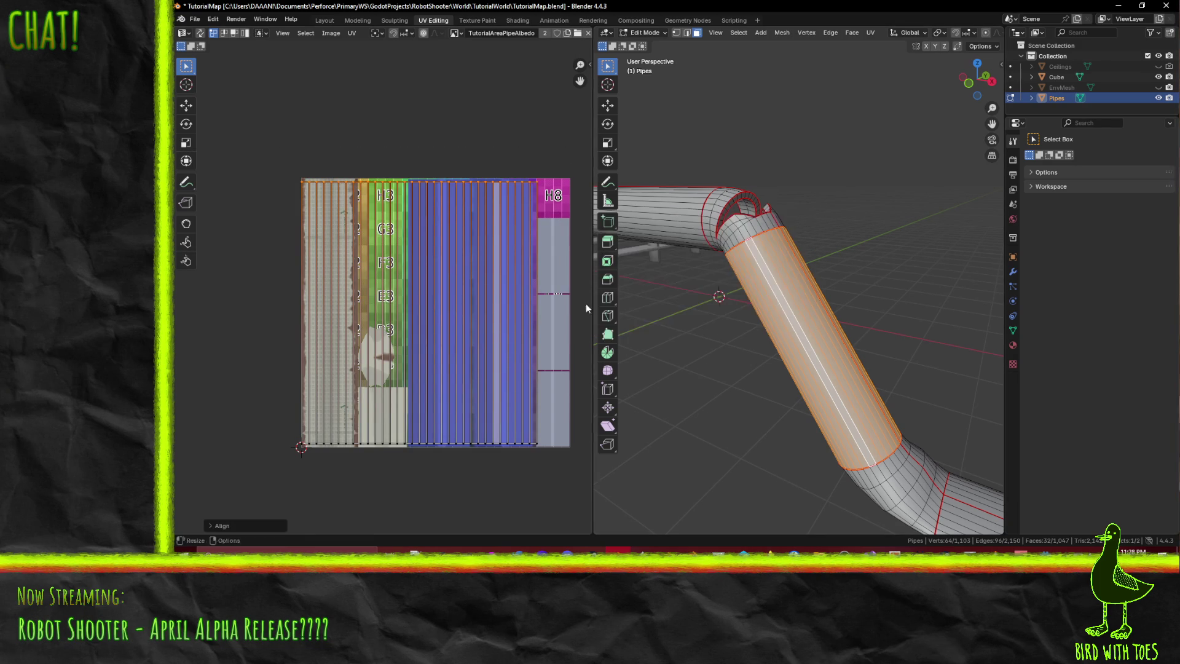
- Squeeze the whole island horizontally and move it left into the brown rust strip
{"action": "left_click_drag", "start_coordinate": [311, 150], "coordinate": [567, 512]}
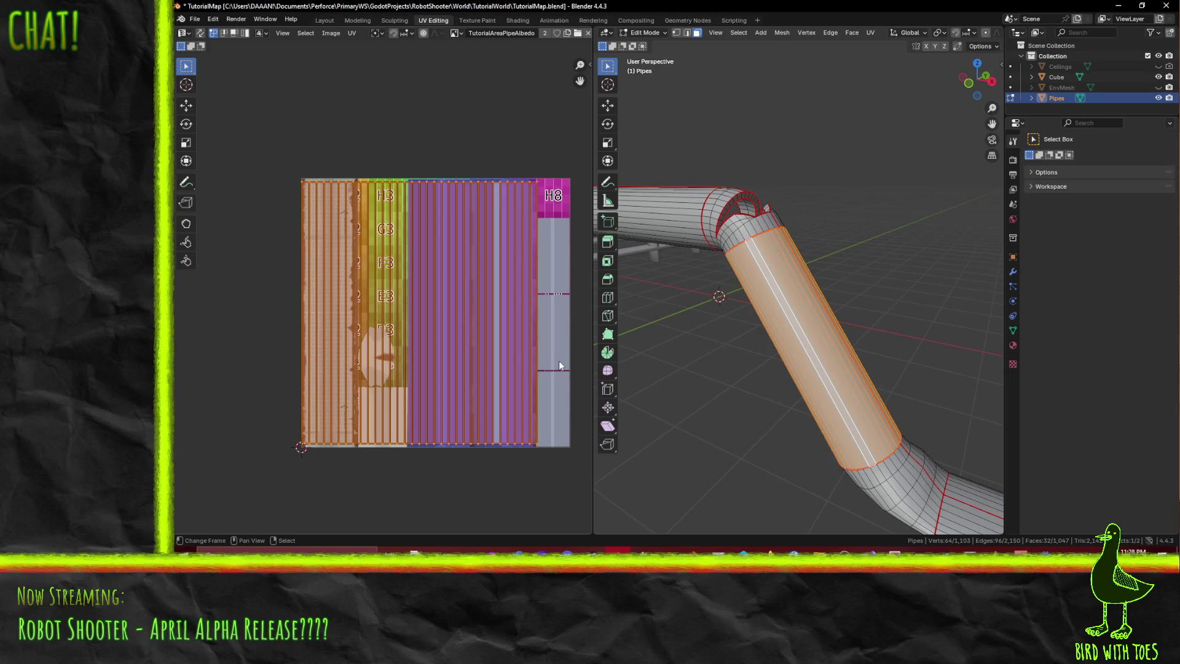
{"action": "key", "text": "s"}
{"action": "key", "text": "x"}
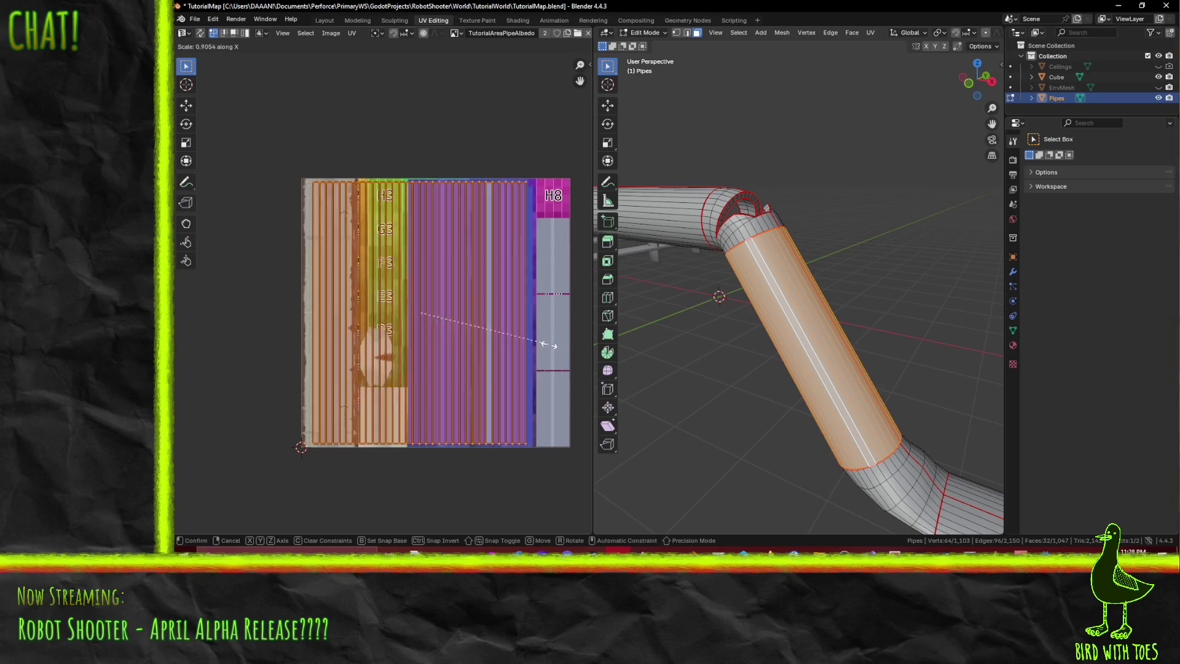
{"action": "left_click", "coordinate": [481, 331]}
{"action": "key", "text": "g"}
{"action": "key", "text": "x"}
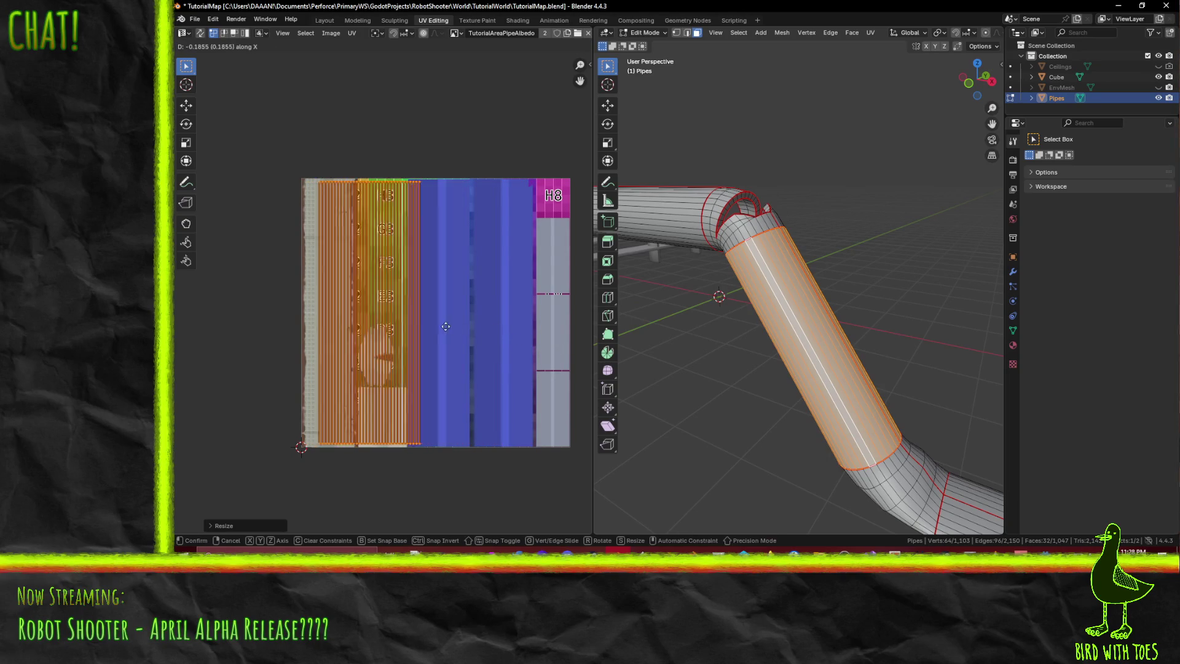
{"action": "left_click", "coordinate": [439, 323]}
{"action": "key", "text": "s"}
{"action": "key", "text": "x"}
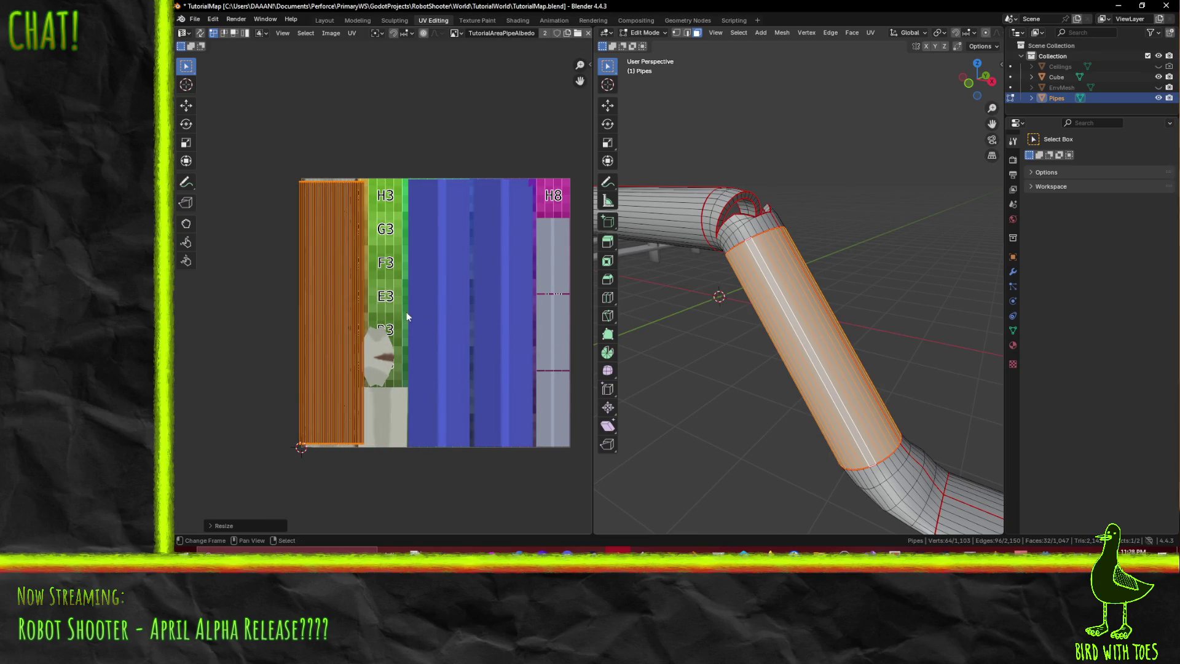
{"action": "left_click", "coordinate": [403, 311]}
{"action": "scroll", "coordinate": [478, 294], "scroll_direction": "up", "scroll_amount": 4}
{"action": "scroll", "coordinate": [477, 299], "scroll_direction": "up", "scroll_amount": 1}
{"action": "middle_click_drag", "start_coordinate": [477, 299], "coordinate": [406, 285]}
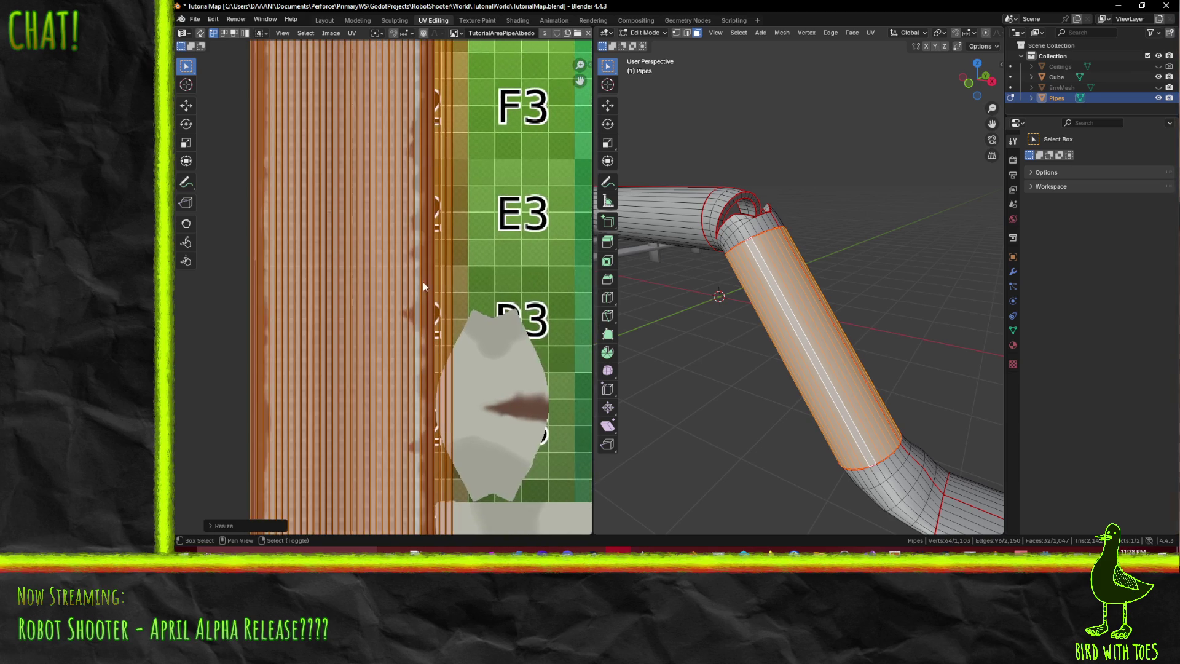
- Nudge the island slightly left and show the pipe in Material Preview shading
{"action": "key", "text": "g"}
{"action": "left_click", "coordinate": [490, 301]}
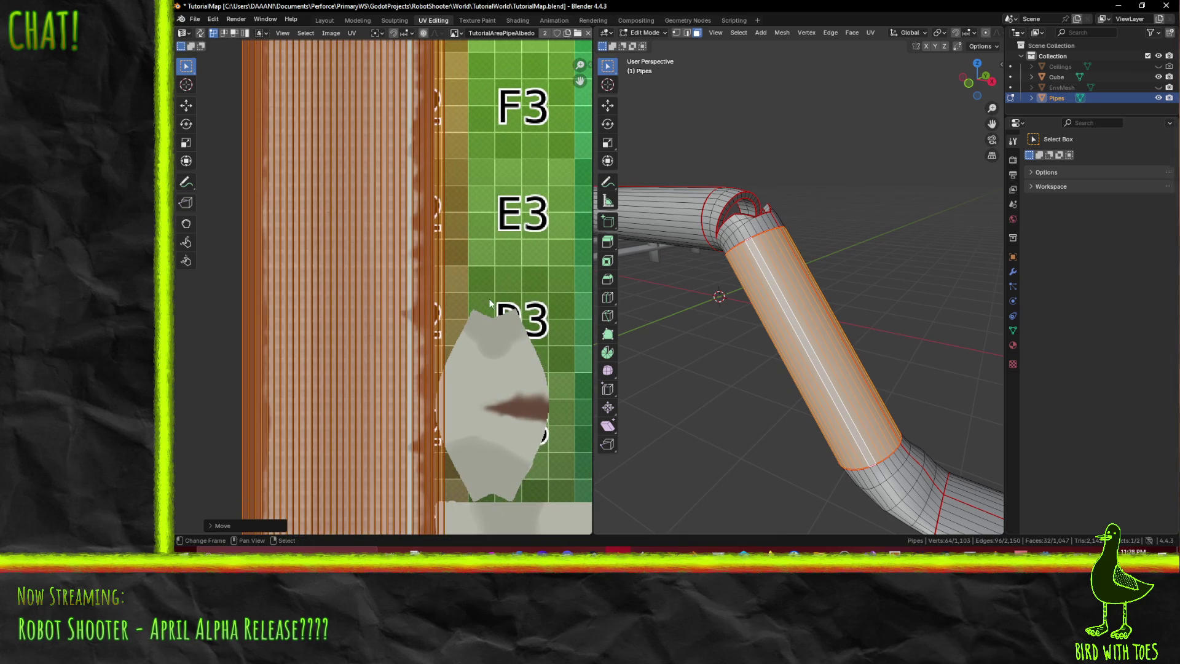
{"action": "key", "text": "z"}
{"action": "left_click", "coordinate": [881, 206]}
{"action": "mouse_move", "coordinate": [880, 206]}
{"action": "middle_mouse_down"}
{"action": "mouse_move", "coordinate": [822, 228]}
{"action": "mouse_move", "coordinate": [738, 190]}
{"action": "mouse_move", "coordinate": [747, 206]}
{"action": "mouse_move", "coordinate": [858, 240]}
{"action": "middle_mouse_up"}
{"action": "middle_click_drag", "start_coordinate": [478, 235], "coordinate": [551, 214]}
- Narrow the UV strips further and slide them sideways so brown rust streaks show
{"action": "key", "text": "s"}
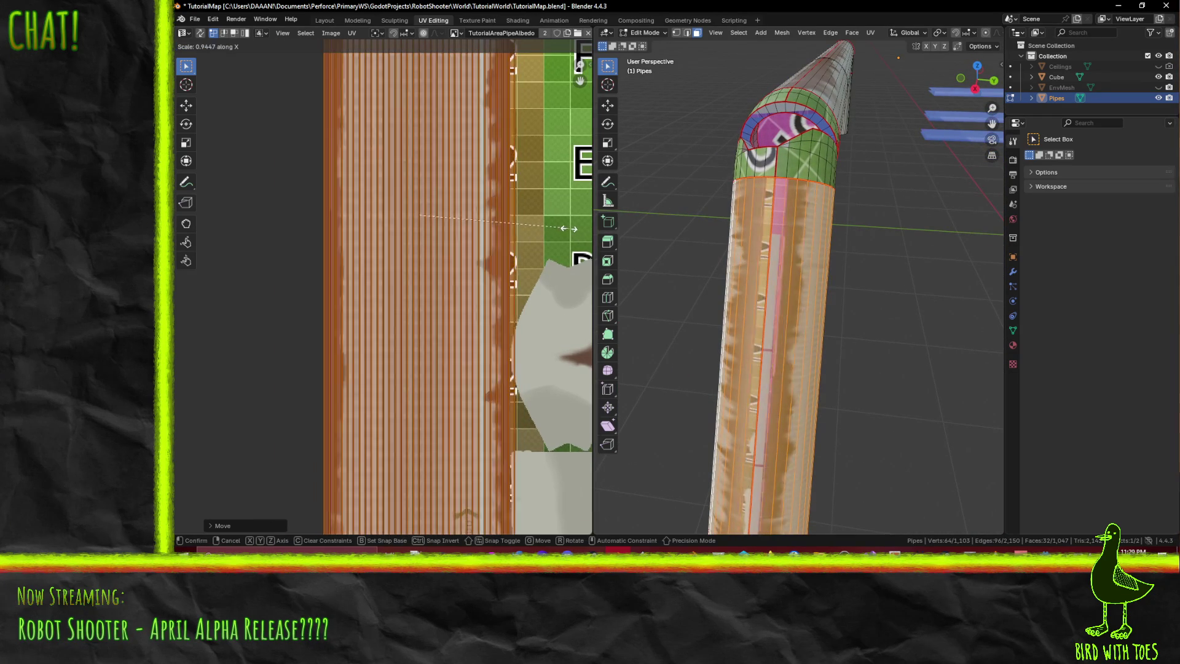
{"action": "left_click", "coordinate": [551, 232]}
{"action": "mouse_move", "coordinate": [551, 236]}
{"action": "middle_mouse_down"}
{"action": "mouse_move", "coordinate": [471, 215]}
{"action": "mouse_move", "coordinate": [554, 213]}
{"action": "mouse_move", "coordinate": [334, 205]}
{"action": "middle_mouse_up"}
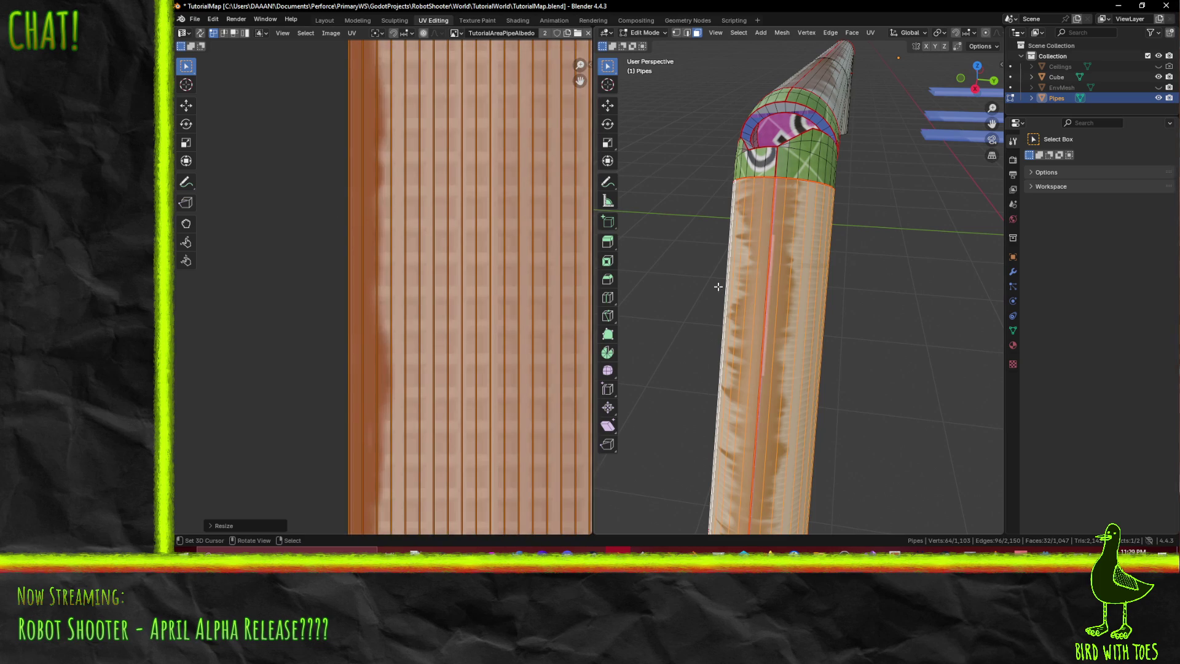
{"action": "key", "text": "g"}
{"action": "key", "text": "x"}
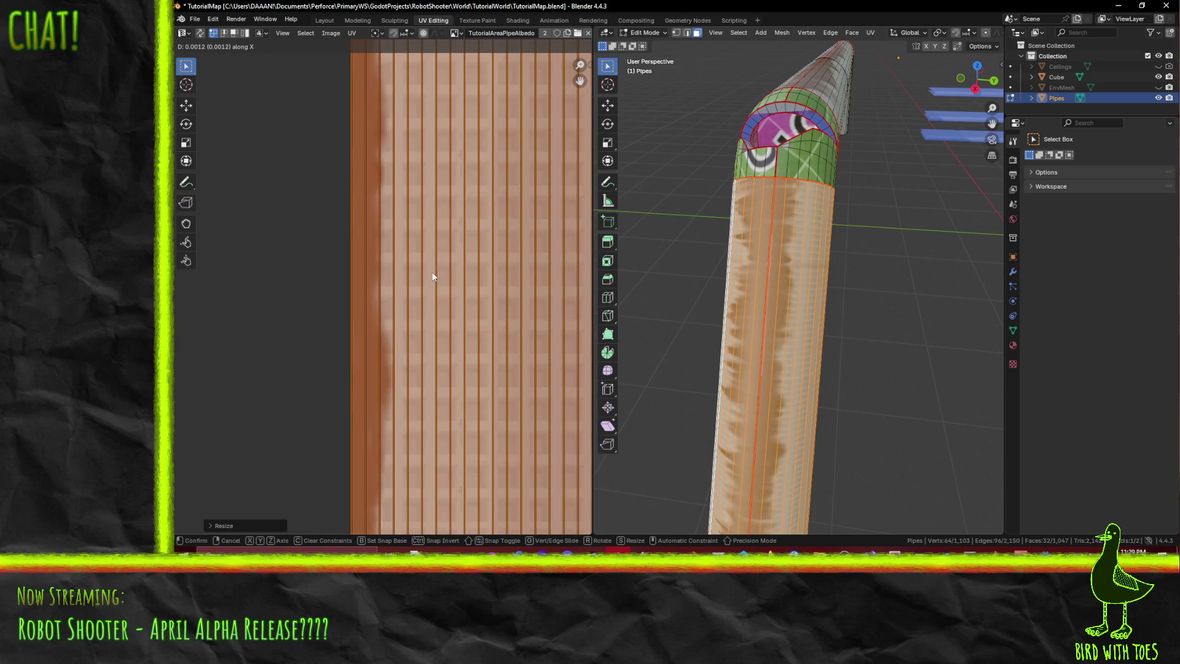
{"action": "left_click", "coordinate": [432, 273]}
{"action": "scroll", "coordinate": [510, 275], "scroll_direction": "up", "scroll_amount": 5}
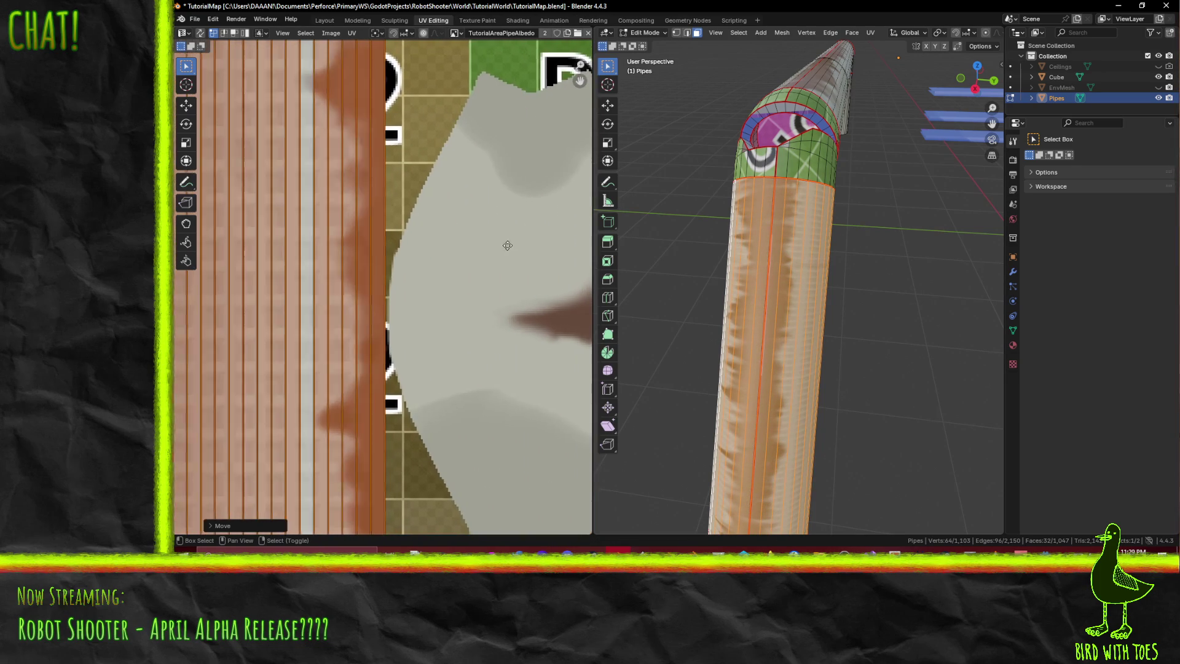
{"action": "scroll", "coordinate": [422, 242], "scroll_direction": "up", "scroll_amount": 4}
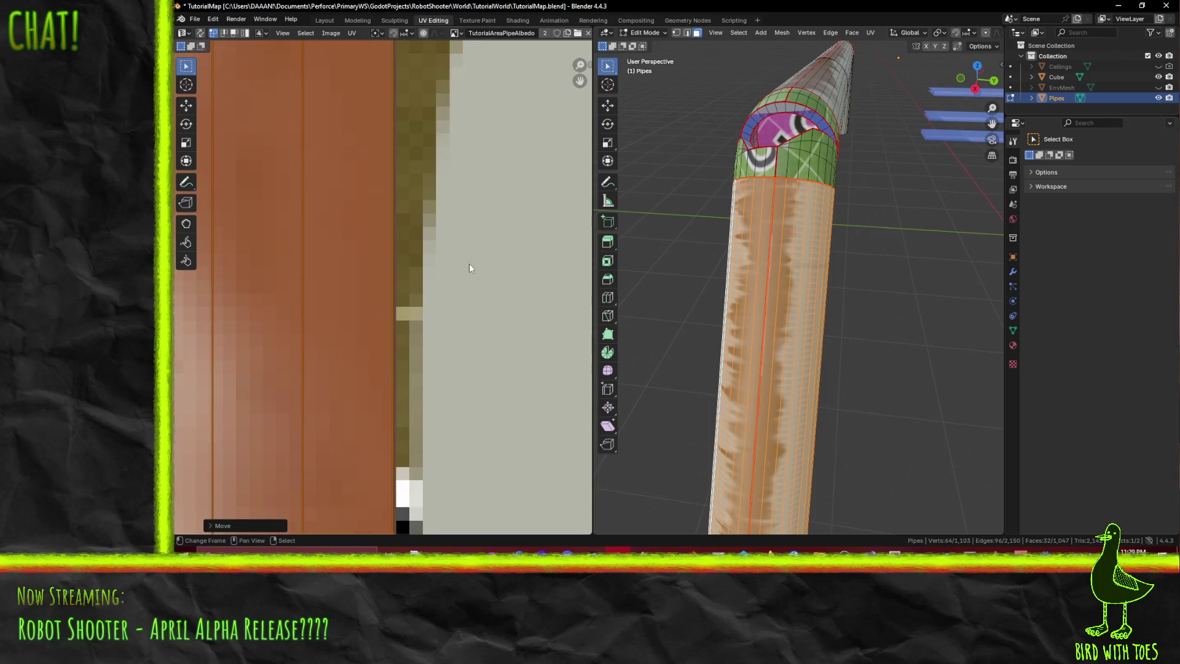
{"action": "key", "text": "s"}
{"action": "key", "text": "x"}
{"action": "left_click", "coordinate": [489, 266]}
- Check the textured pipe and reselect the straight pipe segment
{"action": "mouse_move", "coordinate": [769, 276]}
{"action": "middle_mouse_down"}
{"action": "mouse_move", "coordinate": [841, 273]}
{"action": "mouse_move", "coordinate": [985, 230]}
{"action": "mouse_move", "coordinate": [763, 276]}
{"action": "mouse_move", "coordinate": [789, 275]}
{"action": "middle_mouse_up"}
{"action": "left_click", "coordinate": [841, 274]}
{"action": "left_click", "coordinate": [787, 271], "text": "alt"}
{"action": "scroll", "coordinate": [789, 275], "scroll_direction": "down", "scroll_amount": 4}
{"action": "scroll", "coordinate": [352, 181], "scroll_direction": "down", "scroll_amount": 8}
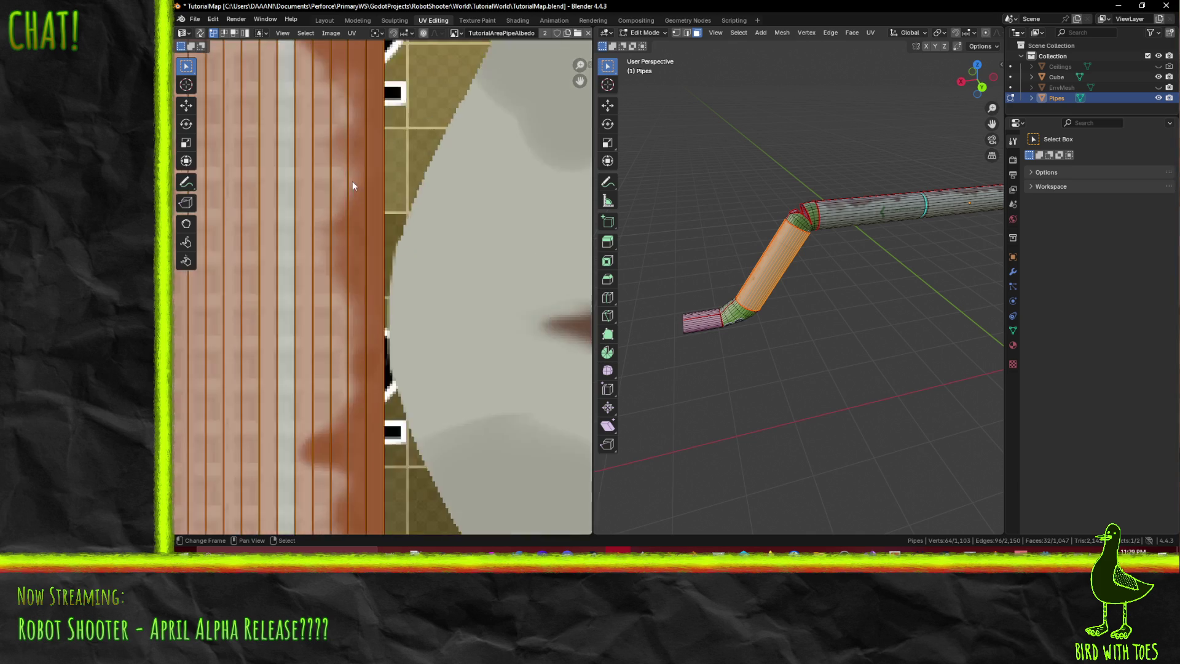
- Squash the island vertically and move it down until the FLOW DIRECTION label appears on the pipe
{"action": "scroll", "coordinate": [393, 212], "scroll_direction": "up", "scroll_amount": 5}
{"action": "key", "text": "s"}
{"action": "key", "text": "y"}
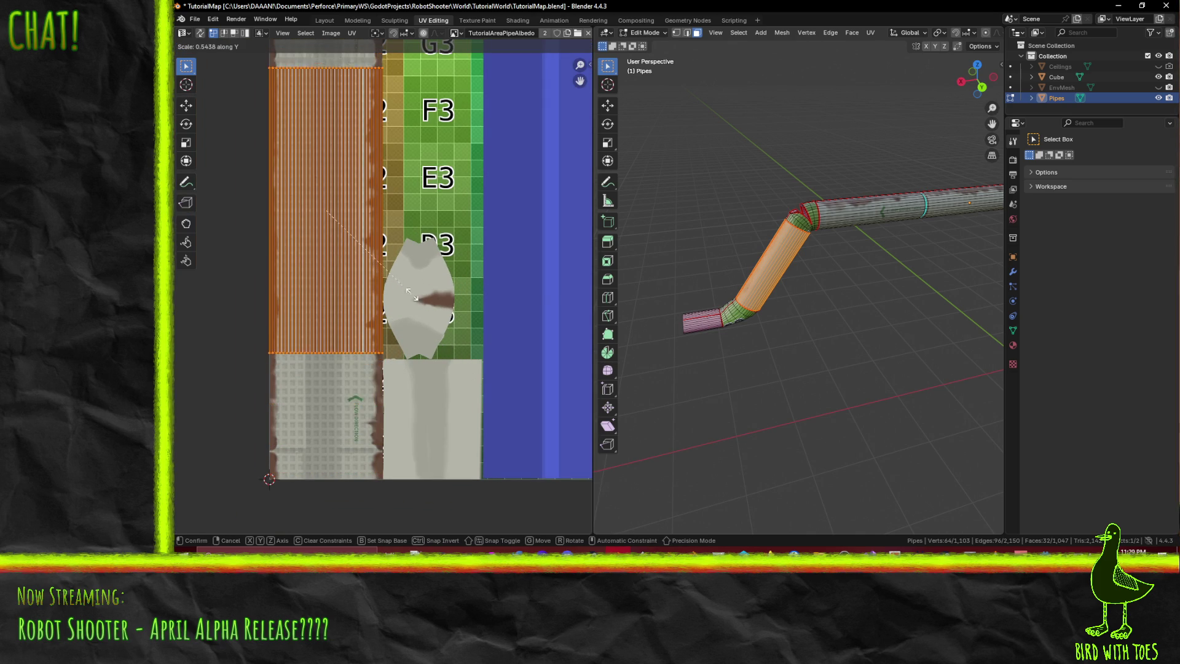
{"action": "left_click", "coordinate": [408, 292]}
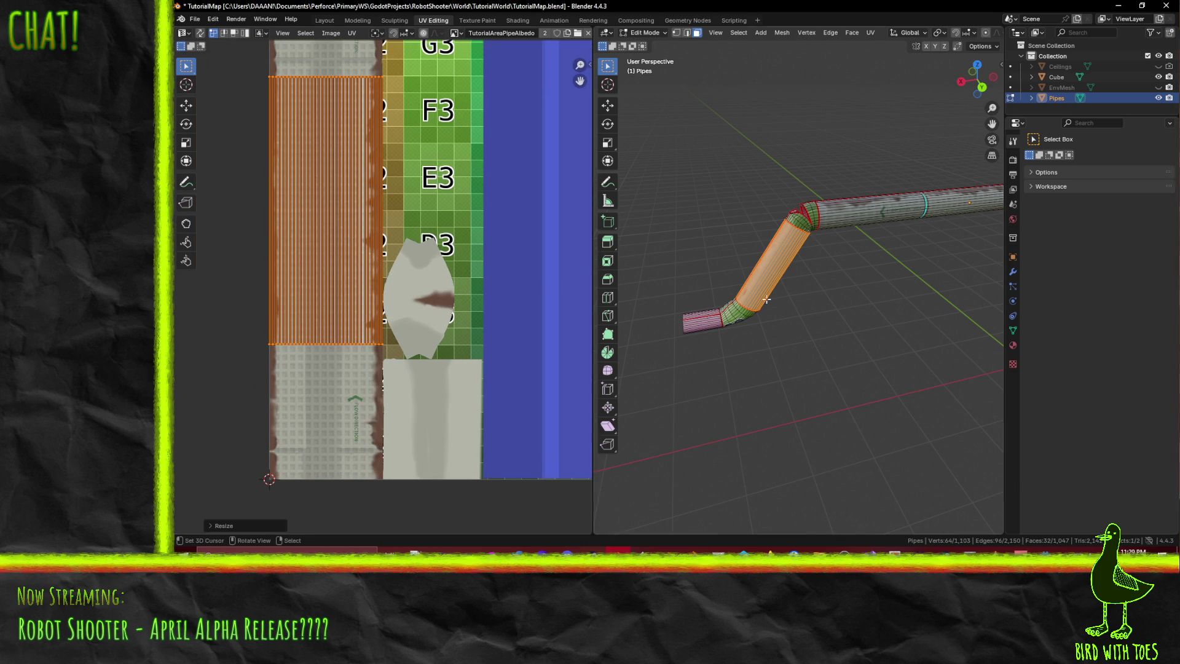
{"action": "scroll", "coordinate": [814, 309], "scroll_direction": "up", "scroll_amount": 8}
{"action": "scroll", "coordinate": [814, 309], "scroll_direction": "down", "scroll_amount": 5}
{"action": "mouse_move", "coordinate": [817, 319]}
{"action": "middle_mouse_down"}
{"action": "mouse_move", "coordinate": [848, 250]}
{"action": "mouse_move", "coordinate": [842, 260]}
{"action": "middle_mouse_up"}
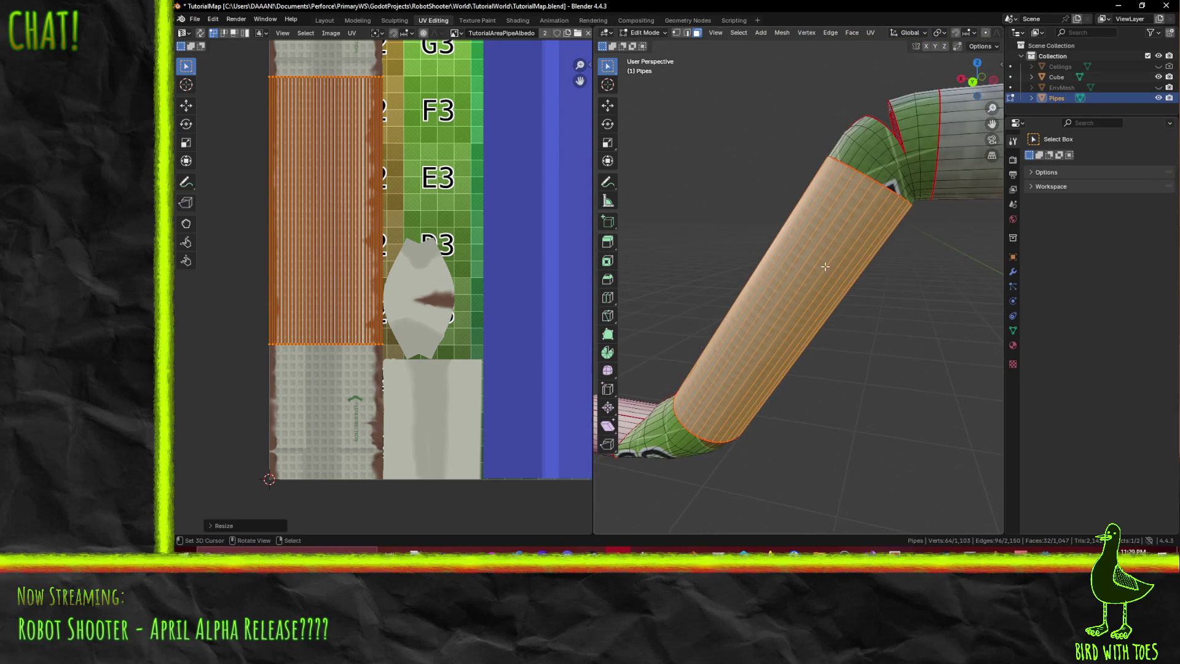
{"action": "scroll", "coordinate": [432, 181], "scroll_direction": "up", "scroll_amount": 3, "text": "shift"}
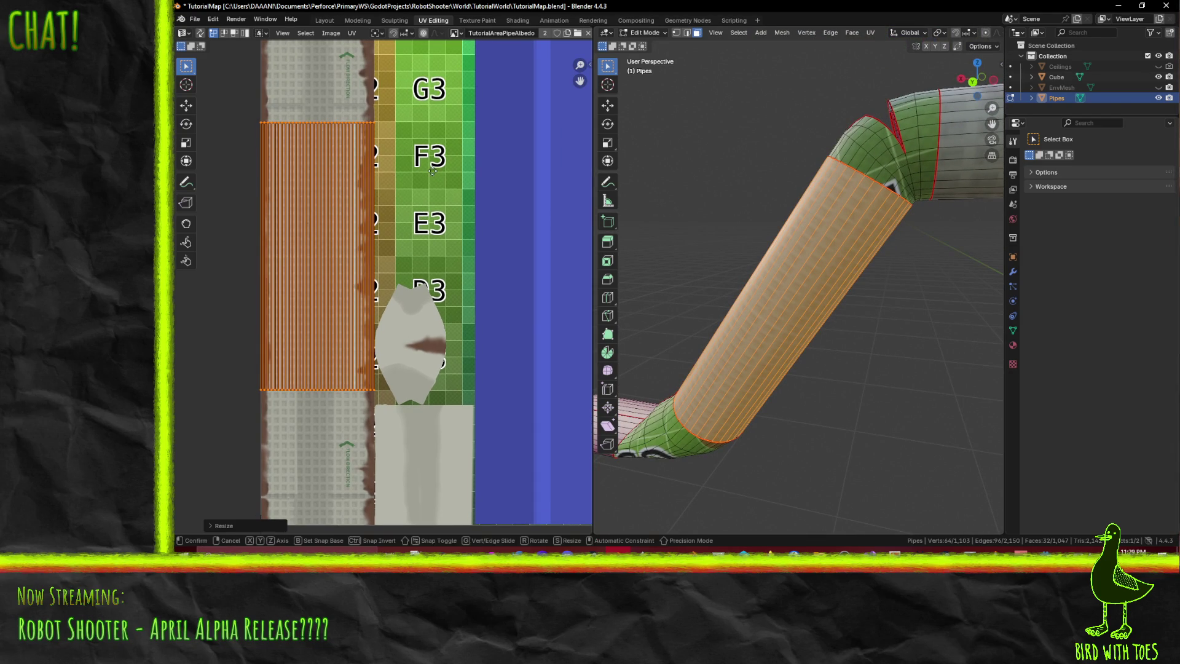
{"action": "key", "text": "g"}
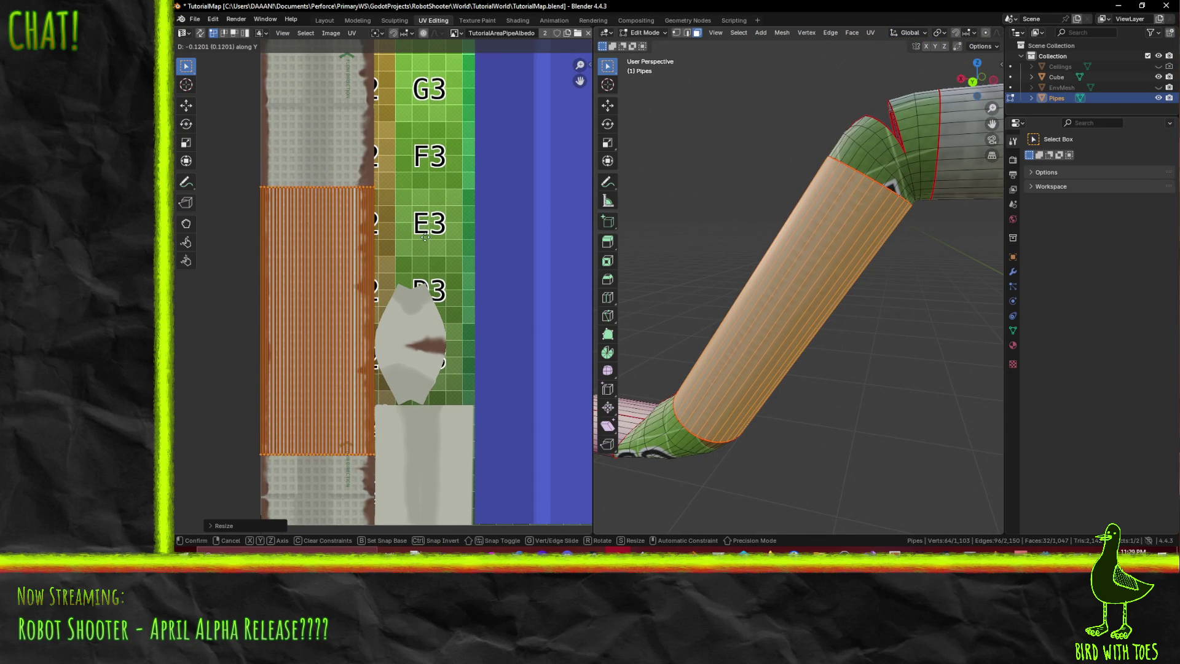
{"action": "left_click", "coordinate": [415, 304]}
{"action": "mouse_move", "coordinate": [848, 326]}
{"action": "middle_mouse_down"}
{"action": "mouse_move", "coordinate": [896, 329]}
{"action": "mouse_move", "coordinate": [648, 305]}
{"action": "mouse_move", "coordinate": [658, 301]}
{"action": "middle_mouse_up"}
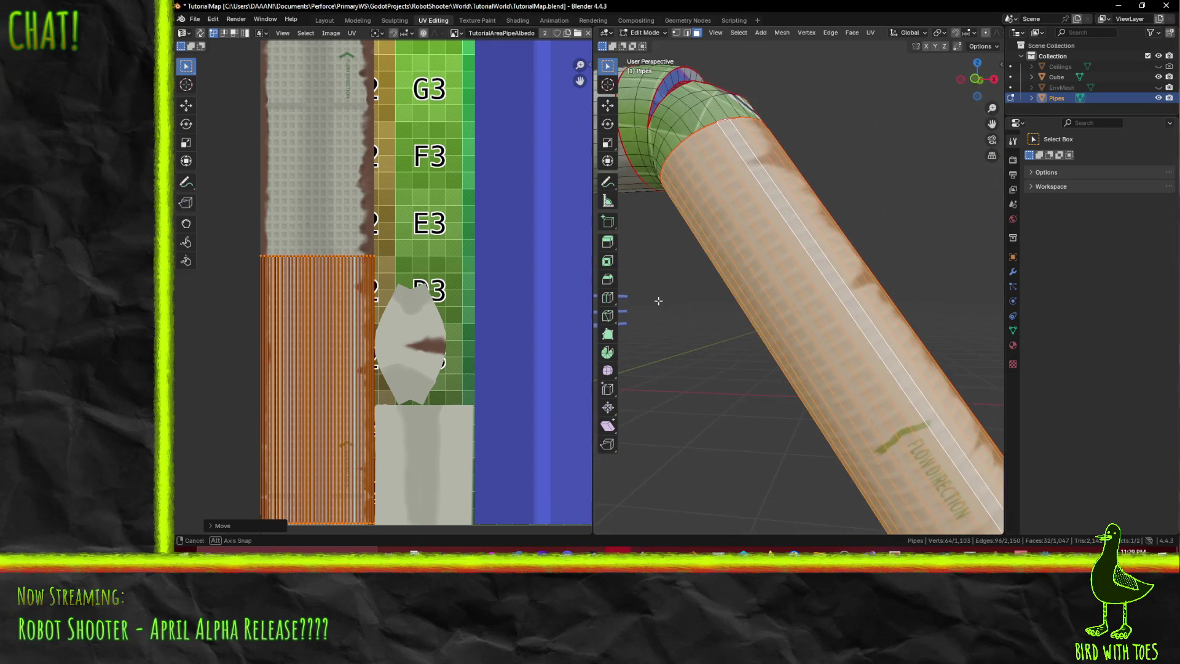
- Mirror the straight section's UVs along X
{"action": "mouse_move", "coordinate": [750, 332]}
{"action": "middle_mouse_down"}
{"action": "mouse_move", "coordinate": [951, 296]}
{"action": "mouse_move", "coordinate": [667, 411]}
{"action": "mouse_move", "coordinate": [899, 464]}
{"action": "mouse_move", "coordinate": [959, 406]}
{"action": "mouse_move", "coordinate": [703, 324]}
{"action": "mouse_move", "coordinate": [775, 307]}
{"action": "middle_mouse_up"}
{"action": "mouse_move", "coordinate": [899, 464]}
{"action": "middle_mouse_down"}
{"action": "mouse_move", "coordinate": [895, 266]}
{"action": "mouse_move", "coordinate": [873, 283]}
{"action": "middle_mouse_up"}
{"action": "key", "text": "ctrl+m"}
{"action": "key", "text": "x"}
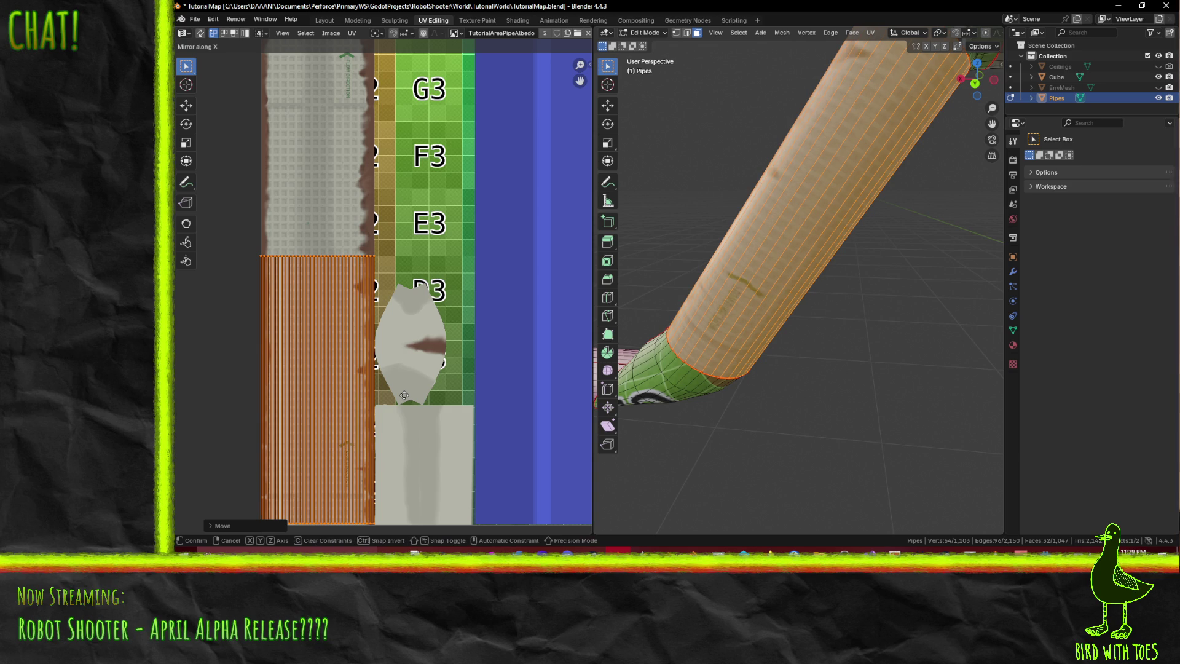
{"action": "left_click", "coordinate": [404, 395]}
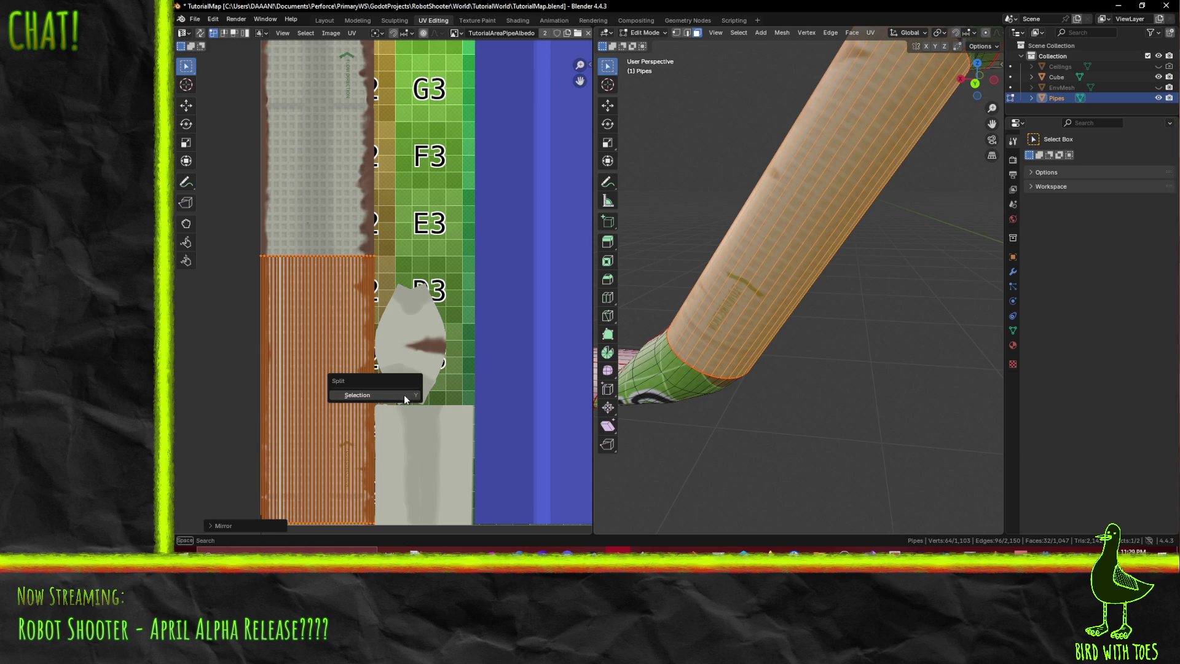
{"action": "key", "text": "Escape"}
- Split the selected UVs and mirror them along Y to reverse the flow arrow
{"action": "key", "text": "alt+v"}
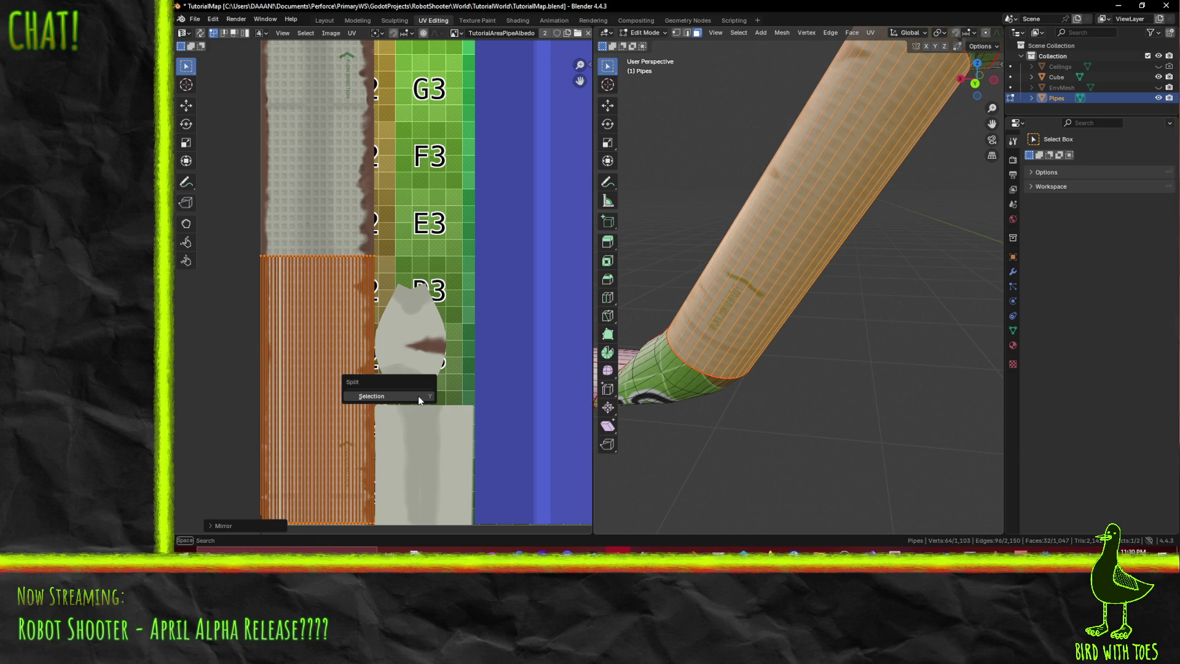
{"action": "left_click", "coordinate": [418, 396]}
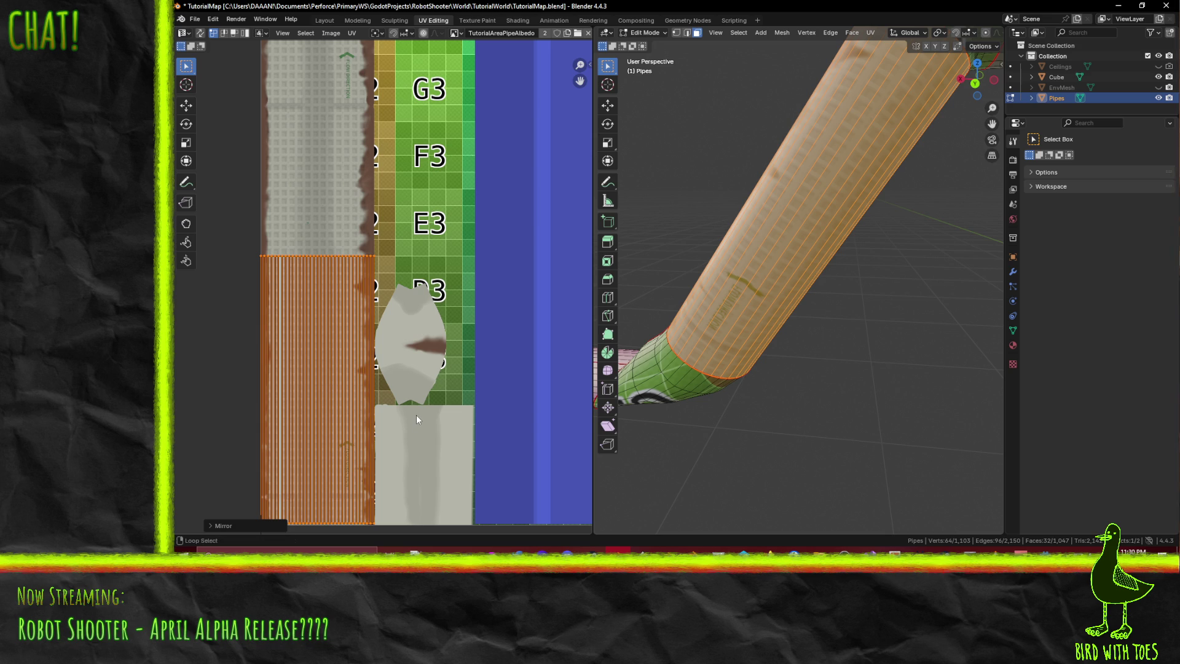
{"action": "key", "text": "alt+v"}
{"action": "left_click", "coordinate": [416, 415]}
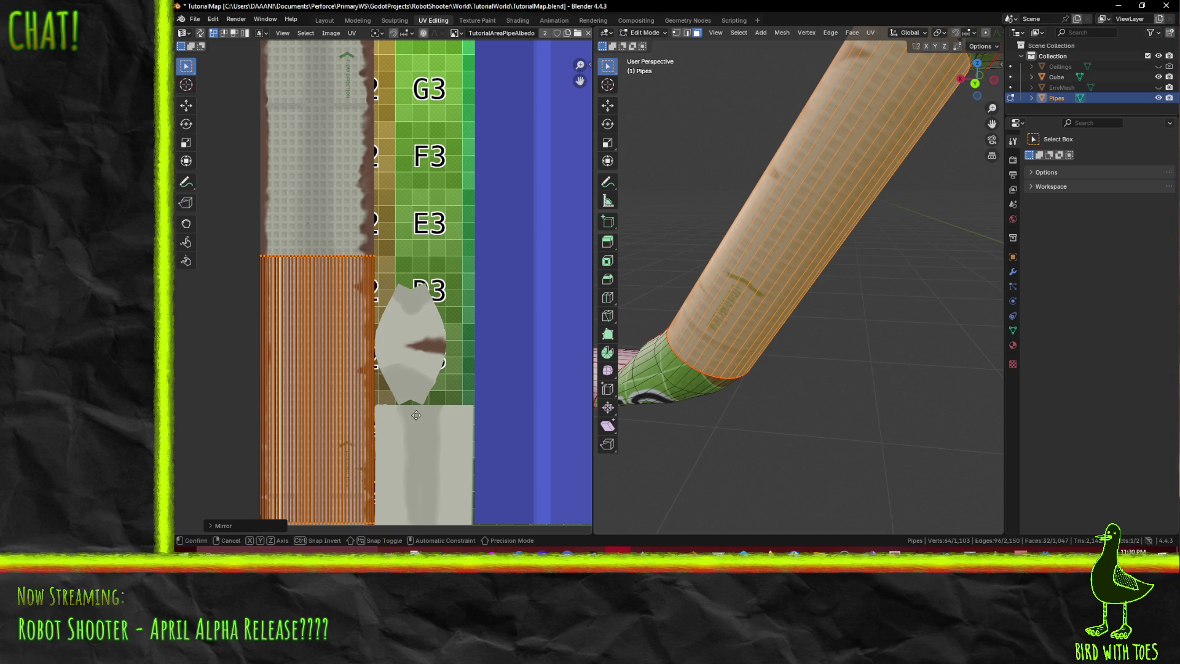
{"action": "key", "text": "ctrl+m"}
{"action": "key", "text": "y"}
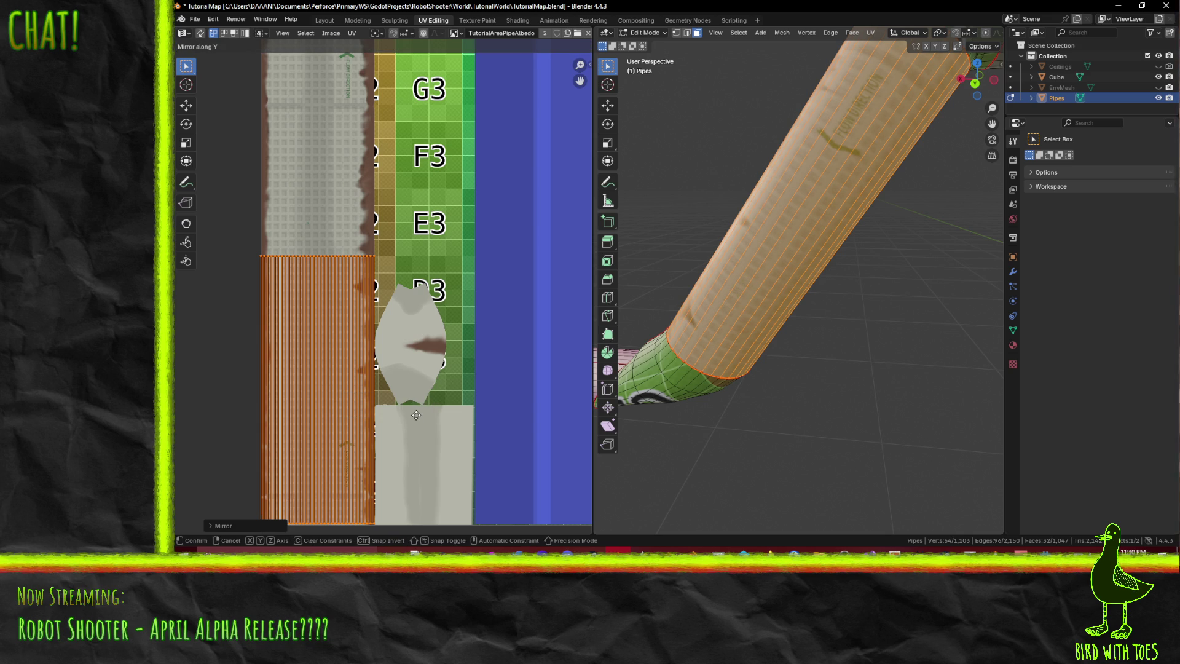
{"action": "left_click", "coordinate": [416, 415]}
{"action": "mouse_move", "coordinate": [609, 345]}
{"action": "middle_mouse_down", "text": "shift"}
{"action": "mouse_move", "coordinate": [677, 319]}
{"action": "mouse_move", "coordinate": [671, 327]}
{"action": "middle_mouse_up", "text": "shift"}
{"action": "key", "text": "y"}
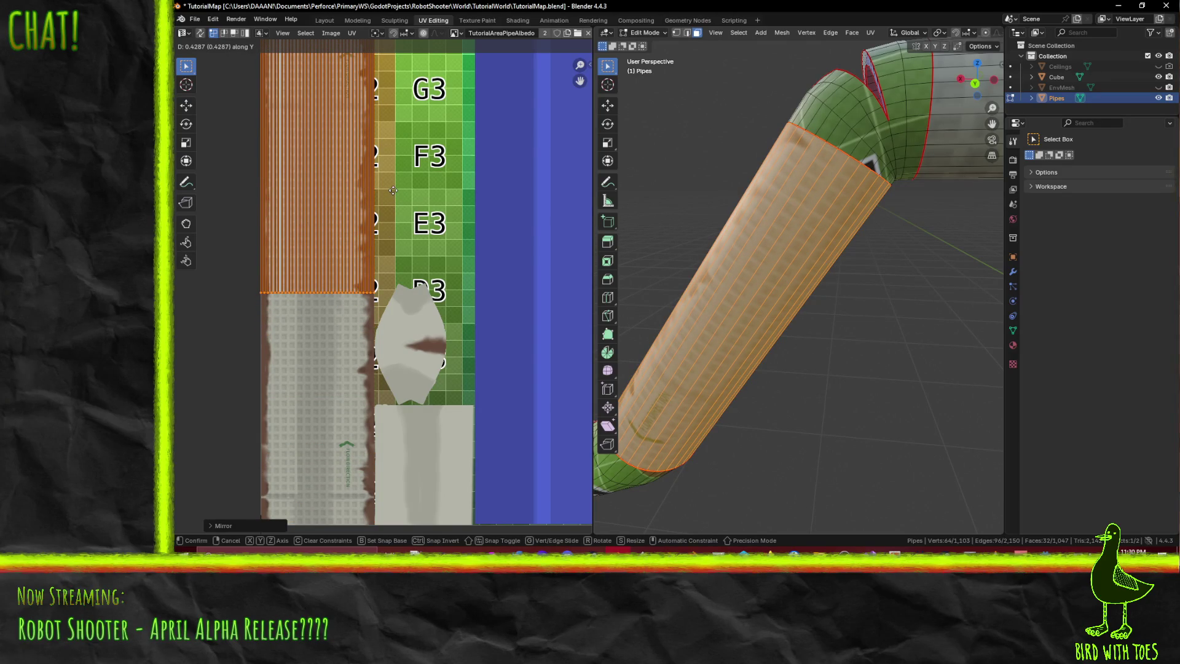
- Confirm the island's higher position and check the result on the pipe
{"action": "left_click", "coordinate": [393, 191]}
{"action": "scroll", "coordinate": [876, 272], "scroll_direction": "down", "scroll_amount": 3}
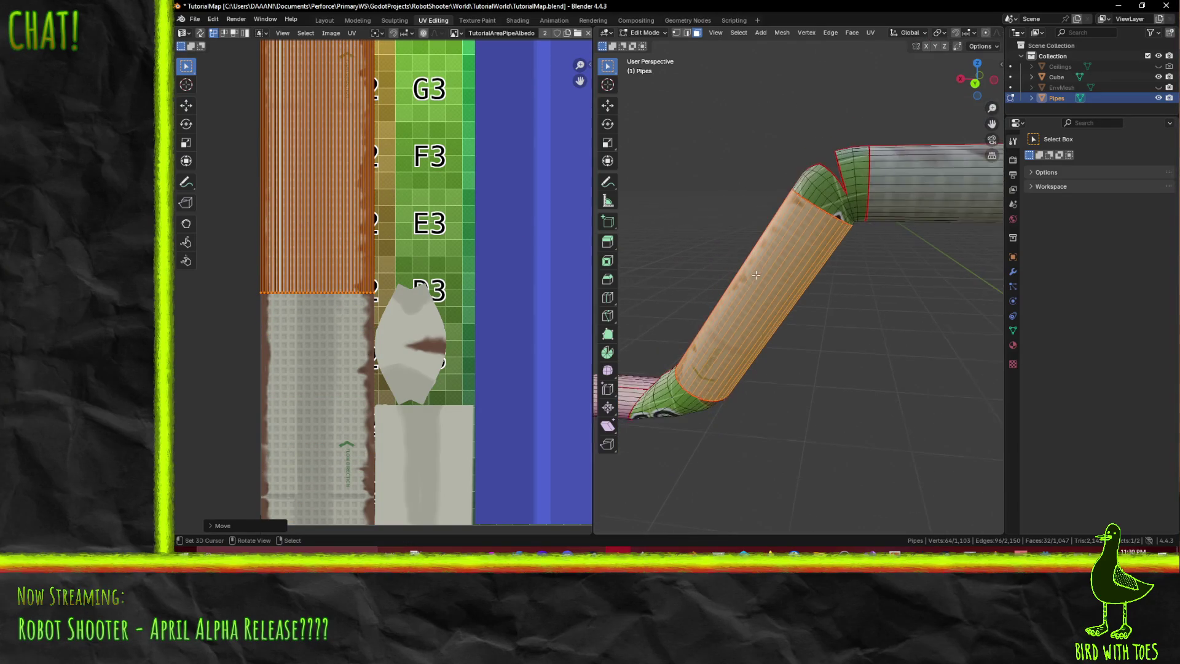
{"action": "mouse_move", "coordinate": [876, 272]}
{"action": "middle_mouse_down"}
{"action": "mouse_move", "coordinate": [843, 289]}
{"action": "mouse_move", "coordinate": [818, 203]}
{"action": "mouse_move", "coordinate": [787, 233]}
{"action": "mouse_move", "coordinate": [868, 237]}
{"action": "middle_mouse_up"}
{"action": "scroll", "coordinate": [793, 234], "scroll_direction": "up", "scroll_amount": 5}
{"action": "middle_click_drag", "start_coordinate": [425, 115], "coordinate": [404, 288]}
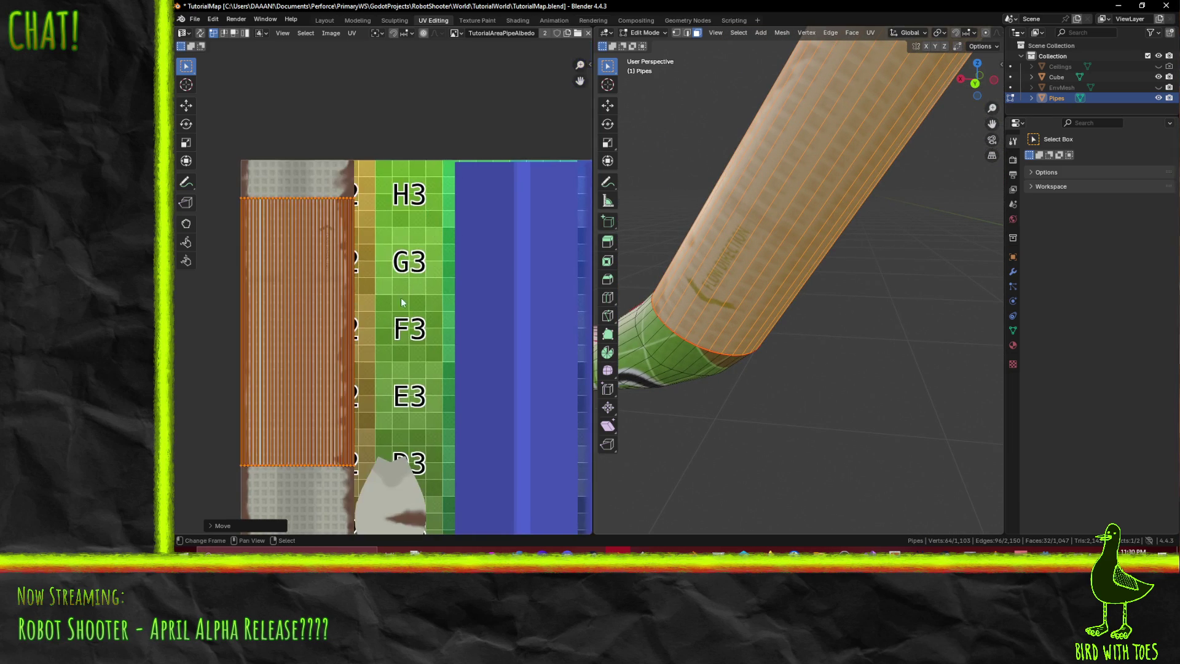
- Shorten the island vertically and raise it in small vertical adjustments
{"action": "key", "text": "s"}
{"action": "key", "text": "y"}
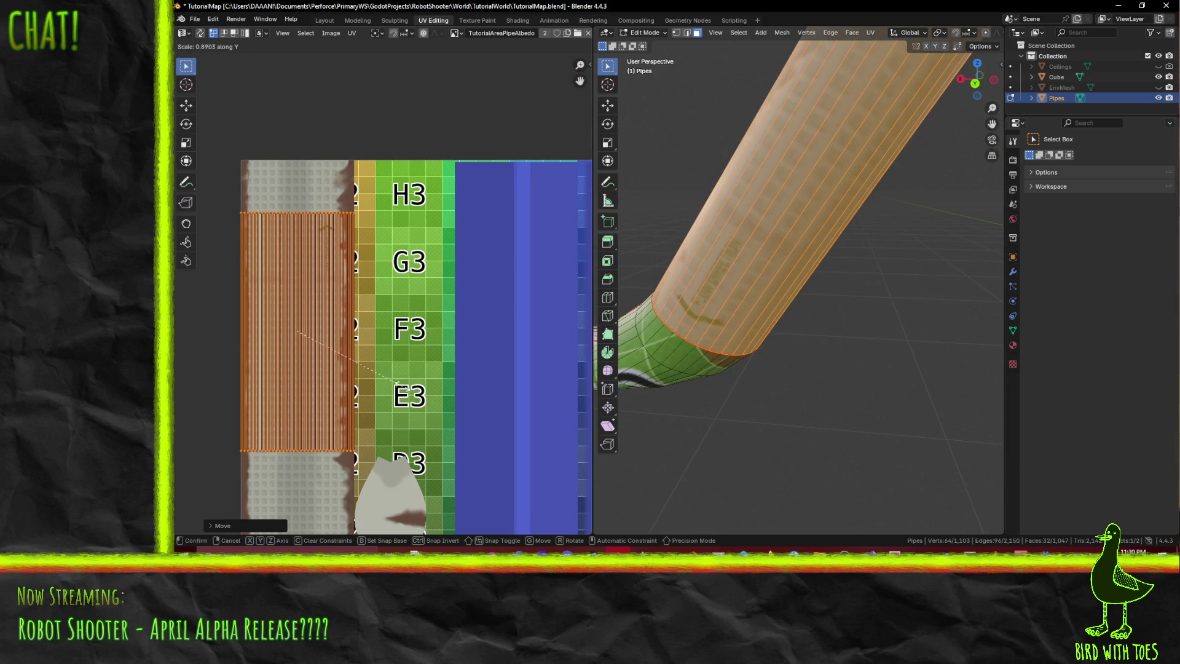
{"action": "left_click", "coordinate": [392, 382]}
{"action": "key", "text": "g"}
{"action": "left_click", "coordinate": [409, 430]}
{"action": "key", "text": "s"}
{"action": "key", "text": "y"}
{"action": "left_click", "coordinate": [438, 427]}
{"action": "key", "text": "g"}
{"action": "key", "text": "y"}
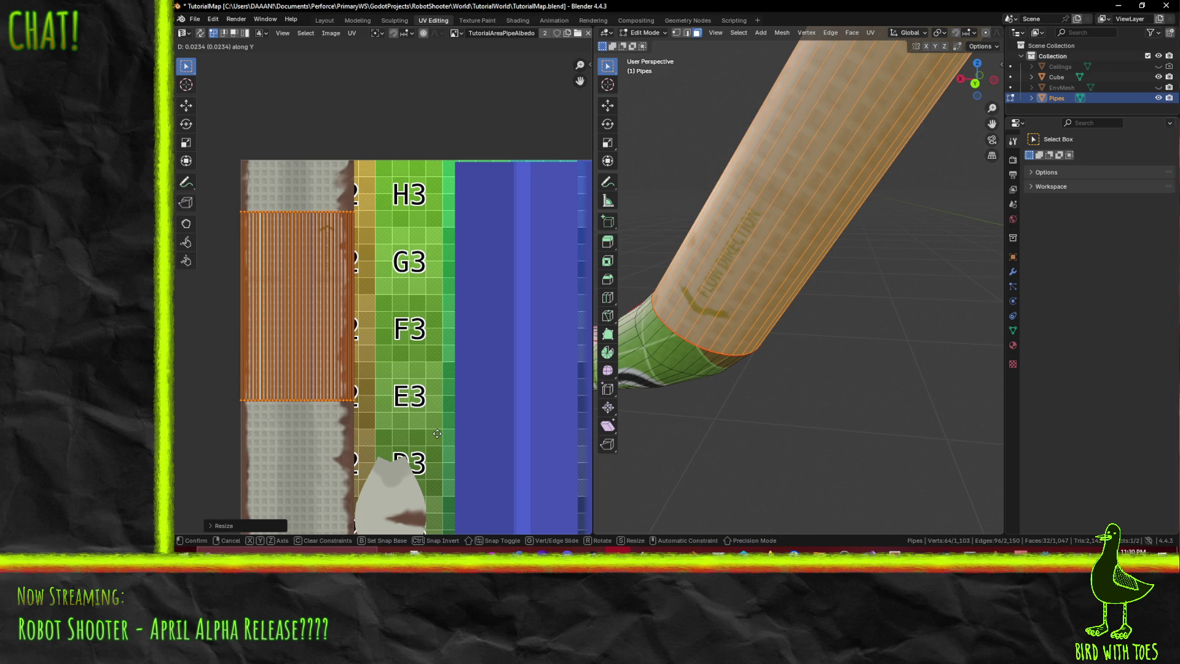
{"action": "left_click", "coordinate": [507, 419]}
- Reselect only the pipe strip and shift it 0.0087 up onto the pale tiled panel area
{"action": "middle_click_drag", "start_coordinate": [895, 284], "coordinate": [700, 520], "text": "shift"}
{"action": "scroll", "coordinate": [390, 404], "scroll_direction": "up", "scroll_amount": 8}
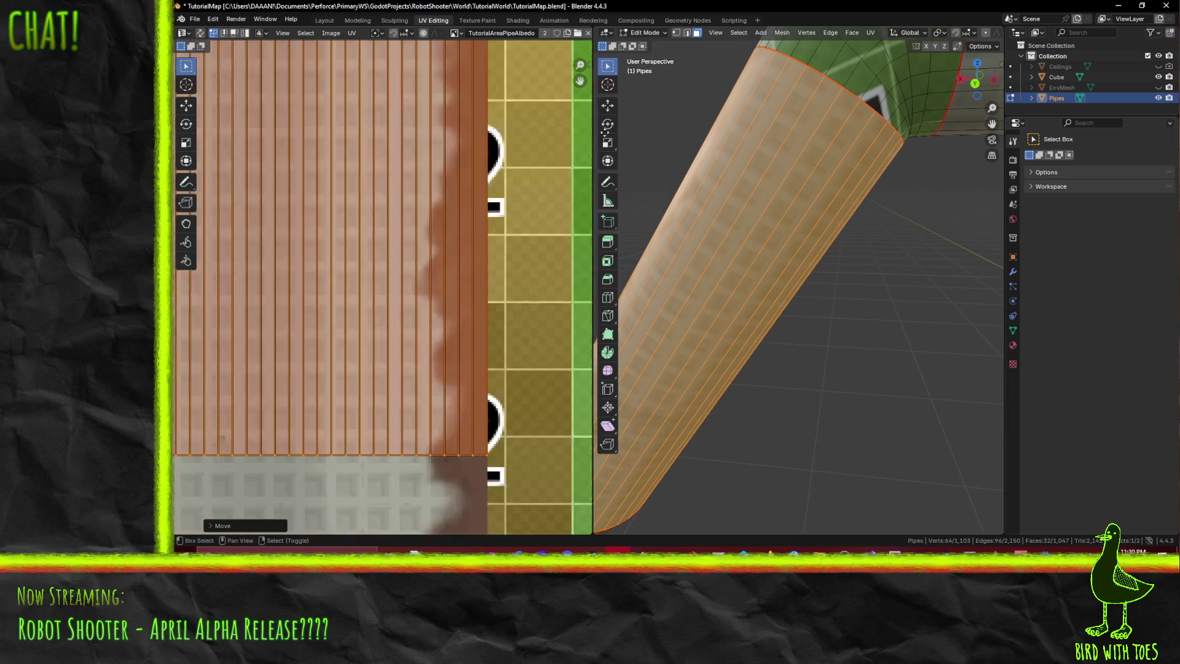
{"action": "scroll", "coordinate": [316, 322], "scroll_direction": "down", "scroll_amount": 2}
{"action": "key", "text": "alt+a"}
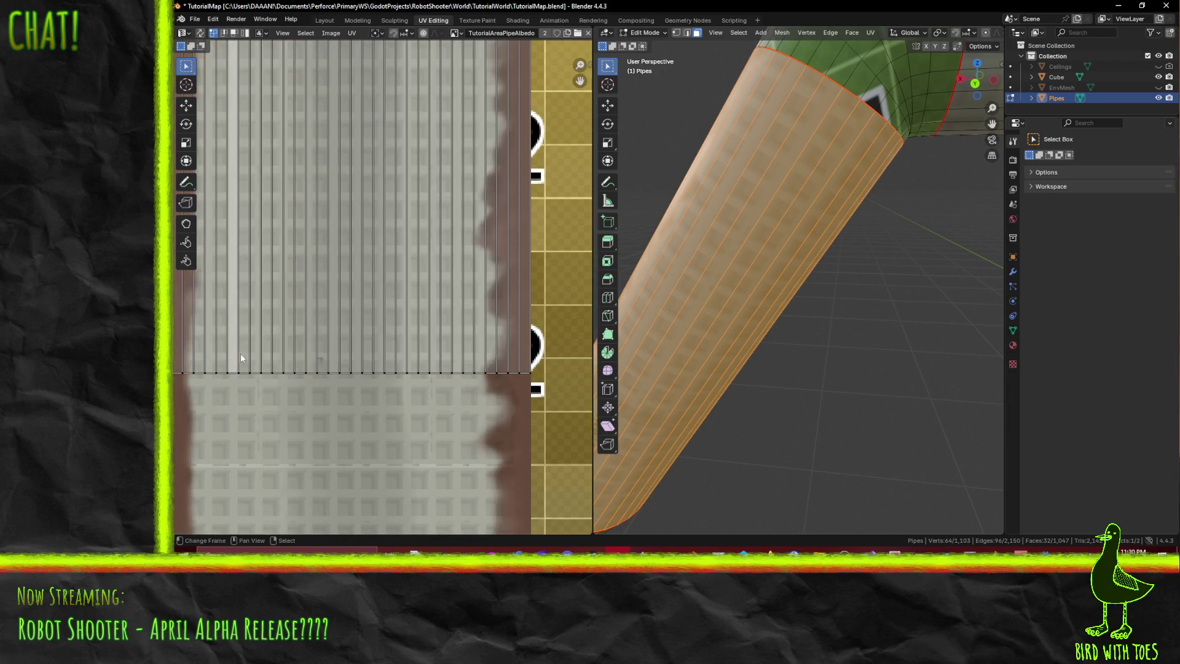
{"action": "middle_click_drag", "start_coordinate": [208, 358], "coordinate": [254, 336]}
{"action": "left_click_drag", "start_coordinate": [225, 342], "coordinate": [600, 408]}
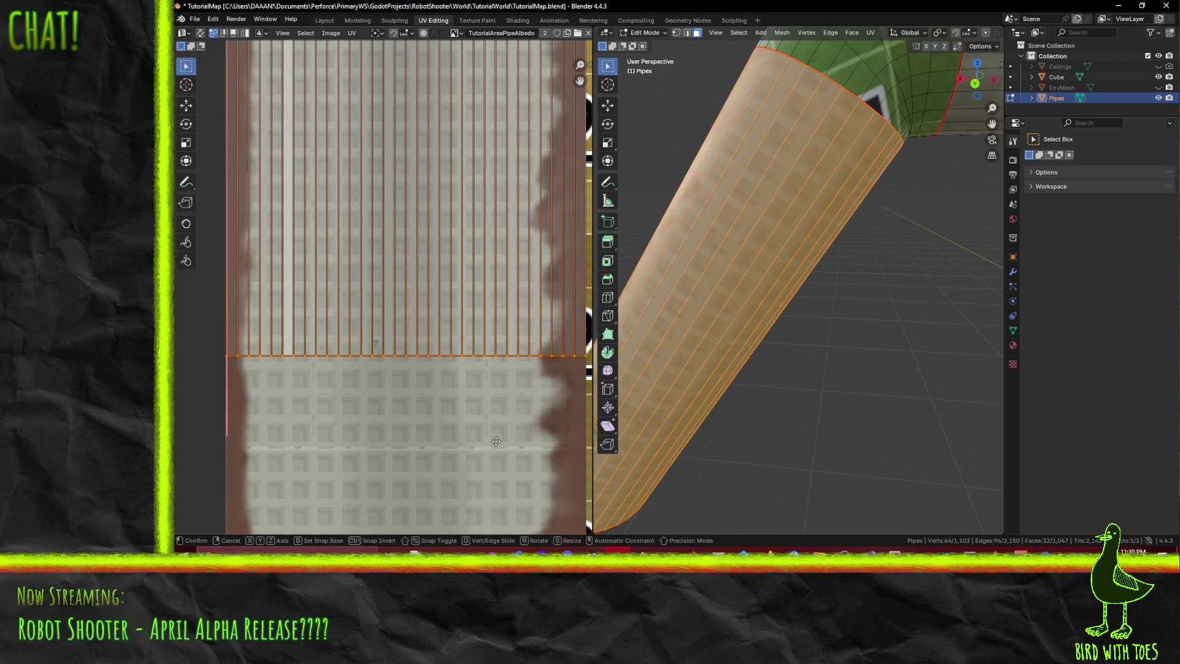
{"action": "key", "text": "g"}
{"action": "key", "text": "y"}
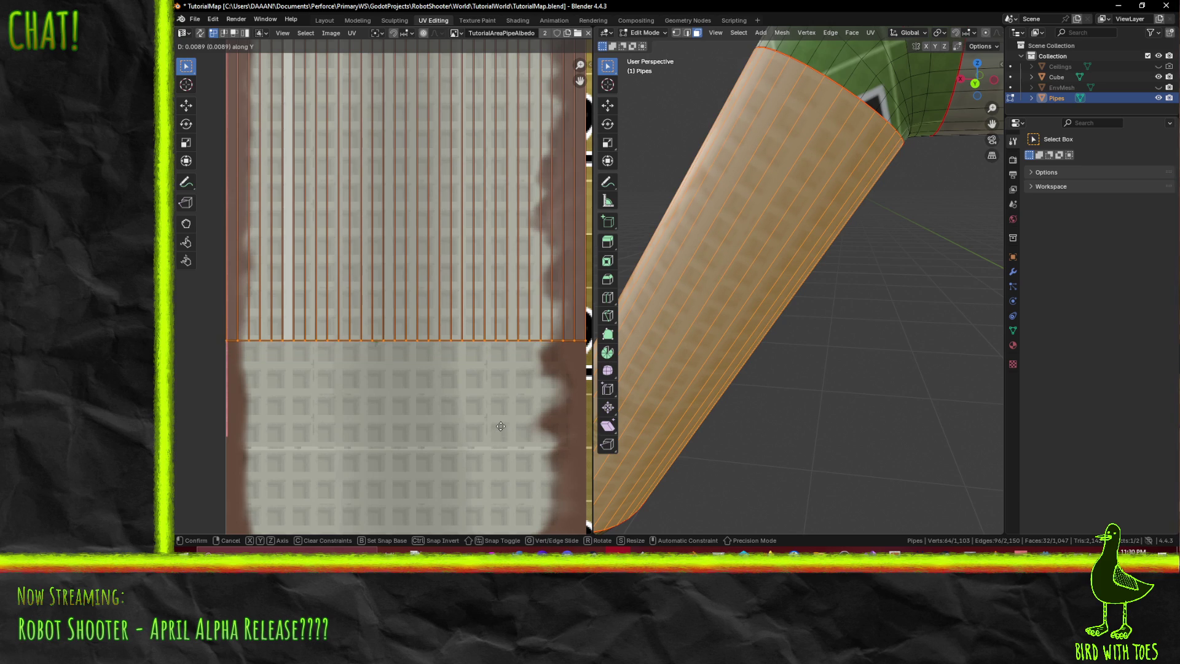
{"action": "left_click", "coordinate": [470, 424]}
{"action": "scroll", "coordinate": [469, 428], "scroll_direction": "left", "scroll_amount": 10, "text": "shift"}
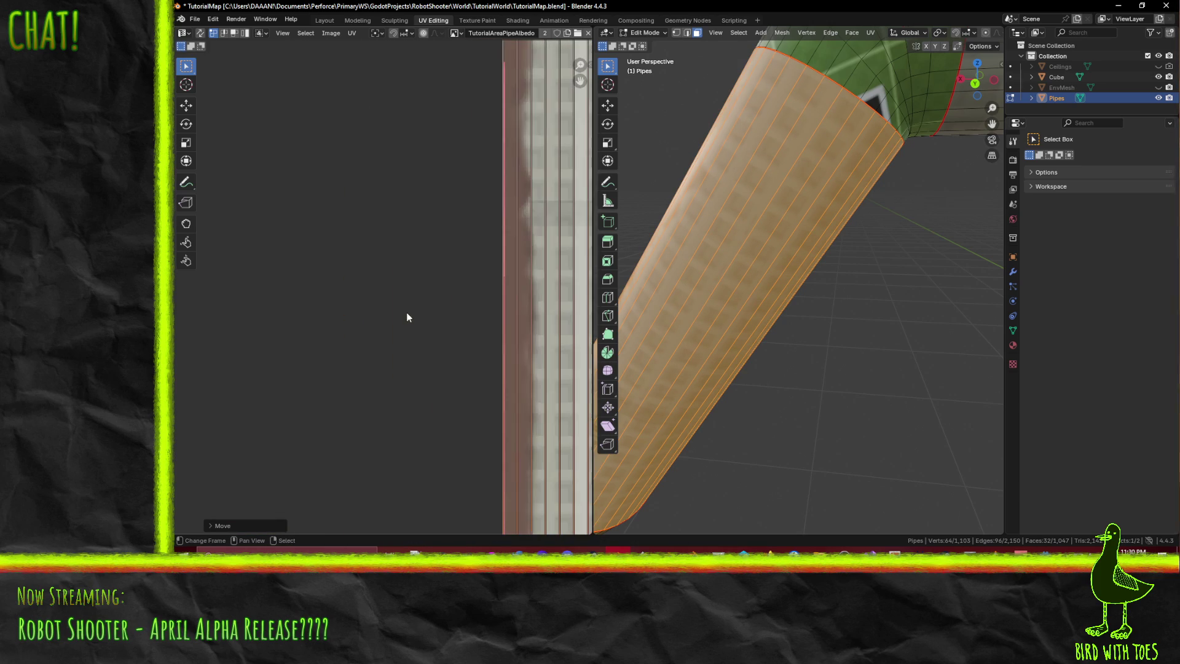
{"action": "scroll", "coordinate": [469, 297], "scroll_direction": "down", "scroll_amount": 2}
{"action": "left_click", "coordinate": [470, 295]}
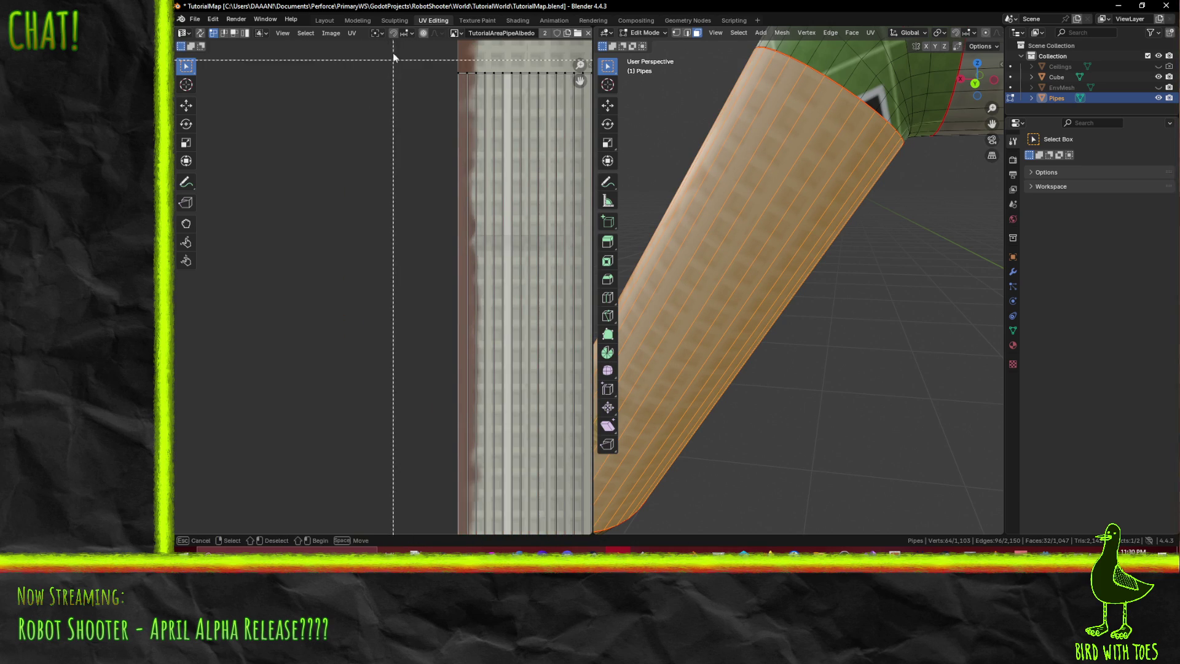
- Save TutorialMap.blend and inspect the bent pipe and its texture
{"action": "mouse_move", "coordinate": [799, 282]}
{"action": "middle_mouse_down"}
{"action": "mouse_move", "coordinate": [830, 289]}
{"action": "mouse_move", "coordinate": [802, 261]}
{"action": "mouse_move", "coordinate": [740, 340]}
{"action": "mouse_move", "coordinate": [848, 345]}
{"action": "mouse_move", "coordinate": [763, 343]}
{"action": "middle_mouse_up"}
{"action": "key", "text": "ctrl+s"}
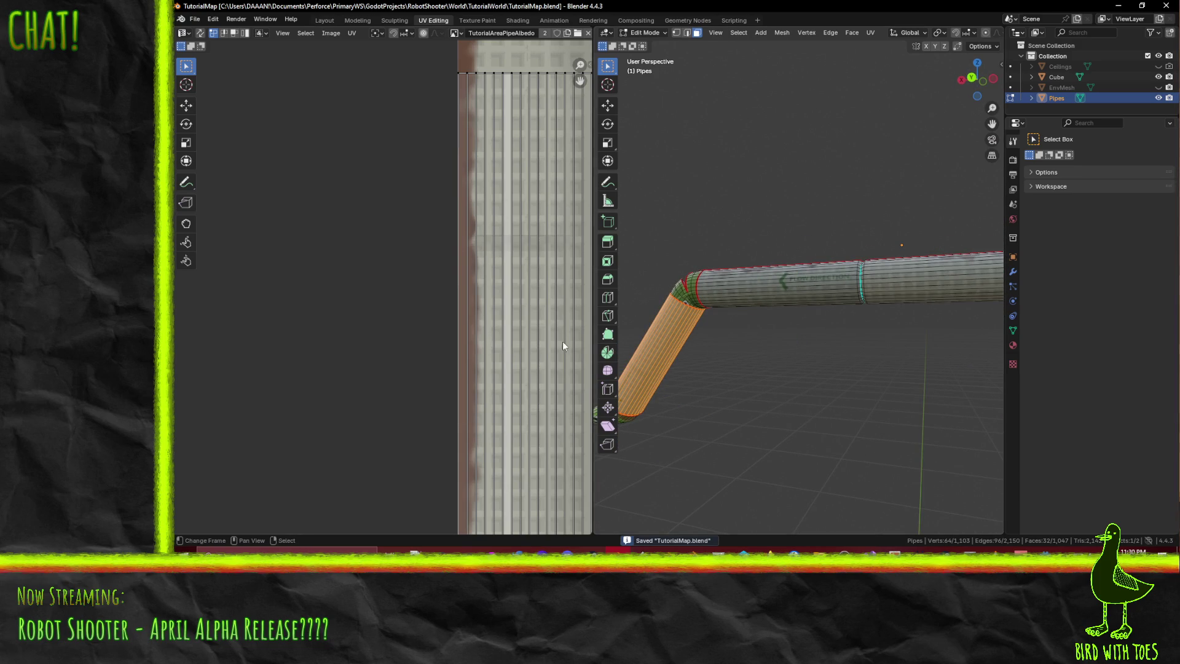
{"action": "middle_click_drag", "start_coordinate": [834, 364], "coordinate": [707, 357]}
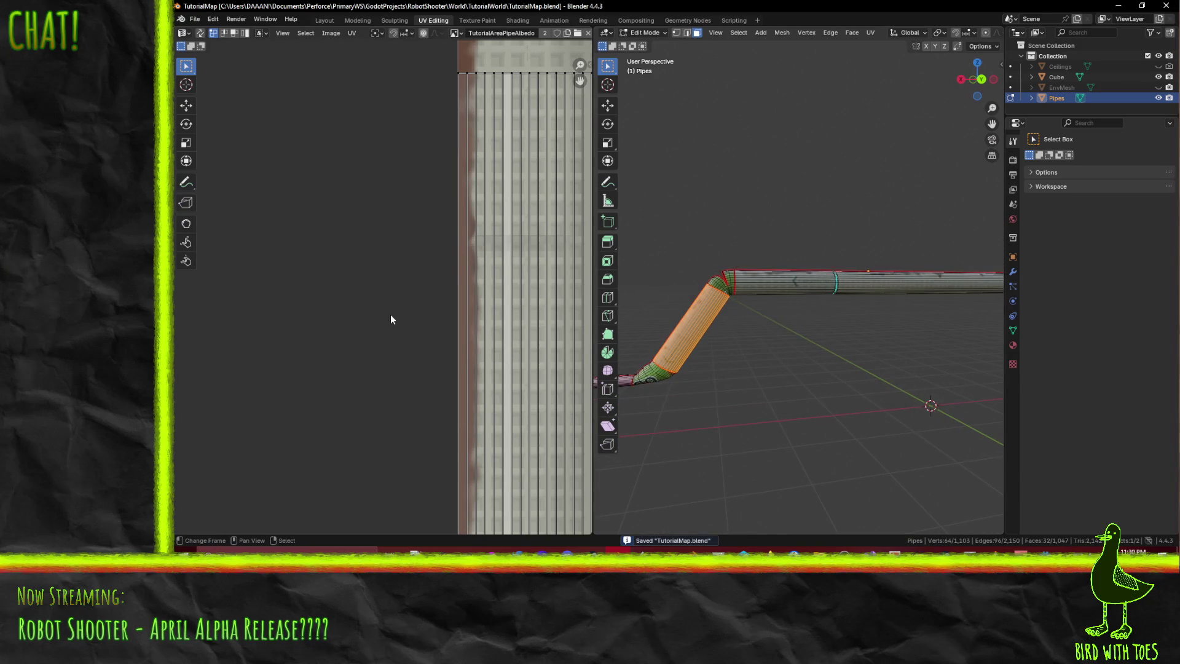
{"action": "scroll", "coordinate": [387, 322], "scroll_direction": "down", "scroll_amount": 5}
{"action": "middle_click_drag", "start_coordinate": [483, 335], "coordinate": [359, 232]}
{"action": "middle_click_drag", "start_coordinate": [645, 387], "coordinate": [719, 409]}
{"action": "scroll", "coordinate": [929, 334], "scroll_direction": "up", "scroll_amount": 8}
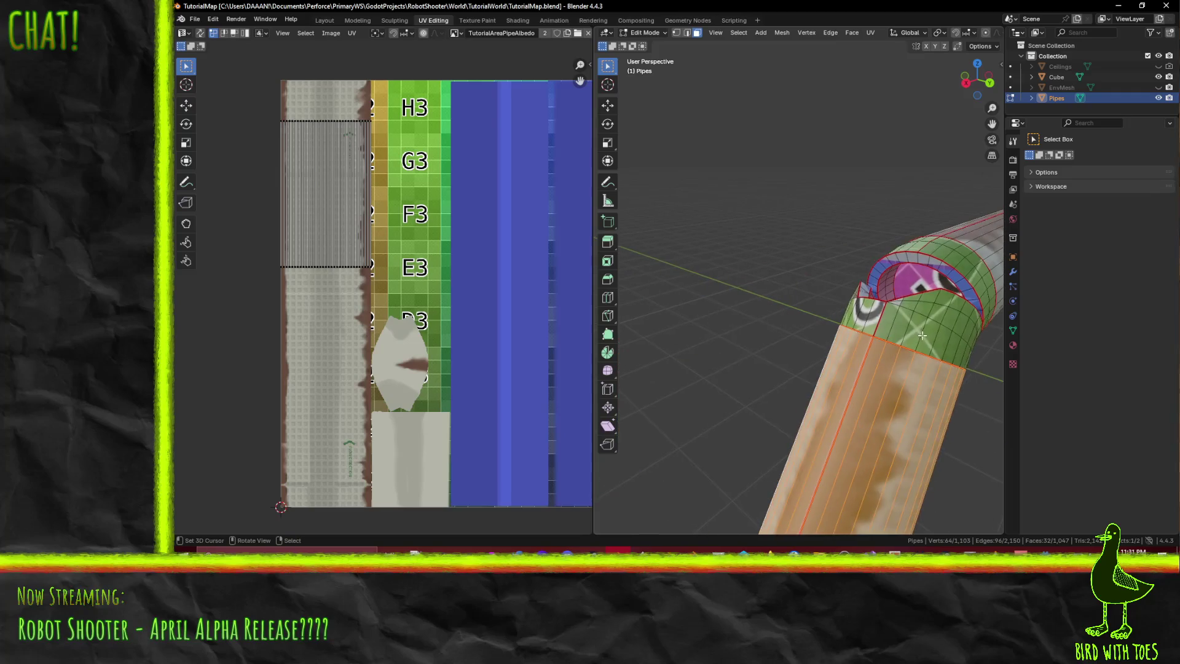
{"action": "scroll", "coordinate": [929, 334], "scroll_direction": "down", "scroll_amount": 3}
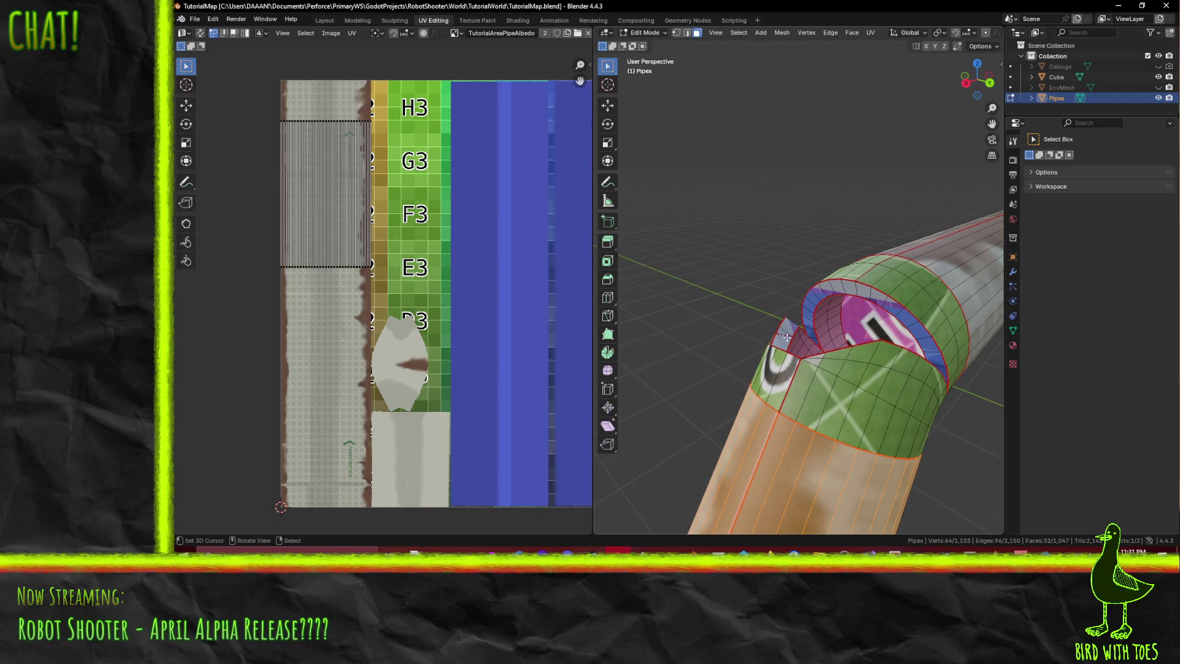
{"action": "middle_click_drag", "start_coordinate": [838, 317], "coordinate": [799, 321]}
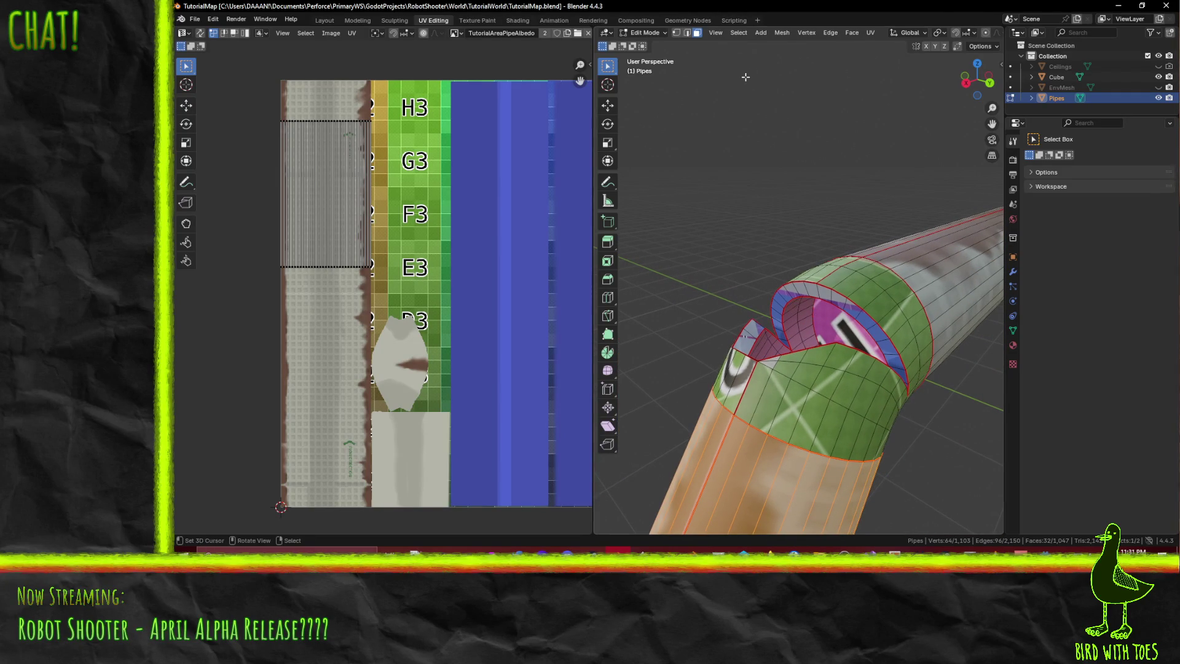
- Switch to the Texture Paint workspace and orbit the pipe for painting
{"action": "left_click", "coordinate": [494, 18]}
{"action": "mouse_move", "coordinate": [699, 197]}
{"action": "middle_mouse_down"}
{"action": "mouse_move", "coordinate": [764, 263]}
{"action": "mouse_move", "coordinate": [763, 311]}
{"action": "mouse_move", "coordinate": [740, 329]}
{"action": "middle_mouse_up"}
{"action": "scroll", "coordinate": [783, 295], "scroll_direction": "up", "scroll_amount": 3}
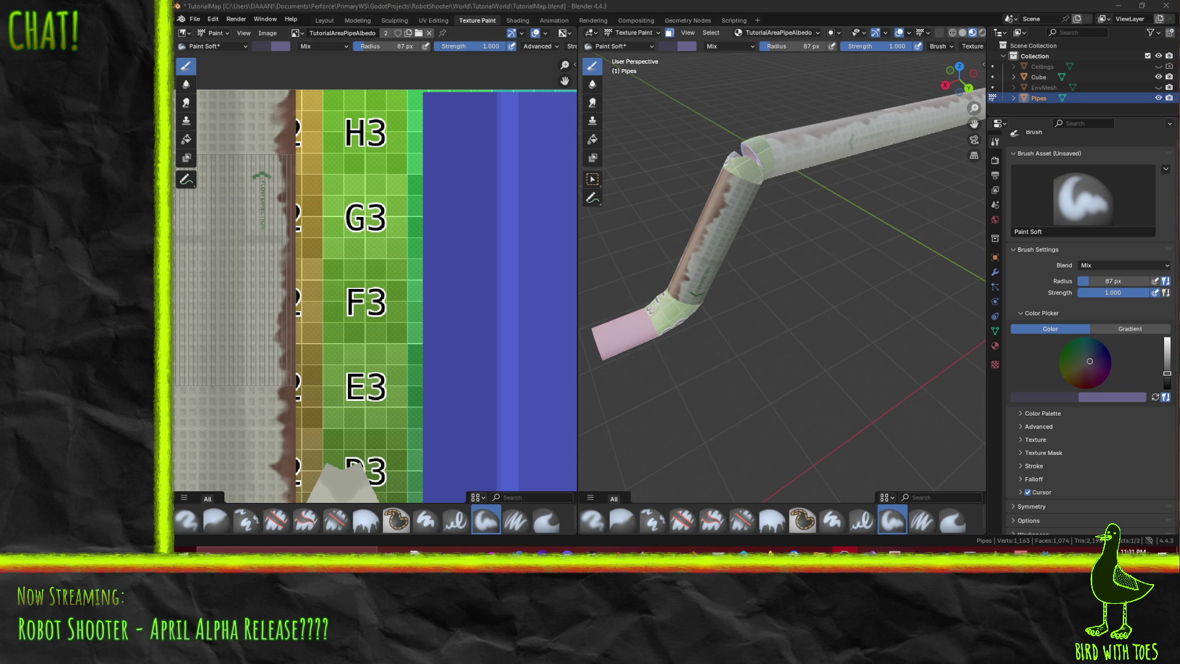
- Undo the last stroke, sample grey from the texture and paint the green bend band grey
{"action": "scroll", "coordinate": [718, 231], "scroll_direction": "up", "scroll_amount": 3}
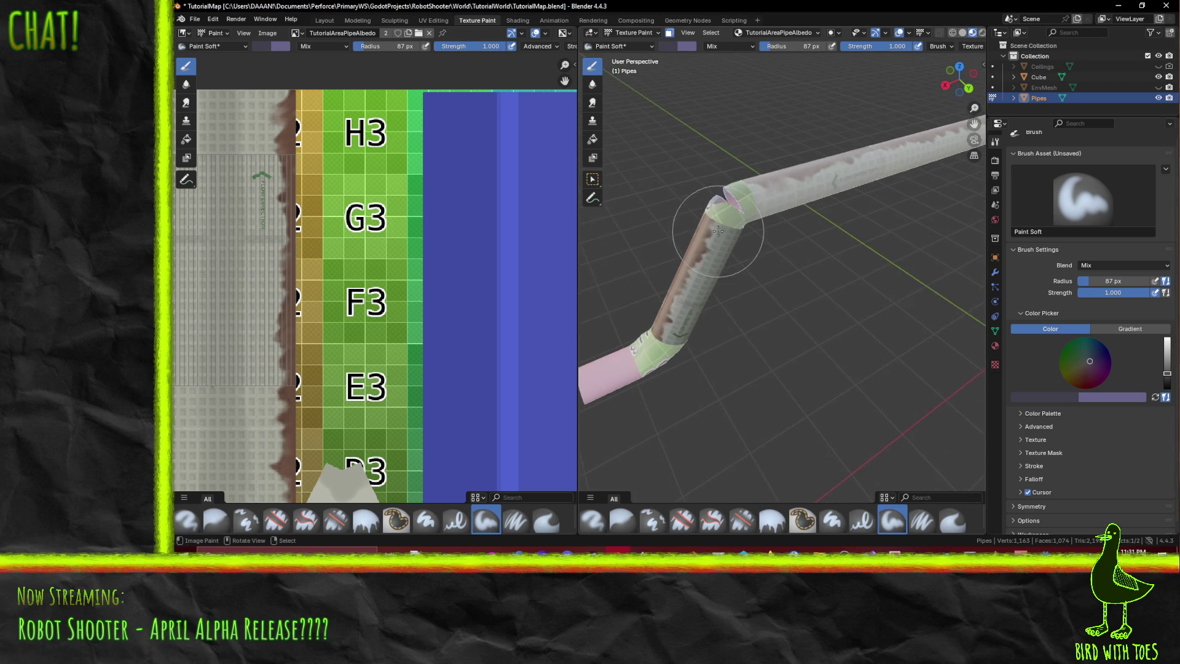
{"action": "middle_click_drag", "start_coordinate": [718, 231], "coordinate": [726, 224]}
{"action": "key", "text": "ctrl+z"}
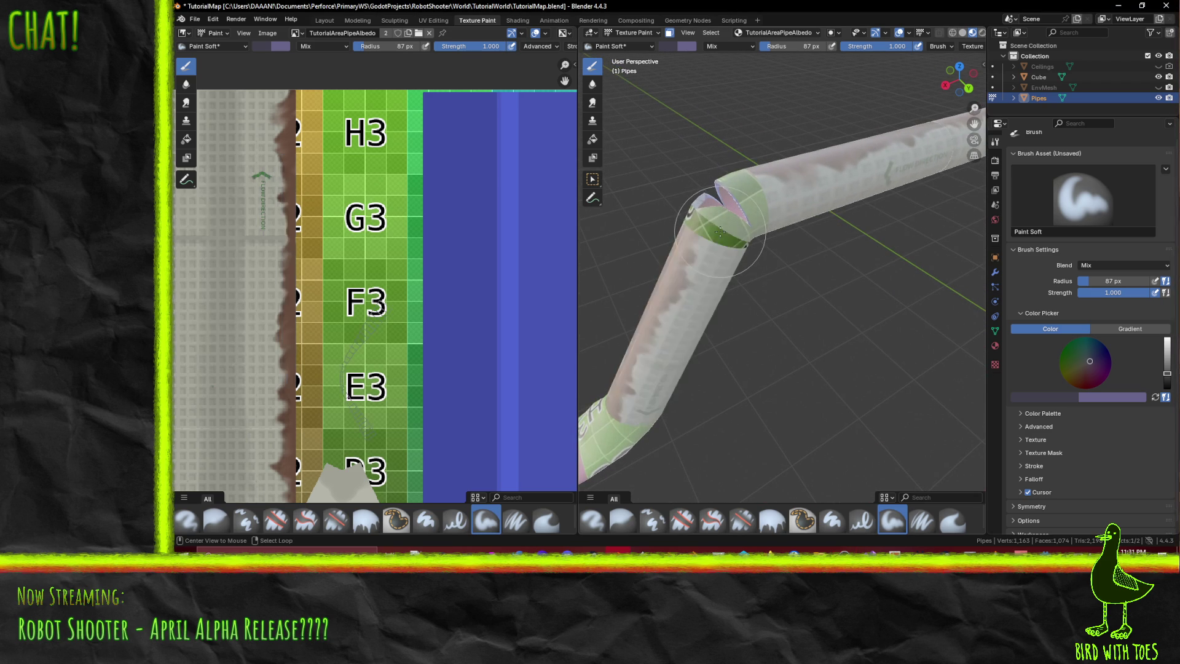
{"action": "left_click_drag", "start_coordinate": [726, 224], "coordinate": [729, 223]}
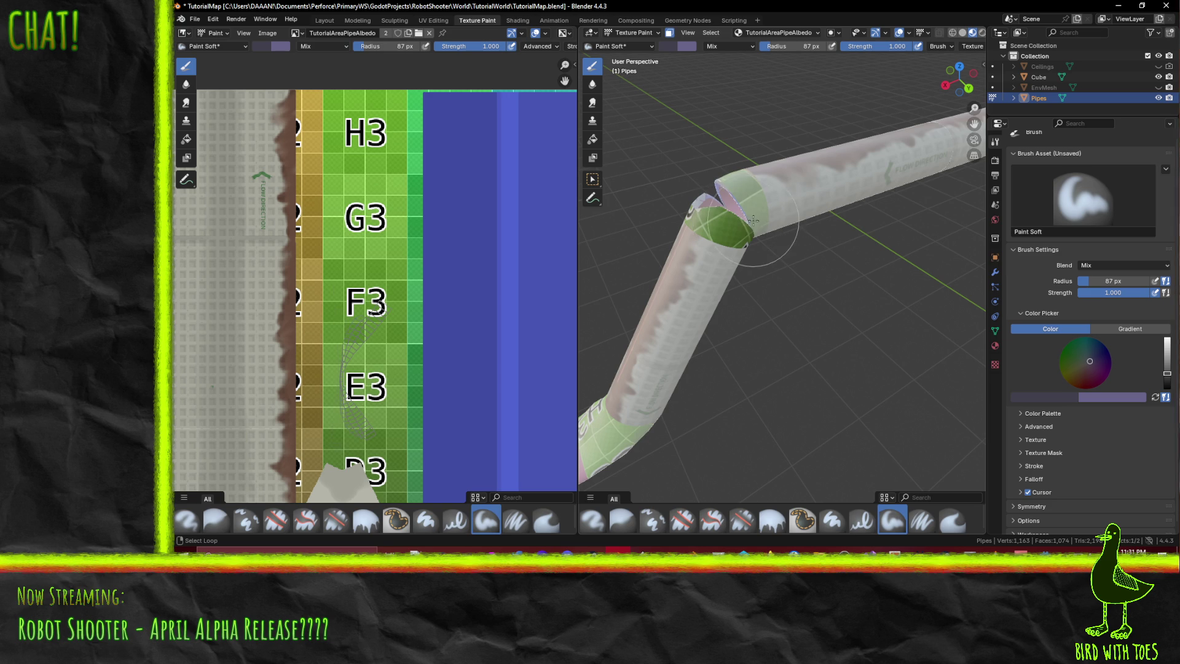
{"action": "mouse_move", "coordinate": [740, 221]}
{"action": "middle_mouse_down"}
{"action": "mouse_move", "coordinate": [752, 223]}
{"action": "mouse_move", "coordinate": [680, 271]}
{"action": "mouse_move", "coordinate": [808, 243]}
{"action": "mouse_move", "coordinate": [707, 263]}
{"action": "middle_mouse_up"}
{"action": "mouse_move", "coordinate": [458, 341]}
{"action": "middle_mouse_down"}
{"action": "mouse_move", "coordinate": [520, 267]}
{"action": "mouse_move", "coordinate": [527, 100]}
{"action": "middle_mouse_up"}
{"action": "left_click", "coordinate": [1043, 394]}
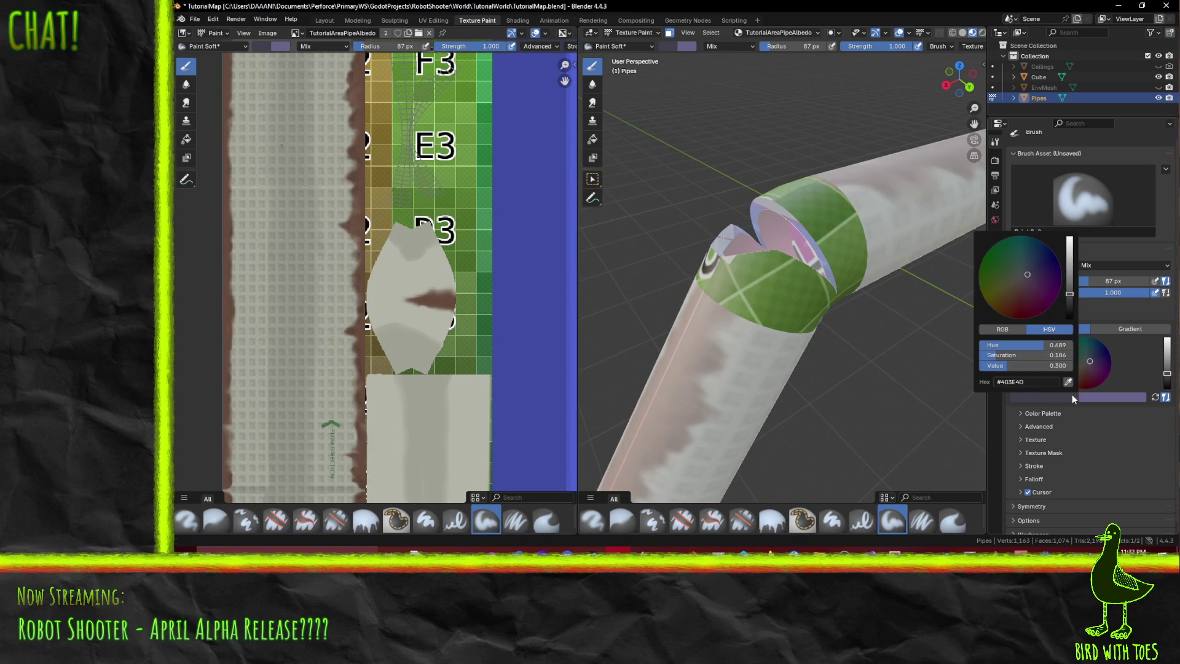
{"action": "left_click", "coordinate": [1076, 384]}
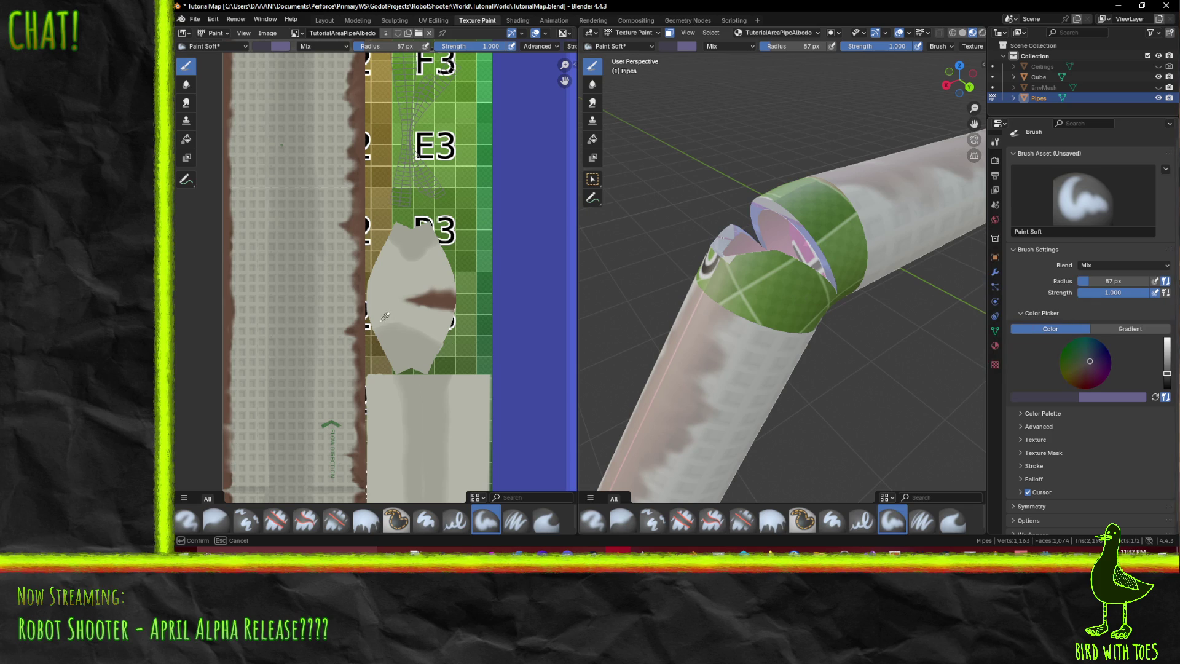
{"action": "left_click", "coordinate": [398, 276]}
{"action": "mouse_move", "coordinate": [799, 308]}
{"action": "left_mouse_down"}
{"action": "mouse_move", "coordinate": [769, 289]}
{"action": "mouse_move", "coordinate": [817, 258]}
{"action": "mouse_move", "coordinate": [794, 220]}
{"action": "left_mouse_up"}
{"action": "mouse_move", "coordinate": [794, 220]}
{"action": "middle_mouse_down"}
{"action": "mouse_move", "coordinate": [738, 280]}
{"action": "mouse_move", "coordinate": [653, 259]}
{"action": "mouse_move", "coordinate": [646, 303]}
{"action": "middle_mouse_up"}
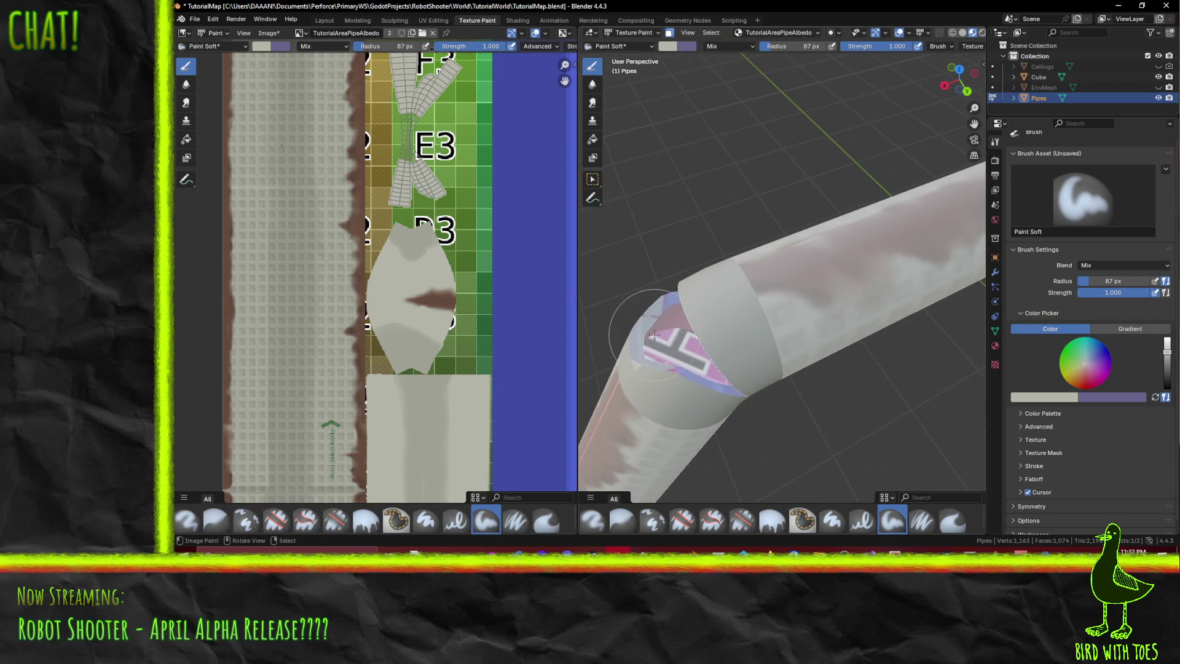
- Sample the brown rim colour, shrink the brush to 44 px and paint brown strokes on the pipe
{"action": "right_click", "coordinate": [974, 368]}
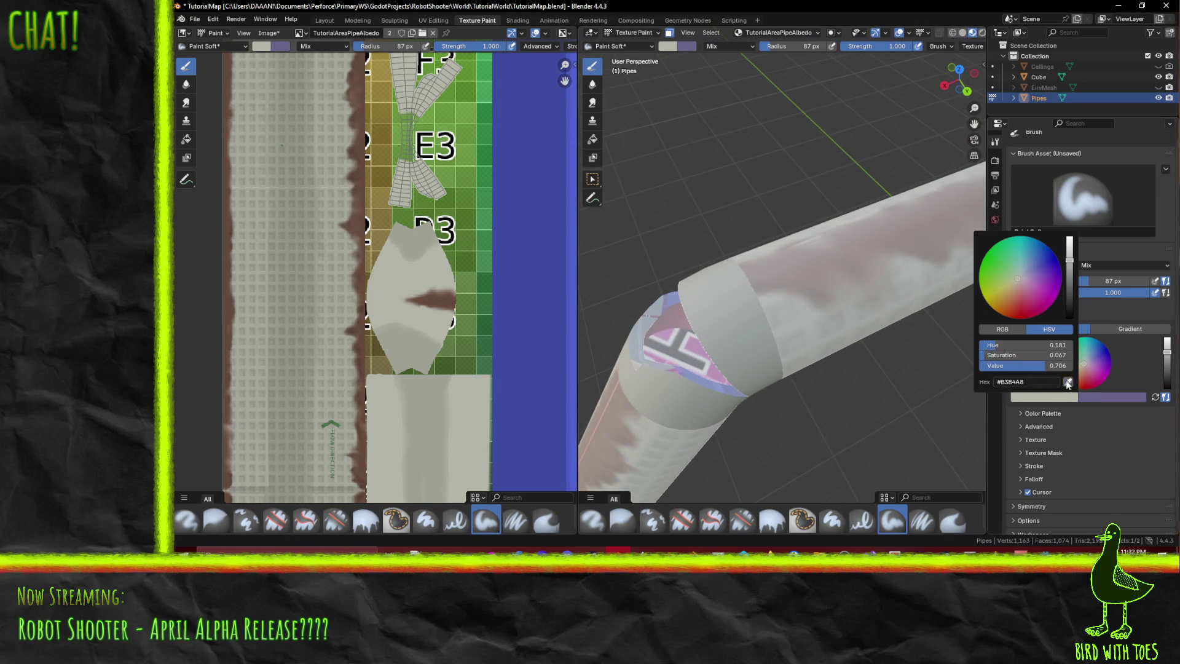
{"action": "left_click", "coordinate": [1059, 383]}
{"action": "left_click", "coordinate": [451, 302]}
{"action": "mouse_move", "coordinate": [695, 276]}
{"action": "middle_mouse_down"}
{"action": "mouse_move", "coordinate": [848, 308]}
{"action": "mouse_move", "coordinate": [816, 328]}
{"action": "mouse_move", "coordinate": [633, 277]}
{"action": "middle_mouse_up"}
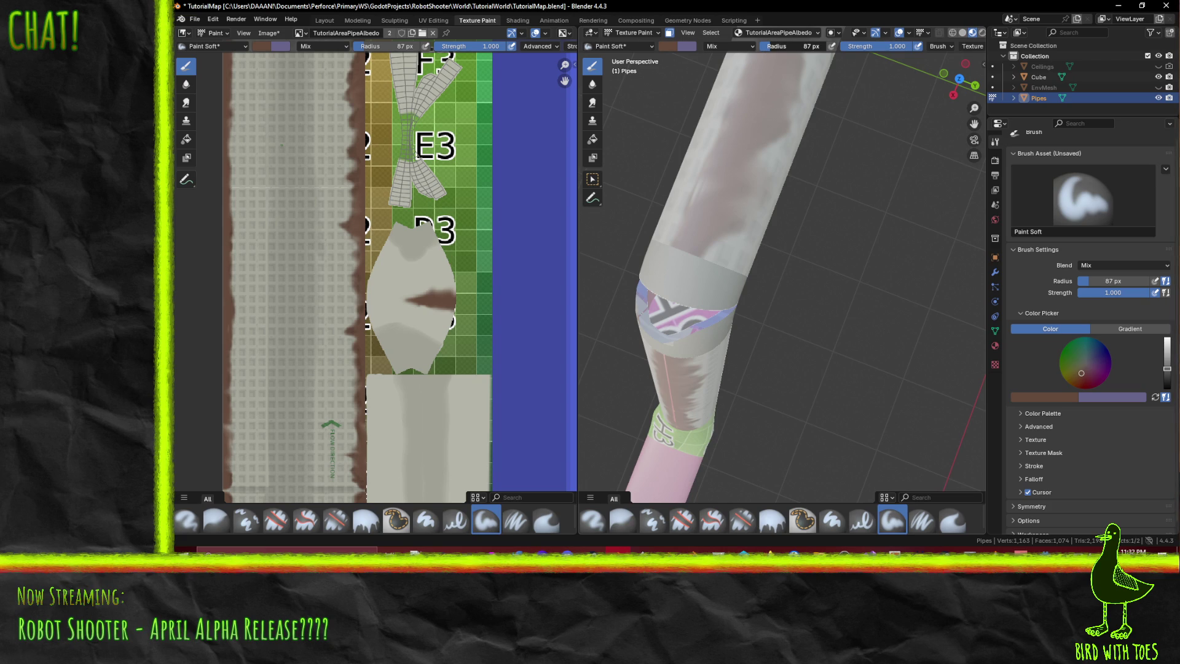
{"action": "left_click_drag", "start_coordinate": [793, 47], "coordinate": [781, 46]}
{"action": "mouse_move", "coordinate": [662, 278]}
{"action": "left_mouse_down"}
{"action": "mouse_move", "coordinate": [680, 256]}
{"action": "mouse_move", "coordinate": [667, 280]}
{"action": "mouse_move", "coordinate": [681, 317]}
{"action": "left_mouse_up"}
{"action": "mouse_move", "coordinate": [699, 303]}
{"action": "middle_mouse_down"}
{"action": "mouse_move", "coordinate": [780, 207]}
{"action": "mouse_move", "coordinate": [740, 236]}
{"action": "middle_mouse_up"}
{"action": "mouse_move", "coordinate": [741, 236]}
{"action": "left_mouse_down"}
{"action": "mouse_move", "coordinate": [753, 194]}
{"action": "mouse_move", "coordinate": [784, 220]}
{"action": "mouse_move", "coordinate": [762, 203]}
{"action": "mouse_move", "coordinate": [709, 213]}
{"action": "left_mouse_up"}
{"action": "mouse_move", "coordinate": [709, 213]}
{"action": "middle_mouse_down"}
{"action": "mouse_move", "coordinate": [935, 189]}
{"action": "mouse_move", "coordinate": [759, 241]}
{"action": "mouse_move", "coordinate": [802, 183]}
{"action": "middle_mouse_up"}
{"action": "middle_click_drag", "start_coordinate": [885, 298], "coordinate": [999, 315]}
{"action": "left_click", "coordinate": [1059, 399]}
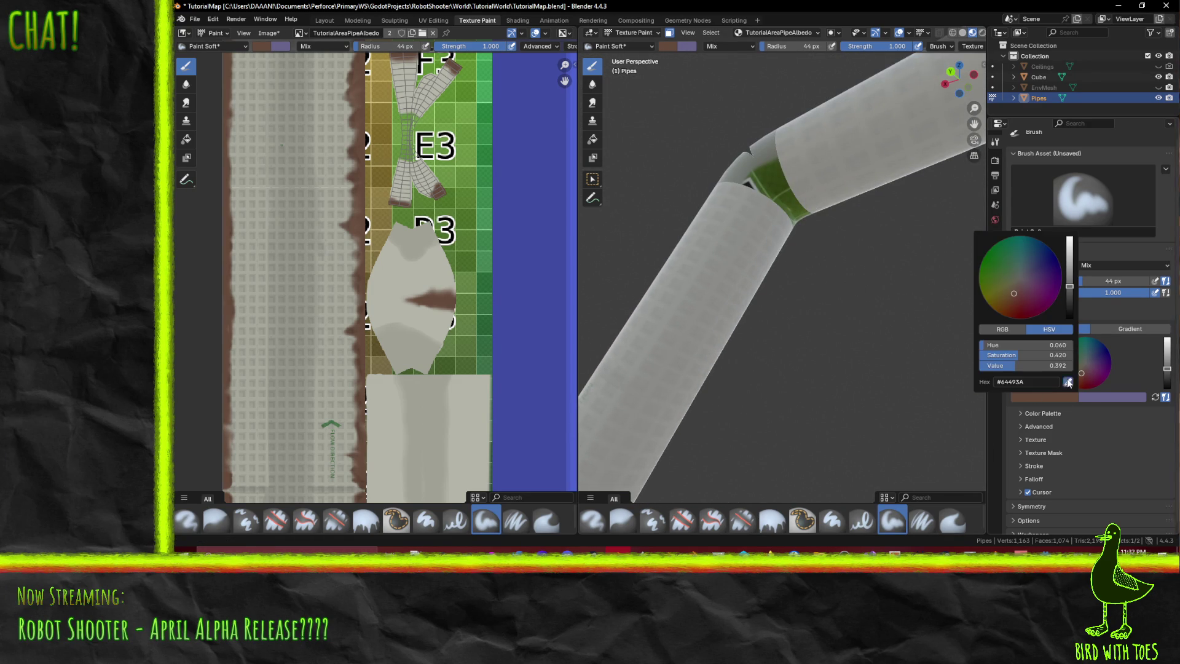
- Eyedrop pale grey from the pipe and dab it over the elbow's green patch
{"action": "left_click", "coordinate": [1069, 382]}
{"action": "left_click", "coordinate": [417, 226]}
{"action": "middle_click_drag", "start_coordinate": [731, 202], "coordinate": [758, 210]}
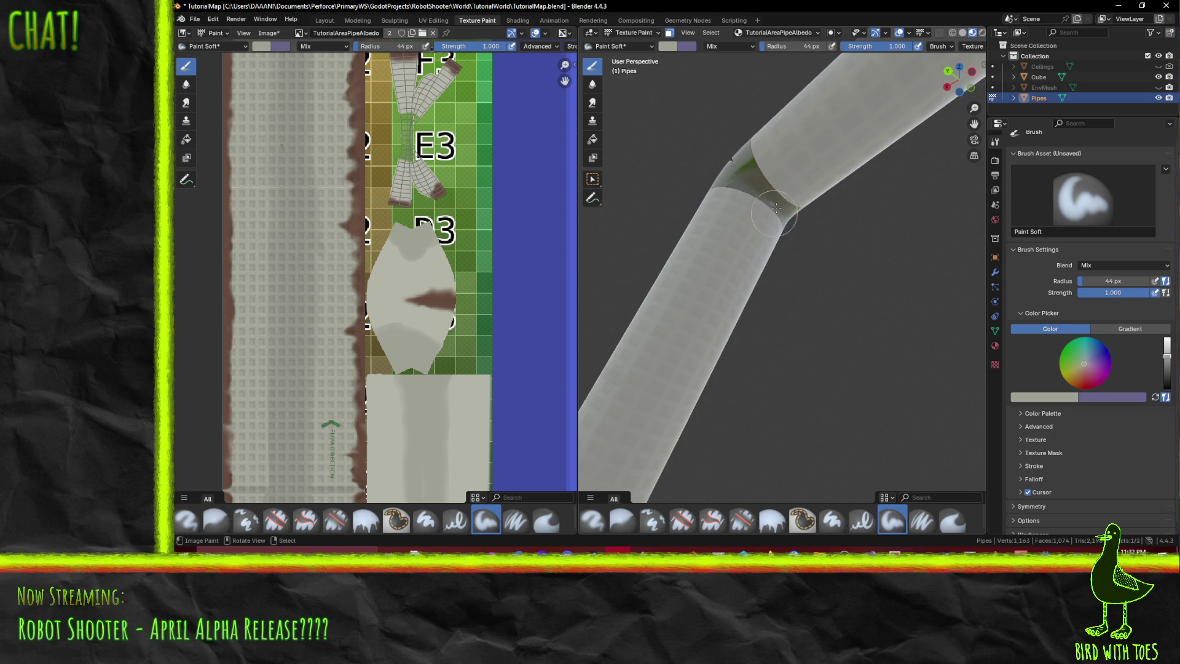
{"action": "middle_click_drag", "start_coordinate": [767, 212], "coordinate": [797, 231]}
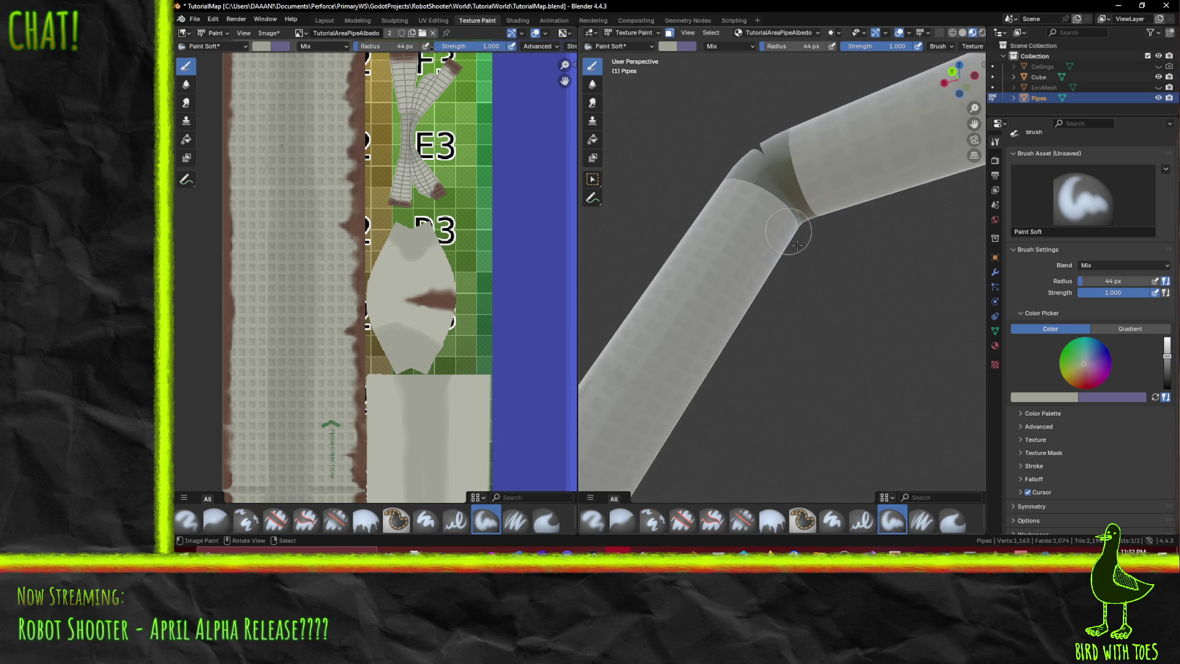
{"action": "left_click", "coordinate": [1035, 398]}
{"action": "left_click", "coordinate": [1068, 382]}
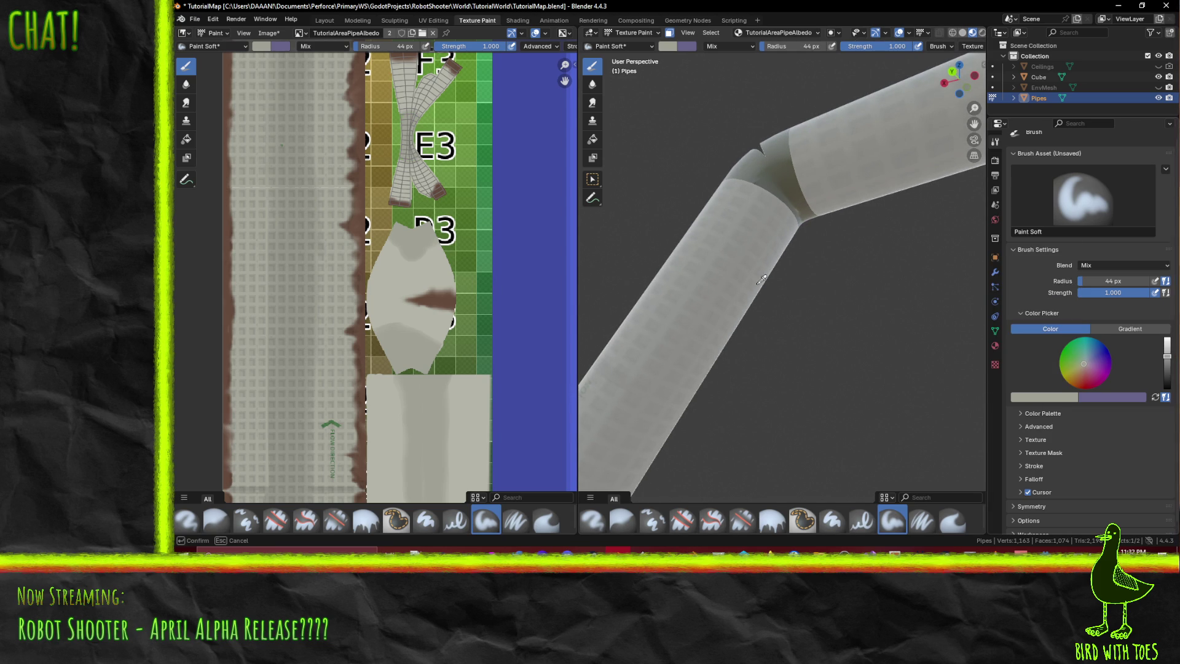
{"action": "left_click", "coordinate": [440, 271]}
{"action": "left_click", "coordinate": [779, 169]}
{"action": "mouse_move", "coordinate": [780, 169]}
{"action": "middle_mouse_down"}
{"action": "mouse_move", "coordinate": [736, 258]}
{"action": "mouse_move", "coordinate": [740, 229]}
{"action": "mouse_move", "coordinate": [825, 237]}
{"action": "mouse_move", "coordinate": [758, 253]}
{"action": "middle_mouse_up"}
{"action": "scroll", "coordinate": [824, 238], "scroll_direction": "up", "scroll_amount": 4}
{"action": "mouse_move", "coordinate": [683, 155]}
{"action": "middle_mouse_down"}
{"action": "mouse_move", "coordinate": [773, 235]}
{"action": "mouse_move", "coordinate": [751, 237]}
{"action": "mouse_move", "coordinate": [830, 304]}
{"action": "mouse_move", "coordinate": [846, 302]}
{"action": "mouse_move", "coordinate": [877, 345]}
{"action": "mouse_move", "coordinate": [647, 412]}
{"action": "mouse_move", "coordinate": [772, 372]}
{"action": "mouse_move", "coordinate": [784, 327]}
{"action": "middle_mouse_up"}
{"action": "scroll", "coordinate": [848, 306], "scroll_direction": "down", "scroll_amount": 5}
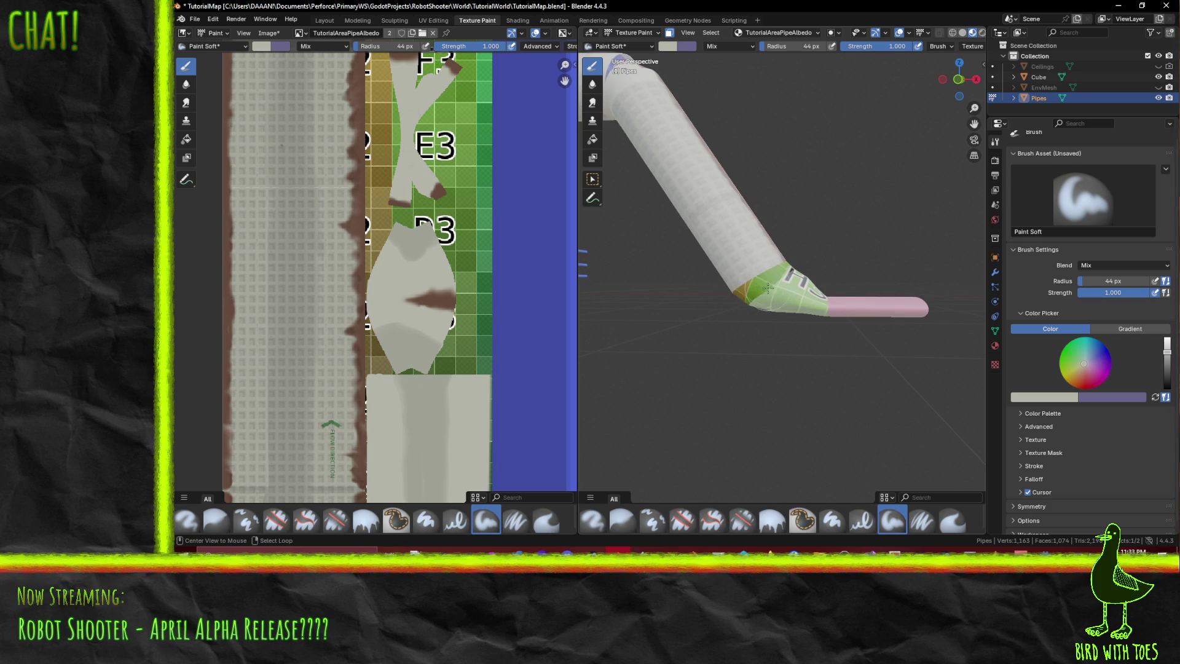
- Sample brown as the brush colour and orbit so the pipe bend crosses the view
{"action": "mouse_move", "coordinate": [808, 302]}
{"action": "middle_mouse_down"}
{"action": "mouse_move", "coordinate": [812, 314]}
{"action": "mouse_move", "coordinate": [747, 384]}
{"action": "middle_mouse_up"}
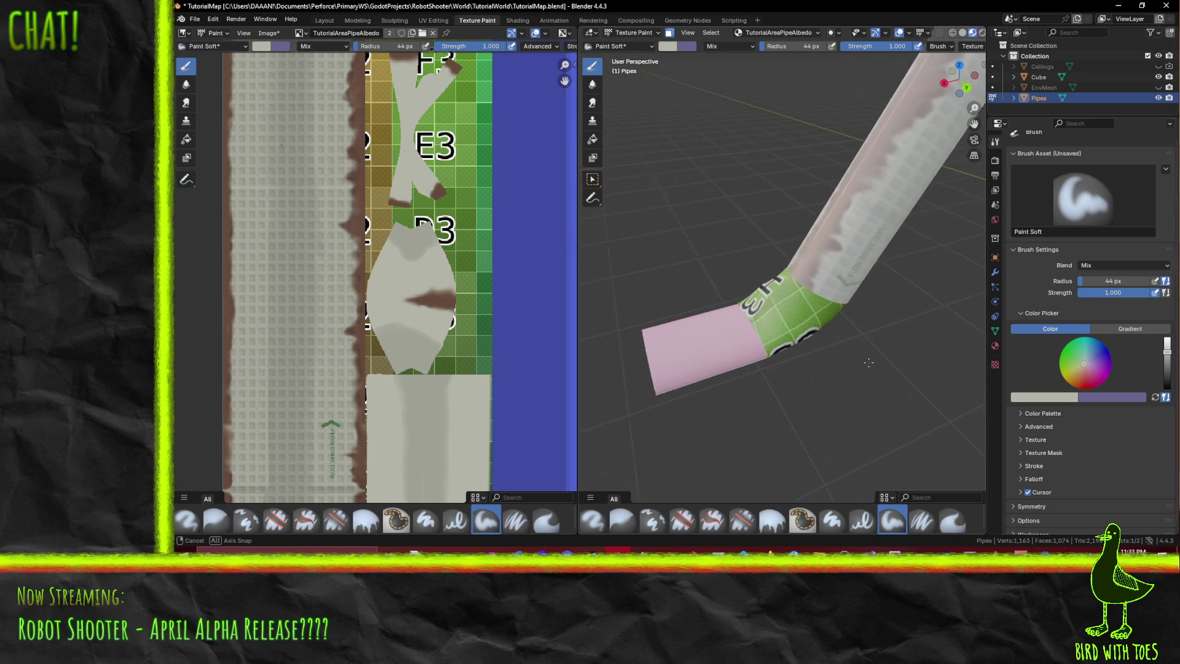
{"action": "left_click", "coordinate": [1049, 401]}
{"action": "left_click", "coordinate": [1010, 364]}
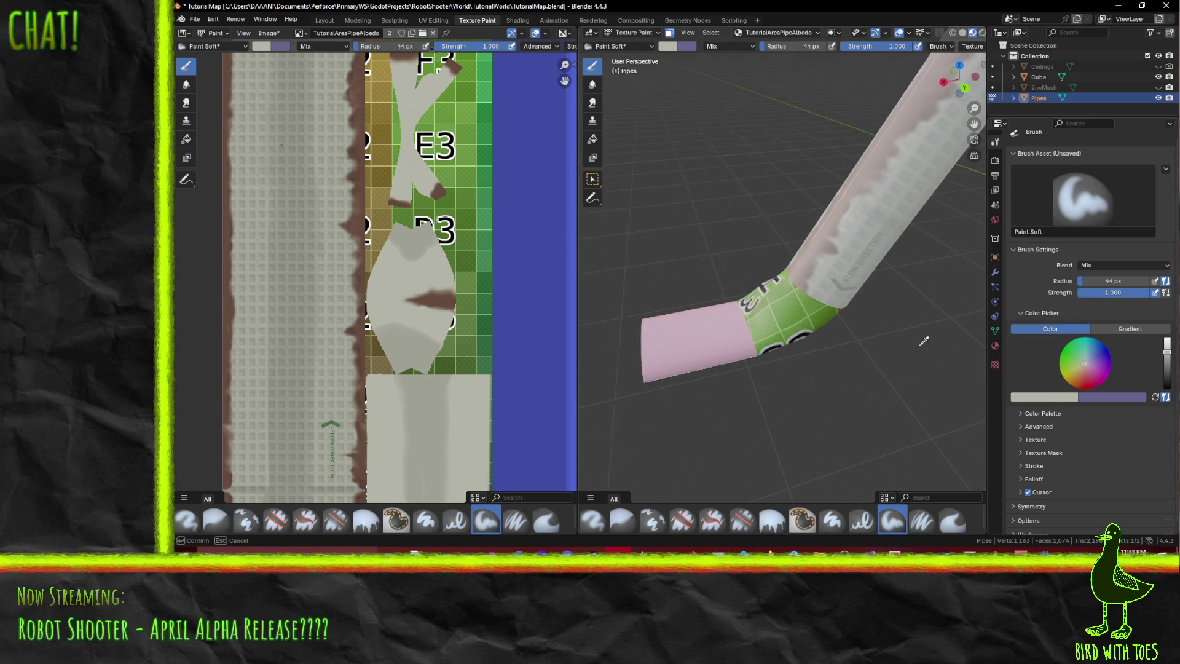
{"action": "left_click", "coordinate": [459, 300]}
{"action": "middle_click_drag", "start_coordinate": [799, 270], "coordinate": [812, 284]}
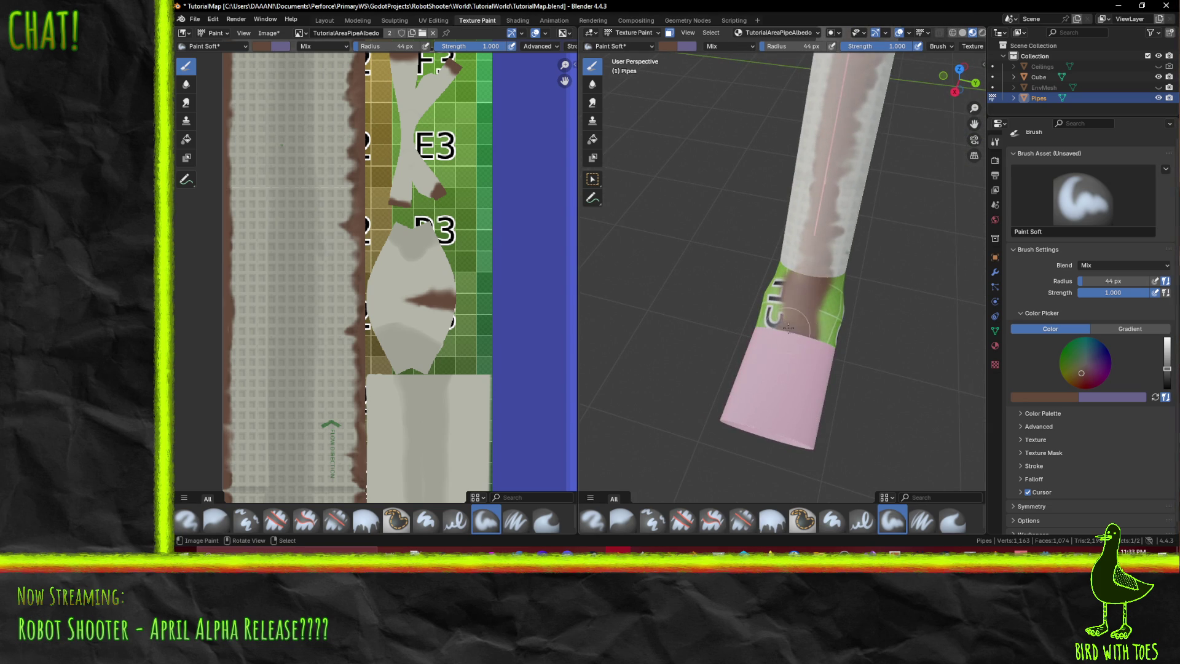
{"action": "mouse_move", "coordinate": [798, 328]}
{"action": "middle_mouse_down"}
{"action": "mouse_move", "coordinate": [754, 272]}
{"action": "mouse_move", "coordinate": [830, 371]}
{"action": "middle_mouse_up"}
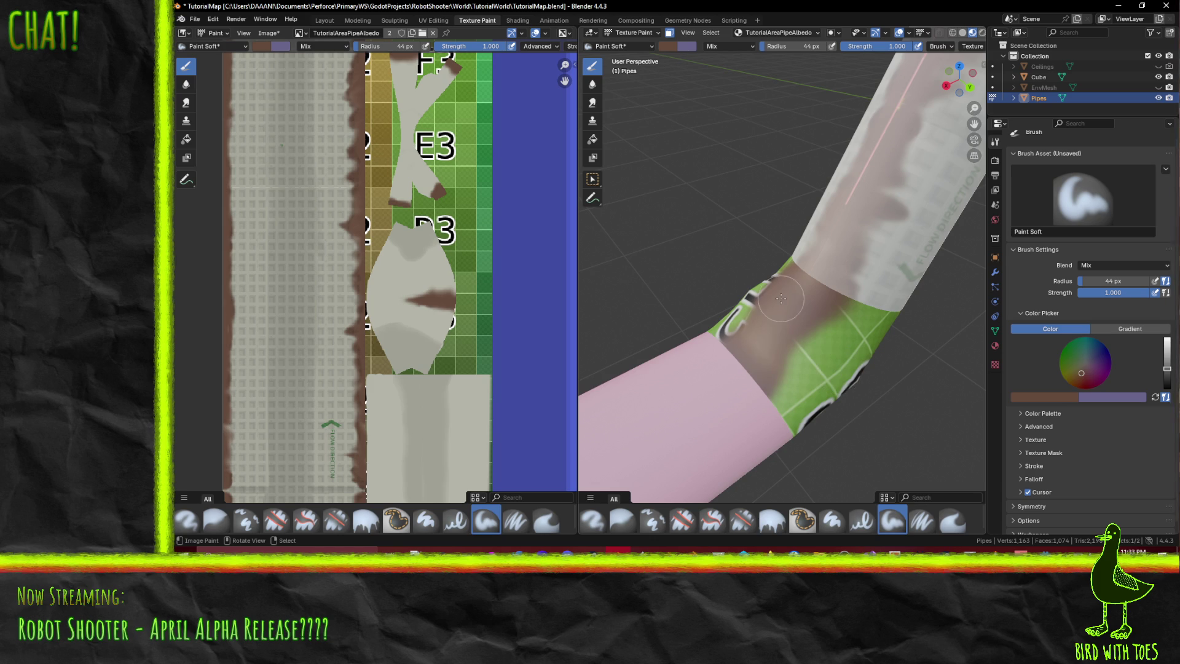
- Eyedrop light grey and paint over the green band and dark mark at the bend
{"action": "left_click", "coordinate": [1061, 397]}
{"action": "key", "text": "e"}
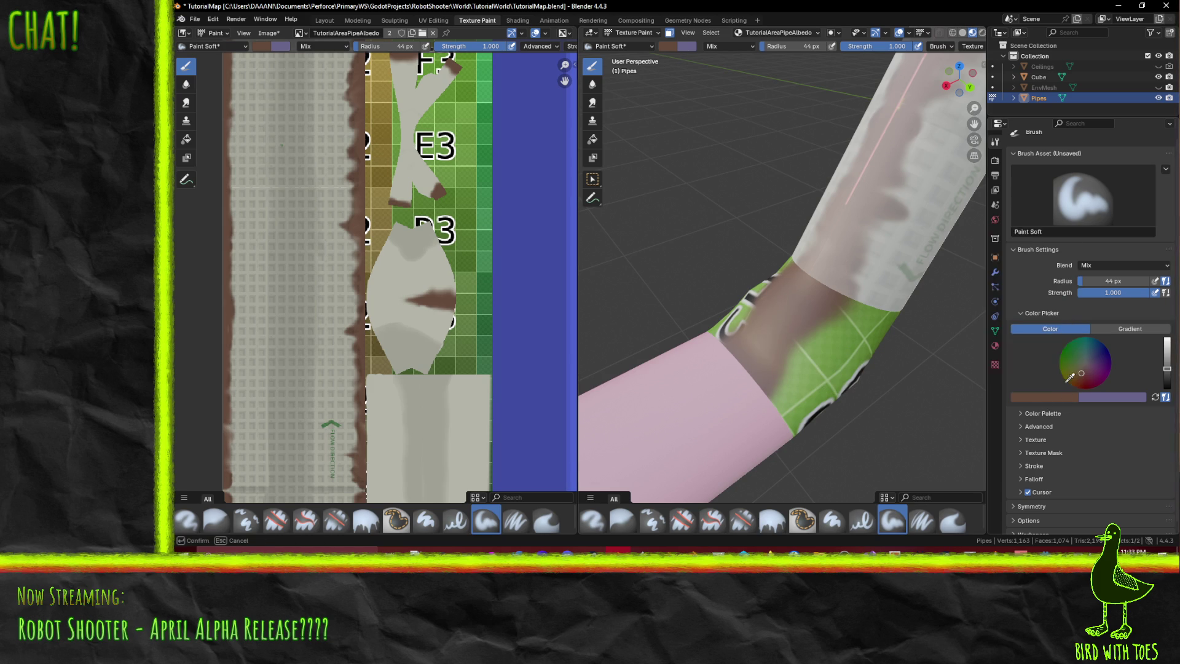
{"action": "left_click", "coordinate": [440, 271]}
{"action": "mouse_move", "coordinate": [806, 443]}
{"action": "left_mouse_down"}
{"action": "mouse_move", "coordinate": [780, 401]}
{"action": "mouse_move", "coordinate": [837, 387]}
{"action": "mouse_move", "coordinate": [818, 378]}
{"action": "mouse_move", "coordinate": [854, 359]}
{"action": "mouse_move", "coordinate": [856, 332]}
{"action": "left_mouse_up"}
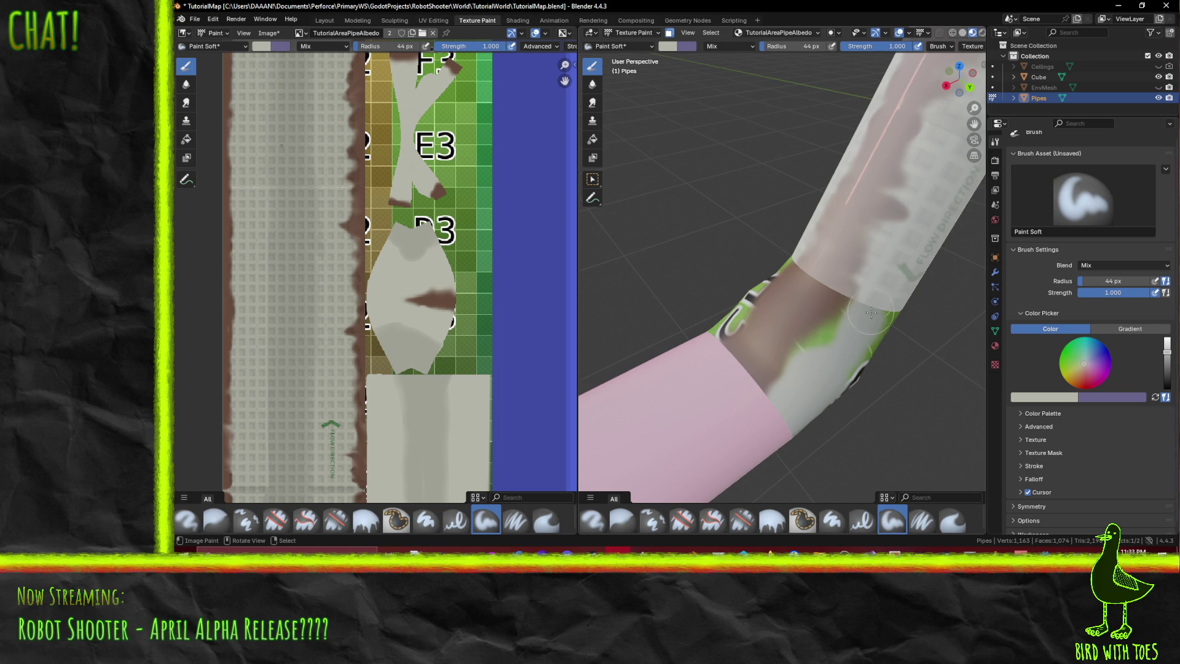
{"action": "middle_click_drag", "start_coordinate": [838, 331], "coordinate": [794, 313]}
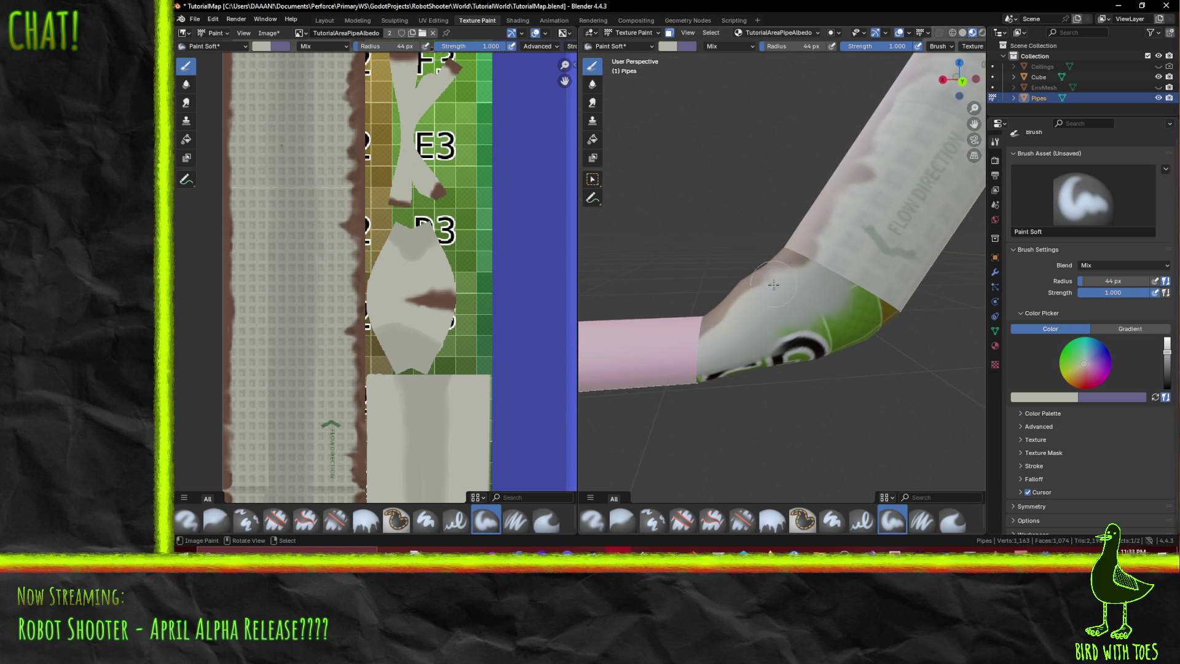
{"action": "middle_click_drag", "start_coordinate": [701, 363], "coordinate": [657, 330]}
{"action": "mouse_move", "coordinate": [701, 284]}
{"action": "left_mouse_down"}
{"action": "mouse_move", "coordinate": [768, 271]}
{"action": "mouse_move", "coordinate": [785, 376]}
{"action": "left_mouse_up"}
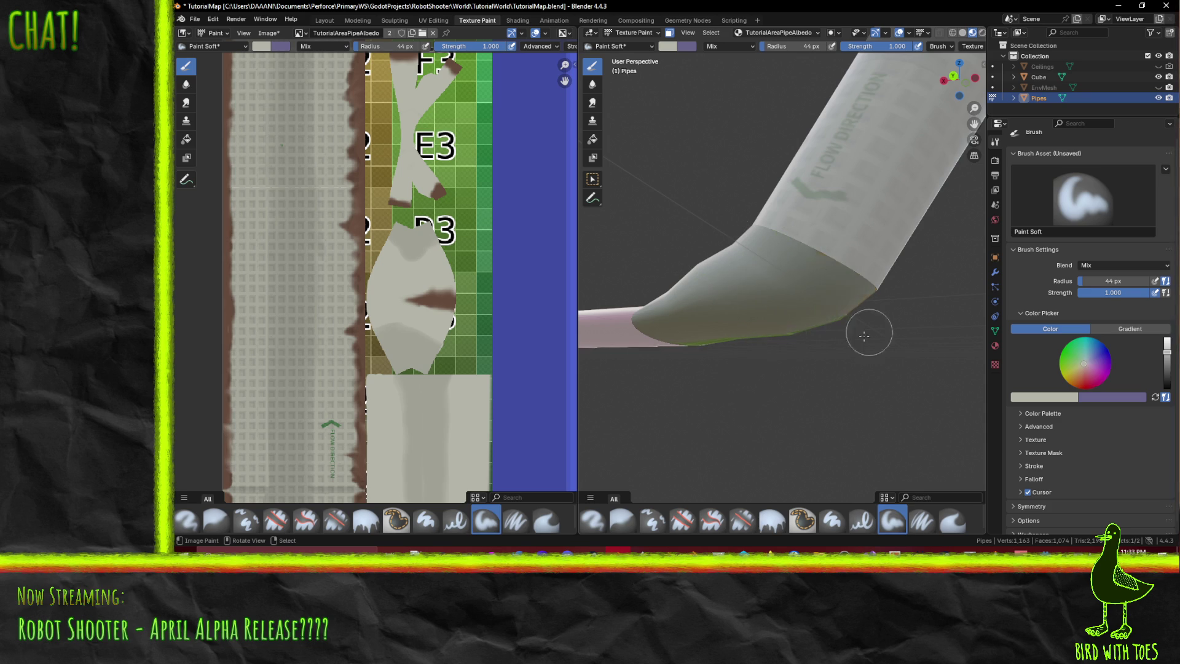
- Brush grey over the green lower edge and band at the pipe's end
{"action": "mouse_move", "coordinate": [843, 280]}
{"action": "middle_mouse_down"}
{"action": "mouse_move", "coordinate": [849, 290]}
{"action": "mouse_move", "coordinate": [771, 311]}
{"action": "middle_mouse_up"}
{"action": "mouse_move", "coordinate": [732, 259]}
{"action": "left_mouse_down"}
{"action": "mouse_move", "coordinate": [757, 350]}
{"action": "mouse_move", "coordinate": [790, 344]}
{"action": "left_mouse_up"}
{"action": "middle_click_drag", "start_coordinate": [823, 328], "coordinate": [728, 287]}
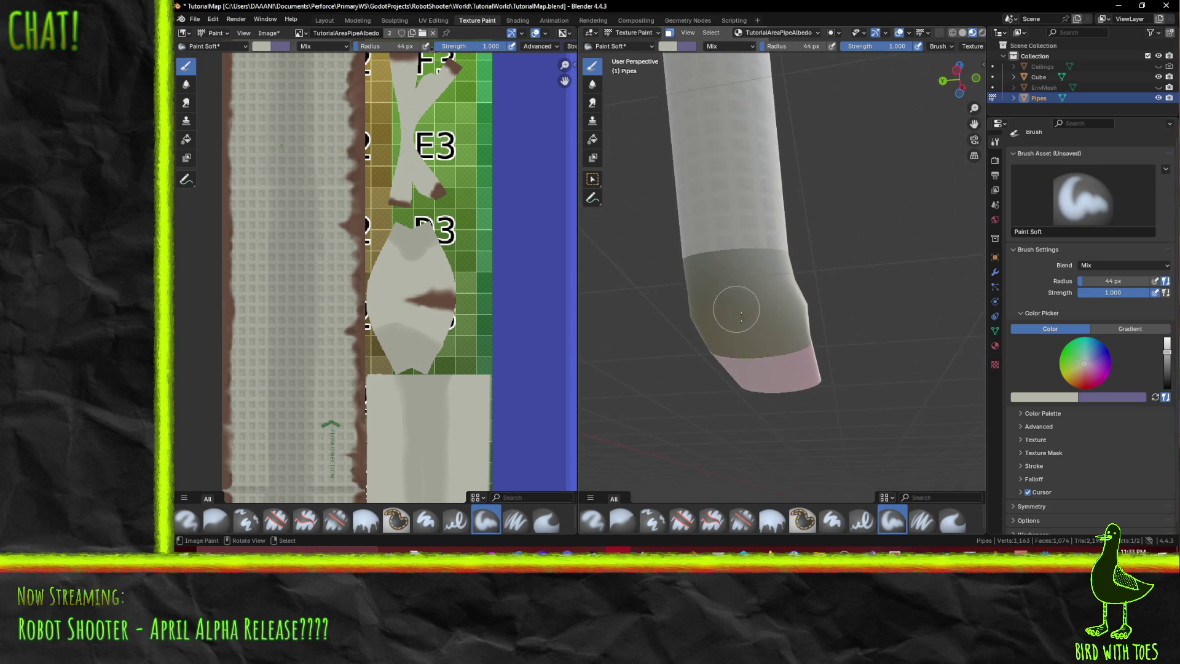
{"action": "mouse_move", "coordinate": [797, 335]}
{"action": "middle_mouse_down"}
{"action": "mouse_move", "coordinate": [830, 349]}
{"action": "mouse_move", "coordinate": [793, 335]}
{"action": "mouse_move", "coordinate": [761, 352]}
{"action": "middle_mouse_up"}
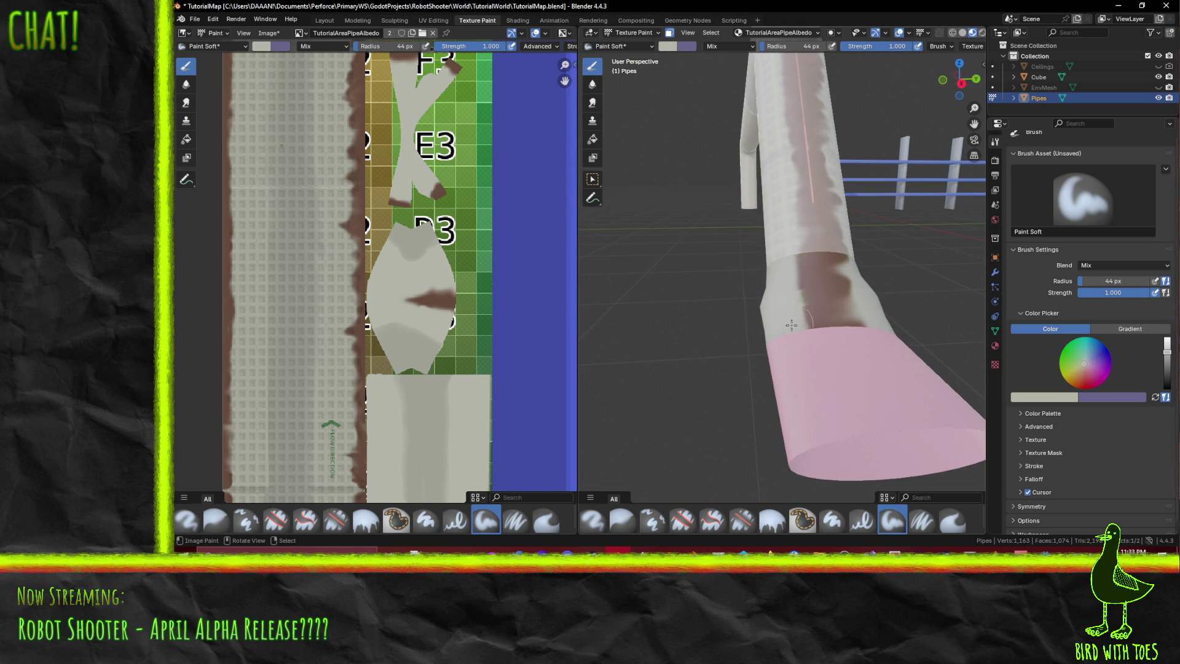
{"action": "mouse_move", "coordinate": [762, 271]}
{"action": "middle_mouse_down"}
{"action": "mouse_move", "coordinate": [783, 265]}
{"action": "mouse_move", "coordinate": [771, 295]}
{"action": "mouse_move", "coordinate": [744, 297]}
{"action": "mouse_move", "coordinate": [766, 305]}
{"action": "middle_mouse_up"}
{"action": "mouse_move", "coordinate": [856, 408]}
{"action": "middle_mouse_down"}
{"action": "mouse_move", "coordinate": [899, 362]}
{"action": "mouse_move", "coordinate": [804, 398]}
{"action": "mouse_move", "coordinate": [748, 345]}
{"action": "mouse_move", "coordinate": [787, 223]}
{"action": "mouse_move", "coordinate": [750, 184]}
{"action": "middle_mouse_up"}
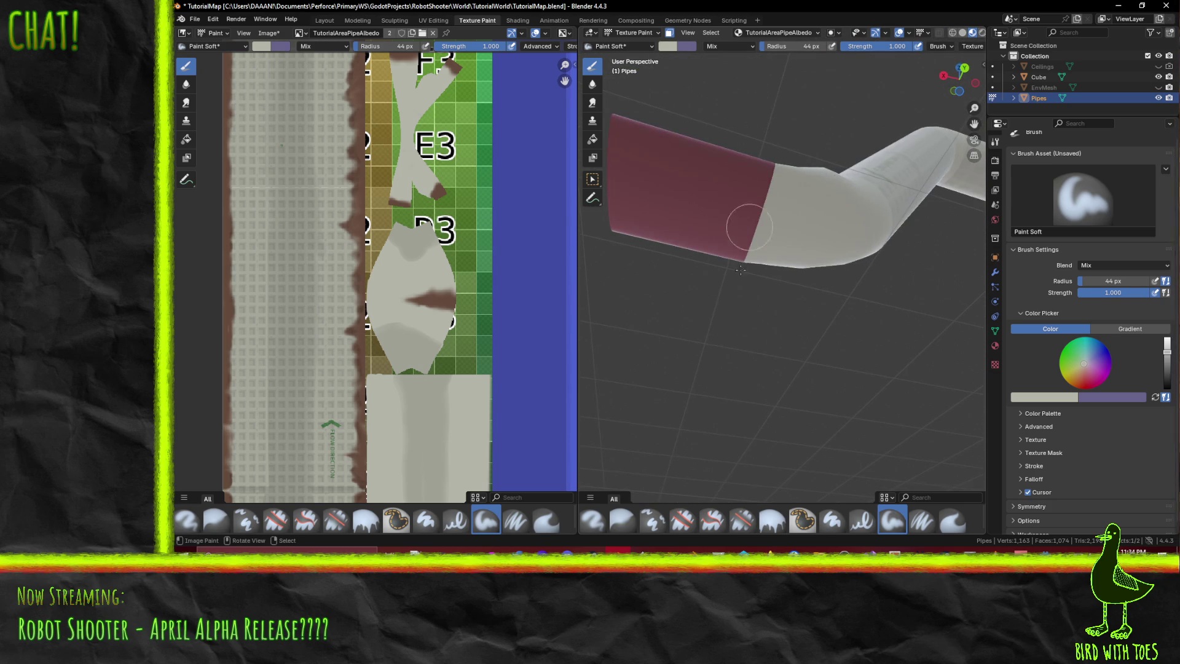
- Stand the pipe upright facing its pink end and switch to Edit Mode
{"action": "mouse_move", "coordinate": [686, 291]}
{"action": "middle_mouse_down"}
{"action": "mouse_move", "coordinate": [727, 345]}
{"action": "mouse_move", "coordinate": [652, 357]}
{"action": "mouse_move", "coordinate": [614, 382]}
{"action": "middle_mouse_up"}
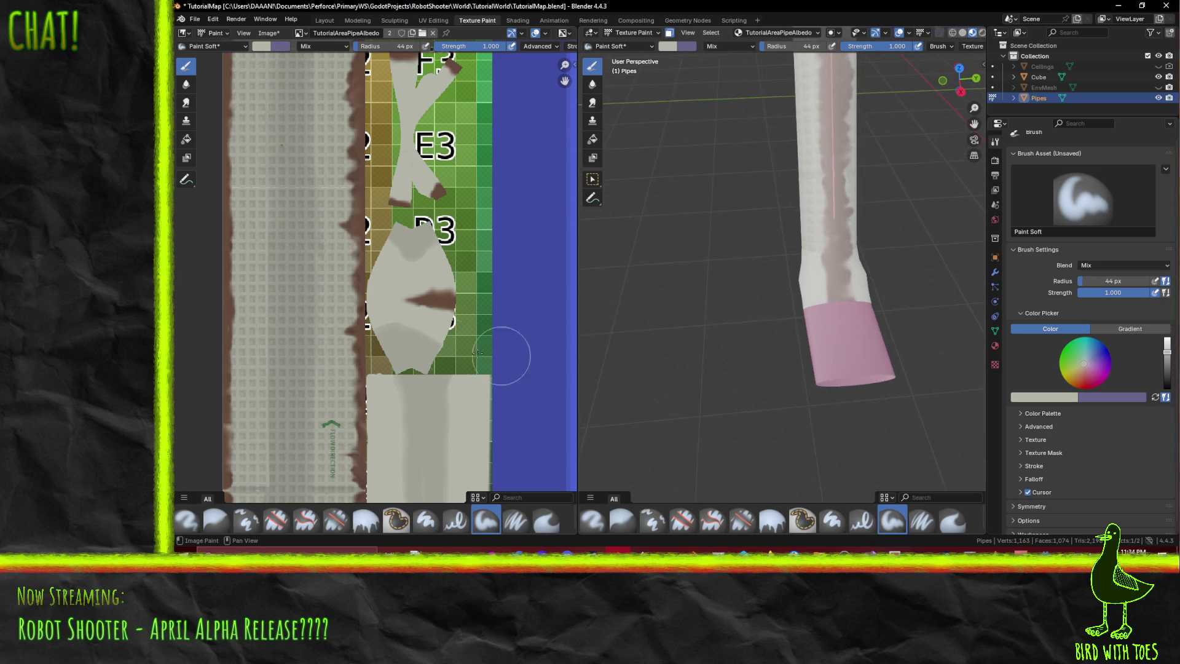
{"action": "scroll", "coordinate": [398, 161], "scroll_direction": "down", "scroll_amount": 4}
{"action": "mouse_move", "coordinate": [398, 161]}
{"action": "middle_mouse_down"}
{"action": "mouse_move", "coordinate": [394, 195]}
{"action": "mouse_move", "coordinate": [292, 250]}
{"action": "middle_mouse_up"}
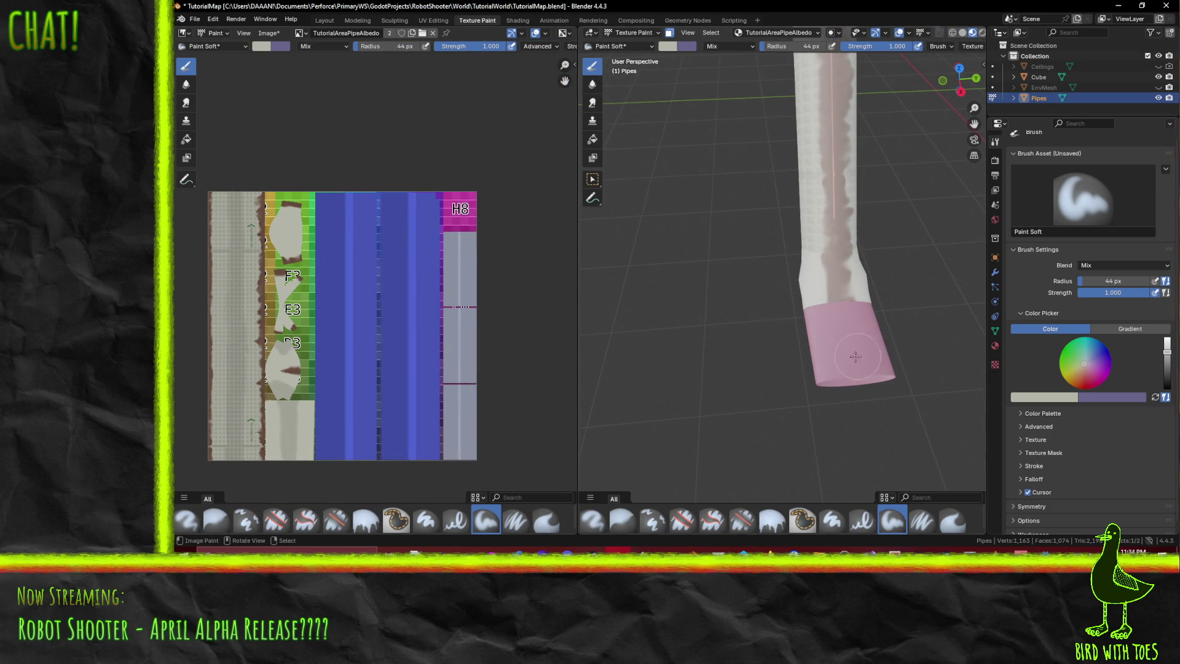
{"action": "key", "text": "Tab"}
{"action": "middle_click_drag", "start_coordinate": [769, 366], "coordinate": [778, 357]}
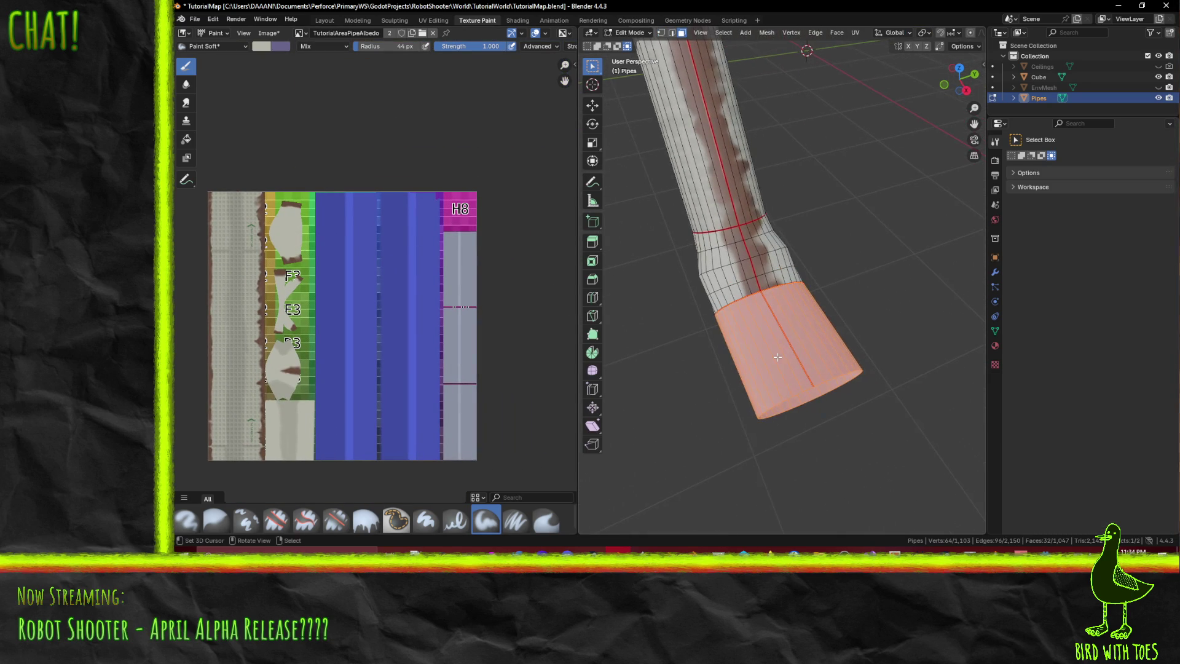
- Unwrap the selected end faces via F3 and select all their UVs in UV Editing
{"action": "key", "text": "F3"}
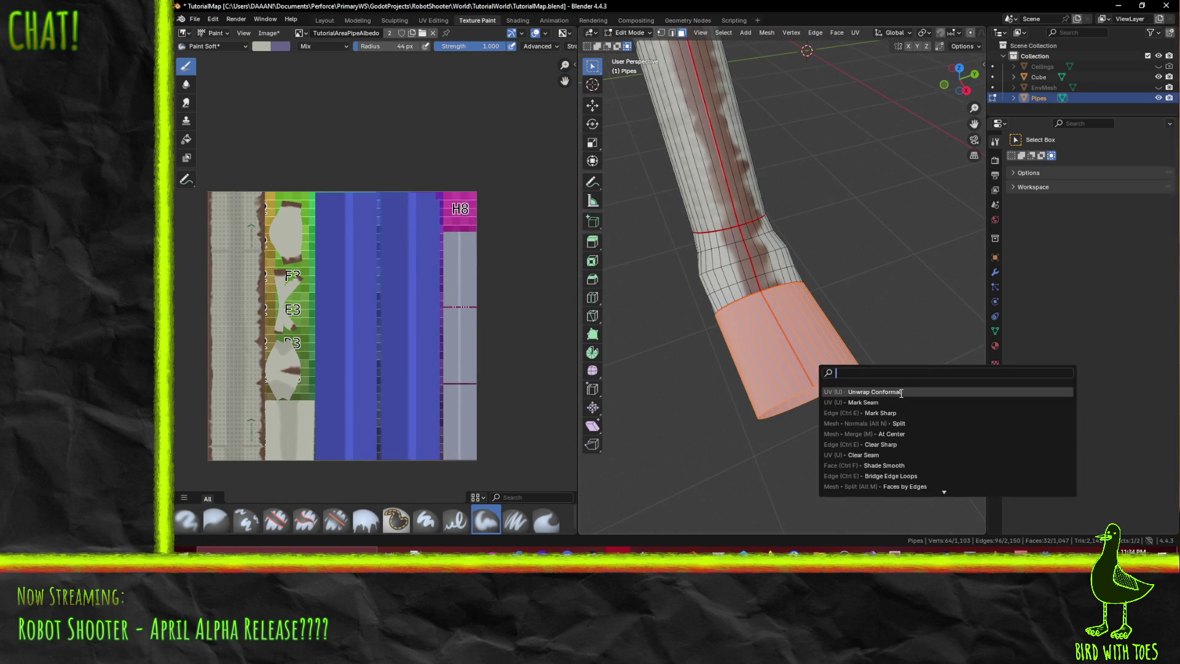
{"action": "left_click", "coordinate": [902, 393]}
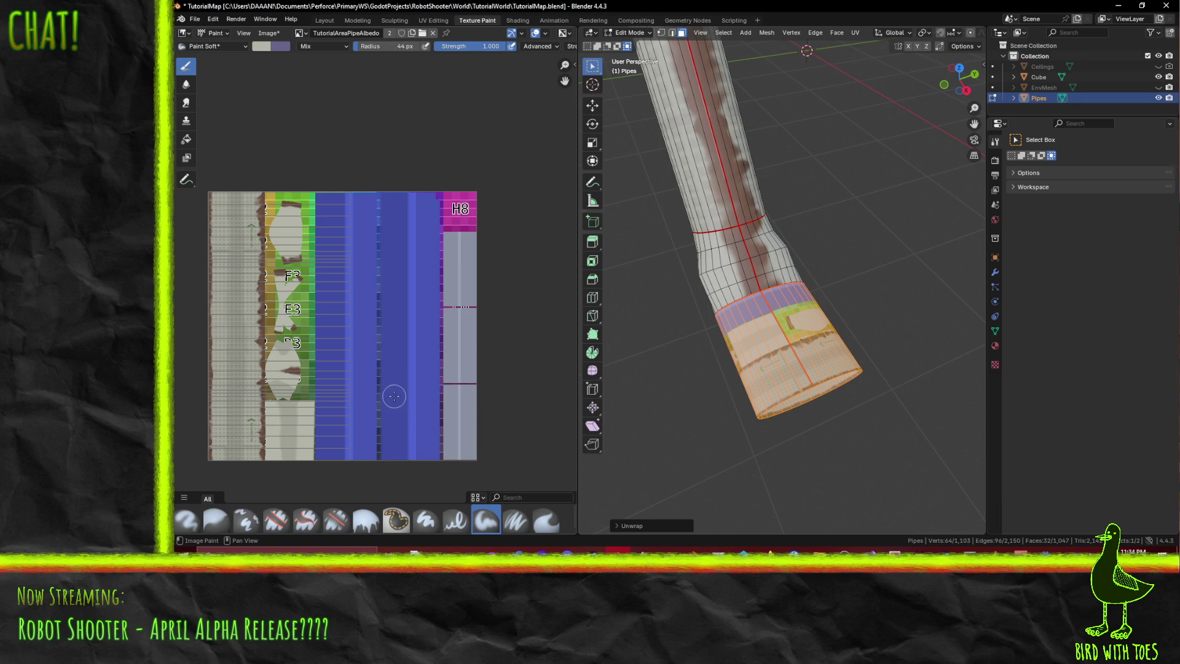
{"action": "key", "text": "ctrl+z"}
{"action": "key", "text": "ctrl+shift+z"}
{"action": "left_click", "coordinate": [443, 21]}
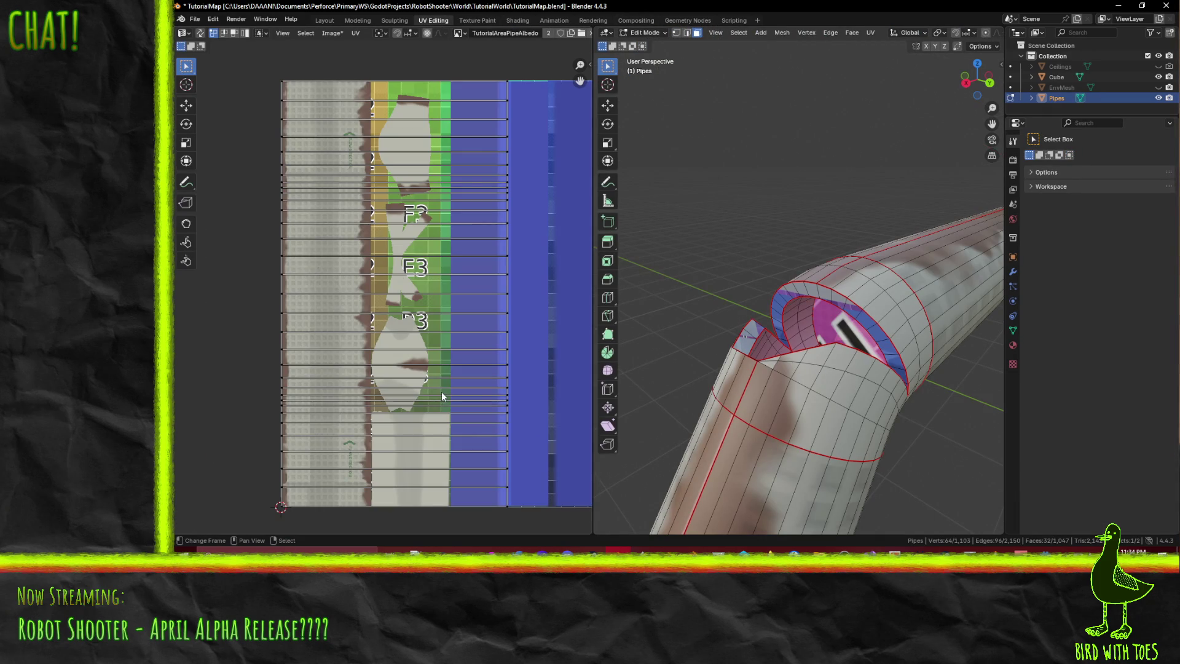
{"action": "key", "text": "a"}
{"action": "scroll", "coordinate": [442, 384], "scroll_direction": "down", "scroll_amount": 2}
- Rotate the end's UV island level, scale it to half and slide it onto the grey strip
{"action": "key", "text": "r"}
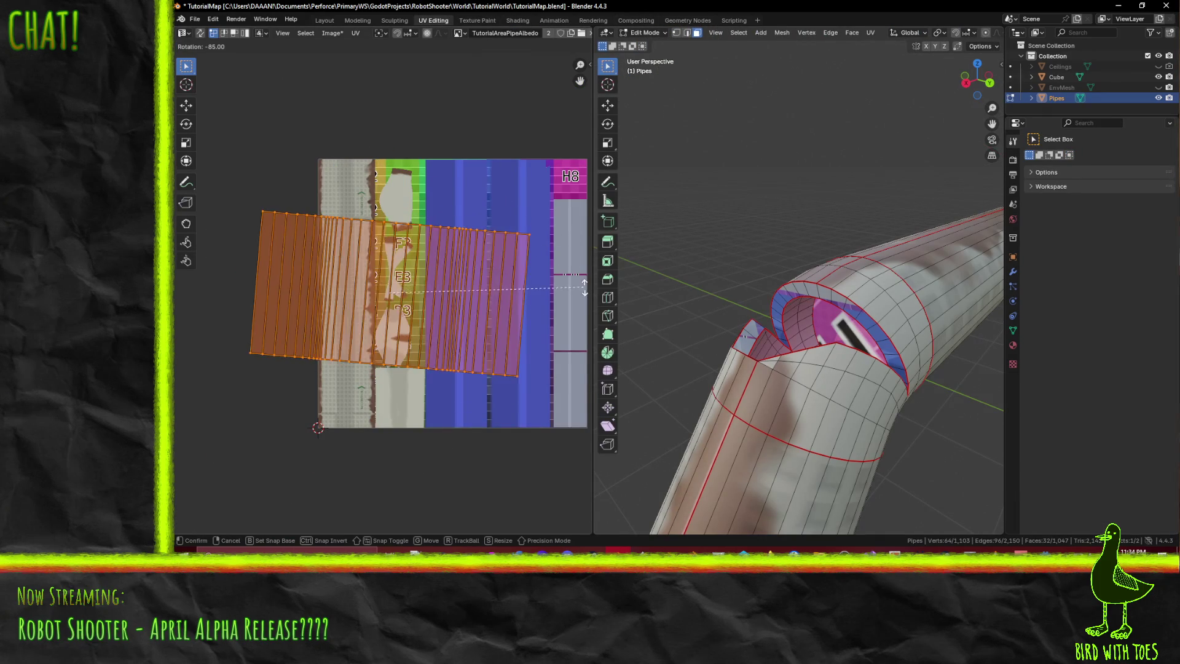
{"action": "left_click", "coordinate": [584, 288]}
{"action": "key", "text": "s"}
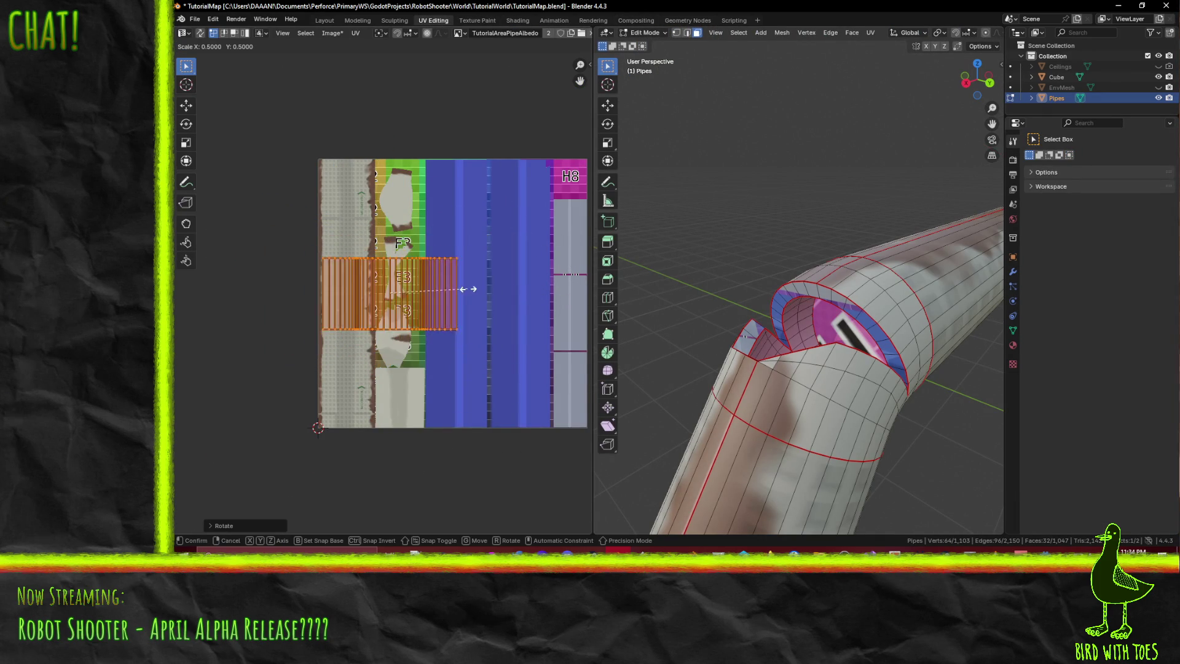
{"action": "left_click", "coordinate": [430, 284]}
{"action": "key", "text": "g"}
{"action": "key", "text": "x"}
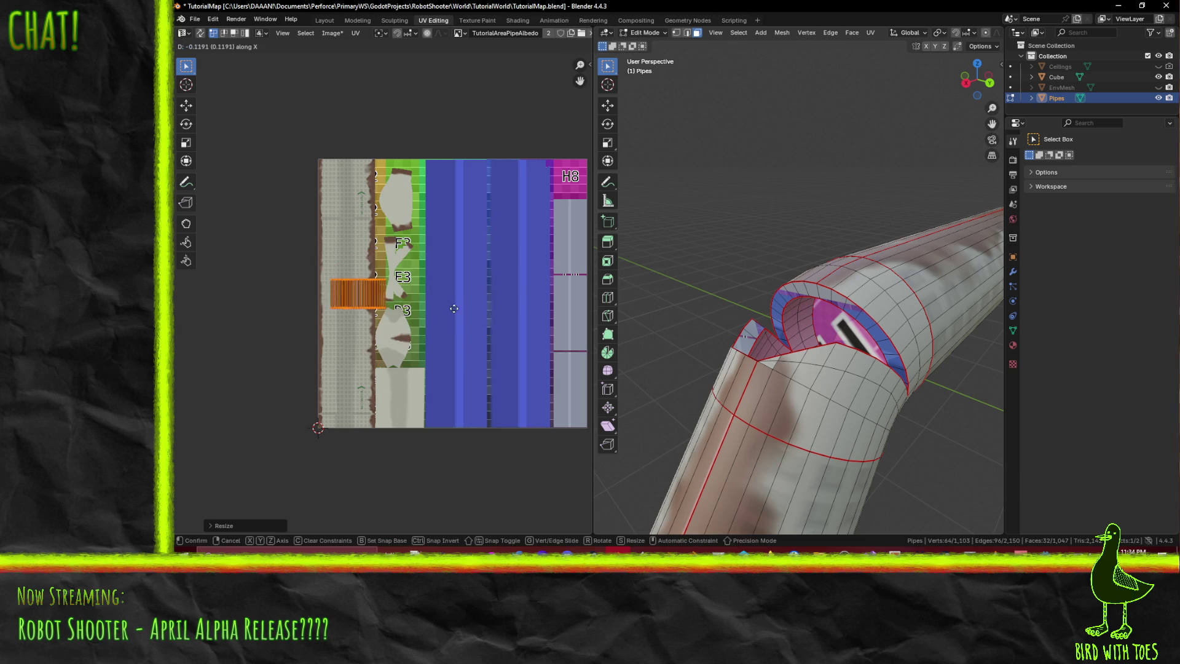
{"action": "left_click", "coordinate": [440, 307]}
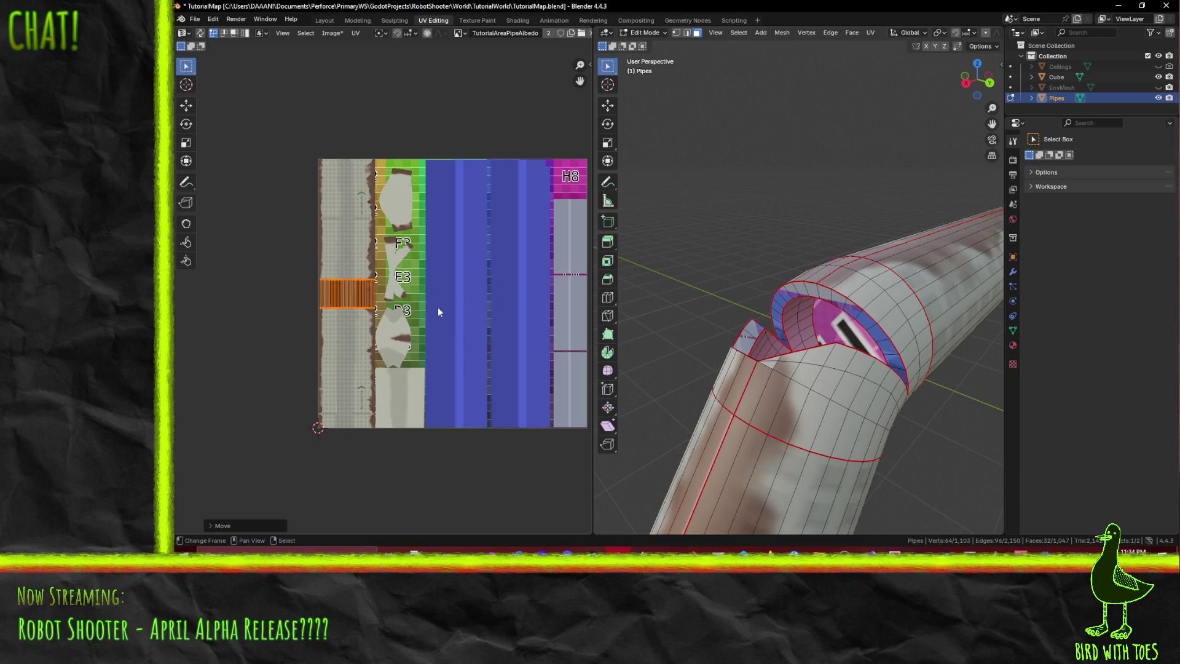
{"action": "scroll", "coordinate": [493, 268], "scroll_direction": "up", "scroll_amount": 5}
{"action": "middle_click_drag", "start_coordinate": [507, 260], "coordinate": [480, 268]}
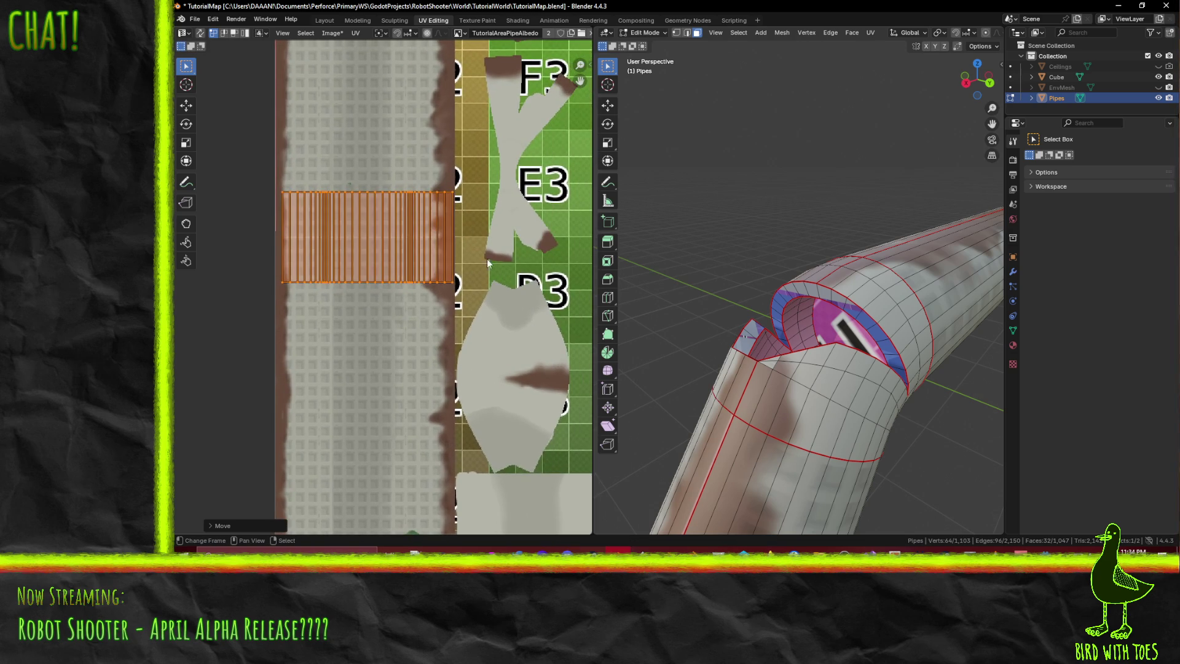
- Fine-tune the island's horizontal position, enlarge it slightly and adjust its vertical scale
{"action": "key", "text": "g"}
{"action": "key", "text": "x"}
{"action": "left_click", "coordinate": [496, 260]}
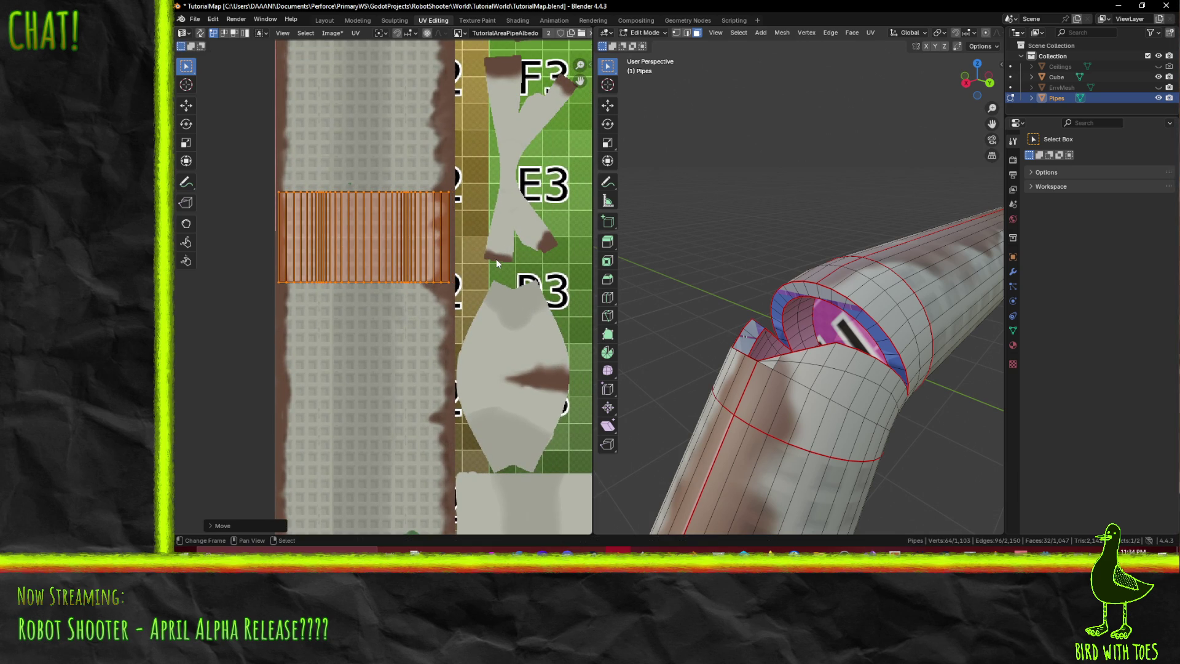
{"action": "key", "text": "g"}
{"action": "left_click", "coordinate": [498, 259]}
{"action": "key", "text": "s"}
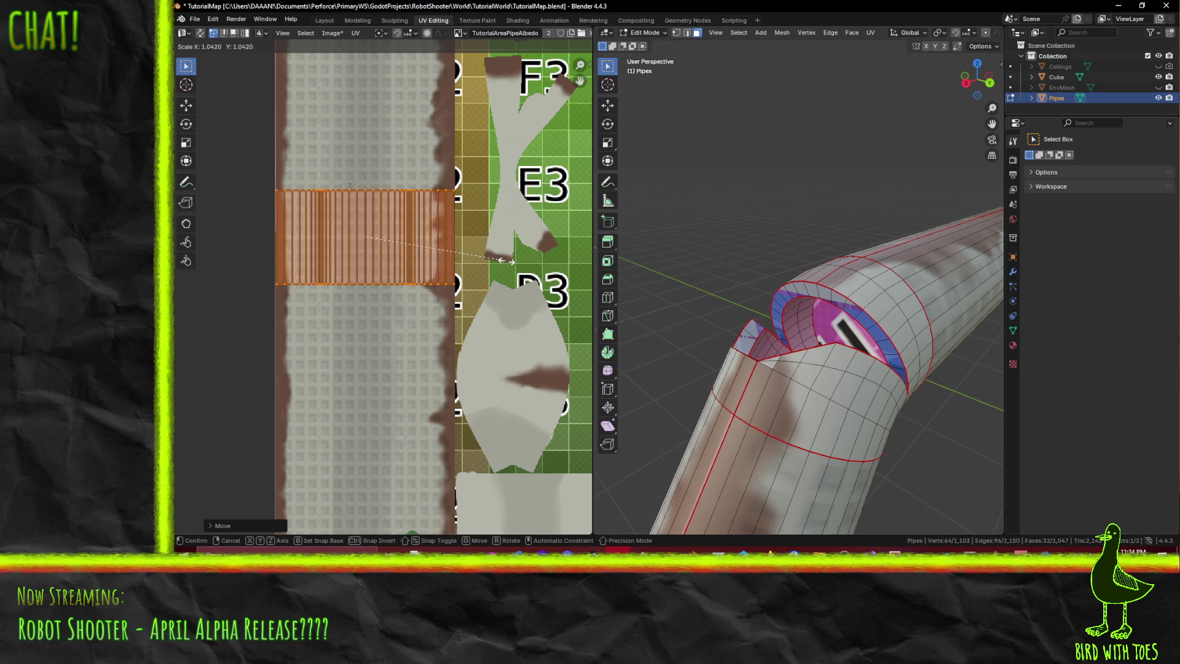
{"action": "left_click", "coordinate": [495, 320]}
{"action": "key", "text": "s"}
{"action": "key", "text": "y"}
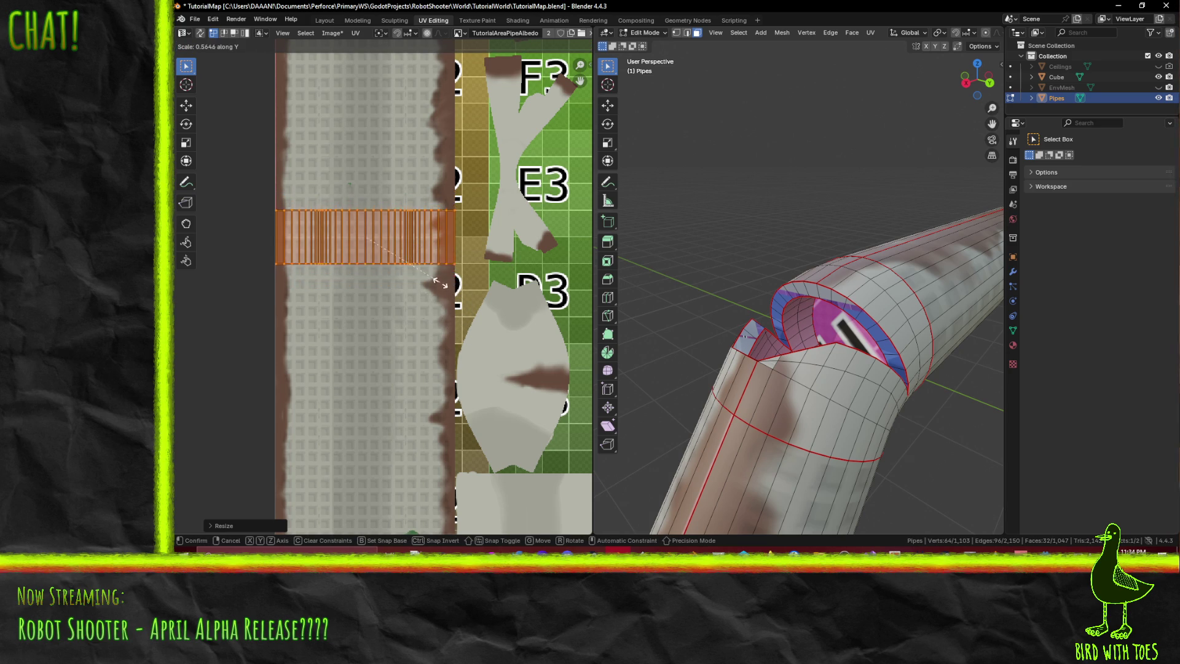
{"action": "left_click", "coordinate": [440, 296]}
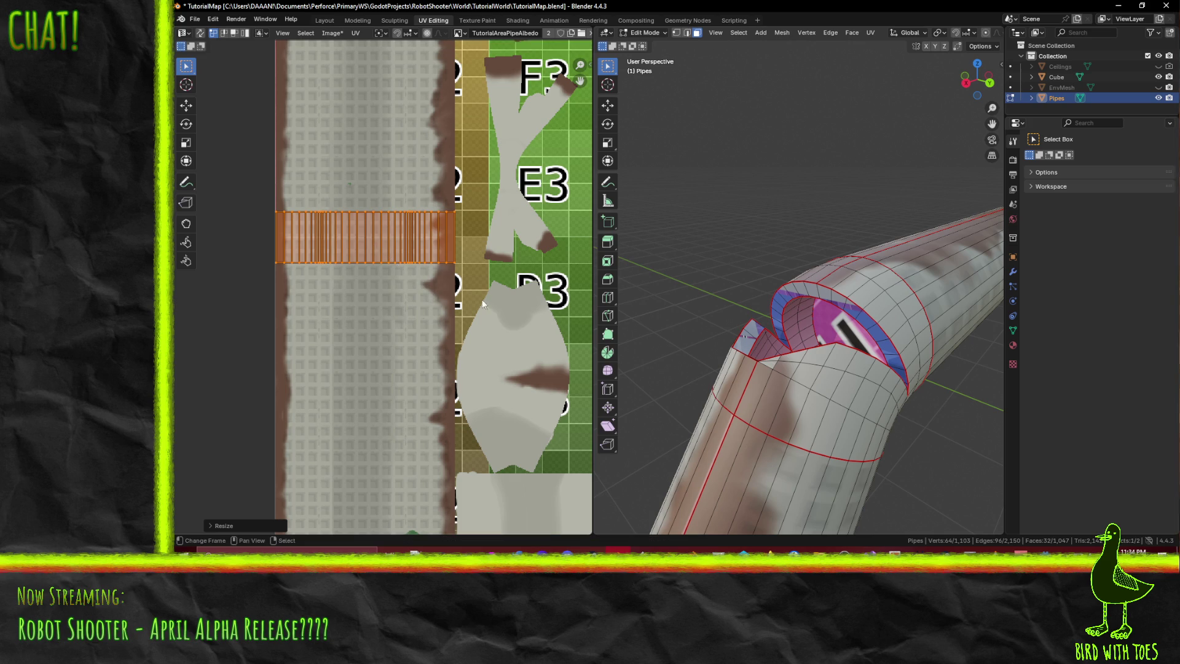
{"action": "mouse_move", "coordinate": [806, 398]}
{"action": "middle_mouse_down"}
{"action": "mouse_move", "coordinate": [834, 237]}
{"action": "mouse_move", "coordinate": [808, 266]}
{"action": "middle_mouse_up"}
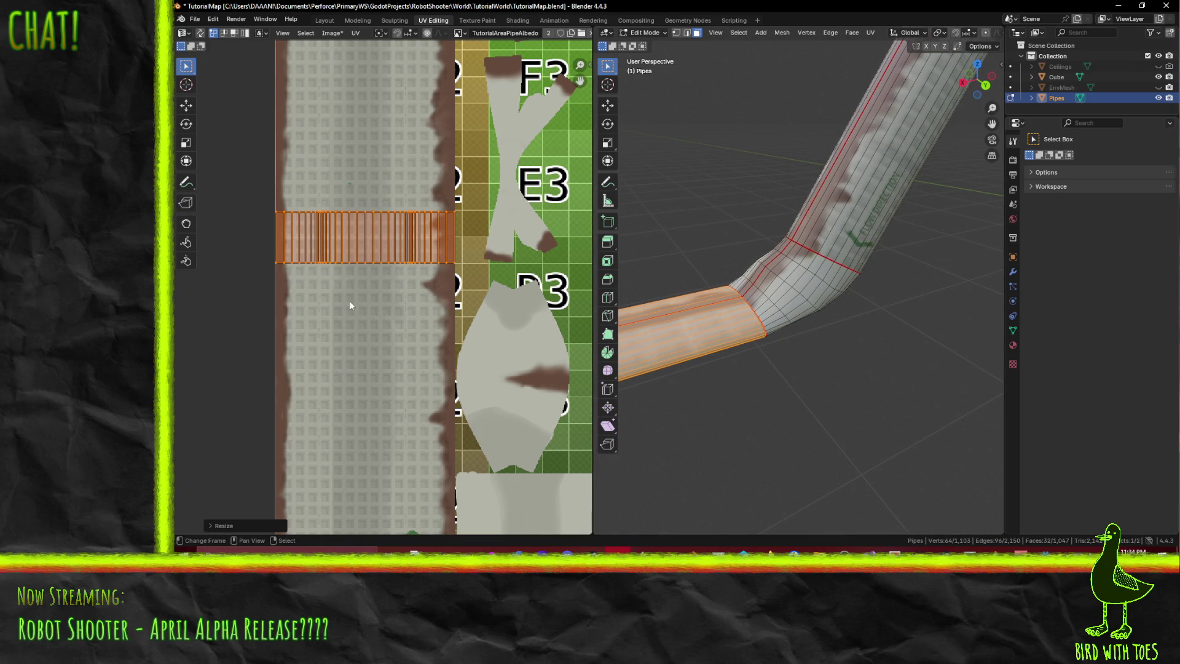
- Stretch the pipe end's UV island taller along Y
{"action": "key", "text": "s"}
{"action": "key", "text": "Escape"}
{"action": "key", "text": "s"}
{"action": "key", "text": "y"}
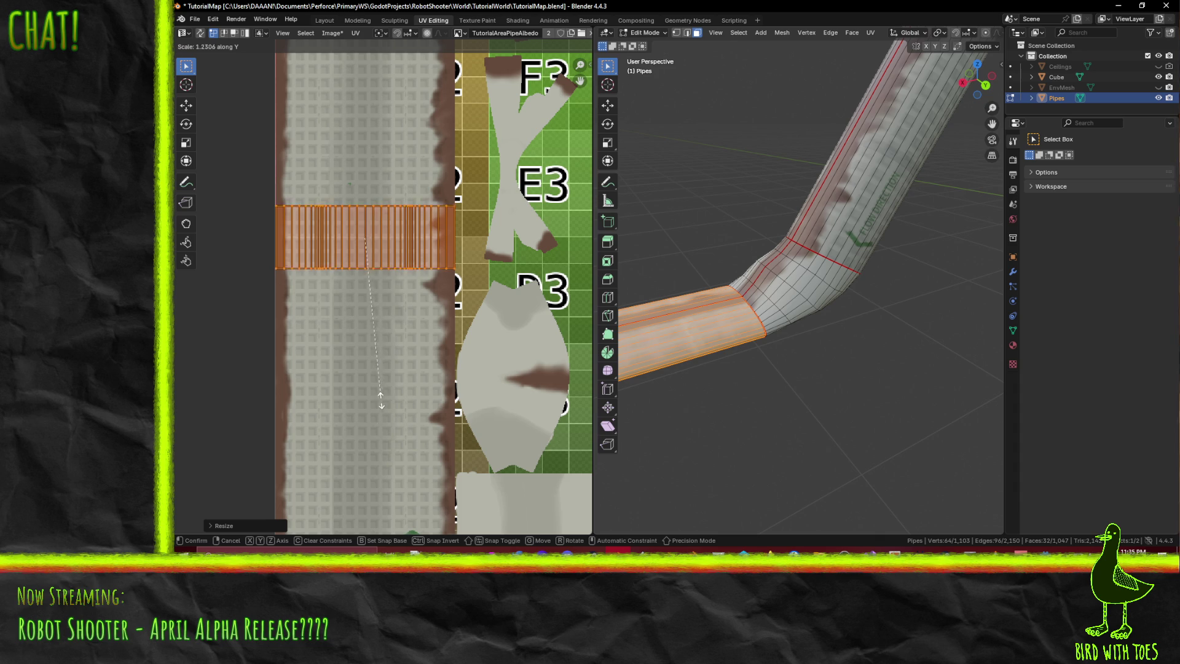
{"action": "left_click", "coordinate": [376, 507]}
{"action": "mouse_move", "coordinate": [799, 418]}
{"action": "middle_mouse_down"}
{"action": "mouse_move", "coordinate": [815, 420]}
{"action": "mouse_move", "coordinate": [810, 377]}
{"action": "mouse_move", "coordinate": [800, 408]}
{"action": "mouse_move", "coordinate": [814, 409]}
{"action": "mouse_move", "coordinate": [799, 413]}
{"action": "middle_mouse_up"}
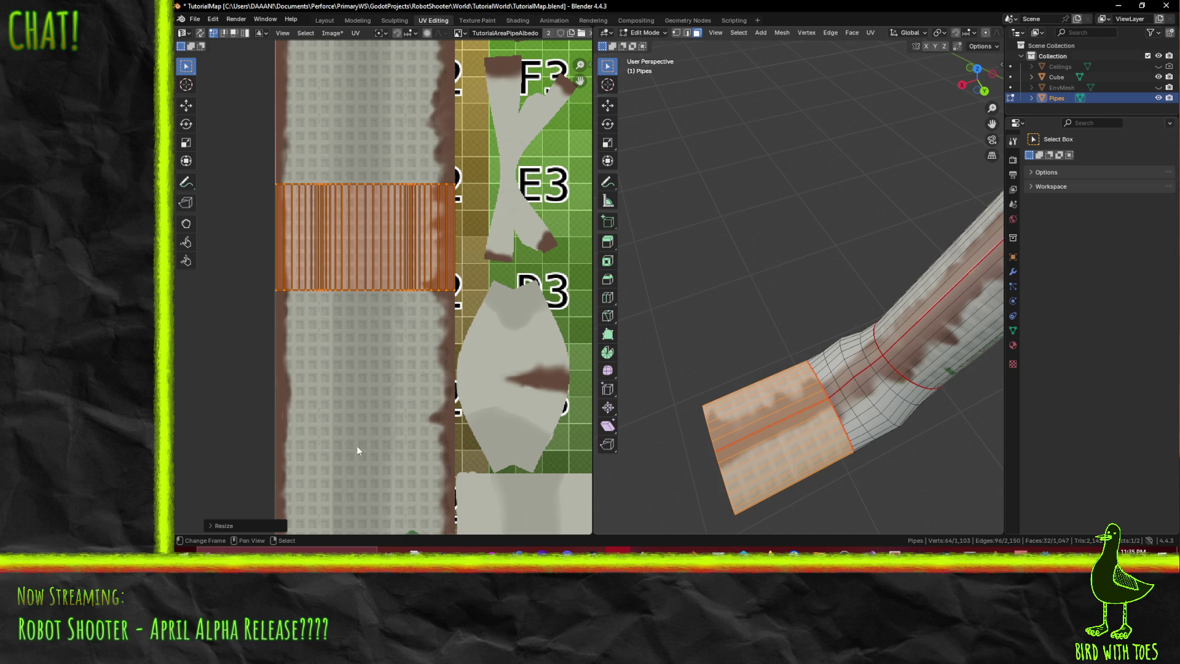
- Mirror the UV island along X so the pipe end shows a brown rust streak
{"action": "key", "text": "g"}
{"action": "key", "text": "y"}
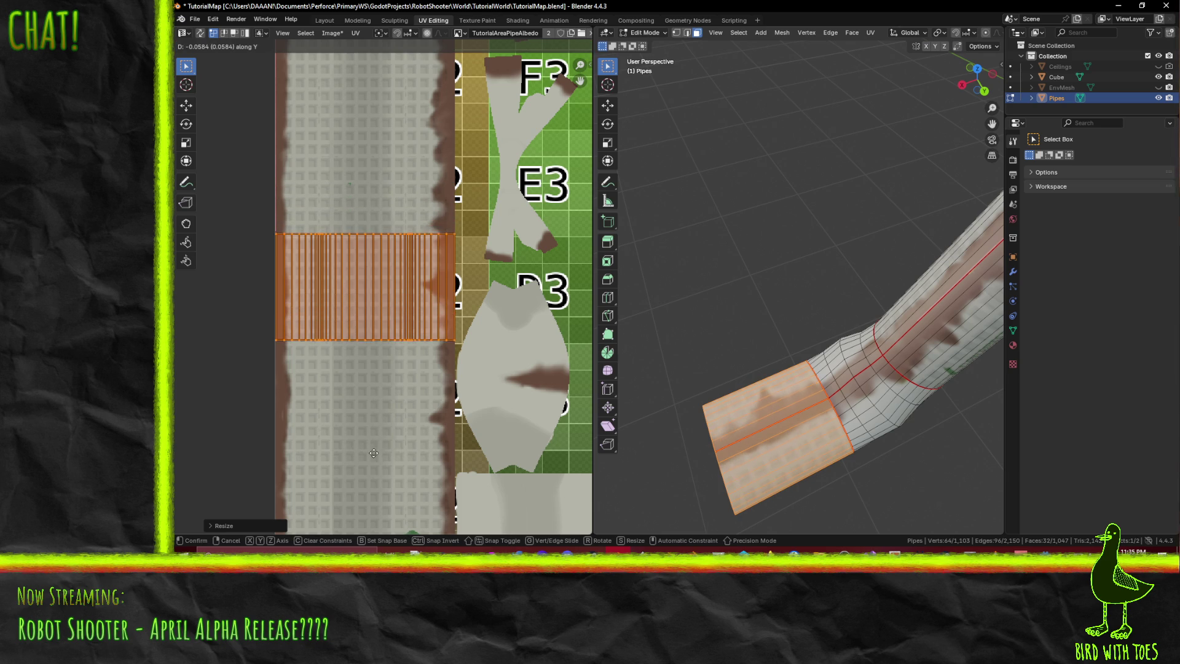
{"action": "key", "text": "Escape"}
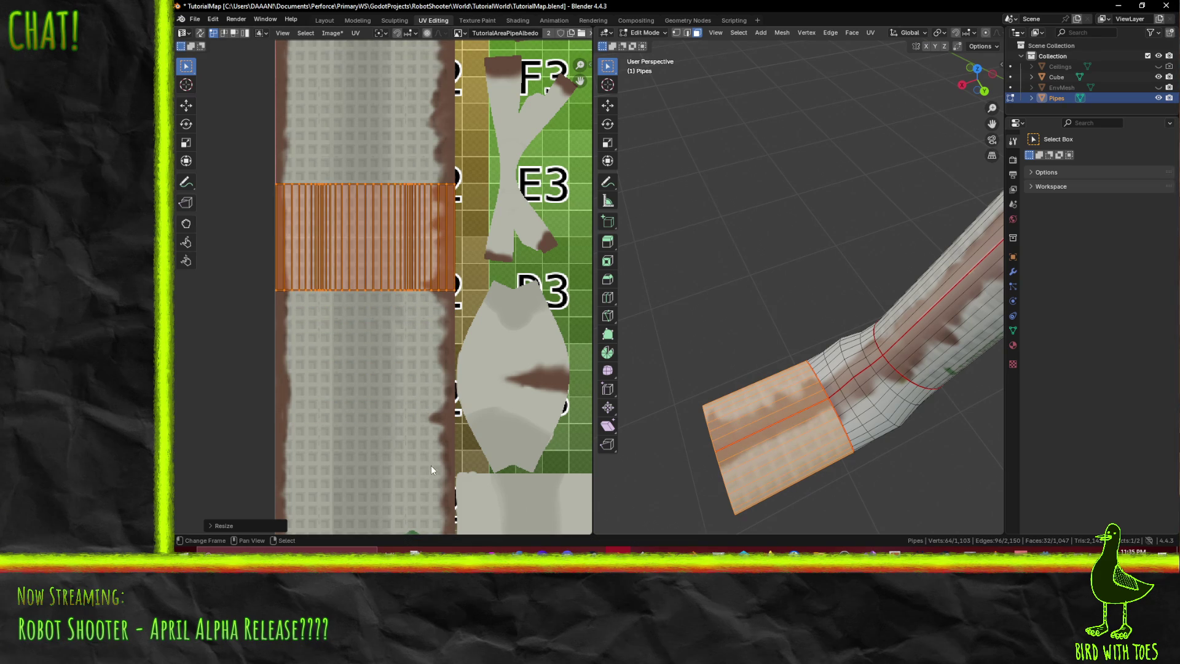
{"action": "key", "text": "ctrl+m"}
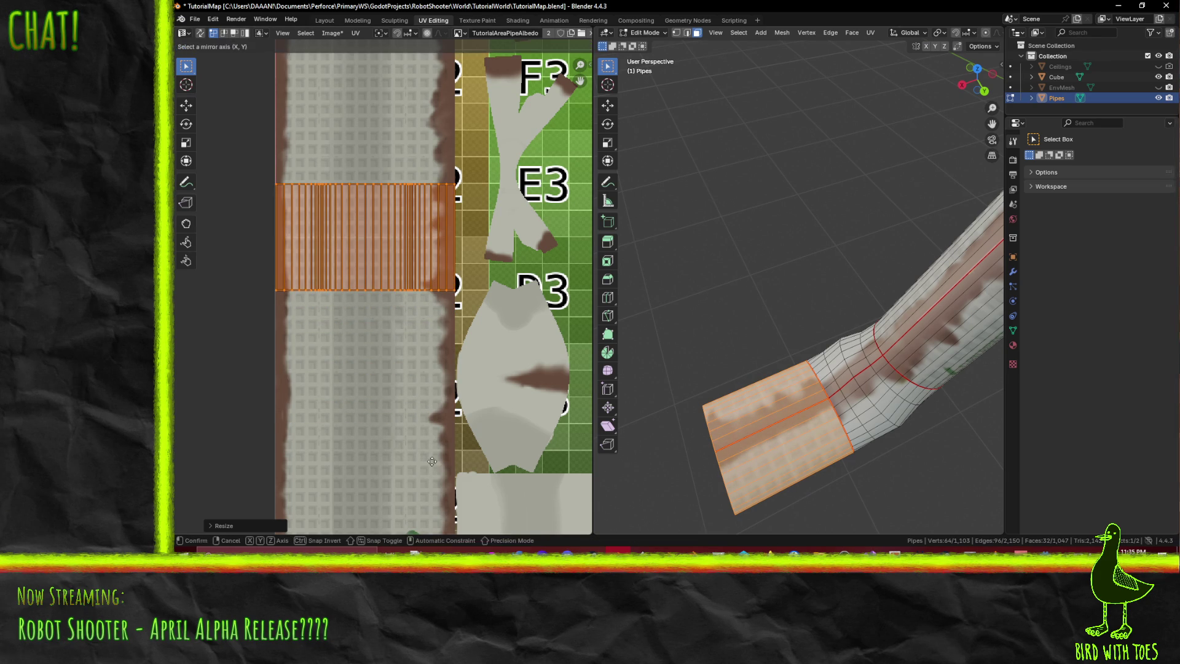
{"action": "key", "text": "x"}
{"action": "left_click", "coordinate": [432, 461]}
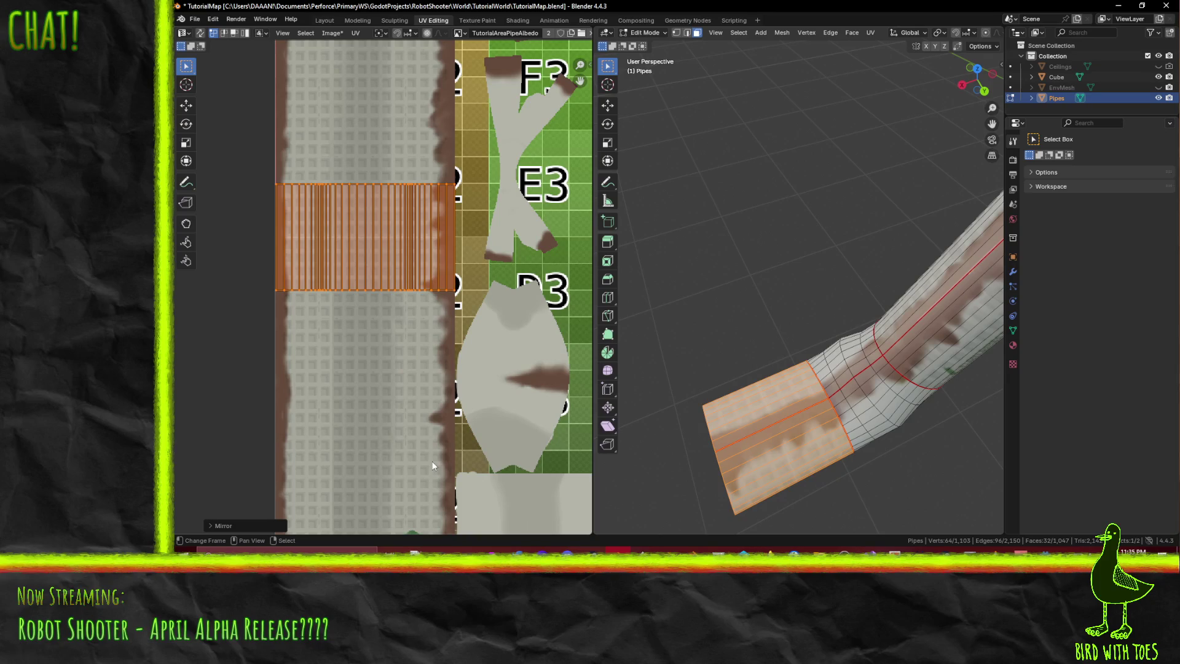
{"action": "key", "text": "g"}
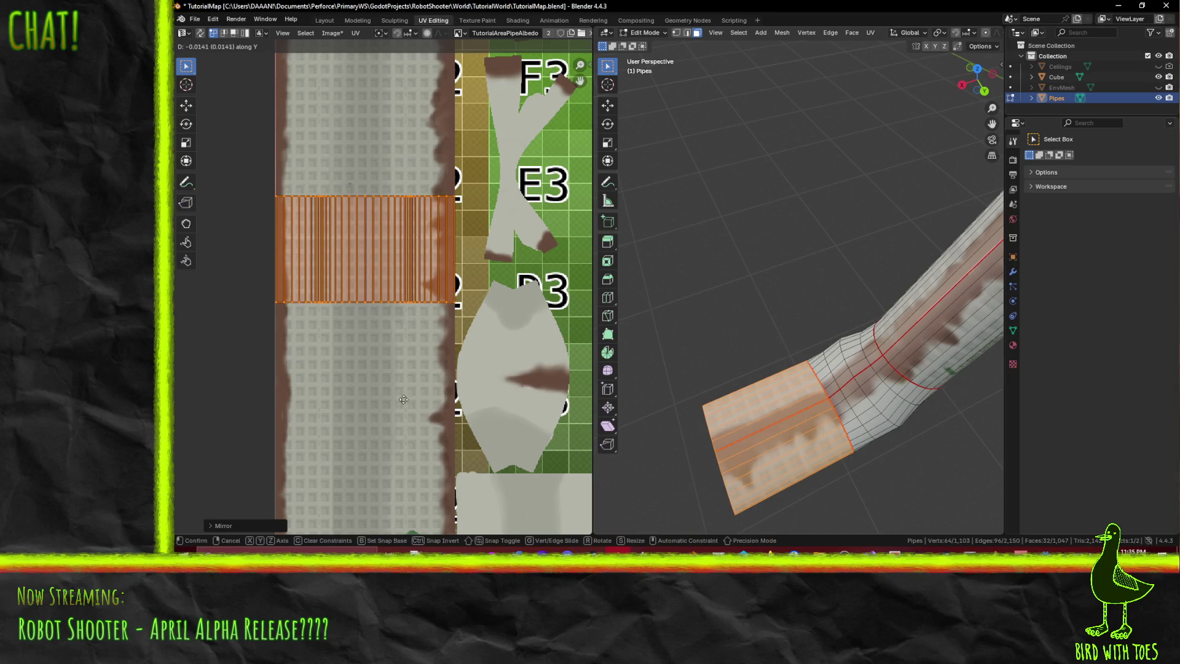
{"action": "key", "text": "Escape"}
{"action": "middle_click_drag", "start_coordinate": [810, 430], "coordinate": [763, 357]}
{"action": "left_click", "coordinate": [483, 20]}
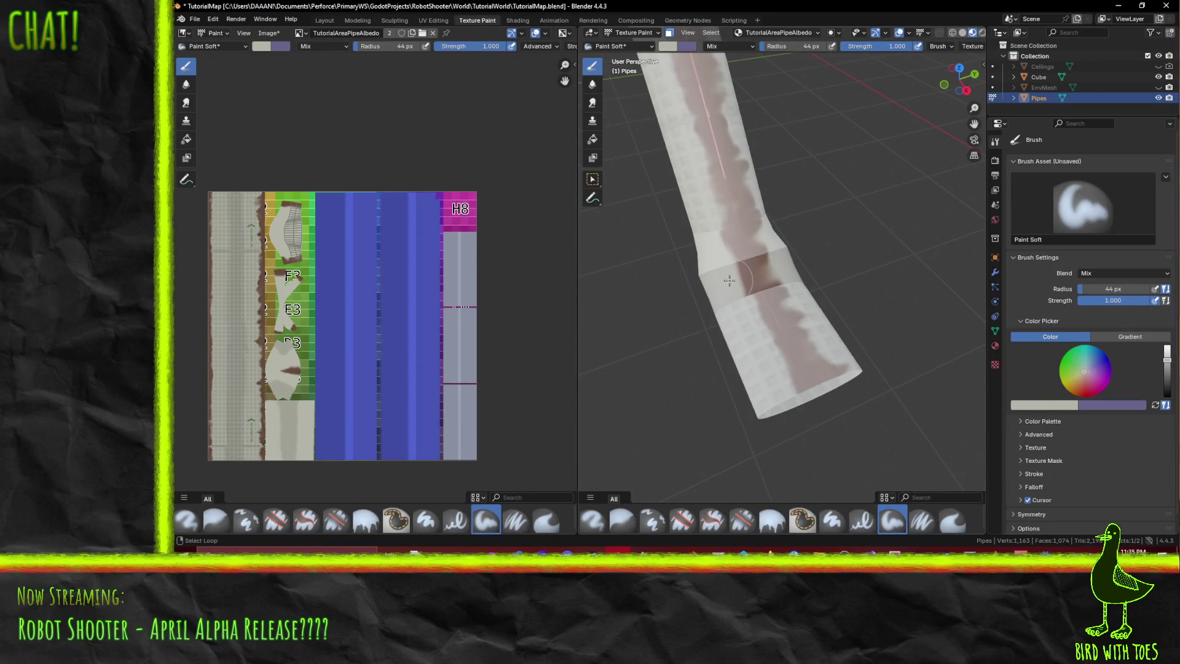
- Try paint dabs on the pipe bend and undo them while orbiting around the pipe
{"action": "scroll", "coordinate": [770, 335], "scroll_direction": "up", "scroll_amount": 3}
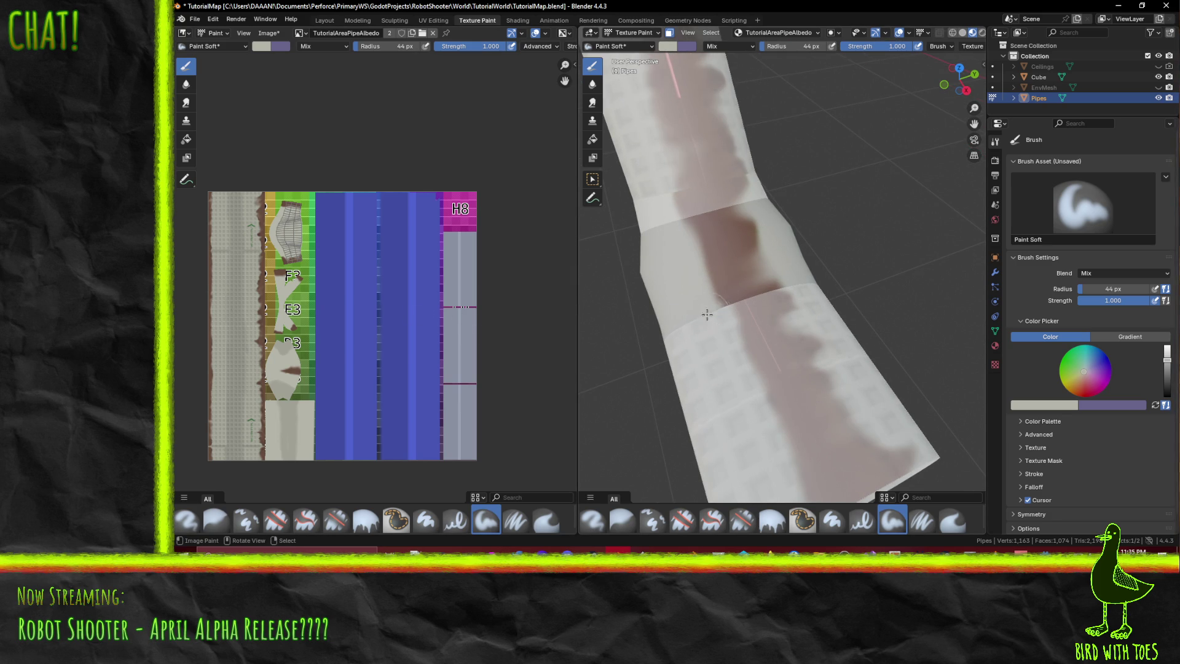
{"action": "middle_click_drag", "start_coordinate": [699, 289], "coordinate": [813, 305]}
{"action": "middle_click_drag", "start_coordinate": [669, 234], "coordinate": [630, 262]}
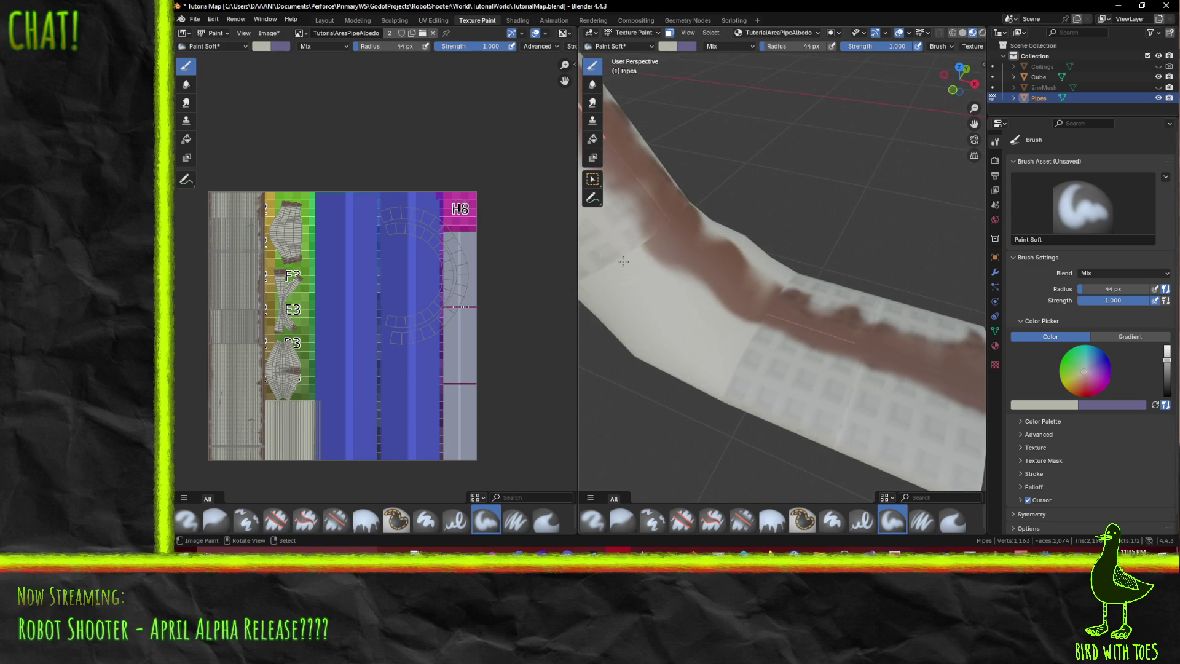
{"action": "left_click", "coordinate": [639, 258]}
{"action": "key", "text": "ctrl+z"}
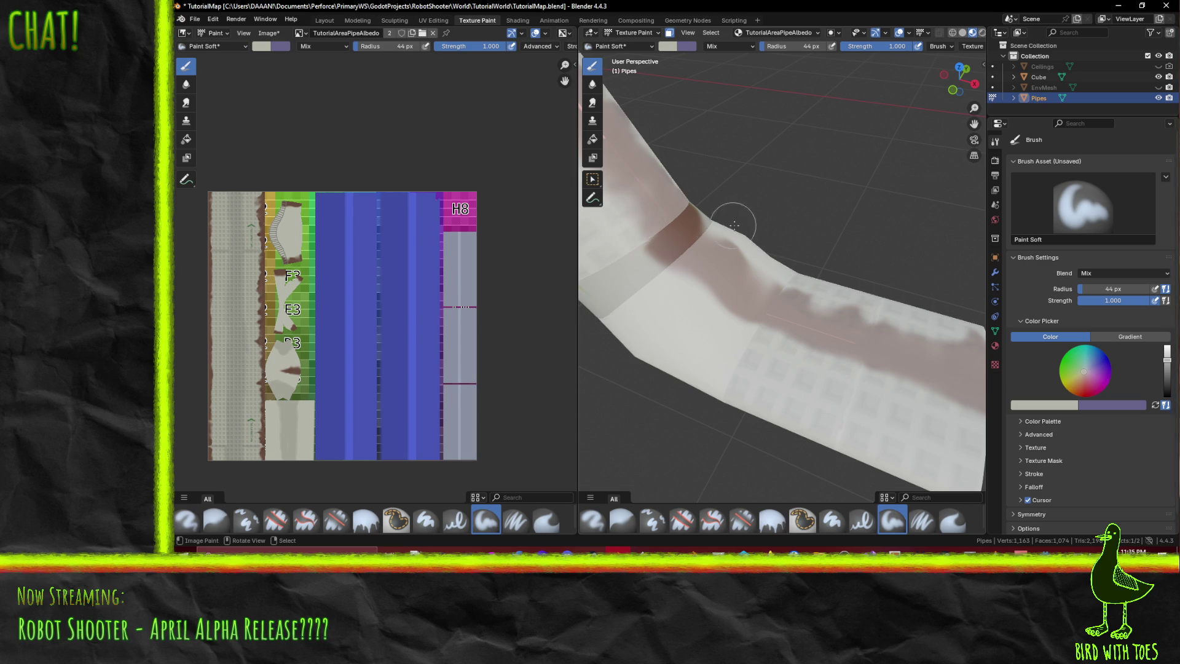
{"action": "mouse_move", "coordinate": [785, 224]}
{"action": "middle_mouse_down"}
{"action": "mouse_move", "coordinate": [738, 203]}
{"action": "mouse_move", "coordinate": [722, 220]}
{"action": "mouse_move", "coordinate": [745, 254]}
{"action": "mouse_move", "coordinate": [716, 223]}
{"action": "mouse_move", "coordinate": [807, 224]}
{"action": "mouse_move", "coordinate": [692, 203]}
{"action": "mouse_move", "coordinate": [818, 246]}
{"action": "middle_mouse_up"}
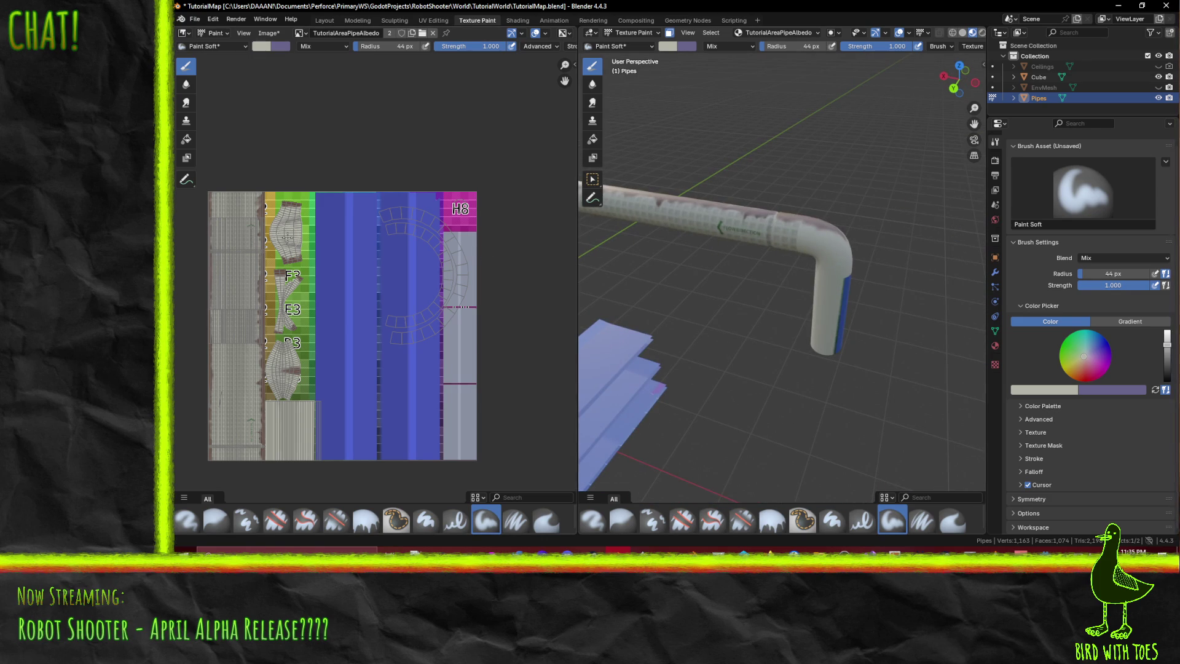
{"action": "middle_click_drag", "start_coordinate": [661, 247], "coordinate": [963, 147]}
{"action": "mouse_move", "coordinate": [852, 222]}
{"action": "middle_mouse_down"}
{"action": "mouse_move", "coordinate": [876, 213]}
{"action": "mouse_move", "coordinate": [871, 230]}
{"action": "mouse_move", "coordinate": [788, 271]}
{"action": "mouse_move", "coordinate": [809, 265]}
{"action": "mouse_move", "coordinate": [787, 283]}
{"action": "mouse_move", "coordinate": [800, 289]}
{"action": "middle_mouse_up"}
{"action": "key", "text": "ctrl+z"}
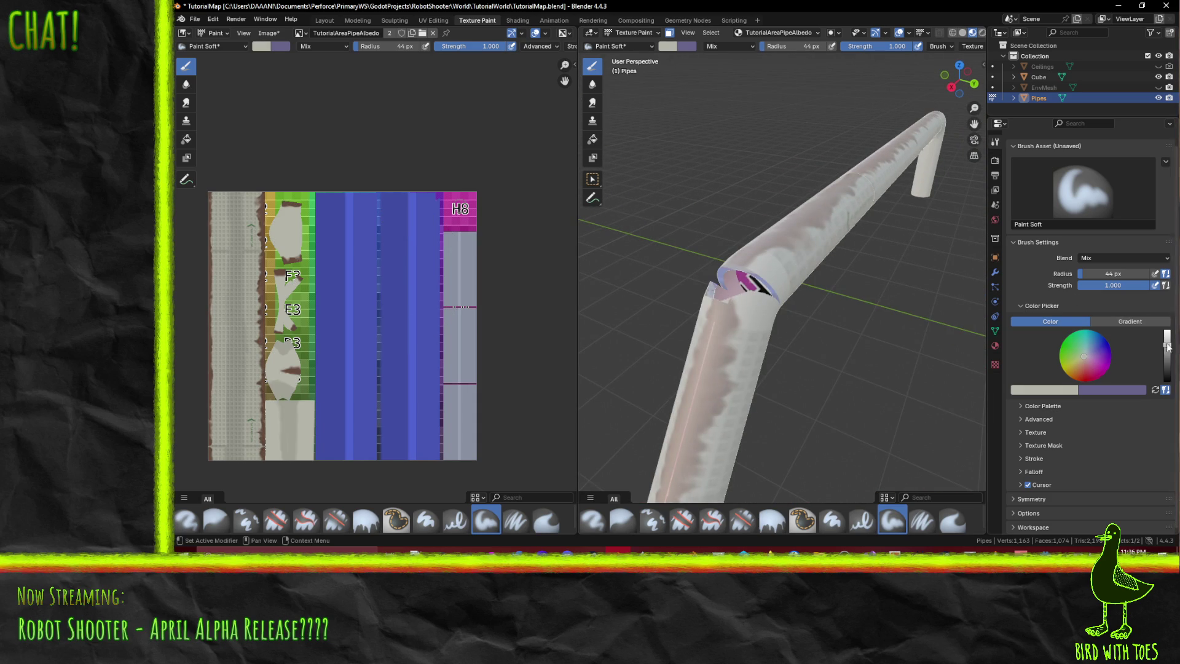
- Drag the colour Value down to black and darken the inside of the cut opening
{"action": "left_click_drag", "start_coordinate": [1168, 347], "coordinate": [1167, 381]}
{"action": "mouse_move", "coordinate": [947, 320]}
{"action": "middle_mouse_down"}
{"action": "mouse_move", "coordinate": [922, 314]}
{"action": "mouse_move", "coordinate": [941, 320]}
{"action": "mouse_move", "coordinate": [981, 263]}
{"action": "mouse_move", "coordinate": [920, 271]}
{"action": "mouse_move", "coordinate": [873, 243]}
{"action": "middle_mouse_up"}
{"action": "left_click", "coordinate": [968, 295]}
{"action": "mouse_move", "coordinate": [732, 245]}
{"action": "left_mouse_down"}
{"action": "mouse_move", "coordinate": [723, 266]}
{"action": "mouse_move", "coordinate": [738, 261]}
{"action": "mouse_move", "coordinate": [724, 268]}
{"action": "left_mouse_up"}
{"action": "mouse_move", "coordinate": [728, 269]}
{"action": "middle_mouse_down"}
{"action": "mouse_move", "coordinate": [809, 229]}
{"action": "mouse_move", "coordinate": [790, 239]}
{"action": "mouse_move", "coordinate": [792, 256]}
{"action": "middle_mouse_up"}
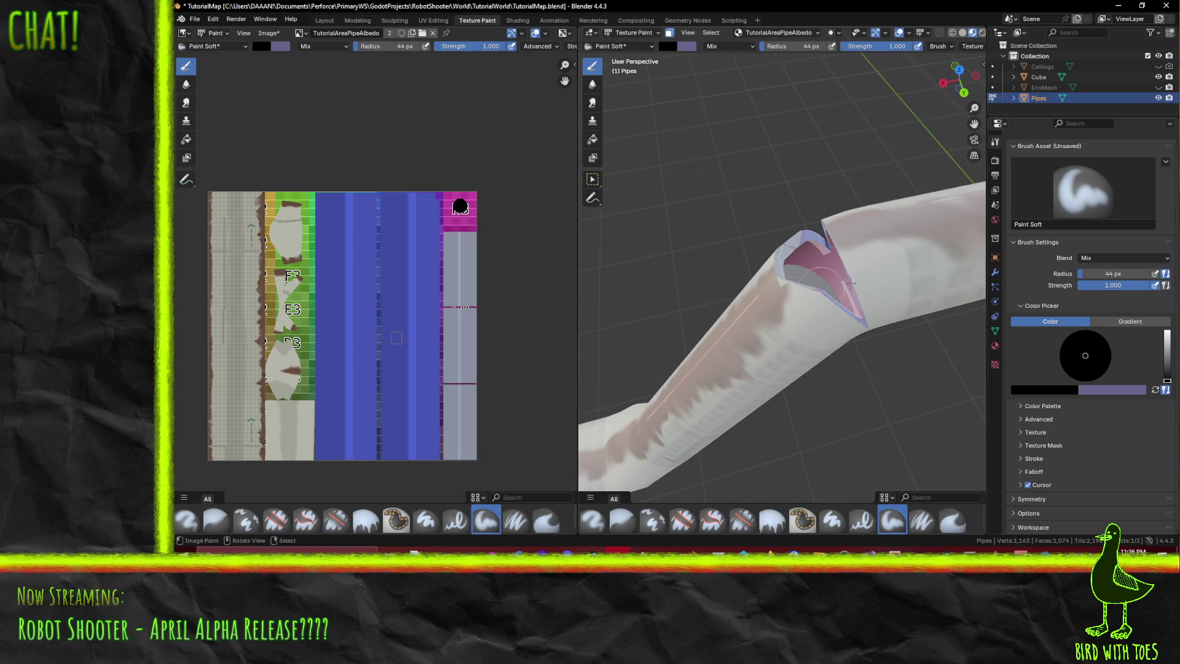
- Eyedrop the brown rim colour, darken it slightly and paint inside the cut opening
{"action": "left_click", "coordinate": [1057, 390]}
{"action": "left_click", "coordinate": [1068, 375]}
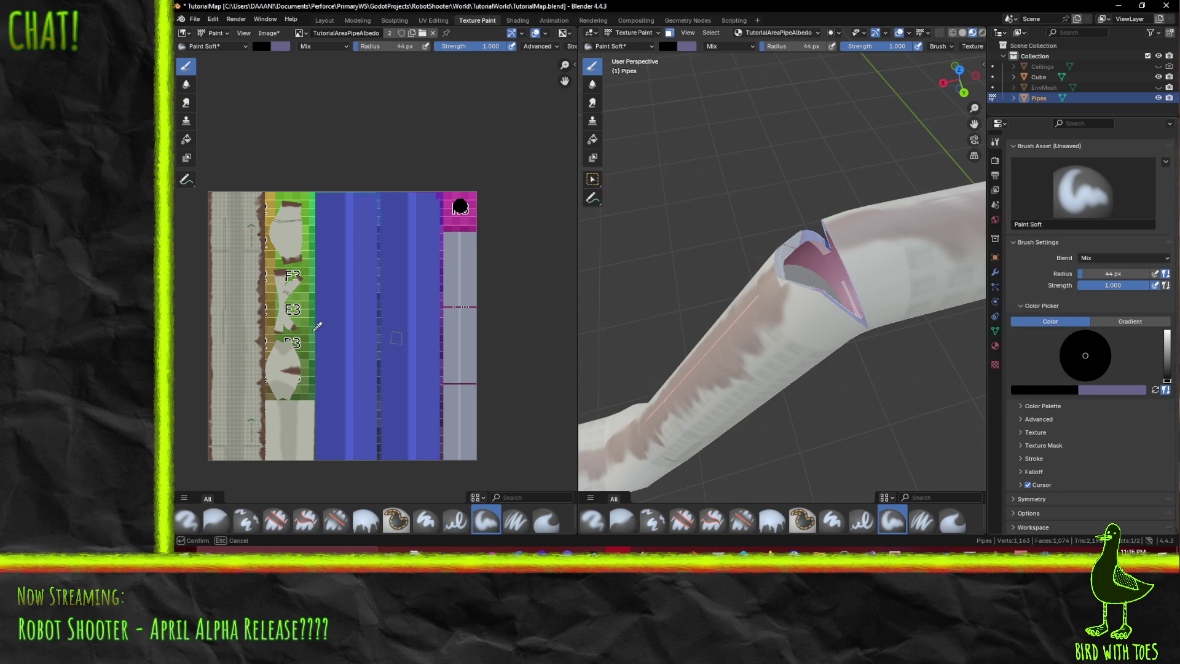
{"action": "left_click", "coordinate": [264, 335]}
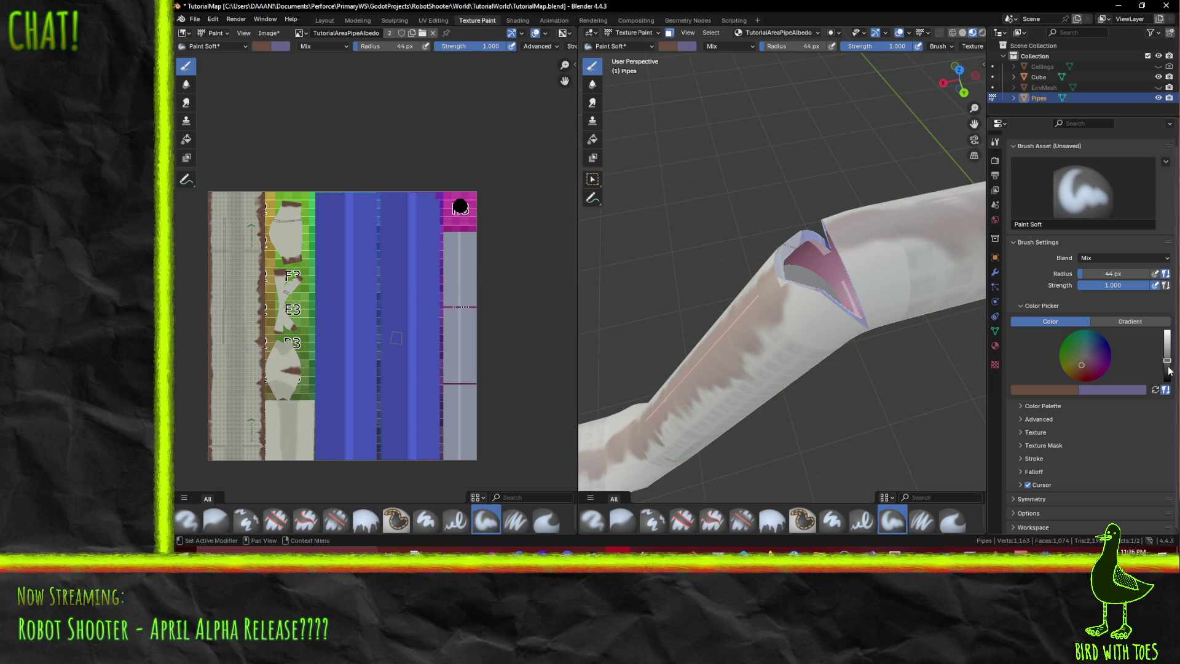
{"action": "left_click_drag", "start_coordinate": [1169, 367], "coordinate": [1168, 365]}
{"action": "left_click", "coordinate": [809, 286]}
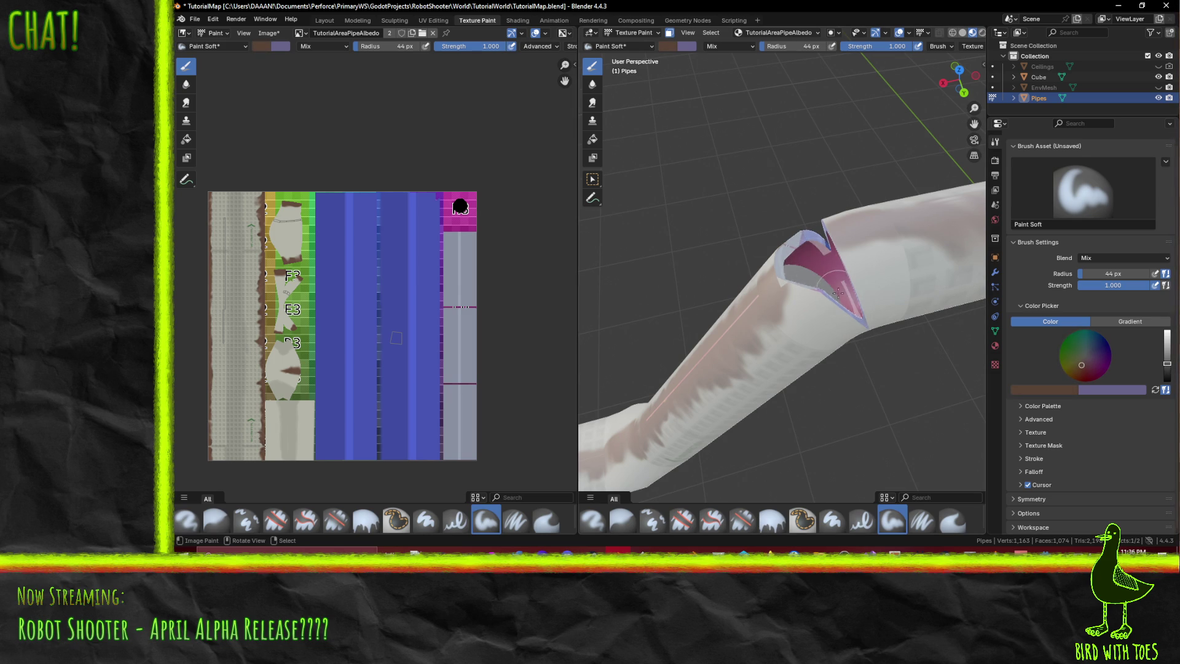
- Orbit to view the pipe's opening and switch to the UV Editing workspace
{"action": "mouse_move", "coordinate": [713, 277]}
{"action": "middle_mouse_down"}
{"action": "mouse_move", "coordinate": [910, 303]}
{"action": "mouse_move", "coordinate": [785, 266]}
{"action": "middle_mouse_up"}
{"action": "scroll", "coordinate": [781, 272], "scroll_direction": "up", "scroll_amount": 3}
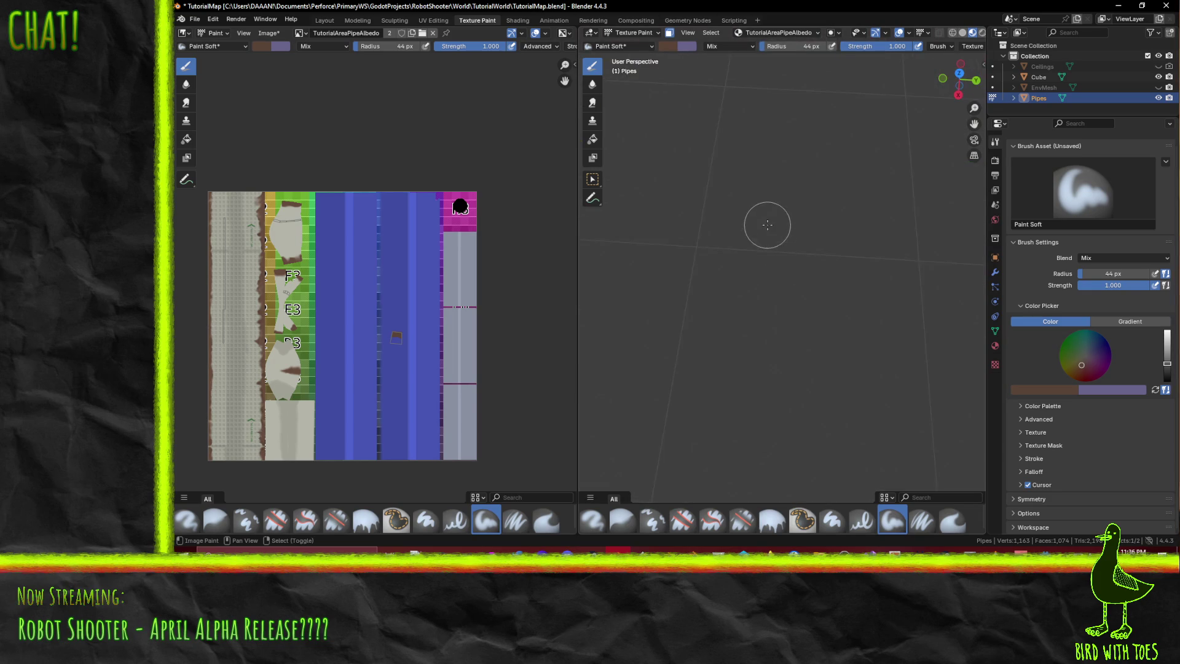
{"action": "mouse_move", "coordinate": [750, 223]}
{"action": "middle_mouse_down"}
{"action": "mouse_move", "coordinate": [773, 250]}
{"action": "mouse_move", "coordinate": [717, 179]}
{"action": "middle_mouse_up"}
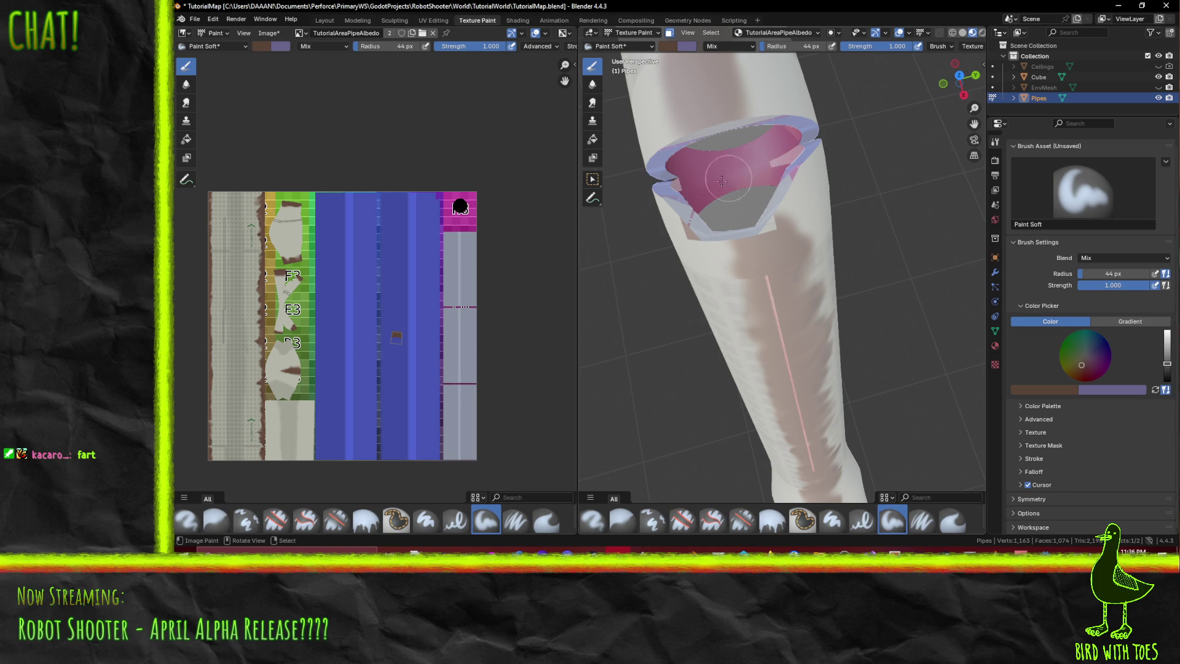
{"action": "scroll", "coordinate": [377, 350], "scroll_direction": "up", "scroll_amount": 3}
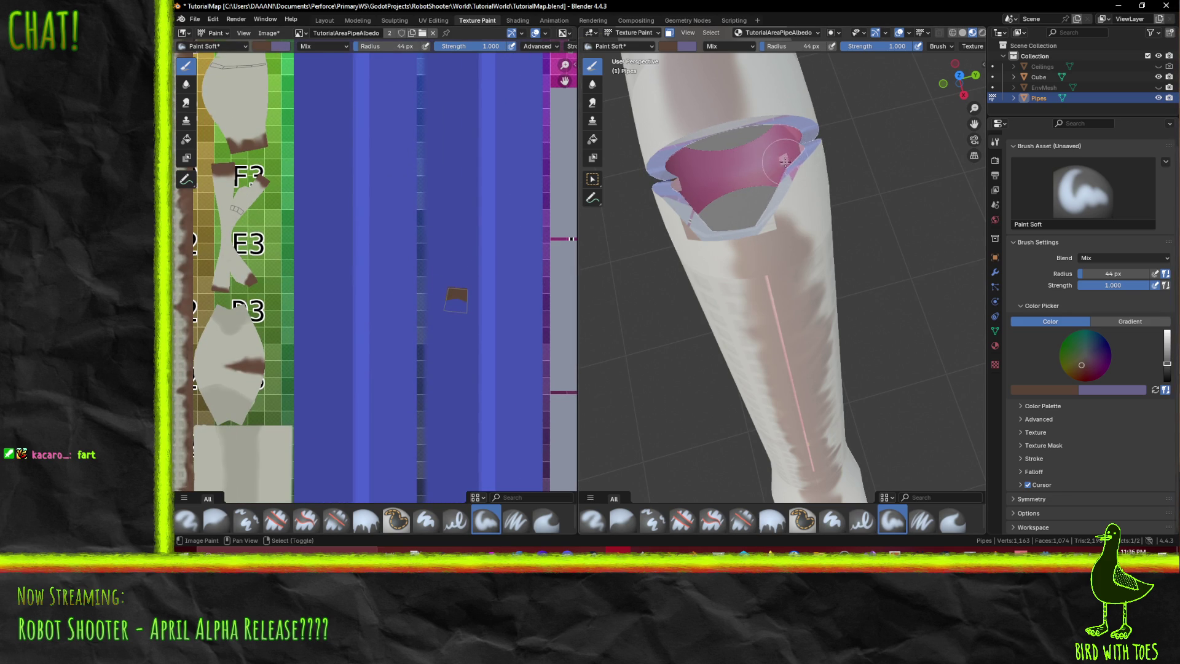
{"action": "middle_click_drag", "start_coordinate": [802, 149], "coordinate": [793, 99]}
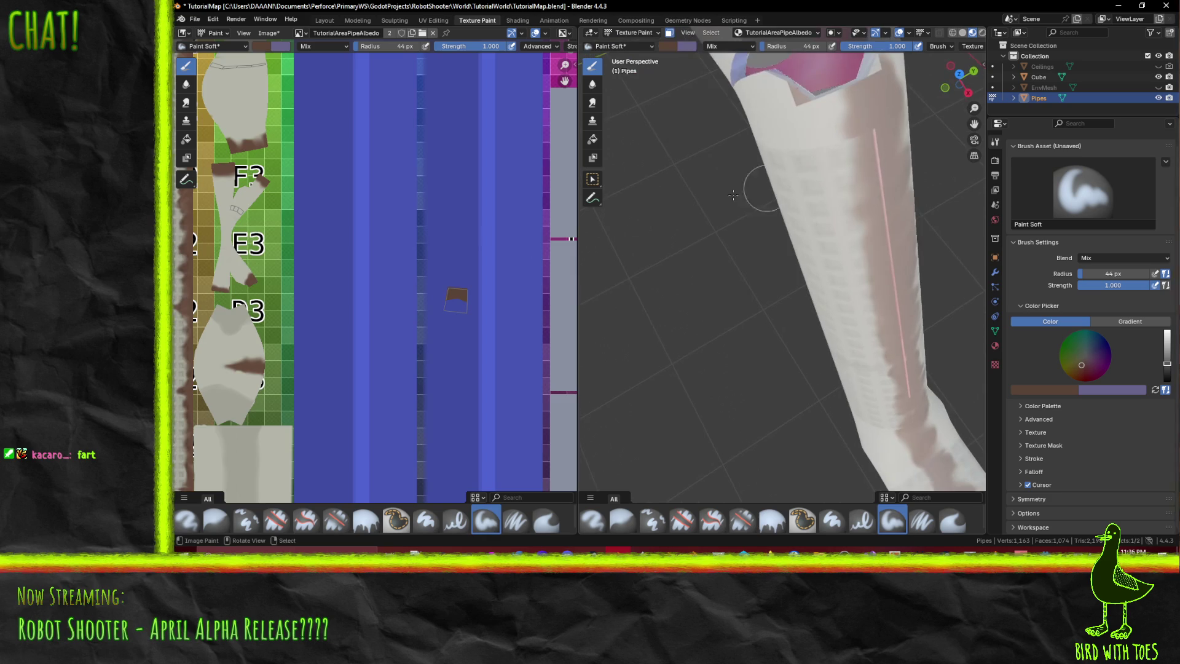
{"action": "scroll", "coordinate": [487, 250], "scroll_direction": "down", "scroll_amount": 4}
{"action": "middle_click_drag", "start_coordinate": [666, 233], "coordinate": [633, 219]}
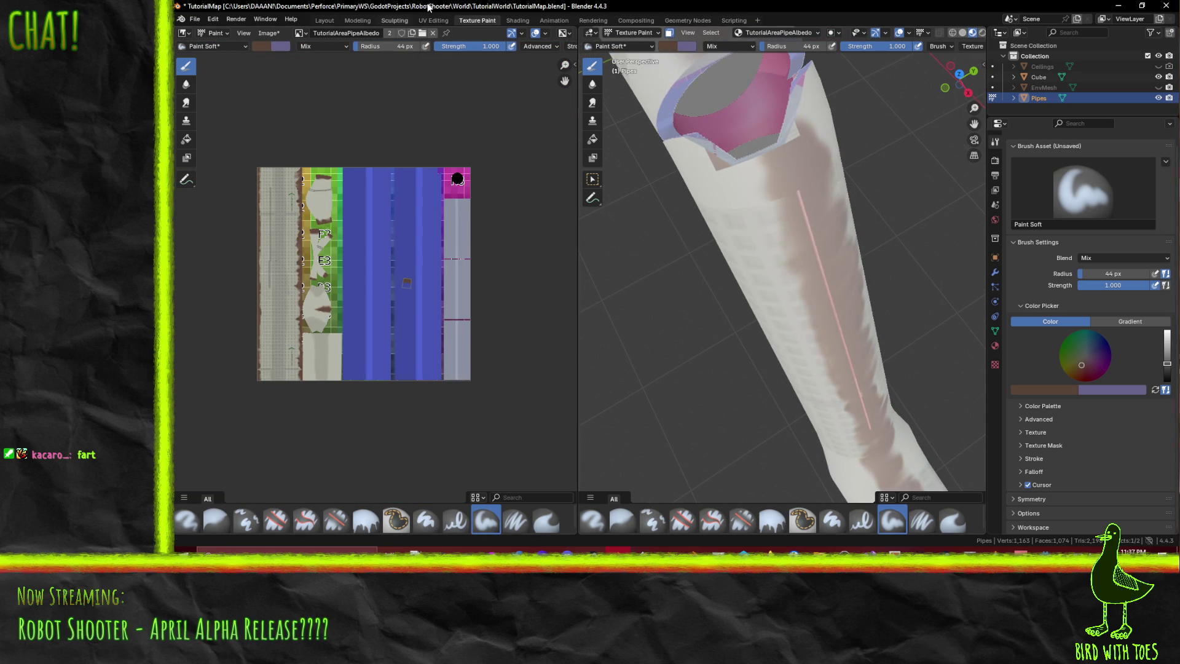
{"action": "left_click", "coordinate": [434, 23]}
{"action": "mouse_move", "coordinate": [784, 137]}
{"action": "middle_mouse_down"}
{"action": "mouse_move", "coordinate": [651, 275]}
{"action": "mouse_move", "coordinate": [710, 295]}
{"action": "mouse_move", "coordinate": [716, 270]}
{"action": "middle_mouse_up"}
{"action": "scroll", "coordinate": [722, 251], "scroll_direction": "up", "scroll_amount": 3}
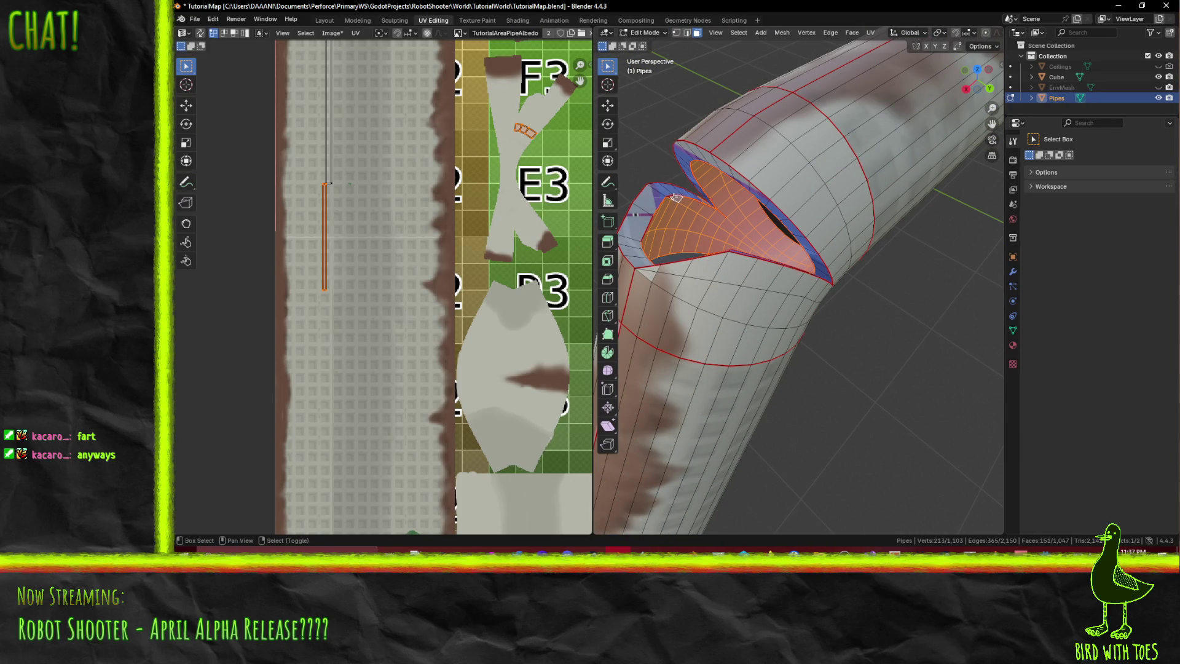
- Add another face lining the pipe's cut opening to the selection
{"action": "mouse_move", "coordinate": [675, 198]}
{"action": "middle_mouse_down"}
{"action": "mouse_move", "coordinate": [762, 221]}
{"action": "mouse_move", "coordinate": [764, 252]}
{"action": "mouse_move", "coordinate": [779, 266]}
{"action": "mouse_move", "coordinate": [910, 169]}
{"action": "middle_mouse_up"}
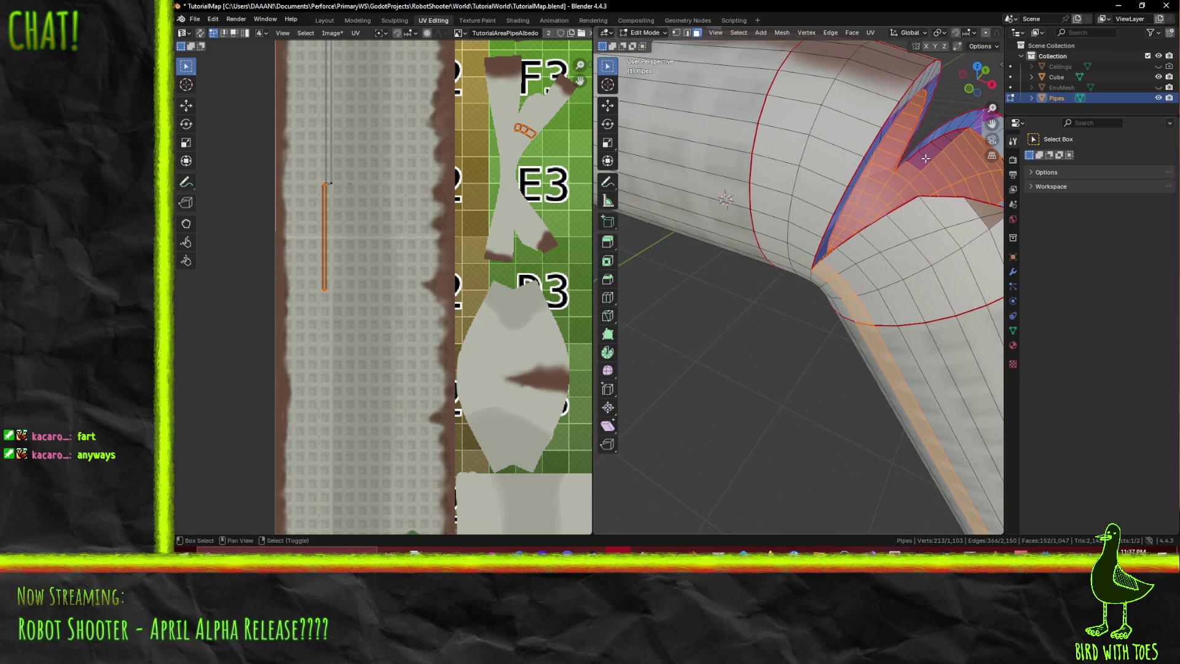
{"action": "left_click", "coordinate": [926, 158], "text": "shift"}
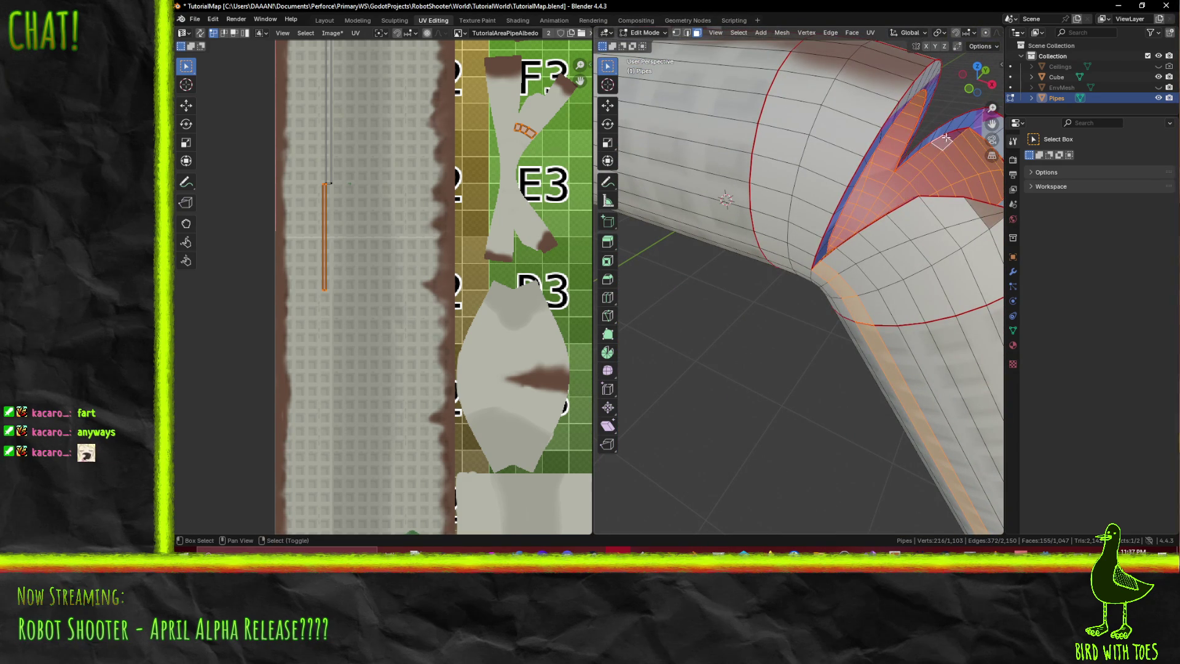
{"action": "mouse_move", "coordinate": [982, 182]}
{"action": "middle_mouse_down"}
{"action": "mouse_move", "coordinate": [925, 181]}
{"action": "mouse_move", "coordinate": [948, 167]}
{"action": "mouse_move", "coordinate": [880, 191]}
{"action": "mouse_move", "coordinate": [868, 245]}
{"action": "mouse_move", "coordinate": [811, 304]}
{"action": "middle_mouse_up"}
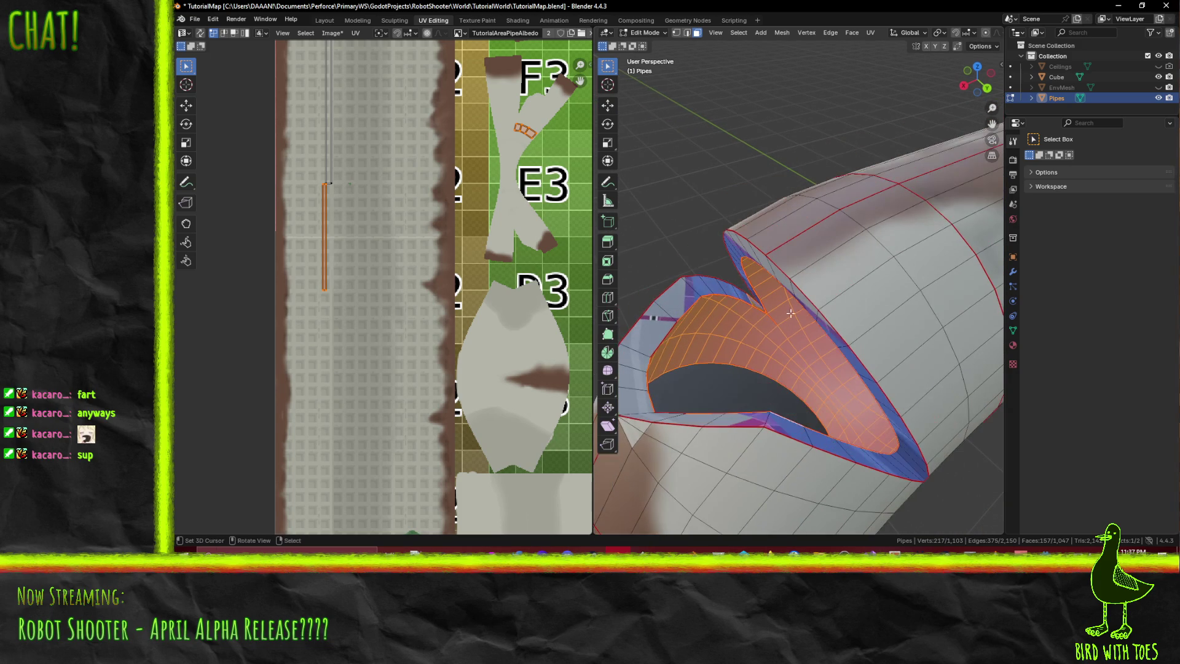
- Run a trial Unwrap Conformal on the selected faces, then undo it
{"action": "key", "text": "F3"}
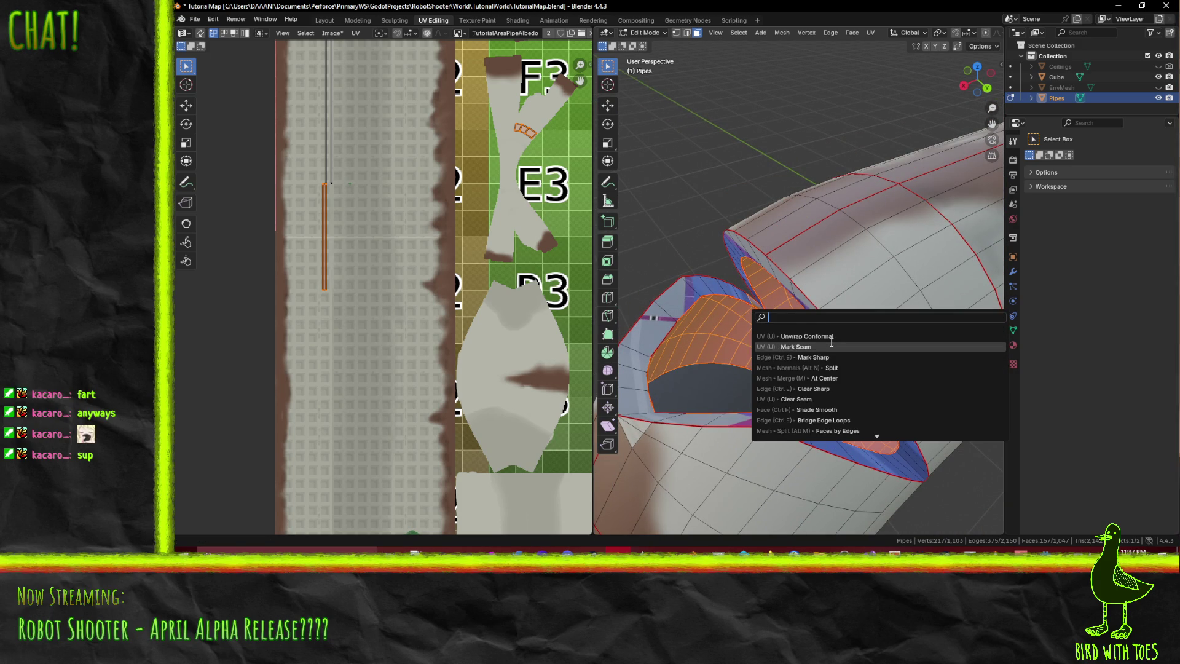
{"action": "left_click", "coordinate": [808, 336]}
{"action": "scroll", "coordinate": [490, 283], "scroll_direction": "down", "scroll_amount": 5}
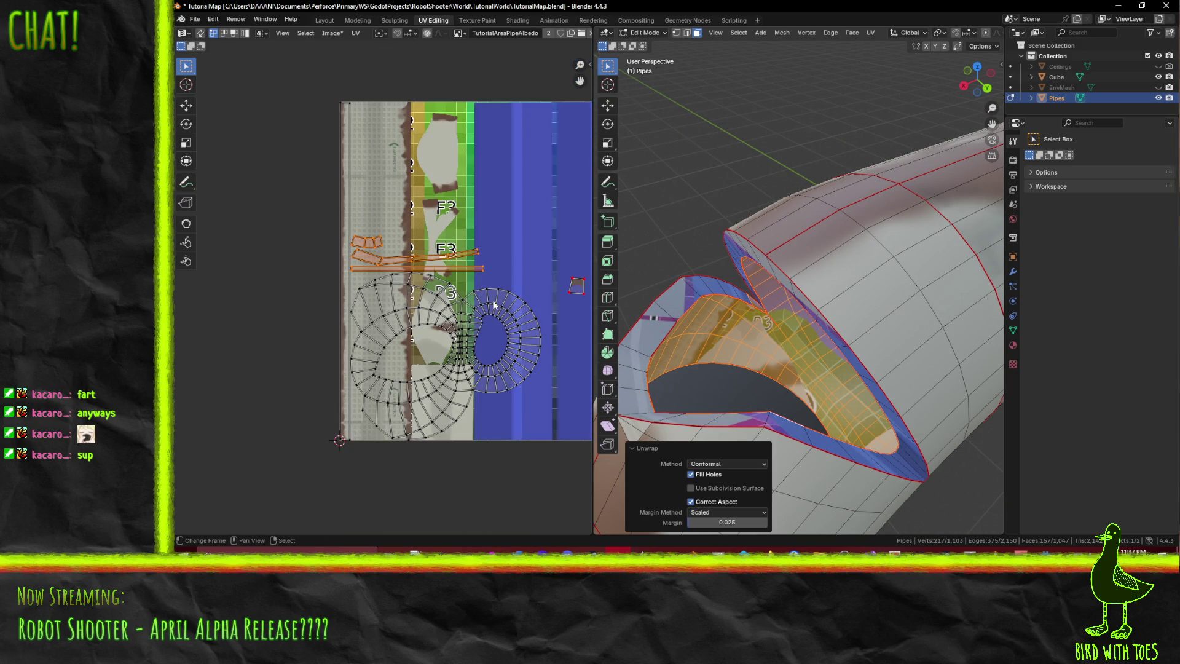
{"action": "key", "text": "ctrl+z"}
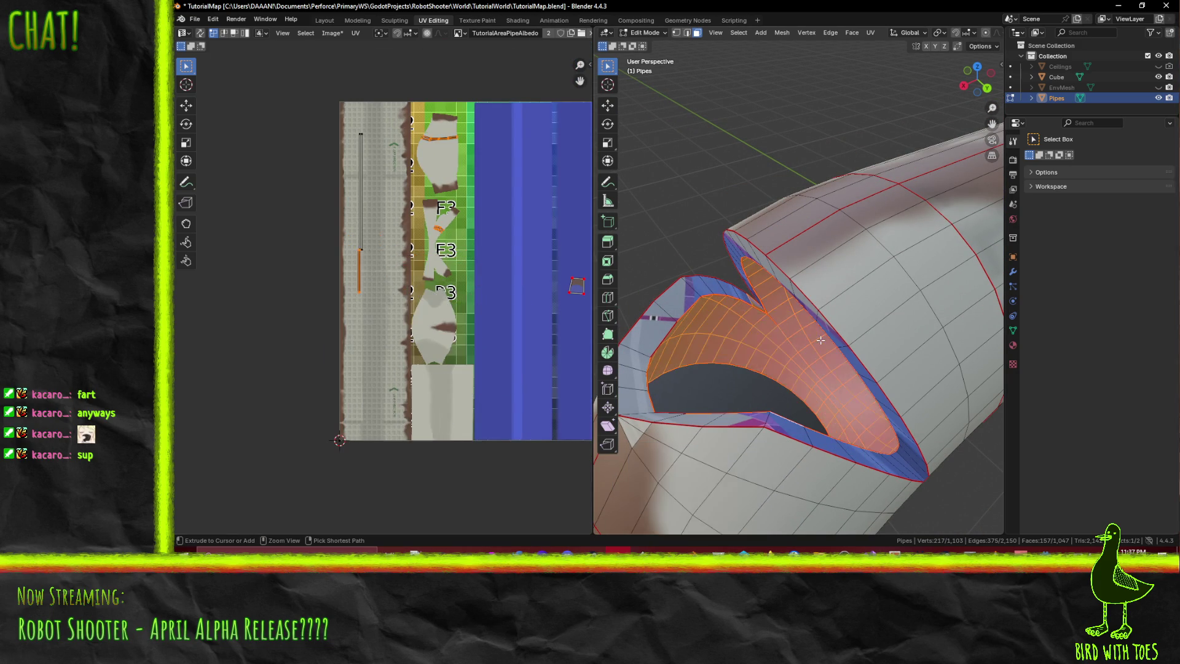
{"action": "middle_click_drag", "start_coordinate": [821, 340], "coordinate": [859, 346]}
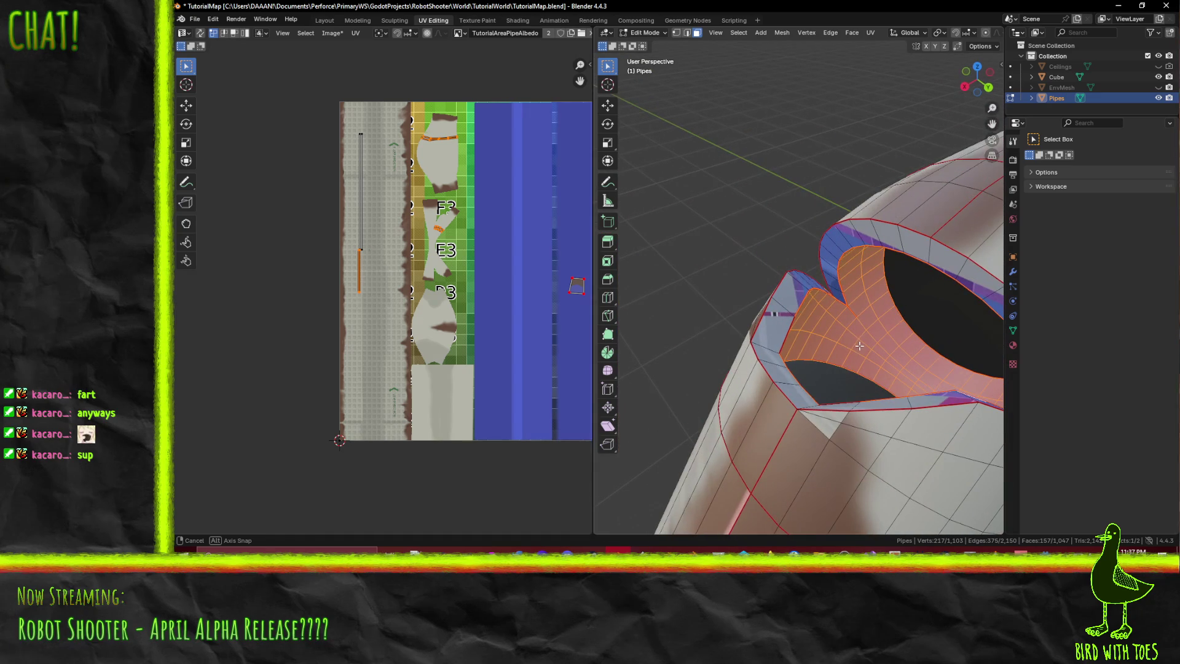
{"action": "scroll", "coordinate": [404, 195], "scroll_direction": "up", "scroll_amount": 5}
- Deselect the two long face strips along the pipe, framing the selection with numpad period
{"action": "mouse_move", "coordinate": [756, 265]}
{"action": "middle_mouse_down"}
{"action": "mouse_move", "coordinate": [875, 230]}
{"action": "mouse_move", "coordinate": [838, 248]}
{"action": "mouse_move", "coordinate": [804, 332]}
{"action": "mouse_move", "coordinate": [827, 345]}
{"action": "mouse_move", "coordinate": [796, 280]}
{"action": "mouse_move", "coordinate": [851, 345]}
{"action": "mouse_move", "coordinate": [765, 282]}
{"action": "mouse_move", "coordinate": [813, 290]}
{"action": "mouse_move", "coordinate": [804, 280]}
{"action": "middle_mouse_up"}
{"action": "scroll", "coordinate": [793, 269], "scroll_direction": "up", "scroll_amount": 3}
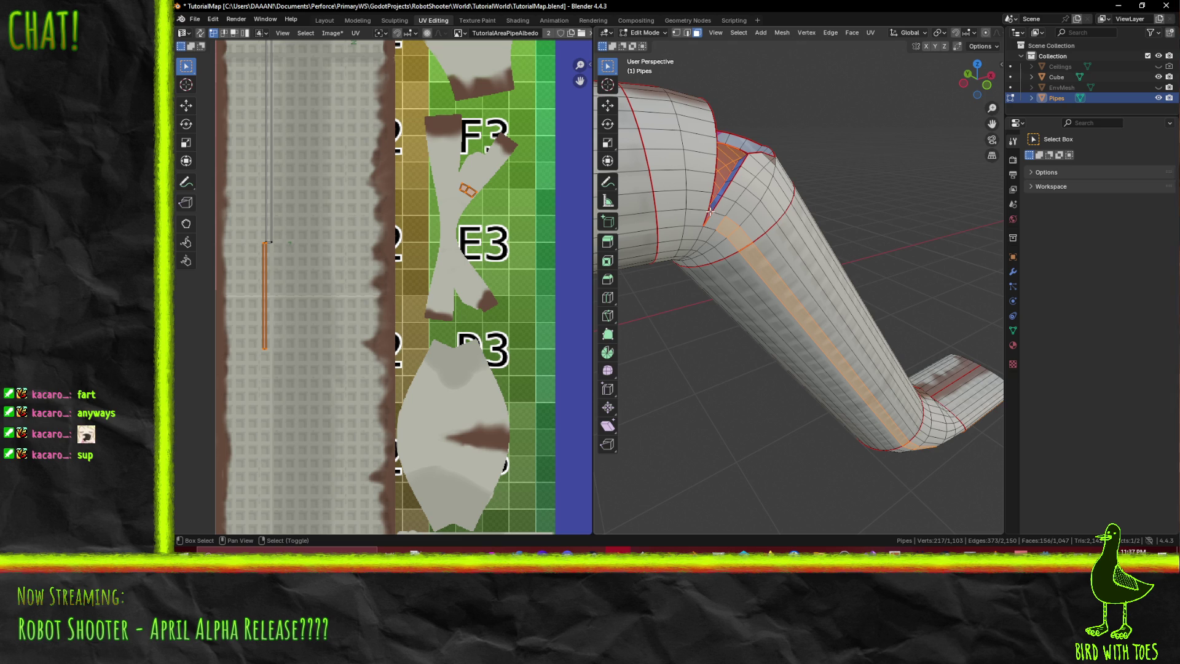
{"action": "left_click", "coordinate": [737, 243], "text": "shift"}
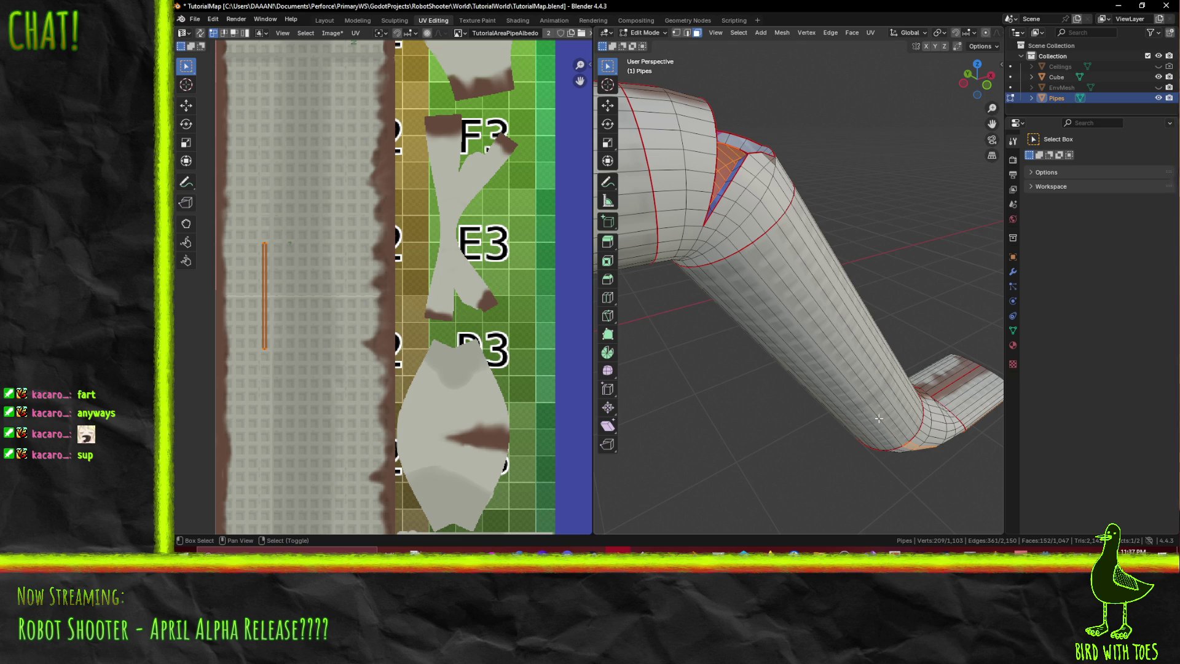
{"action": "middle_click_drag", "start_coordinate": [890, 409], "coordinate": [847, 356]}
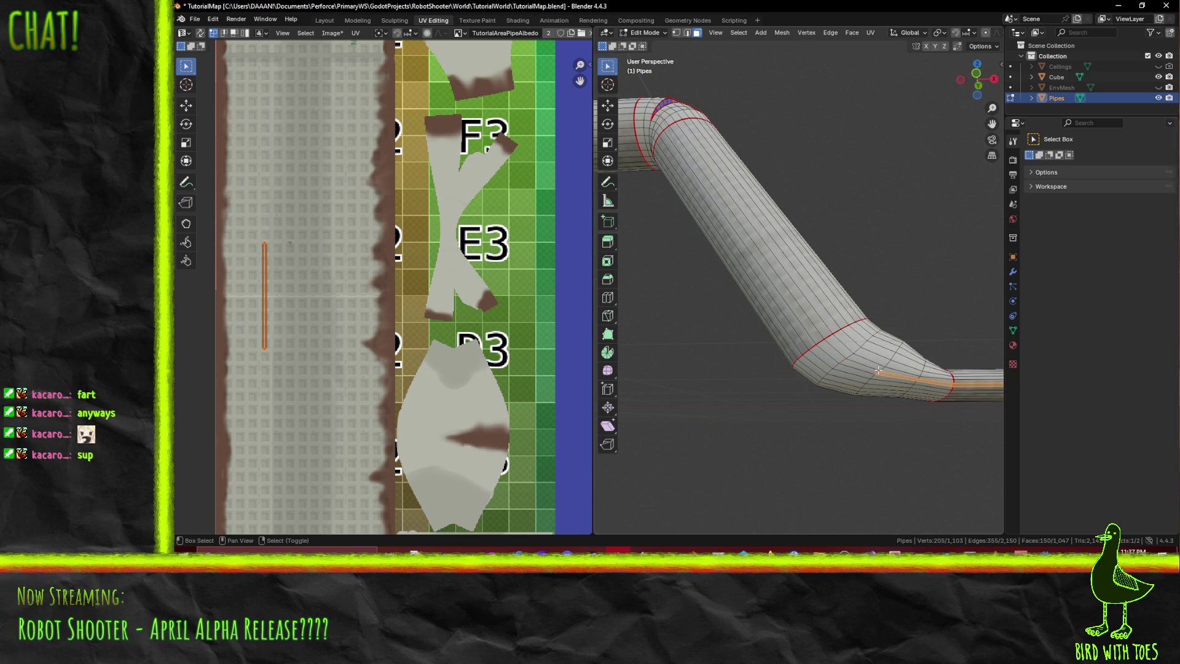
{"action": "key", "text": "KP_Decimal"}
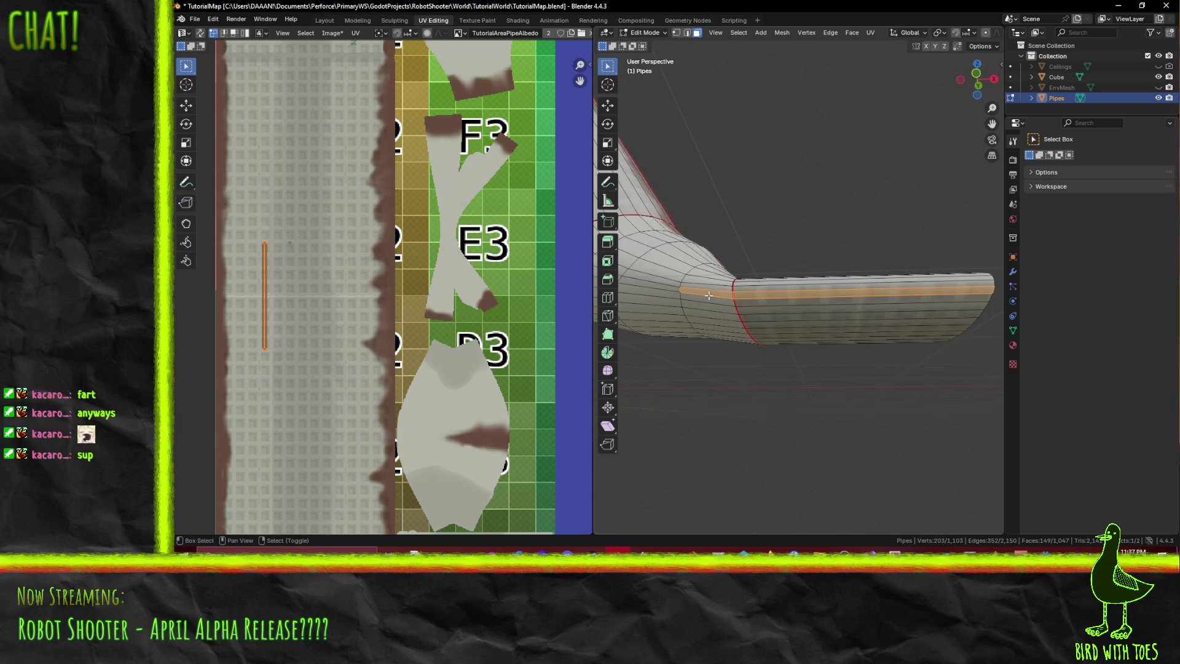
{"action": "left_click", "coordinate": [786, 298], "text": "shift"}
{"action": "mouse_move", "coordinate": [765, 202]}
{"action": "middle_mouse_down"}
{"action": "mouse_move", "coordinate": [735, 258]}
{"action": "mouse_move", "coordinate": [778, 123]}
{"action": "mouse_move", "coordinate": [775, 138]}
{"action": "mouse_move", "coordinate": [841, 185]}
{"action": "mouse_move", "coordinate": [803, 182]}
{"action": "mouse_move", "coordinate": [850, 280]}
{"action": "mouse_move", "coordinate": [990, 154]}
{"action": "middle_mouse_up"}
- Re-unwrap the opening's selected faces conformally and scale the new UV islands down
{"action": "scroll", "coordinate": [386, 161], "scroll_direction": "down", "scroll_amount": 3}
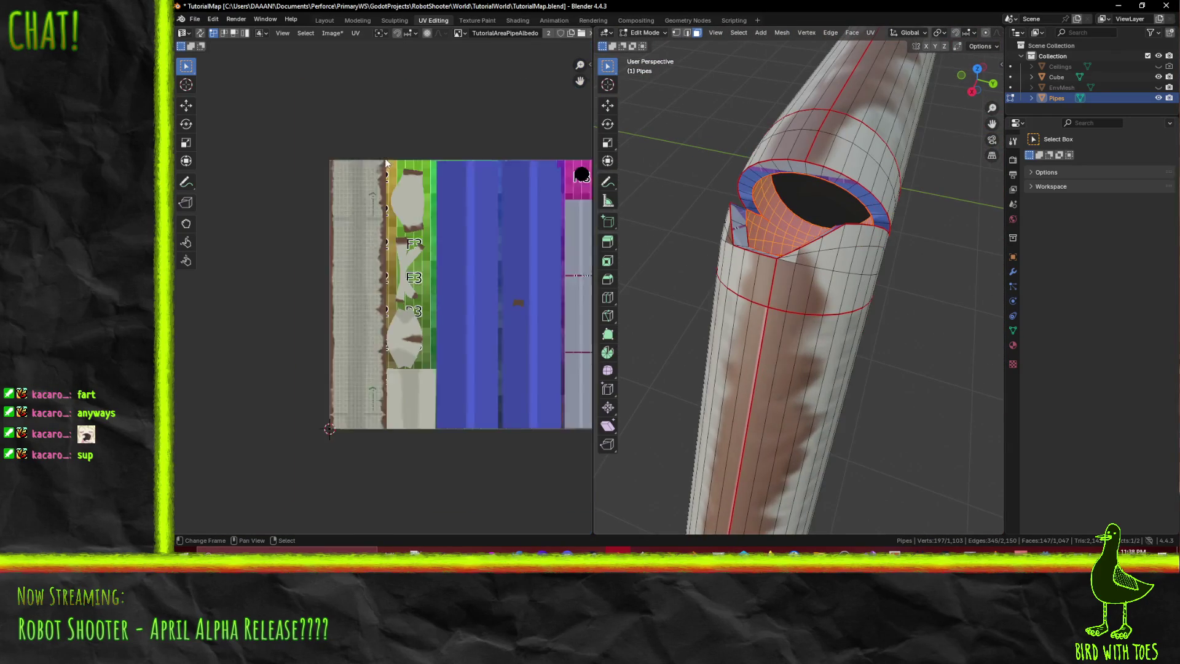
{"action": "middle_click_drag", "start_coordinate": [522, 246], "coordinate": [431, 231]}
{"action": "key", "text": "F3"}
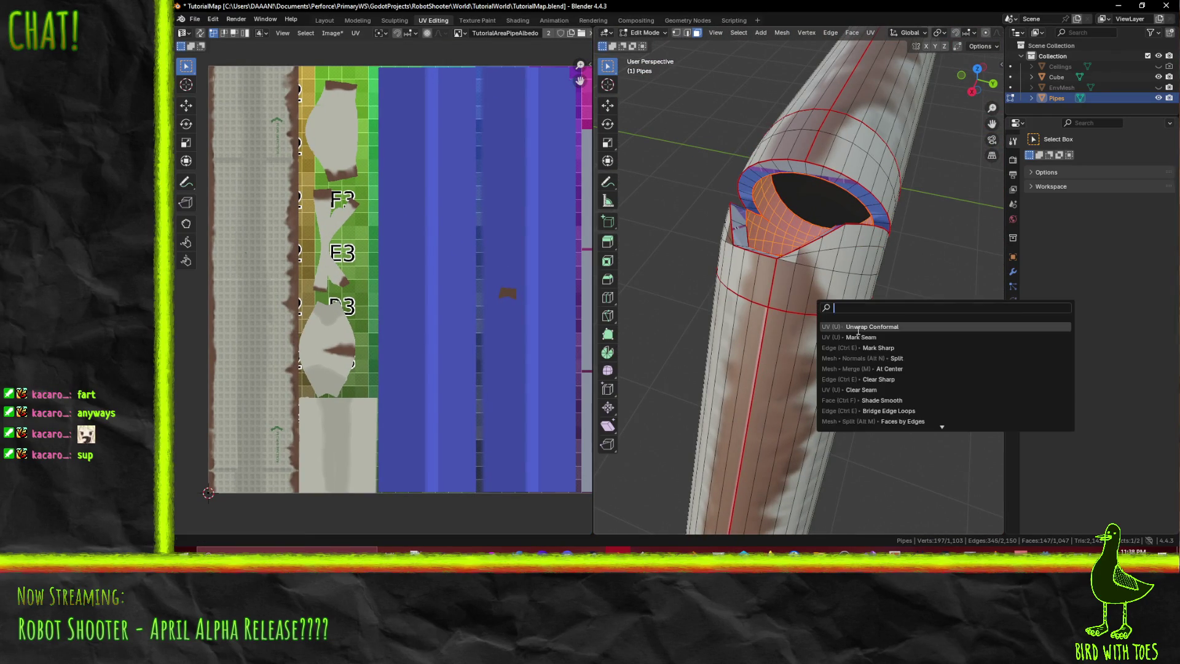
{"action": "left_click", "coordinate": [866, 329]}
{"action": "scroll", "coordinate": [438, 304], "scroll_direction": "down", "scroll_amount": 2}
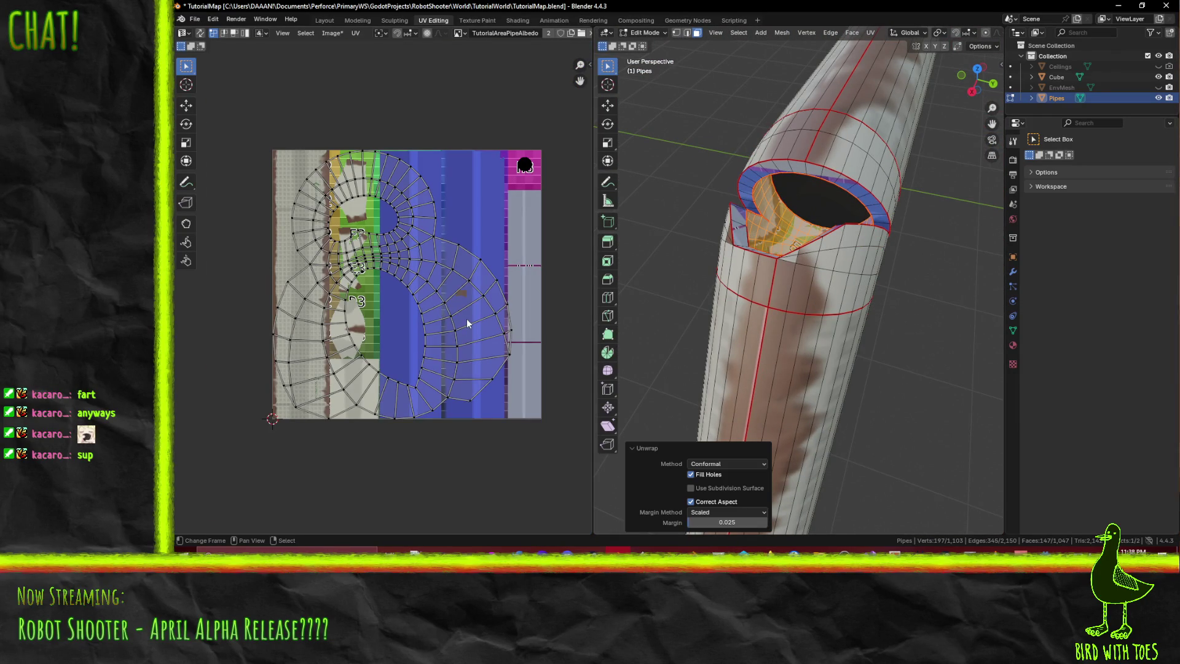
{"action": "key", "text": "a"}
{"action": "key", "text": "s"}
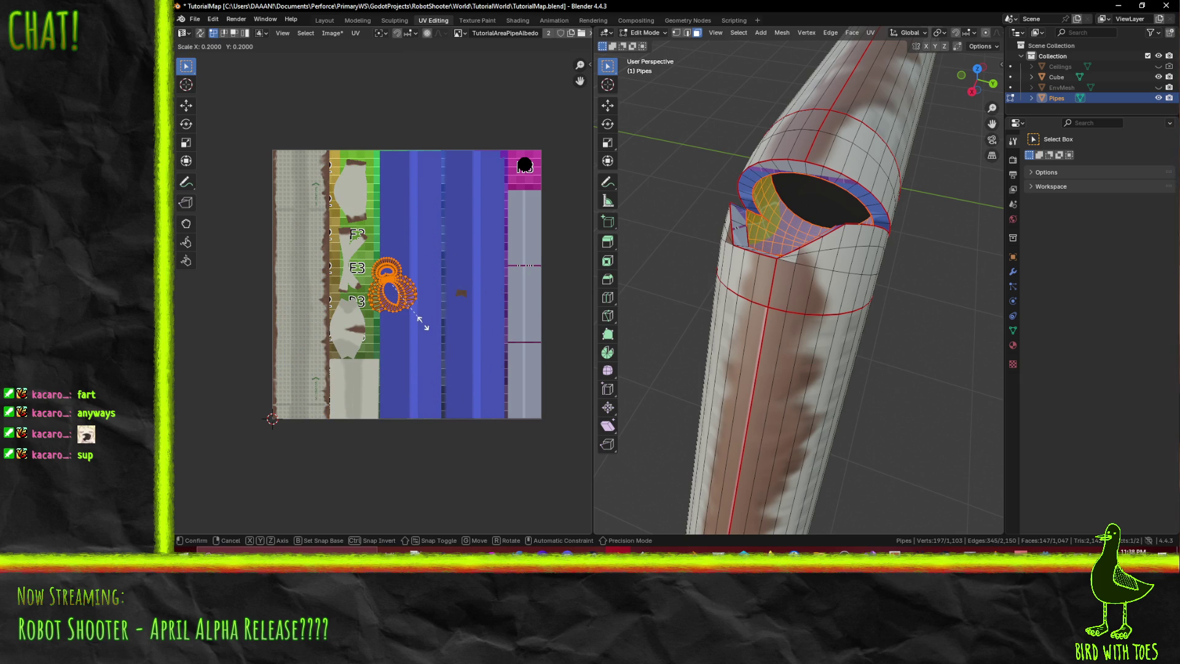
{"action": "left_click", "coordinate": [422, 325]}
- Move the opening's UV islands up onto the blue column and return to Texture Paint
{"action": "scroll", "coordinate": [429, 349], "scroll_direction": "up", "scroll_amount": 2}
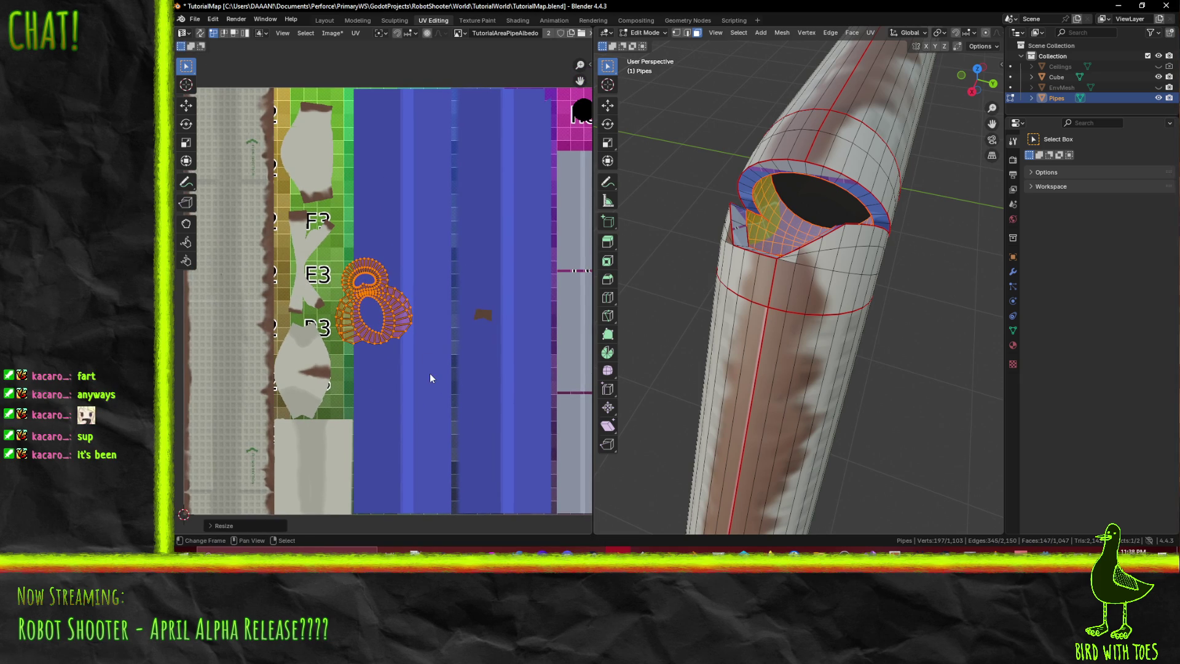
{"action": "key", "text": "g"}
{"action": "left_click", "coordinate": [456, 213]}
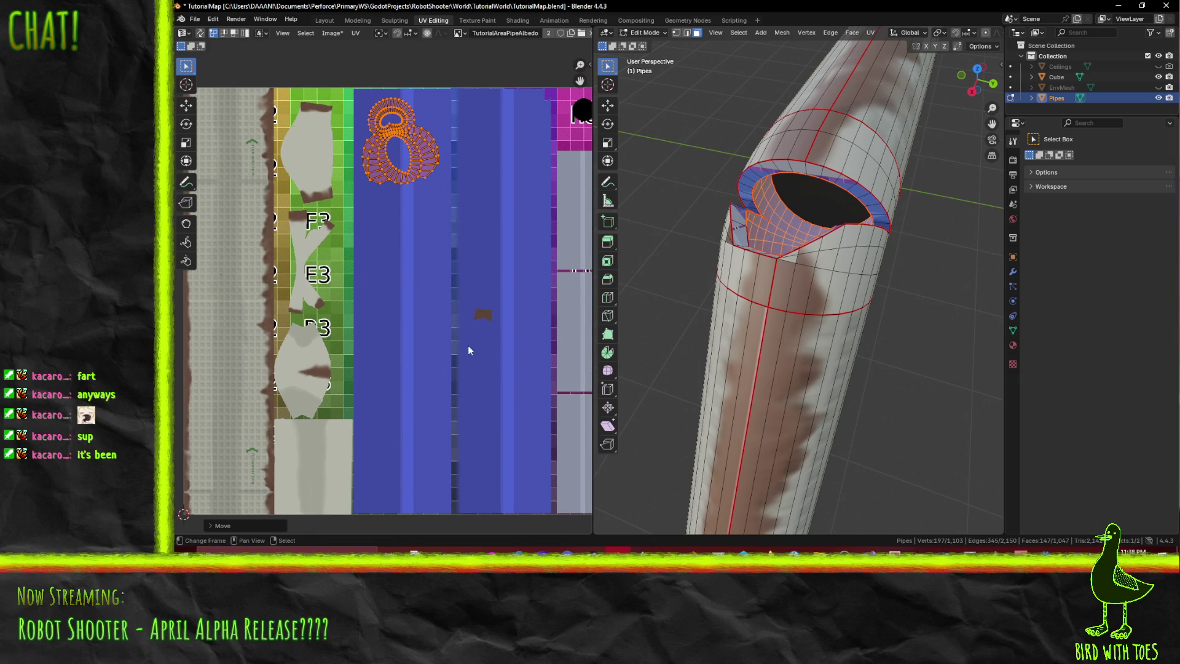
{"action": "middle_click_drag", "start_coordinate": [679, 356], "coordinate": [685, 260]}
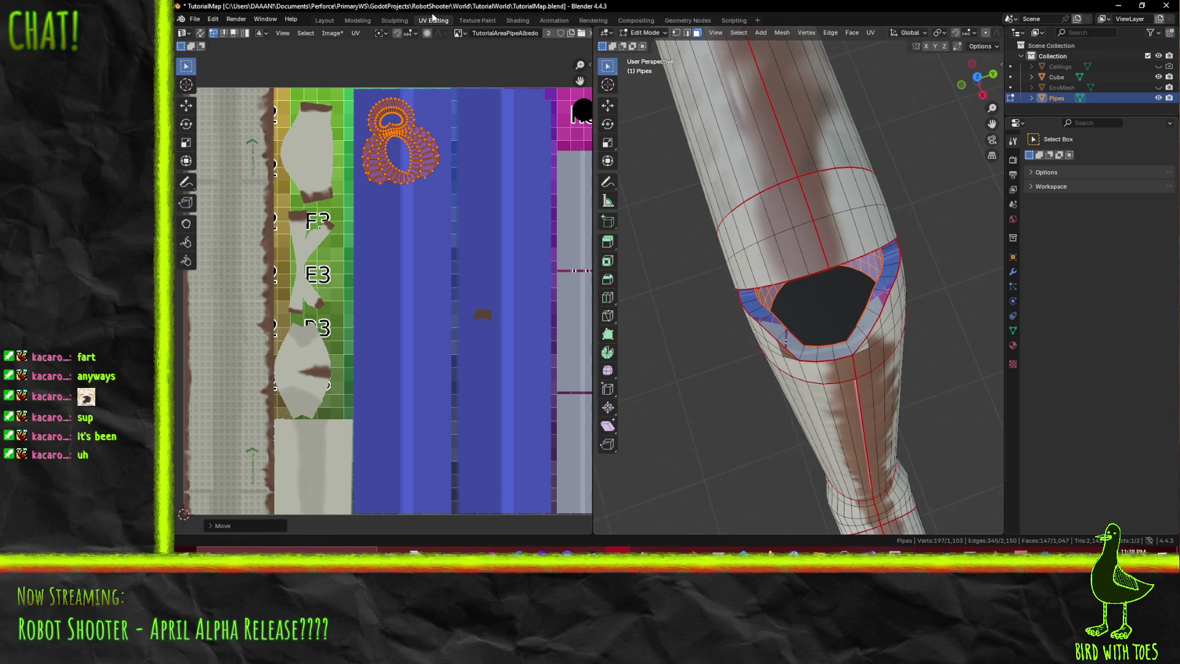
{"action": "left_click", "coordinate": [491, 20]}
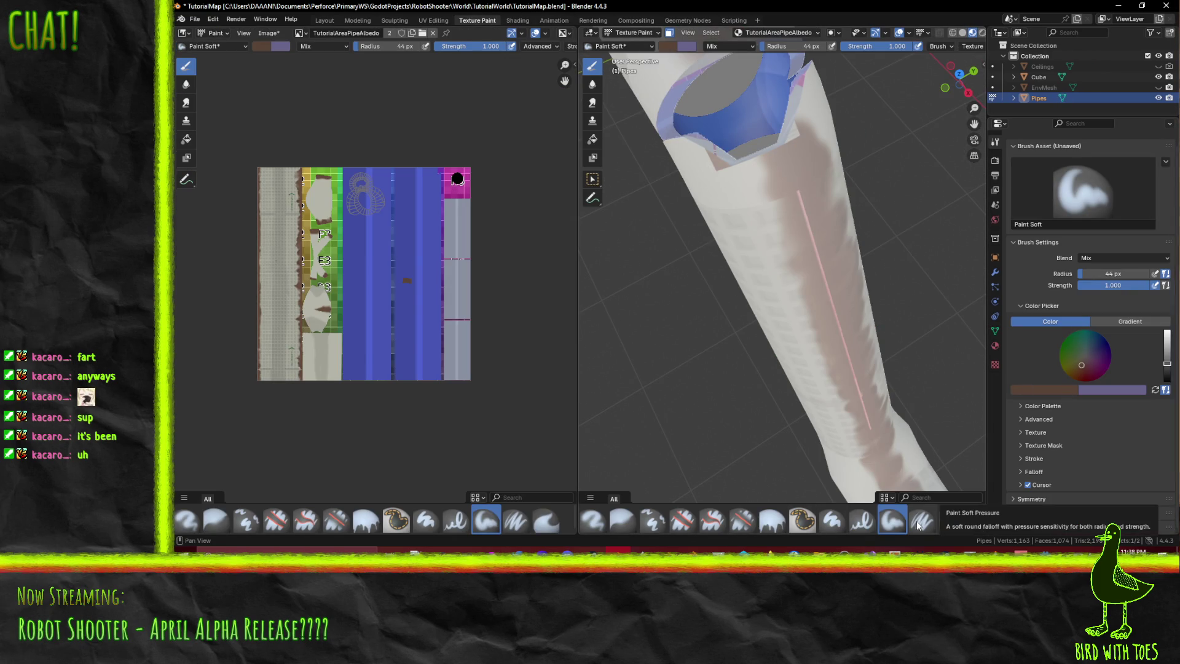
- With the Paint Hard brush, paint the pipe opening's blue inner surface brown
{"action": "left_click", "coordinate": [832, 520]}
{"action": "middle_click_drag", "start_coordinate": [652, 246], "coordinate": [695, 257]}
{"action": "left_click_drag", "start_coordinate": [696, 257], "coordinate": [713, 285]}
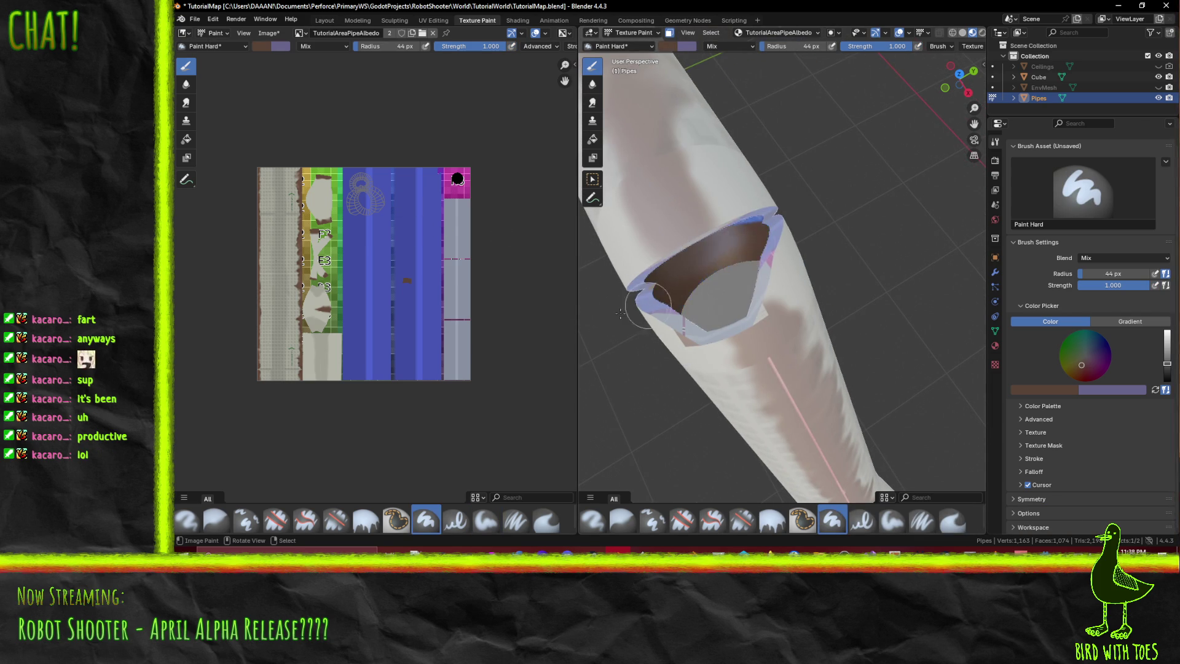
{"action": "mouse_move", "coordinate": [677, 245]}
{"action": "middle_mouse_down"}
{"action": "mouse_move", "coordinate": [772, 343]}
{"action": "mouse_move", "coordinate": [835, 325]}
{"action": "mouse_move", "coordinate": [826, 260]}
{"action": "mouse_move", "coordinate": [868, 266]}
{"action": "mouse_move", "coordinate": [778, 289]}
{"action": "mouse_move", "coordinate": [760, 255]}
{"action": "mouse_move", "coordinate": [728, 263]}
{"action": "mouse_move", "coordinate": [658, 348]}
{"action": "middle_mouse_up"}
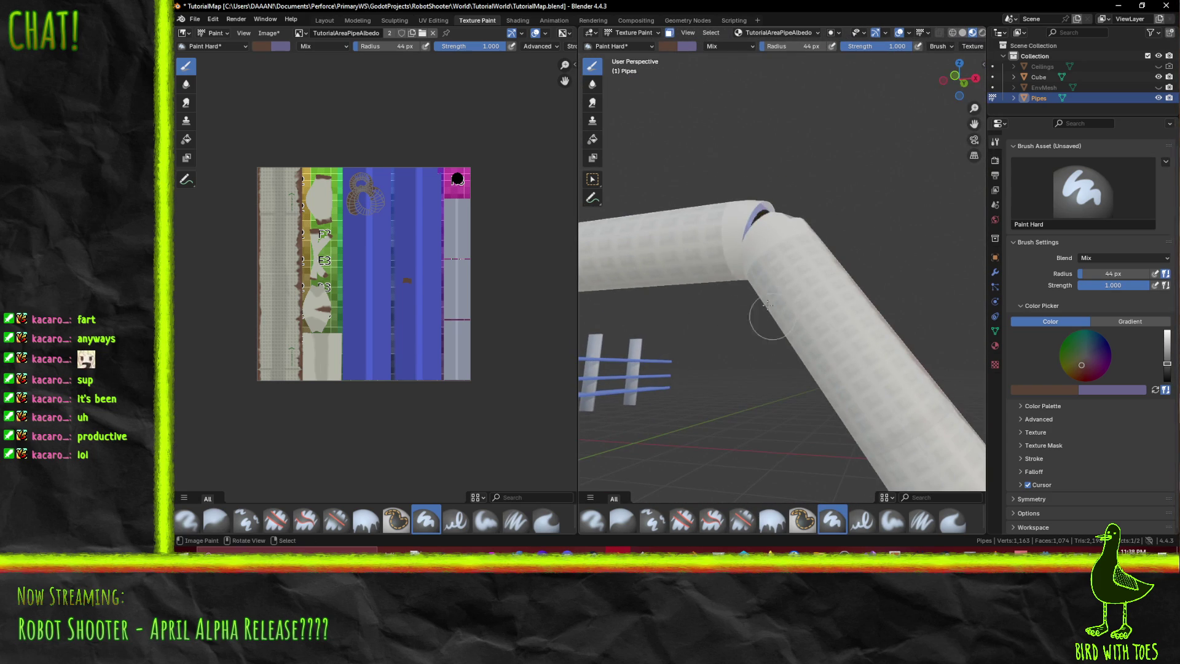
{"action": "middle_click_drag", "start_coordinate": [724, 265], "coordinate": [889, 312]}
{"action": "scroll", "coordinate": [890, 312], "scroll_direction": "up", "scroll_amount": 5}
{"action": "mouse_move", "coordinate": [843, 345]}
{"action": "middle_mouse_down"}
{"action": "mouse_move", "coordinate": [664, 166]}
{"action": "mouse_move", "coordinate": [703, 361]}
{"action": "mouse_move", "coordinate": [816, 323]}
{"action": "middle_mouse_up"}
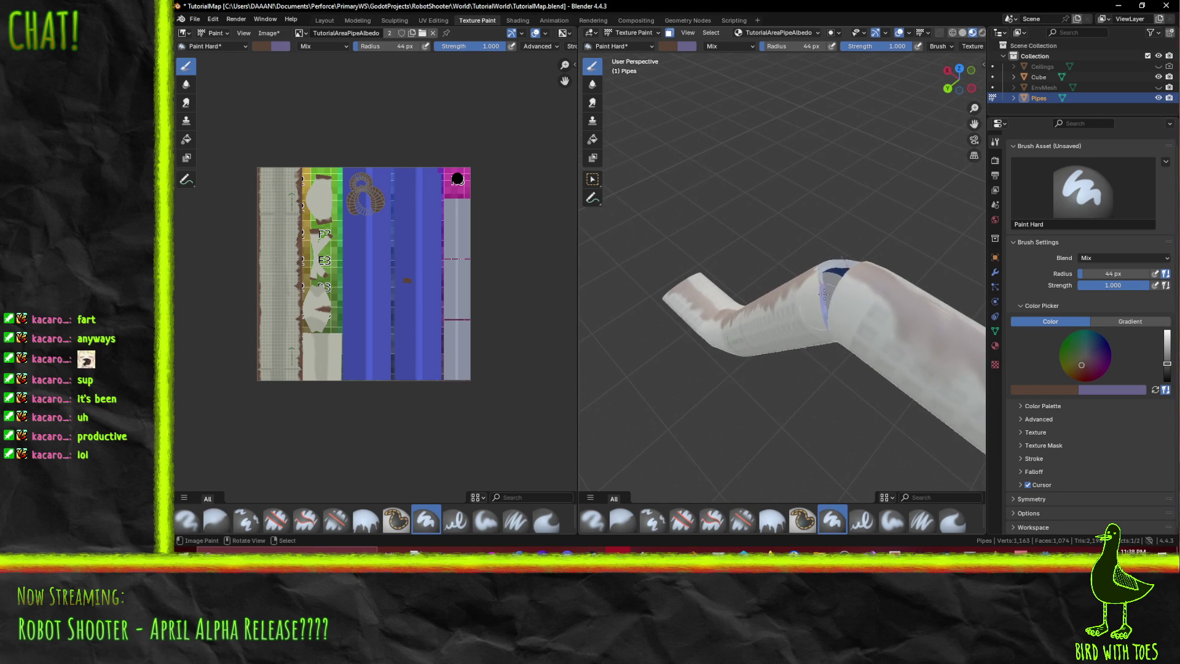
{"action": "mouse_move", "coordinate": [916, 296]}
{"action": "middle_mouse_down"}
{"action": "mouse_move", "coordinate": [743, 253]}
{"action": "mouse_move", "coordinate": [750, 261]}
{"action": "middle_mouse_up"}
{"action": "middle_click_drag", "start_coordinate": [891, 363], "coordinate": [851, 330]}
{"action": "scroll", "coordinate": [850, 330], "scroll_direction": "up", "scroll_amount": 2}
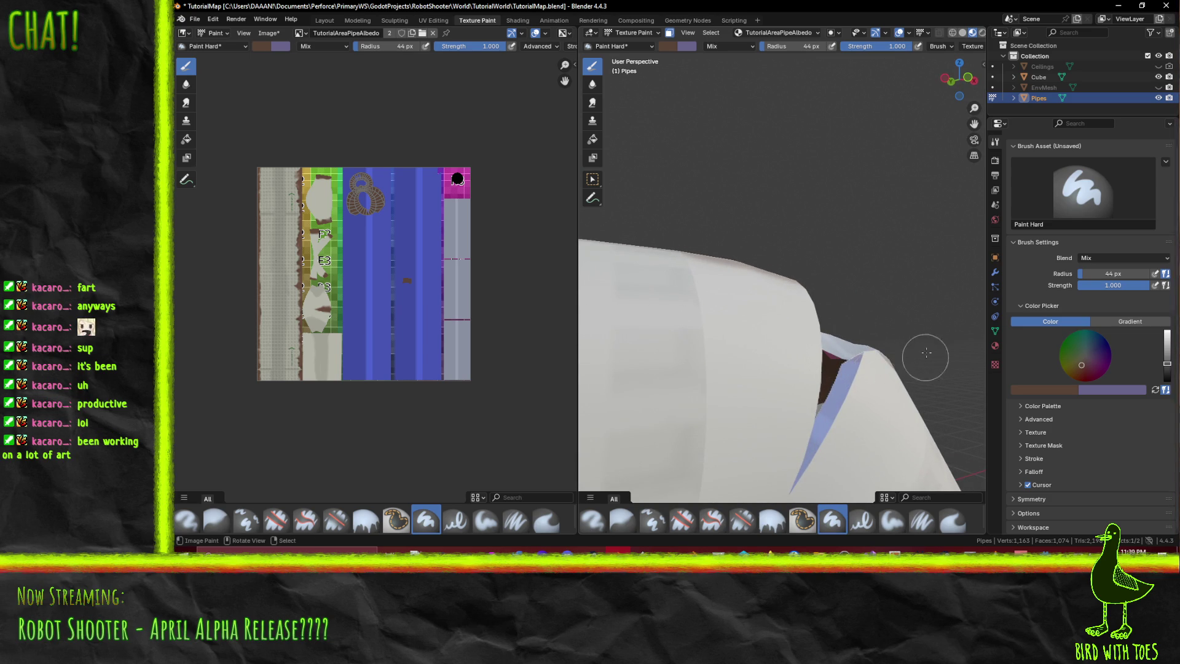
{"action": "scroll", "coordinate": [399, 241], "scroll_direction": "up", "scroll_amount": 5}
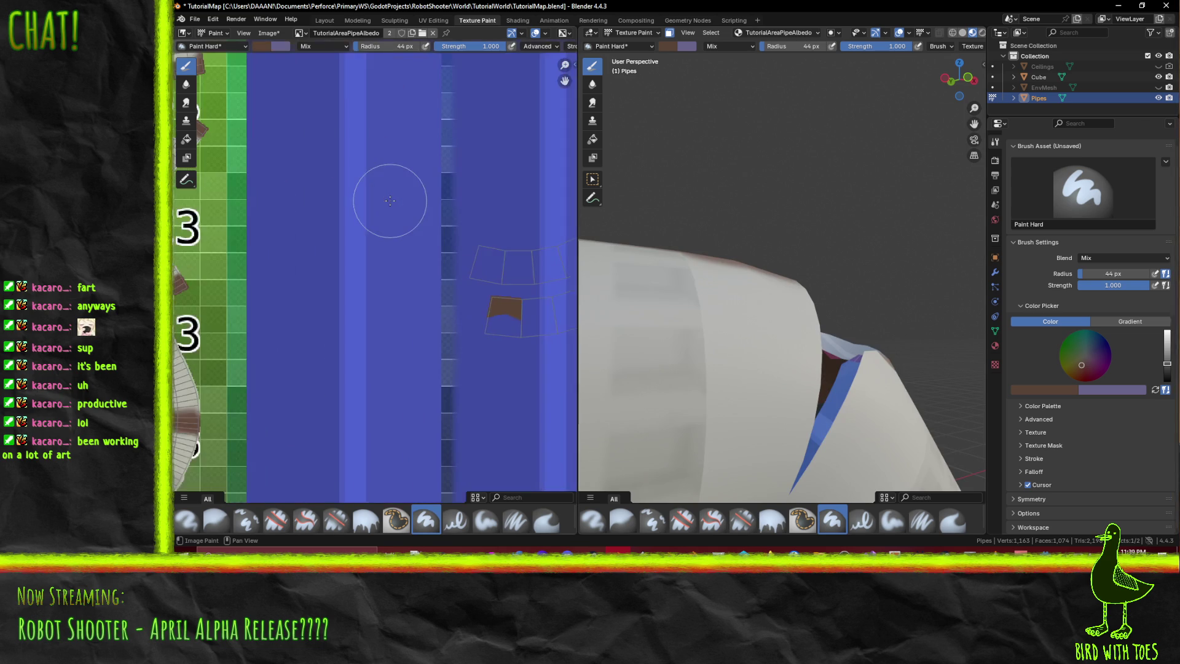
{"action": "scroll", "coordinate": [890, 319], "scroll_direction": "down", "scroll_amount": 3}
{"action": "middle_click_drag", "start_coordinate": [802, 289], "coordinate": [888, 326], "text": "shift"}
- Go back to UV Editing and box-select the figure-8 UV island
{"action": "middle_click_drag", "start_coordinate": [316, 158], "coordinate": [316, 262]}
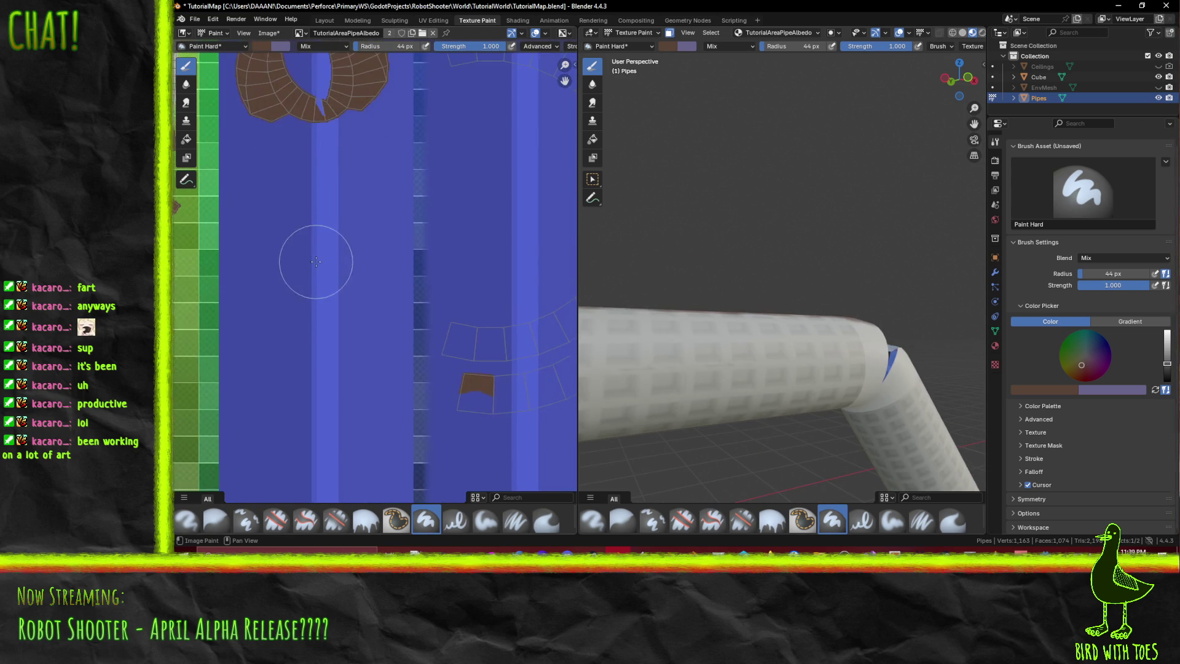
{"action": "left_click", "coordinate": [433, 21]}
{"action": "middle_click_drag", "start_coordinate": [395, 182], "coordinate": [426, 212]}
{"action": "left_click_drag", "start_coordinate": [379, 111], "coordinate": [463, 235]}
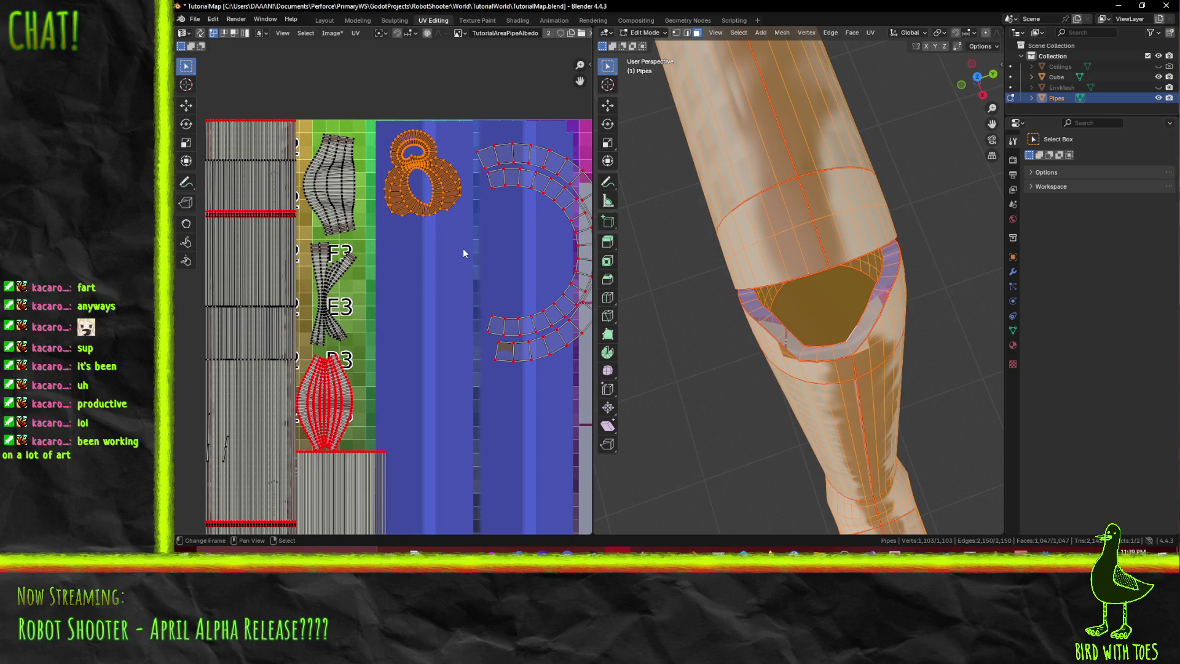
- Pin the figure-8 UV island and re-unwrap the pipe conformally
{"action": "key", "text": "p"}
{"action": "key", "text": "F3"}
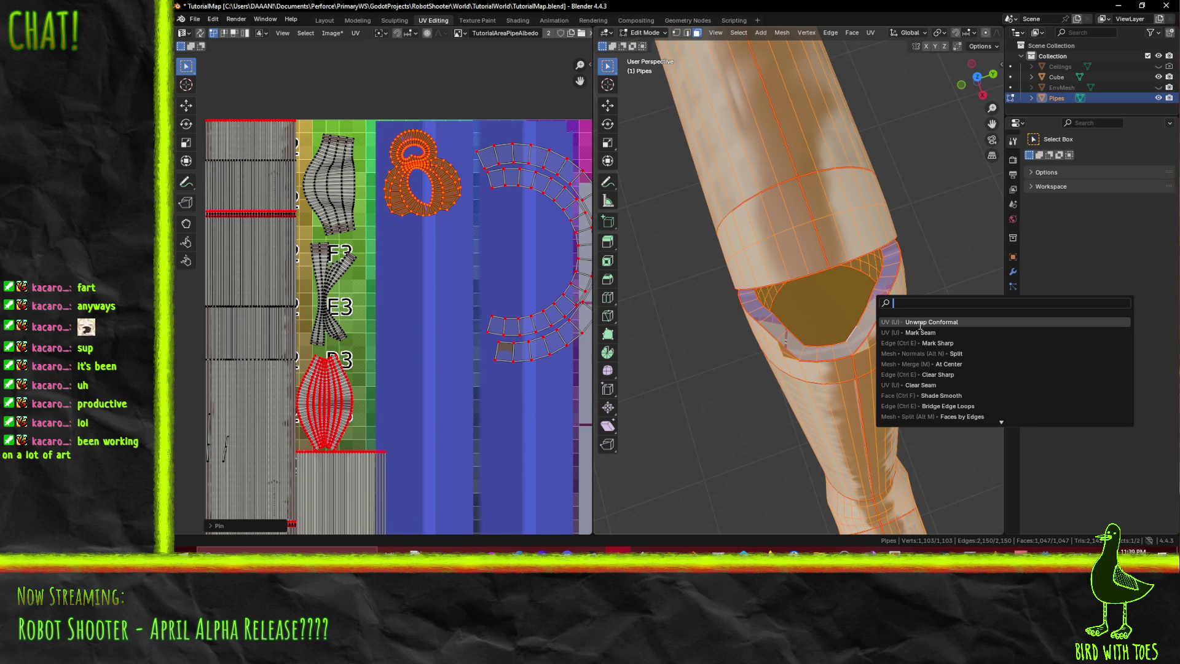
{"action": "left_click", "coordinate": [920, 322]}
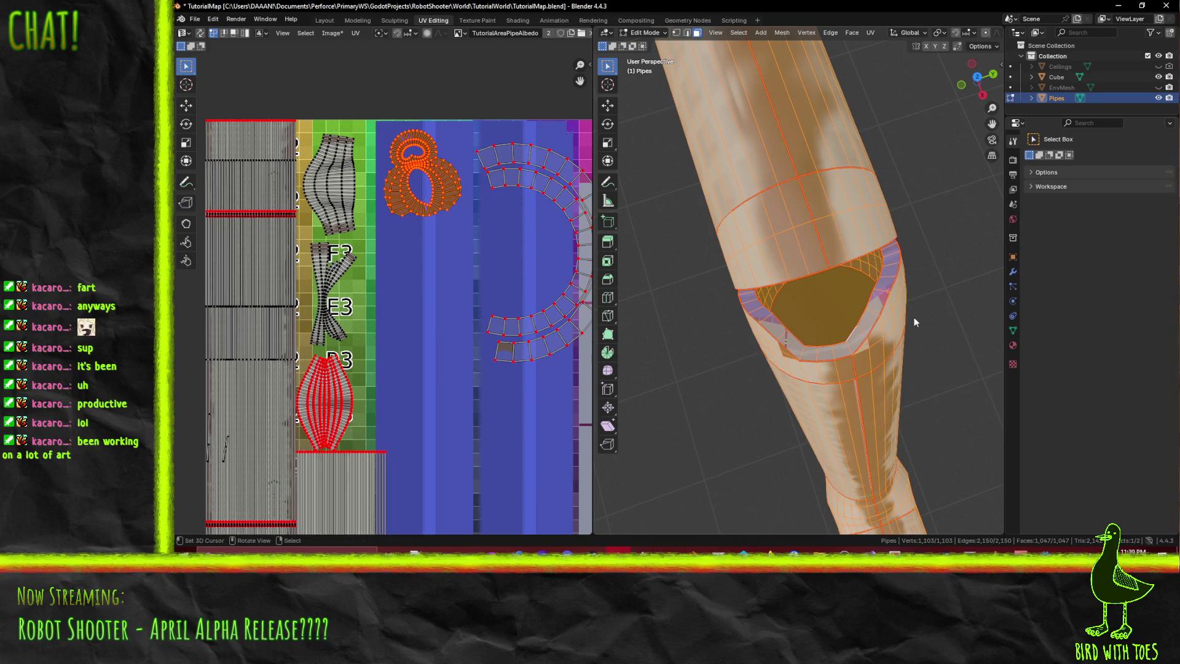
- Re-enter Edit Mode on Pipes alone, dropping Cube, with all faces deselected
{"action": "key", "text": "Tab"}
{"action": "mouse_move", "coordinate": [902, 318]}
{"action": "middle_mouse_down"}
{"action": "mouse_move", "coordinate": [886, 286]}
{"action": "mouse_move", "coordinate": [912, 288]}
{"action": "mouse_move", "coordinate": [810, 260]}
{"action": "middle_mouse_up"}
{"action": "left_click", "coordinate": [809, 246]}
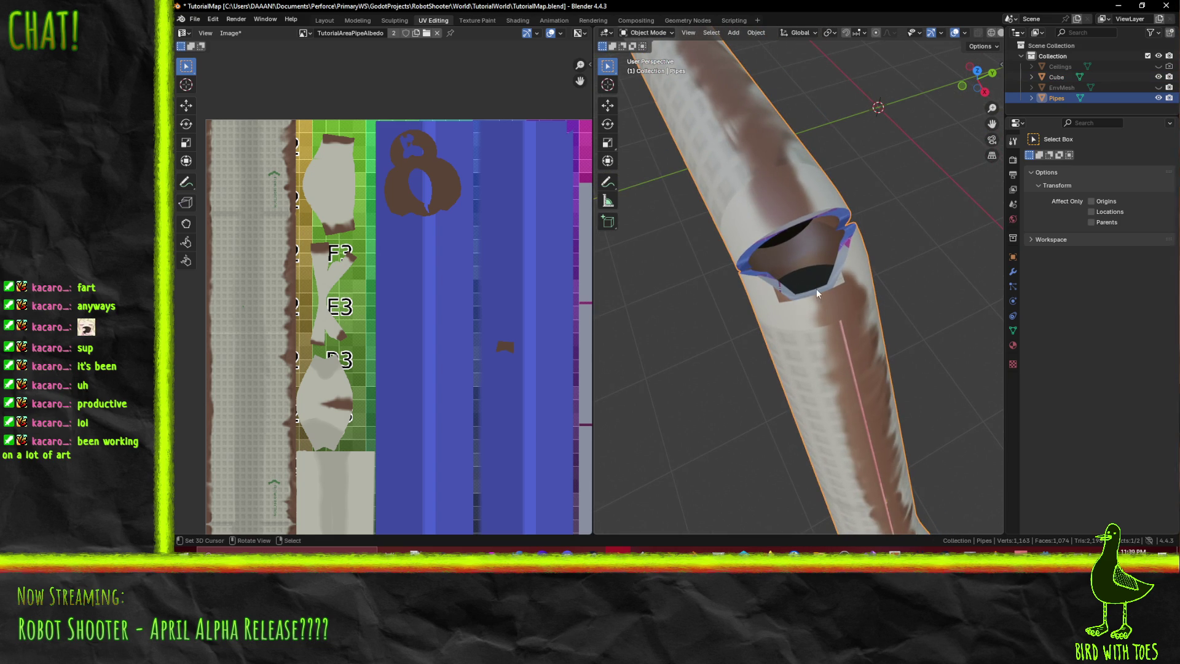
{"action": "key", "text": "Tab"}
{"action": "mouse_move", "coordinate": [399, 257]}
{"action": "middle_mouse_down"}
{"action": "mouse_move", "coordinate": [441, 281]}
{"action": "mouse_move", "coordinate": [430, 253]}
{"action": "middle_mouse_up"}
{"action": "key", "text": "alt+a"}
- Select the face loops lining the inside of the pipe opening
{"action": "middle_click_drag", "start_coordinate": [810, 264], "coordinate": [782, 293]}
{"action": "scroll", "coordinate": [776, 279], "scroll_direction": "up", "scroll_amount": 2}
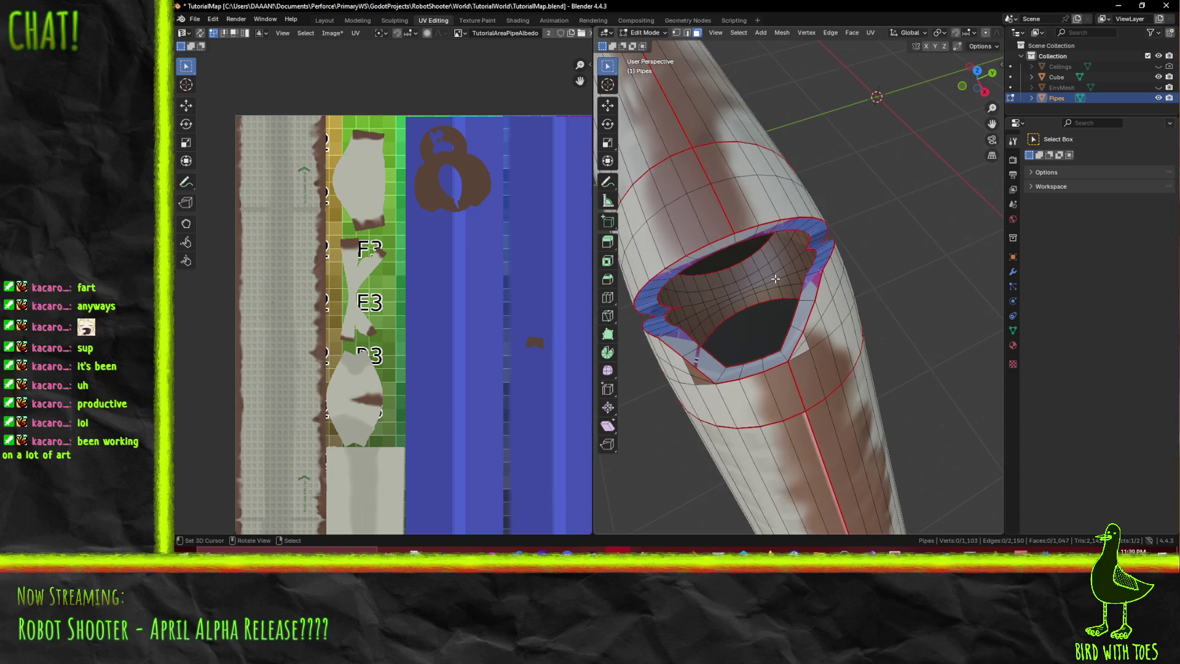
{"action": "left_click", "coordinate": [741, 274], "text": "alt"}
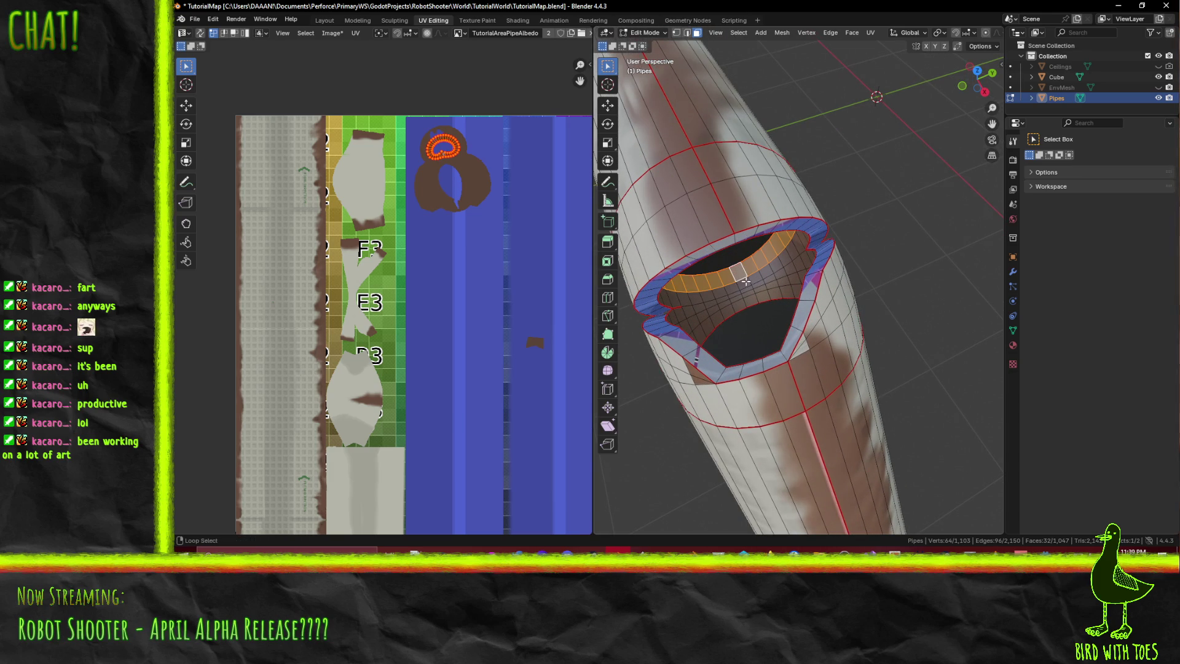
{"action": "left_click", "coordinate": [741, 271], "text": "alt"}
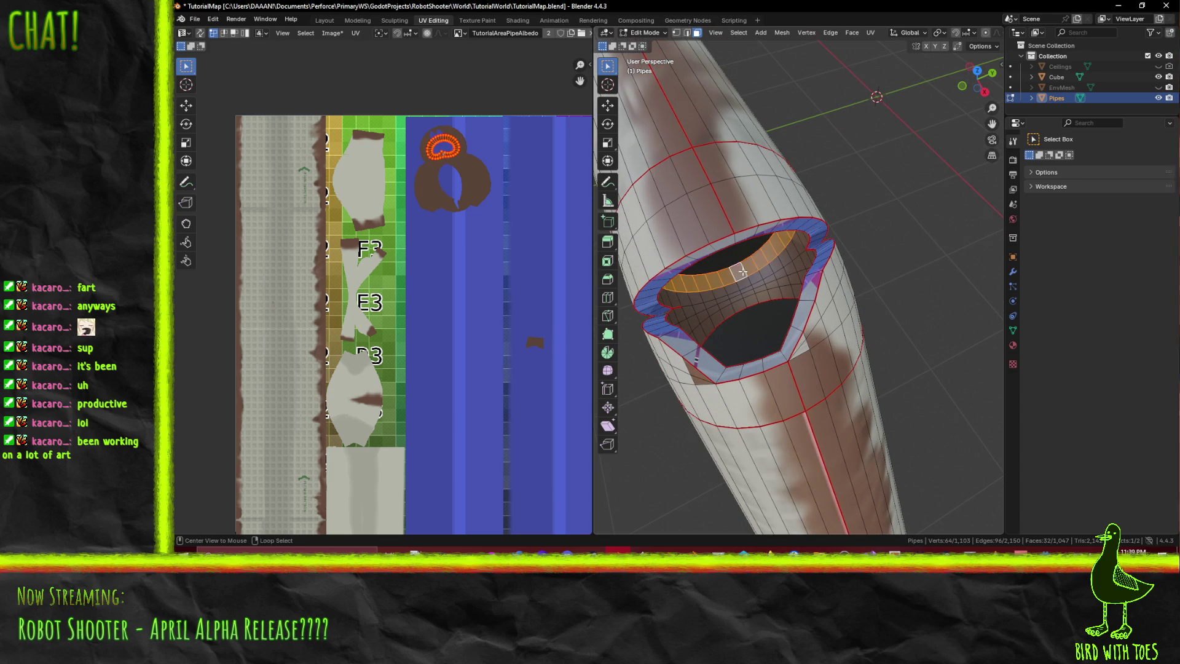
{"action": "left_click", "coordinate": [745, 281], "text": "alt+shift"}
{"action": "mouse_move", "coordinate": [745, 281]}
{"action": "middle_mouse_down"}
{"action": "mouse_move", "coordinate": [858, 254]}
{"action": "mouse_move", "coordinate": [804, 229]}
{"action": "middle_mouse_up"}
{"action": "left_click", "coordinate": [859, 252], "text": "alt"}
{"action": "left_click", "coordinate": [804, 230], "text": "alt+shift"}
{"action": "left_click", "coordinate": [842, 236], "text": "alt+shift"}
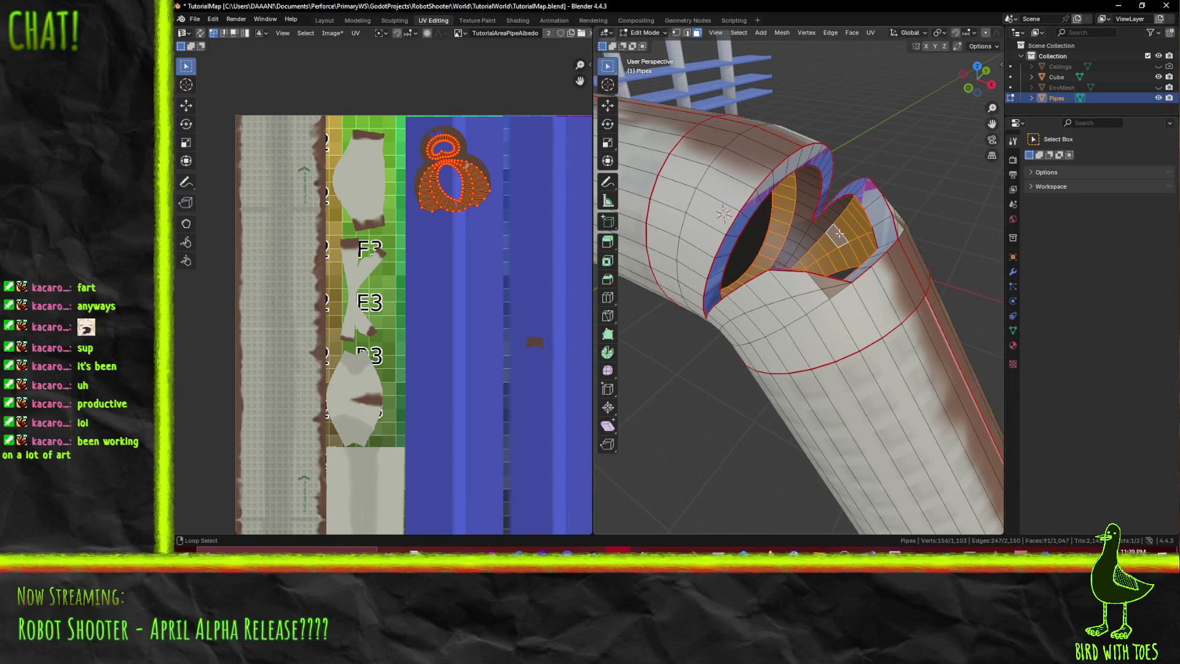
{"action": "mouse_move", "coordinate": [834, 222]}
{"action": "middle_mouse_down"}
{"action": "mouse_move", "coordinate": [763, 290]}
{"action": "mouse_move", "coordinate": [824, 277]}
{"action": "middle_mouse_up"}
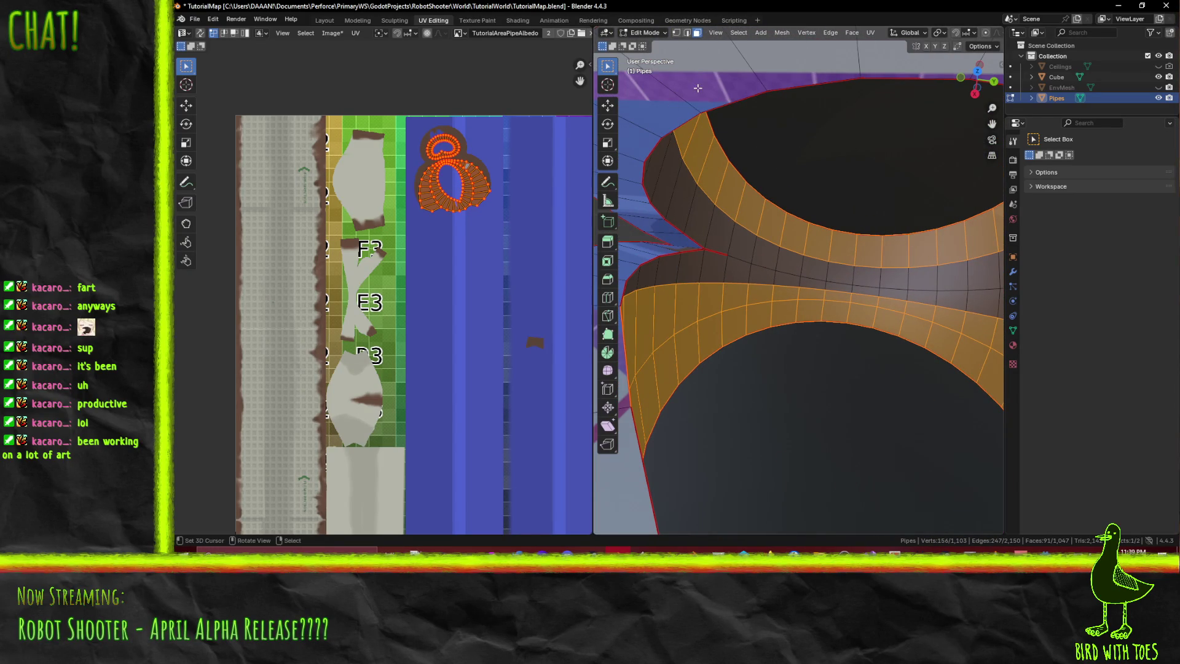
{"action": "left_click", "coordinate": [688, 33]}
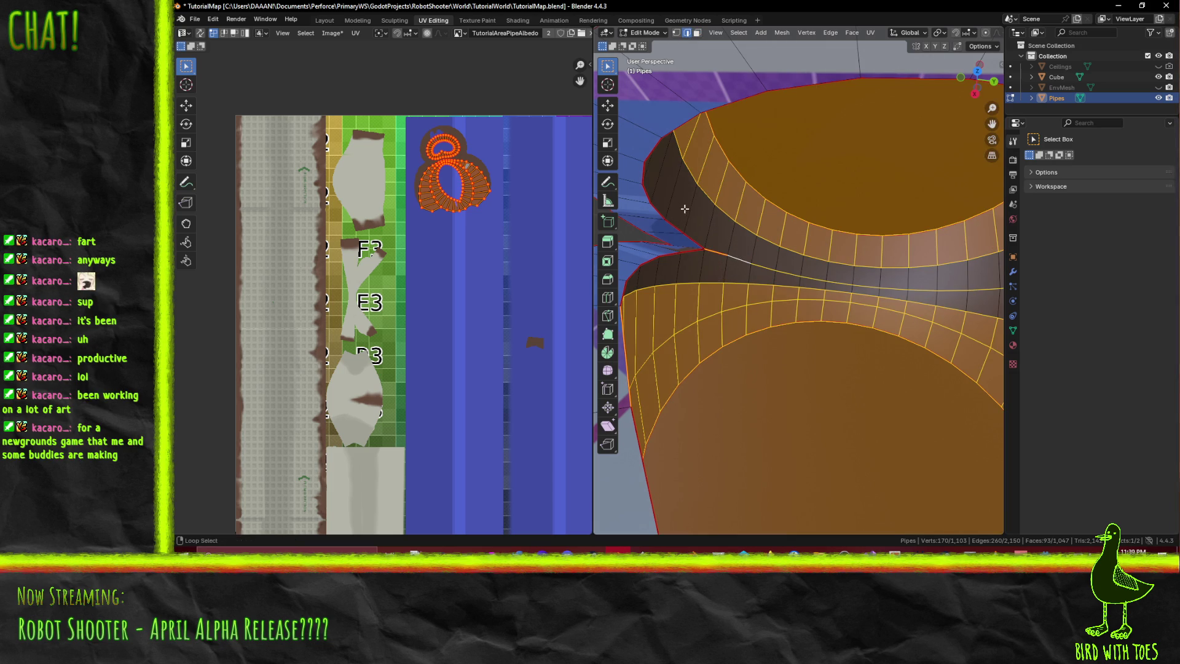
{"action": "left_click", "coordinate": [676, 34]}
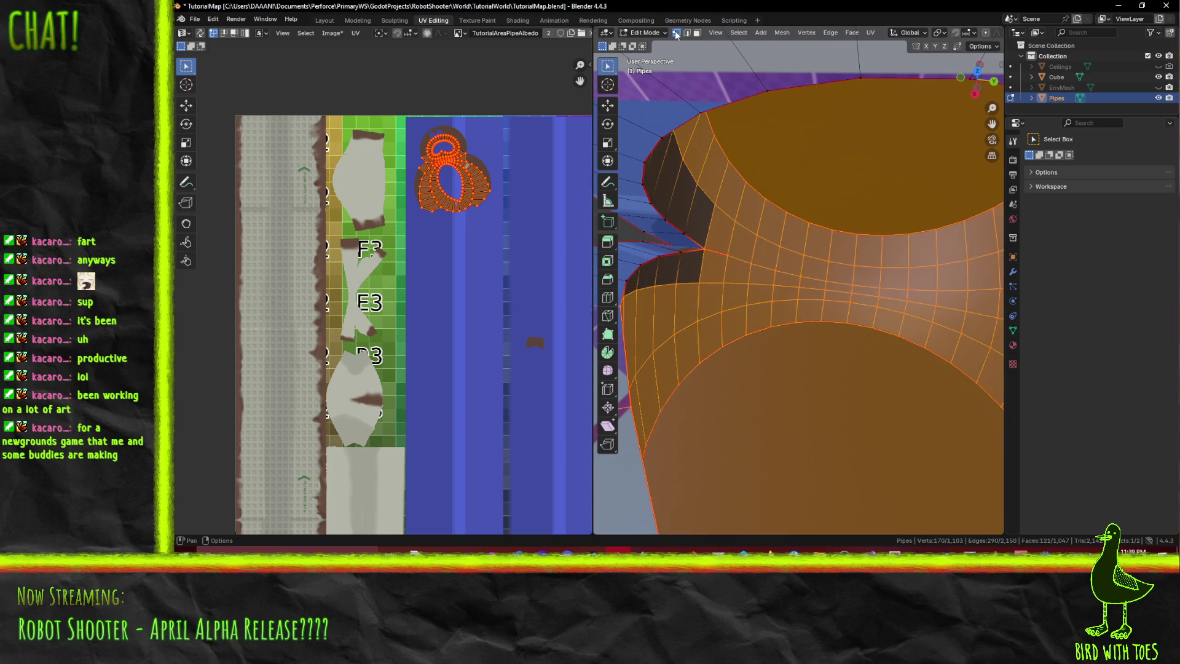
{"action": "left_click", "coordinate": [698, 32]}
- Add faces along the left strip, lower rim and inner hole of the opening
{"action": "left_click", "coordinate": [687, 212], "text": "shift"}
{"action": "left_click", "coordinate": [676, 175], "text": "shift"}
{"action": "left_click", "coordinate": [662, 156], "text": "shift"}
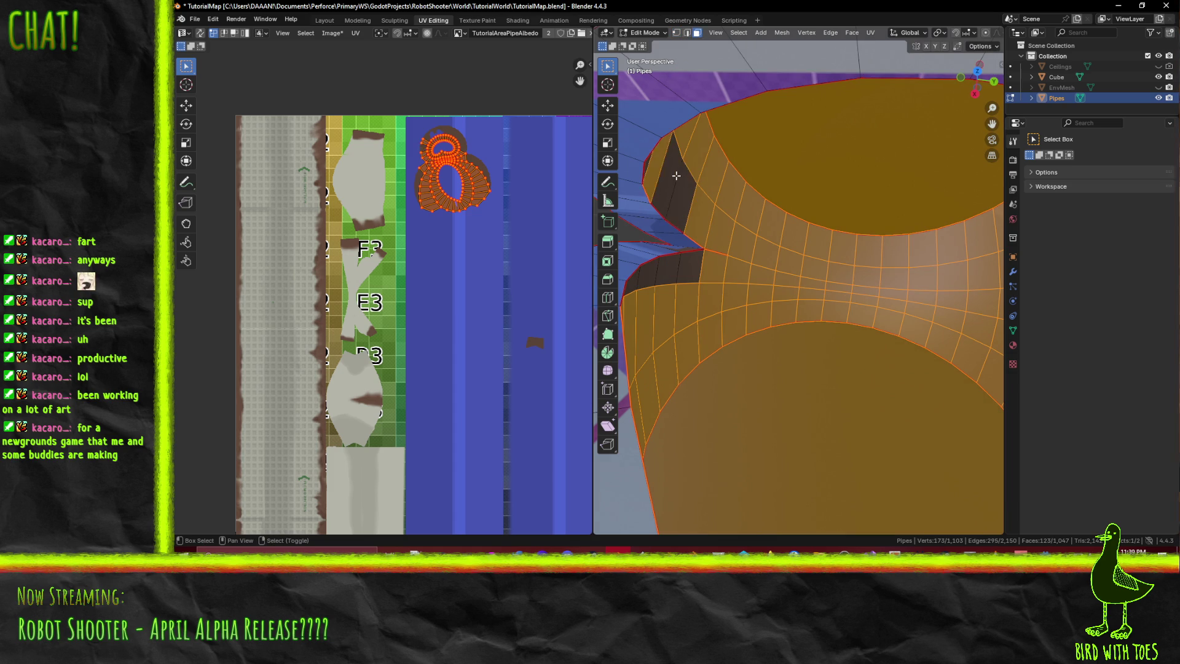
{"action": "left_click", "coordinate": [675, 171], "text": "shift"}
{"action": "left_click", "coordinate": [691, 267], "text": "shift"}
{"action": "left_click", "coordinate": [669, 270], "text": "shift"}
{"action": "left_click", "coordinate": [647, 275], "text": "shift"}
{"action": "mouse_move", "coordinate": [790, 287]}
{"action": "middle_mouse_down"}
{"action": "mouse_move", "coordinate": [844, 313]}
{"action": "mouse_move", "coordinate": [816, 316]}
{"action": "middle_mouse_up"}
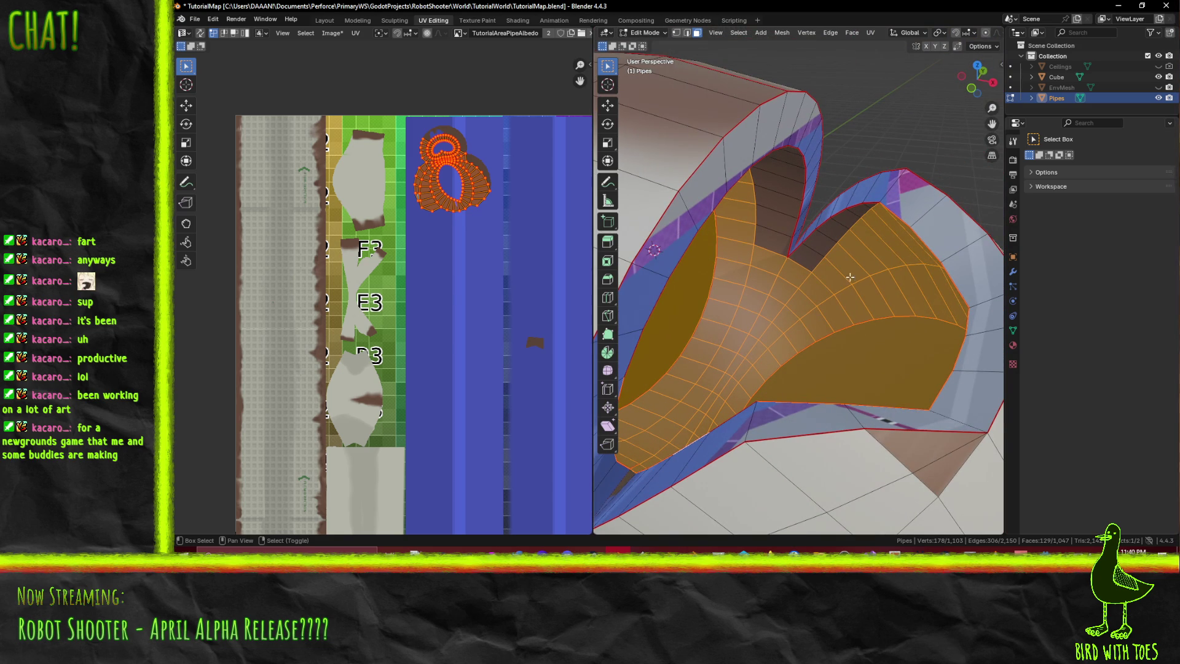
{"action": "left_click", "coordinate": [817, 256], "text": "shift"}
{"action": "left_click", "coordinate": [827, 243], "text": "shift"}
{"action": "left_click", "coordinate": [840, 231], "text": "shift"}
{"action": "left_click", "coordinate": [856, 215], "text": "shift"}
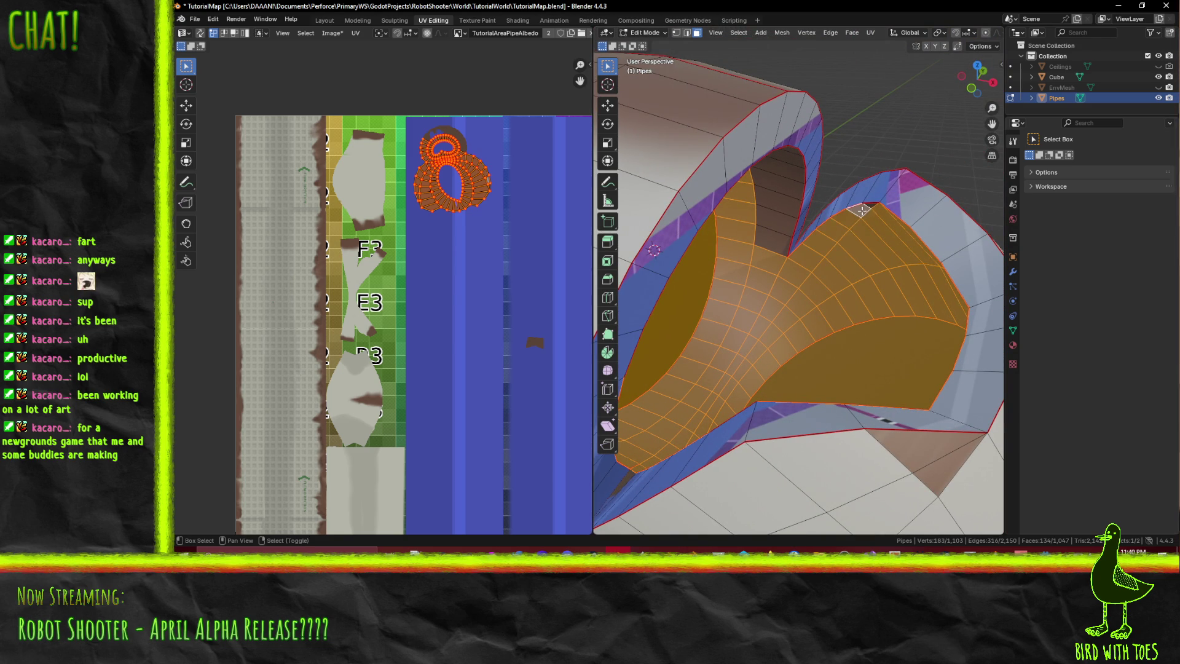
{"action": "left_click", "coordinate": [761, 220], "text": "shift"}
{"action": "left_click", "coordinate": [766, 208], "text": "shift"}
{"action": "left_click", "coordinate": [771, 196], "text": "shift"}
{"action": "left_click", "coordinate": [776, 185], "text": "shift"}
{"action": "left_click", "coordinate": [781, 174], "text": "shift"}
- Add the remaining faces around the orange pipe ring to the selection
{"action": "mouse_move", "coordinate": [803, 150]}
{"action": "middle_mouse_down"}
{"action": "mouse_move", "coordinate": [763, 137]}
{"action": "mouse_move", "coordinate": [727, 151]}
{"action": "middle_mouse_up"}
{"action": "left_click", "coordinate": [763, 137], "text": "shift"}
{"action": "left_click", "coordinate": [726, 154], "text": "shift"}
{"action": "left_click", "coordinate": [692, 161], "text": "shift"}
{"action": "left_click", "coordinate": [655, 174], "text": "shift"}
{"action": "left_click", "coordinate": [644, 184], "text": "shift"}
{"action": "mouse_move", "coordinate": [644, 184]}
{"action": "middle_mouse_down"}
{"action": "mouse_move", "coordinate": [636, 206]}
{"action": "mouse_move", "coordinate": [858, 407]}
{"action": "middle_mouse_up"}
{"action": "left_click", "coordinate": [642, 206], "text": "shift"}
{"action": "left_click", "coordinate": [651, 221], "text": "shift"}
- Unwrap the selected inner faces conformally into one ring-shaped island, then return to Texture Paint
{"action": "key", "text": "F3"}
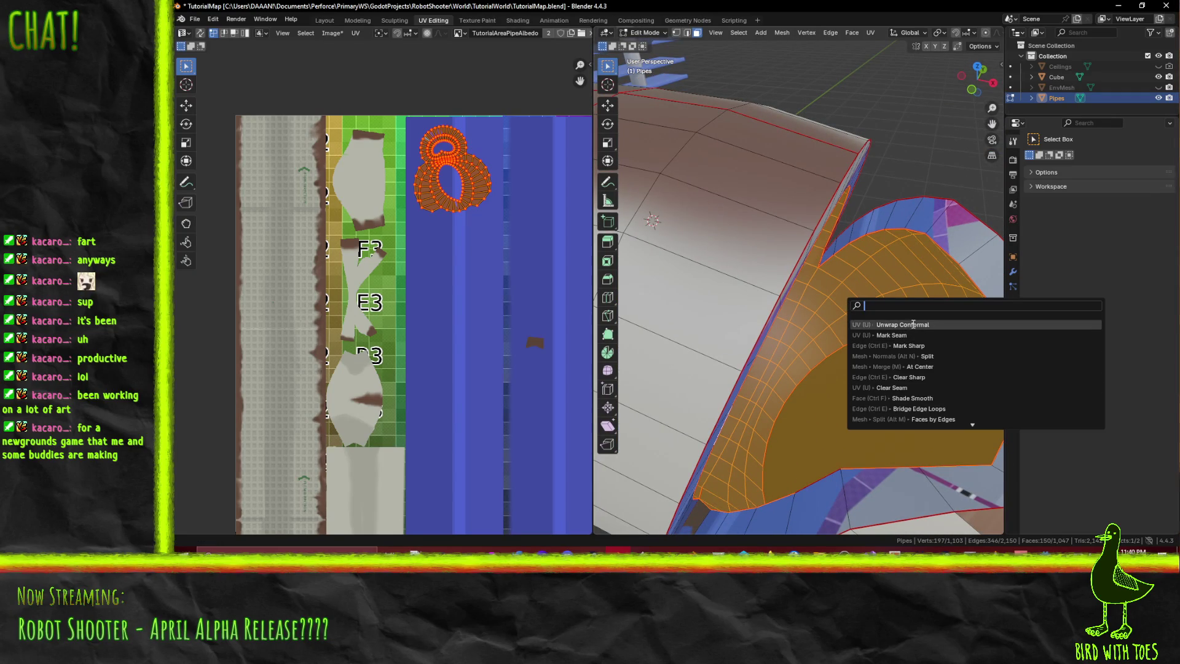
{"action": "left_click", "coordinate": [913, 324]}
{"action": "middle_click_drag", "start_coordinate": [953, 338], "coordinate": [737, 283]}
{"action": "scroll", "coordinate": [480, 237], "scroll_direction": "up", "scroll_amount": 4}
{"action": "scroll", "coordinate": [497, 180], "scroll_direction": "down", "scroll_amount": 5}
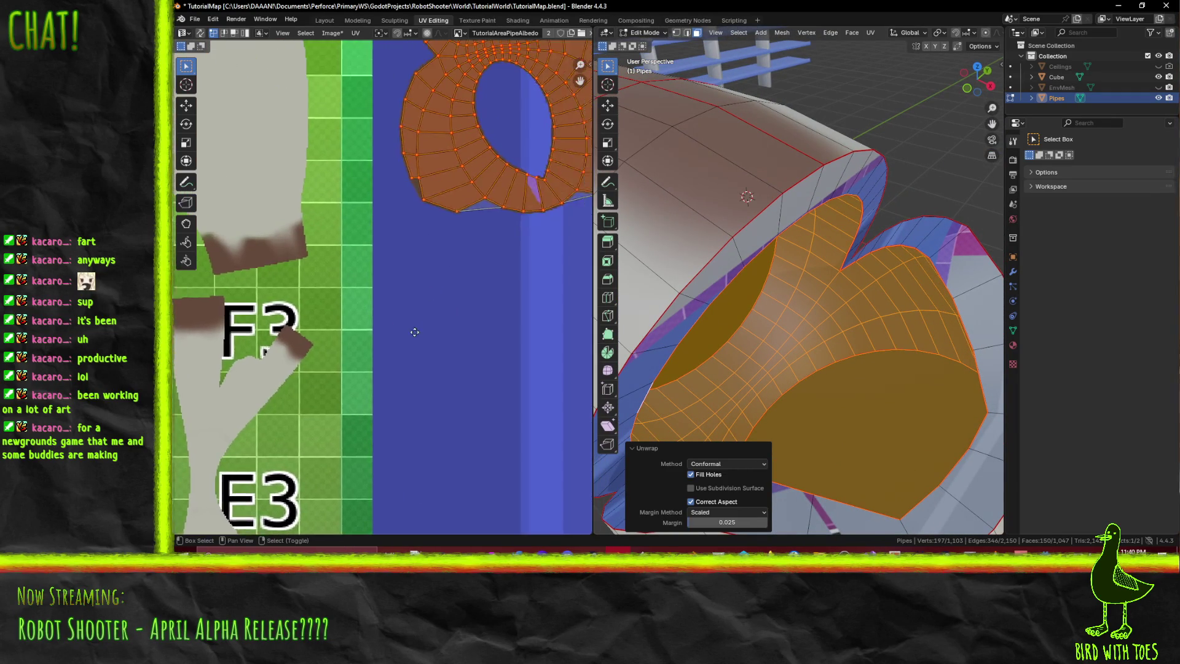
{"action": "scroll", "coordinate": [871, 361], "scroll_direction": "down", "scroll_amount": 4}
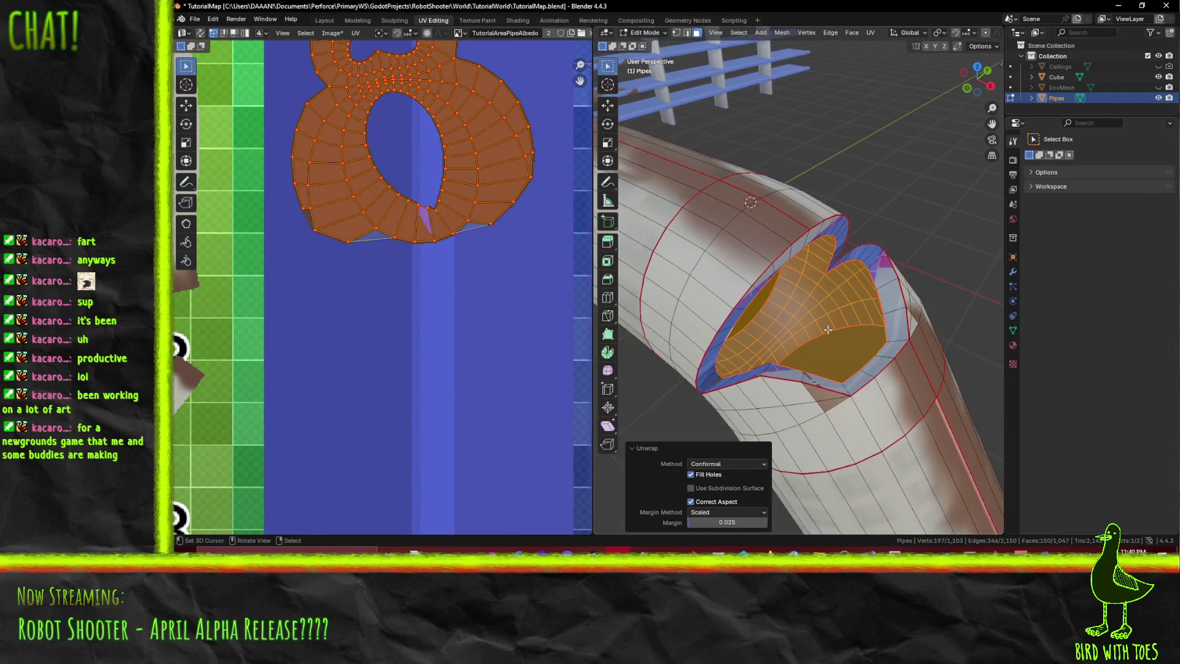
{"action": "middle_click_drag", "start_coordinate": [800, 202], "coordinate": [784, 107]}
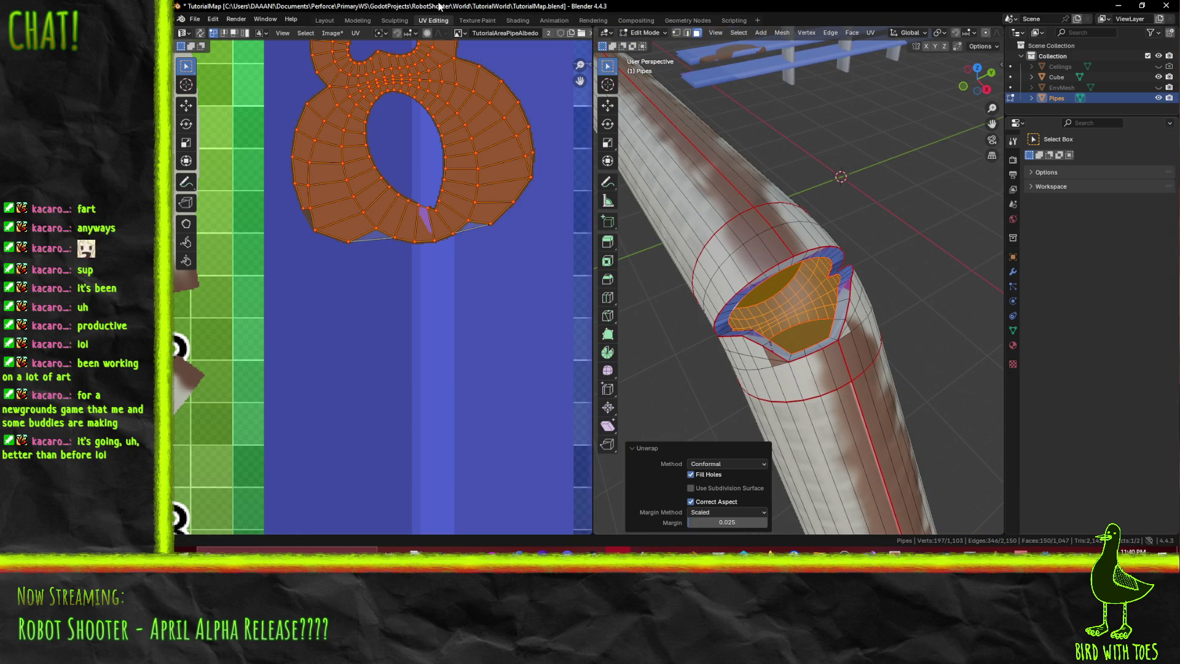
{"action": "left_click", "coordinate": [477, 21]}
{"action": "mouse_move", "coordinate": [847, 304]}
{"action": "middle_mouse_down"}
{"action": "mouse_move", "coordinate": [717, 388]}
{"action": "mouse_move", "coordinate": [725, 369]}
{"action": "mouse_move", "coordinate": [682, 350]}
{"action": "middle_mouse_up"}
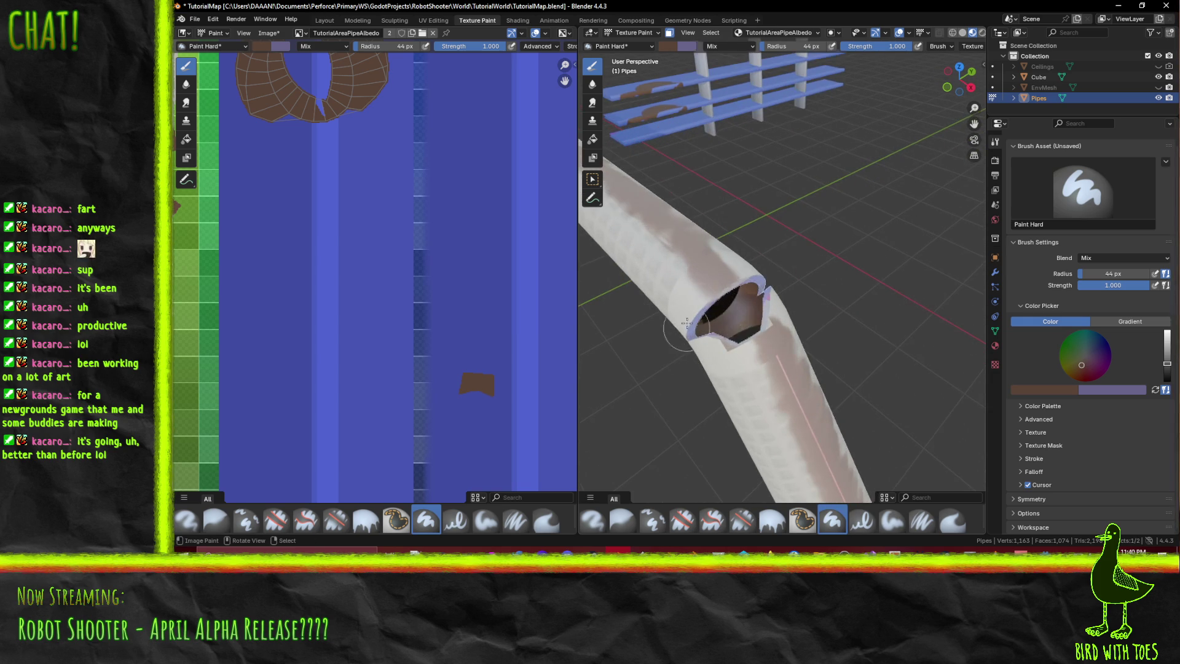
{"action": "mouse_move", "coordinate": [754, 286]}
{"action": "left_mouse_down"}
{"action": "mouse_move", "coordinate": [738, 317]}
{"action": "mouse_move", "coordinate": [707, 310]}
{"action": "mouse_move", "coordinate": [742, 336]}
{"action": "mouse_move", "coordinate": [737, 325]}
{"action": "left_mouse_up"}
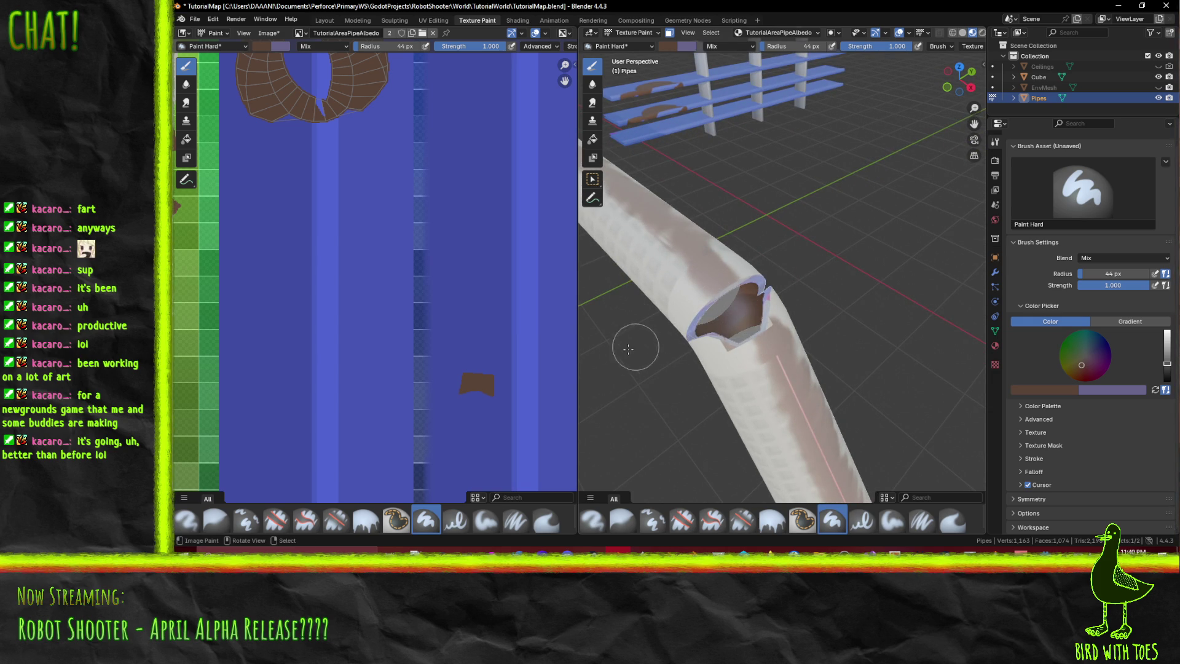
{"action": "middle_click_drag", "start_coordinate": [760, 302], "coordinate": [965, 344]}
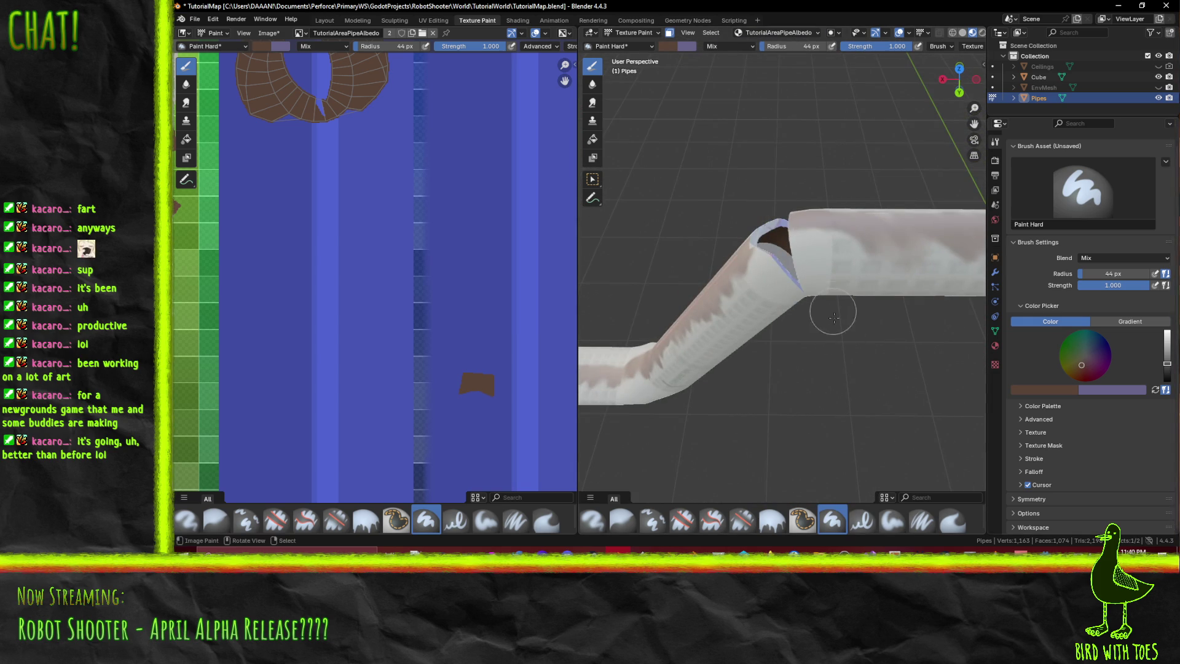
{"action": "middle_click_drag", "start_coordinate": [773, 216], "coordinate": [853, 312]}
{"action": "scroll", "coordinate": [797, 279], "scroll_direction": "up", "scroll_amount": 3}
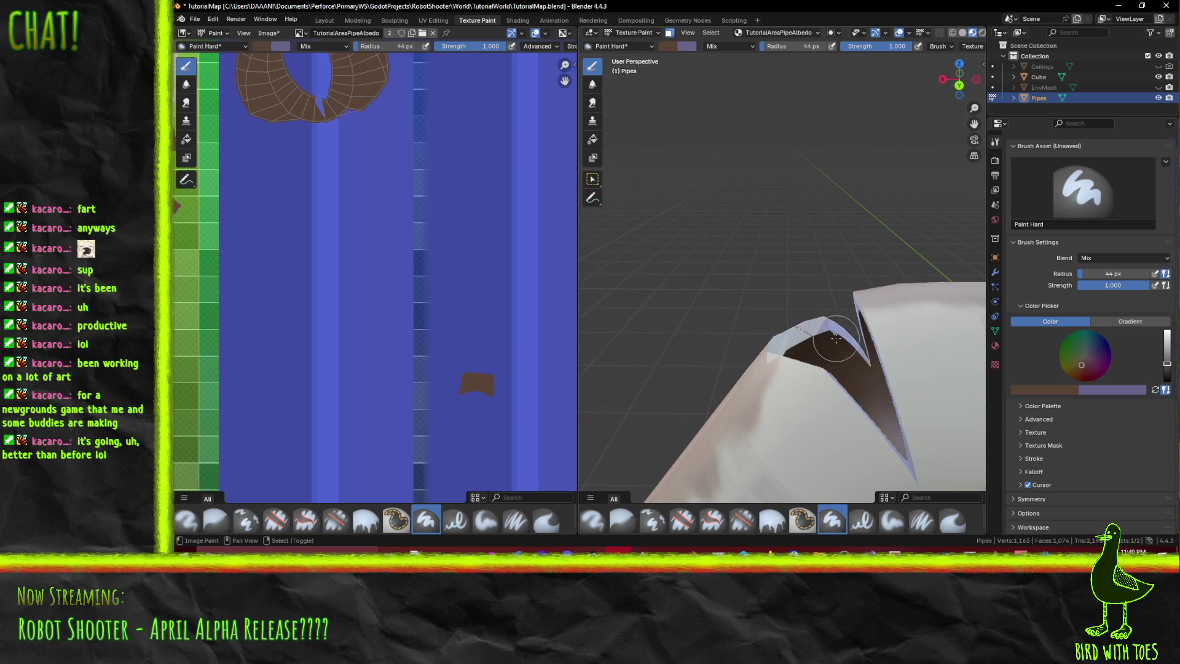
{"action": "mouse_move", "coordinate": [833, 333]}
{"action": "middle_mouse_down"}
{"action": "mouse_move", "coordinate": [709, 340]}
{"action": "mouse_move", "coordinate": [750, 246]}
{"action": "mouse_move", "coordinate": [751, 352]}
{"action": "mouse_move", "coordinate": [639, 367]}
{"action": "mouse_move", "coordinate": [849, 367]}
{"action": "middle_mouse_up"}
{"action": "left_click_drag", "start_coordinate": [1167, 364], "coordinate": [1168, 360]}
- Pick a golden brown and paint the blue rim band and top patch brown
{"action": "left_click_drag", "start_coordinate": [1084, 374], "coordinate": [1075, 367]}
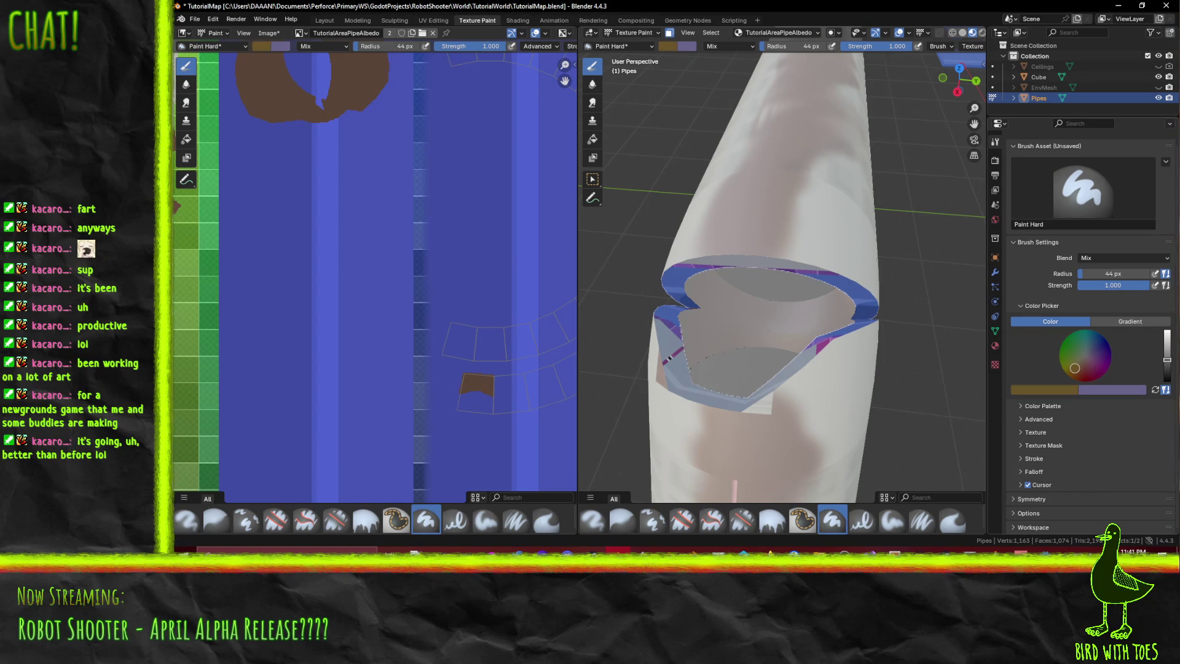
{"action": "middle_click_drag", "start_coordinate": [682, 338], "coordinate": [641, 377]}
{"action": "mouse_move", "coordinate": [641, 377]}
{"action": "left_mouse_down"}
{"action": "mouse_move", "coordinate": [664, 312]}
{"action": "mouse_move", "coordinate": [731, 252]}
{"action": "mouse_move", "coordinate": [887, 307]}
{"action": "left_mouse_up"}
{"action": "mouse_move", "coordinate": [887, 307]}
{"action": "middle_mouse_down"}
{"action": "mouse_move", "coordinate": [727, 266]}
{"action": "mouse_move", "coordinate": [738, 332]}
{"action": "mouse_move", "coordinate": [768, 368]}
{"action": "middle_mouse_up"}
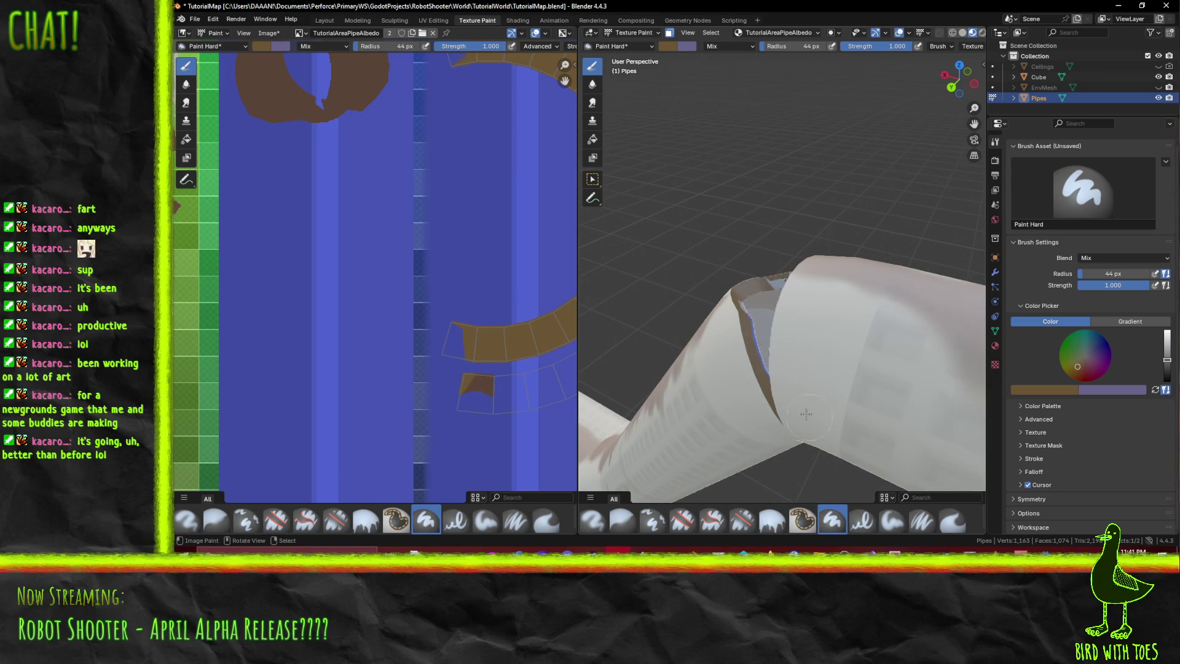
{"action": "middle_click_drag", "start_coordinate": [733, 282], "coordinate": [725, 234]}
{"action": "left_click_drag", "start_coordinate": [775, 212], "coordinate": [864, 210]}
{"action": "mouse_move", "coordinate": [876, 234]}
{"action": "middle_mouse_down"}
{"action": "mouse_move", "coordinate": [901, 254]}
{"action": "mouse_move", "coordinate": [861, 277]}
{"action": "middle_mouse_up"}
- Paint the remaining rim face and its inner edge strip brown
{"action": "mouse_move", "coordinate": [769, 344]}
{"action": "middle_mouse_down"}
{"action": "mouse_move", "coordinate": [677, 418]}
{"action": "mouse_move", "coordinate": [762, 421]}
{"action": "middle_mouse_up"}
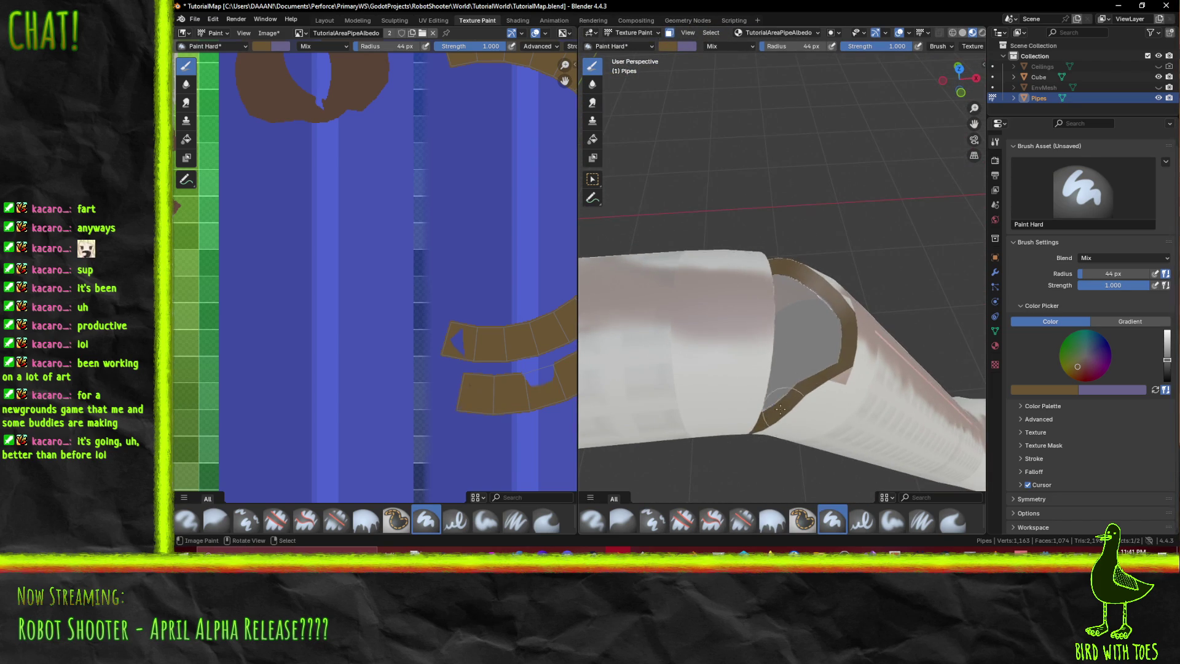
{"action": "mouse_move", "coordinate": [786, 333]}
{"action": "middle_mouse_down"}
{"action": "mouse_move", "coordinate": [791, 375]}
{"action": "mouse_move", "coordinate": [776, 363]}
{"action": "middle_mouse_up"}
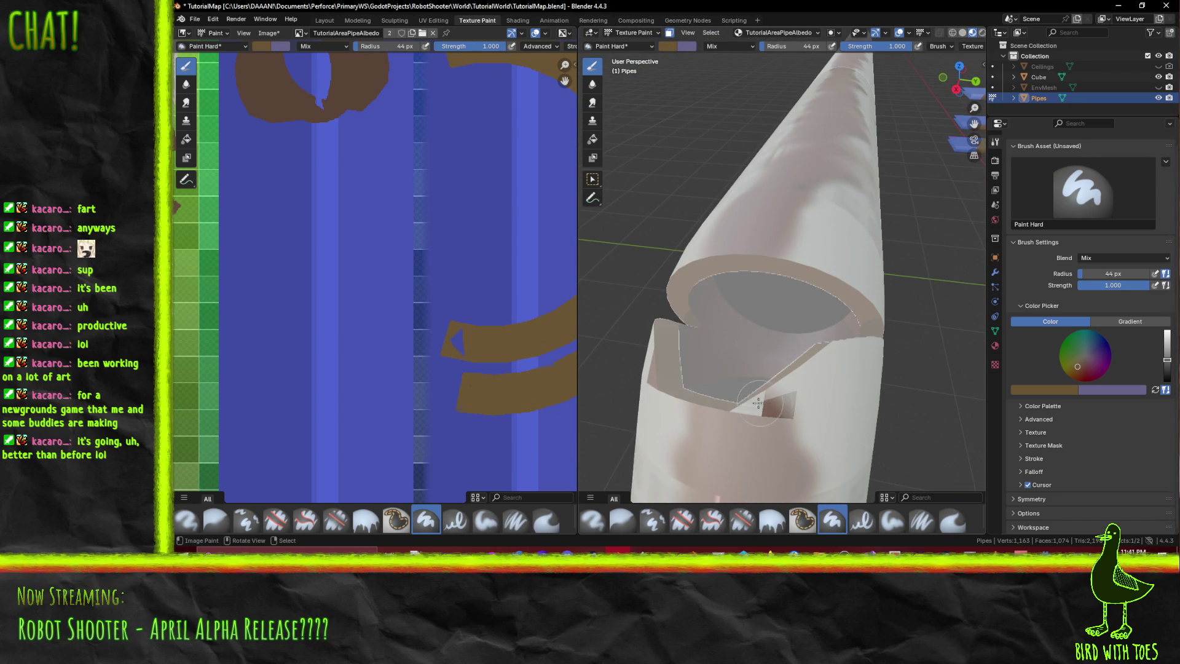
{"action": "middle_click_drag", "start_coordinate": [777, 413], "coordinate": [867, 394]}
{"action": "left_click", "coordinate": [856, 363]}
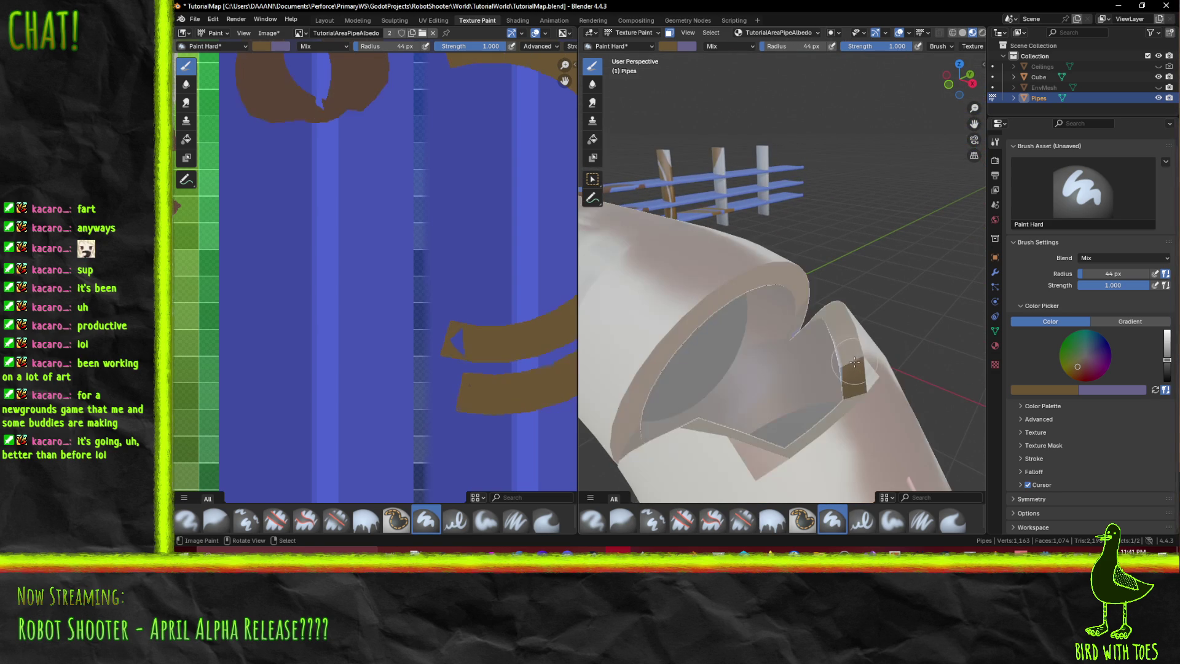
{"action": "left_click_drag", "start_coordinate": [856, 375], "coordinate": [840, 350]}
{"action": "key", "text": "ctrl+shift+z"}
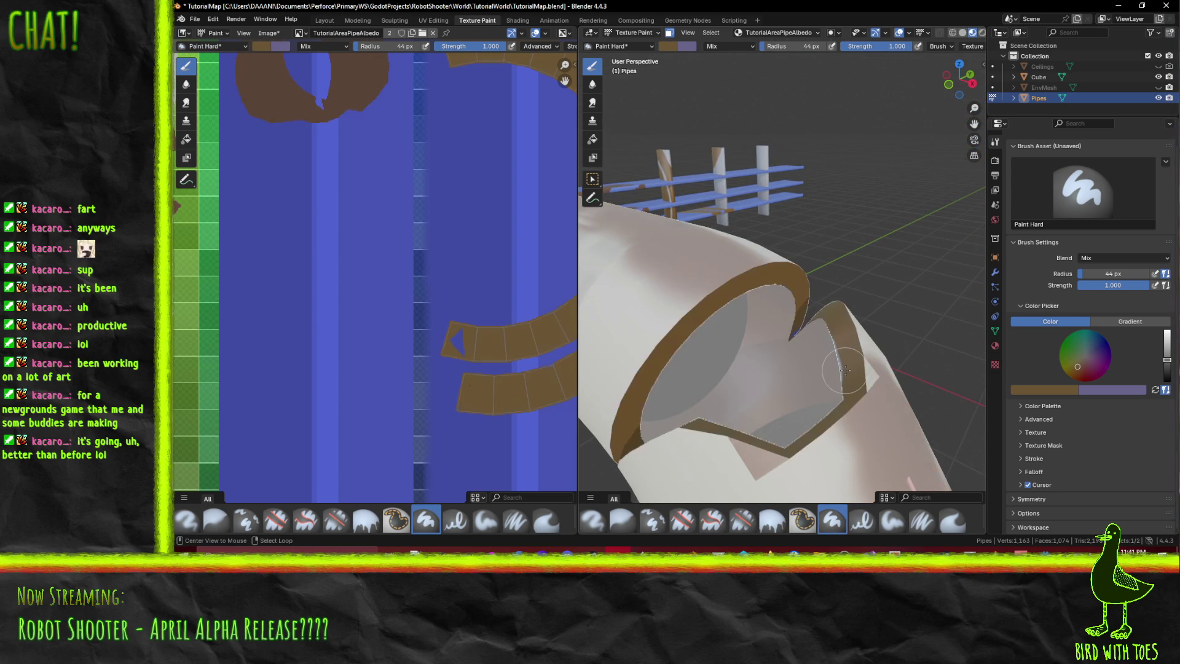
- Set the brush radius to 10 px and fill the blue hole in the rim's texture island
{"action": "mouse_move", "coordinate": [849, 376]}
{"action": "middle_mouse_down"}
{"action": "mouse_move", "coordinate": [857, 393]}
{"action": "mouse_move", "coordinate": [766, 334]}
{"action": "mouse_move", "coordinate": [799, 319]}
{"action": "mouse_move", "coordinate": [775, 301]}
{"action": "middle_mouse_up"}
{"action": "scroll", "coordinate": [768, 295], "scroll_direction": "up", "scroll_amount": 4}
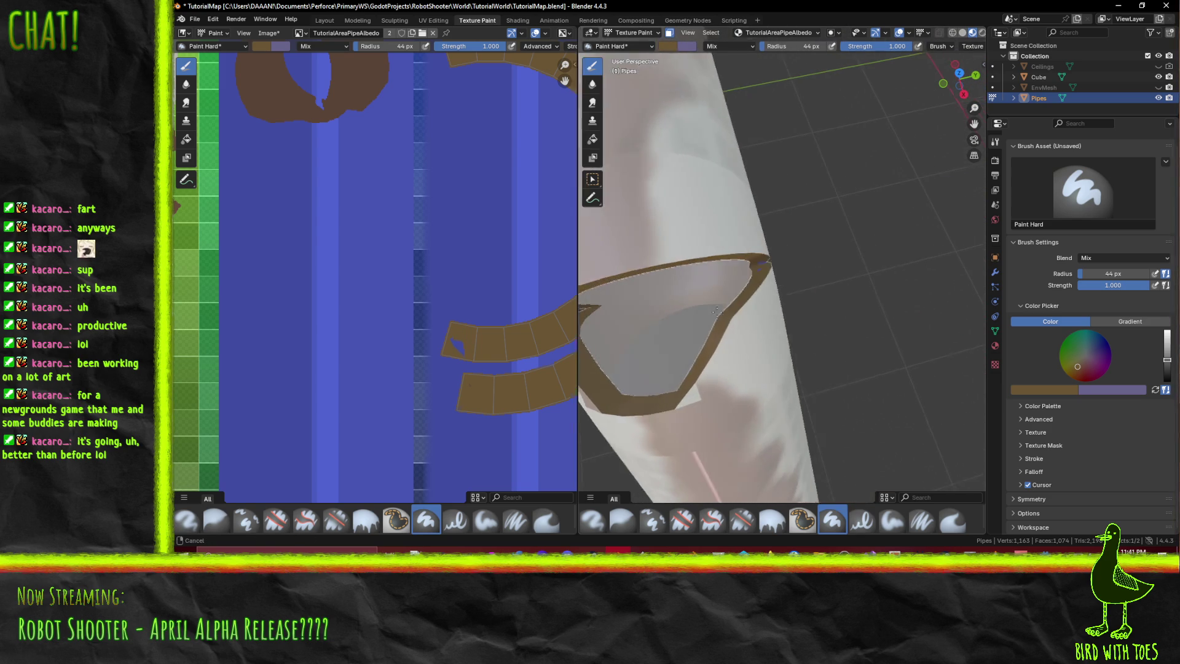
{"action": "middle_click_drag", "start_coordinate": [747, 258], "coordinate": [720, 239]}
{"action": "scroll", "coordinate": [369, 335], "scroll_direction": "up", "scroll_amount": 4}
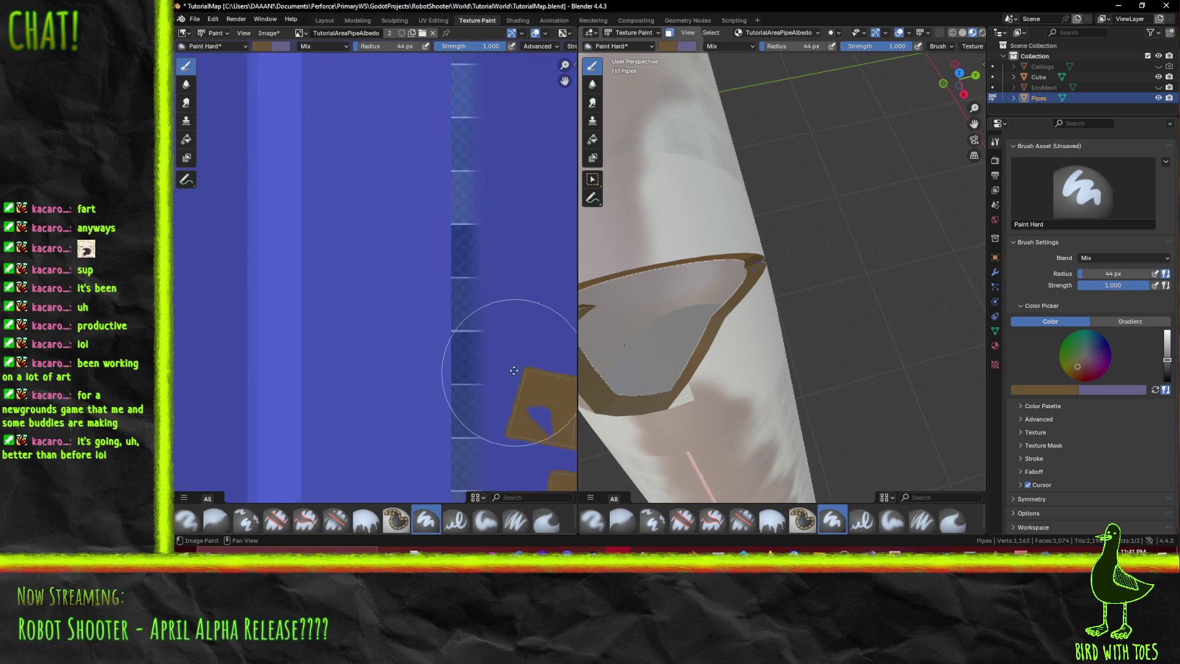
{"action": "scroll", "coordinate": [400, 223], "scroll_direction": "up", "scroll_amount": 2}
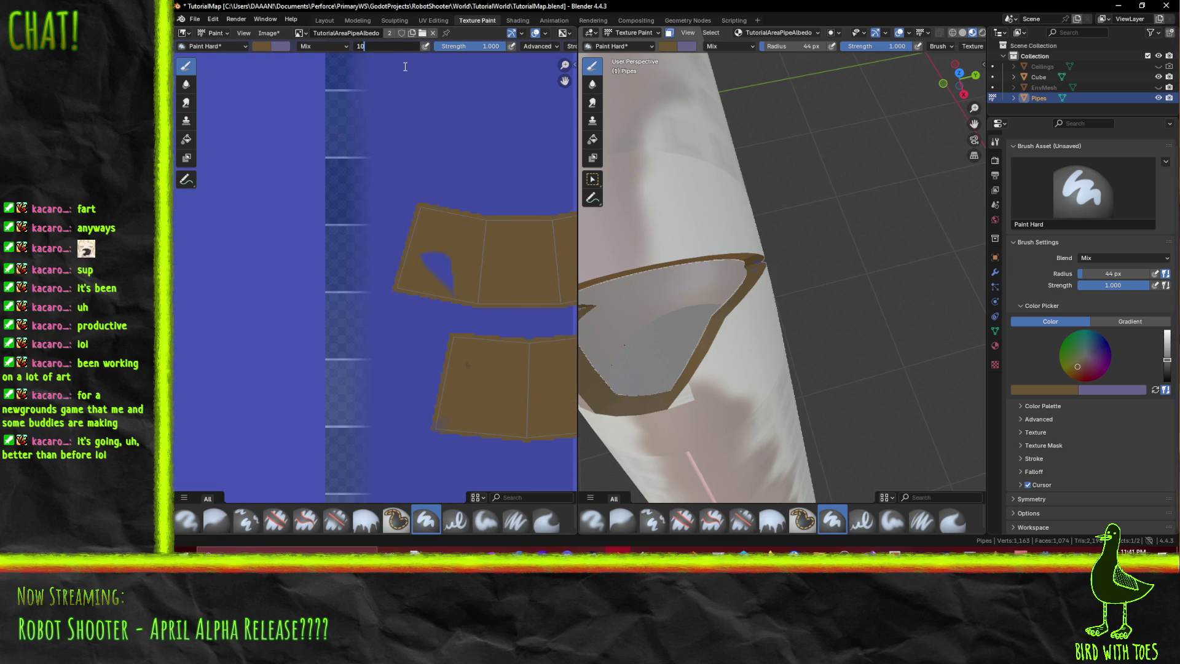
{"action": "key", "text": "Return"}
{"action": "left_click_drag", "start_coordinate": [416, 256], "coordinate": [453, 271]}
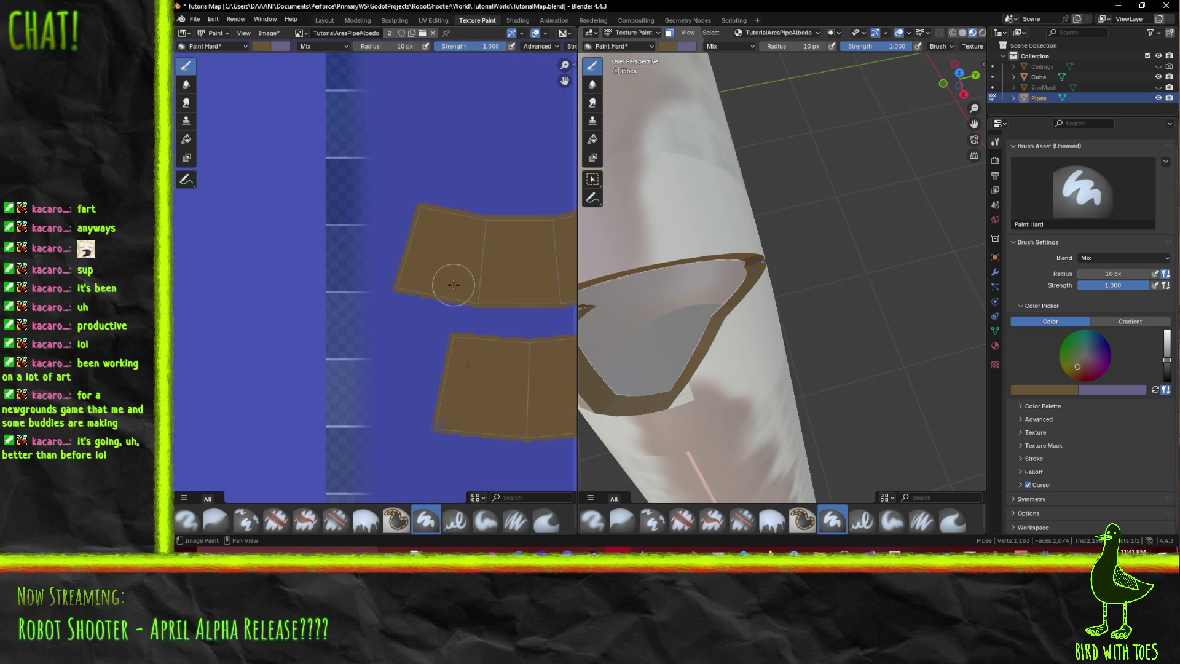
- Check the neighbouring texture islands and bring up the brush colour settings
{"action": "scroll", "coordinate": [453, 335], "scroll_direction": "down", "scroll_amount": 4}
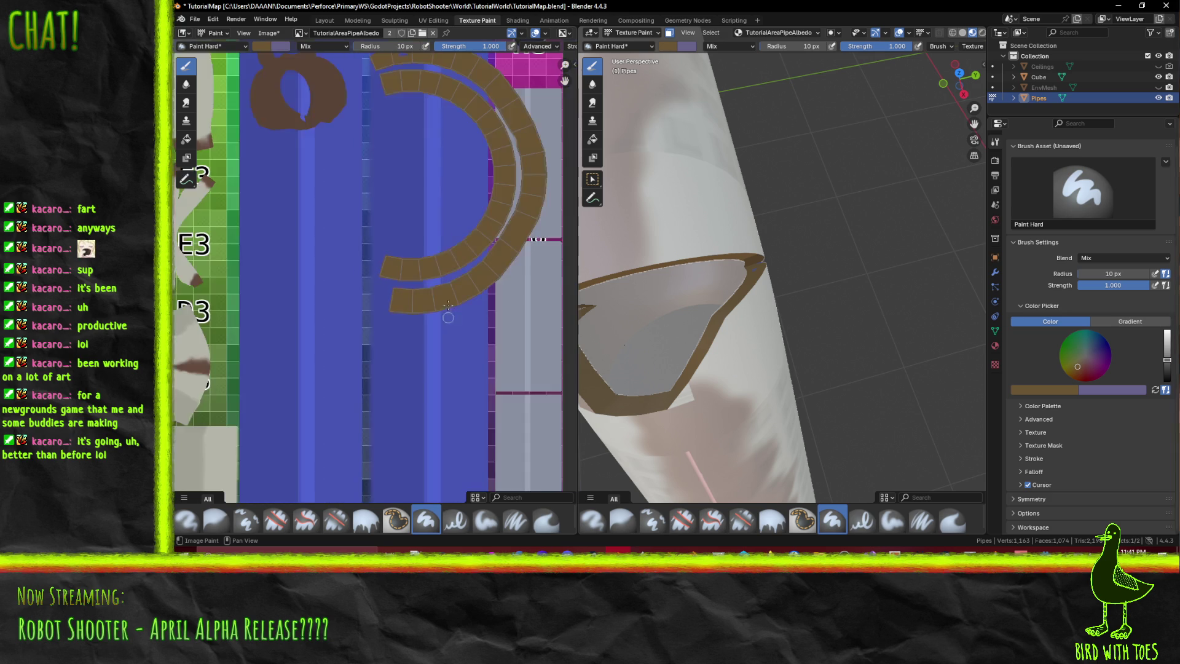
{"action": "scroll", "coordinate": [449, 320], "scroll_direction": "down", "scroll_amount": 2}
{"action": "scroll", "coordinate": [456, 185], "scroll_direction": "up", "scroll_amount": 5}
{"action": "middle_click_drag", "start_coordinate": [456, 185], "coordinate": [351, 219]}
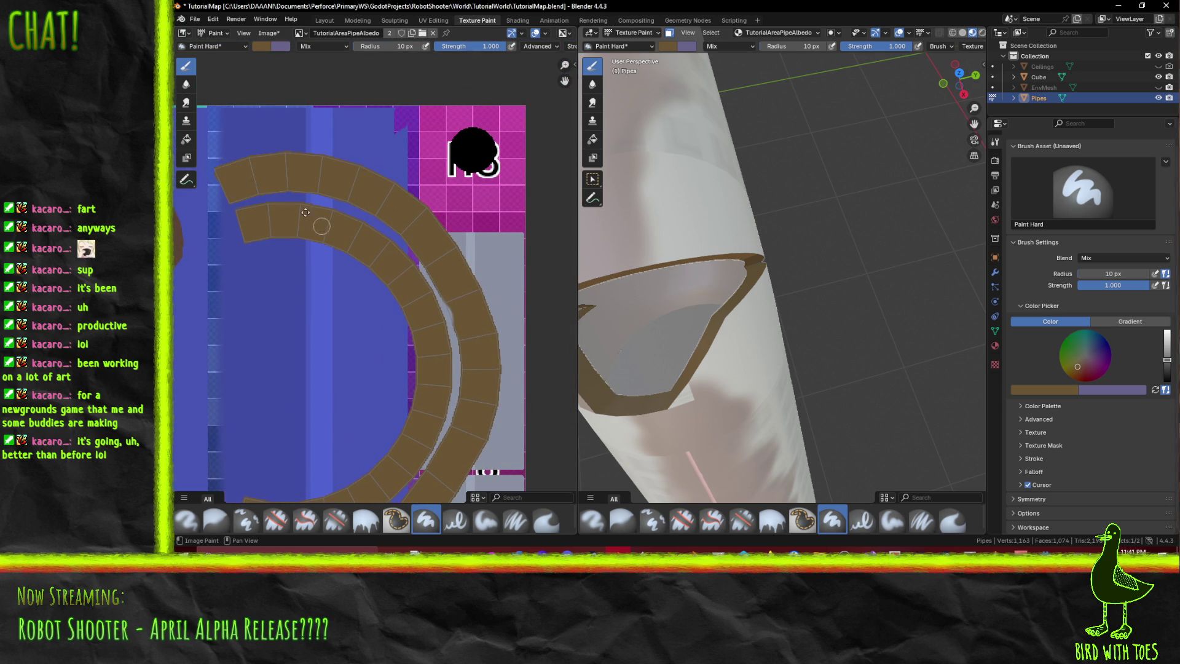
{"action": "scroll", "coordinate": [316, 222], "scroll_direction": "down", "scroll_amount": 4}
{"action": "mouse_move", "coordinate": [390, 230]}
{"action": "middle_mouse_down"}
{"action": "mouse_move", "coordinate": [502, 236]}
{"action": "mouse_move", "coordinate": [549, 171]}
{"action": "middle_mouse_up"}
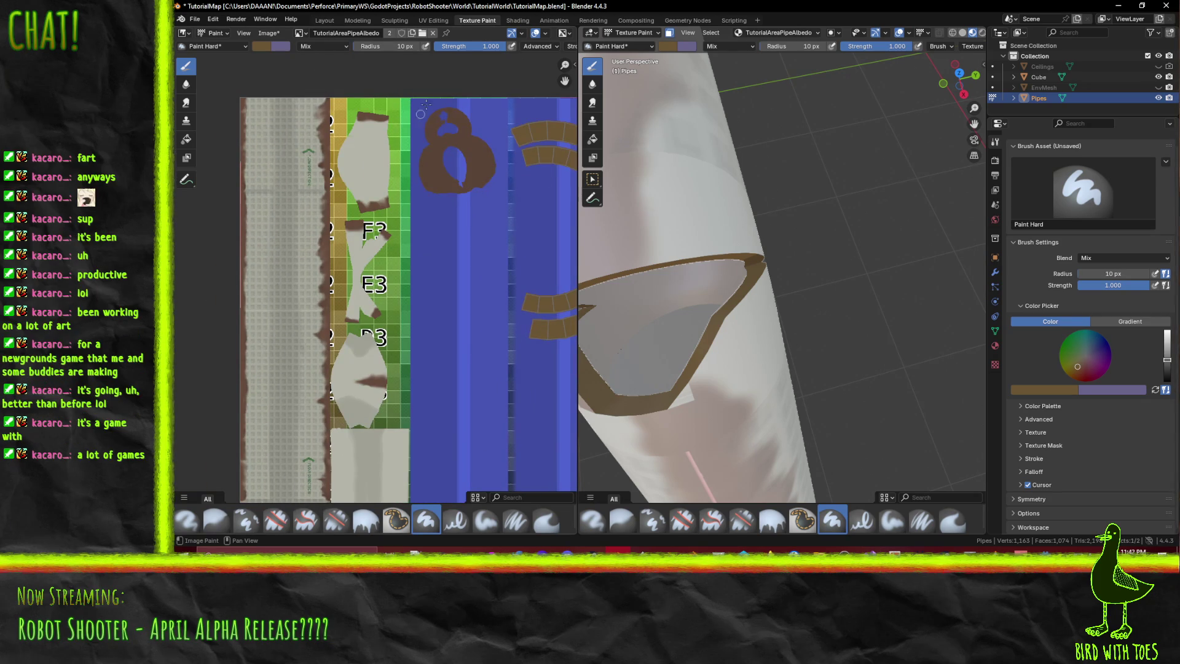
{"action": "left_click", "coordinate": [263, 43]}
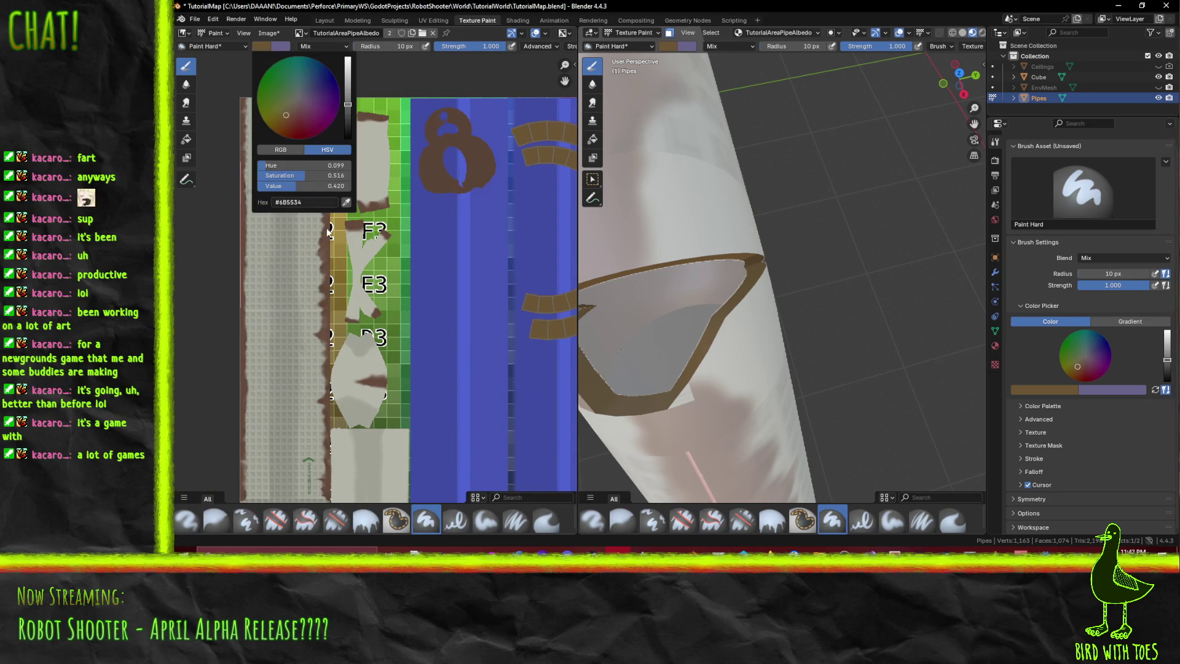
- Sample the texture's grey and paint a grey band along the ring's outer edge
{"action": "left_click", "coordinate": [342, 204]}
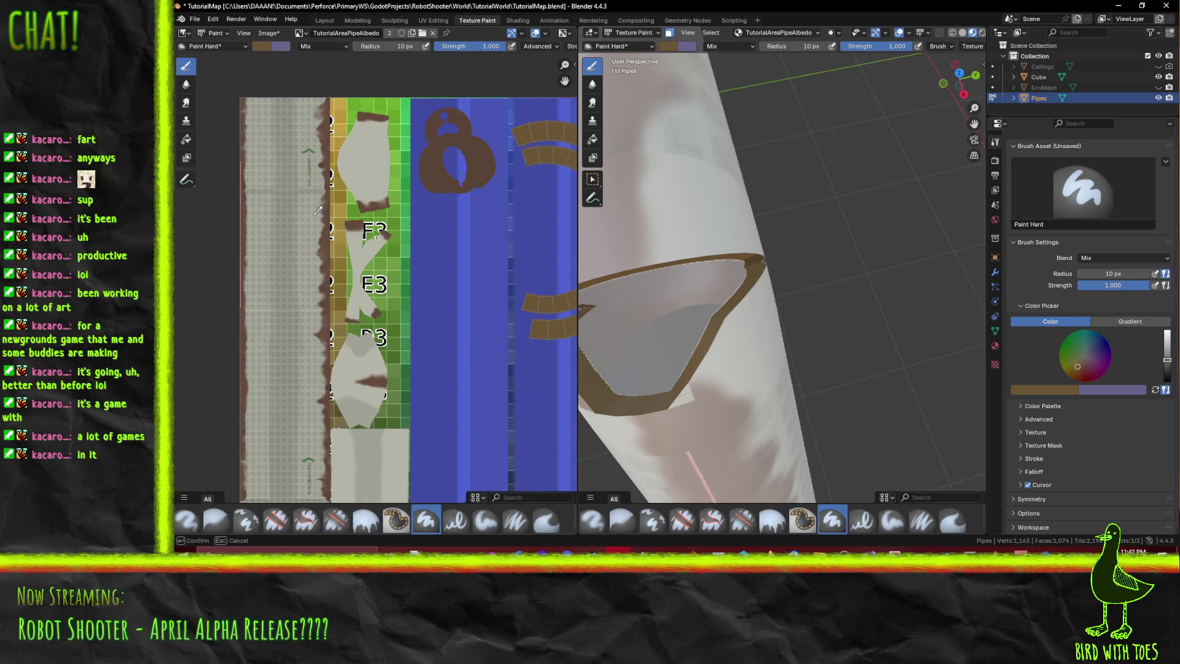
{"action": "left_click", "coordinate": [284, 233]}
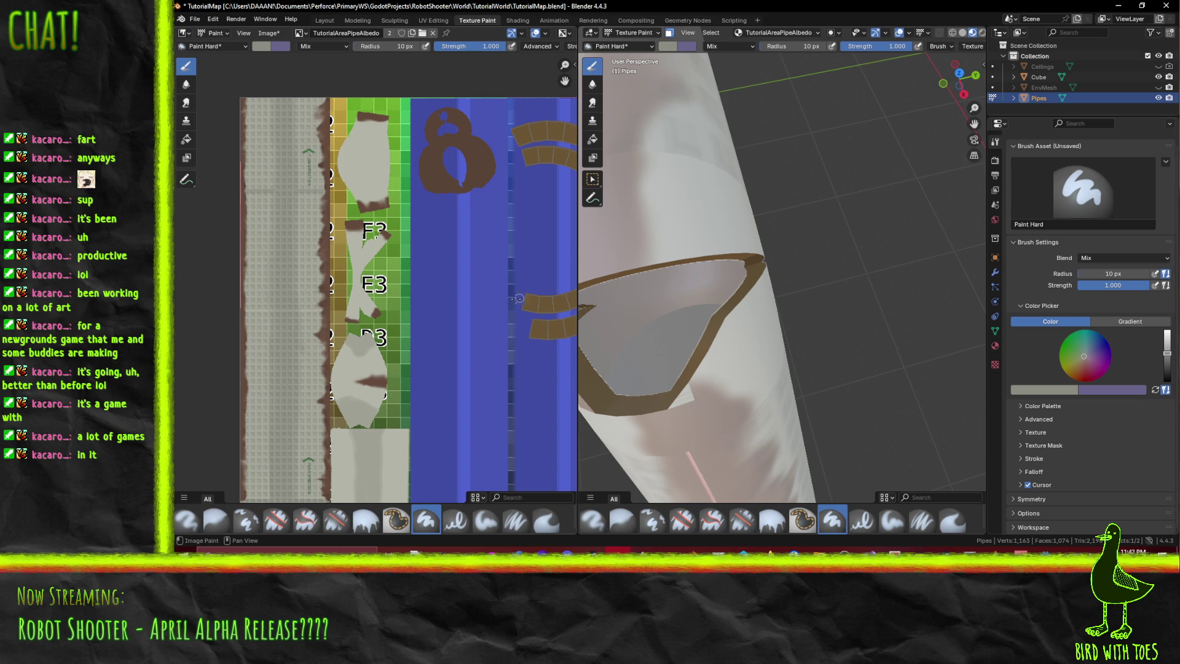
{"action": "scroll", "coordinate": [467, 169], "scroll_direction": "up", "scroll_amount": 2}
{"action": "middle_click_drag", "start_coordinate": [434, 226], "coordinate": [387, 226]}
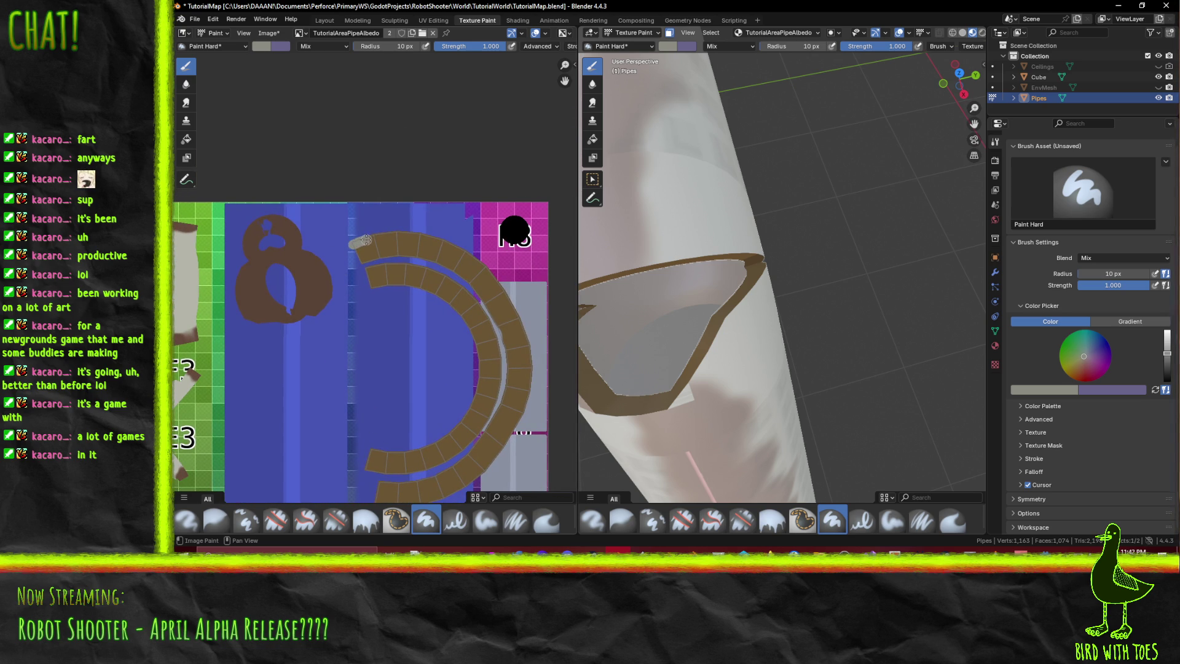
{"action": "left_click_drag", "start_coordinate": [407, 236], "coordinate": [426, 239]}
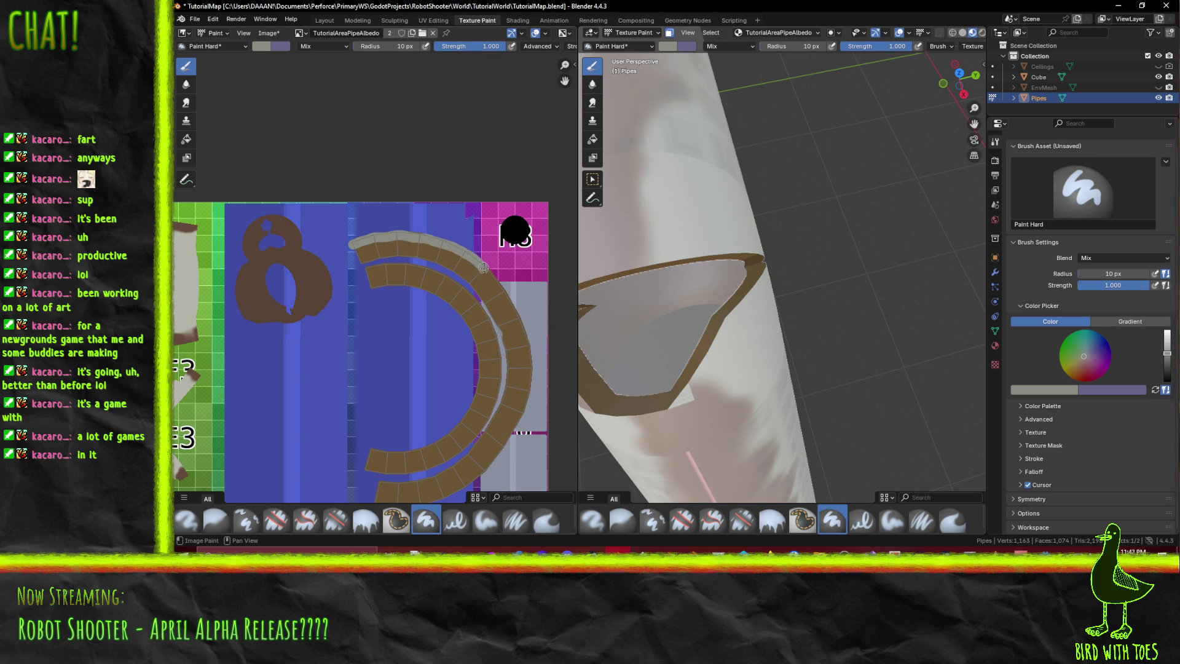
{"action": "left_click_drag", "start_coordinate": [519, 322], "coordinate": [529, 353]}
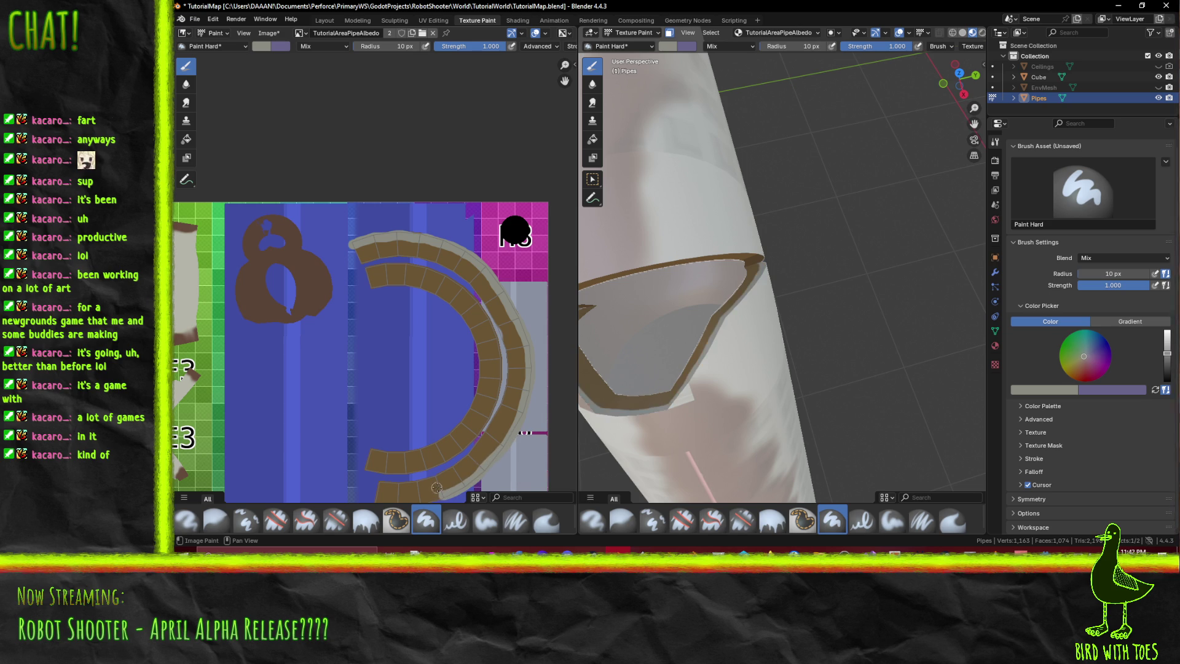
- Paint grey edge bands along the lower and upper arcs of the rim islands
{"action": "mouse_move", "coordinate": [445, 494]}
{"action": "middle_mouse_down"}
{"action": "mouse_move", "coordinate": [499, 415]}
{"action": "mouse_move", "coordinate": [485, 407]}
{"action": "middle_mouse_up"}
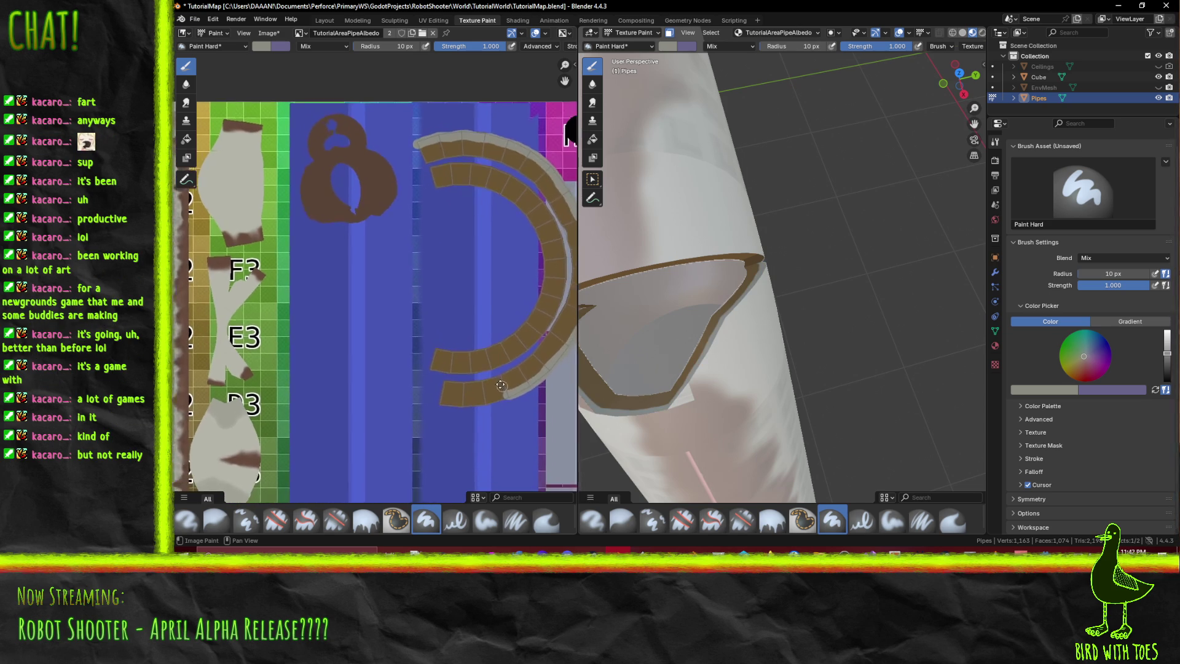
{"action": "scroll", "coordinate": [479, 394], "scroll_direction": "up", "scroll_amount": 2}
{"action": "left_click_drag", "start_coordinate": [469, 366], "coordinate": [397, 377]}
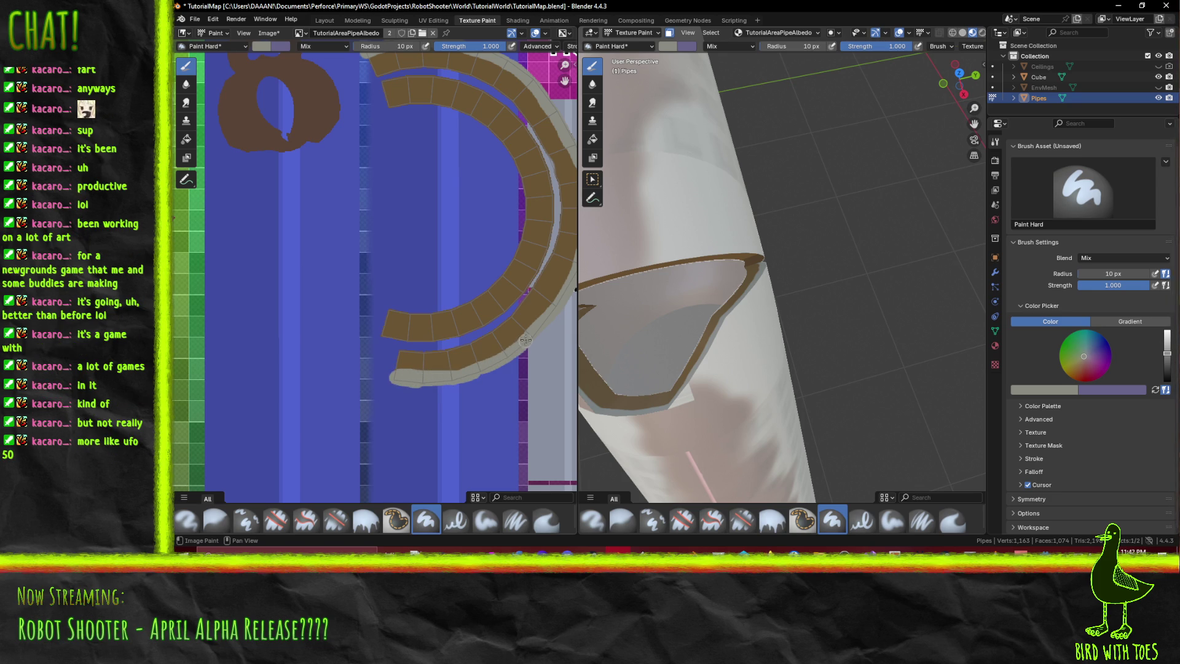
{"action": "middle_click_drag", "start_coordinate": [543, 253], "coordinate": [507, 311]}
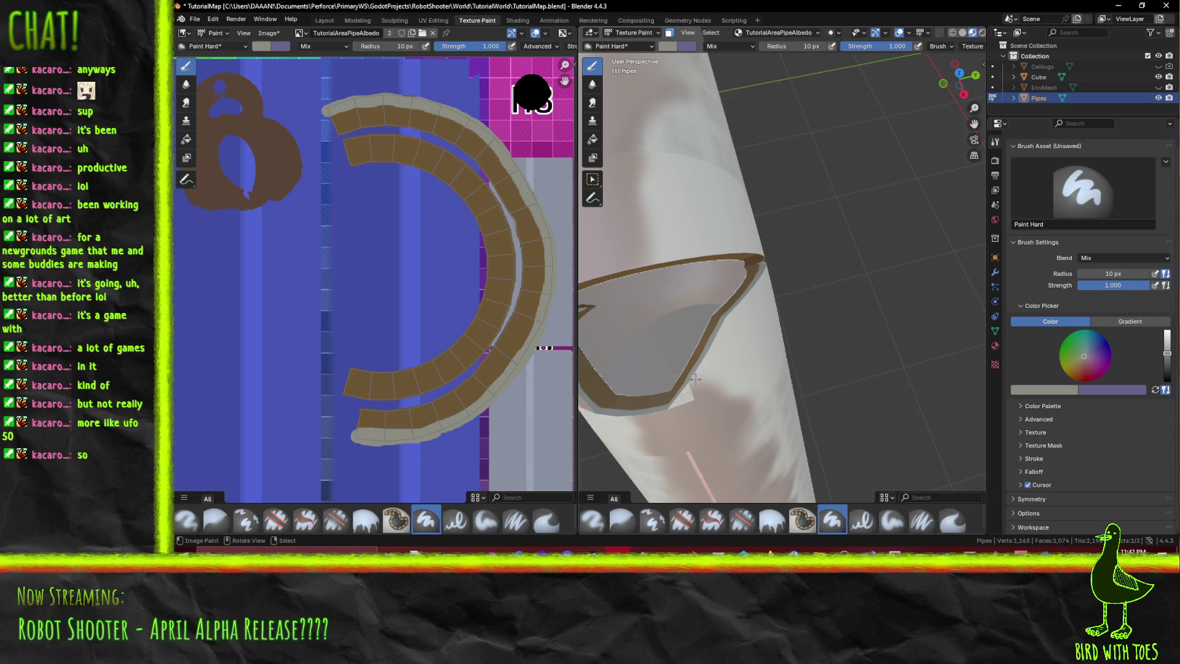
{"action": "scroll", "coordinate": [362, 175], "scroll_direction": "up", "scroll_amount": 2}
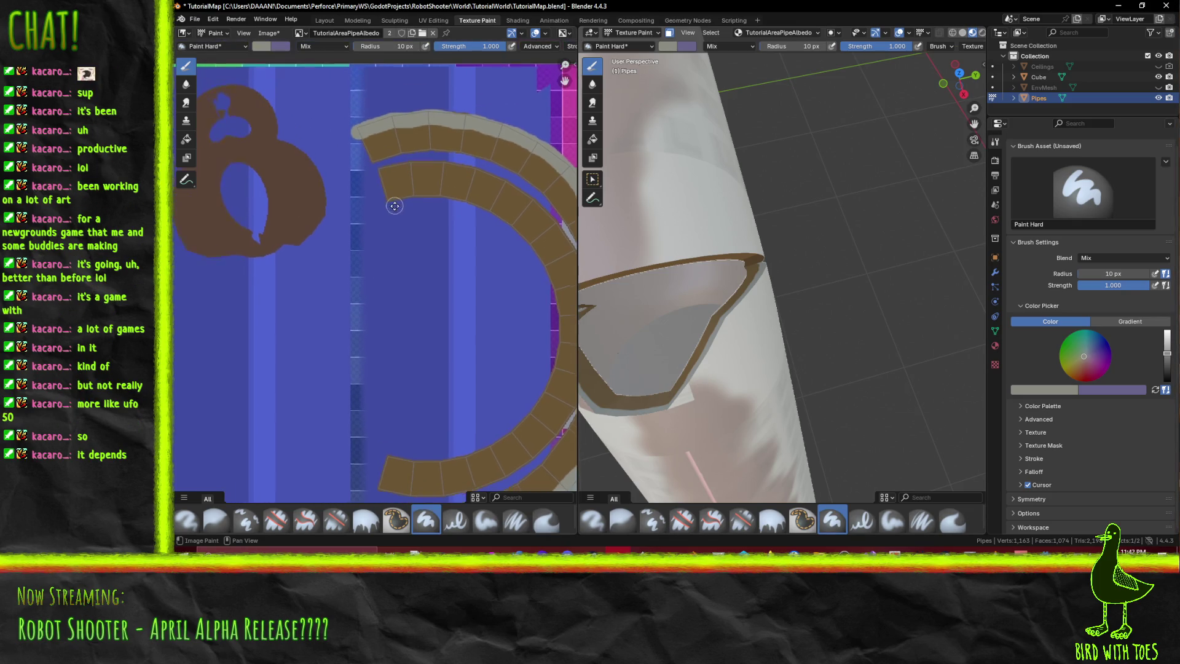
{"action": "left_click_drag", "start_coordinate": [355, 140], "coordinate": [361, 137]}
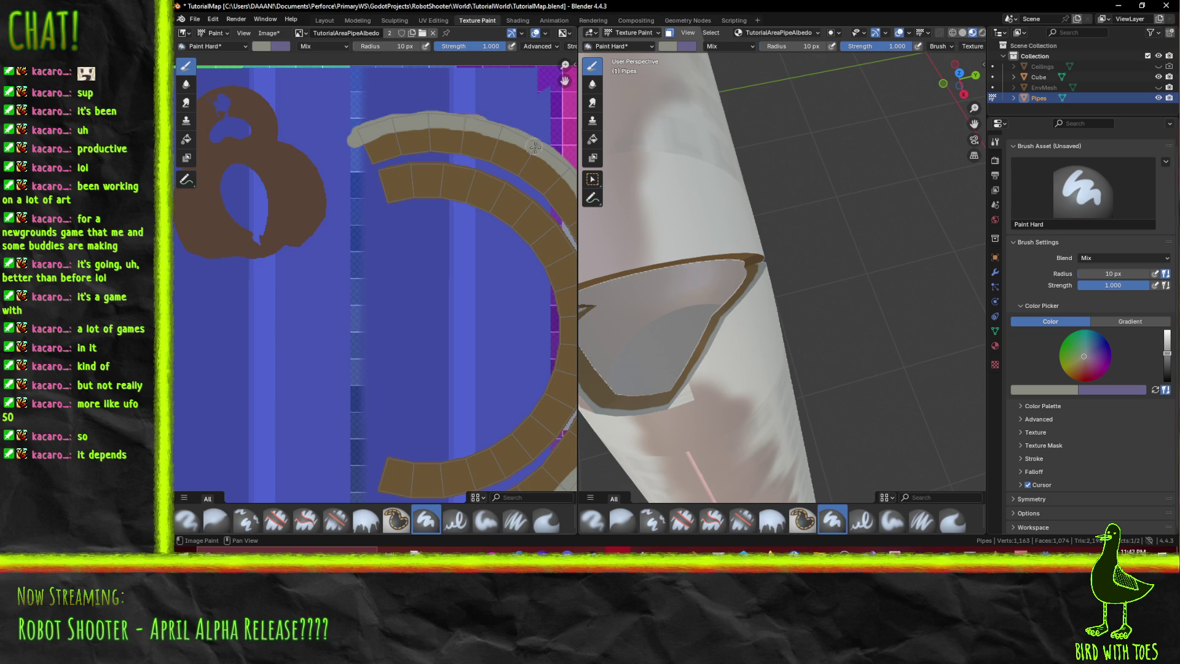
{"action": "scroll", "coordinate": [523, 142], "scroll_direction": "down", "scroll_amount": 5}
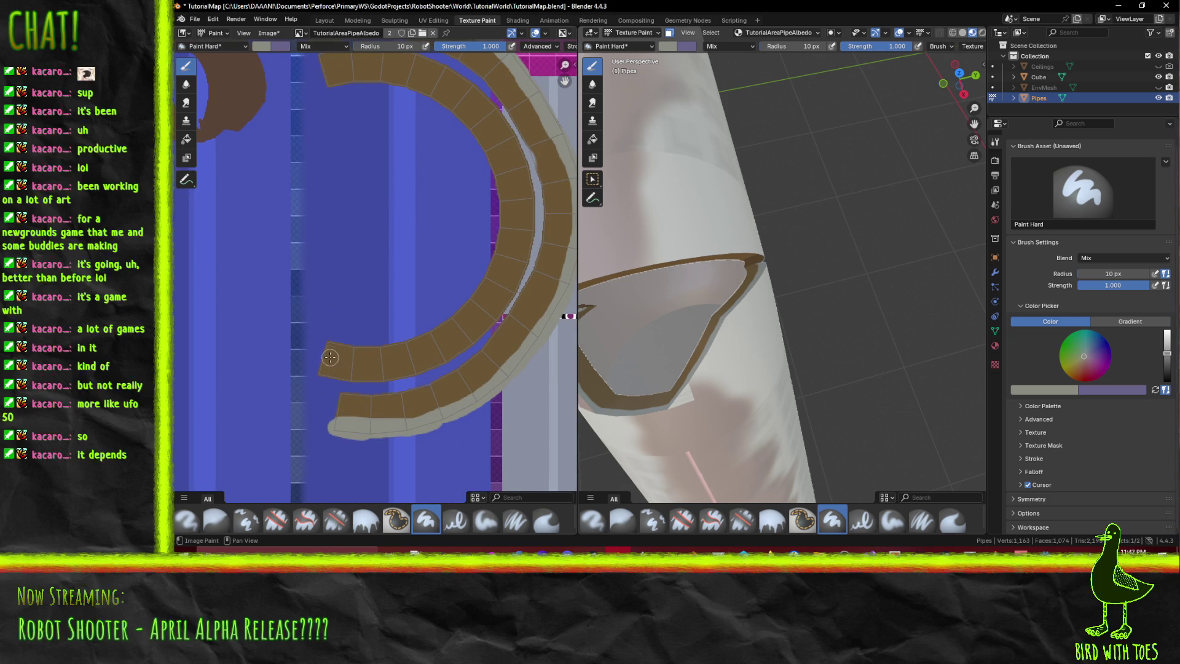
{"action": "left_click_drag", "start_coordinate": [314, 374], "coordinate": [420, 370]}
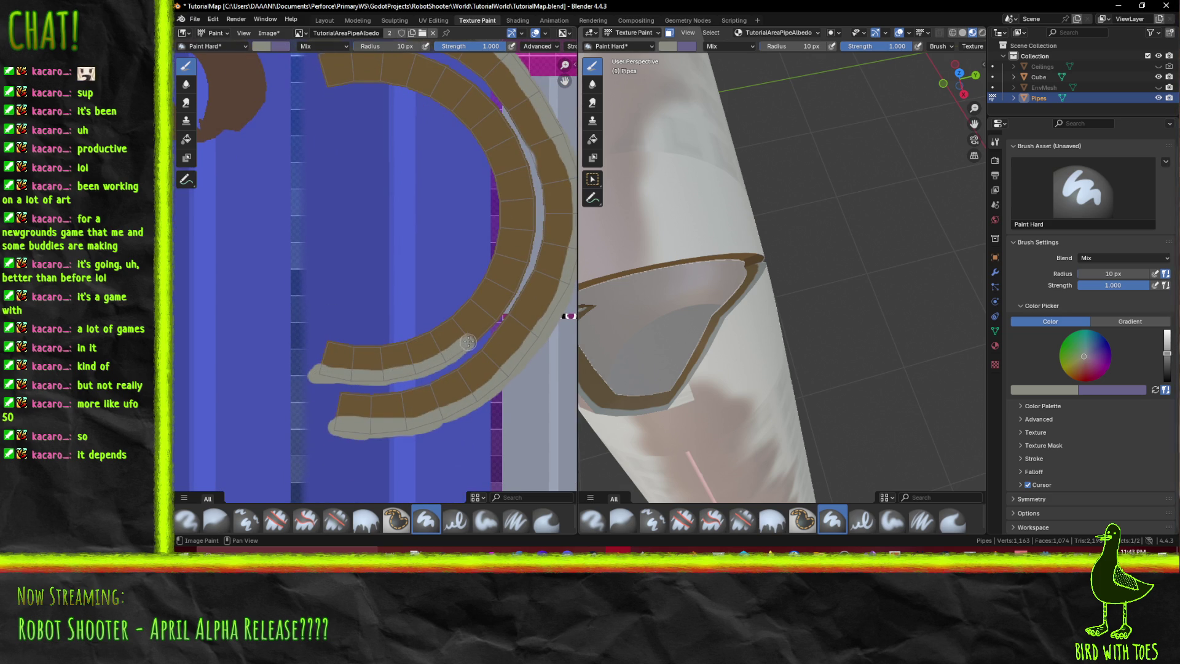
{"action": "scroll", "coordinate": [497, 315], "scroll_direction": "up", "scroll_amount": 5}
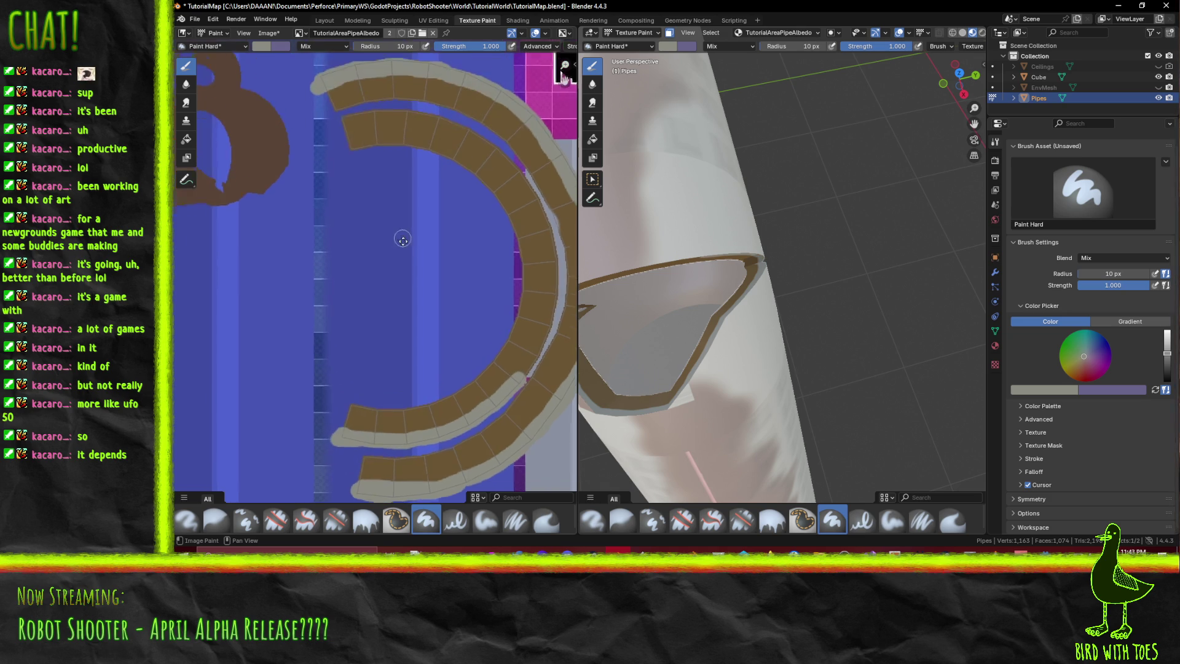
{"action": "mouse_move", "coordinate": [347, 139]}
{"action": "left_mouse_down"}
{"action": "mouse_move", "coordinate": [423, 134]}
{"action": "mouse_move", "coordinate": [464, 149]}
{"action": "mouse_move", "coordinate": [521, 195]}
{"action": "mouse_move", "coordinate": [559, 298]}
{"action": "mouse_move", "coordinate": [549, 275]}
{"action": "left_mouse_up"}
{"action": "key", "text": "ctrl+z"}
{"action": "key", "text": "ctrl+z"}
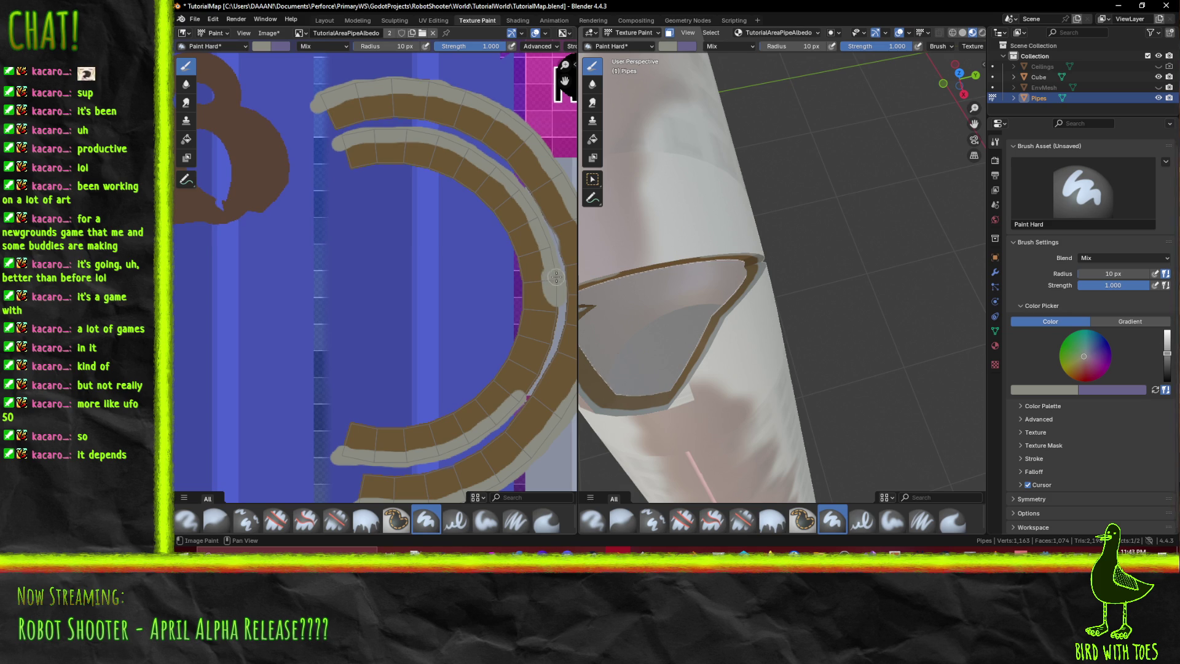
{"action": "left_click_drag", "start_coordinate": [554, 300], "coordinate": [536, 367]}
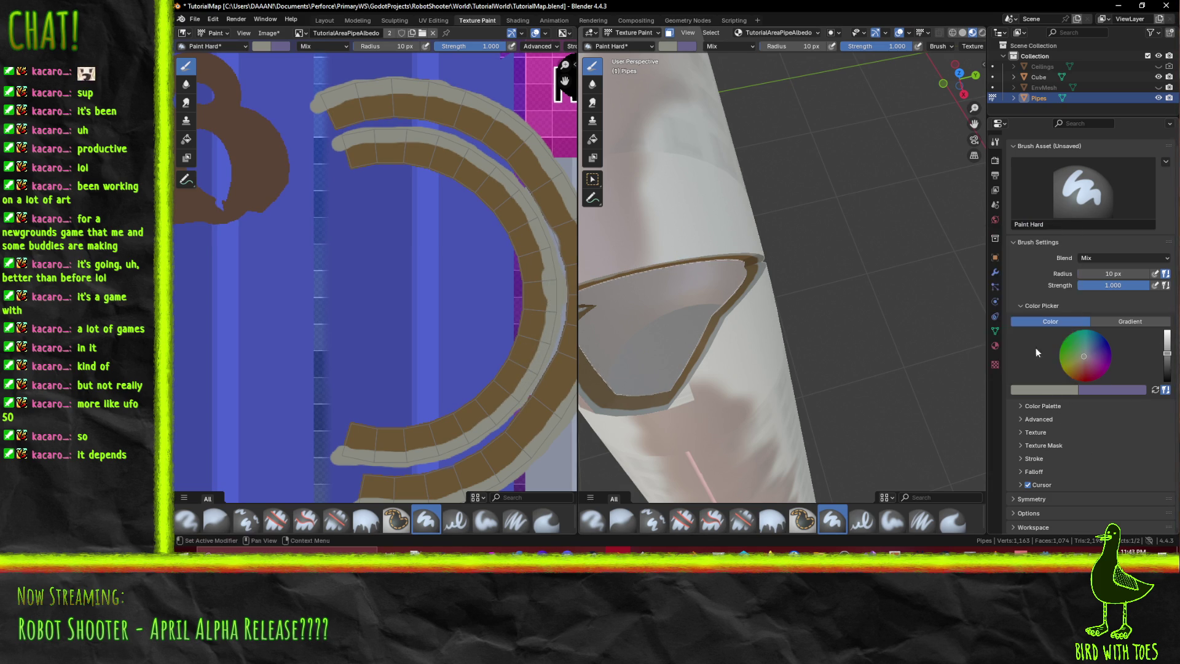
{"action": "left_click", "coordinate": [1073, 390]}
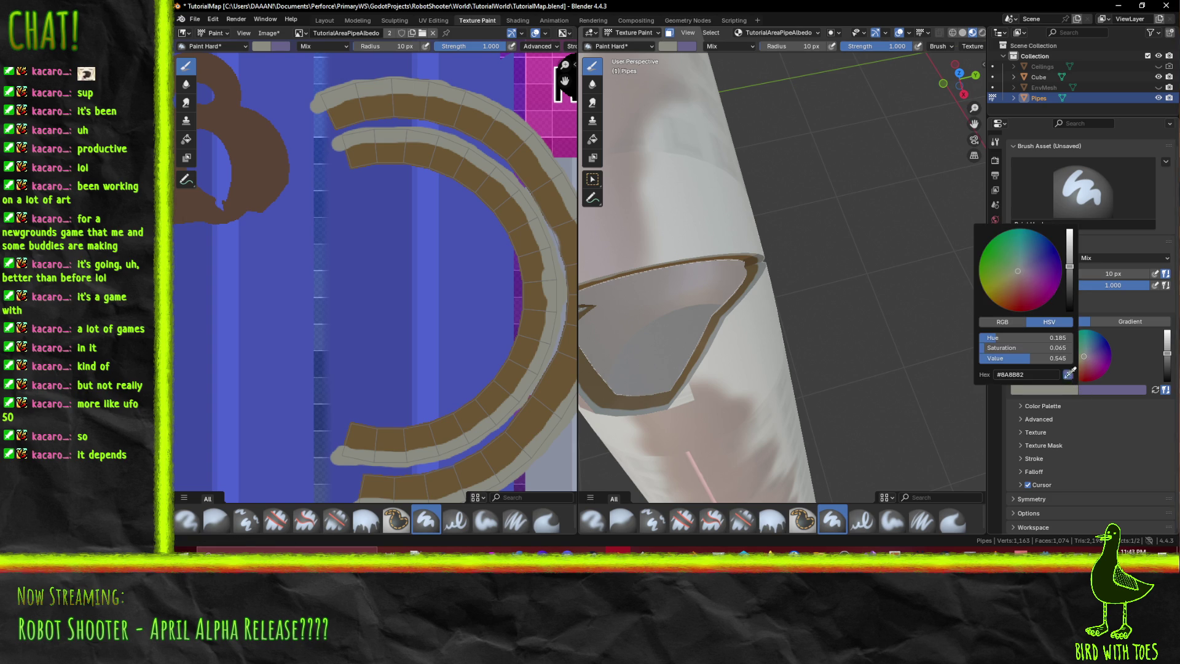
- Eyedrop the rim's brown as paint colour, then save the pipe texture and TutorialMap file
{"action": "key", "text": "e"}
{"action": "left_click", "coordinate": [538, 264]}
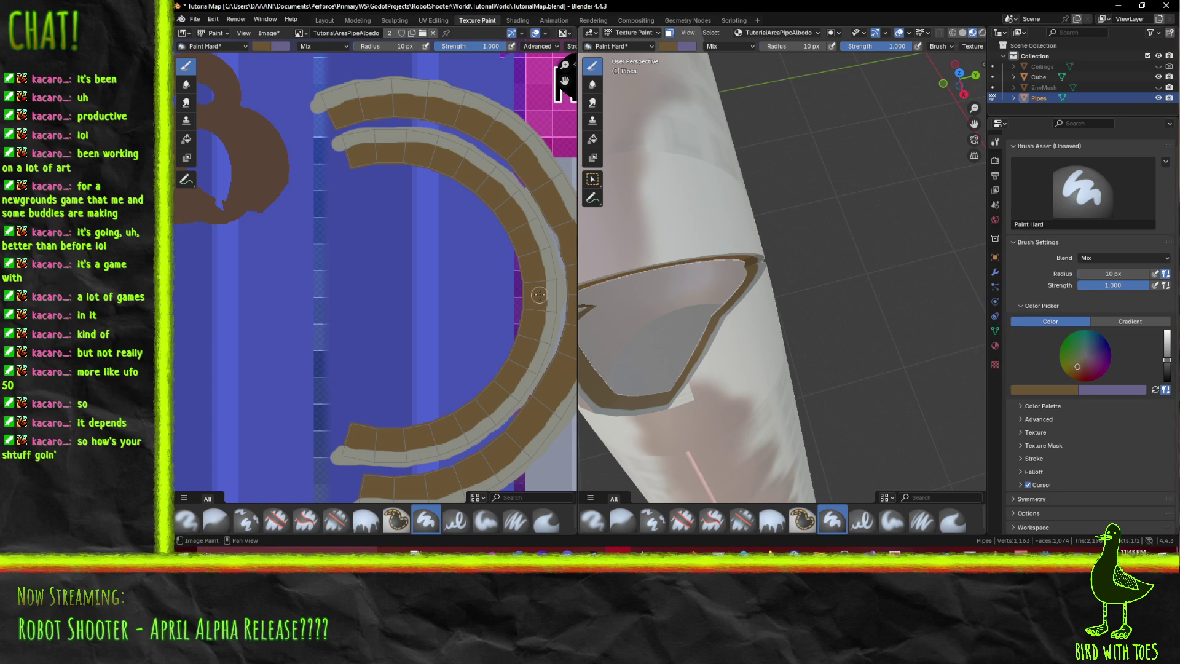
{"action": "scroll", "coordinate": [541, 295], "scroll_direction": "down", "scroll_amount": 2}
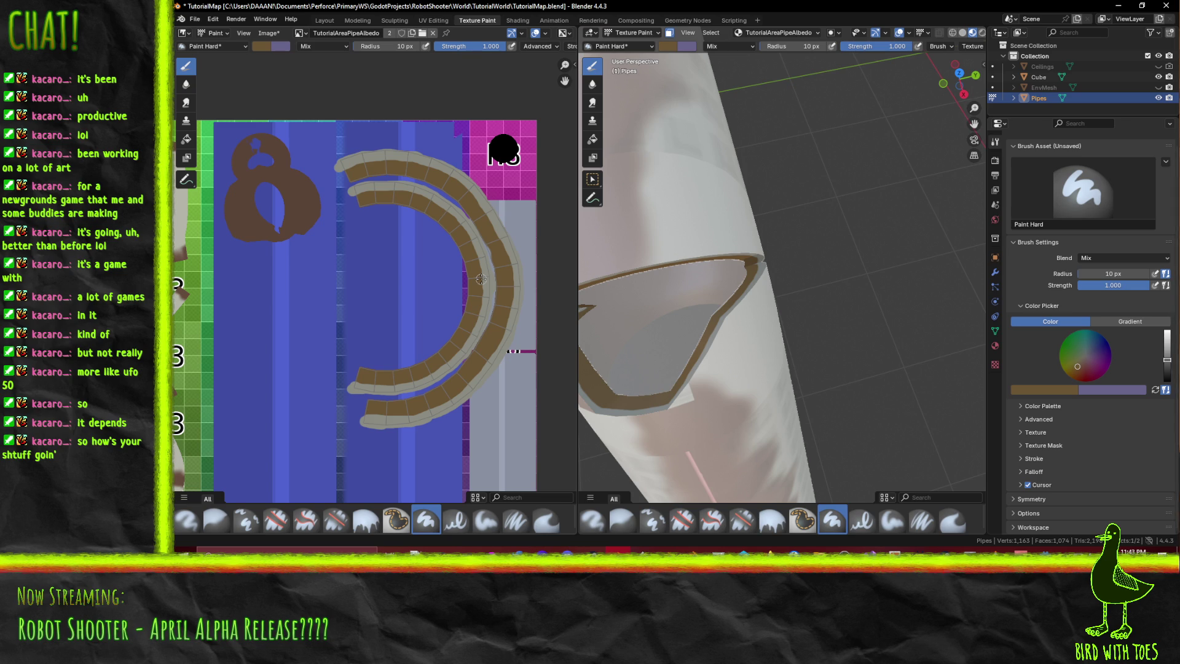
{"action": "key", "text": "alt+s"}
{"action": "key", "text": "ctrl+s"}
{"action": "middle_click_drag", "start_coordinate": [768, 308], "coordinate": [798, 315]}
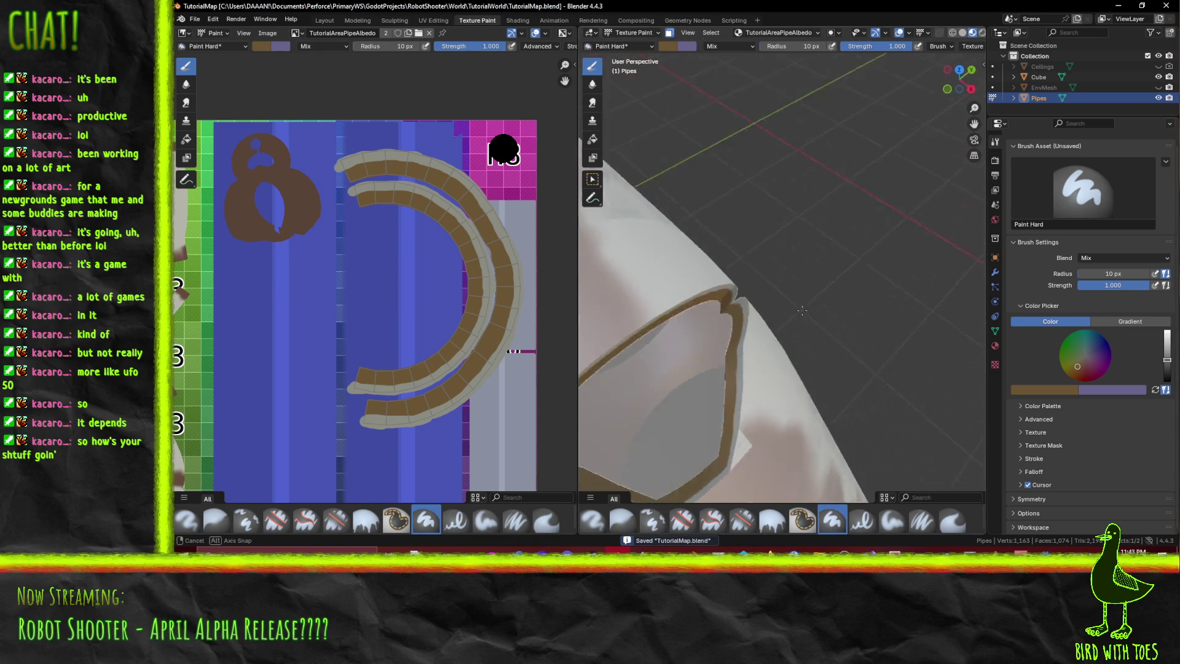
{"action": "mouse_move", "coordinate": [825, 272]}
{"action": "middle_mouse_down"}
{"action": "mouse_move", "coordinate": [760, 228]}
{"action": "mouse_move", "coordinate": [765, 256]}
{"action": "mouse_move", "coordinate": [747, 253]}
{"action": "mouse_move", "coordinate": [784, 261]}
{"action": "mouse_move", "coordinate": [883, 246]}
{"action": "mouse_move", "coordinate": [731, 289]}
{"action": "mouse_move", "coordinate": [953, 271]}
{"action": "middle_mouse_up"}
- Put the pipe into Edit Mode with all its geometry deselected
{"action": "key", "text": "Tab"}
{"action": "key", "text": "a"}
{"action": "key", "text": "alt+a"}
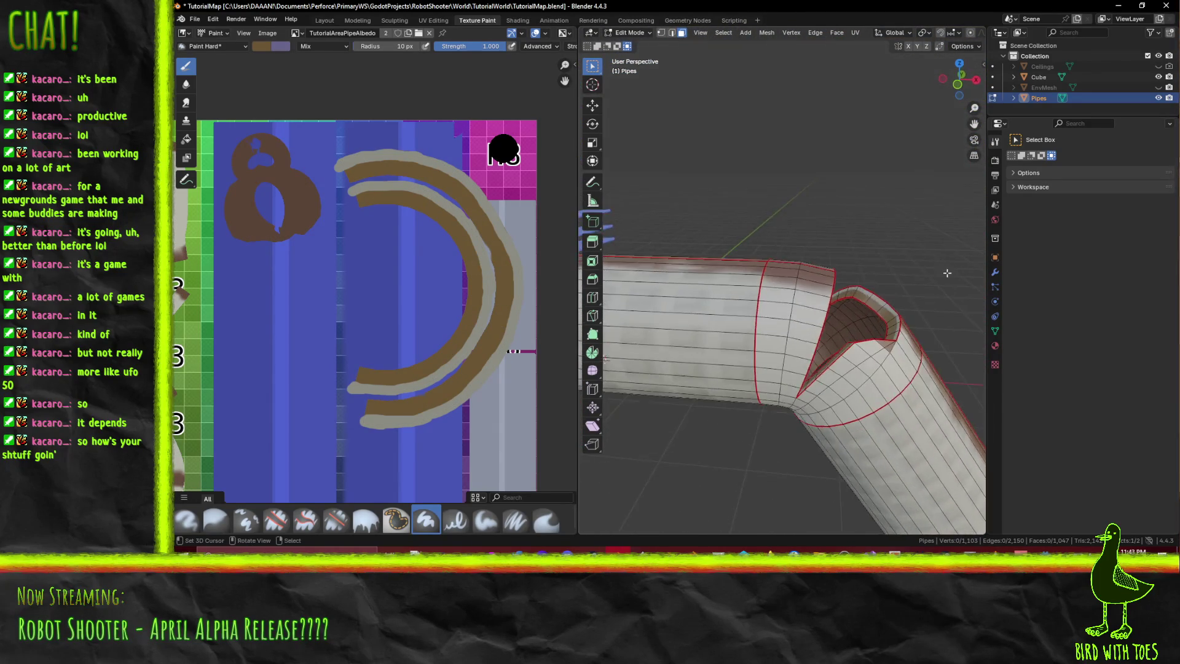
- Unhide Ceilings and EnvMesh to view the pipe inside the room, then switch to Godot
{"action": "scroll", "coordinate": [825, 269], "scroll_direction": "down", "scroll_amount": 5}
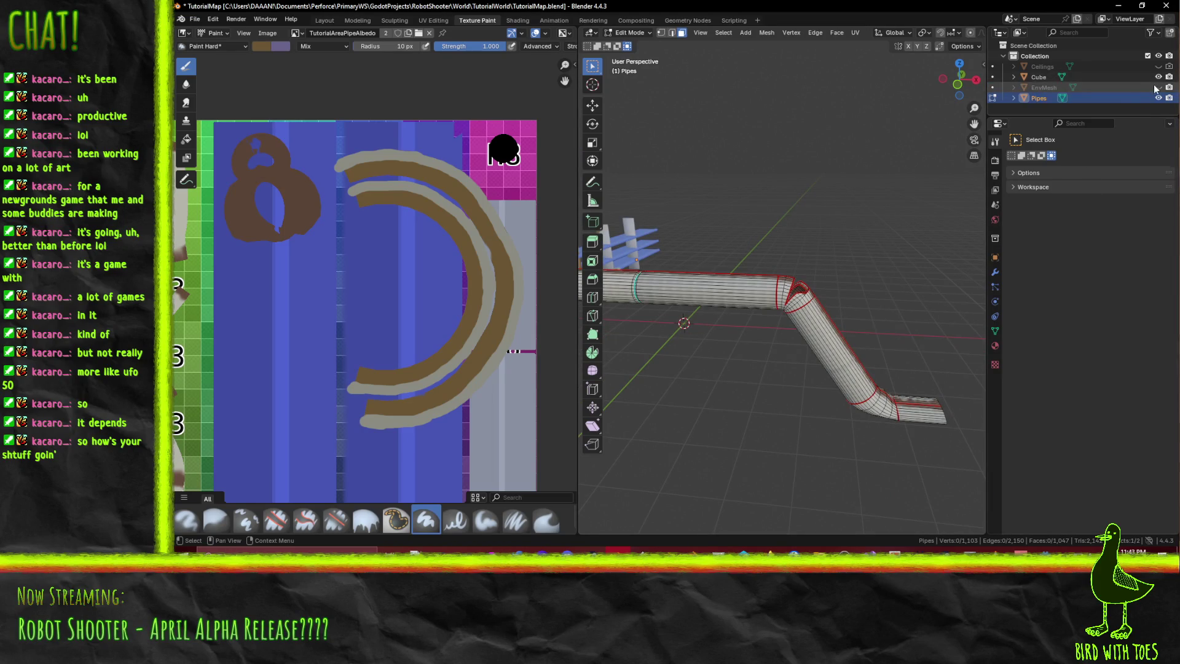
{"action": "left_click_drag", "start_coordinate": [1158, 87], "coordinate": [1159, 66]}
{"action": "mouse_move", "coordinate": [873, 221]}
{"action": "middle_mouse_down"}
{"action": "mouse_move", "coordinate": [819, 205]}
{"action": "mouse_move", "coordinate": [855, 184]}
{"action": "mouse_move", "coordinate": [764, 311]}
{"action": "middle_mouse_up"}
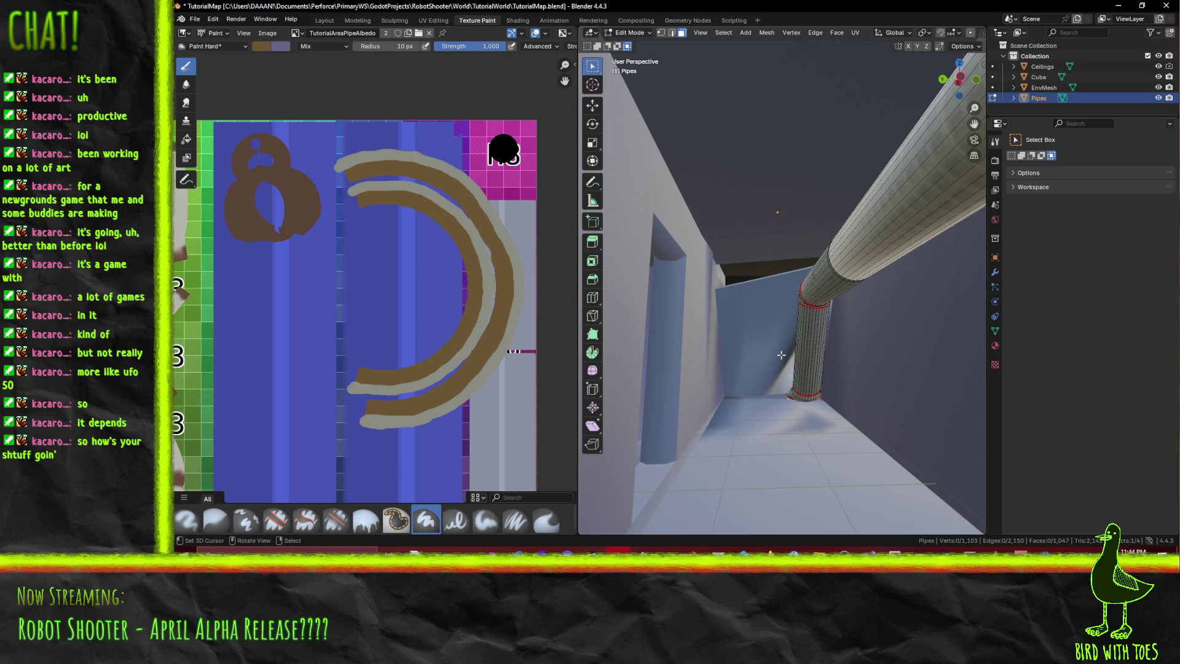
{"action": "middle_click_drag", "start_coordinate": [771, 314], "coordinate": [768, 326]}
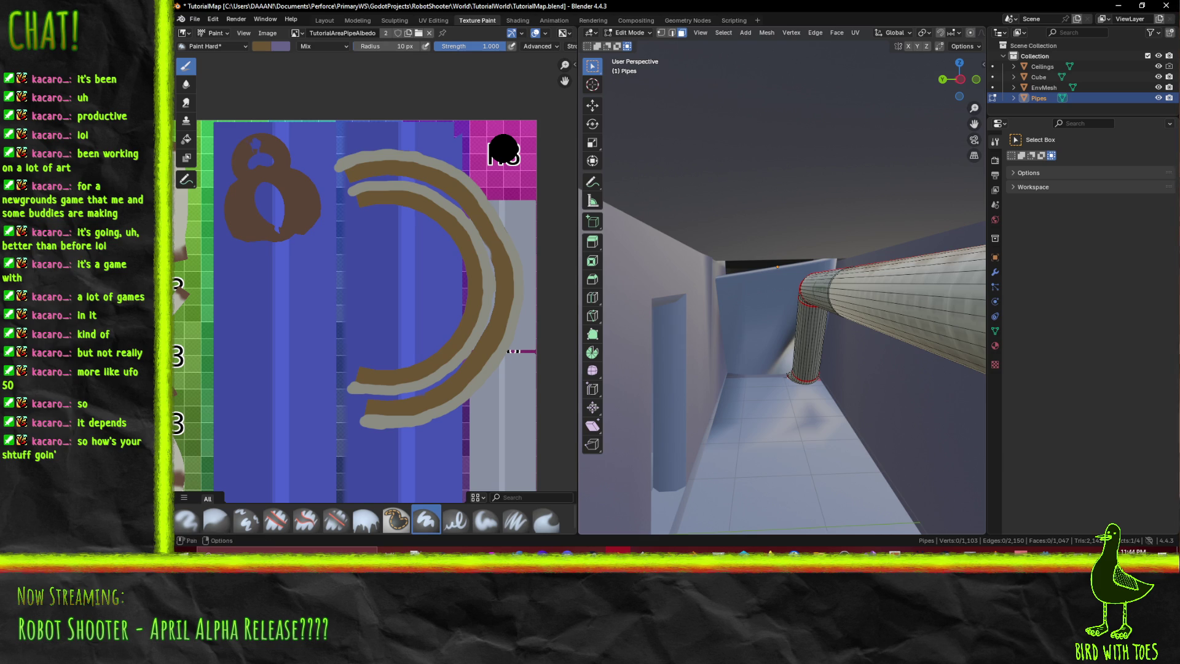
{"action": "key", "text": "super+space"}
{"action": "left_click", "coordinate": [1066, 549]}
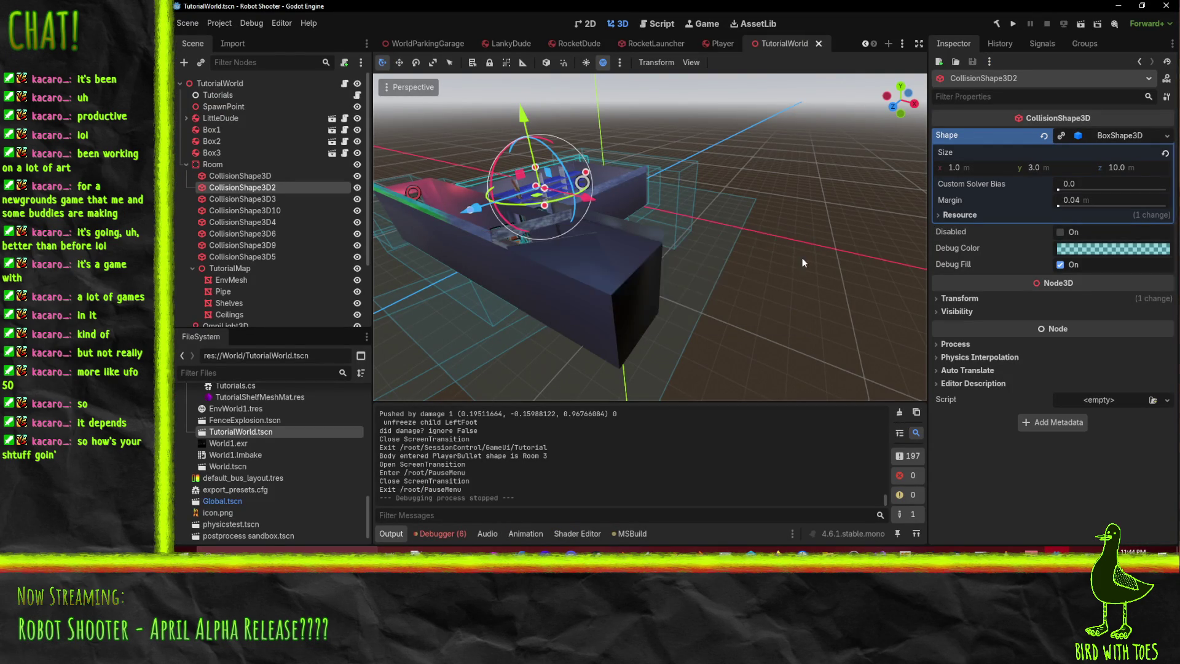
- Orbit, pan and zoom the TutorialWorld viewport to inspect the reimported pipe and shelves
{"action": "mouse_move", "coordinate": [800, 257]}
{"action": "middle_mouse_down"}
{"action": "mouse_move", "coordinate": [599, 241]}
{"action": "mouse_move", "coordinate": [871, 253]}
{"action": "mouse_move", "coordinate": [667, 235]}
{"action": "mouse_move", "coordinate": [682, 223]}
{"action": "mouse_move", "coordinate": [716, 238]}
{"action": "mouse_move", "coordinate": [791, 231]}
{"action": "mouse_move", "coordinate": [687, 227]}
{"action": "mouse_move", "coordinate": [792, 201]}
{"action": "mouse_move", "coordinate": [839, 205]}
{"action": "mouse_move", "coordinate": [744, 223]}
{"action": "mouse_move", "coordinate": [869, 245]}
{"action": "mouse_move", "coordinate": [785, 278]}
{"action": "mouse_move", "coordinate": [613, 262]}
{"action": "mouse_move", "coordinate": [850, 230]}
{"action": "mouse_move", "coordinate": [768, 241]}
{"action": "mouse_move", "coordinate": [741, 238]}
{"action": "mouse_move", "coordinate": [789, 237]}
{"action": "mouse_move", "coordinate": [634, 220]}
{"action": "middle_mouse_up"}
{"action": "scroll", "coordinate": [792, 231], "scroll_direction": "up", "scroll_amount": 5}
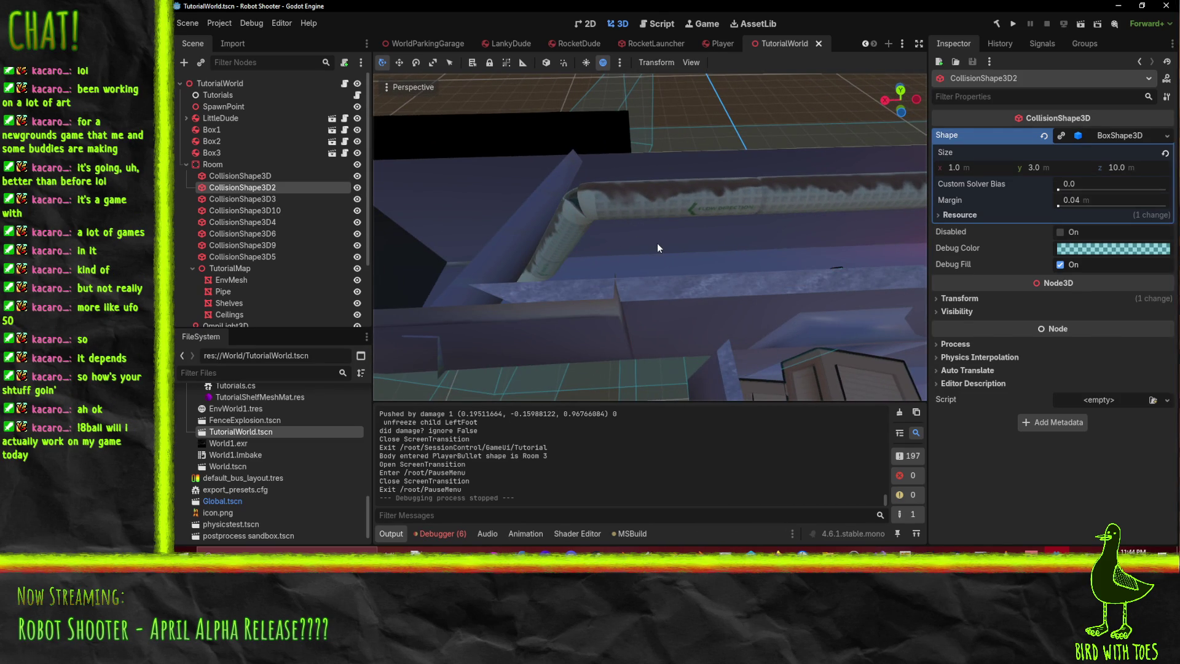
{"action": "mouse_move", "coordinate": [701, 256]}
{"action": "middle_mouse_down", "text": "shift"}
{"action": "mouse_move", "coordinate": [479, 266]}
{"action": "mouse_move", "coordinate": [477, 278]}
{"action": "mouse_move", "coordinate": [441, 263]}
{"action": "mouse_move", "coordinate": [635, 256]}
{"action": "mouse_move", "coordinate": [603, 267]}
{"action": "mouse_move", "coordinate": [478, 264]}
{"action": "mouse_move", "coordinate": [655, 235]}
{"action": "mouse_move", "coordinate": [614, 269]}
{"action": "mouse_move", "coordinate": [663, 235]}
{"action": "mouse_move", "coordinate": [621, 252]}
{"action": "mouse_move", "coordinate": [560, 248]}
{"action": "mouse_move", "coordinate": [503, 273]}
{"action": "mouse_move", "coordinate": [562, 281]}
{"action": "mouse_move", "coordinate": [621, 307]}
{"action": "mouse_move", "coordinate": [566, 297]}
{"action": "mouse_move", "coordinate": [555, 272]}
{"action": "mouse_move", "coordinate": [578, 278]}
{"action": "mouse_move", "coordinate": [658, 321]}
{"action": "mouse_move", "coordinate": [707, 296]}
{"action": "middle_mouse_up", "text": "shift"}
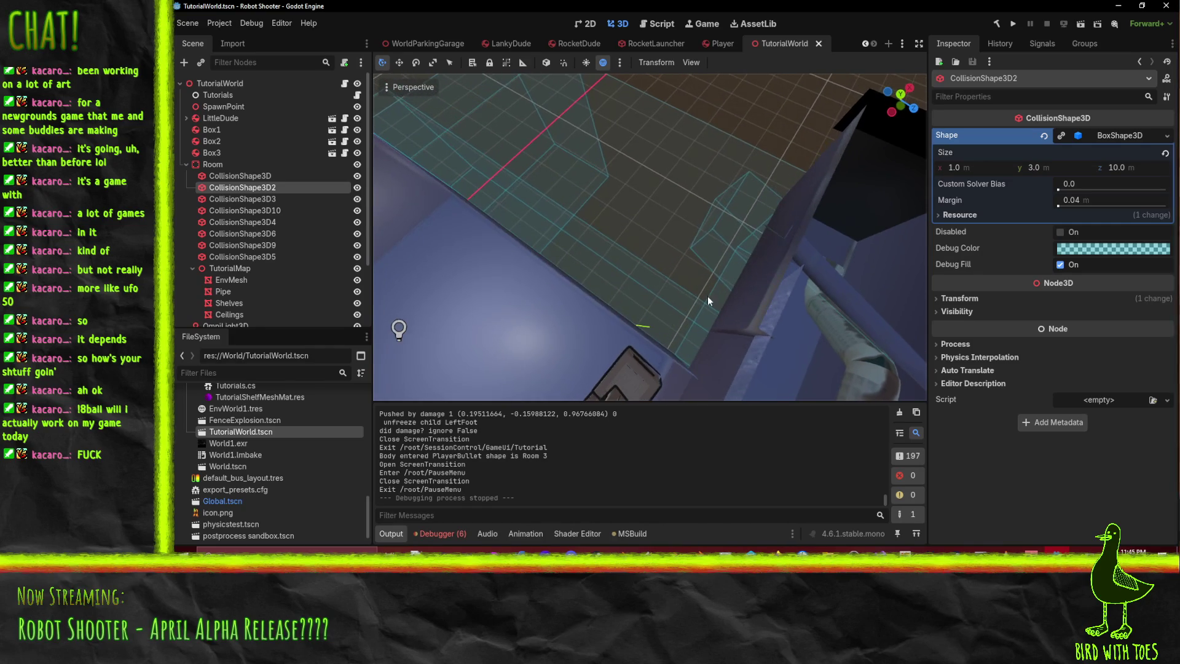
{"action": "scroll", "coordinate": [700, 289], "scroll_direction": "down", "scroll_amount": 5}
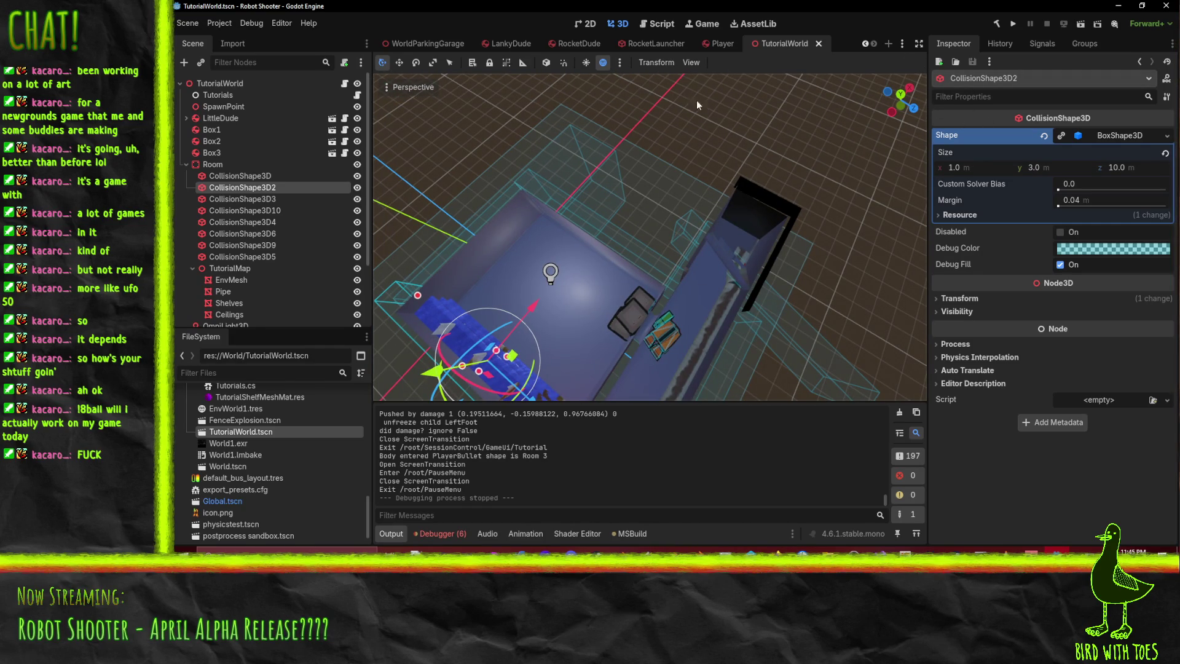
{"action": "left_click", "coordinate": [421, 87]}
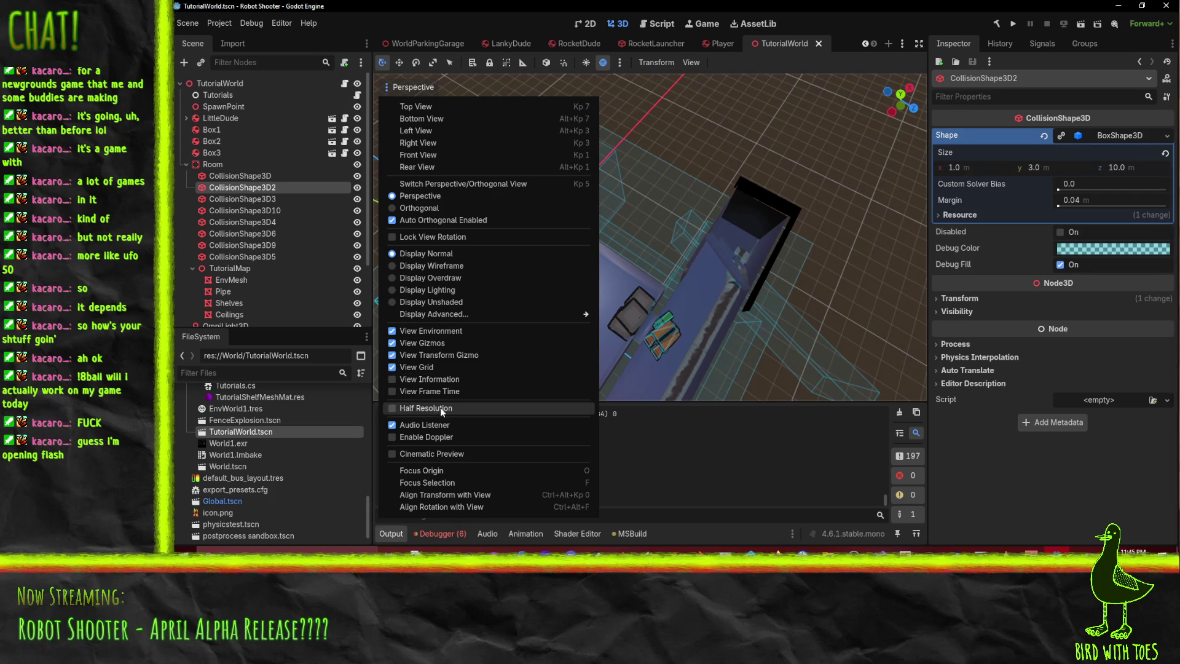
- Switch the viewport to Display Wireframe and select the CollisionShape3D3 box near the pipe
{"action": "left_click", "coordinate": [441, 268]}
{"action": "mouse_move", "coordinate": [738, 295]}
{"action": "middle_mouse_down"}
{"action": "mouse_move", "coordinate": [780, 322]}
{"action": "mouse_move", "coordinate": [673, 261]}
{"action": "mouse_move", "coordinate": [706, 271]}
{"action": "mouse_move", "coordinate": [666, 264]}
{"action": "mouse_move", "coordinate": [670, 282]}
{"action": "mouse_move", "coordinate": [695, 267]}
{"action": "mouse_move", "coordinate": [688, 274]}
{"action": "middle_mouse_up"}
{"action": "scroll", "coordinate": [732, 270], "scroll_direction": "up", "scroll_amount": 3}
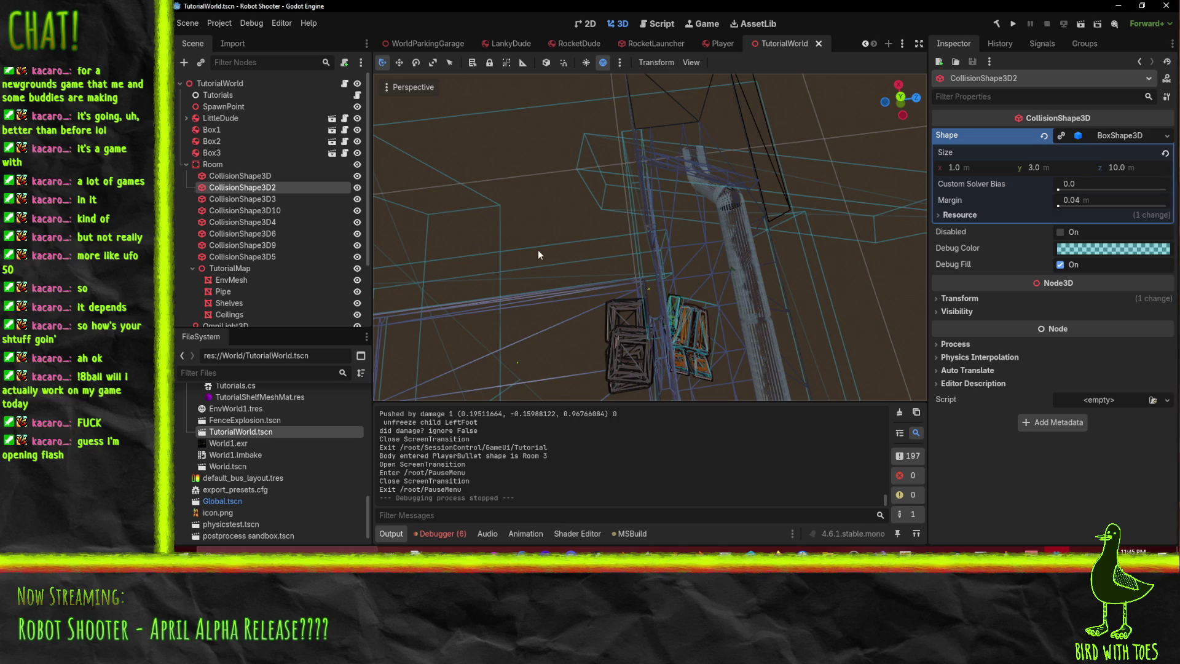
{"action": "left_click", "coordinate": [561, 256]}
{"action": "mouse_move", "coordinate": [561, 256]}
{"action": "middle_mouse_down"}
{"action": "mouse_move", "coordinate": [551, 305]}
{"action": "mouse_move", "coordinate": [760, 233]}
{"action": "mouse_move", "coordinate": [715, 245]}
{"action": "middle_mouse_up"}
{"action": "scroll", "coordinate": [773, 230], "scroll_direction": "down", "scroll_amount": 3}
{"action": "left_click", "coordinate": [715, 244]}
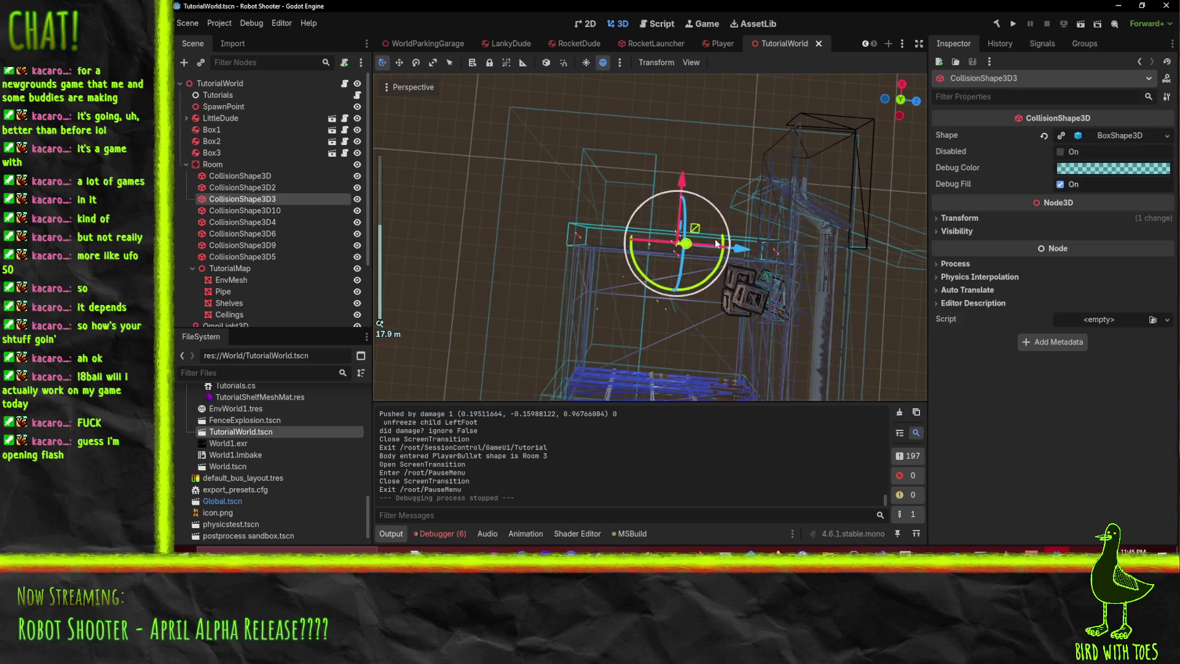
- In Top view, move the CollisionShape3D3 box -0.2 along its axis
{"action": "middle_click_drag", "start_coordinate": [824, 258], "coordinate": [836, 133]}
{"action": "left_click", "coordinate": [893, 108]}
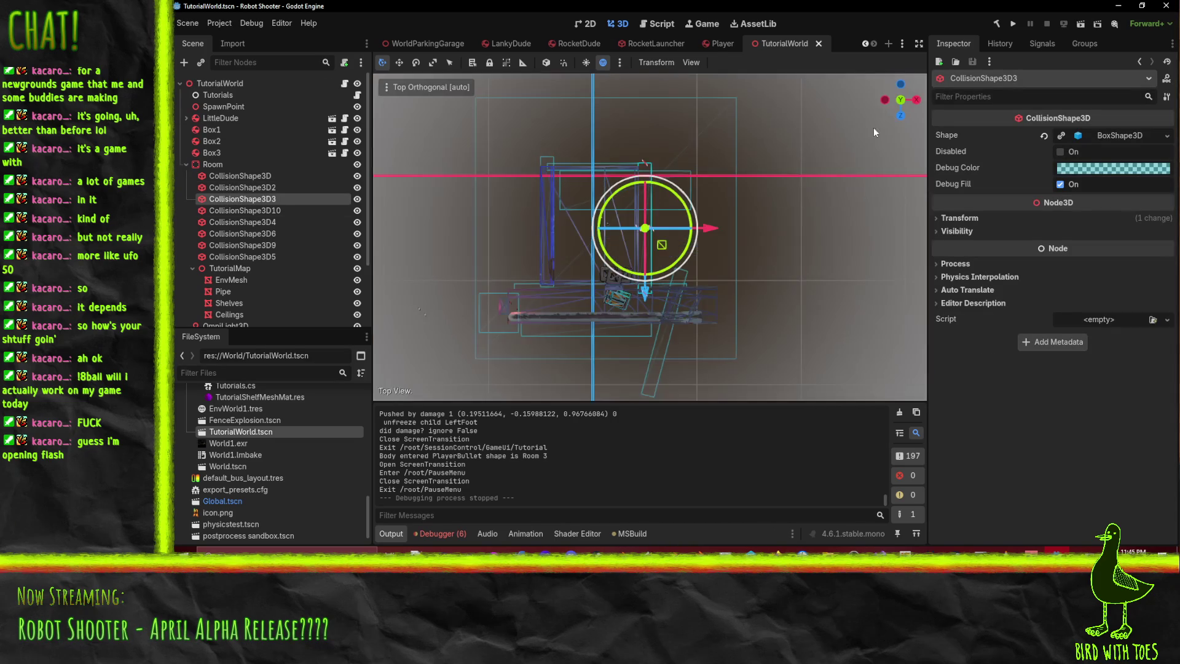
{"action": "scroll", "coordinate": [730, 229], "scroll_direction": "up", "scroll_amount": 3}
{"action": "scroll", "coordinate": [724, 250], "scroll_direction": "down", "scroll_amount": 1}
{"action": "middle_click_drag", "start_coordinate": [724, 250], "coordinate": [743, 228], "text": "shift"}
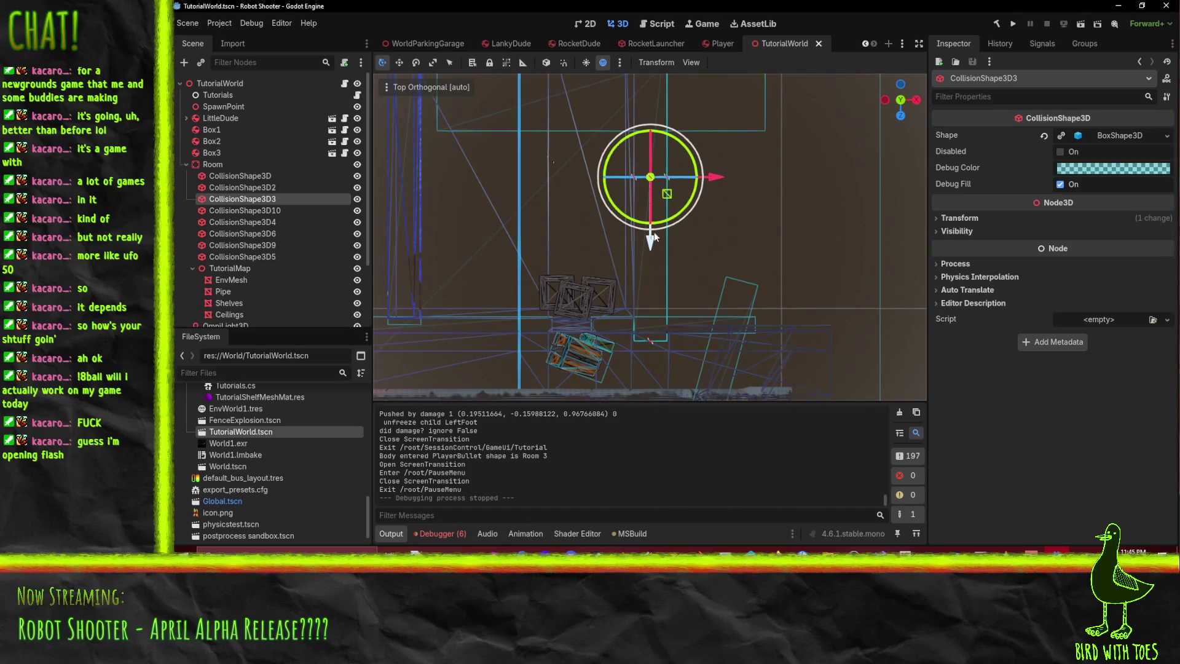
{"action": "left_click_drag", "start_coordinate": [653, 239], "coordinate": [650, 230]}
{"action": "mouse_move", "coordinate": [697, 286]}
{"action": "middle_mouse_down"}
{"action": "mouse_move", "coordinate": [707, 246]}
{"action": "mouse_move", "coordinate": [675, 194]}
{"action": "mouse_move", "coordinate": [792, 203]}
{"action": "mouse_move", "coordinate": [595, 183]}
{"action": "mouse_move", "coordinate": [680, 180]}
{"action": "mouse_move", "coordinate": [717, 194]}
{"action": "mouse_move", "coordinate": [606, 179]}
{"action": "mouse_move", "coordinate": [623, 190]}
{"action": "middle_mouse_up"}
- Save the TutorialWorld scene and orbit around the room wireframes
{"action": "scroll", "coordinate": [632, 186], "scroll_direction": "down", "scroll_amount": 2}
{"action": "key", "text": "ctrl+s"}
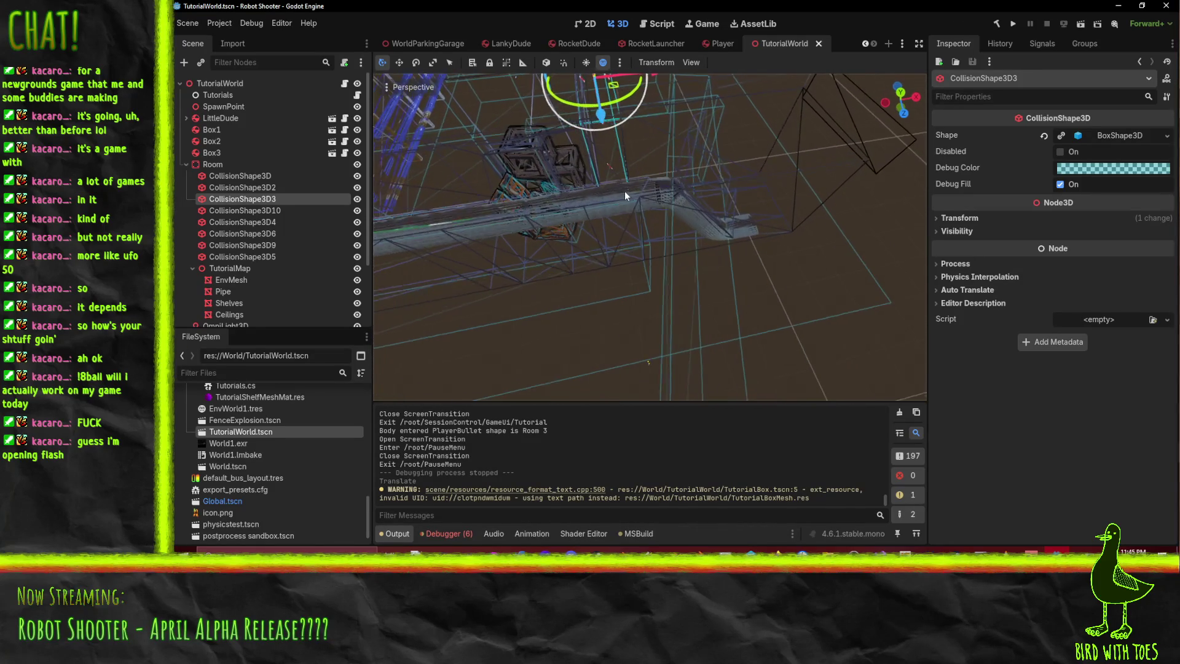
{"action": "left_click", "coordinate": [621, 279]}
{"action": "scroll", "coordinate": [617, 279], "scroll_direction": "down", "scroll_amount": 3}
{"action": "mouse_move", "coordinate": [617, 279]}
{"action": "middle_mouse_down"}
{"action": "mouse_move", "coordinate": [539, 291]}
{"action": "mouse_move", "coordinate": [536, 278]}
{"action": "mouse_move", "coordinate": [632, 256]}
{"action": "mouse_move", "coordinate": [640, 268]}
{"action": "mouse_move", "coordinate": [758, 259]}
{"action": "mouse_move", "coordinate": [726, 272]}
{"action": "mouse_move", "coordinate": [710, 240]}
{"action": "middle_mouse_up"}
- Select the CollisionShape3D10 box and undo its accidental move
{"action": "left_click", "coordinate": [780, 274]}
{"action": "key", "text": "ctrl+z"}
{"action": "scroll", "coordinate": [706, 226], "scroll_direction": "down", "scroll_amount": 2}
{"action": "scroll", "coordinate": [691, 234], "scroll_direction": "up", "scroll_amount": 5}
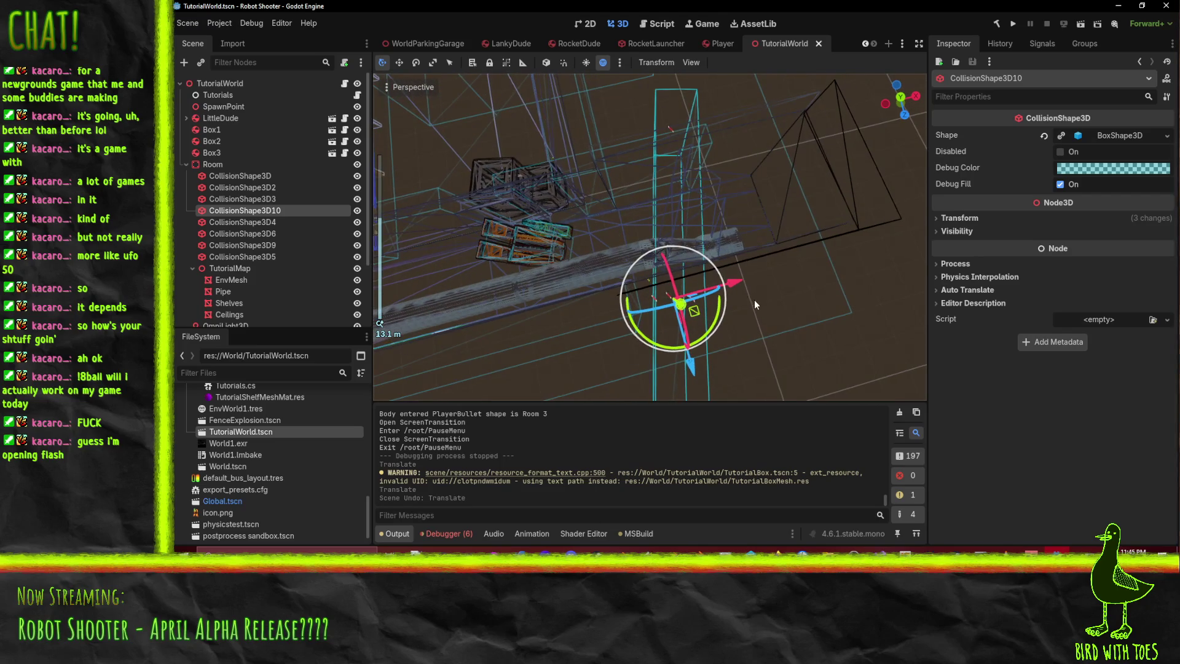
- Slide CollisionShape3D10 along X and rotate it into line with the pipe, then save
{"action": "left_click_drag", "start_coordinate": [740, 283], "coordinate": [742, 284]}
{"action": "left_click_drag", "start_coordinate": [668, 344], "coordinate": [659, 343]}
{"action": "left_click_drag", "start_coordinate": [737, 287], "coordinate": [732, 286]}
{"action": "left_click_drag", "start_coordinate": [654, 349], "coordinate": [652, 348]}
{"action": "left_click_drag", "start_coordinate": [735, 287], "coordinate": [709, 296]}
{"action": "left_click_drag", "start_coordinate": [686, 340], "coordinate": [675, 345]}
{"action": "mouse_move", "coordinate": [676, 344]}
{"action": "middle_mouse_down"}
{"action": "mouse_move", "coordinate": [747, 274]}
{"action": "mouse_move", "coordinate": [808, 276]}
{"action": "mouse_move", "coordinate": [764, 275]}
{"action": "middle_mouse_up"}
{"action": "key", "text": "ctrl+s"}
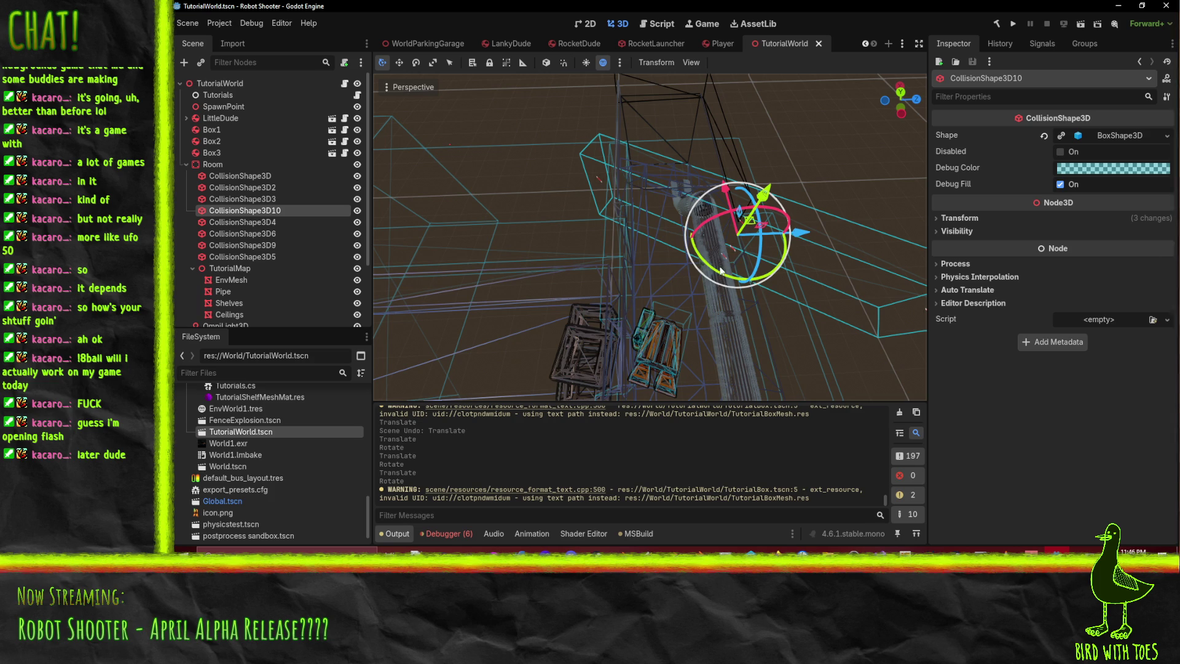
{"action": "middle_click_drag", "start_coordinate": [819, 204], "coordinate": [793, 195]}
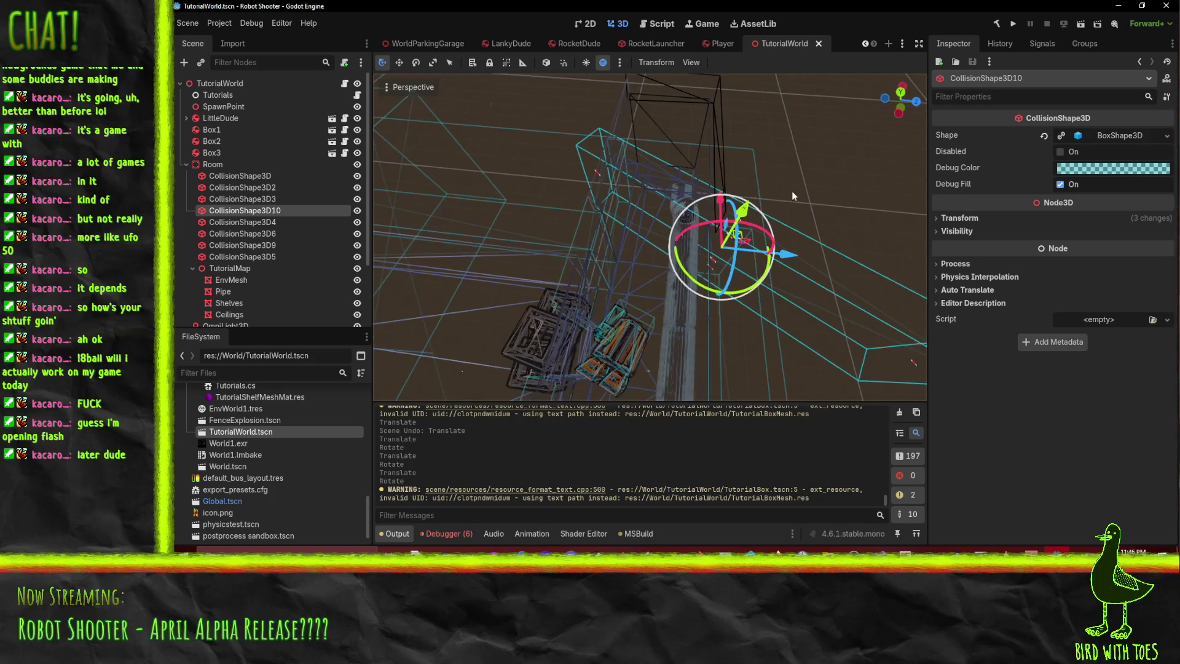
- Set the viewport back to Display Normal shading and orbit down to the room floor
{"action": "left_click", "coordinate": [423, 88]}
{"action": "left_click", "coordinate": [451, 252]}
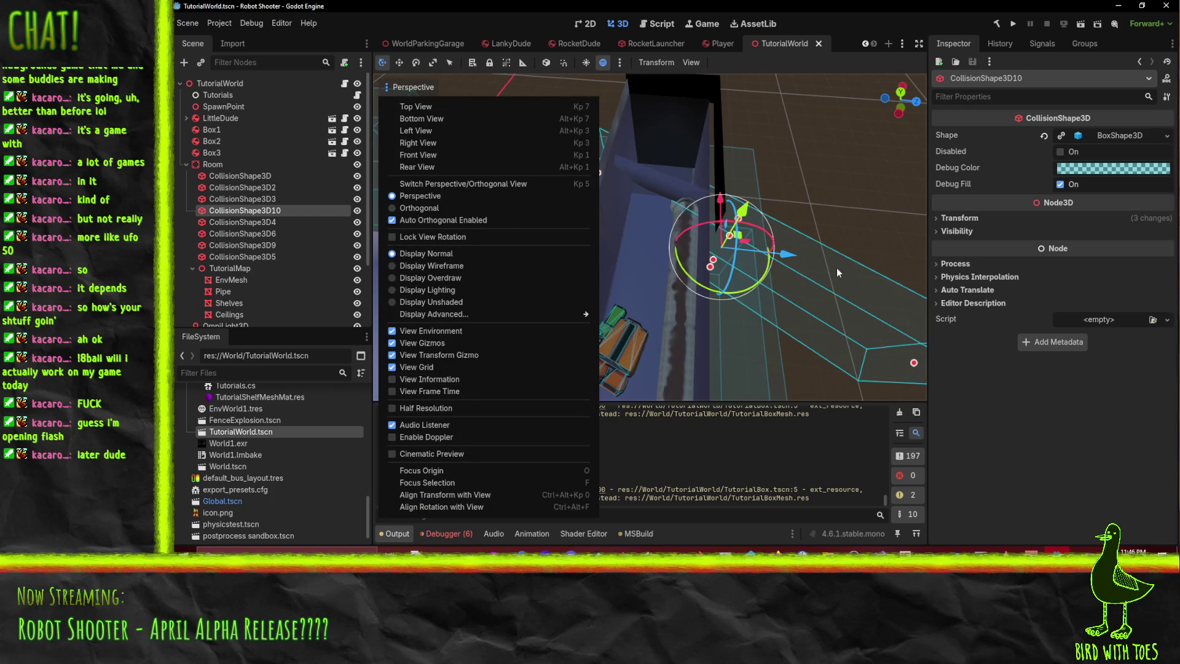
{"action": "left_click", "coordinate": [836, 267]}
{"action": "mouse_move", "coordinate": [873, 266]}
{"action": "middle_mouse_down"}
{"action": "mouse_move", "coordinate": [775, 219]}
{"action": "mouse_move", "coordinate": [703, 214]}
{"action": "mouse_move", "coordinate": [635, 179]}
{"action": "mouse_move", "coordinate": [719, 205]}
{"action": "mouse_move", "coordinate": [680, 249]}
{"action": "mouse_move", "coordinate": [770, 205]}
{"action": "mouse_move", "coordinate": [811, 216]}
{"action": "mouse_move", "coordinate": [794, 278]}
{"action": "mouse_move", "coordinate": [853, 301]}
{"action": "mouse_move", "coordinate": [699, 317]}
{"action": "mouse_move", "coordinate": [655, 308]}
{"action": "mouse_move", "coordinate": [730, 294]}
{"action": "mouse_move", "coordinate": [754, 257]}
{"action": "mouse_move", "coordinate": [800, 235]}
{"action": "mouse_move", "coordinate": [767, 172]}
{"action": "mouse_move", "coordinate": [706, 212]}
{"action": "mouse_move", "coordinate": [751, 202]}
{"action": "mouse_move", "coordinate": [733, 185]}
{"action": "mouse_move", "coordinate": [733, 218]}
{"action": "middle_mouse_up"}
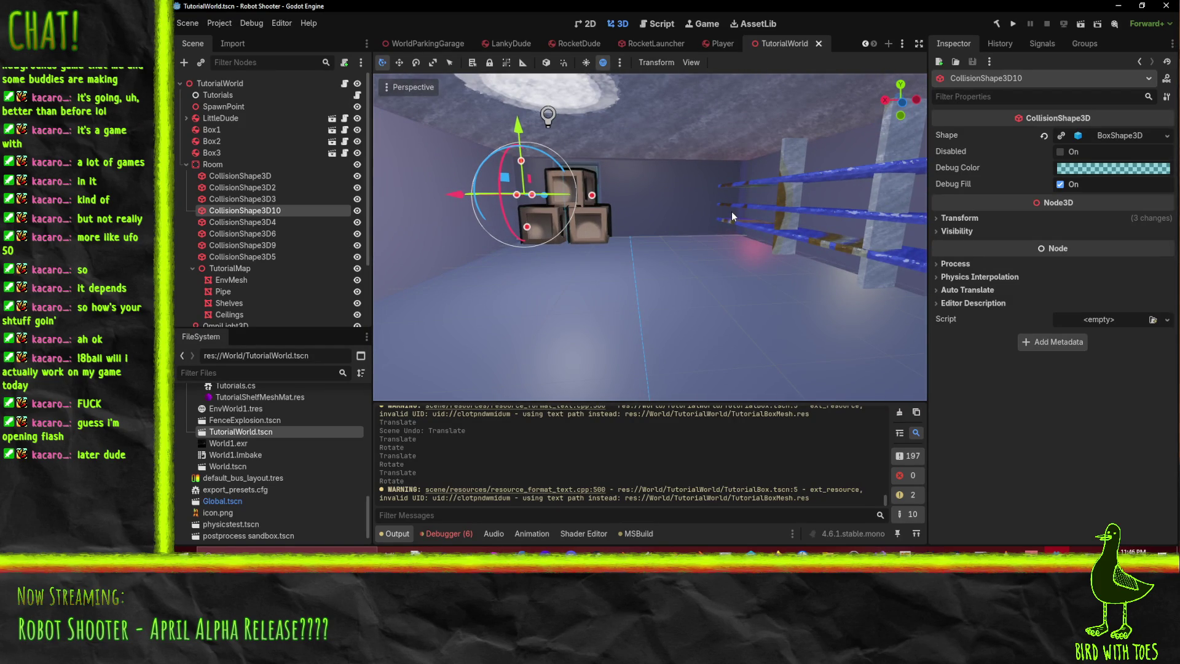
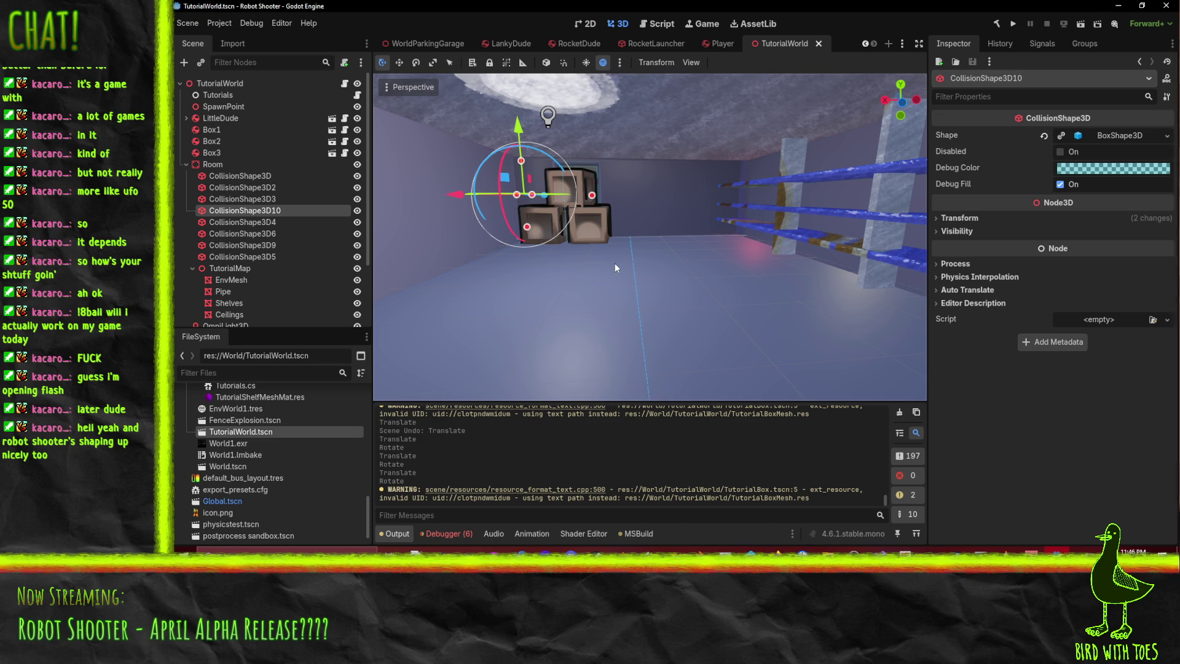
- Look over the Godot room, then in Blender's TutorialMap hide Ceilings and select Cube
{"action": "mouse_move", "coordinate": [629, 272]}
{"action": "middle_mouse_down"}
{"action": "mouse_move", "coordinate": [617, 301]}
{"action": "mouse_move", "coordinate": [630, 301]}
{"action": "middle_mouse_up"}
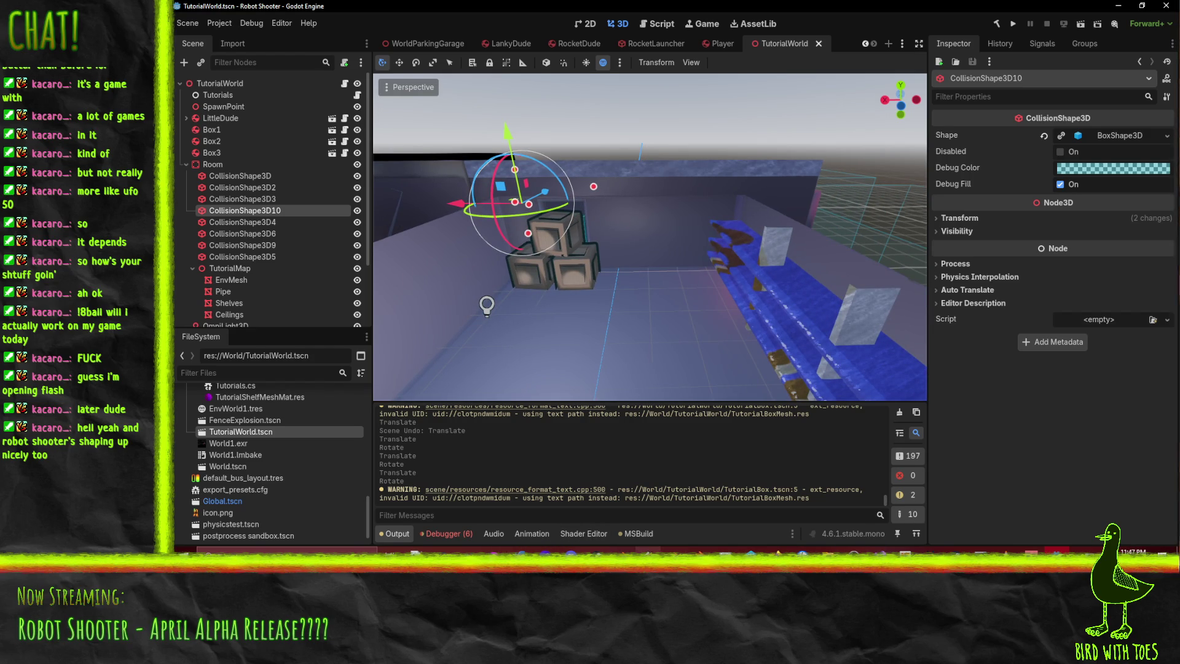
{"action": "left_click", "coordinate": [622, 550]}
{"action": "mouse_move", "coordinate": [753, 373]}
{"action": "middle_mouse_down"}
{"action": "mouse_move", "coordinate": [803, 401]}
{"action": "mouse_move", "coordinate": [773, 321]}
{"action": "mouse_move", "coordinate": [800, 289]}
{"action": "middle_mouse_up"}
{"action": "left_click", "coordinate": [1159, 67]}
{"action": "left_click", "coordinate": [1036, 77]}
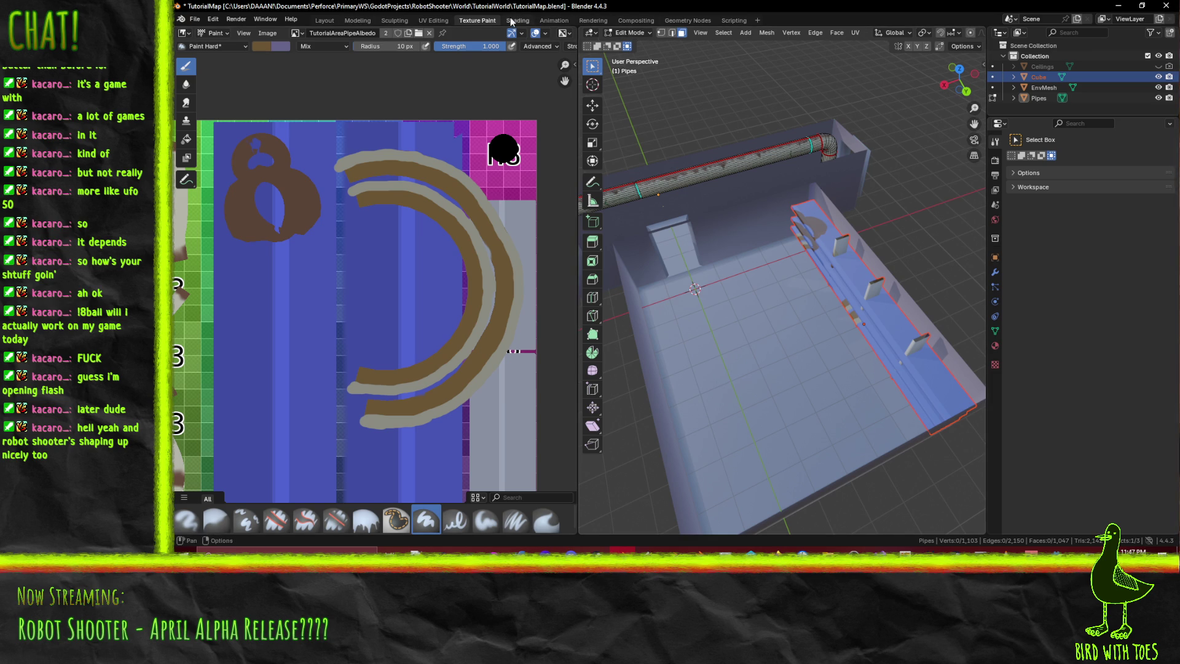
- Switch to the UV Editing workspace and orbit down onto the wall shelves
{"action": "left_click", "coordinate": [433, 21]}
{"action": "mouse_move", "coordinate": [824, 246]}
{"action": "middle_mouse_down"}
{"action": "mouse_move", "coordinate": [850, 240]}
{"action": "mouse_move", "coordinate": [787, 251]}
{"action": "middle_mouse_up"}
{"action": "scroll", "coordinate": [394, 209], "scroll_direction": "down", "scroll_amount": 7}
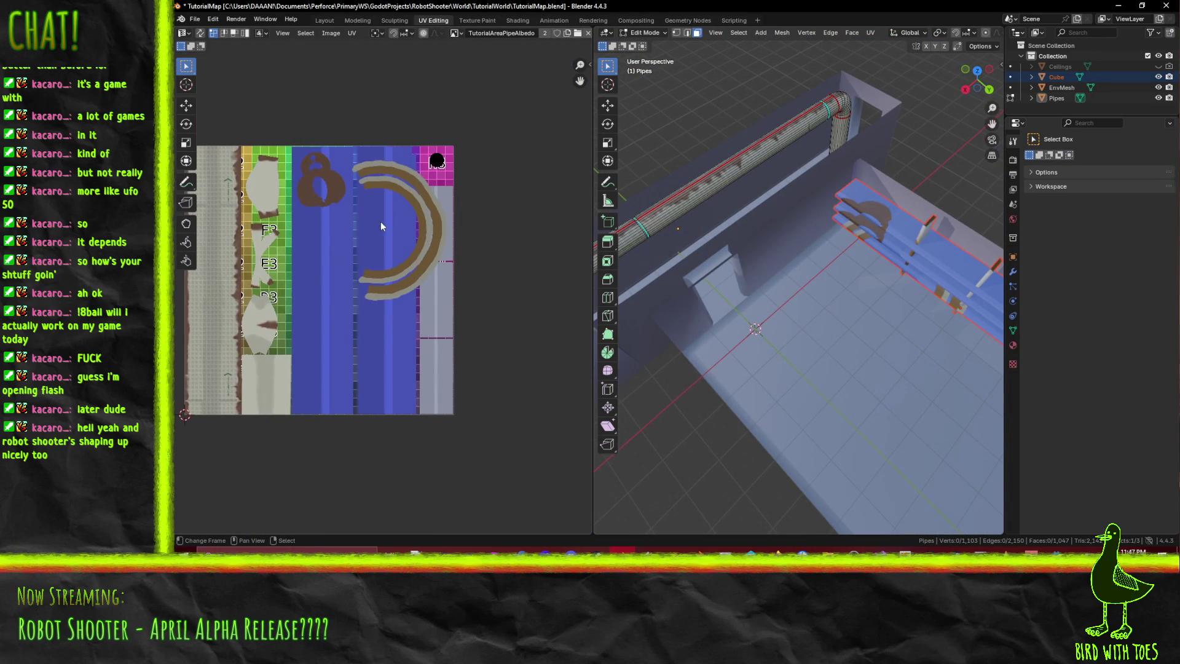
{"action": "middle_click_drag", "start_coordinate": [848, 246], "coordinate": [864, 249]}
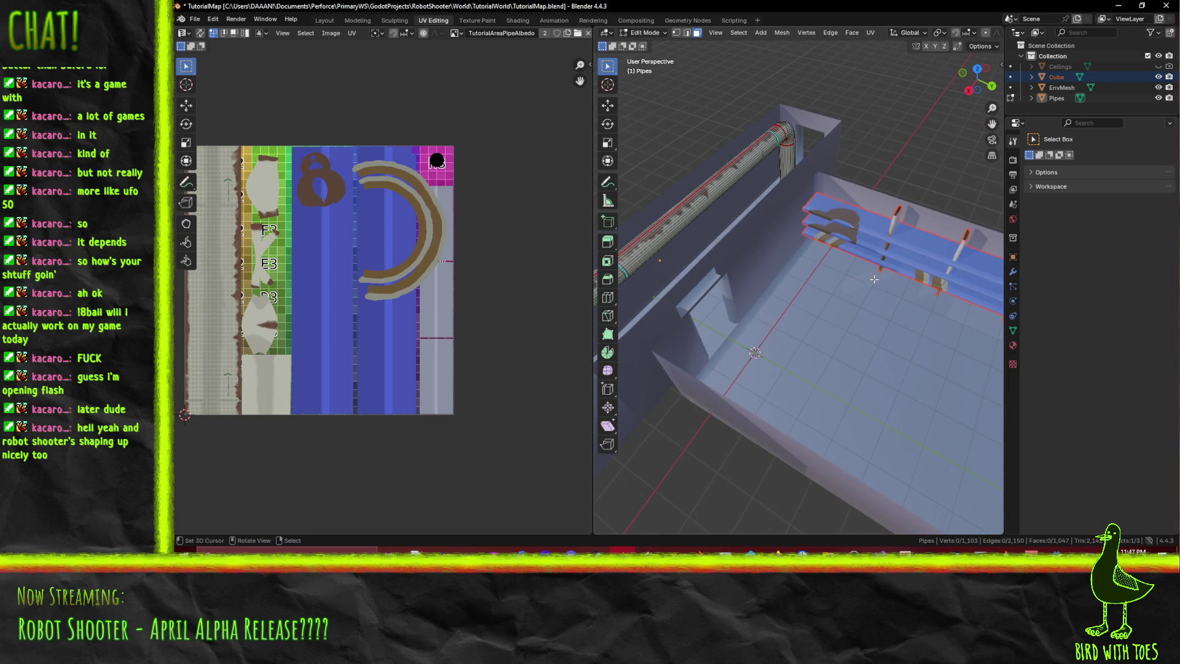
{"action": "mouse_move", "coordinate": [902, 286]}
{"action": "middle_mouse_down"}
{"action": "mouse_move", "coordinate": [721, 217]}
{"action": "mouse_move", "coordinate": [729, 229]}
{"action": "middle_mouse_up"}
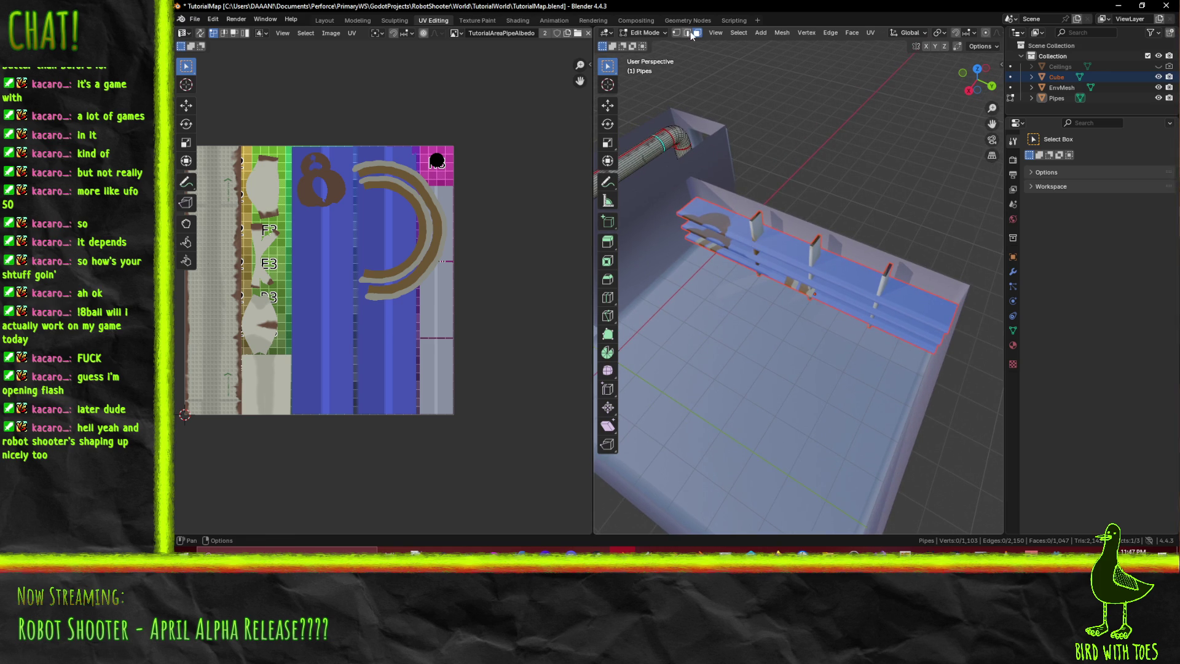
- In Edit Mode, select the horizontal strip of shelf-rail faces
{"action": "key", "text": "ctrl+Tab"}
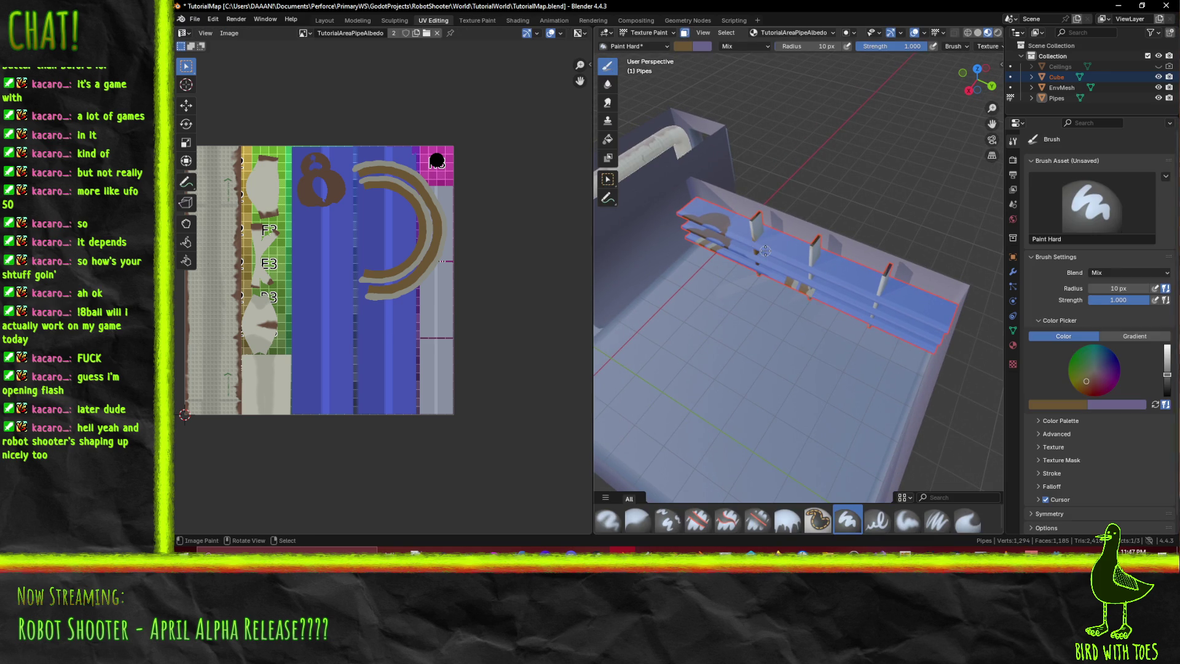
{"action": "key", "text": "Tab"}
{"action": "middle_click_drag", "start_coordinate": [755, 249], "coordinate": [394, 5]}
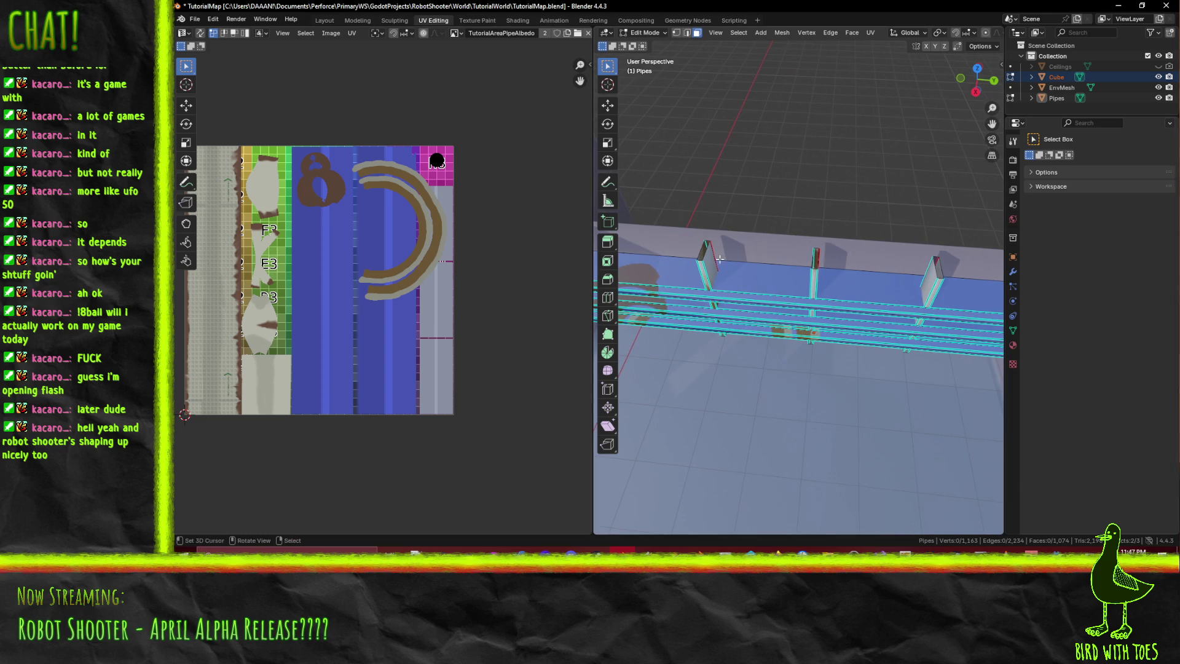
{"action": "left_click", "coordinate": [662, 275], "text": "alt"}
{"action": "middle_click_drag", "start_coordinate": [729, 310], "coordinate": [747, 322]}
- Unwrap the rail faces with Conformal and place the island on the purple strip
{"action": "key", "text": "F3"}
{"action": "key", "text": "Up"}
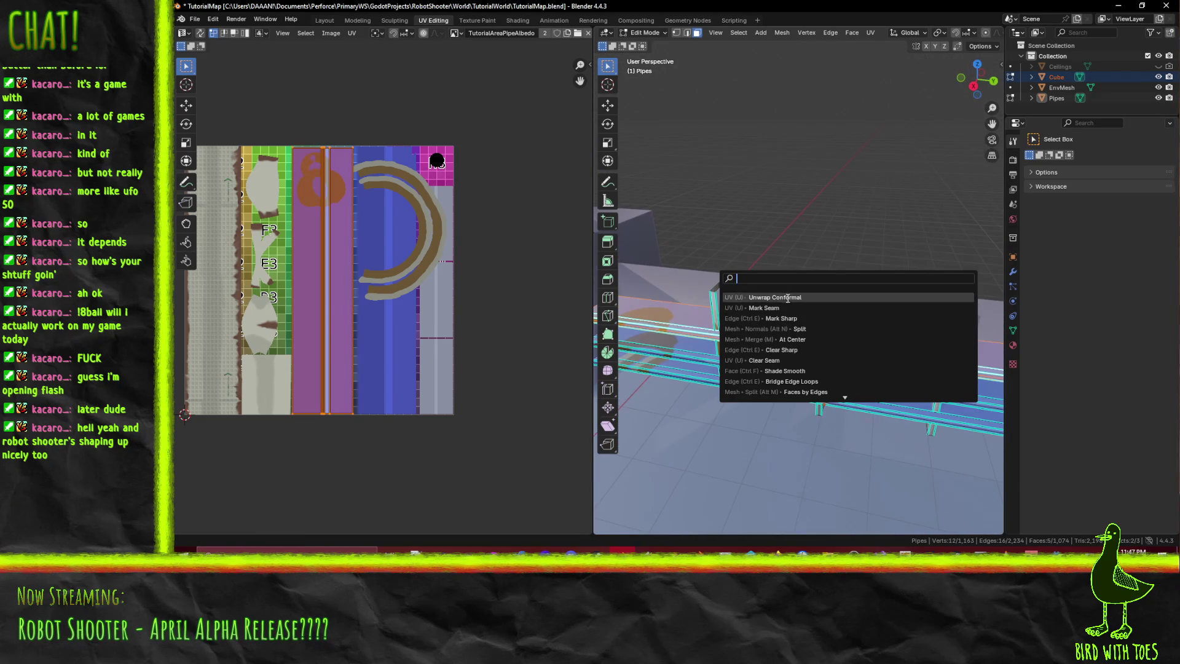
{"action": "key", "text": "Return"}
{"action": "middle_click_drag", "start_coordinate": [369, 350], "coordinate": [428, 348]}
{"action": "key", "text": "g"}
{"action": "left_click", "coordinate": [470, 416]}
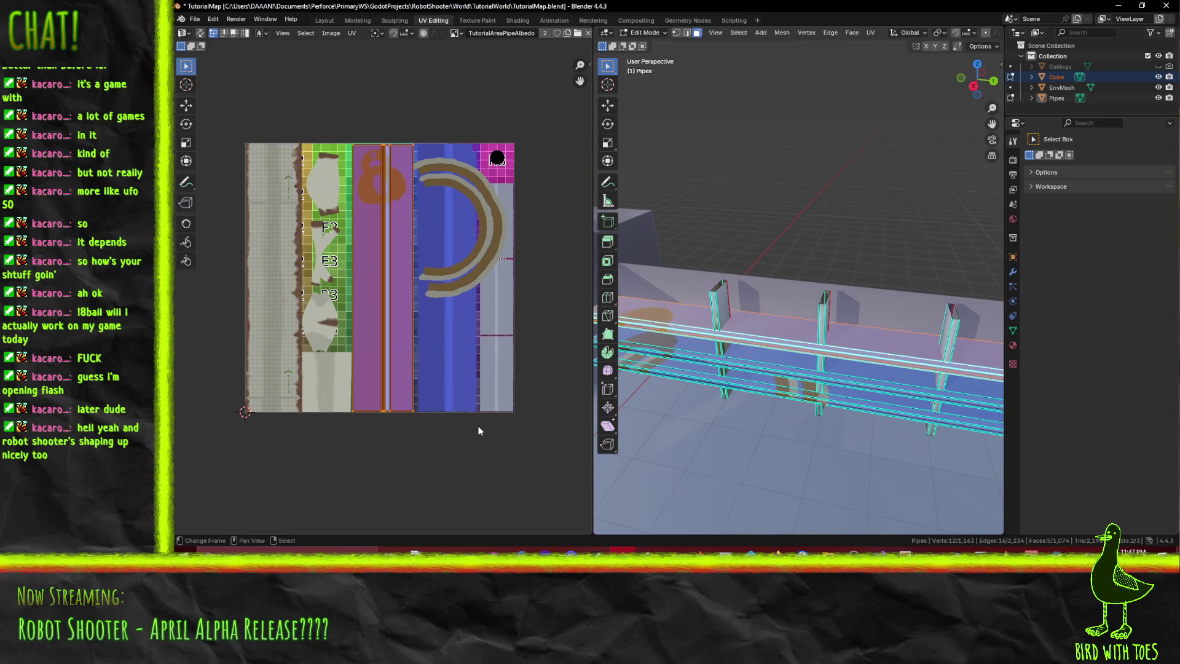
- Scale the rail UV island and shorten it vertically to 0.9
{"action": "key", "text": "s"}
{"action": "key", "text": "y"}
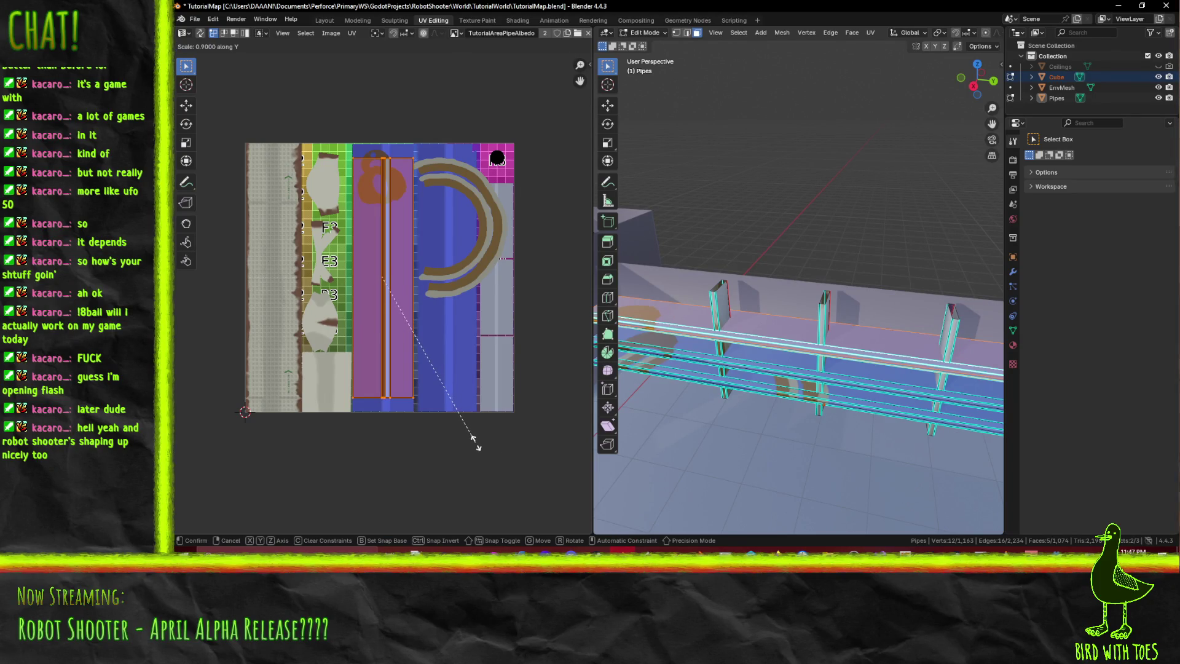
{"action": "key", "text": "y"}
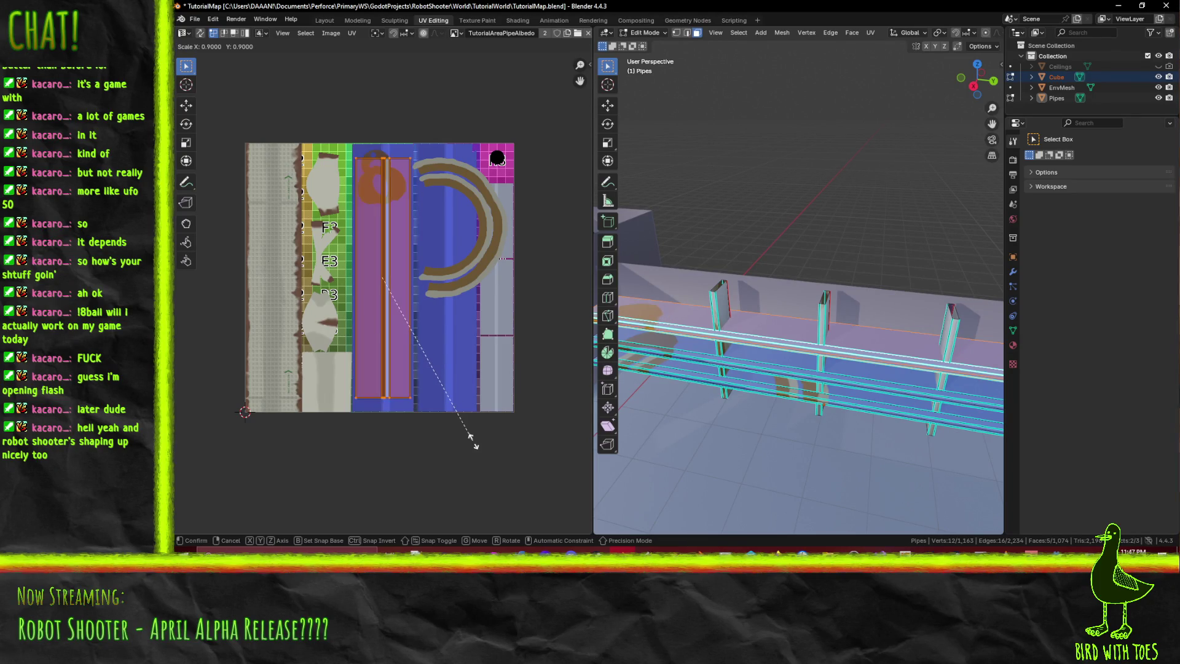
{"action": "left_click", "coordinate": [471, 439]}
{"action": "key", "text": "g"}
{"action": "key", "text": "y"}
{"action": "key", "text": "Escape"}
{"action": "key", "text": "s"}
{"action": "key", "text": "y"}
{"action": "left_click", "coordinate": [453, 444]}
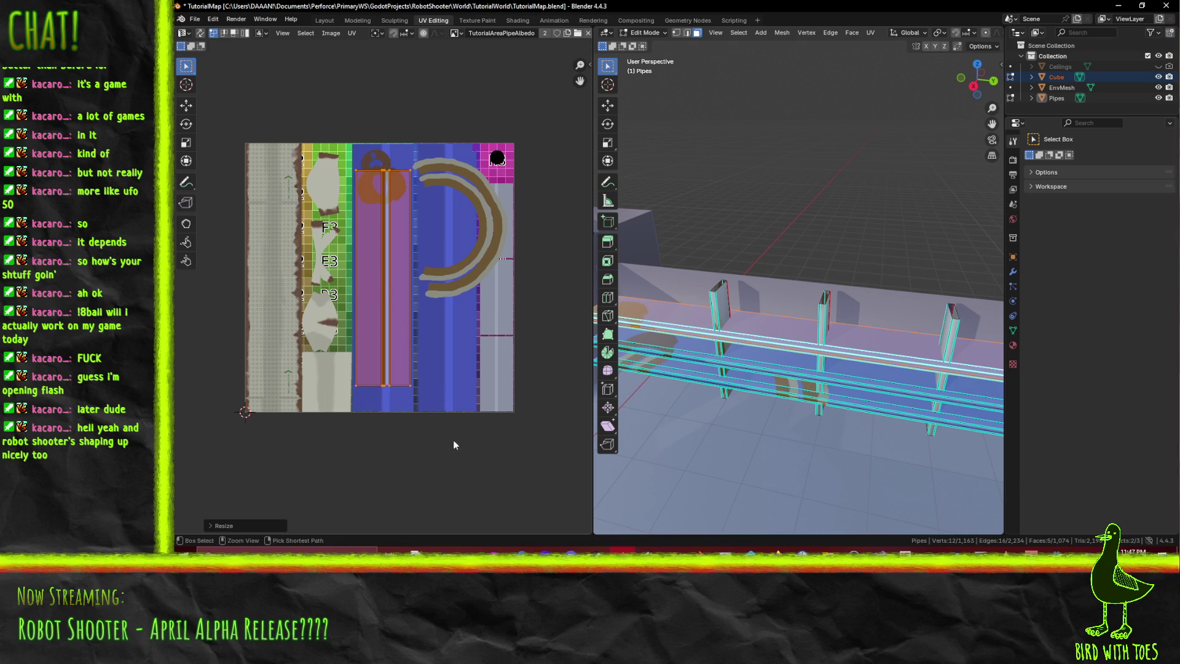
- Move the rail UV island vertically downward
{"action": "key", "text": "s"}
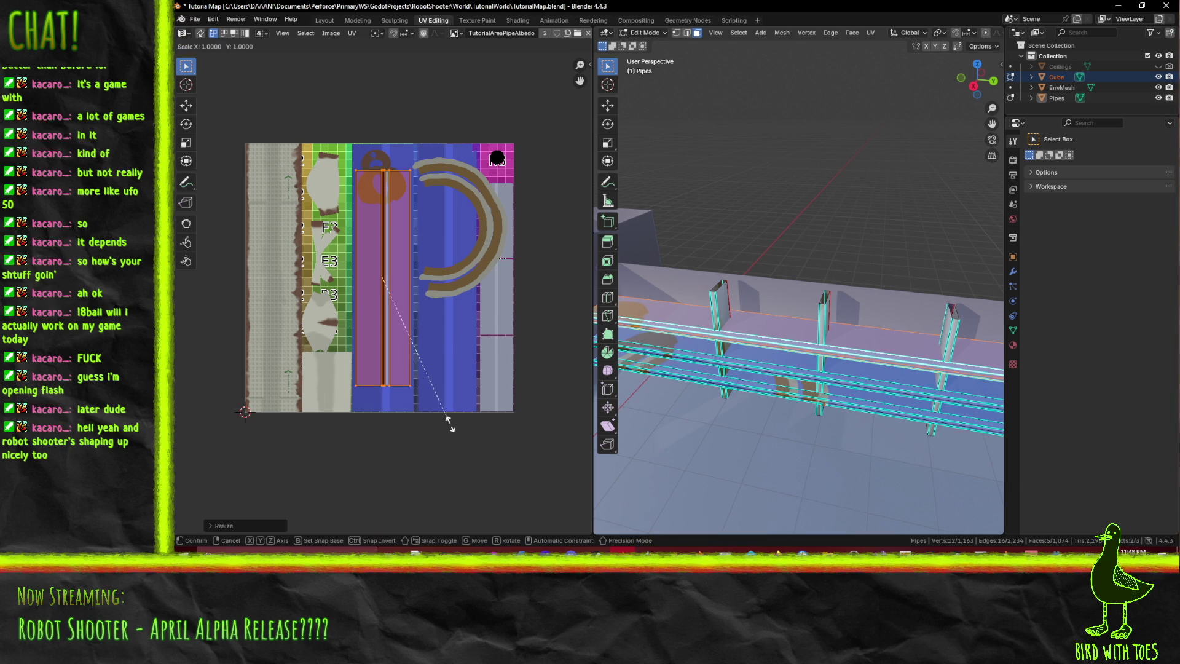
{"action": "key", "text": "Escape"}
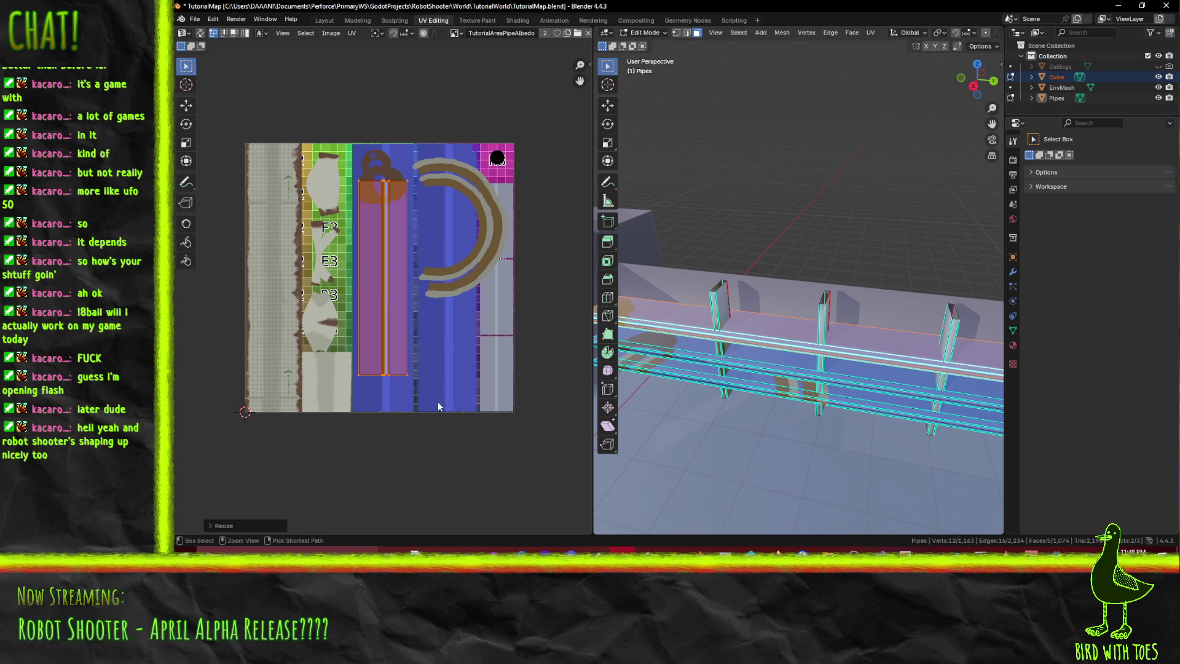
{"action": "key", "text": "g"}
{"action": "key", "text": "y"}
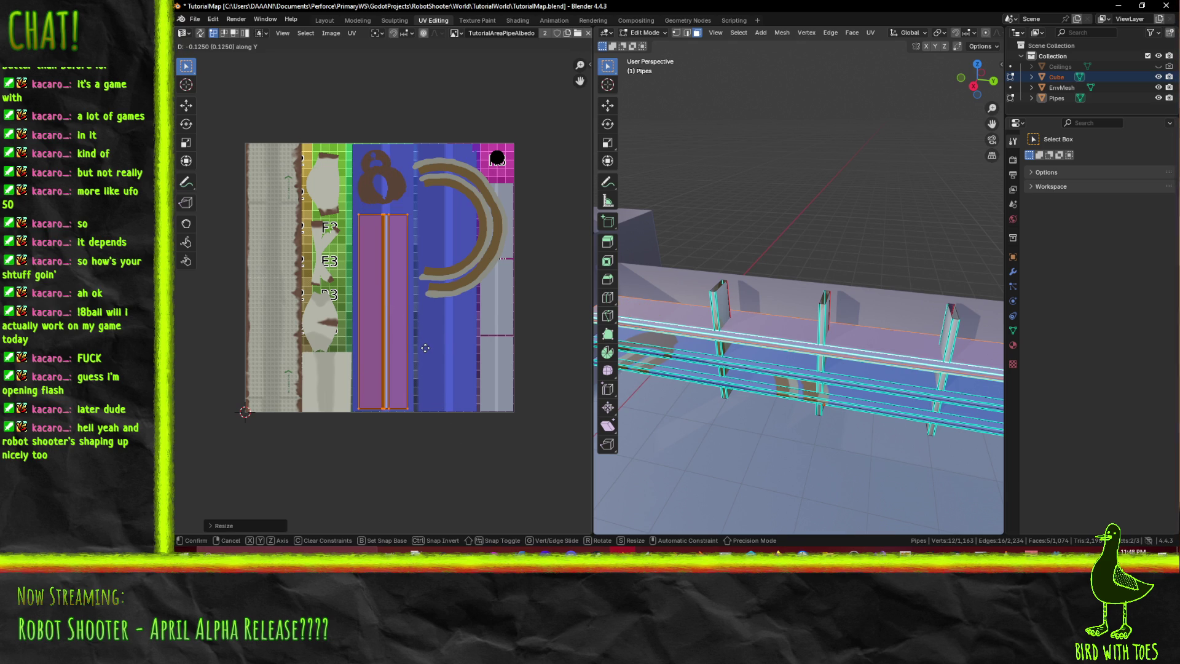
{"action": "left_click", "coordinate": [426, 348]}
- Zoom in on the purple strip island, shrink it vertically and lower it
{"action": "middle_click_drag", "start_coordinate": [494, 464], "coordinate": [464, 466]}
{"action": "mouse_move", "coordinate": [352, 304]}
{"action": "middle_mouse_down", "text": "ctrl"}
{"action": "mouse_move", "coordinate": [390, 359]}
{"action": "mouse_move", "coordinate": [462, 315]}
{"action": "mouse_move", "coordinate": [445, 326]}
{"action": "middle_mouse_up", "text": "ctrl"}
{"action": "key", "text": "s"}
{"action": "key", "text": "y"}
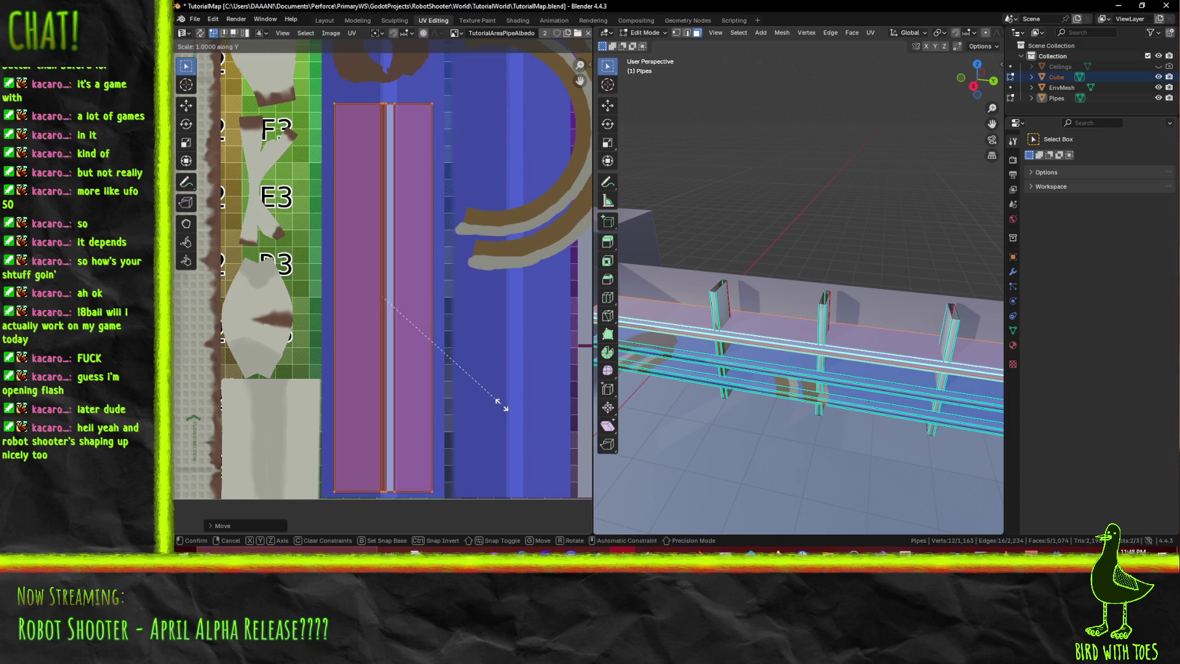
{"action": "left_click", "coordinate": [477, 321]}
{"action": "key", "text": "g"}
{"action": "key", "text": "y"}
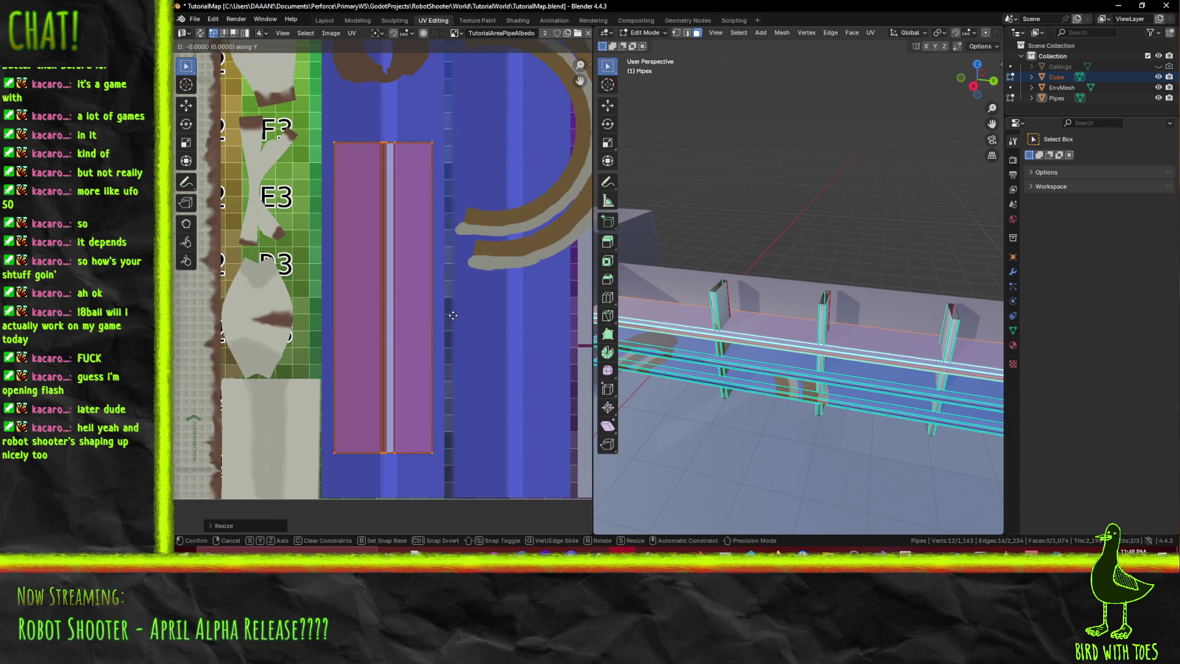
{"action": "left_click", "coordinate": [440, 191]}
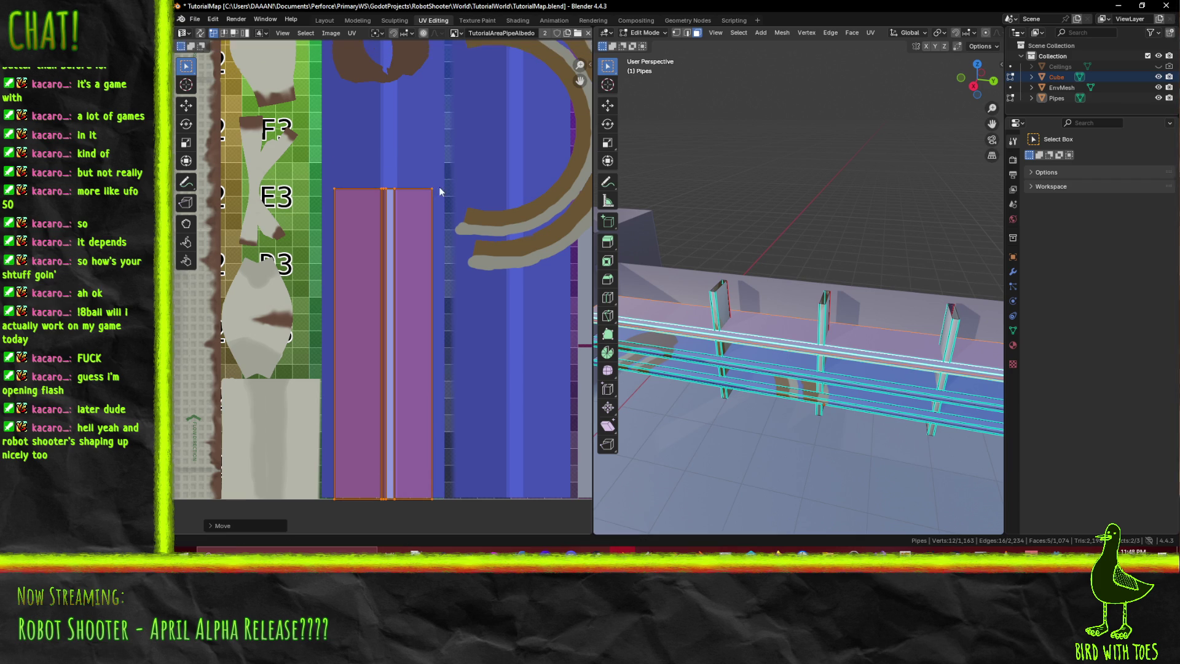
- Undo to the full-height strip, rescale it to 0.7 then 0.9 vertically, and lower it
{"action": "key", "text": "Home"}
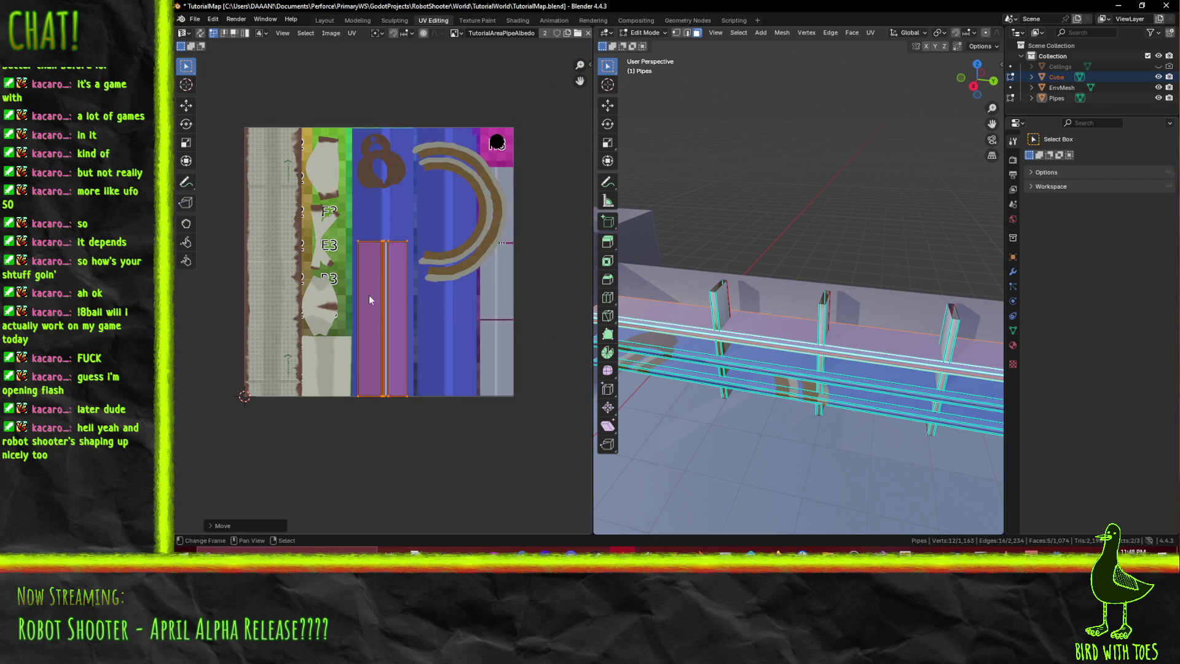
{"action": "key", "text": "ctrl+z"}
{"action": "key", "text": "ctrl+z"}
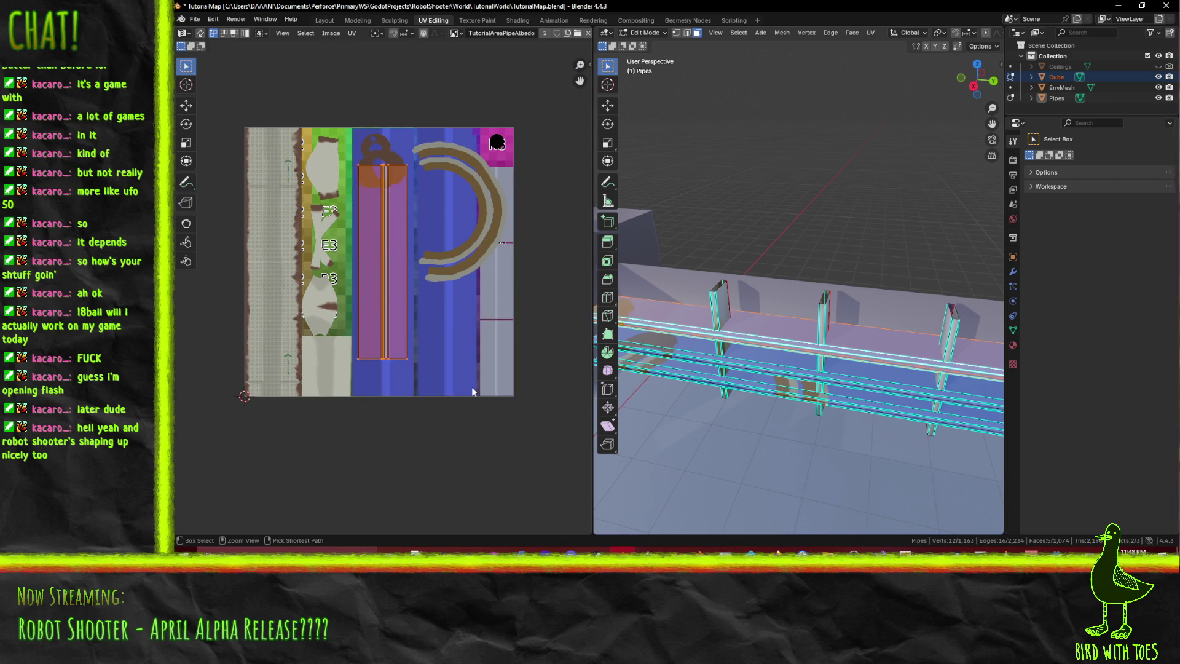
{"action": "key", "text": "ctrl+z"}
{"action": "key", "text": "ctrl+z"}
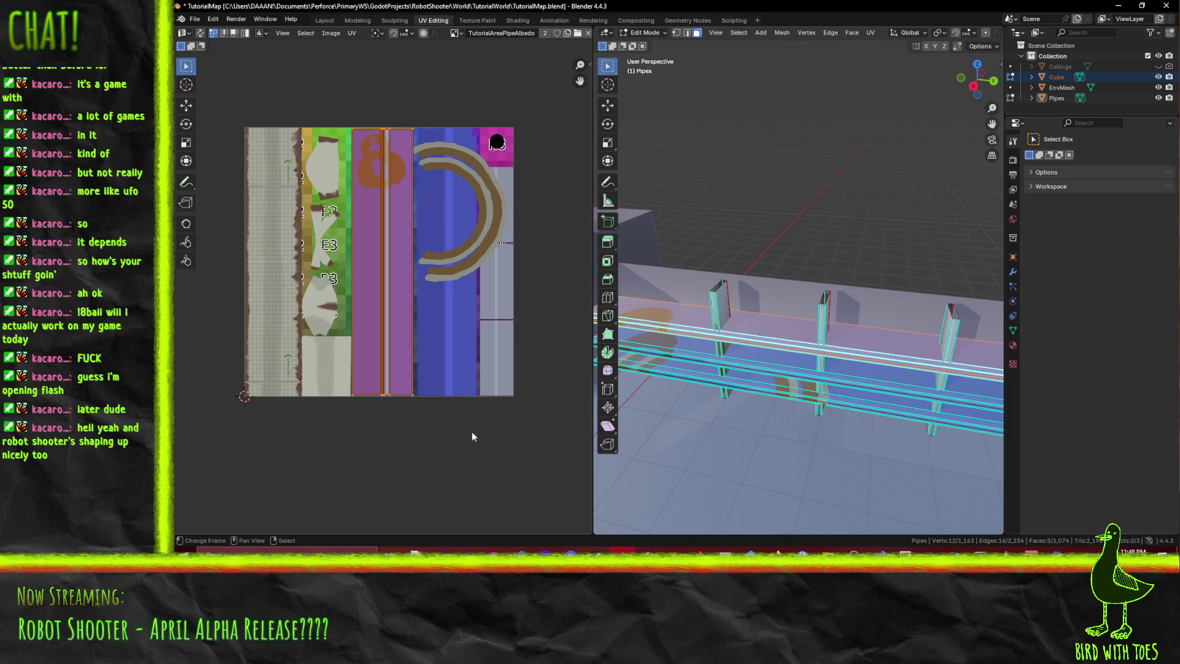
{"action": "key", "text": "s"}
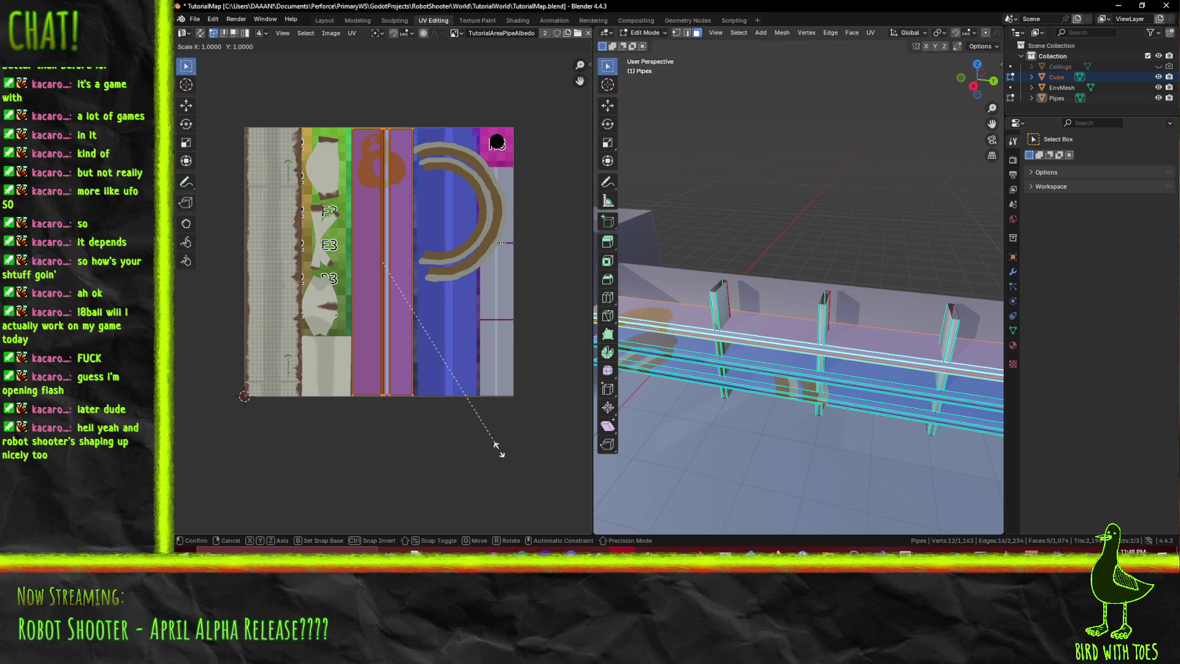
{"action": "left_click", "coordinate": [434, 391]}
{"action": "key", "text": "s"}
{"action": "key", "text": "y"}
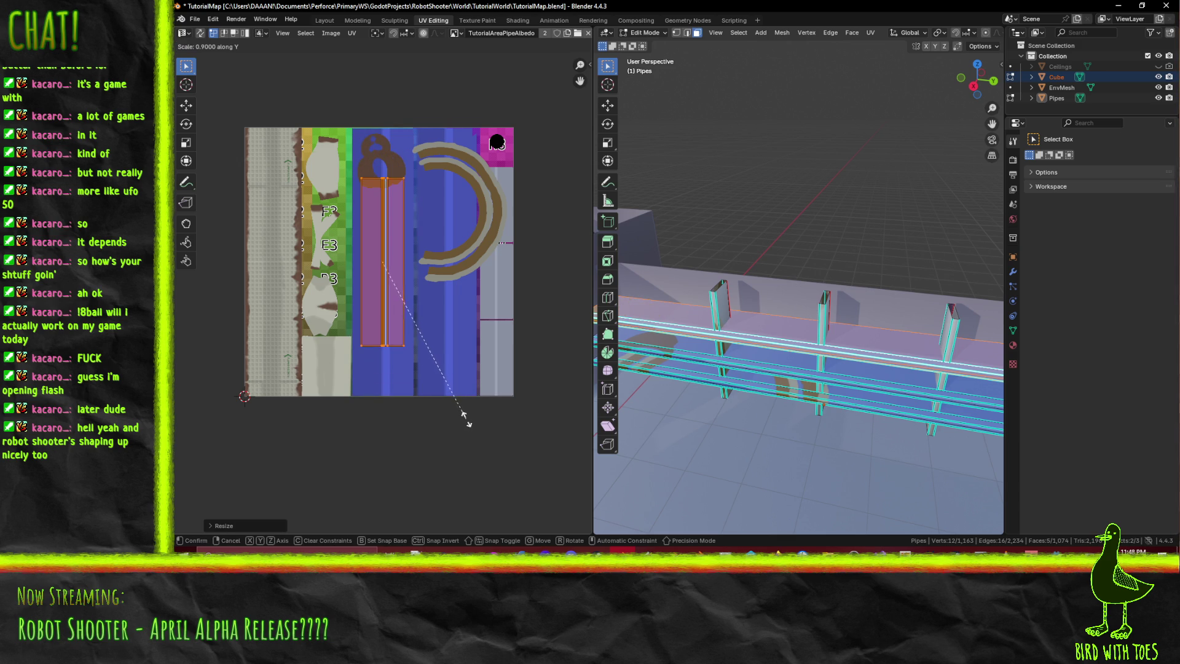
{"action": "left_click", "coordinate": [449, 395]}
{"action": "key", "text": "g"}
{"action": "key", "text": "y"}
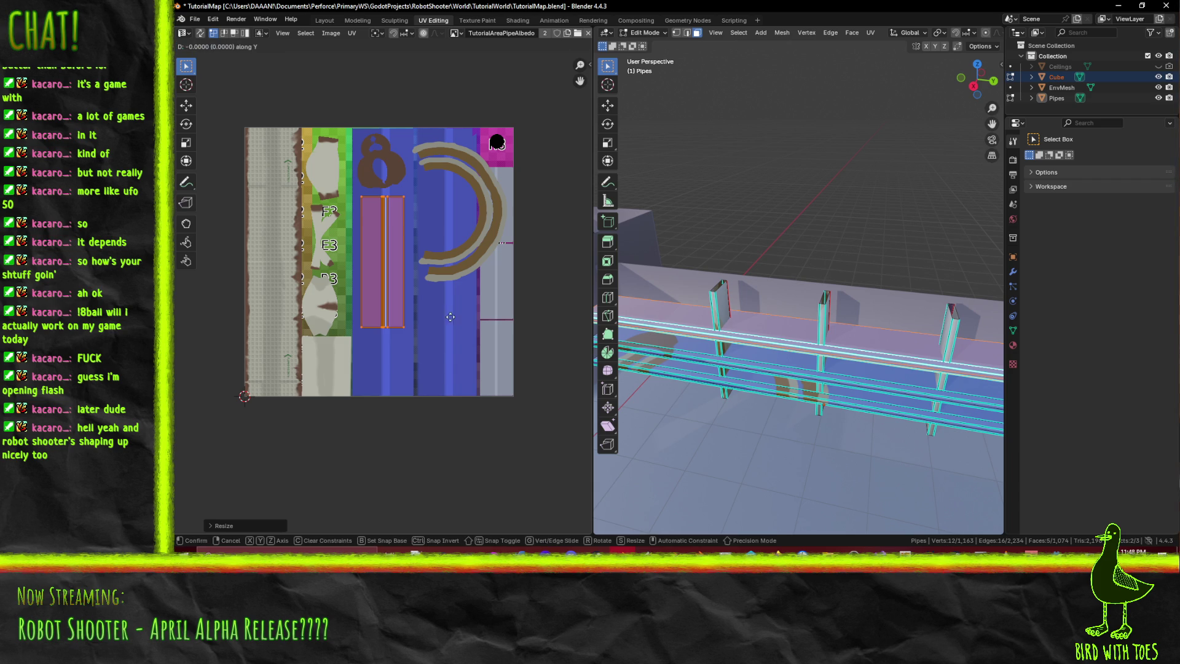
{"action": "left_click", "coordinate": [452, 370]}
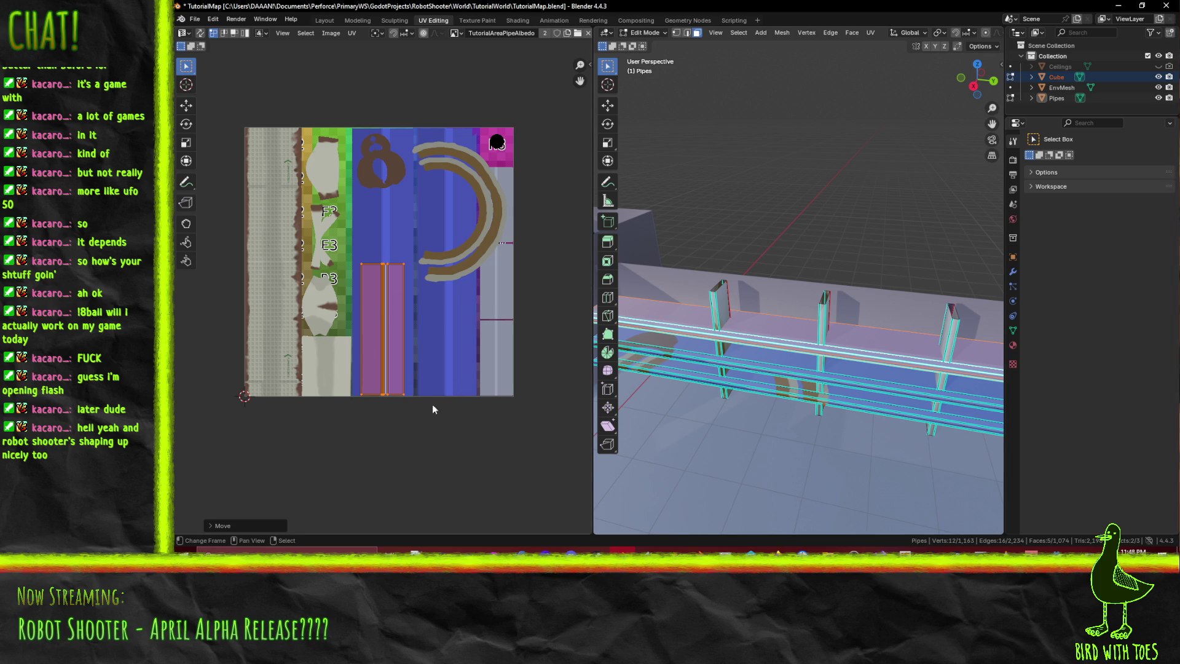
{"action": "left_click", "coordinate": [794, 355], "text": "alt"}
{"action": "left_click", "coordinate": [802, 368], "text": "alt"}
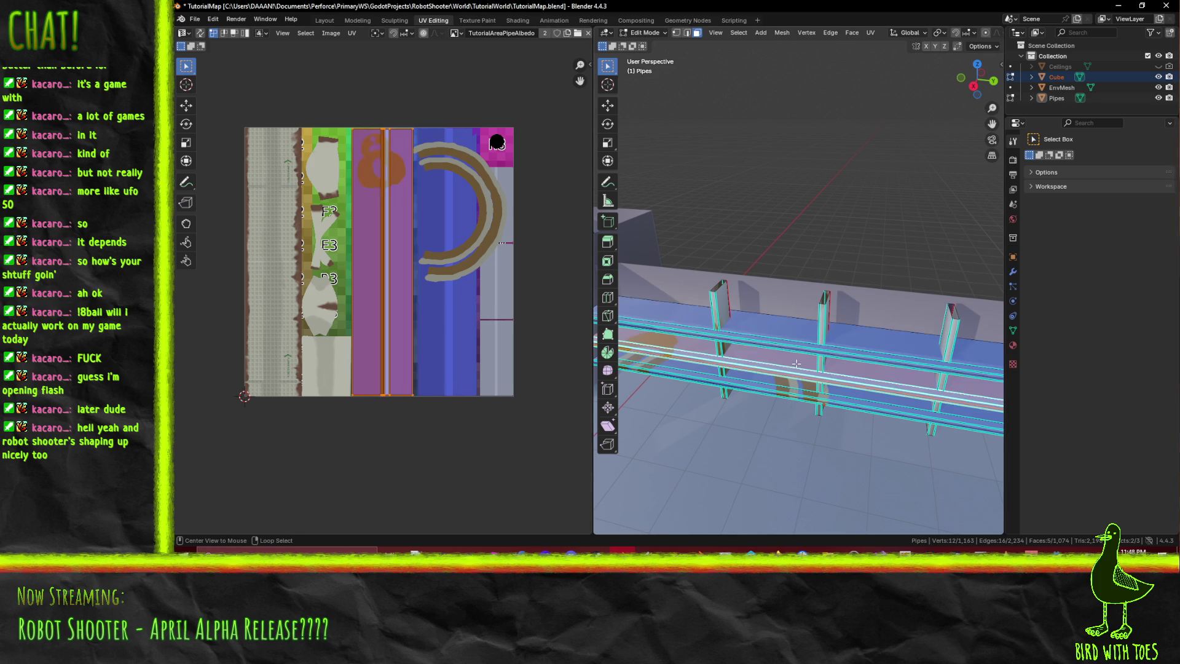
- Scale the rail's UV strip uniformly and vertically, then undo the vertical shrink
{"action": "key", "text": "s"}
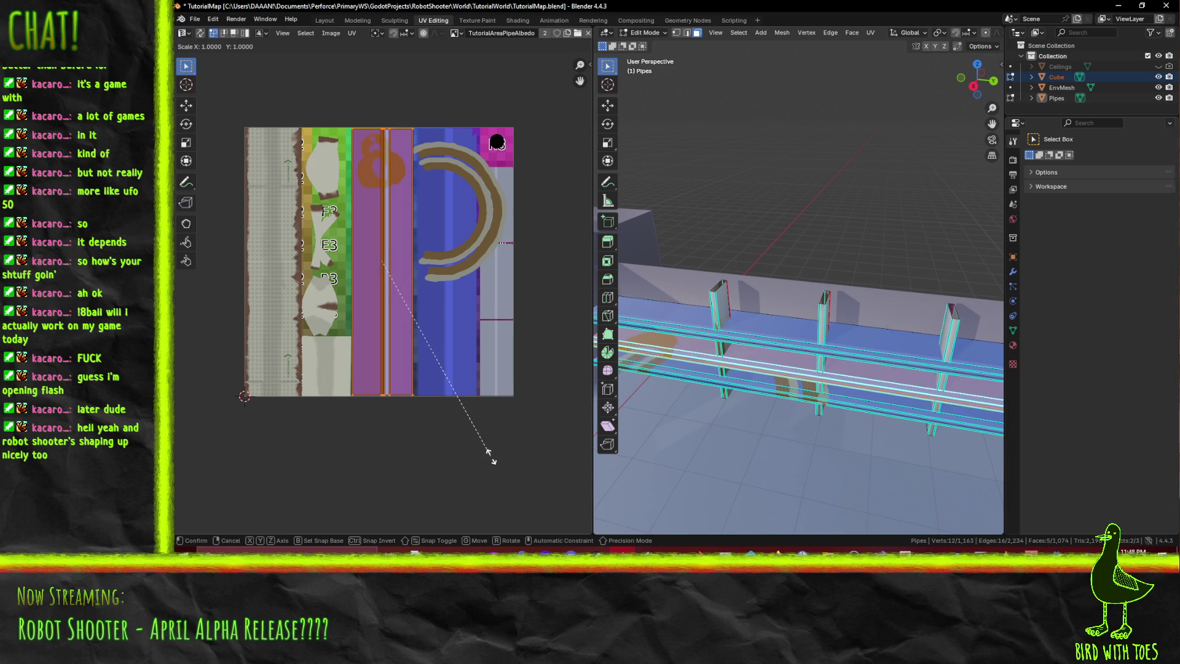
{"action": "left_click", "coordinate": [447, 424]}
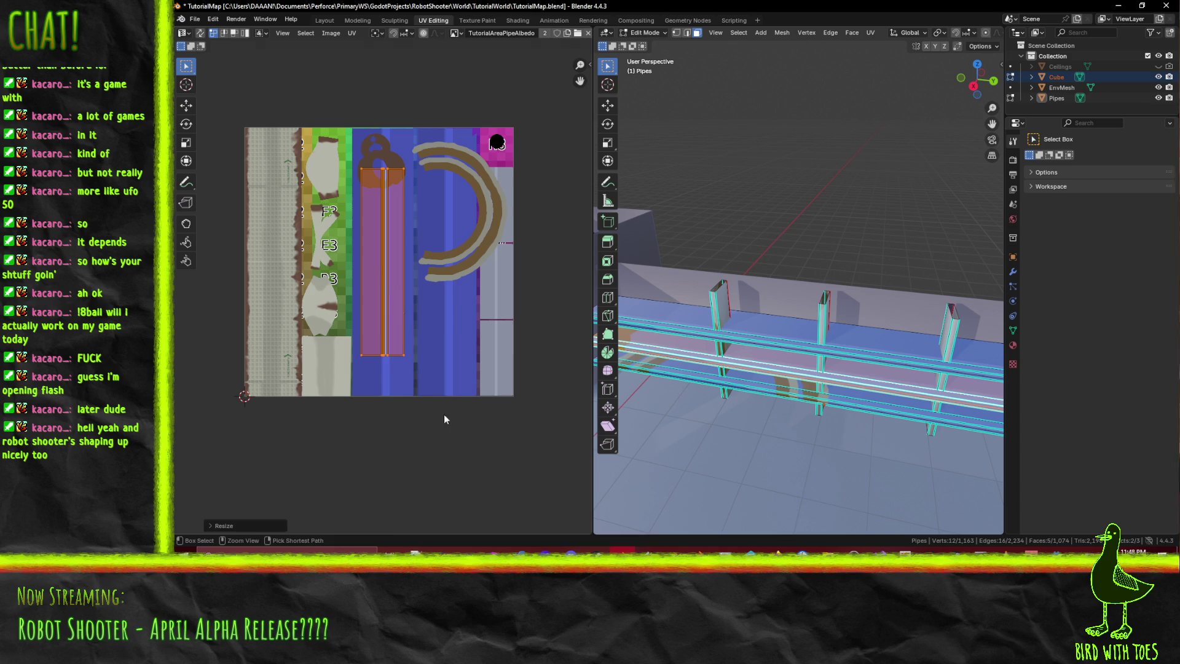
{"action": "key", "text": "s"}
{"action": "key", "text": "y"}
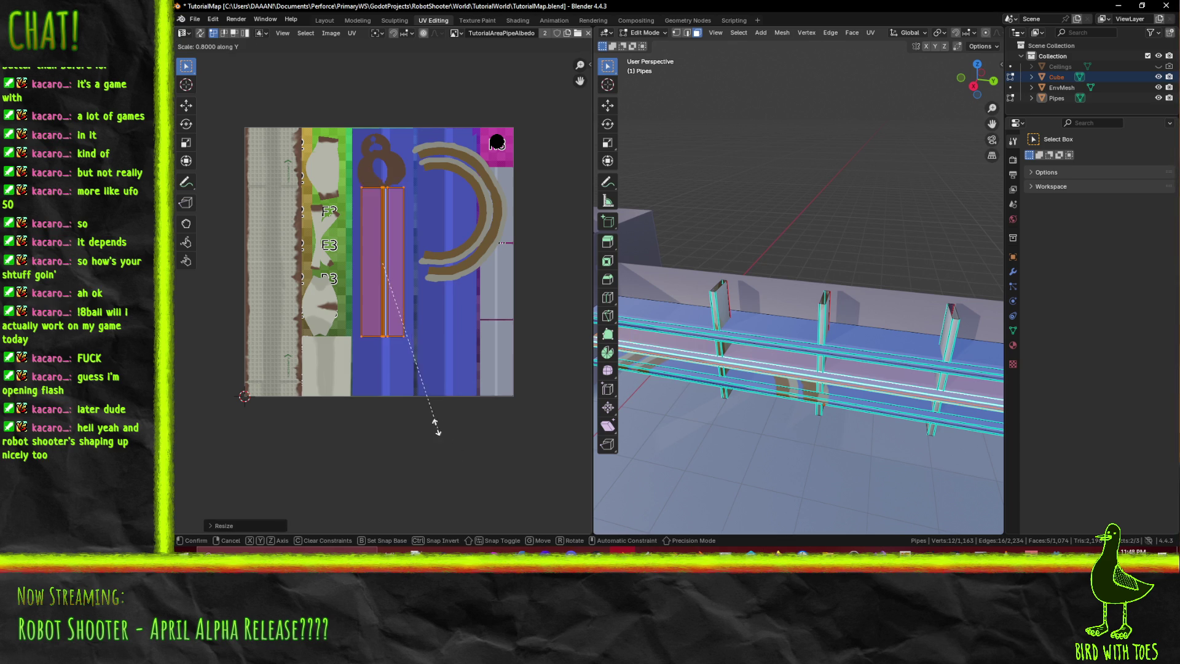
{"action": "left_click", "coordinate": [414, 400]}
{"action": "key", "text": "ctrl+z"}
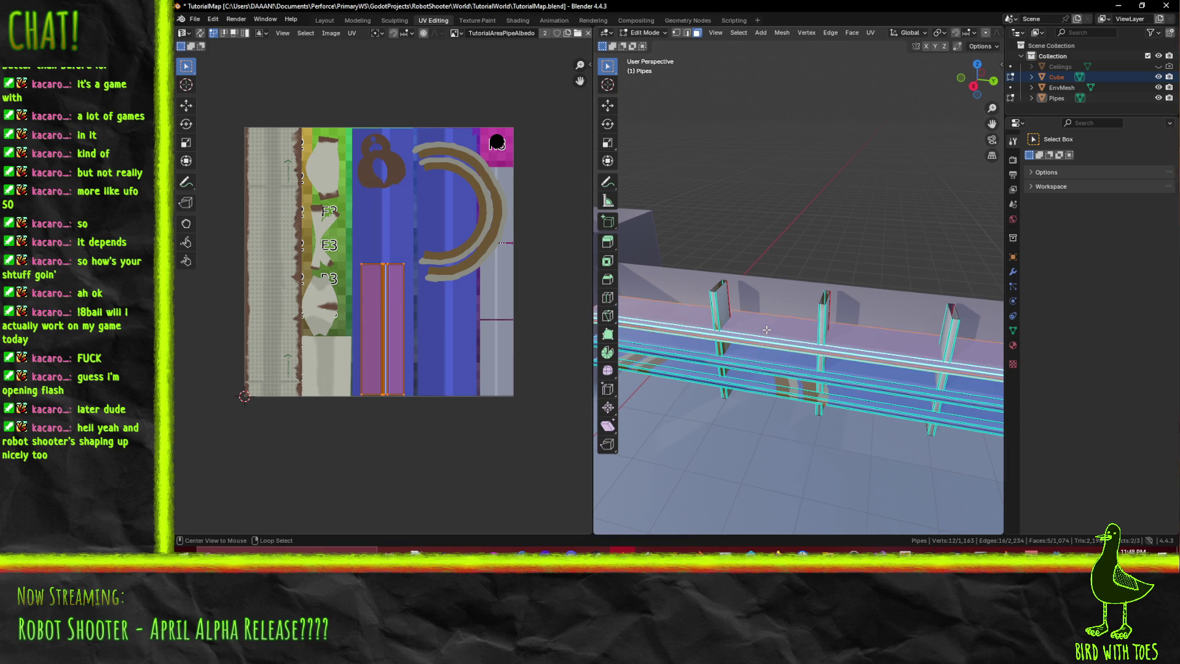
- Add another rail loop to the selection and frame its UVs on the texture
{"action": "left_click", "coordinate": [760, 340], "text": "alt"}
{"action": "key", "text": "KP_Decimal"}
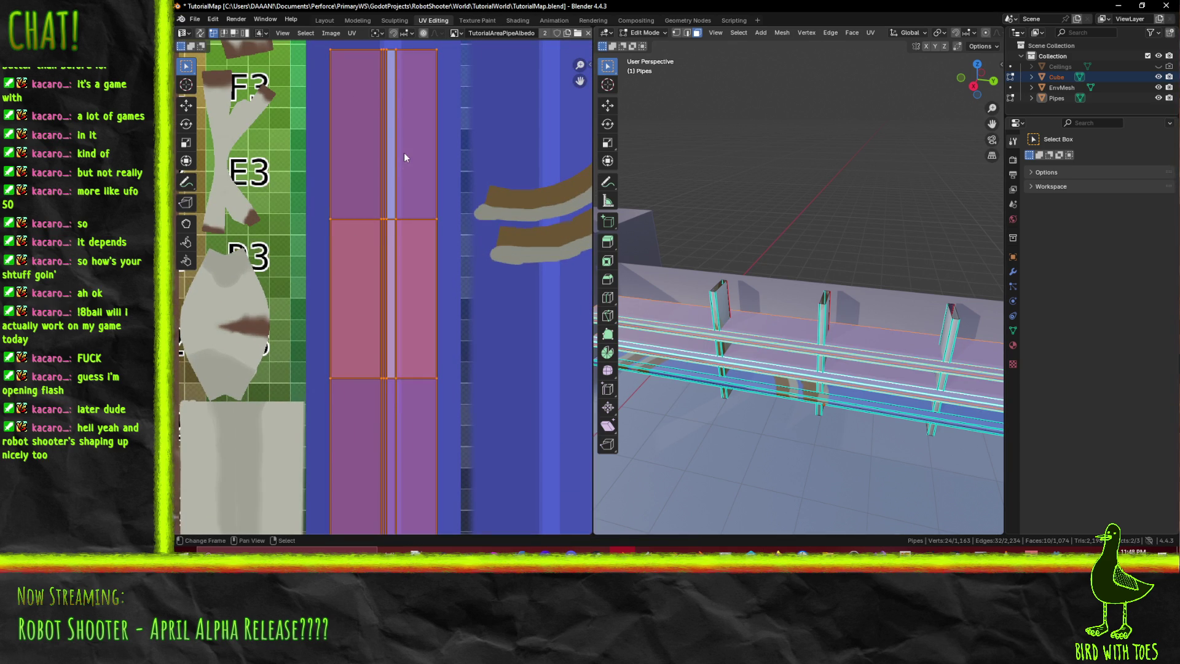
{"action": "scroll", "coordinate": [404, 152], "scroll_direction": "up", "scroll_amount": 5, "text": "shift"}
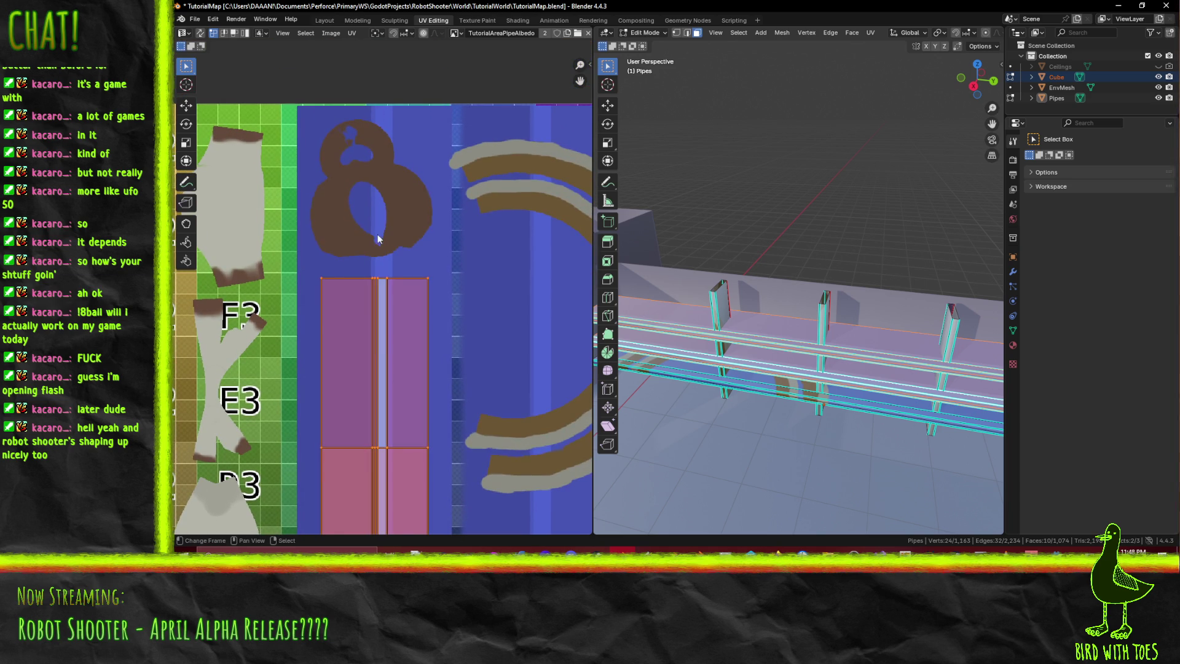
{"action": "scroll", "coordinate": [396, 228], "scroll_direction": "down", "scroll_amount": 3}
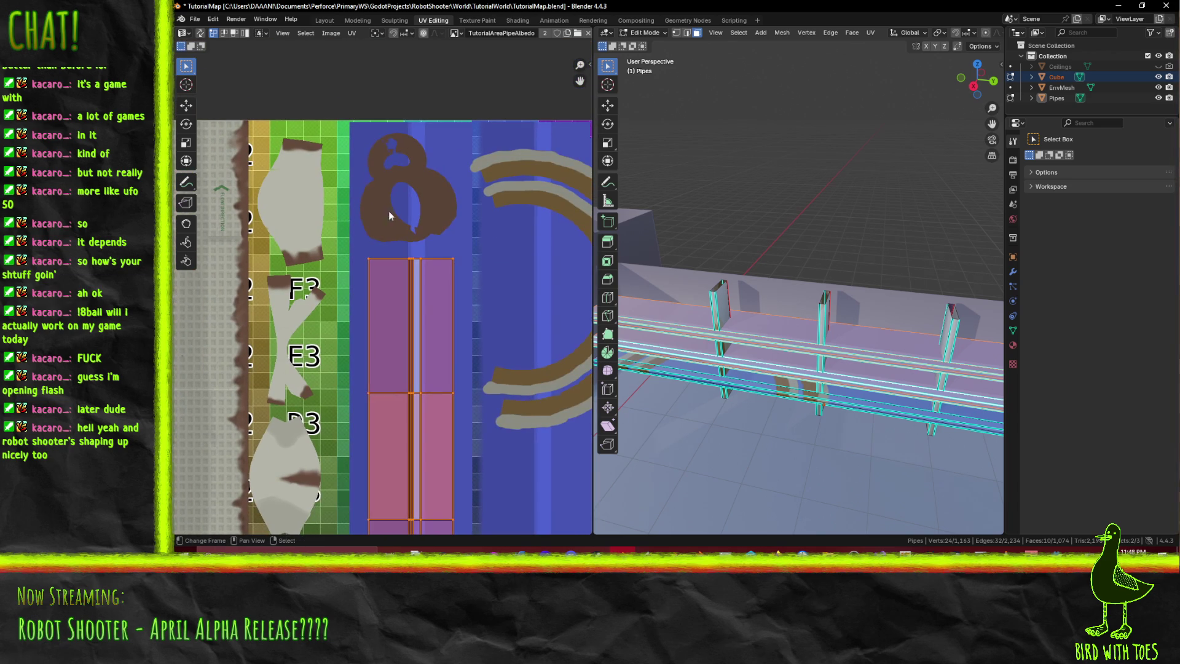
{"action": "scroll", "coordinate": [434, 248], "scroll_direction": "down", "scroll_amount": 2}
{"action": "middle_click_drag", "start_coordinate": [444, 315], "coordinate": [424, 178]}
{"action": "middle_click_drag", "start_coordinate": [474, 208], "coordinate": [431, 260]}
{"action": "scroll", "coordinate": [432, 259], "scroll_direction": "down", "scroll_amount": 2}
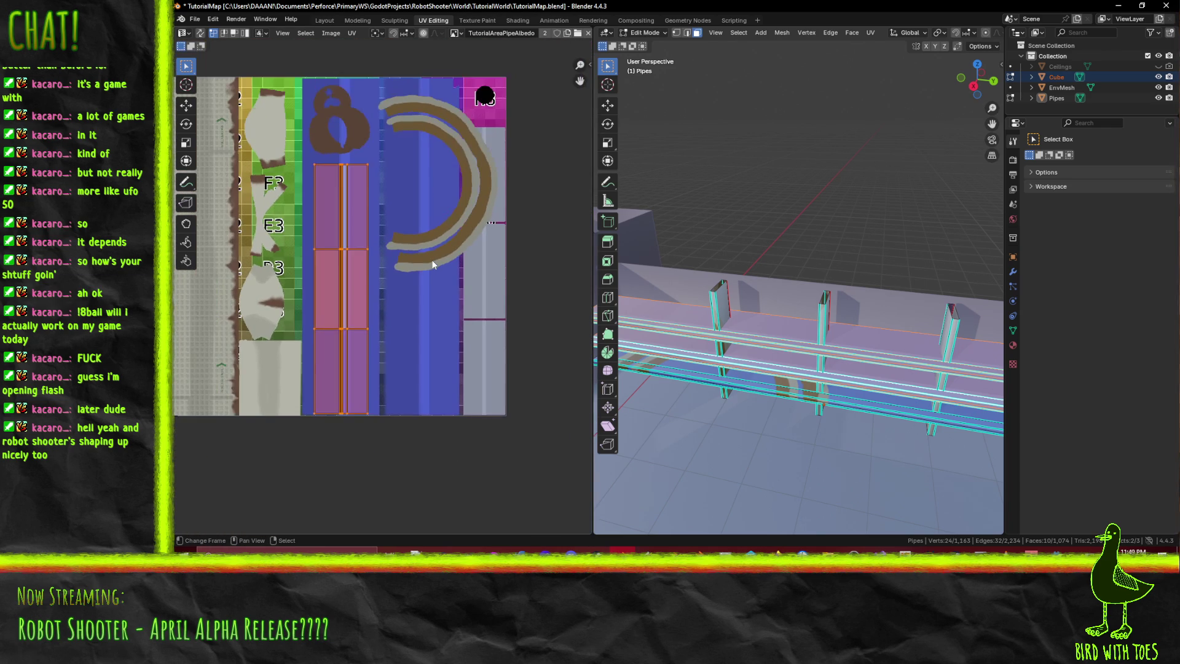
- Shrink one pipe rail's UV island, squash it vertically, then move it down and left
{"action": "left_click", "coordinate": [752, 385], "text": "alt"}
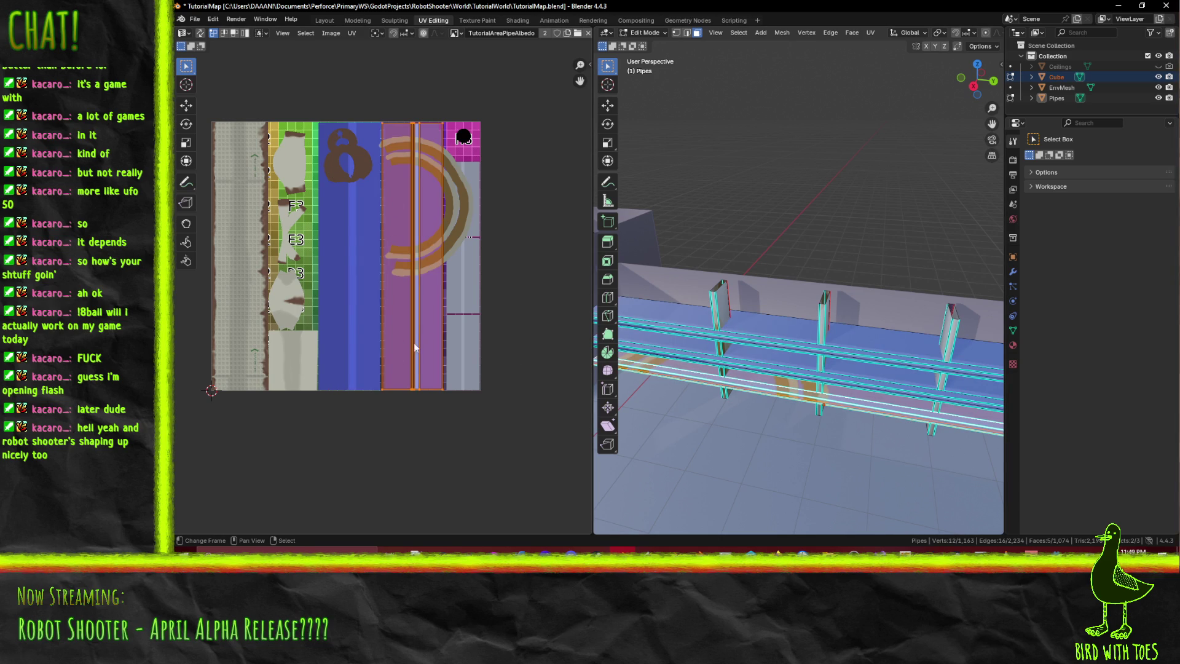
{"action": "key", "text": "s"}
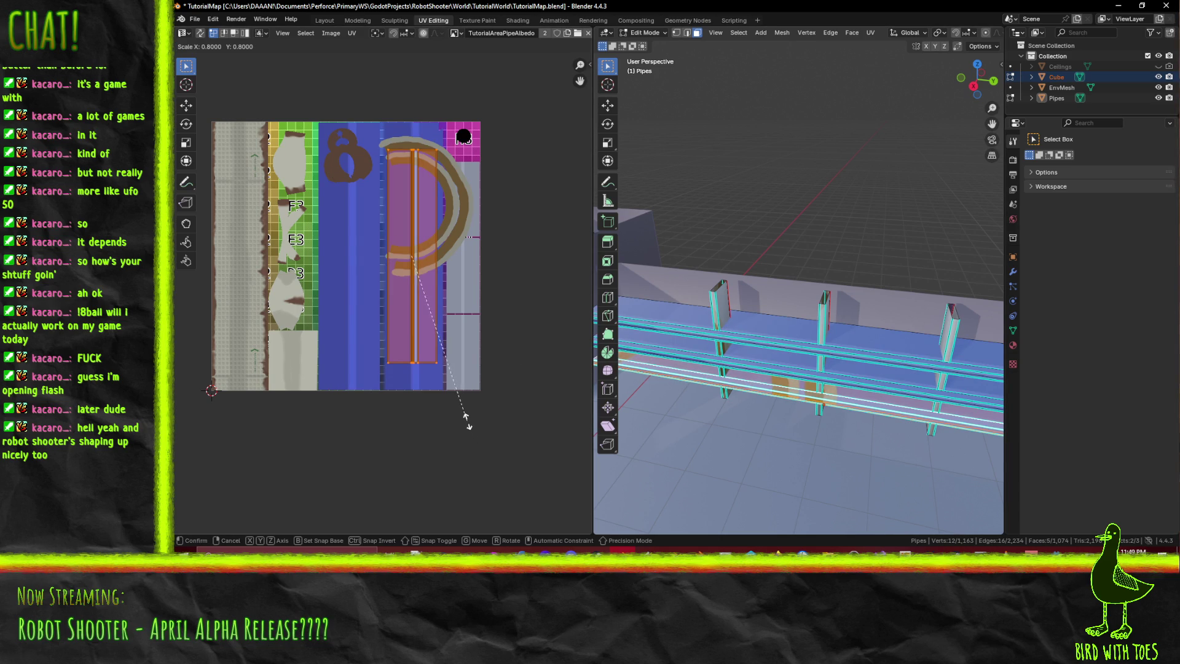
{"action": "left_click", "coordinate": [454, 409]}
{"action": "key", "text": "s"}
{"action": "key", "text": "y"}
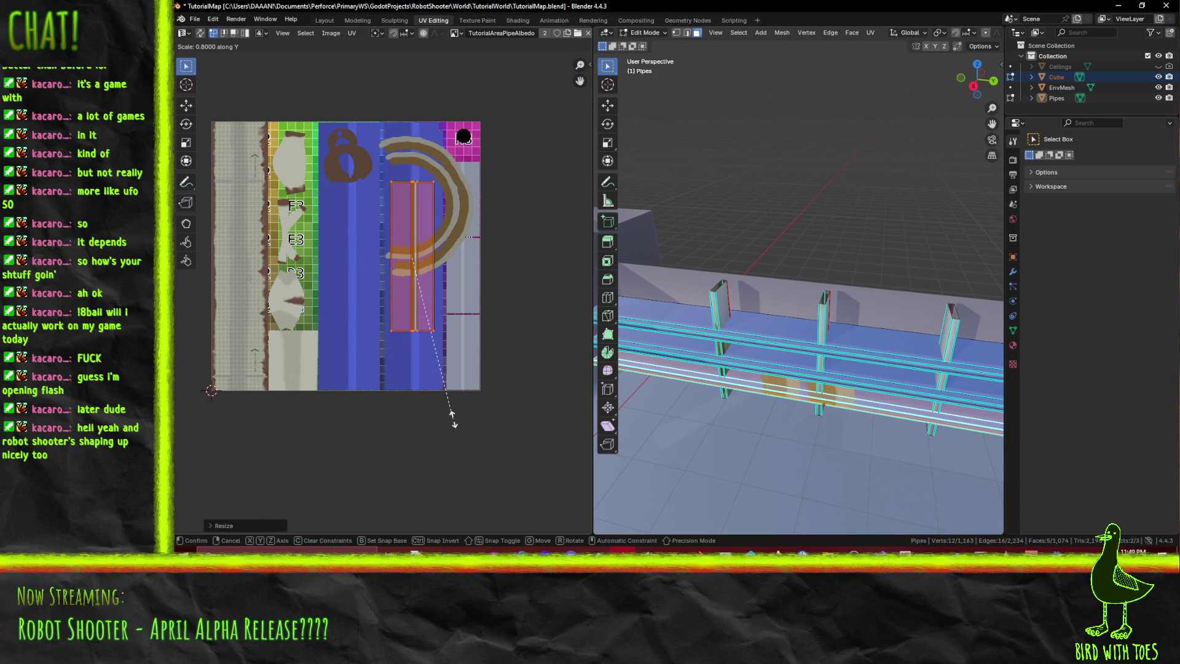
{"action": "left_click", "coordinate": [456, 287]}
{"action": "key", "text": "g"}
{"action": "key", "text": "y"}
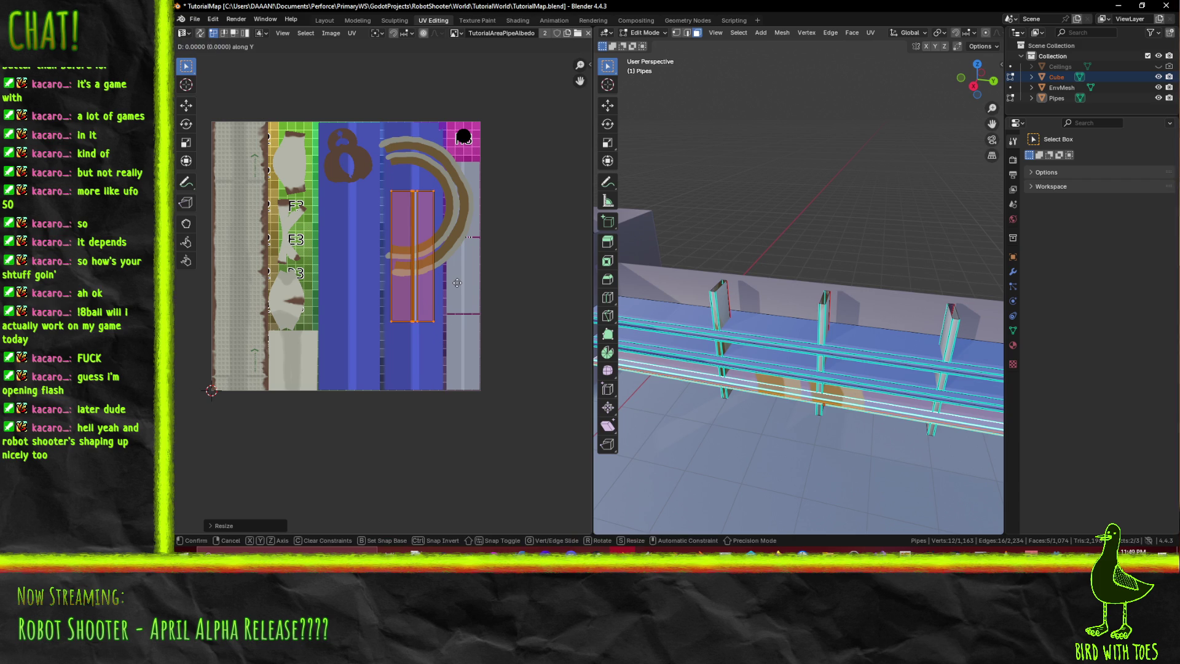
{"action": "left_click", "coordinate": [455, 355]}
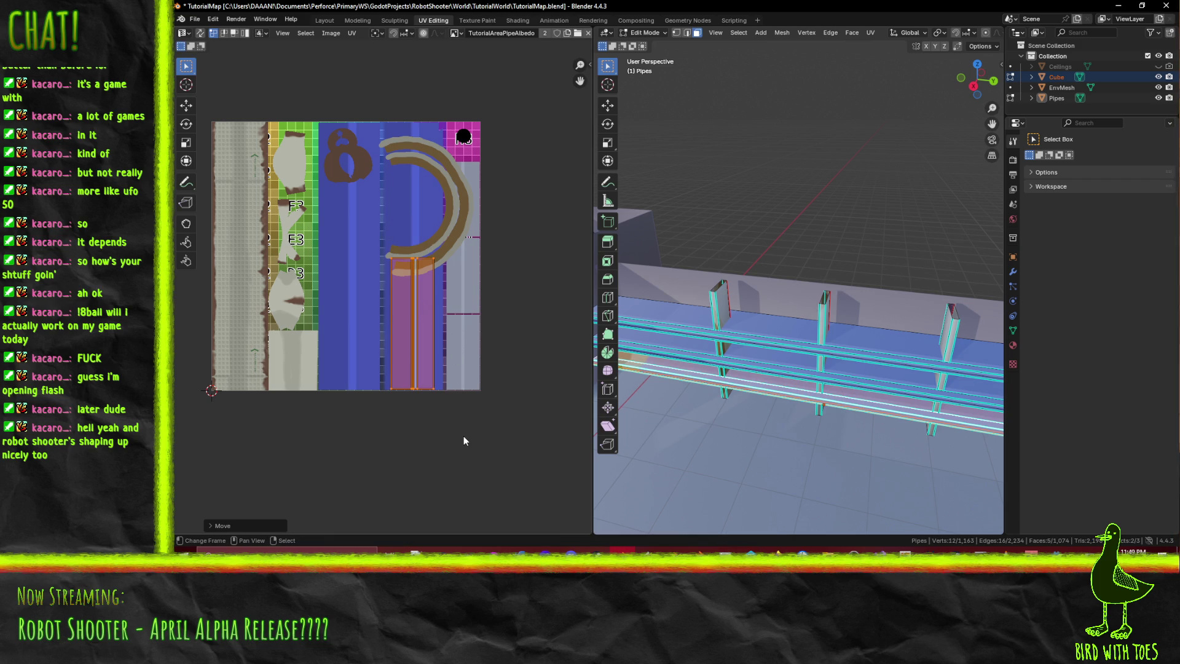
{"action": "key", "text": "g"}
{"action": "left_click", "coordinate": [397, 425]}
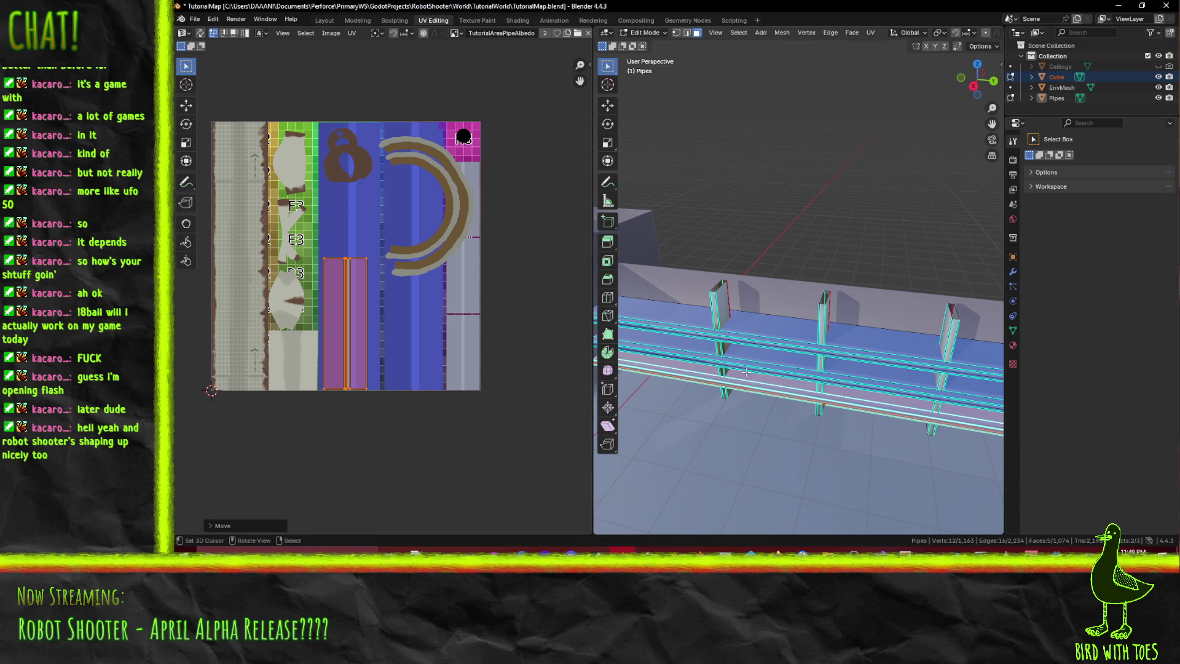
- Reselect three pipe rails' faces and bring their UV islands into view
{"action": "left_click", "coordinate": [770, 358], "text": "alt"}
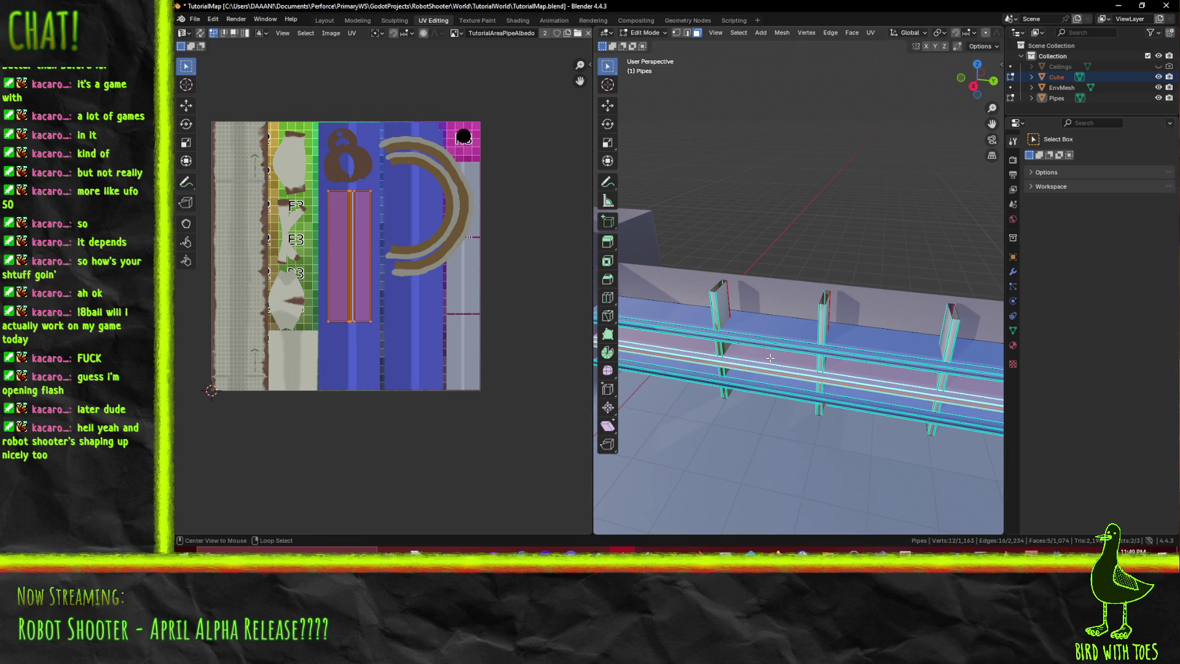
{"action": "left_click", "coordinate": [746, 325], "text": "alt+shift"}
{"action": "left_click", "coordinate": [751, 386], "text": "alt+shift"}
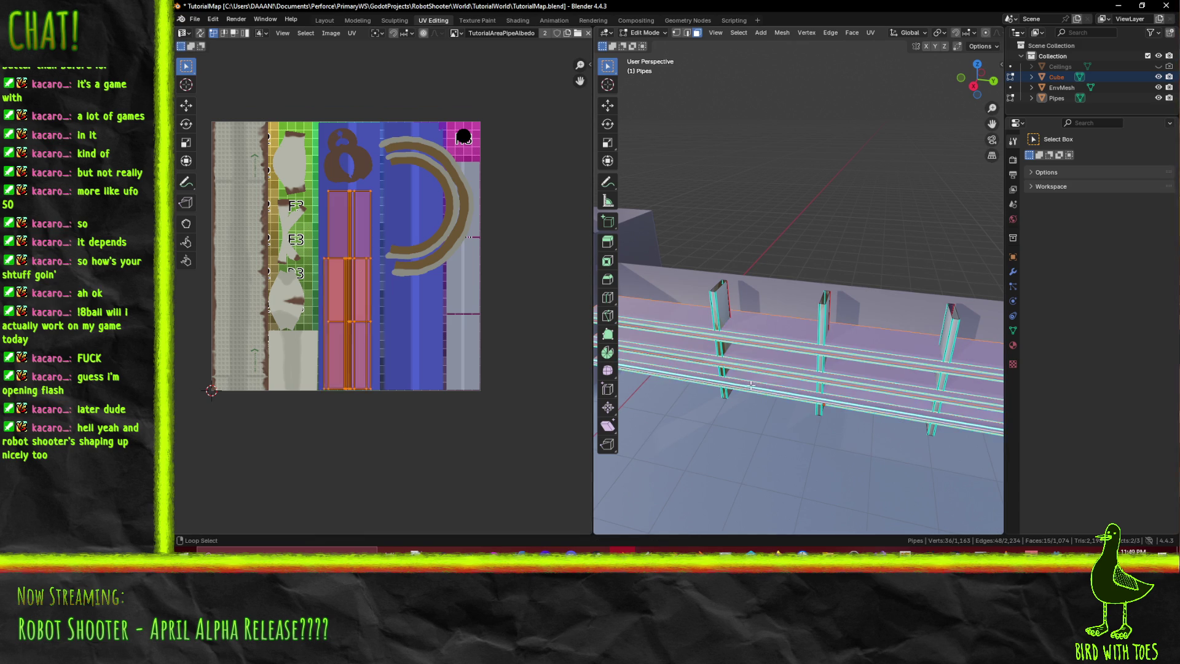
{"action": "scroll", "coordinate": [339, 342], "scroll_direction": "up", "scroll_amount": 5}
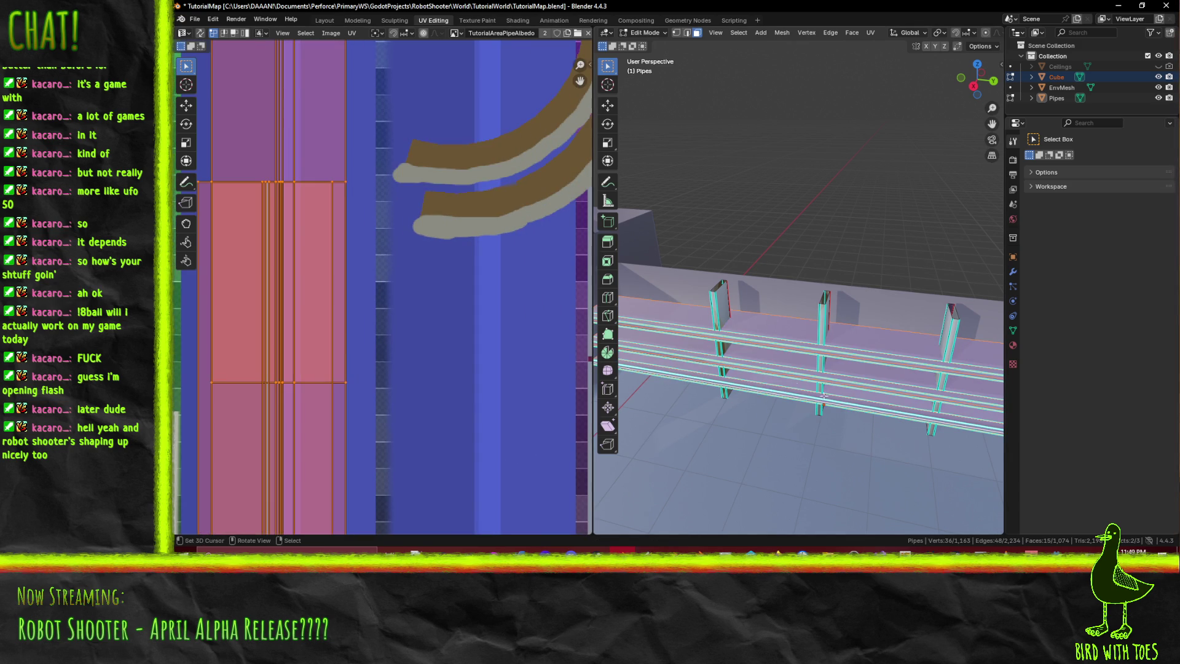
{"action": "key", "text": "alt+a"}
{"action": "scroll", "coordinate": [351, 339], "scroll_direction": "down", "scroll_amount": 5}
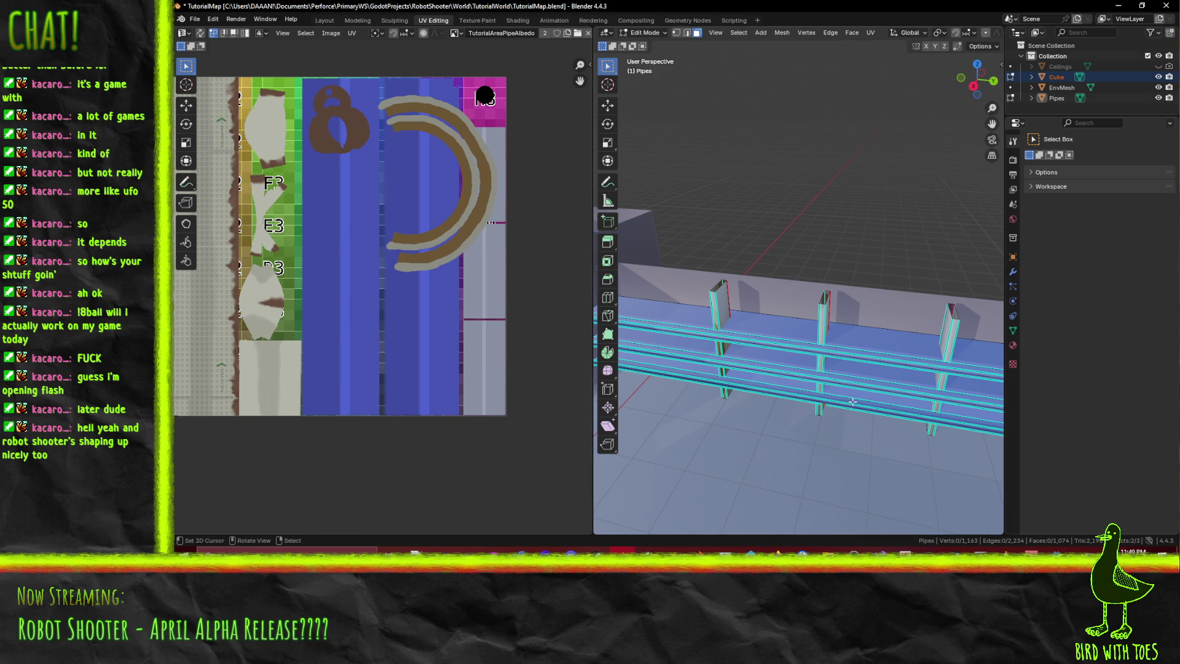
{"action": "key", "text": "ctrl+z"}
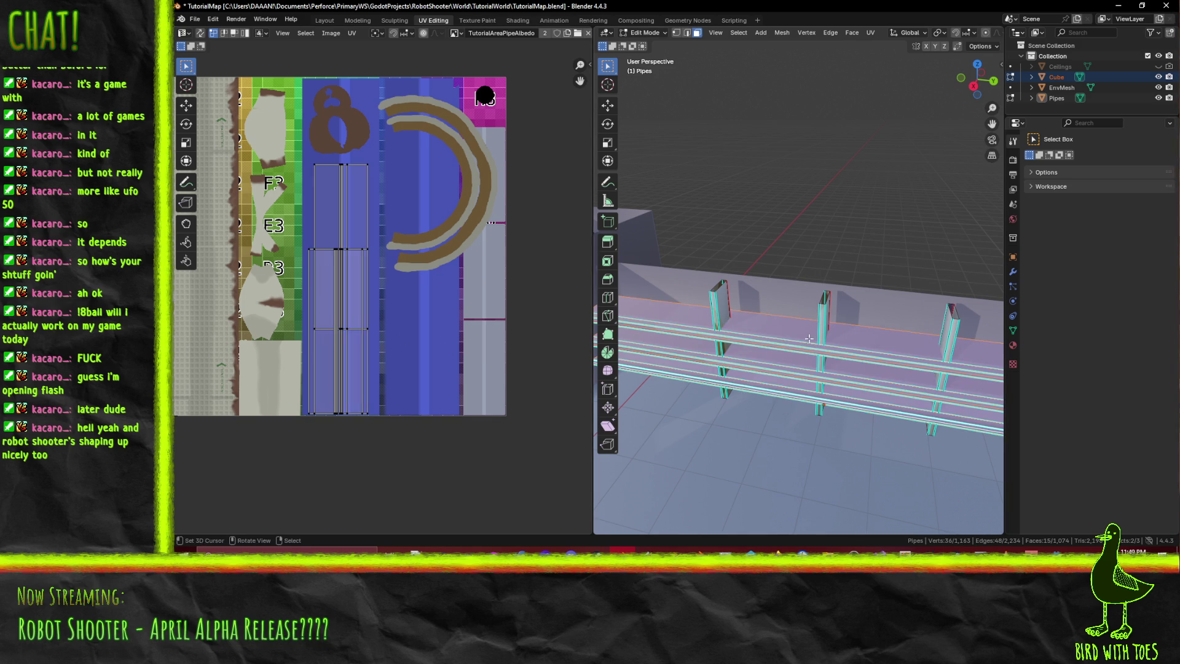
{"action": "key", "text": "alt+a"}
{"action": "left_click", "coordinate": [764, 384], "text": "alt"}
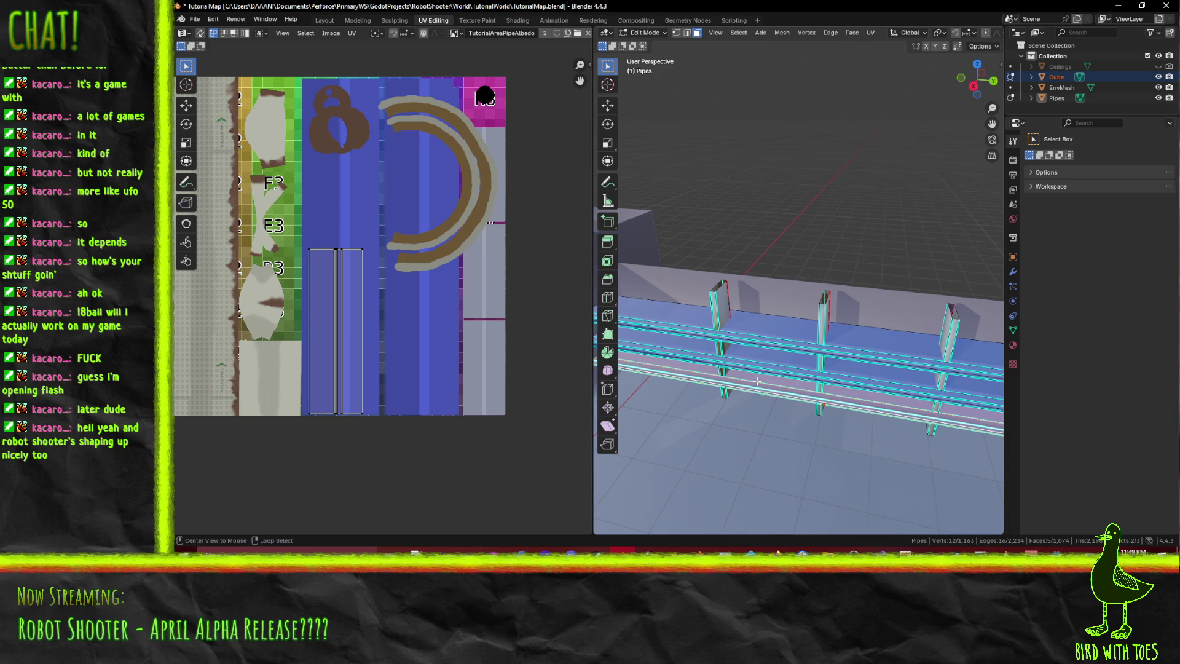
{"action": "left_click", "coordinate": [725, 373], "text": "alt+shift"}
{"action": "left_click", "coordinate": [652, 360], "text": "alt+shift"}
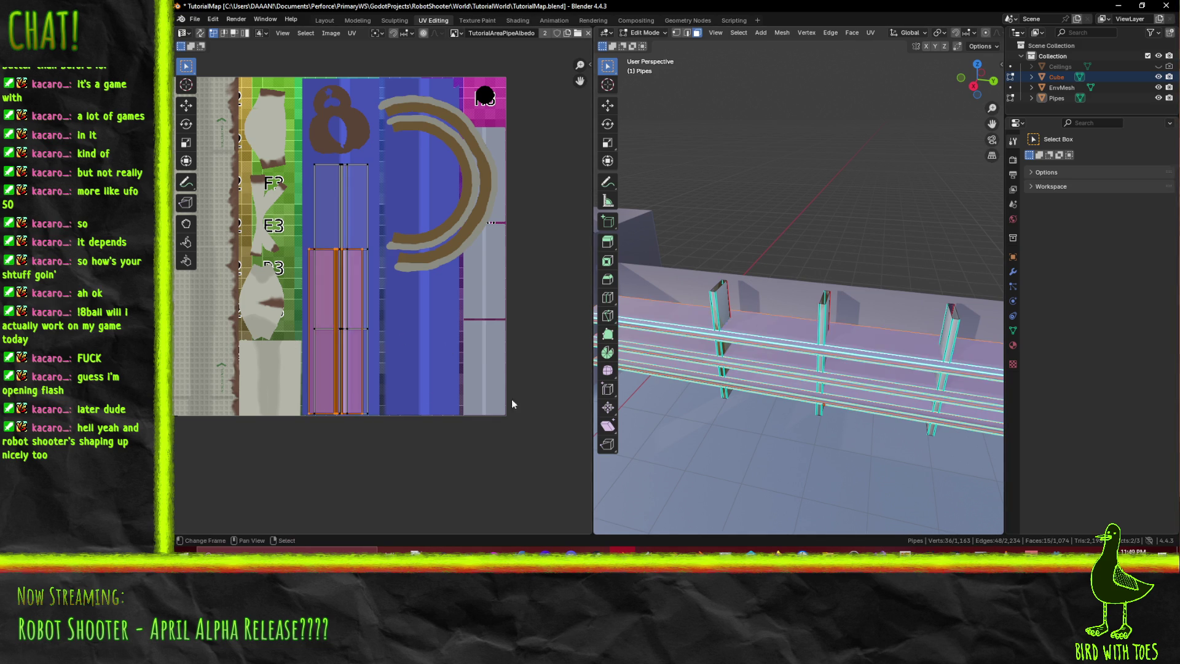
{"action": "scroll", "coordinate": [386, 338], "scroll_direction": "up", "scroll_amount": 3}
{"action": "middle_click_drag", "start_coordinate": [359, 335], "coordinate": [446, 271]}
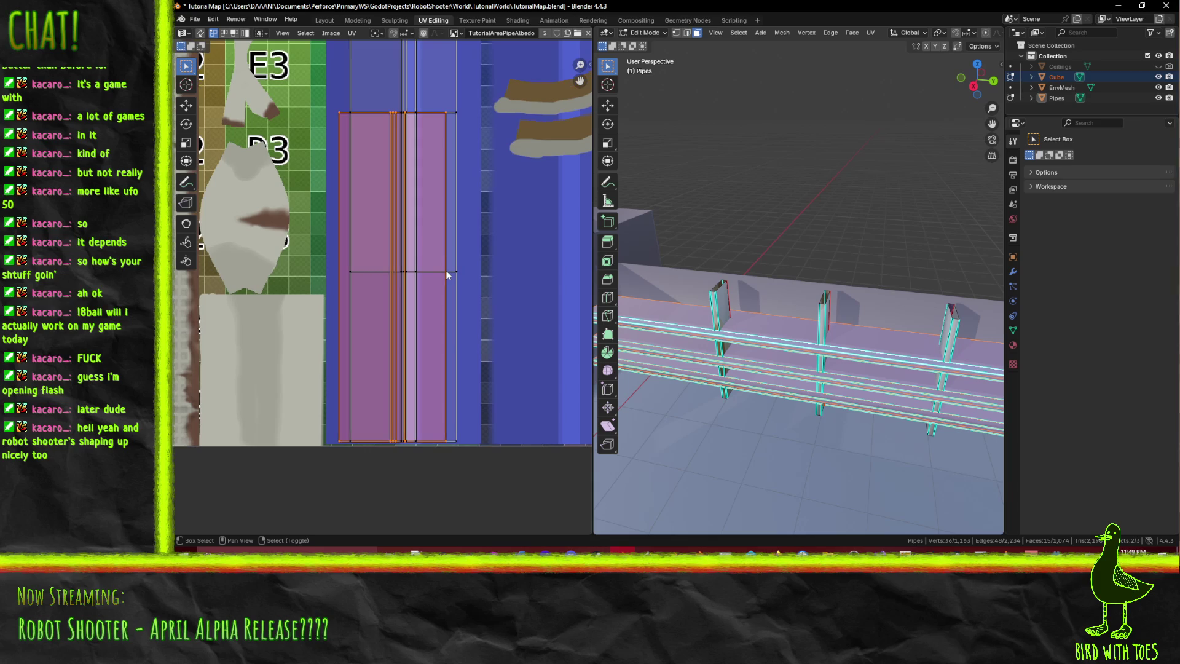
- Nudge the pipe UV islands slightly along X, then along Y
{"action": "key", "text": "g"}
{"action": "key", "text": "x"}
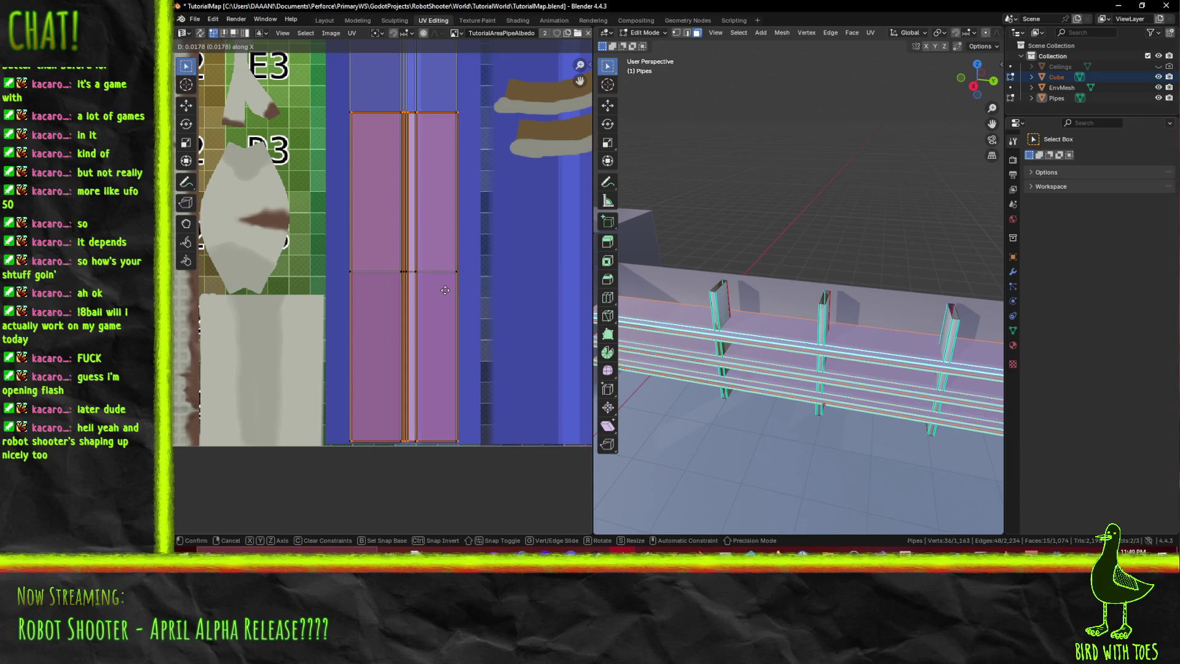
{"action": "left_click", "coordinate": [444, 294]}
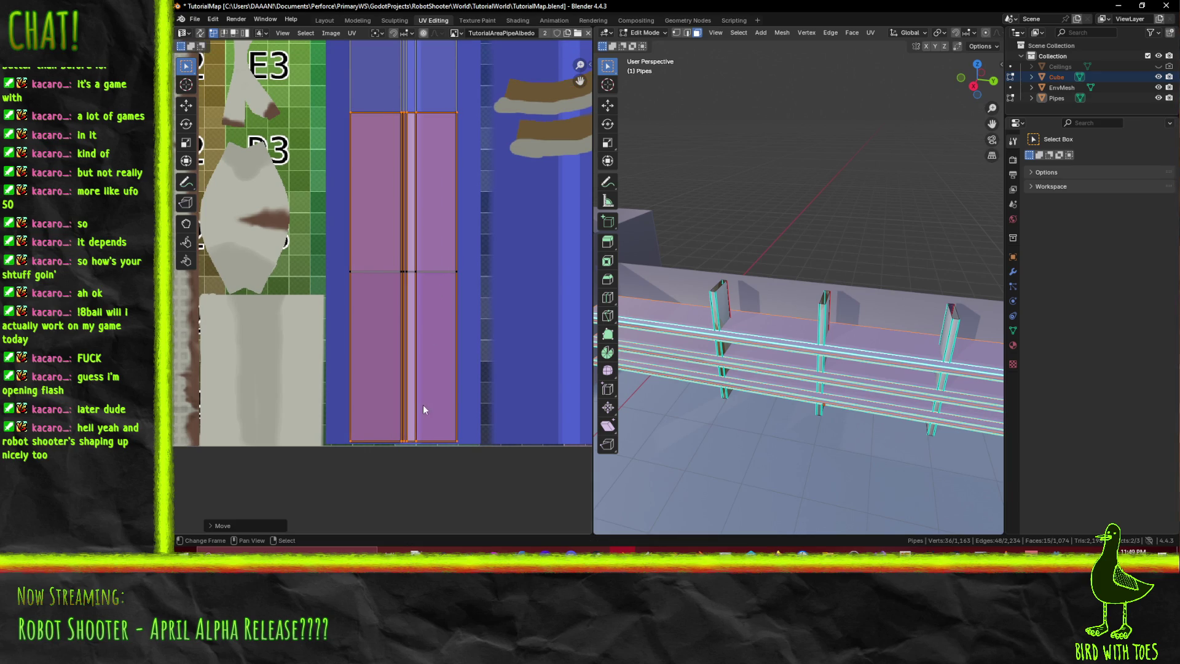
{"action": "key", "text": "g"}
{"action": "key", "text": "y"}
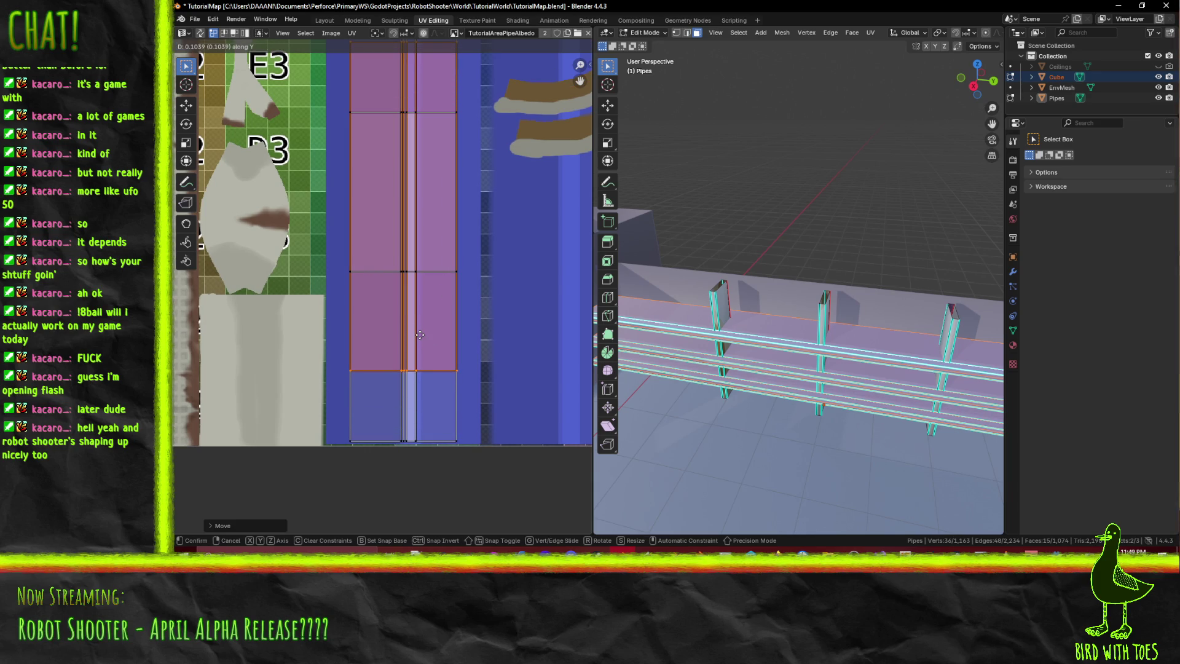
{"action": "left_click", "coordinate": [420, 334]}
{"action": "middle_click_drag", "start_coordinate": [453, 308], "coordinate": [475, 359]}
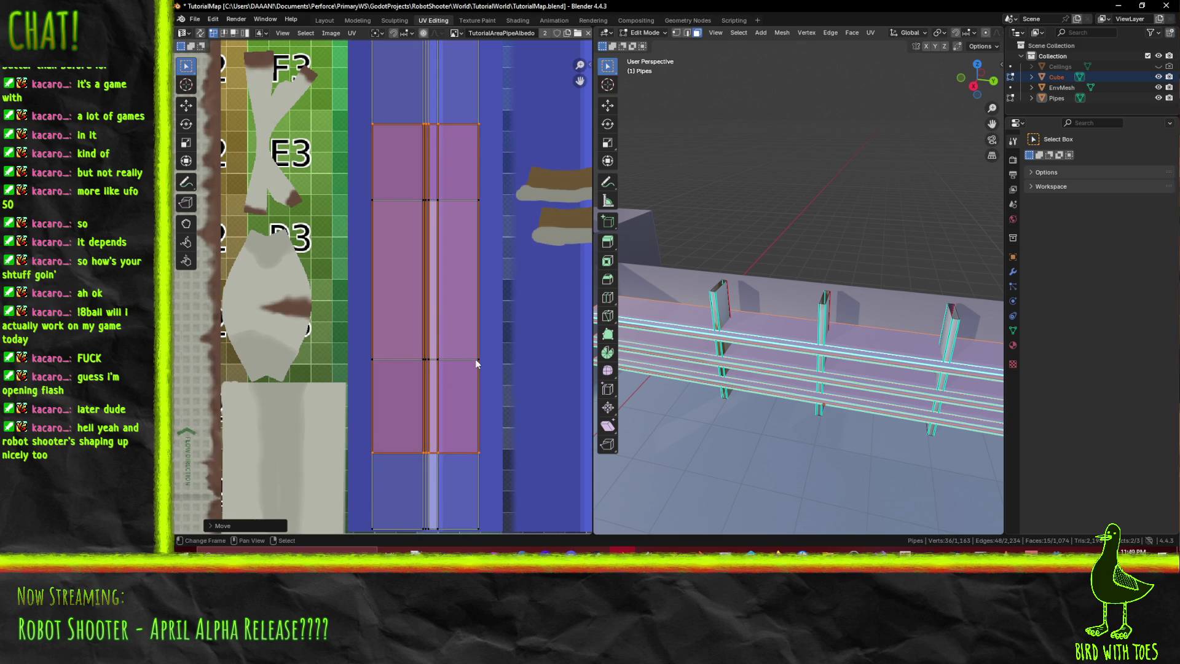
- Mirror one rail's UV islands along Y with Ctrl+M
{"action": "left_click", "coordinate": [786, 360], "text": "alt"}
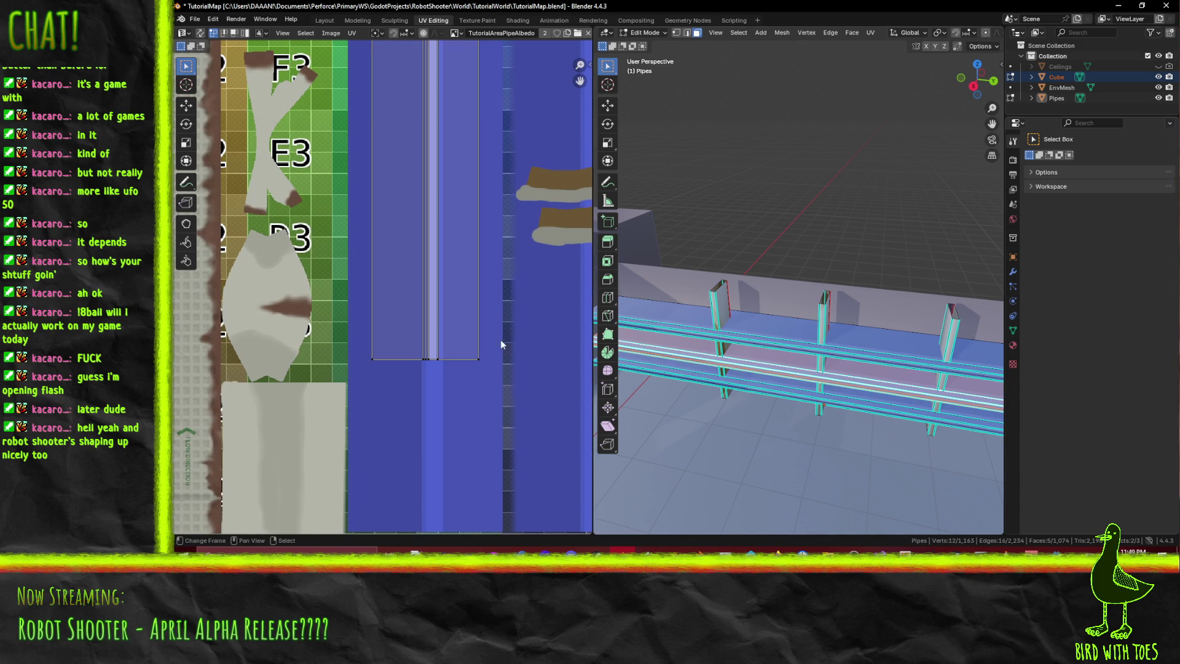
{"action": "scroll", "coordinate": [500, 335], "scroll_direction": "down", "scroll_amount": 2}
{"action": "key", "text": "a"}
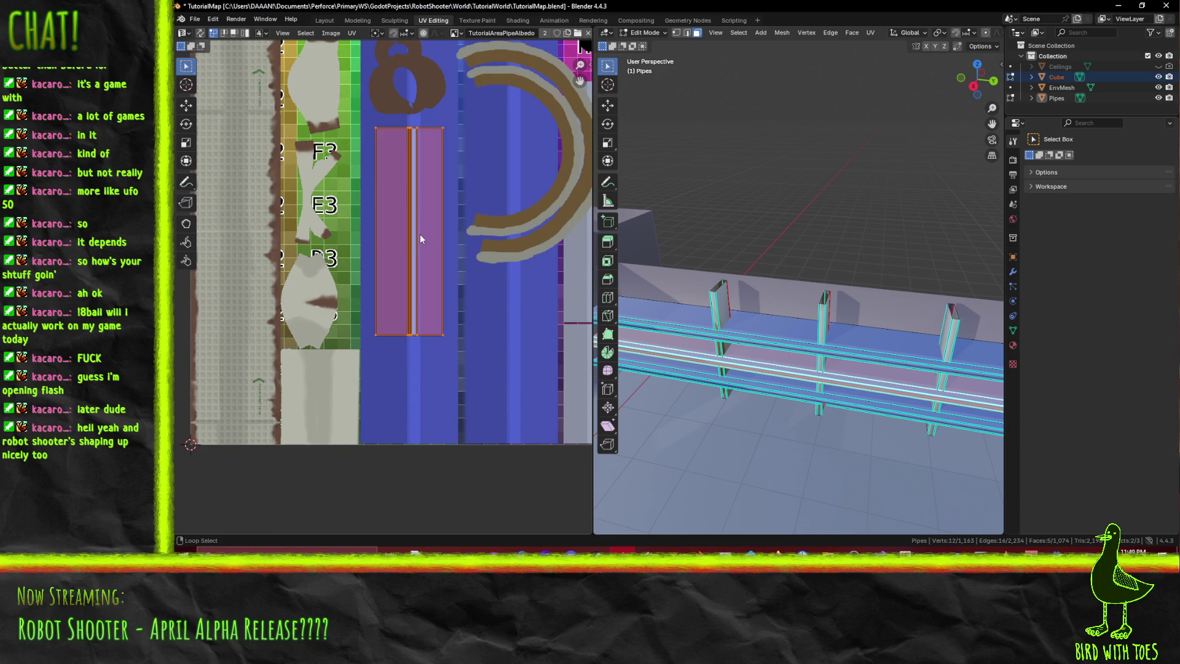
{"action": "key", "text": "ctrl+m"}
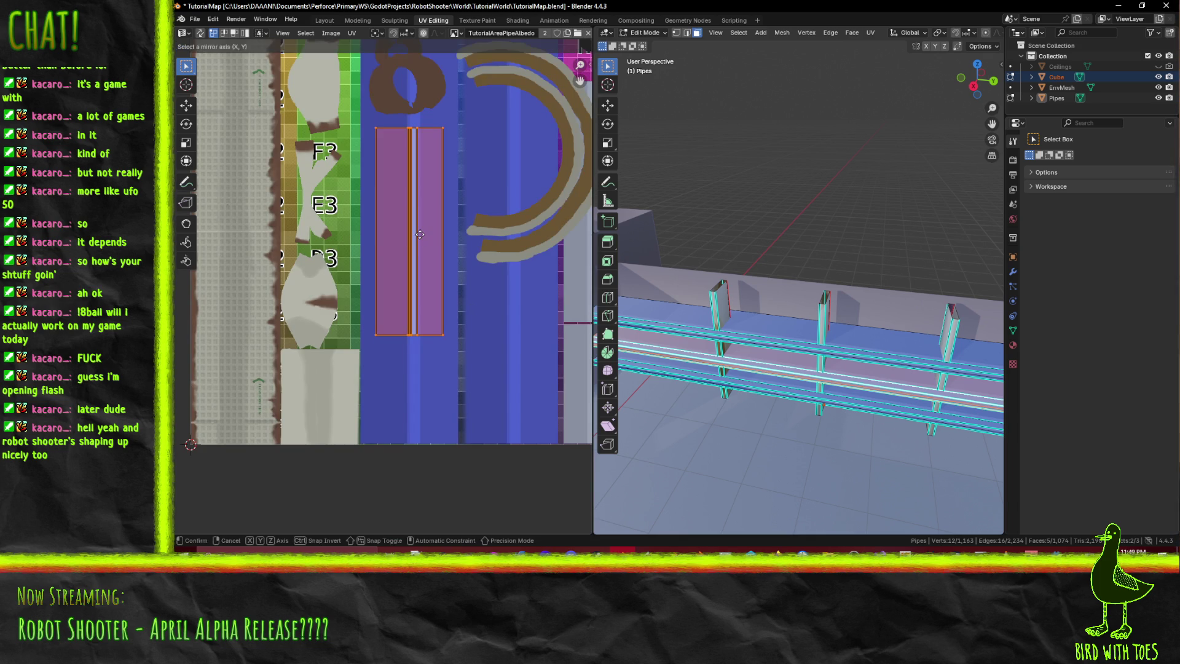
{"action": "key", "text": "y"}
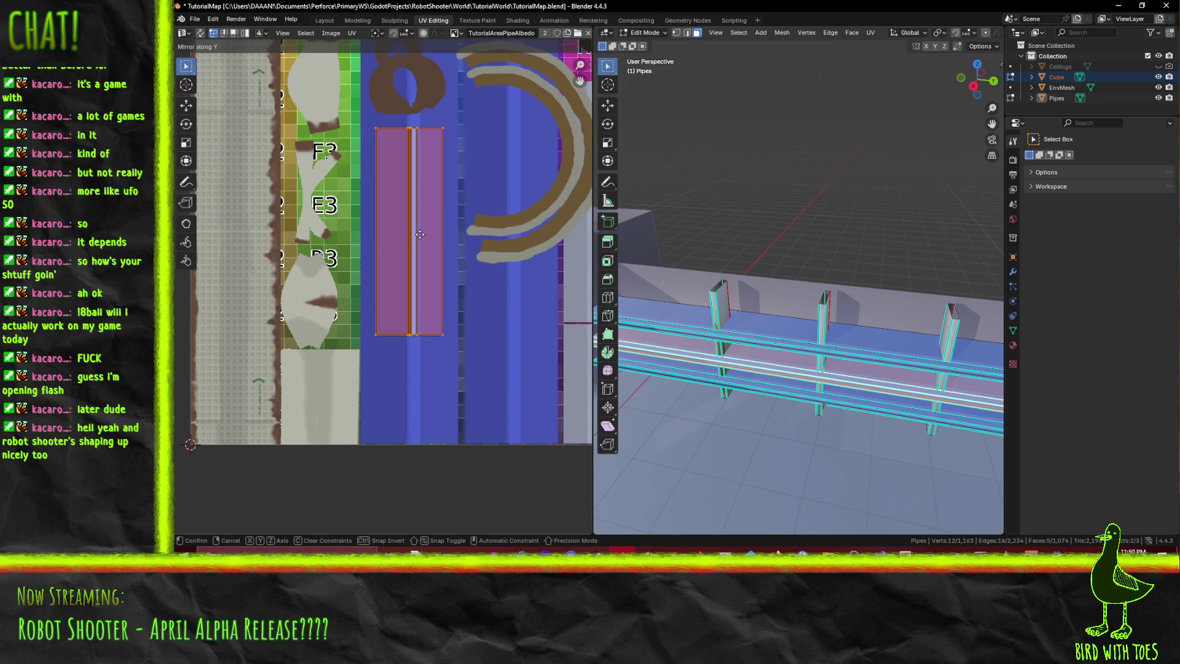
{"action": "left_click", "coordinate": [419, 234]}
{"action": "key", "text": "alt+a"}
- Clear the mesh selection and select the first pipe support's faces
{"action": "mouse_move", "coordinate": [836, 345]}
{"action": "middle_mouse_down"}
{"action": "mouse_move", "coordinate": [879, 345]}
{"action": "mouse_move", "coordinate": [944, 320]}
{"action": "mouse_move", "coordinate": [756, 314]}
{"action": "middle_mouse_up"}
{"action": "key", "text": "alt+a"}
{"action": "left_click", "coordinate": [736, 313]}
{"action": "middle_click_drag", "start_coordinate": [515, 199], "coordinate": [407, 245]}
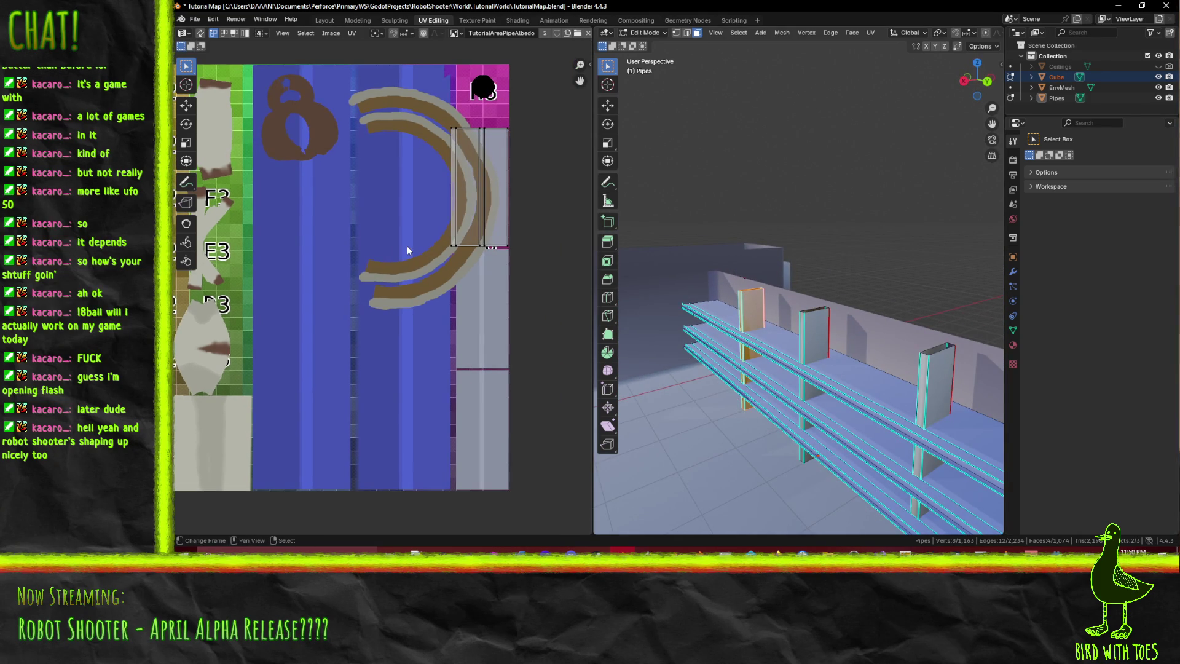
- Narrow the selection to just the first pipe support's faces
{"action": "left_click", "coordinate": [817, 335], "text": "alt+shift"}
{"action": "left_click", "coordinate": [924, 398], "text": "alt+shift"}
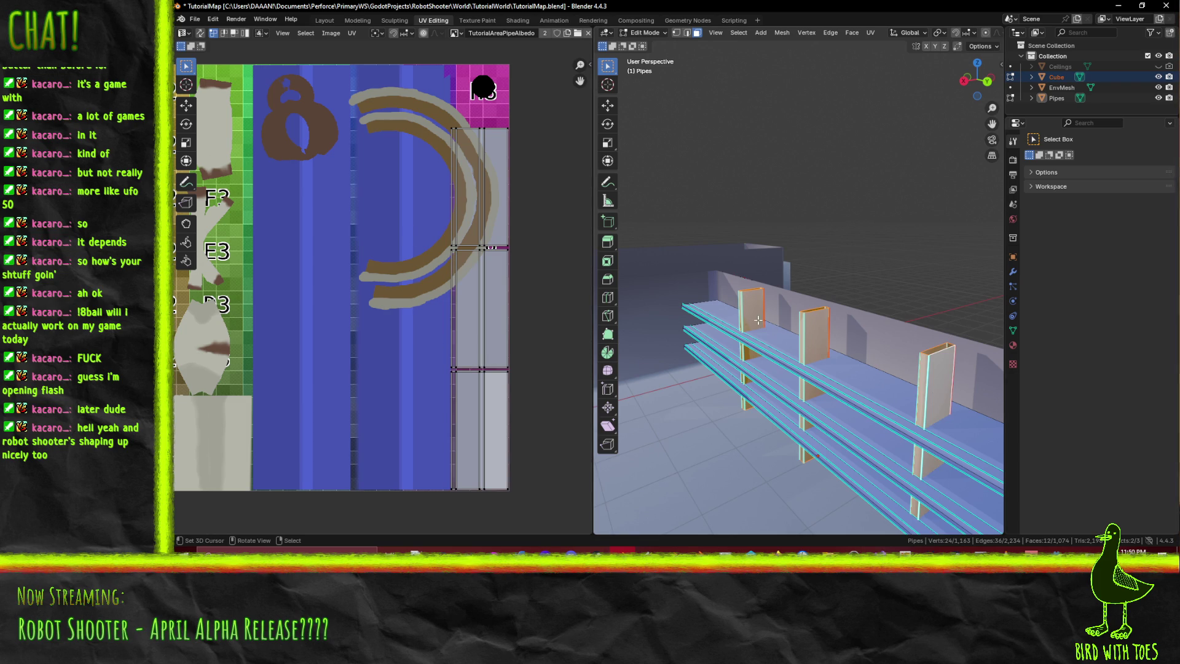
{"action": "key", "text": "alt+a"}
{"action": "left_click", "coordinate": [741, 305], "text": "alt"}
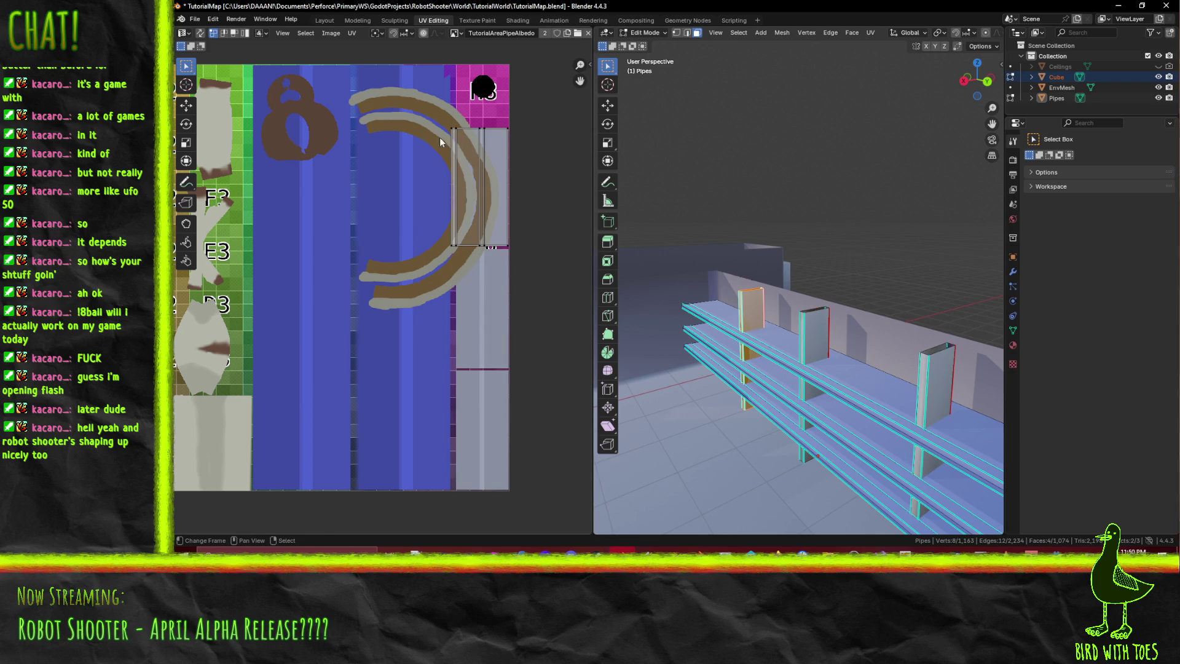
- Box-select the support's UV strips and move them down onto the lower texture strip
{"action": "left_click_drag", "start_coordinate": [430, 110], "coordinate": [551, 245]}
{"action": "left_click_drag", "start_coordinate": [548, 249], "coordinate": [548, 246]}
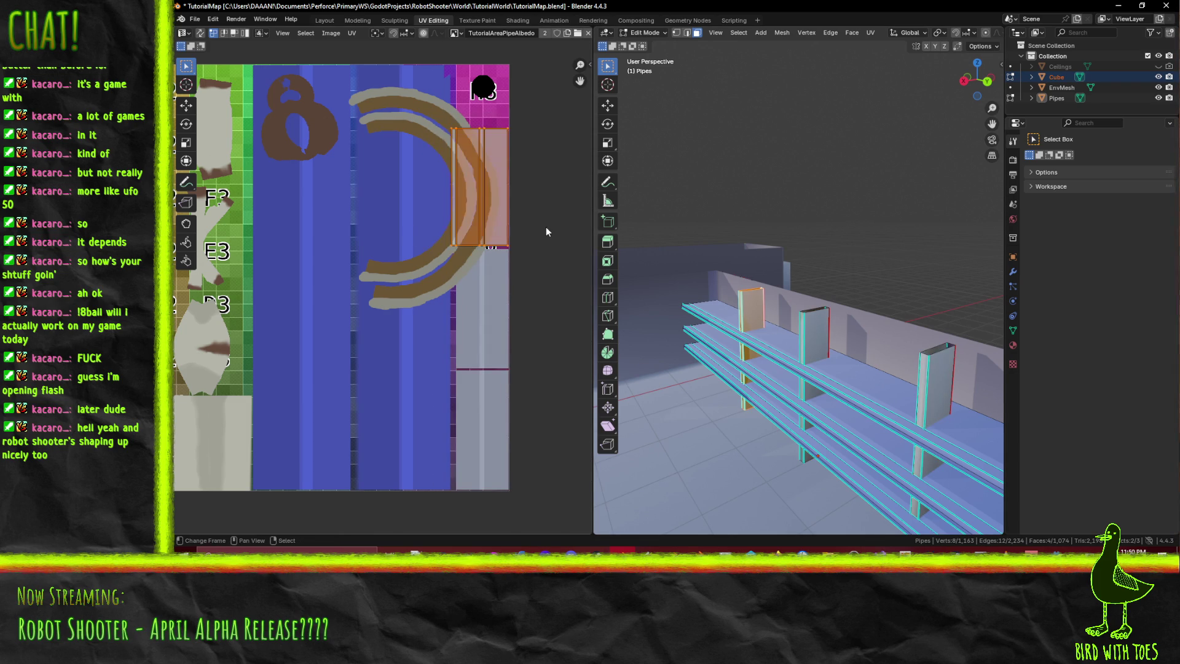
{"action": "key", "text": "g"}
{"action": "left_click", "coordinate": [476, 468]}
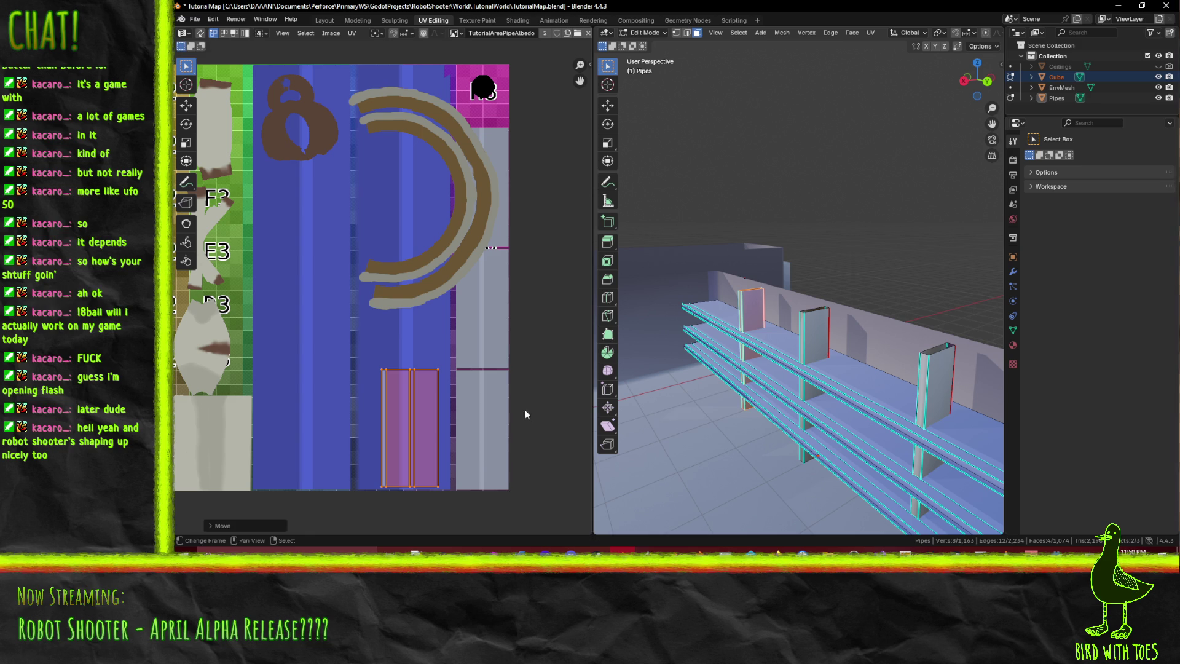
{"action": "middle_click_drag", "start_coordinate": [633, 291], "coordinate": [655, 288]}
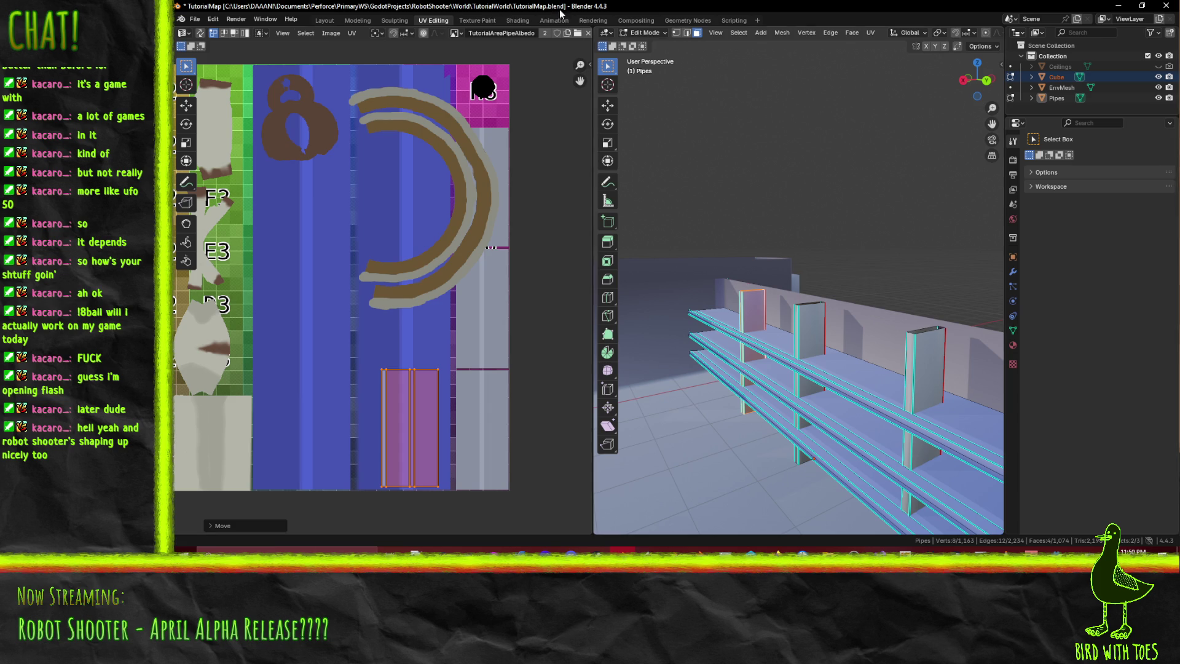
{"action": "left_click", "coordinate": [479, 20]}
- Sample the grey of the pipe post as the brush colour
{"action": "middle_click_drag", "start_coordinate": [848, 312], "coordinate": [757, 276]}
{"action": "scroll", "coordinate": [756, 276], "scroll_direction": "up", "scroll_amount": 3}
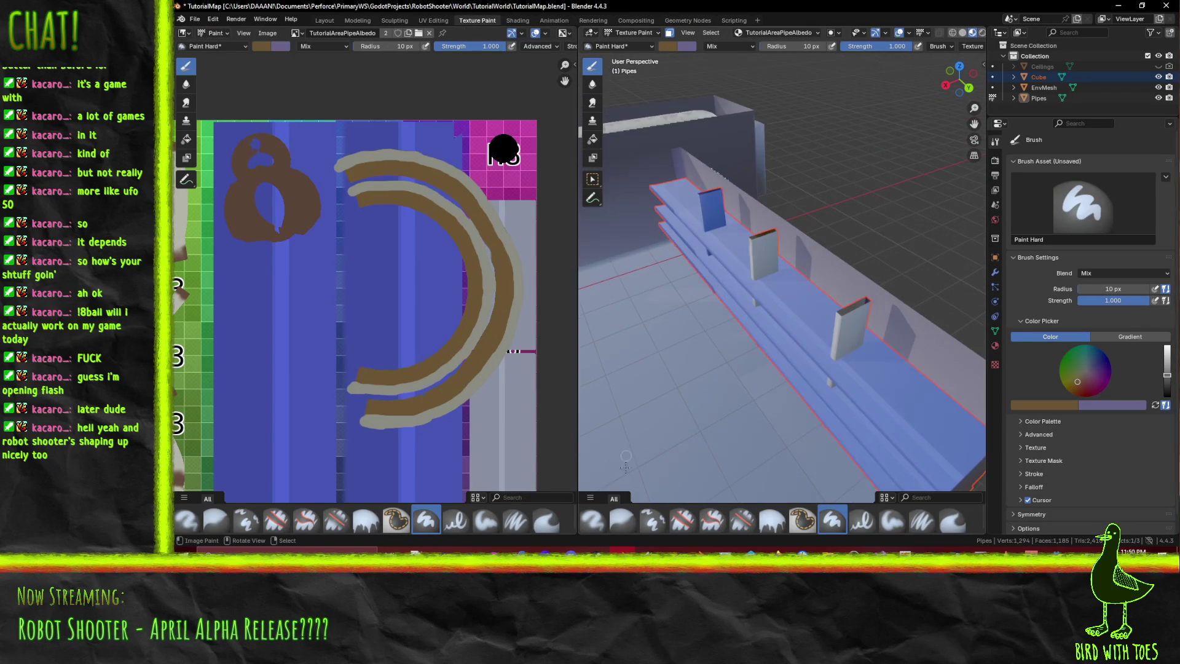
{"action": "left_click", "coordinate": [1052, 405]}
{"action": "left_click", "coordinate": [1067, 391]}
{"action": "left_click", "coordinate": [770, 253]}
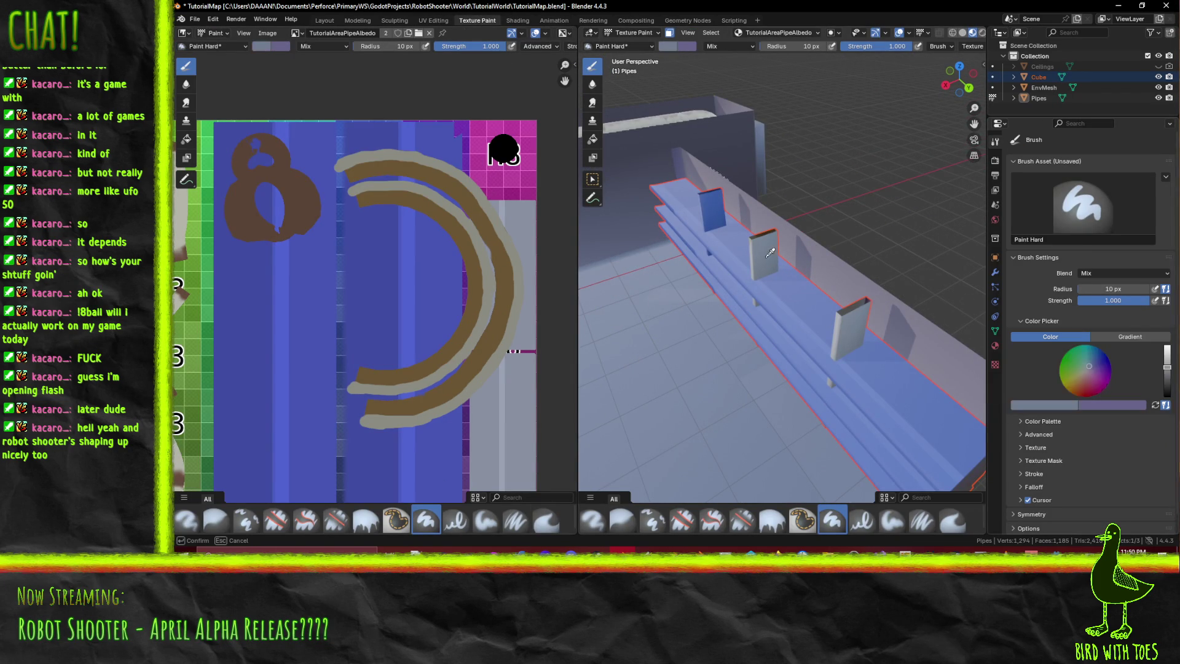
- Toggle the pipes between Edit Mode and Texture Paint, ending back in Texture Paint mode
{"action": "scroll", "coordinate": [373, 246], "scroll_direction": "down", "scroll_amount": 3}
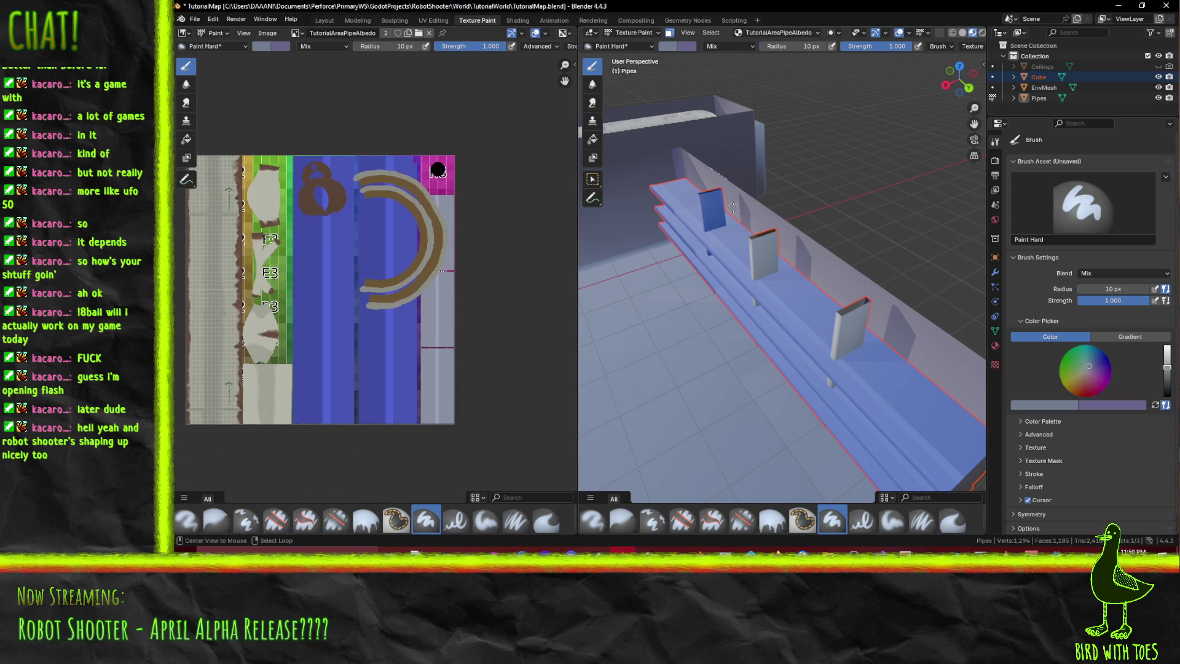
{"action": "middle_click_drag", "start_coordinate": [699, 234], "coordinate": [704, 109]}
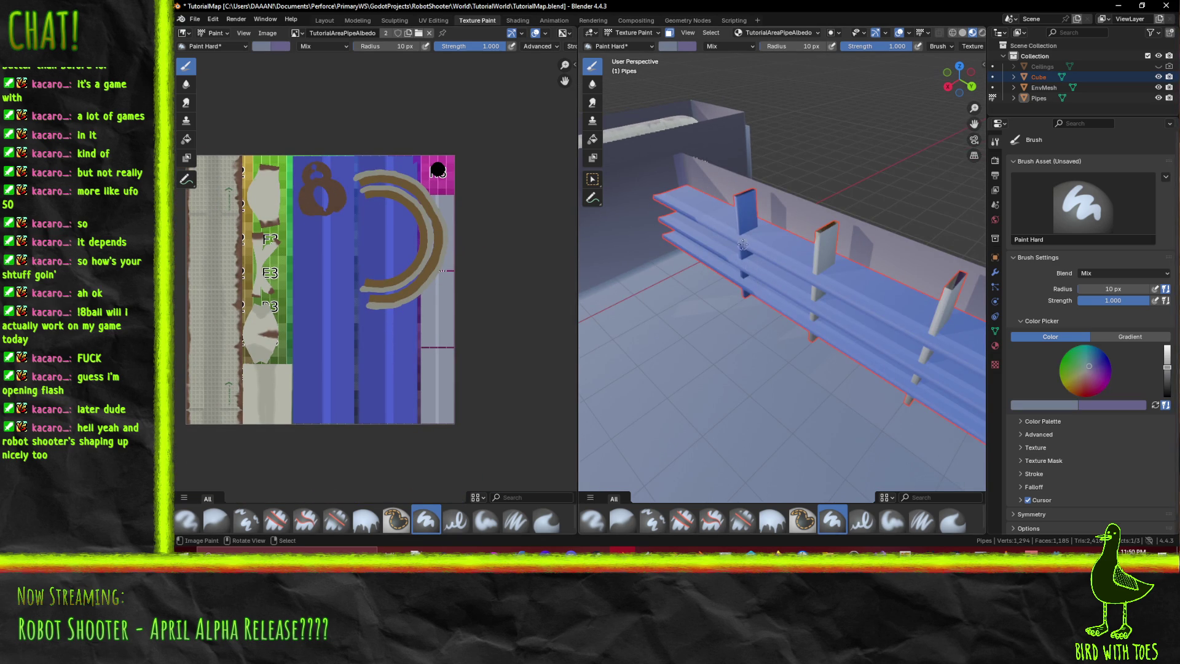
{"action": "key", "text": "Tab"}
{"action": "key", "text": "Tab"}
{"action": "scroll", "coordinate": [714, 286], "scroll_direction": "up", "scroll_amount": 4}
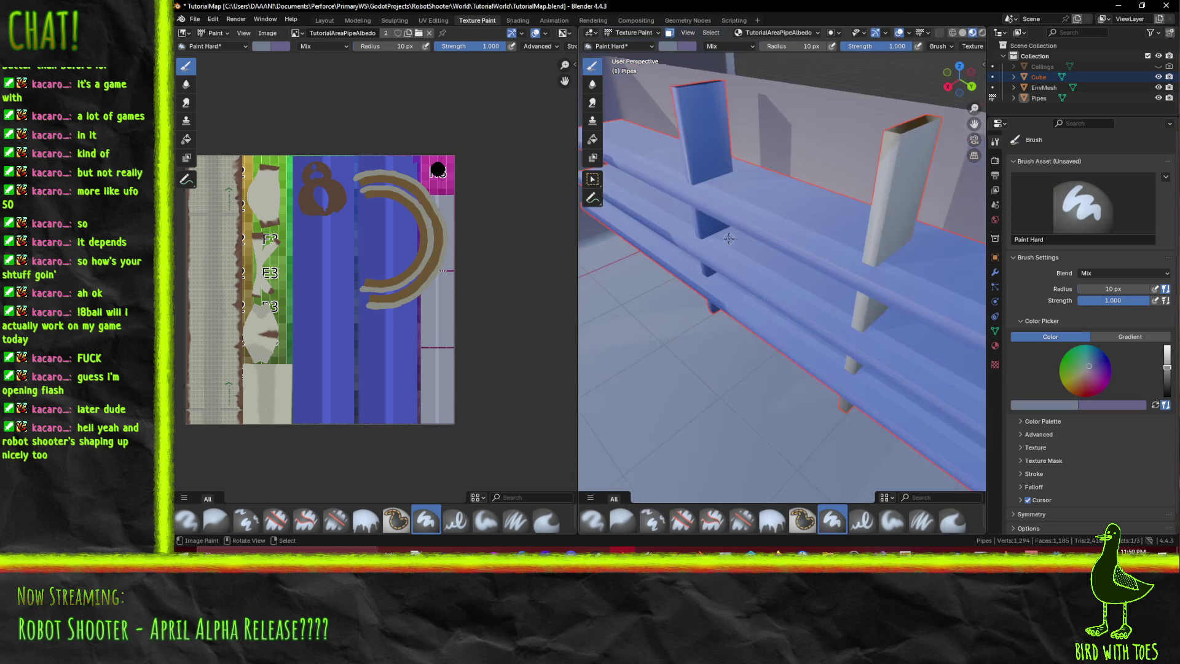
{"action": "middle_click_drag", "start_coordinate": [688, 170], "coordinate": [806, 169]}
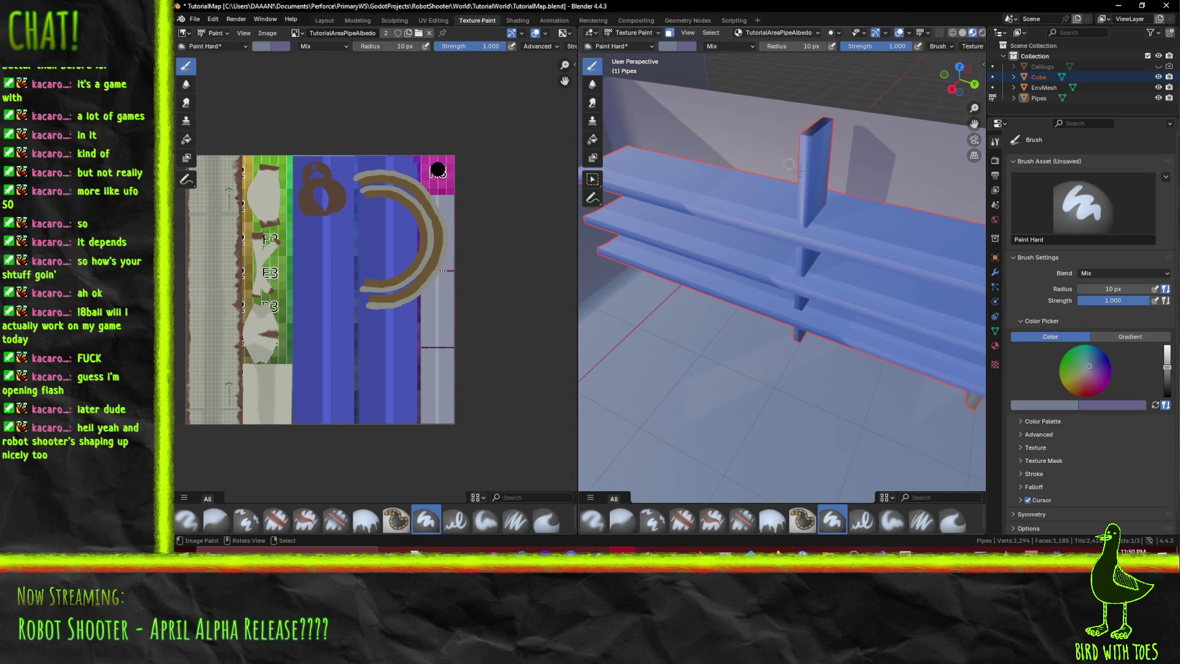
{"action": "middle_click_drag", "start_coordinate": [664, 166], "coordinate": [734, 151]}
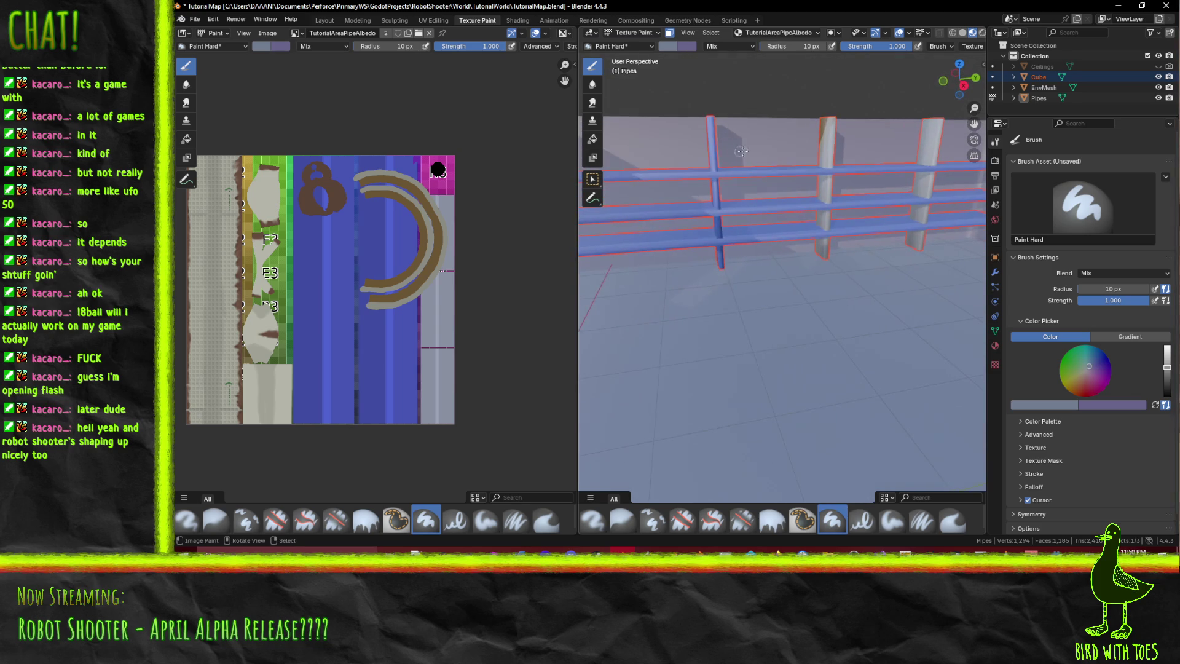
{"action": "middle_click_drag", "start_coordinate": [656, 123], "coordinate": [735, 187]}
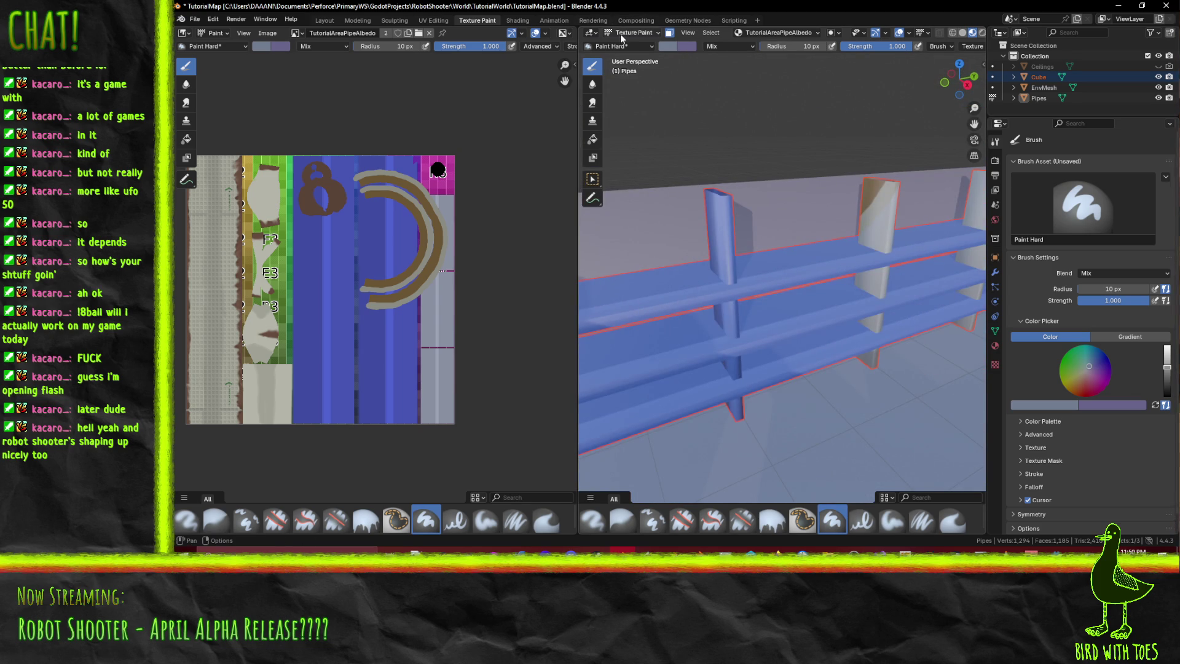
{"action": "key", "text": "Tab"}
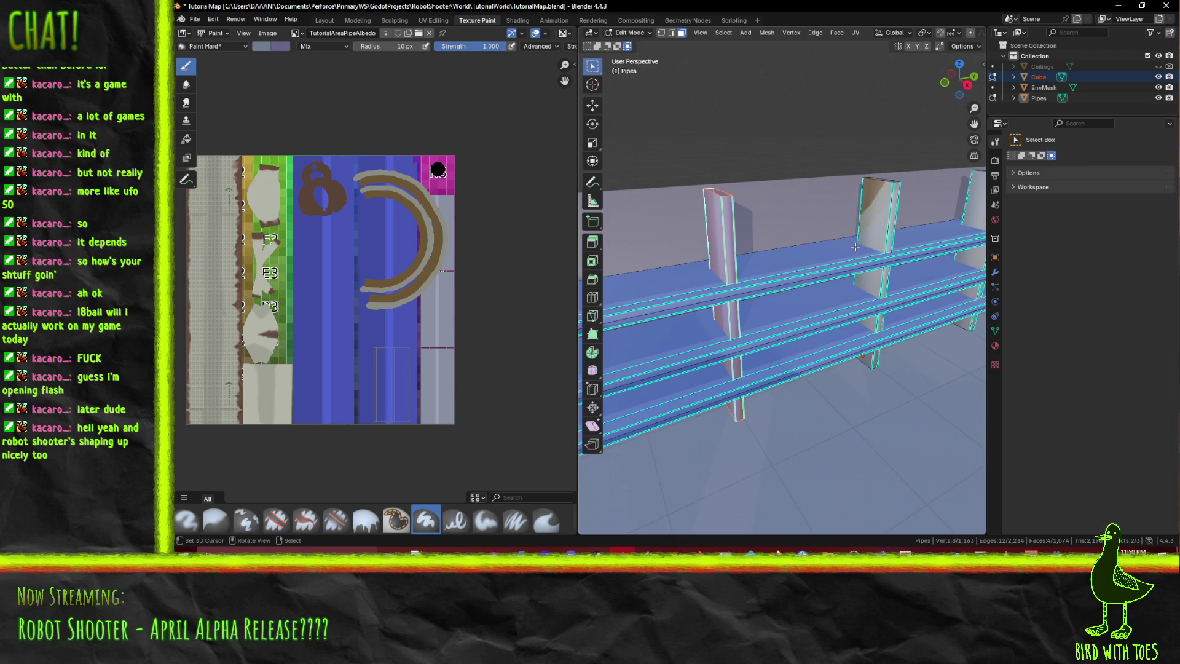
{"action": "key", "text": "Tab"}
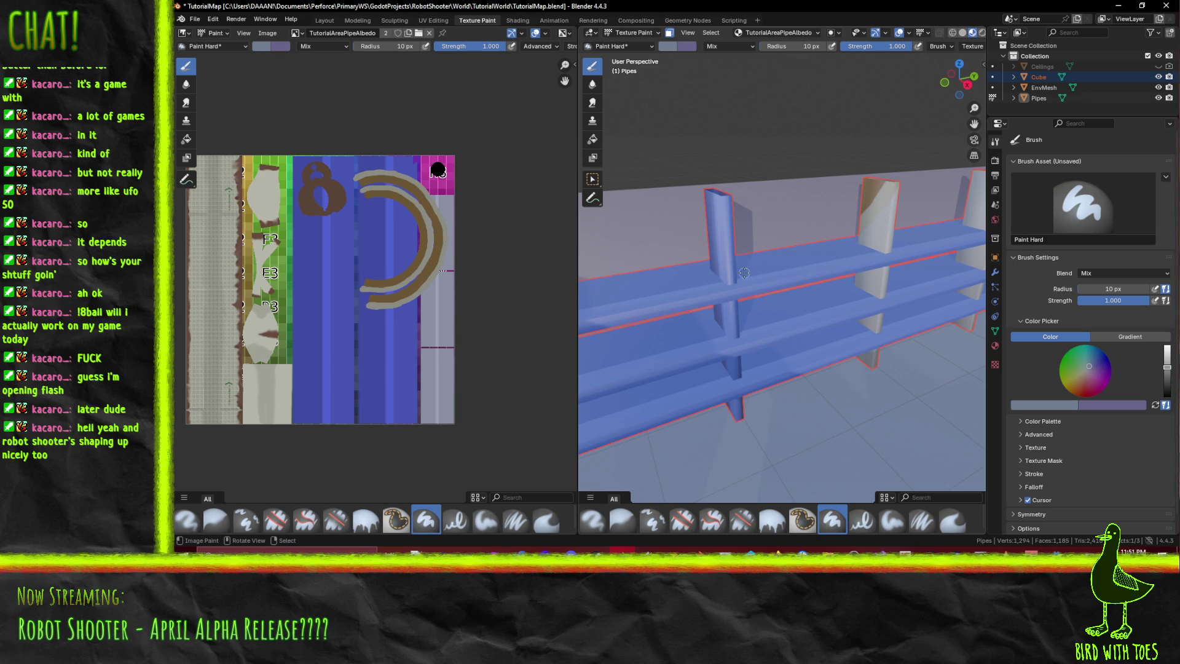
{"action": "key", "text": "Tab"}
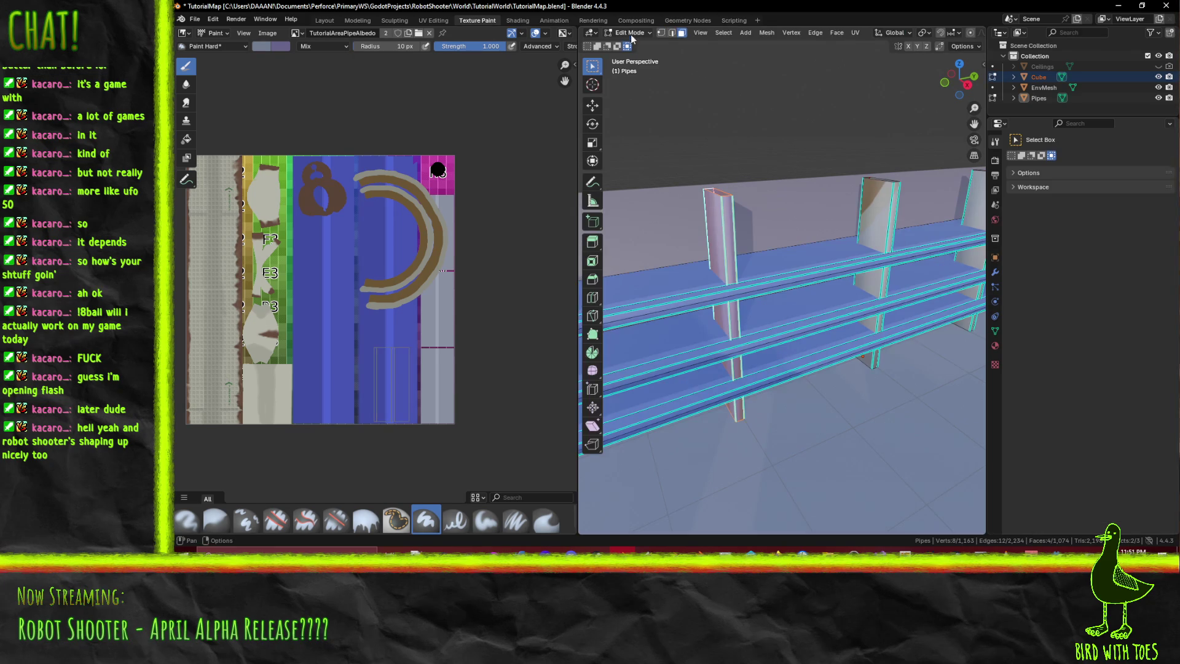
{"action": "left_click", "coordinate": [628, 34]}
{"action": "left_click", "coordinate": [637, 102]}
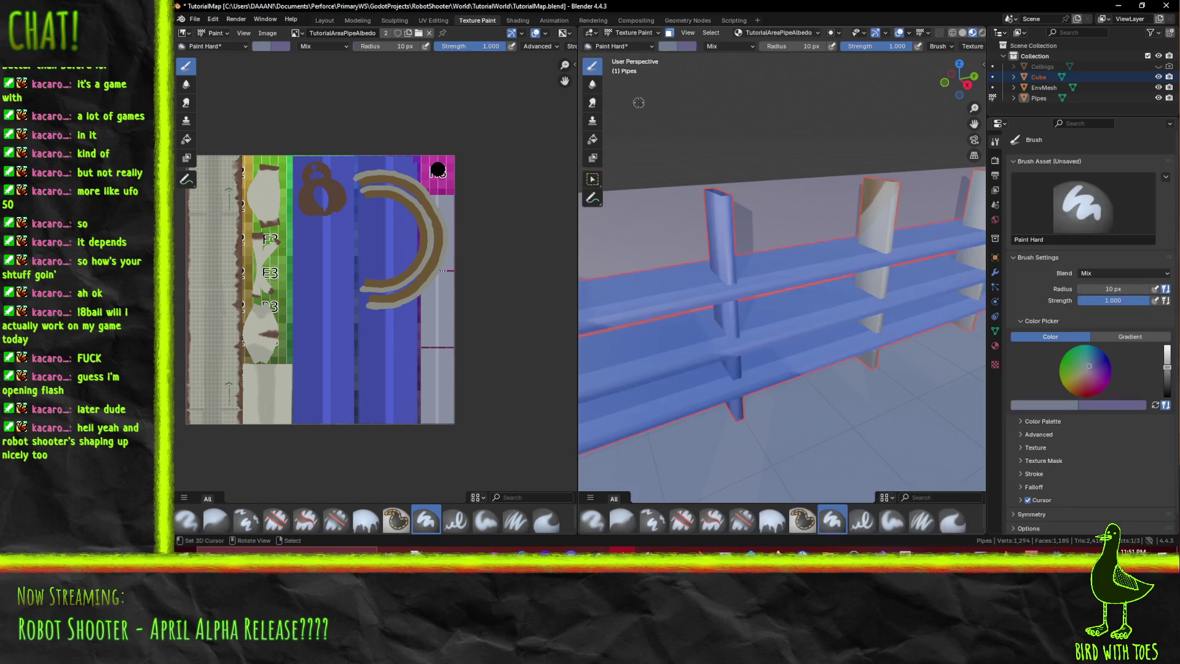
- Set the Paint Hard brush radius to 91 px
{"action": "key", "text": "f"}
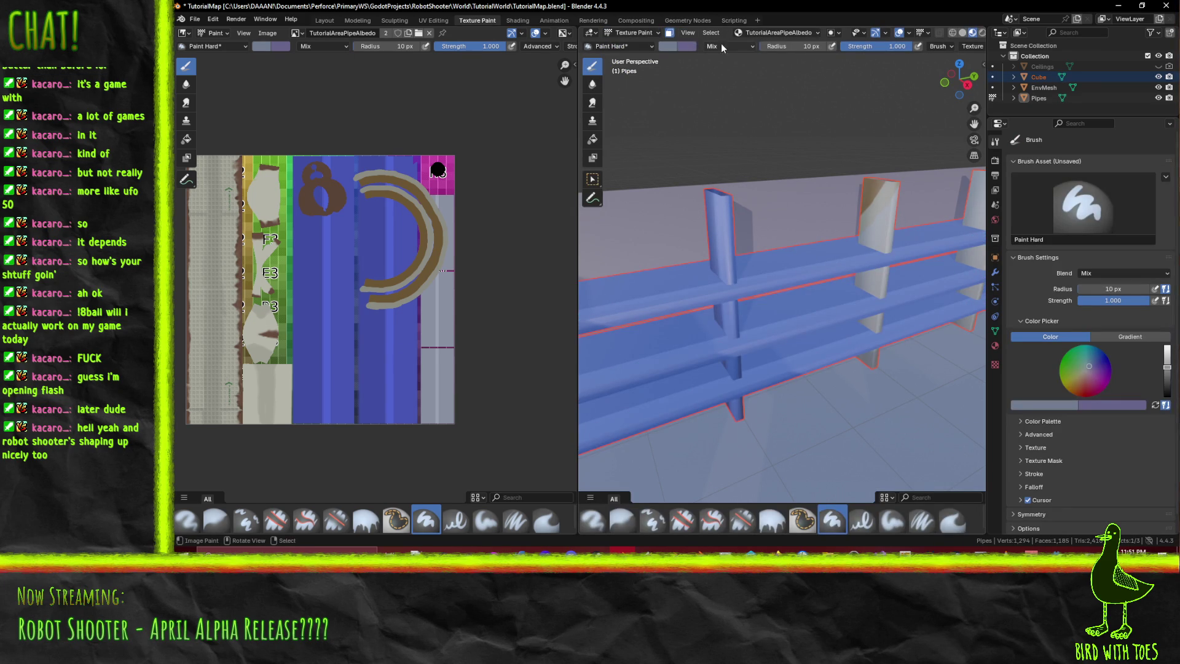
{"action": "left_click", "coordinate": [702, 218]}
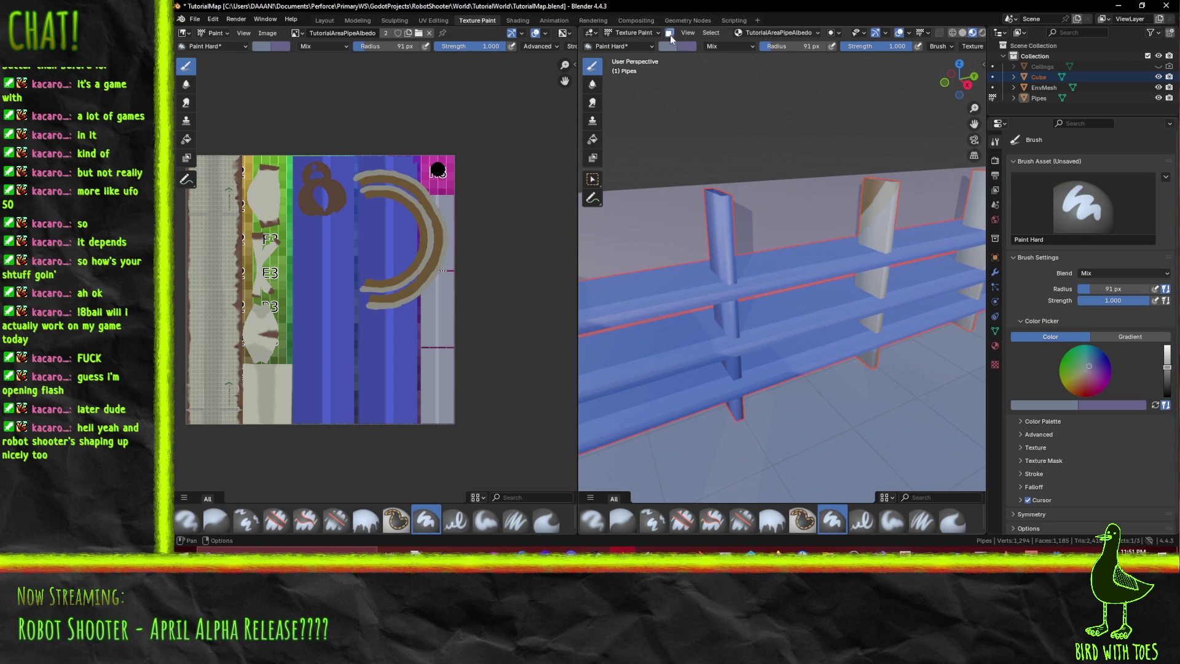
{"action": "middle_click_drag", "start_coordinate": [777, 237], "coordinate": [764, 244]}
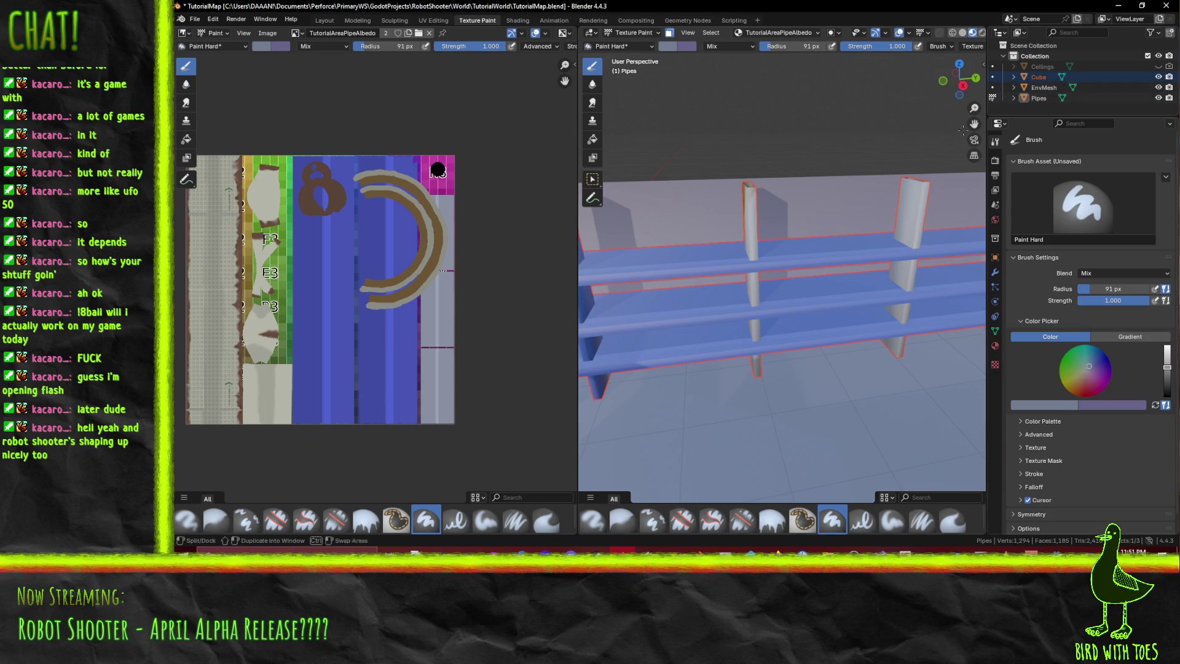
{"action": "key", "text": "Tab"}
- Return to Object Mode, select the Cube mesh, and put it in Texture Paint mode
{"action": "left_click", "coordinate": [625, 34]}
{"action": "left_click", "coordinate": [629, 38]}
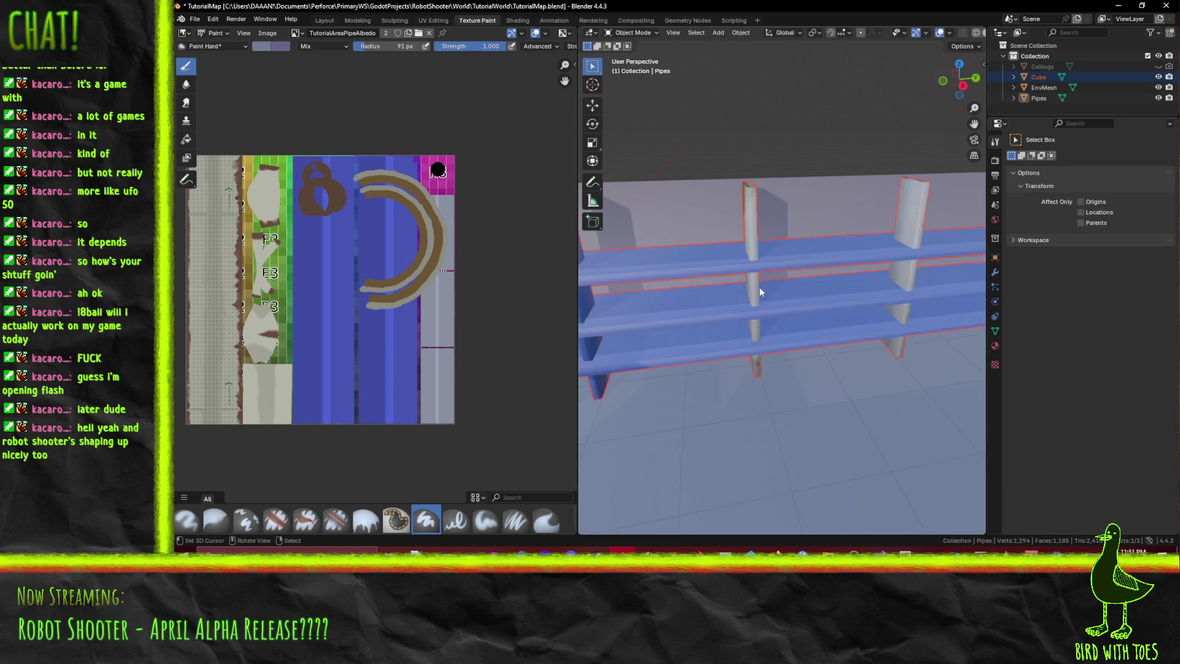
{"action": "left_click", "coordinate": [770, 270]}
{"action": "left_click", "coordinate": [820, 149]}
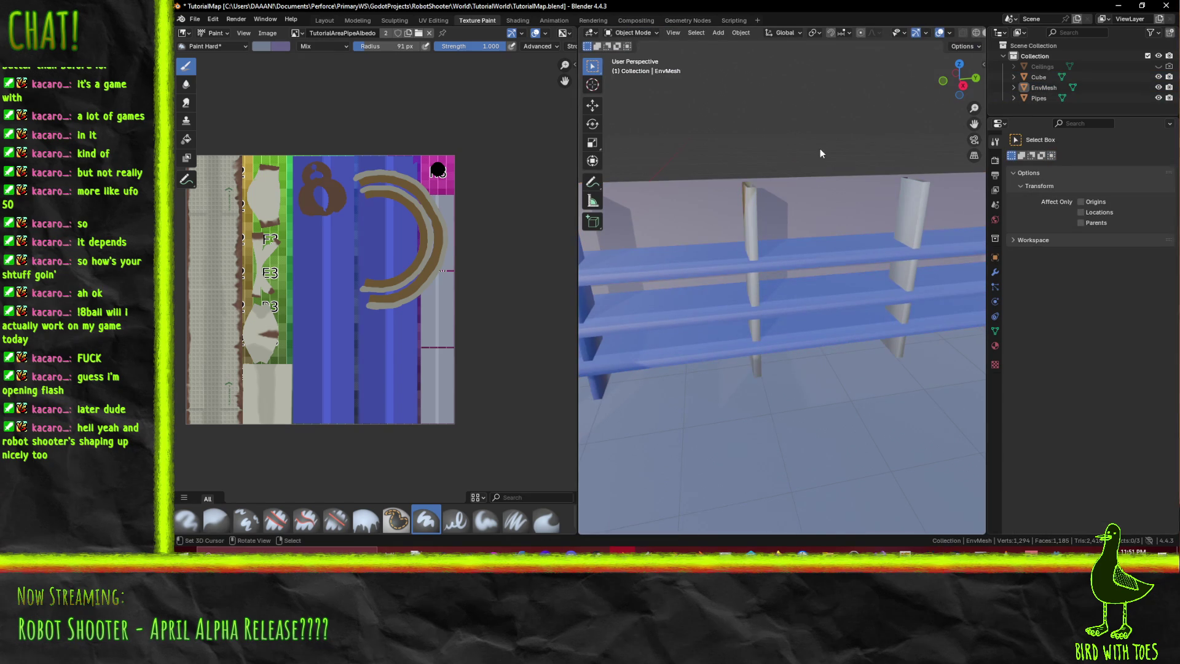
{"action": "left_click", "coordinate": [738, 248]}
{"action": "mouse_move", "coordinate": [758, 249]}
{"action": "middle_mouse_down"}
{"action": "mouse_move", "coordinate": [757, 144]}
{"action": "mouse_move", "coordinate": [774, 151]}
{"action": "middle_mouse_up"}
{"action": "scroll", "coordinate": [419, 288], "scroll_direction": "up", "scroll_amount": 1}
{"action": "middle_click_drag", "start_coordinate": [437, 300], "coordinate": [352, 300]}
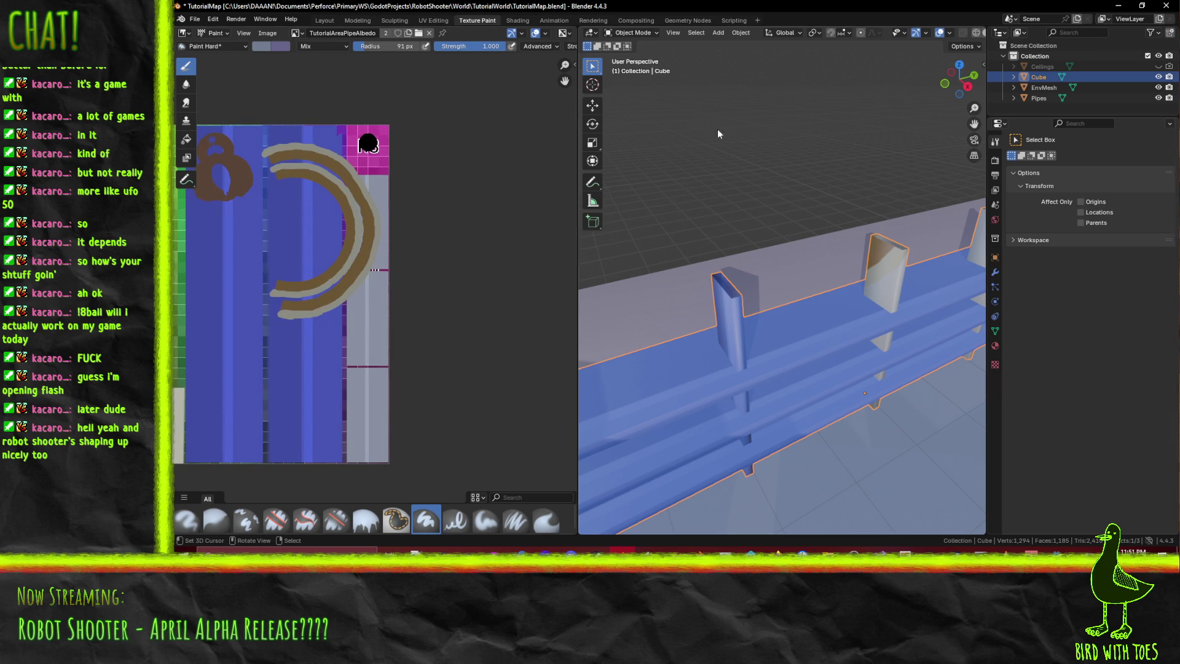
{"action": "left_click", "coordinate": [644, 33]}
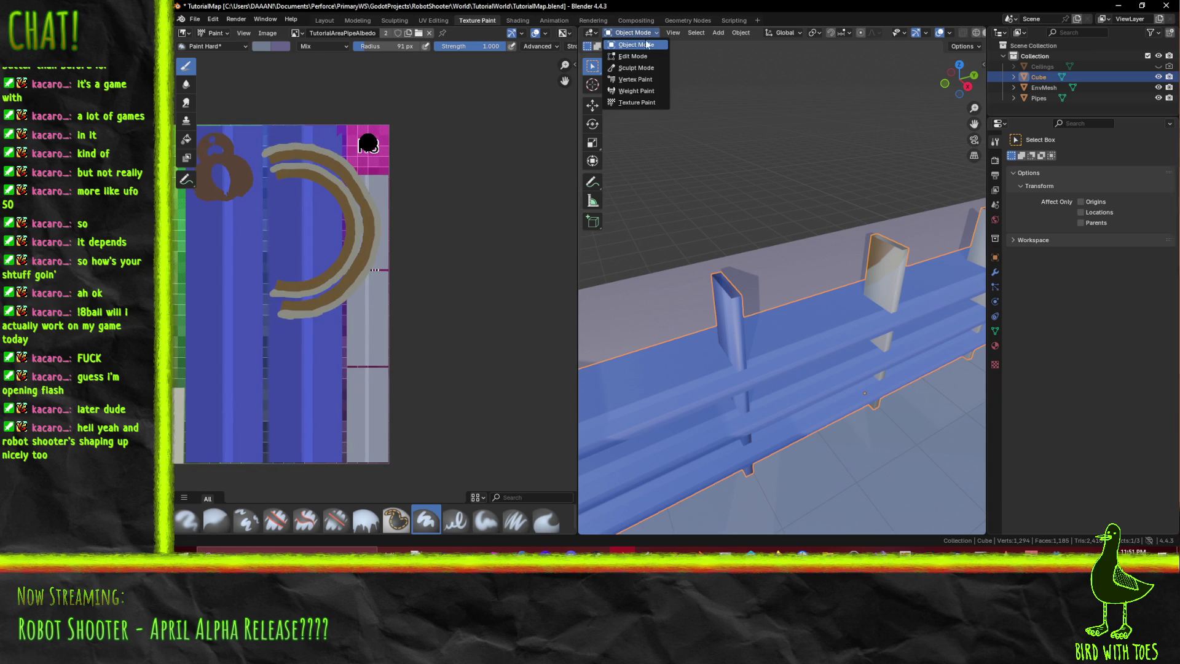
{"action": "left_click", "coordinate": [637, 103]}
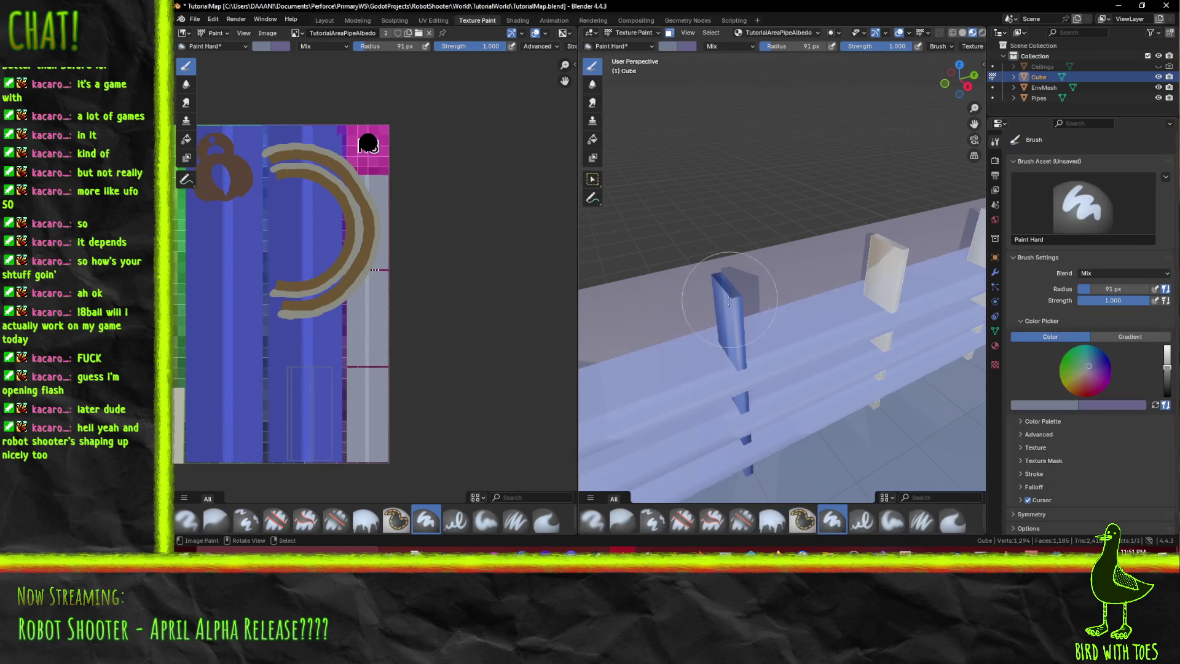
- Paint over the blue post on the Cube with the grey brush
{"action": "mouse_move", "coordinate": [732, 310]}
{"action": "middle_mouse_down"}
{"action": "mouse_move", "coordinate": [802, 286]}
{"action": "mouse_move", "coordinate": [769, 283]}
{"action": "mouse_move", "coordinate": [679, 374]}
{"action": "middle_mouse_up"}
{"action": "left_click", "coordinate": [798, 250]}
{"action": "left_click", "coordinate": [647, 229]}
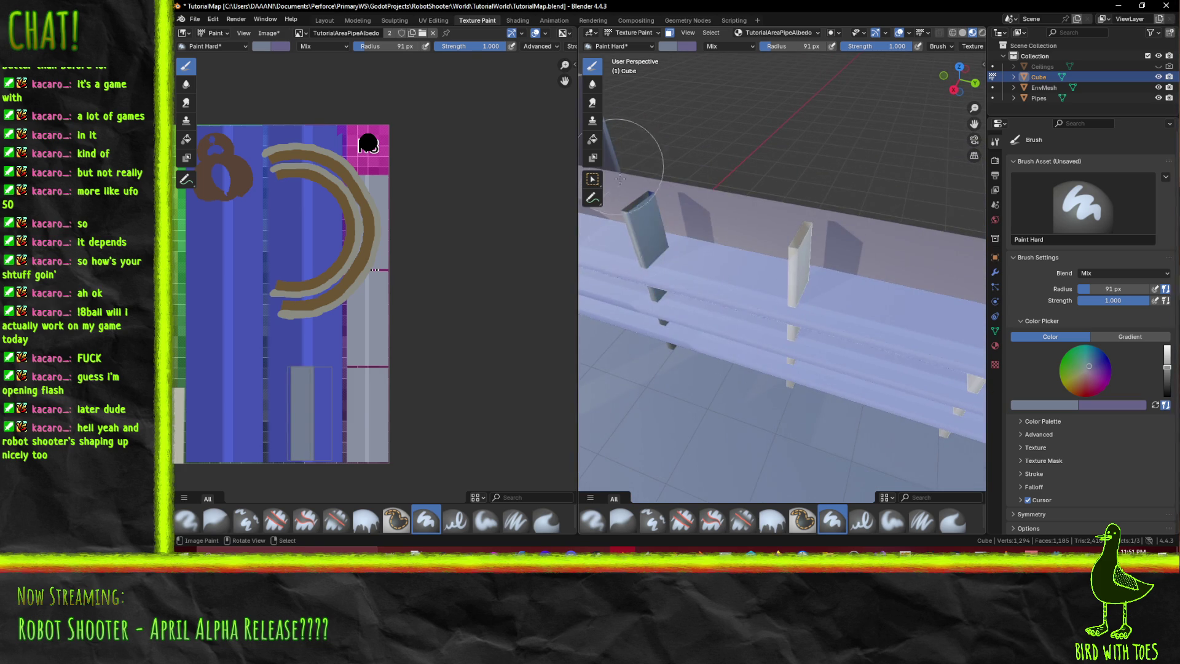
{"action": "middle_click_drag", "start_coordinate": [674, 217], "coordinate": [694, 223]}
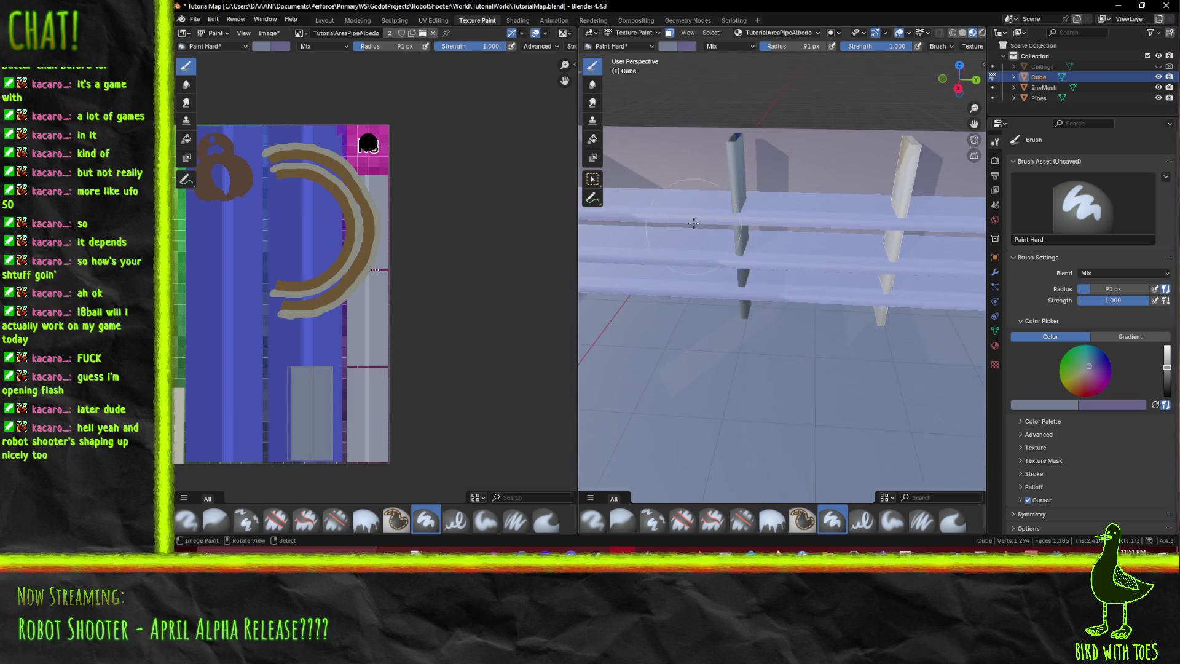
{"action": "left_click", "coordinate": [733, 182]}
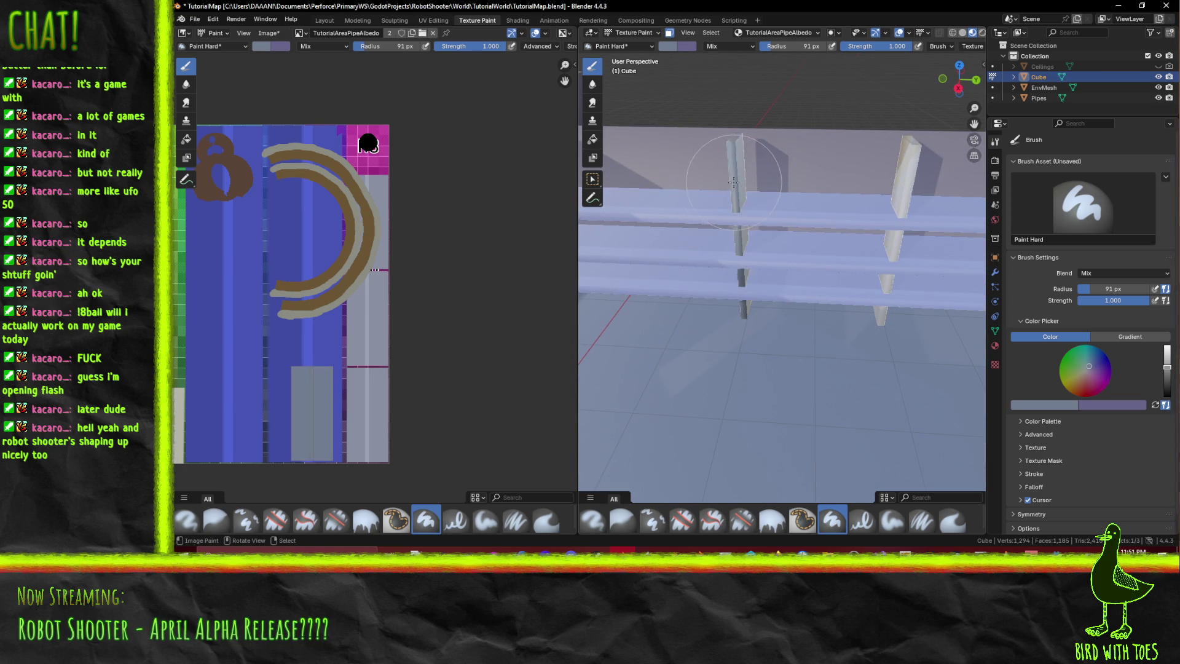
{"action": "left_click", "coordinate": [675, 47]}
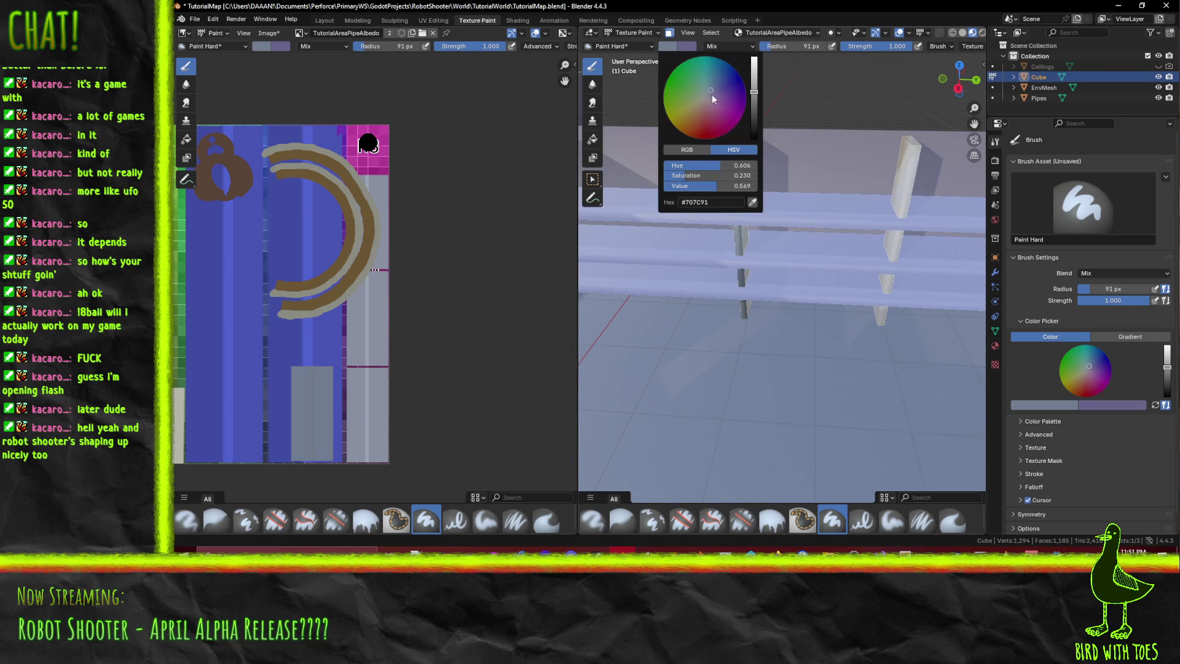
- Sample a lighter grey from the texture and paint the post with it
{"action": "left_click", "coordinate": [752, 202]}
{"action": "left_click", "coordinate": [372, 379]}
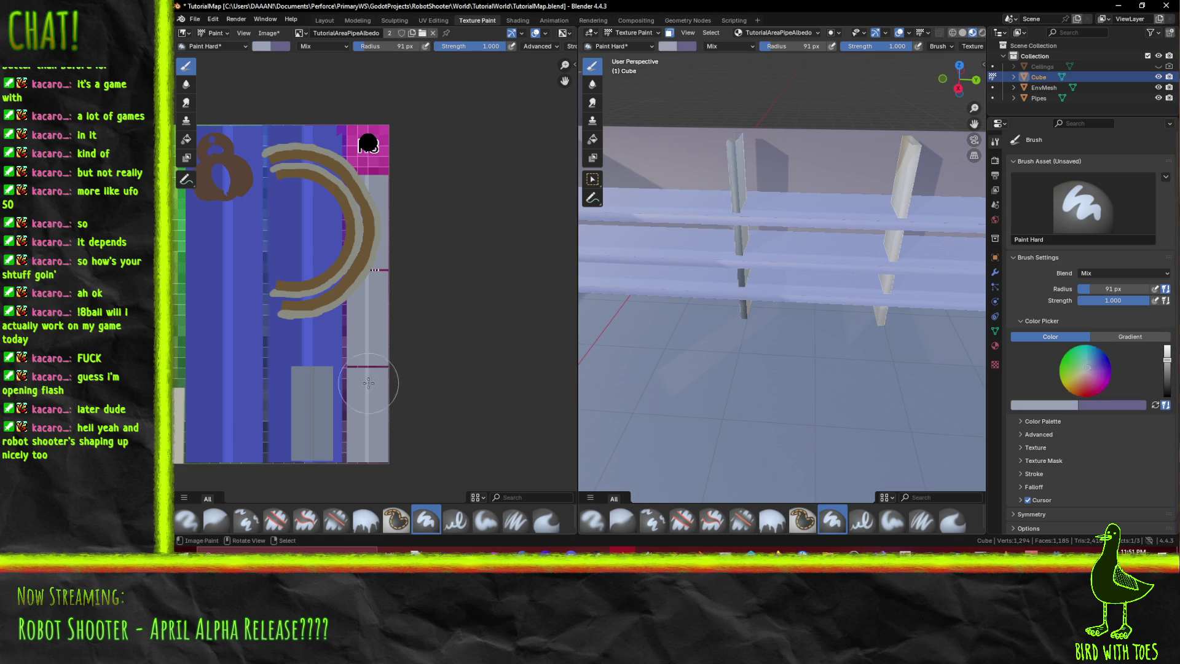
{"action": "left_click_drag", "start_coordinate": [735, 74], "coordinate": [738, 216]}
{"action": "mouse_move", "coordinate": [750, 247]}
{"action": "middle_mouse_down"}
{"action": "mouse_move", "coordinate": [757, 345]}
{"action": "mouse_move", "coordinate": [827, 372]}
{"action": "middle_mouse_up"}
{"action": "scroll", "coordinate": [219, 487], "scroll_direction": "up", "scroll_amount": 4}
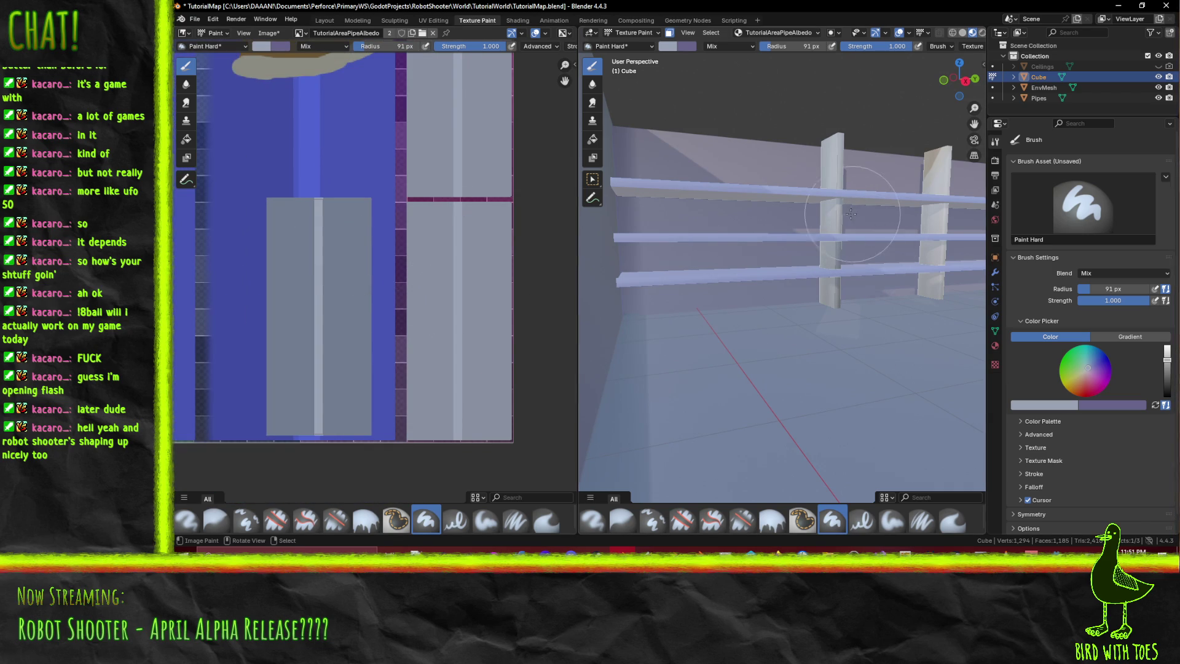
{"action": "middle_click_drag", "start_coordinate": [787, 222], "coordinate": [802, 221]}
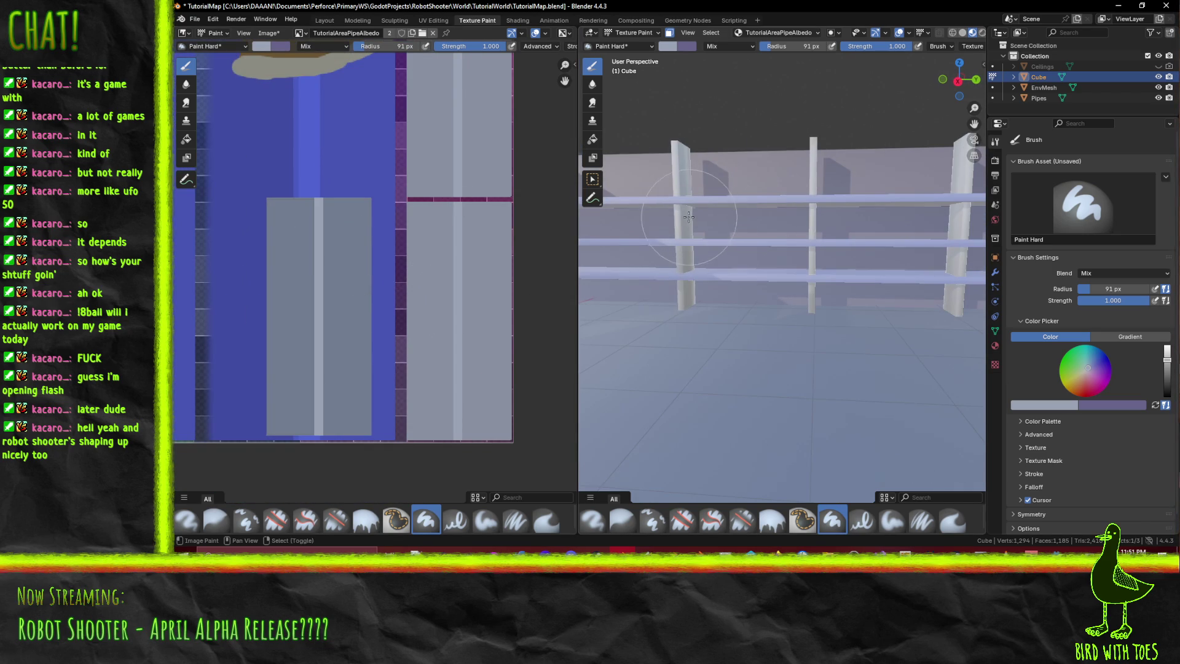
{"action": "mouse_move", "coordinate": [775, 264]}
{"action": "middle_mouse_down"}
{"action": "mouse_move", "coordinate": [731, 304]}
{"action": "mouse_move", "coordinate": [789, 303]}
{"action": "middle_mouse_up"}
- Put the Cube in Edit Mode and open the UV Editing workspace
{"action": "middle_click_drag", "start_coordinate": [424, 245], "coordinate": [409, 283]}
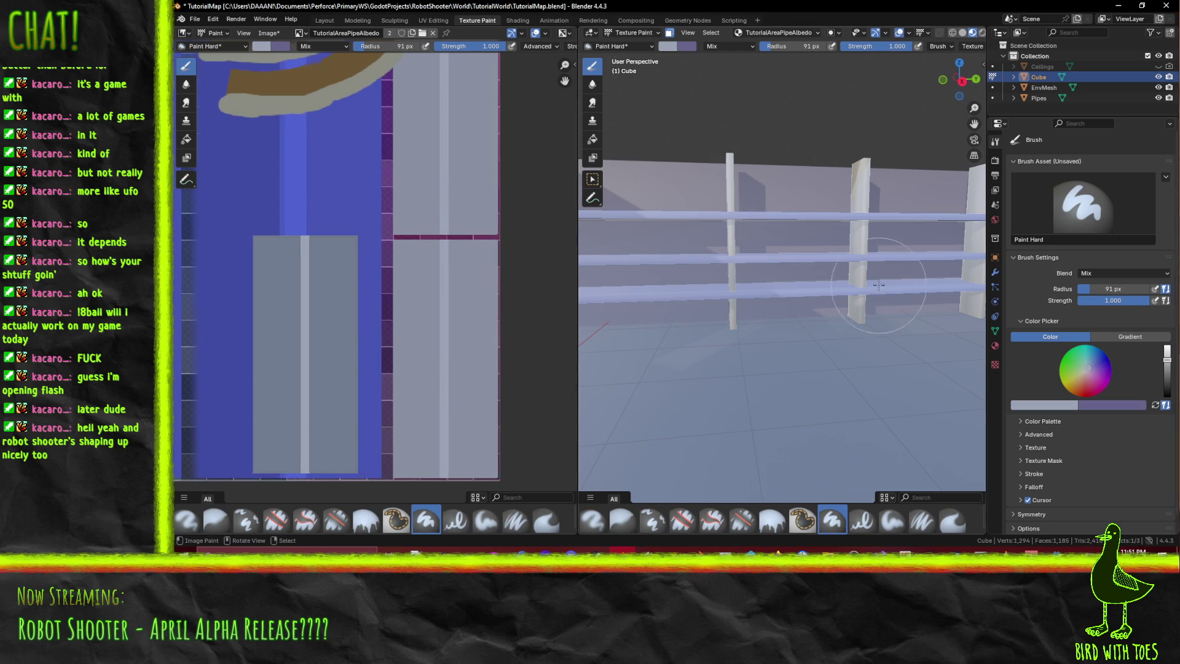
{"action": "scroll", "coordinate": [846, 243], "scroll_direction": "up", "scroll_amount": 5}
{"action": "scroll", "coordinate": [799, 258], "scroll_direction": "down", "scroll_amount": 5}
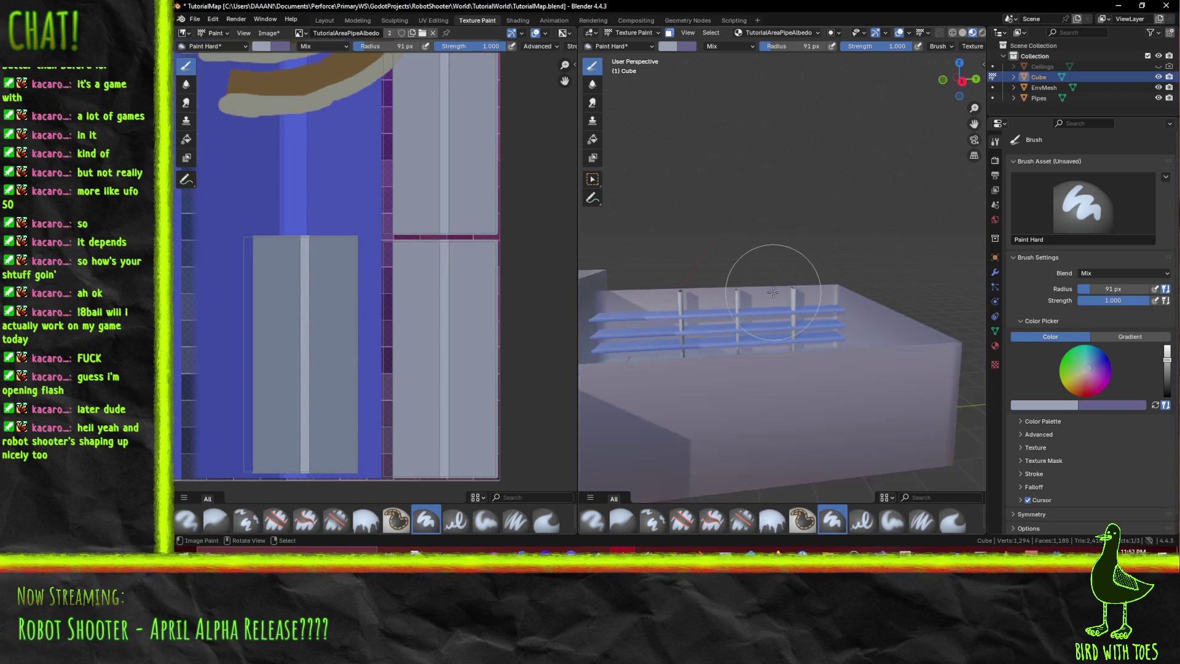
{"action": "key", "text": "Tab"}
{"action": "scroll", "coordinate": [770, 301], "scroll_direction": "up", "scroll_amount": 3}
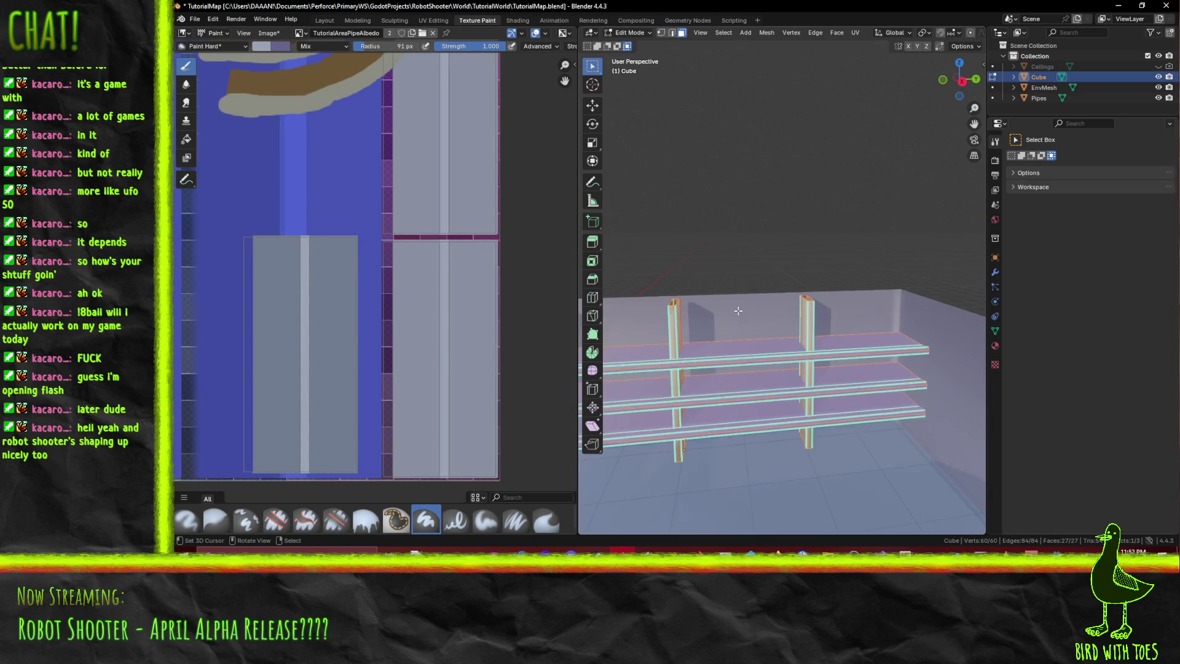
{"action": "scroll", "coordinate": [461, 172], "scroll_direction": "up", "scroll_amount": 3}
{"action": "middle_click_drag", "start_coordinate": [453, 253], "coordinate": [460, 244]}
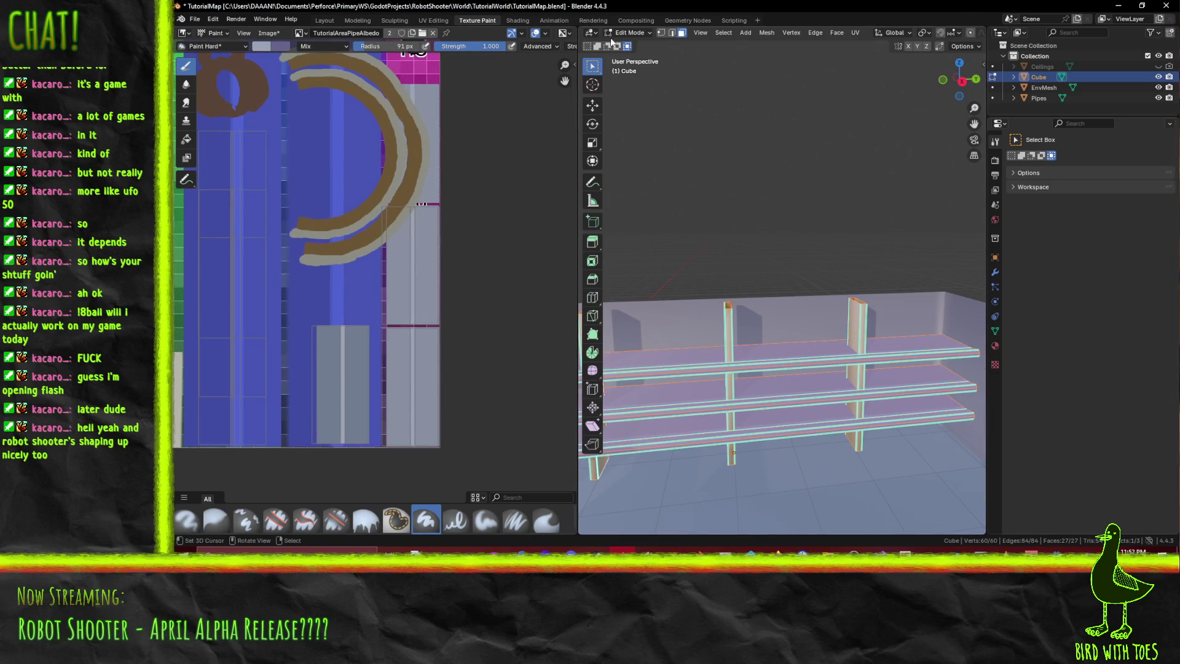
{"action": "left_click", "coordinate": [432, 20]}
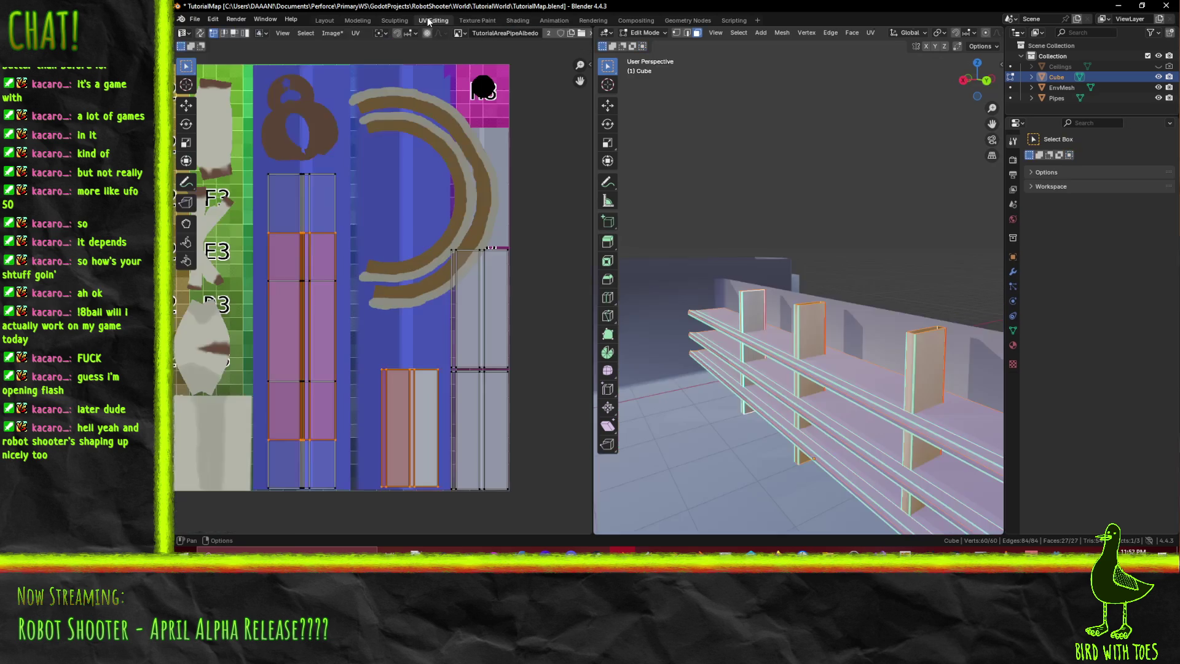
- Box-select the shelf boards' UV island and zoom in on it
{"action": "key", "text": "alt+a"}
{"action": "key", "text": "b"}
{"action": "left_click_drag", "start_coordinate": [507, 324], "coordinate": [525, 367]}
{"action": "mouse_move", "coordinate": [525, 367]}
{"action": "middle_mouse_down"}
{"action": "mouse_move", "coordinate": [521, 274]}
{"action": "mouse_move", "coordinate": [522, 341]}
{"action": "mouse_move", "coordinate": [499, 410]}
{"action": "mouse_move", "coordinate": [474, 325]}
{"action": "middle_mouse_up"}
{"action": "scroll", "coordinate": [522, 274], "scroll_direction": "up", "scroll_amount": 1}
{"action": "scroll", "coordinate": [506, 381], "scroll_direction": "up", "scroll_amount": 1}
{"action": "middle_click_drag", "start_coordinate": [506, 381], "coordinate": [481, 221]}
{"action": "scroll", "coordinate": [481, 221], "scroll_direction": "up", "scroll_amount": 1}
- Nudge the island vertically, move it onto the lower-left grey strip, and select the left post
{"action": "key", "text": "g"}
{"action": "key", "text": "y"}
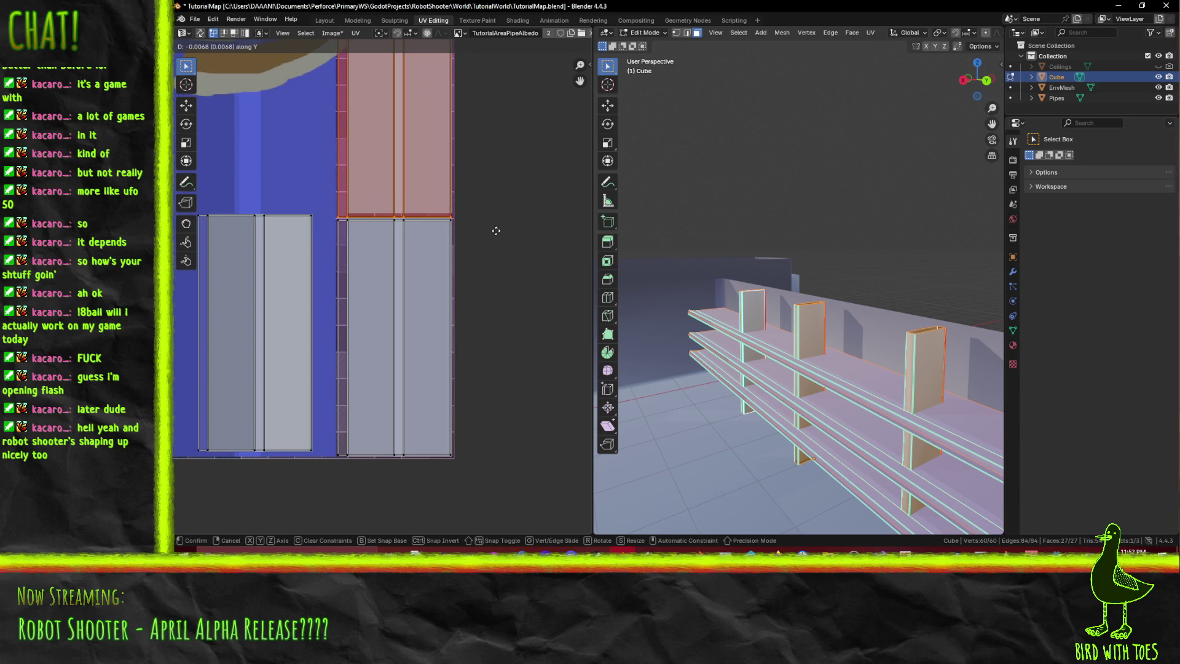
{"action": "left_click", "coordinate": [489, 321]}
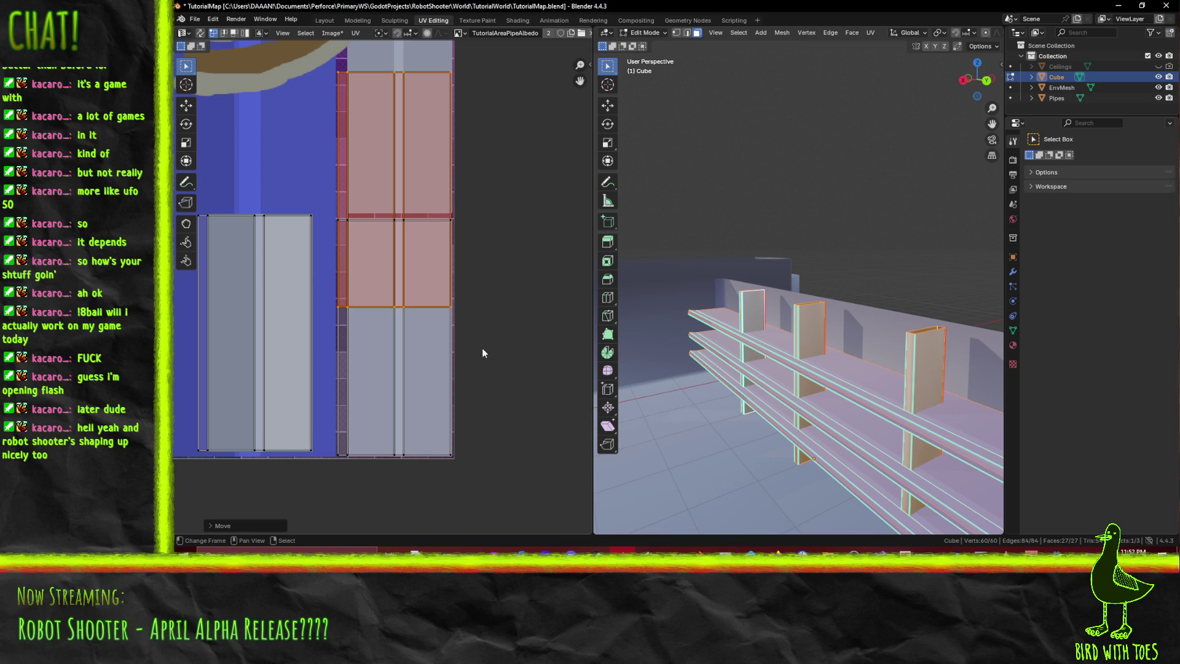
{"action": "key", "text": "g"}
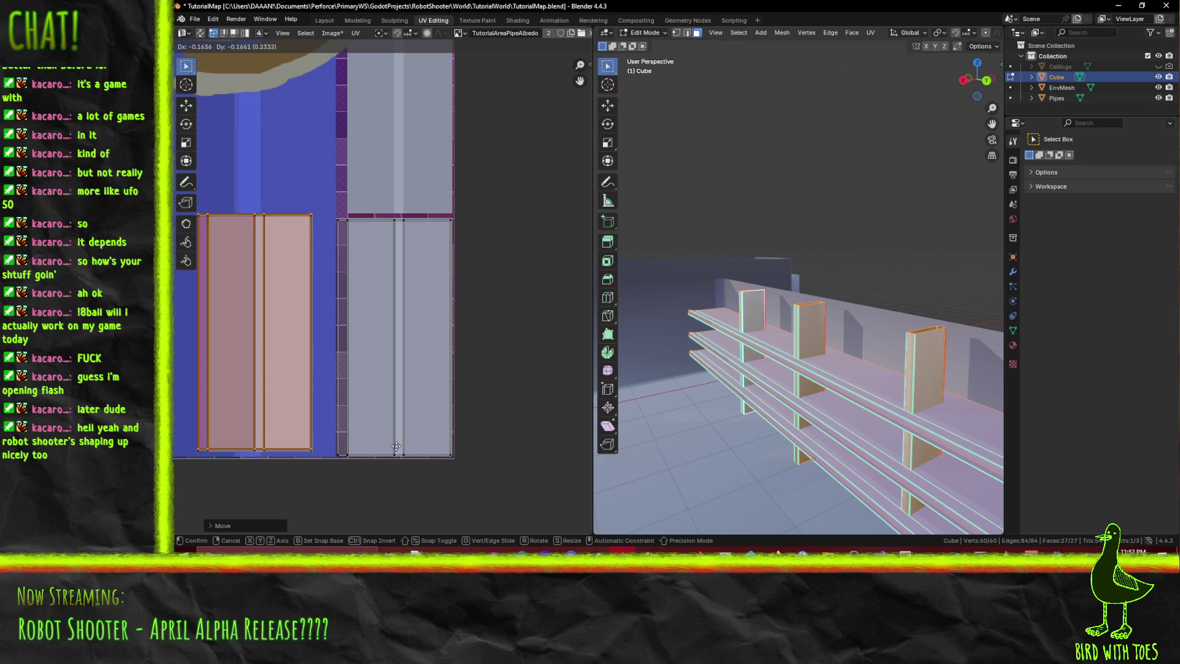
{"action": "left_click", "coordinate": [397, 451]}
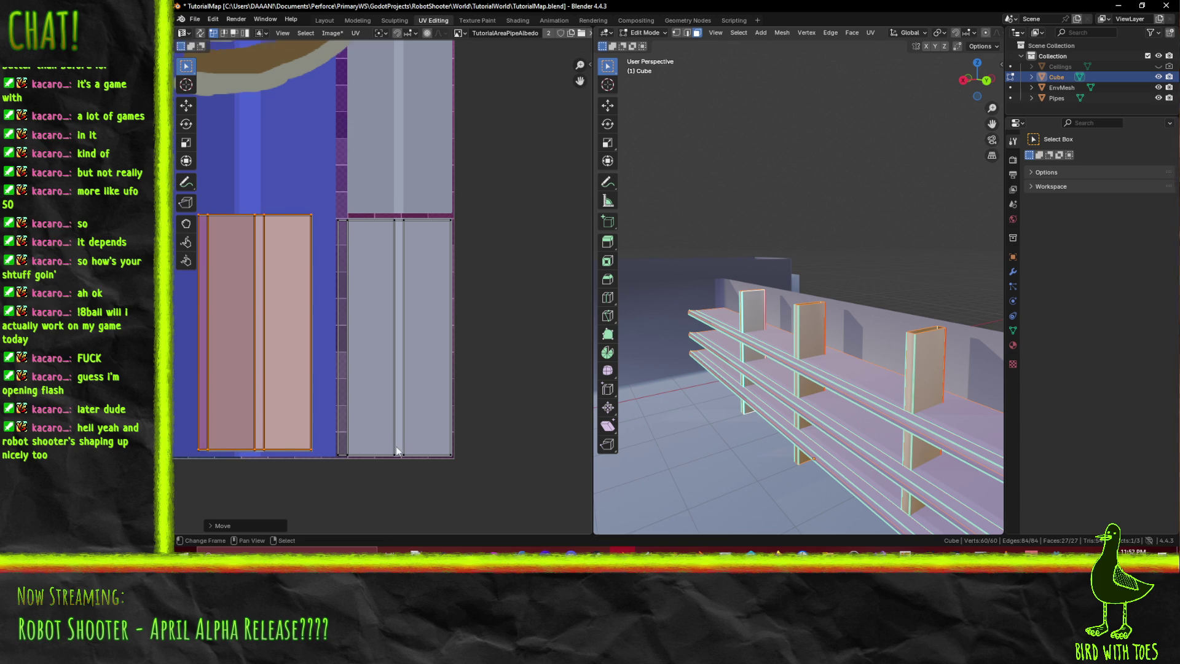
{"action": "left_click", "coordinate": [751, 314], "text": "alt"}
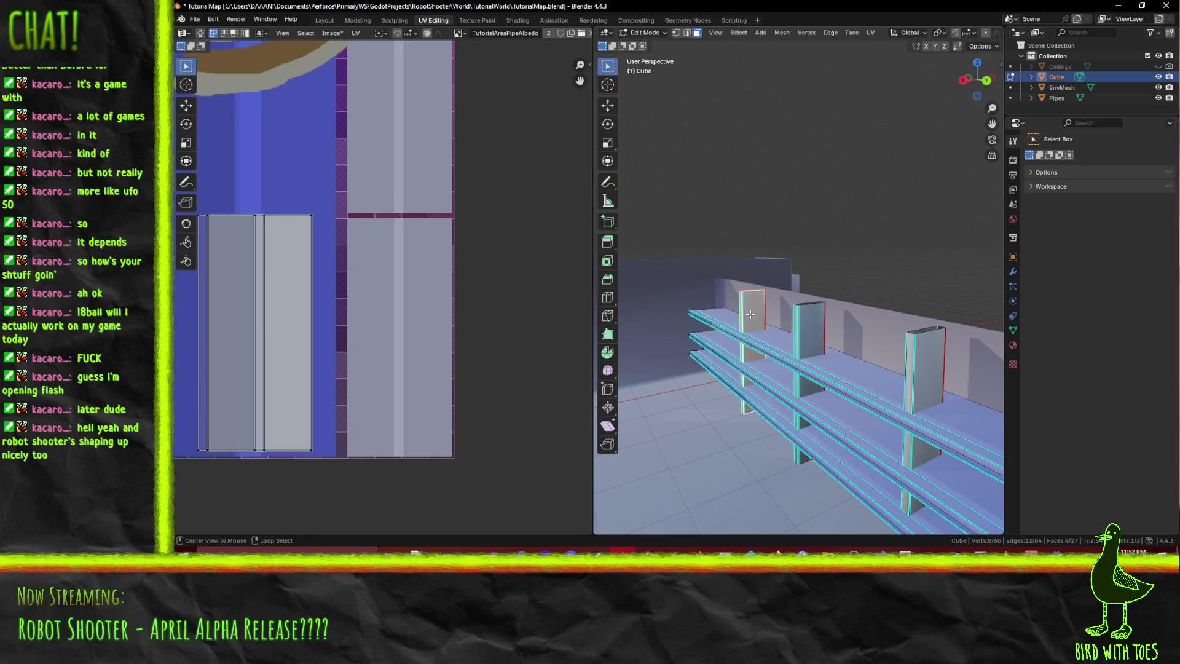
- Move the post's UV island over the light grey column, scale it down, and lower it slightly
{"action": "key", "text": "a"}
{"action": "key", "text": "g"}
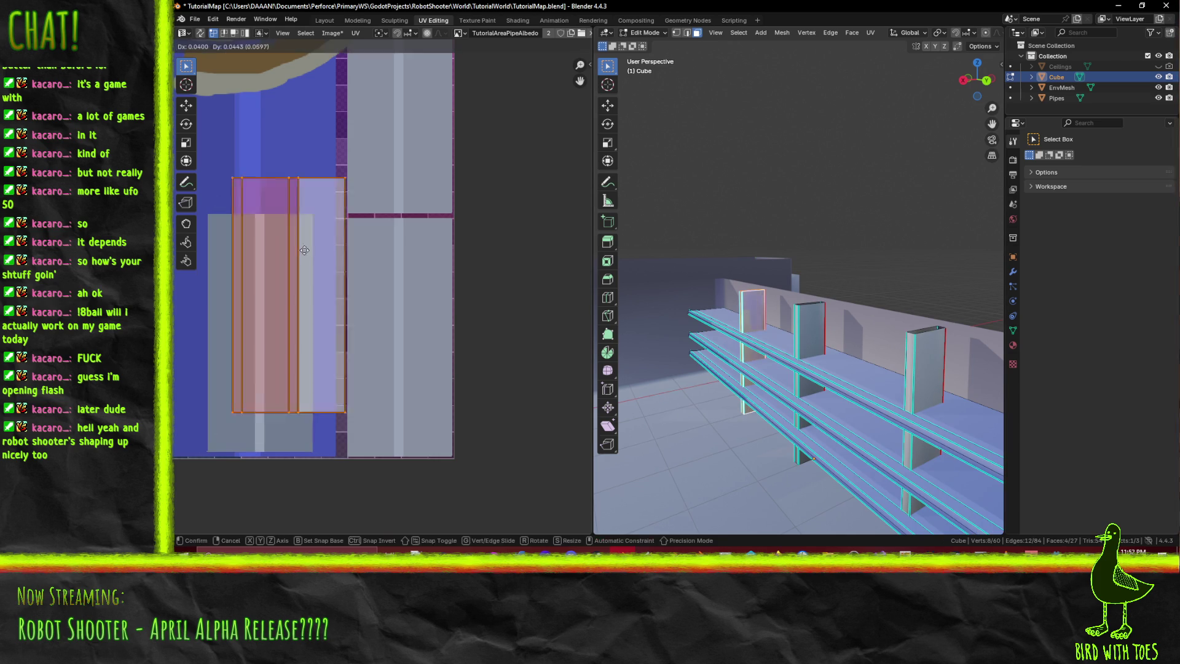
{"action": "left_click", "coordinate": [402, 75]}
{"action": "scroll", "coordinate": [466, 289], "scroll_direction": "up", "scroll_amount": 3}
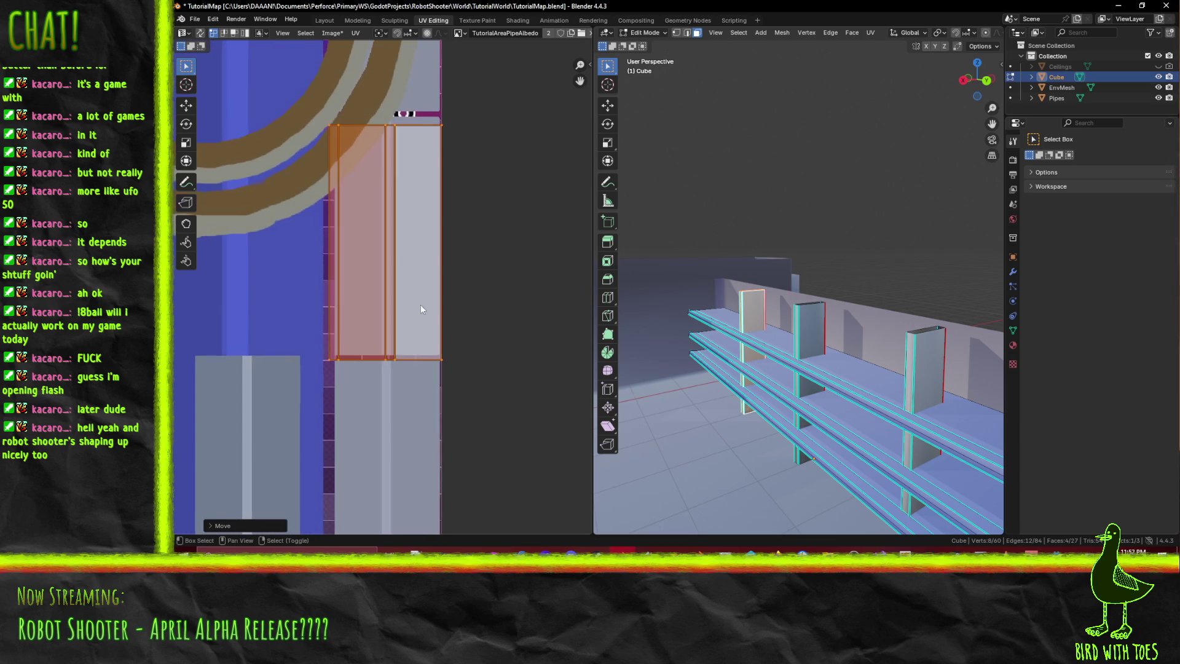
{"action": "key", "text": "s"}
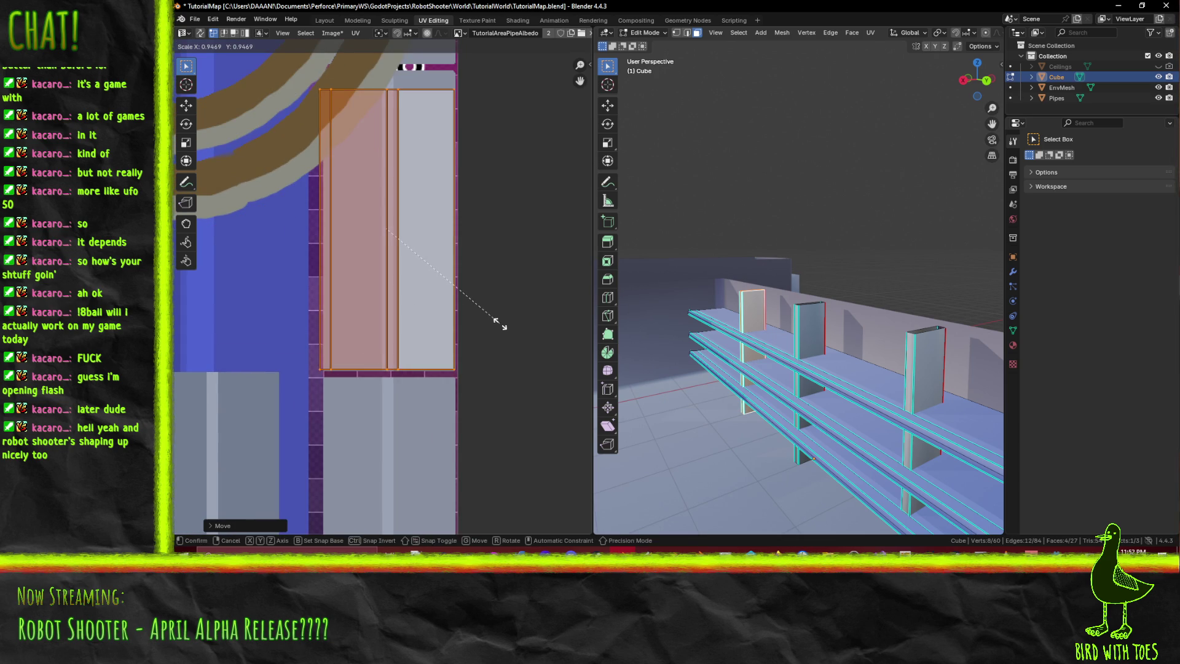
{"action": "left_click", "coordinate": [502, 329]}
{"action": "key", "text": "g"}
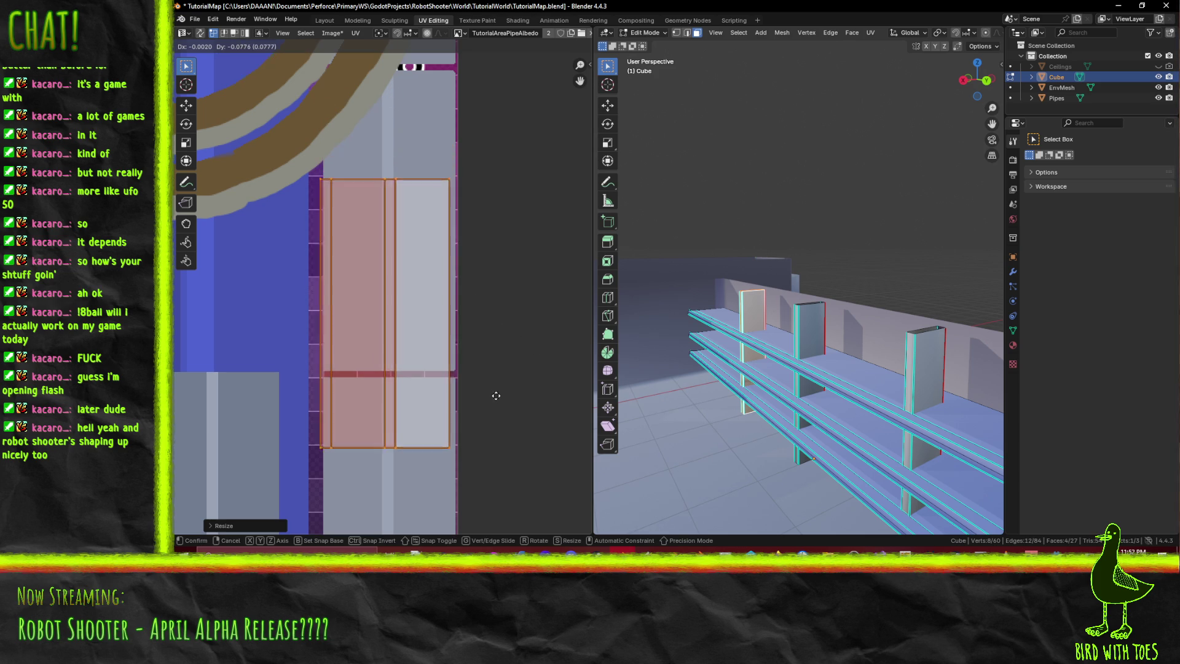
{"action": "left_click", "coordinate": [501, 424]}
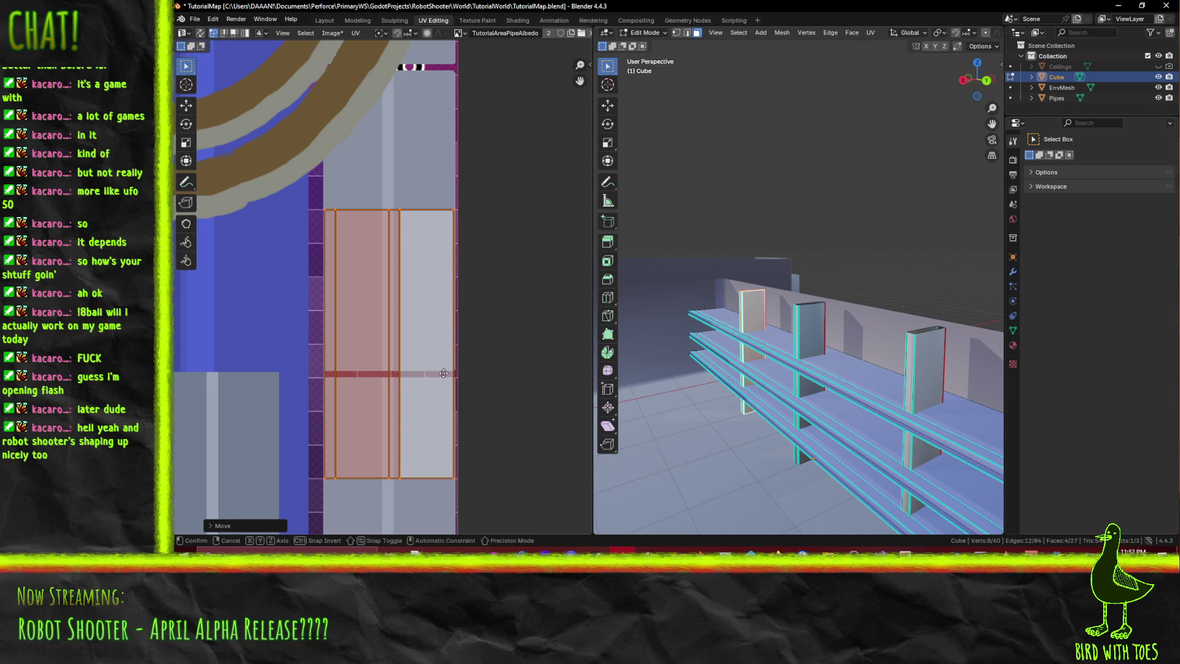
- Mirror the post island on X and nudge it horizontally into place
{"action": "key", "text": "ctrl+m"}
{"action": "key", "text": "x"}
{"action": "key", "text": "Return"}
{"action": "key", "text": "g"}
{"action": "key", "text": "x"}
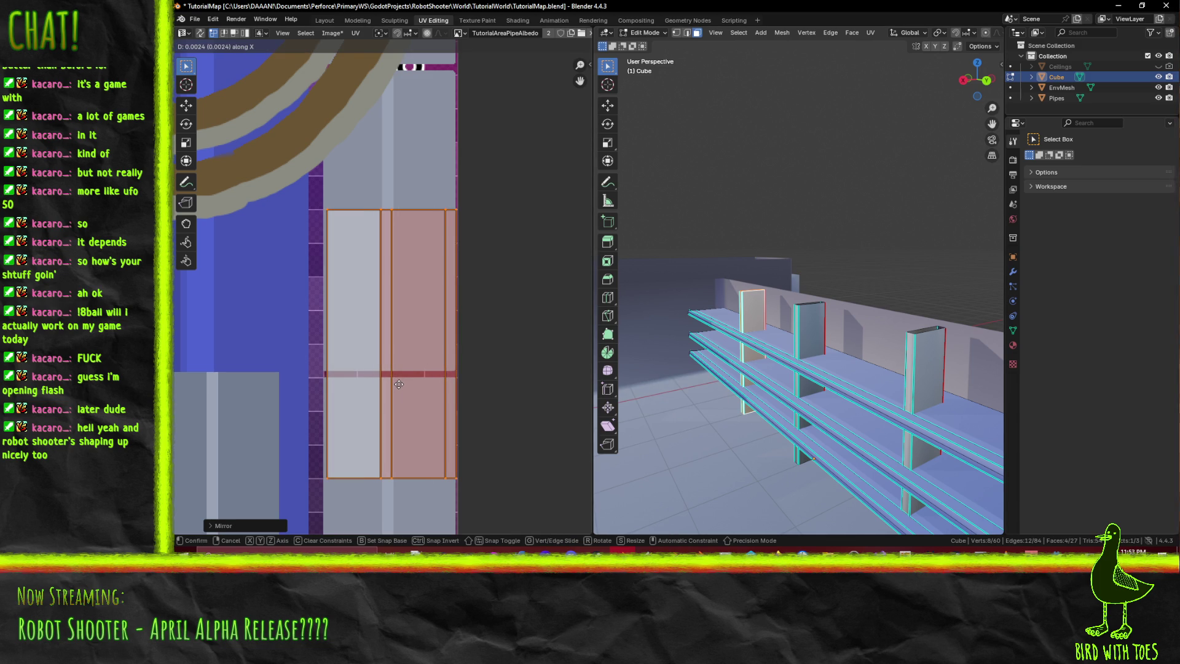
{"action": "left_click", "coordinate": [399, 384]}
- Switch back to the Texture Paint workspace to view the pale grey posts
{"action": "scroll", "coordinate": [528, 350], "scroll_direction": "down", "scroll_amount": 3}
{"action": "middle_click_drag", "start_coordinate": [504, 377], "coordinate": [519, 316]}
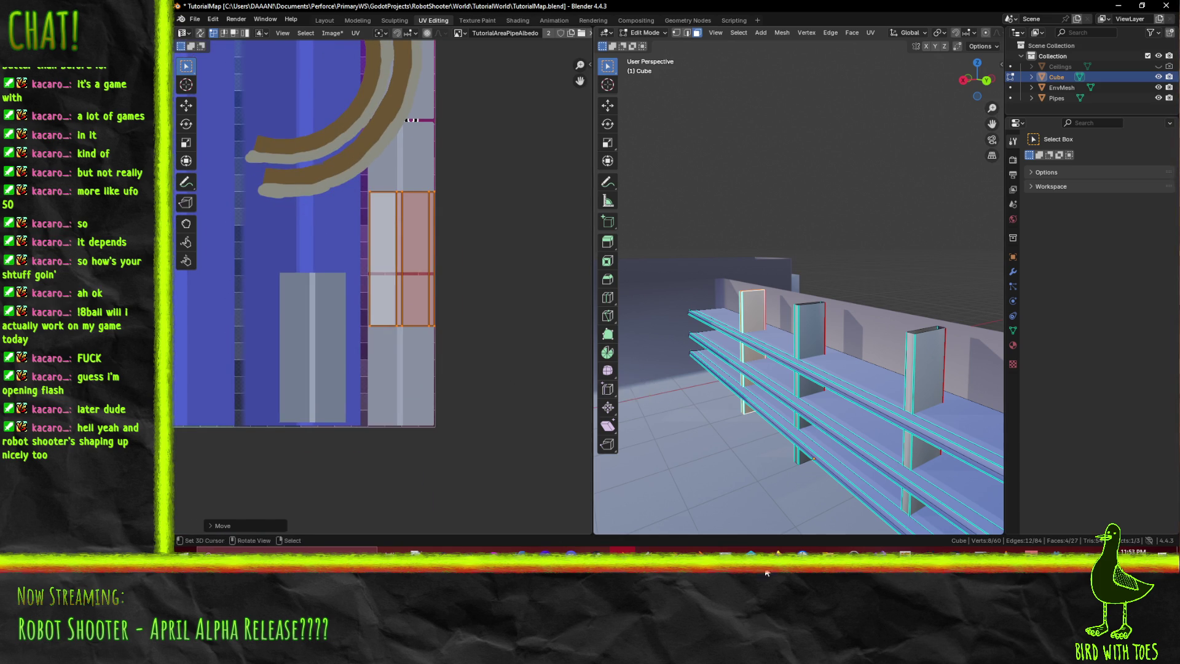
{"action": "scroll", "coordinate": [468, 293], "scroll_direction": "up", "scroll_amount": 2}
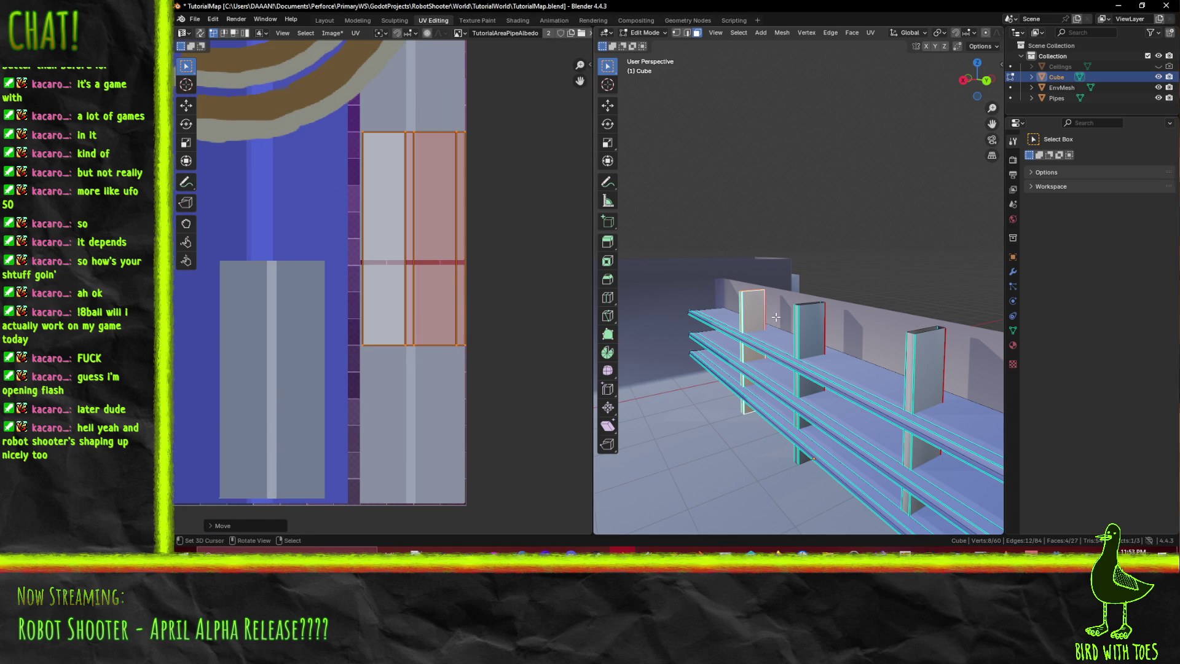
{"action": "left_click", "coordinate": [486, 22]}
{"action": "mouse_move", "coordinate": [672, 232]}
{"action": "middle_mouse_down"}
{"action": "mouse_move", "coordinate": [726, 256]}
{"action": "mouse_move", "coordinate": [764, 211]}
{"action": "middle_mouse_up"}
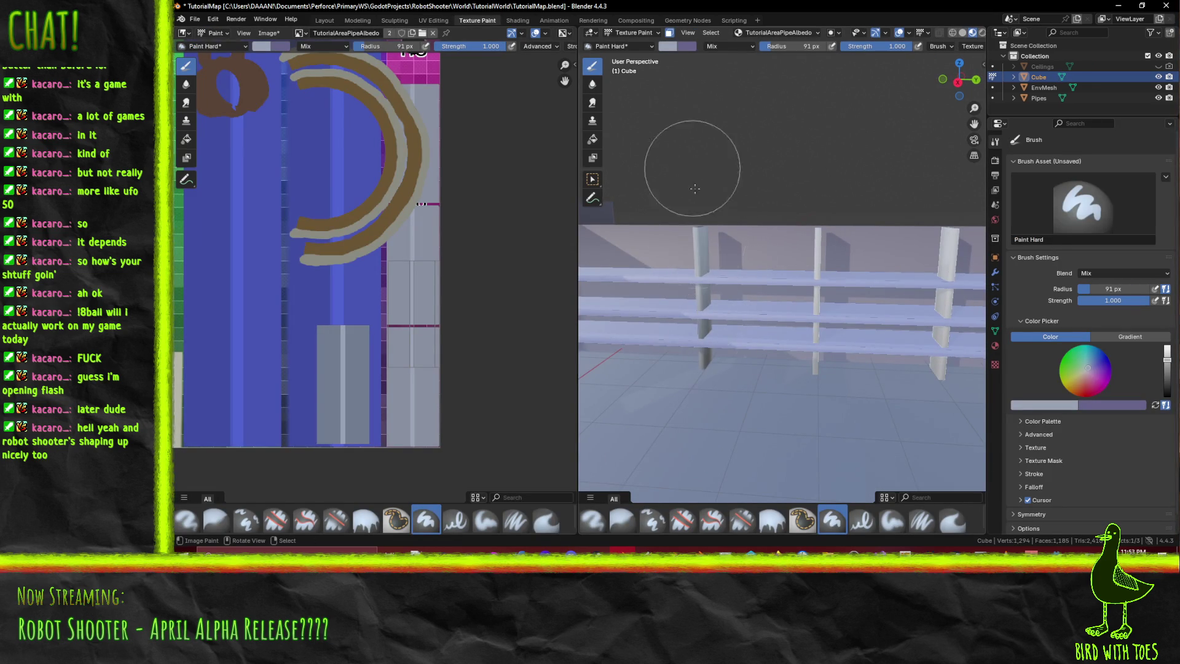
- Sample a colour from the texture image with the brush colour eyedropper
{"action": "mouse_move", "coordinate": [712, 336]}
{"action": "middle_mouse_down"}
{"action": "mouse_move", "coordinate": [666, 326]}
{"action": "mouse_move", "coordinate": [725, 289]}
{"action": "mouse_move", "coordinate": [819, 281]}
{"action": "mouse_move", "coordinate": [707, 285]}
{"action": "mouse_move", "coordinate": [660, 314]}
{"action": "mouse_move", "coordinate": [634, 258]}
{"action": "mouse_move", "coordinate": [553, 221]}
{"action": "middle_mouse_up"}
{"action": "scroll", "coordinate": [689, 289], "scroll_direction": "up", "scroll_amount": 3}
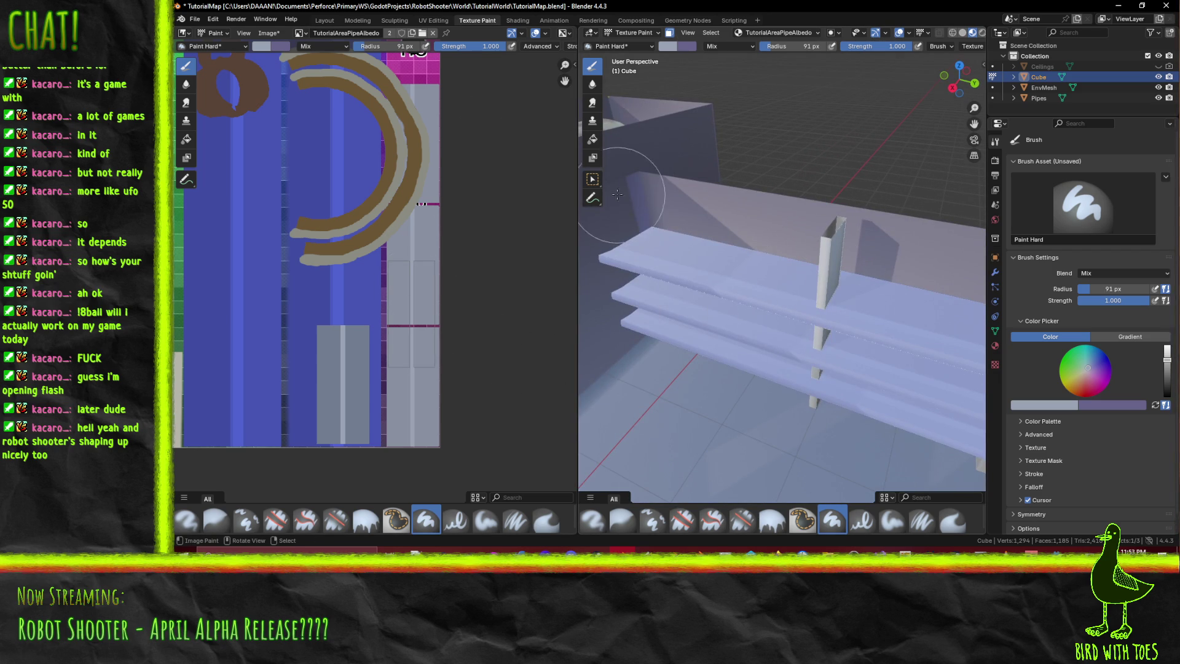
{"action": "left_click", "coordinate": [669, 46]}
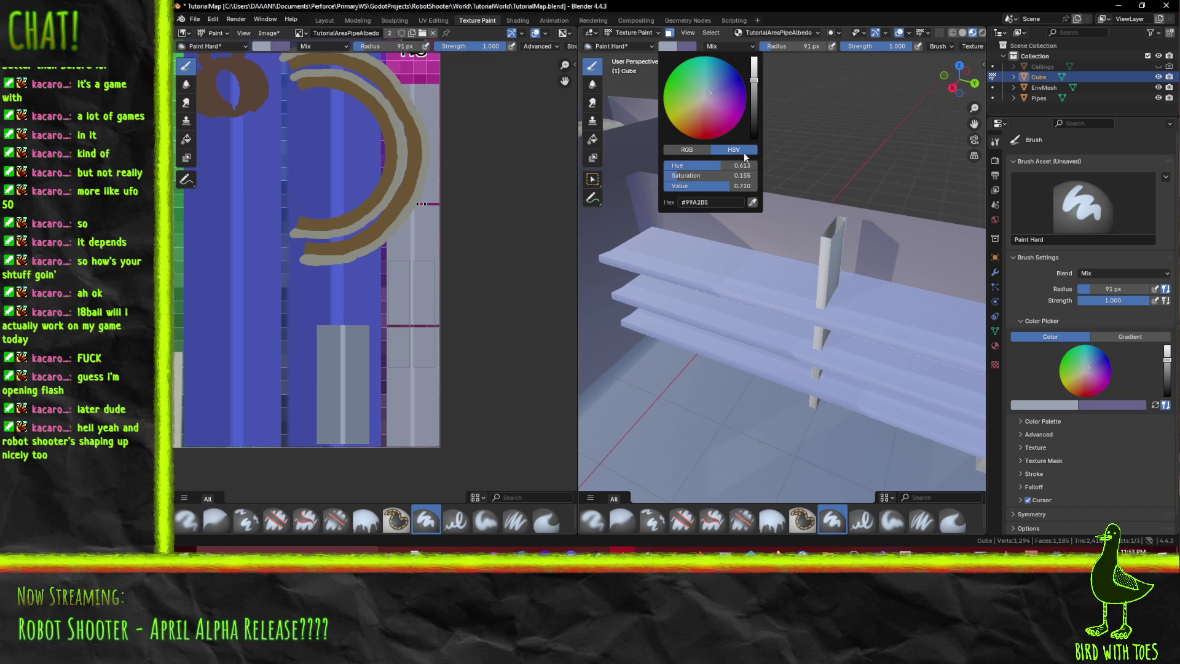
{"action": "left_click", "coordinate": [752, 202]}
{"action": "left_click", "coordinate": [441, 405]}
{"action": "mouse_move", "coordinate": [871, 351]}
{"action": "middle_mouse_down"}
{"action": "mouse_move", "coordinate": [790, 318]}
{"action": "mouse_move", "coordinate": [891, 195]}
{"action": "middle_mouse_up"}
{"action": "mouse_move", "coordinate": [855, 198]}
{"action": "middle_mouse_down"}
{"action": "mouse_move", "coordinate": [886, 178]}
{"action": "mouse_move", "coordinate": [822, 215]}
{"action": "mouse_move", "coordinate": [926, 214]}
{"action": "mouse_move", "coordinate": [800, 193]}
{"action": "middle_mouse_up"}
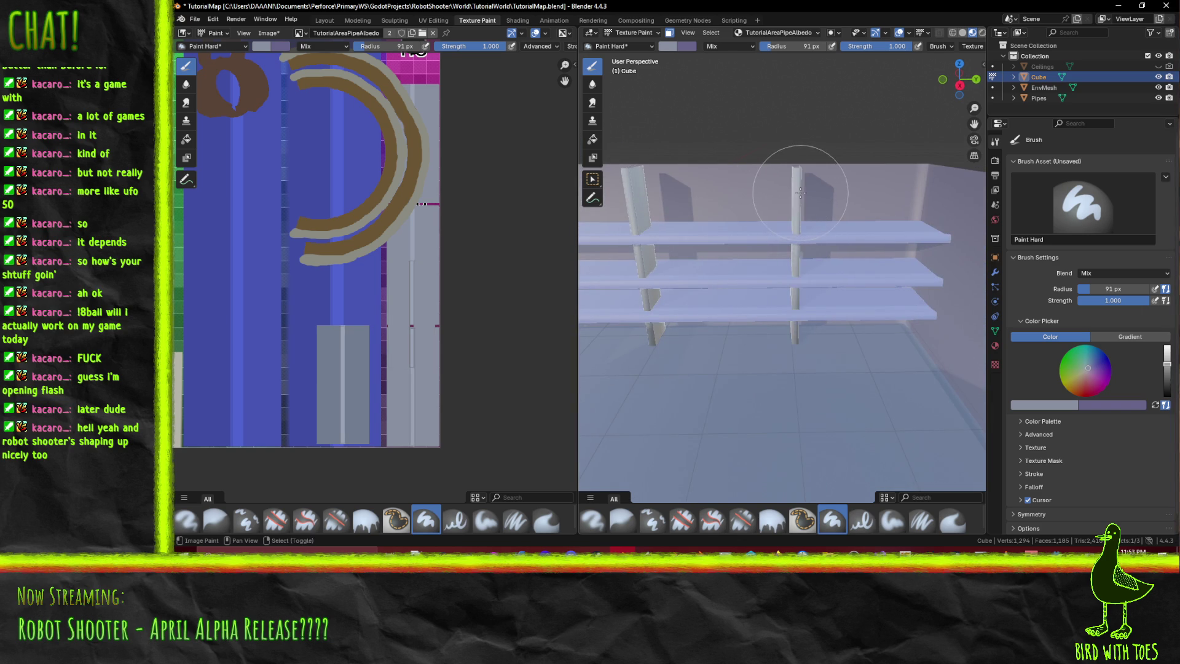
- Resample the grey from the texture, giving the brush colour #99A2B5
{"action": "left_click", "coordinate": [667, 46]}
{"action": "left_click", "coordinate": [753, 203]}
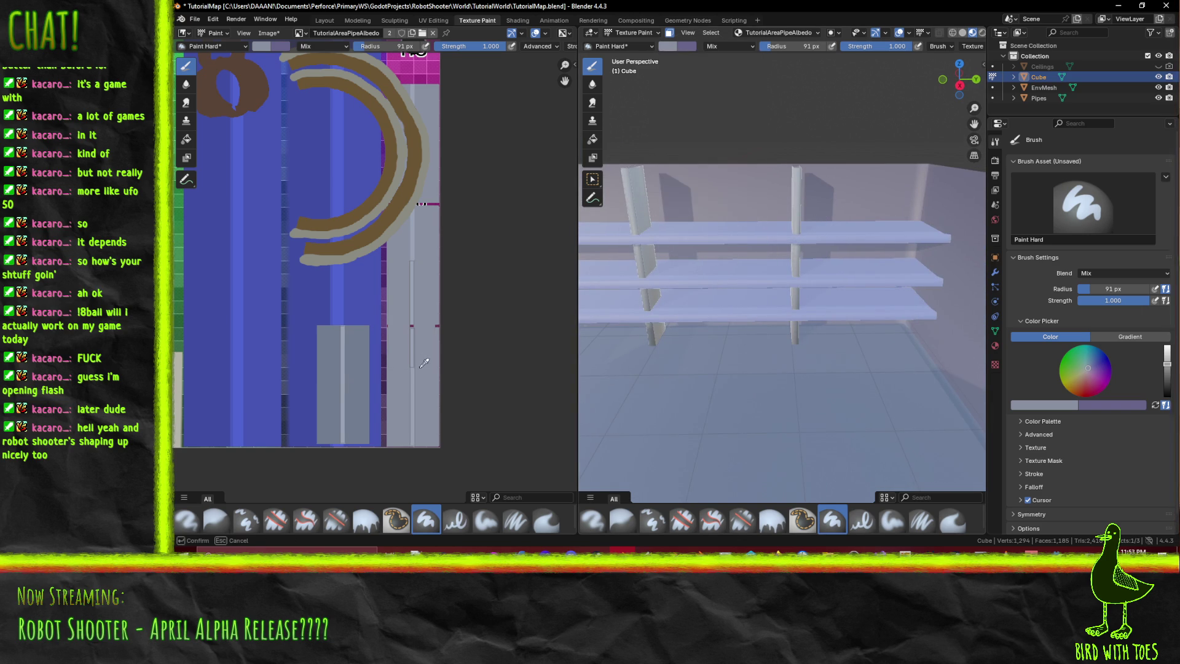
{"action": "left_click", "coordinate": [347, 366]}
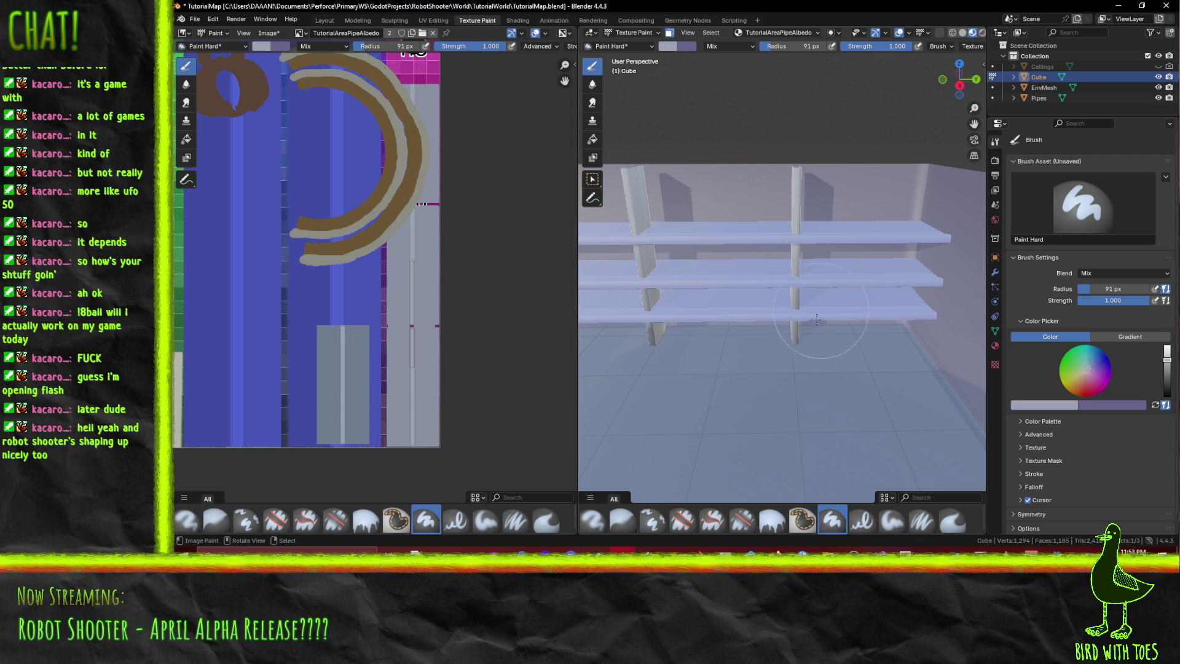
{"action": "mouse_move", "coordinate": [632, 372]}
{"action": "middle_mouse_down"}
{"action": "mouse_move", "coordinate": [710, 96]}
{"action": "mouse_move", "coordinate": [733, 283]}
{"action": "mouse_move", "coordinate": [745, 268]}
{"action": "mouse_move", "coordinate": [661, 293]}
{"action": "middle_mouse_up"}
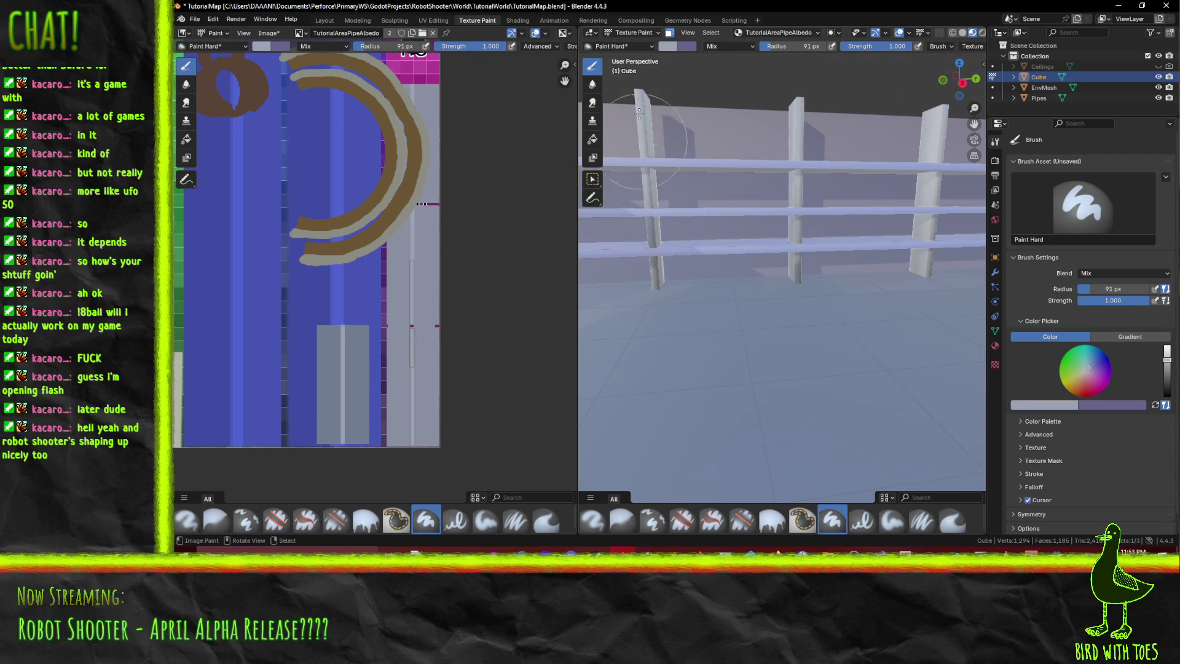
{"action": "middle_click_drag", "start_coordinate": [652, 214], "coordinate": [786, 166], "text": "shift"}
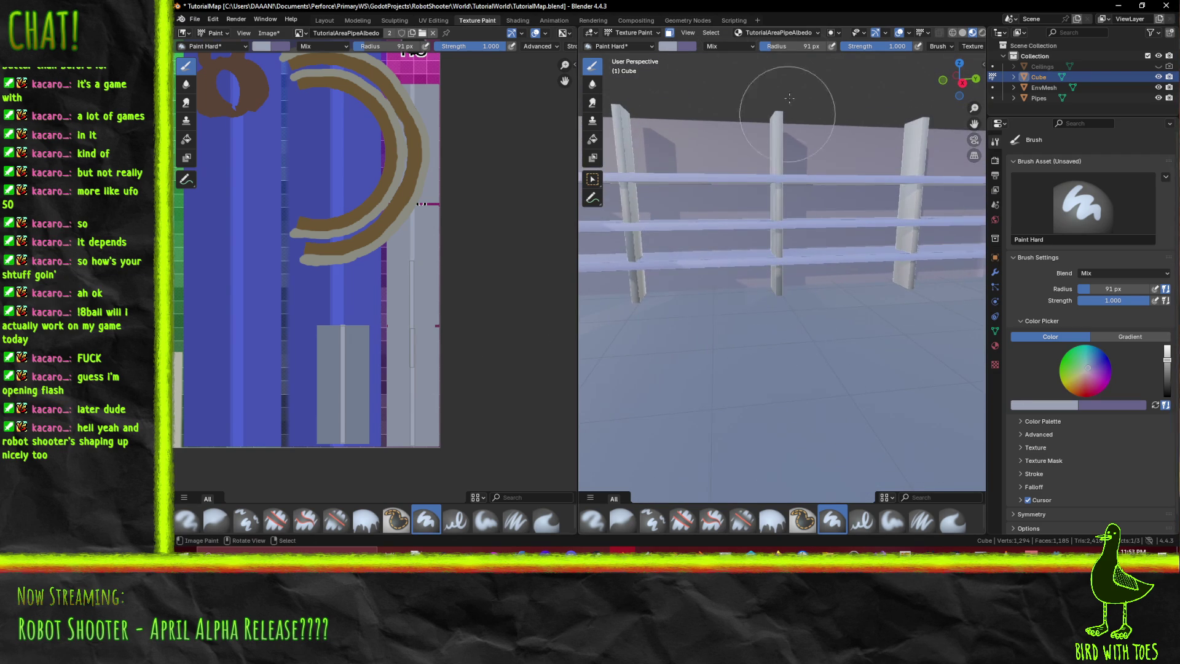
{"action": "mouse_move", "coordinate": [784, 101]}
{"action": "middle_mouse_down"}
{"action": "mouse_move", "coordinate": [800, 203]}
{"action": "mouse_move", "coordinate": [750, 198]}
{"action": "mouse_move", "coordinate": [789, 214]}
{"action": "middle_mouse_up"}
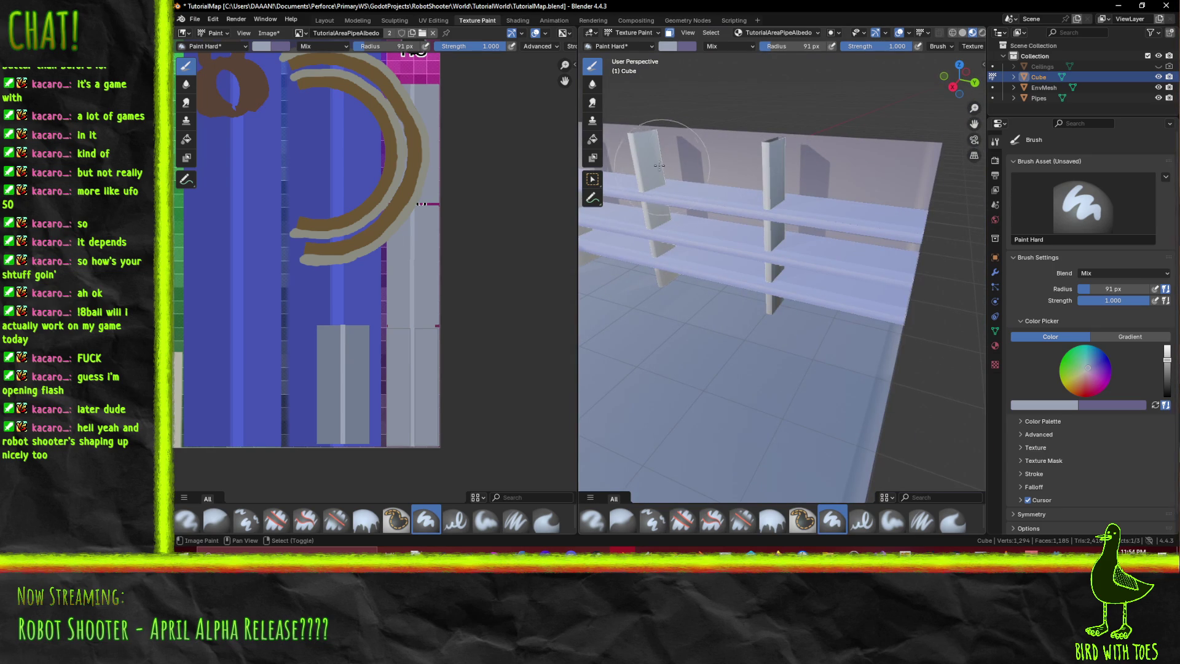
{"action": "mouse_move", "coordinate": [658, 165]}
{"action": "middle_mouse_down"}
{"action": "mouse_move", "coordinate": [799, 154]}
{"action": "mouse_move", "coordinate": [772, 133]}
{"action": "middle_mouse_up"}
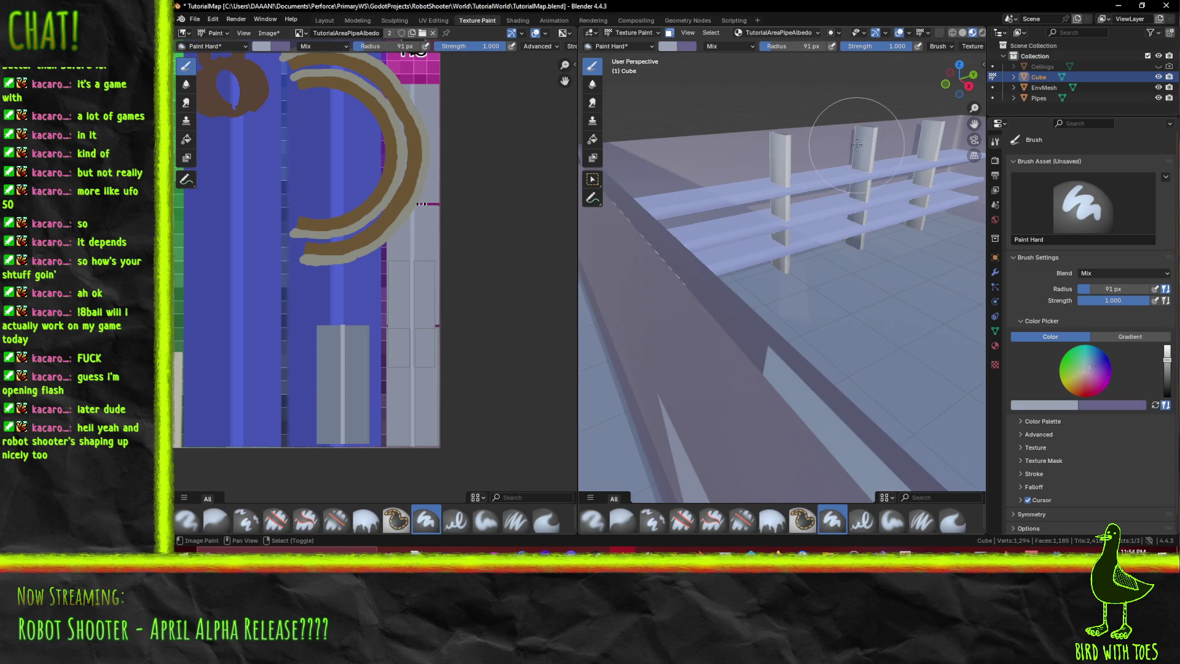
{"action": "middle_click_drag", "start_coordinate": [857, 145], "coordinate": [756, 440]}
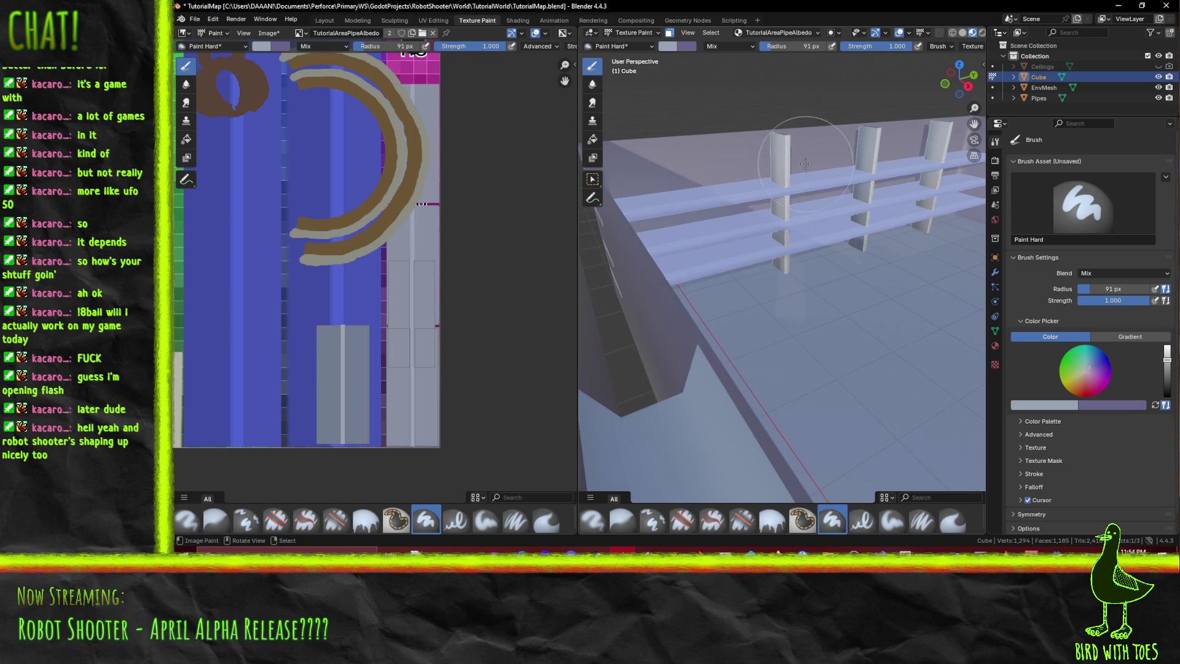
{"action": "left_click", "coordinate": [667, 46]}
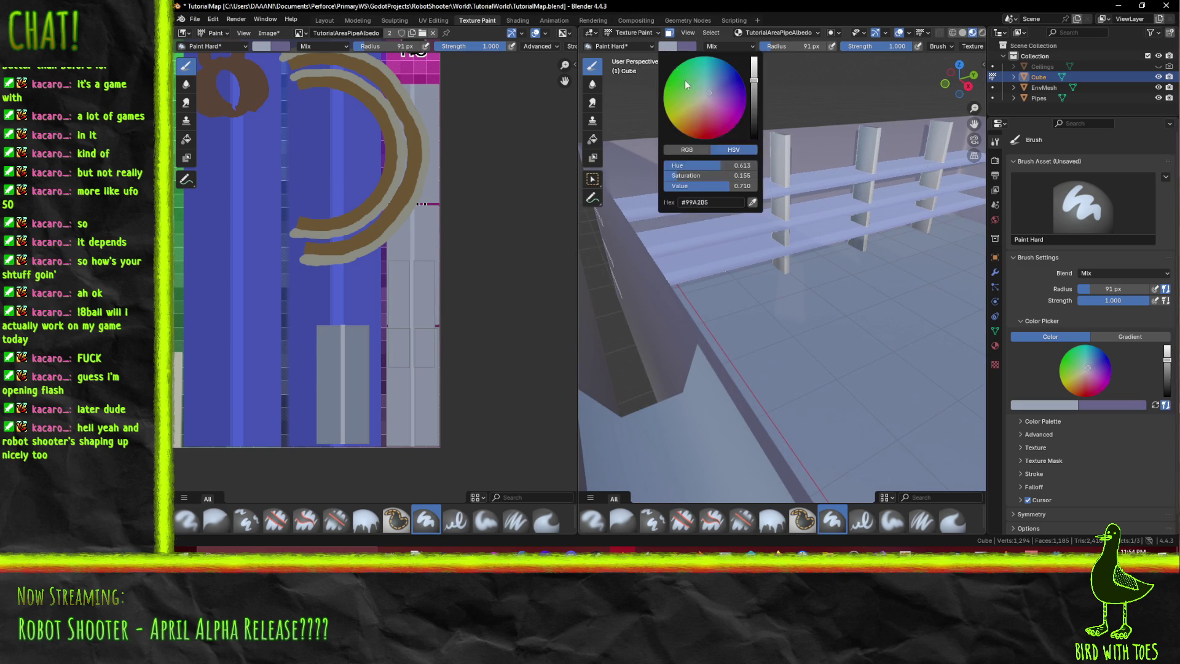
- Sample grey and paint along the back wall's top edge and the left post
{"action": "left_click", "coordinate": [753, 203]}
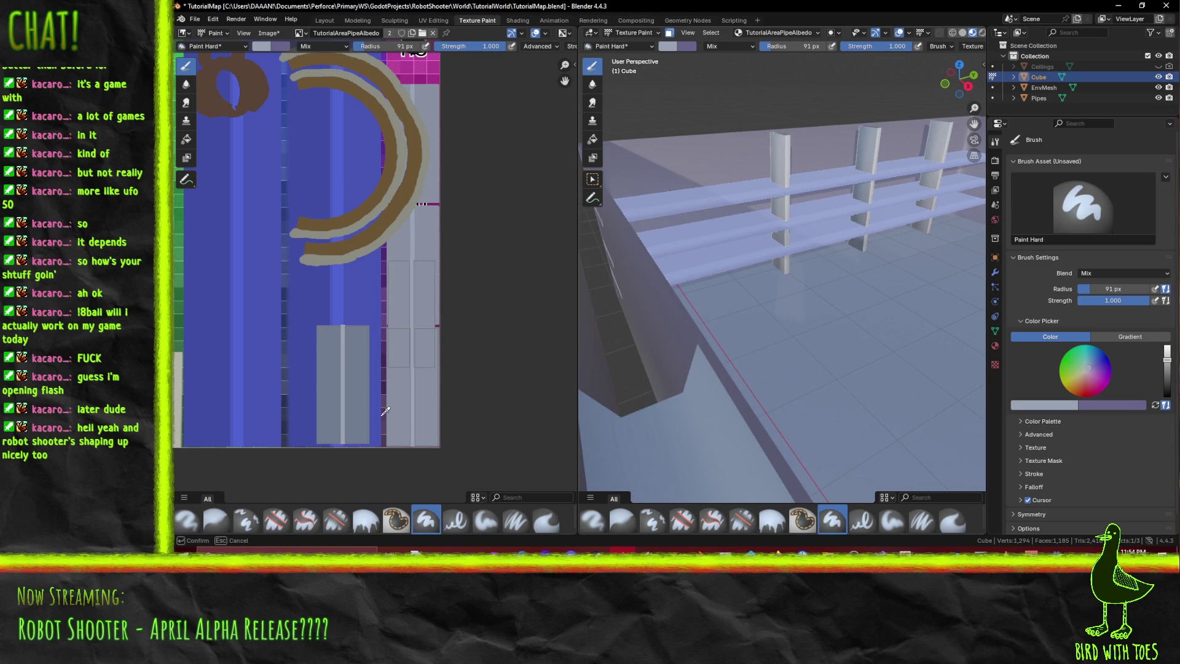
{"action": "left_click", "coordinate": [405, 409]}
{"action": "middle_click_drag", "start_coordinate": [726, 246], "coordinate": [776, 322]}
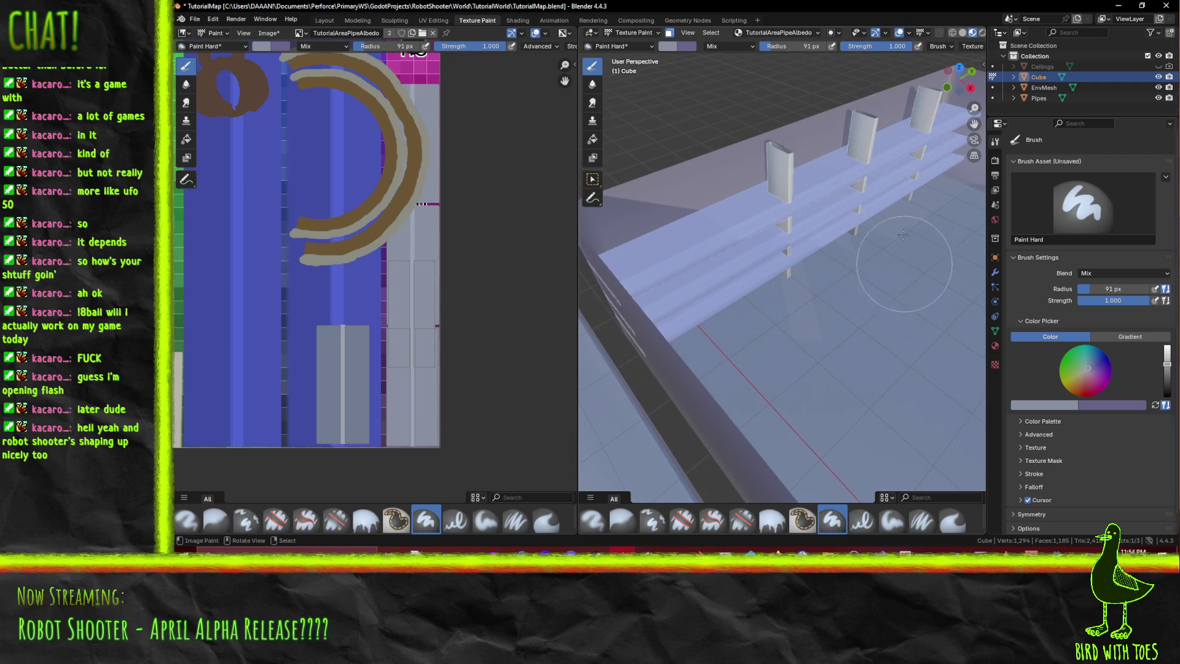
{"action": "middle_click_drag", "start_coordinate": [893, 175], "coordinate": [855, 353]}
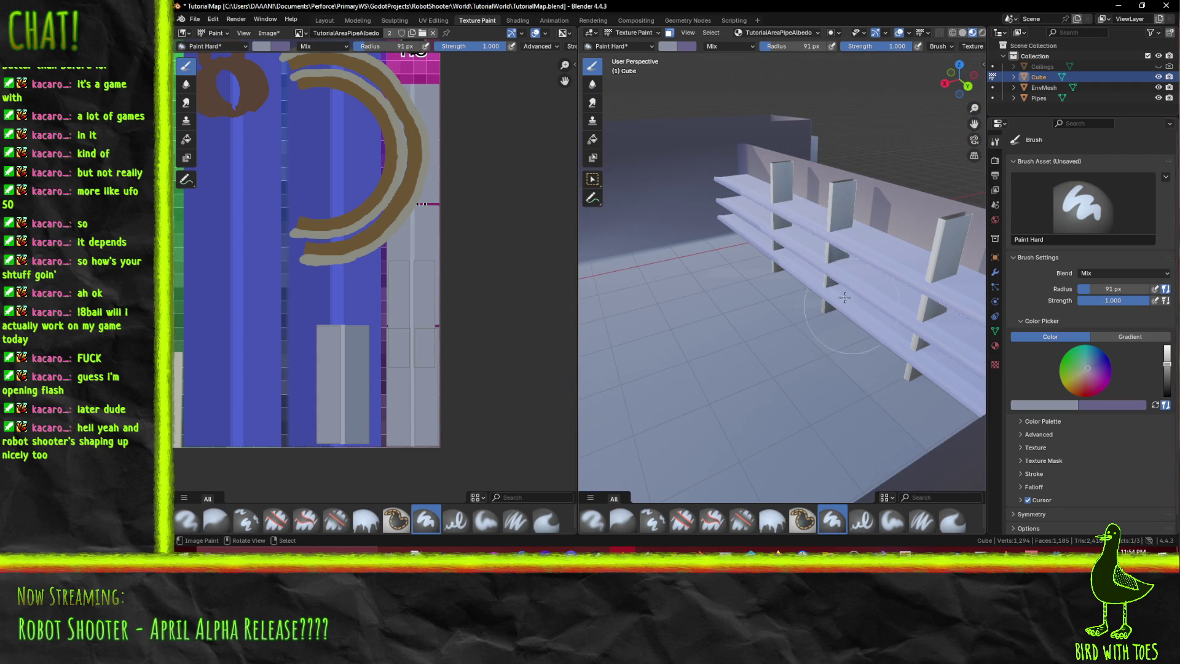
{"action": "left_click_drag", "start_coordinate": [774, 126], "coordinate": [740, 144]}
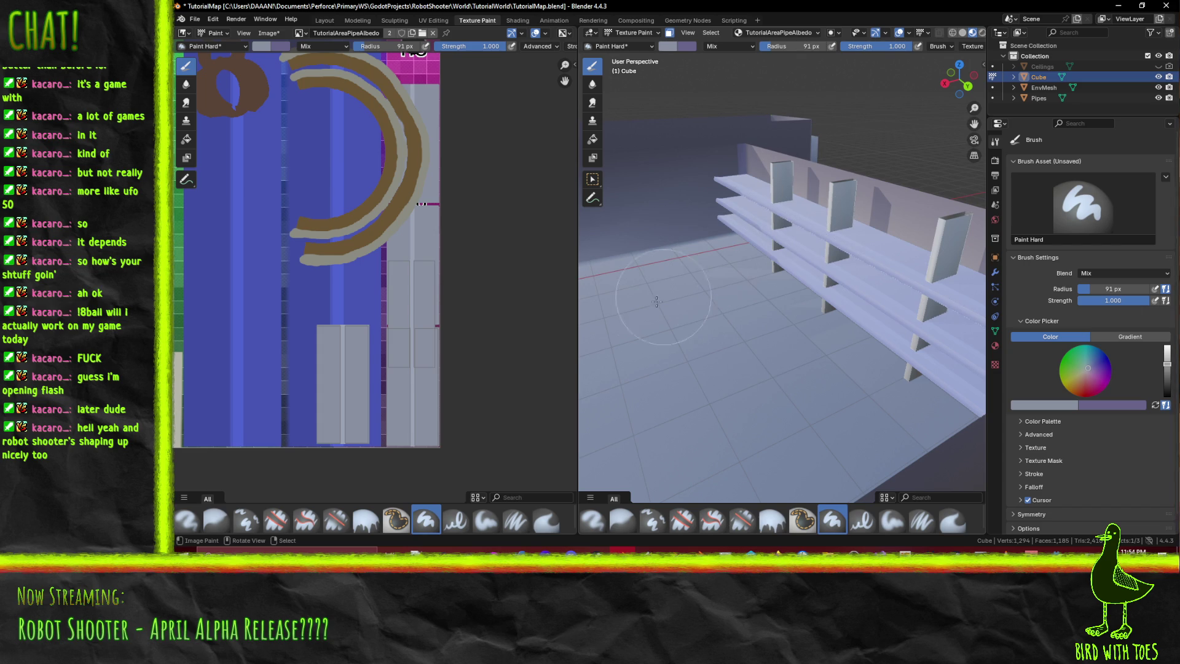
{"action": "middle_click_drag", "start_coordinate": [671, 304], "coordinate": [692, 348]}
{"action": "left_click", "coordinate": [665, 329]}
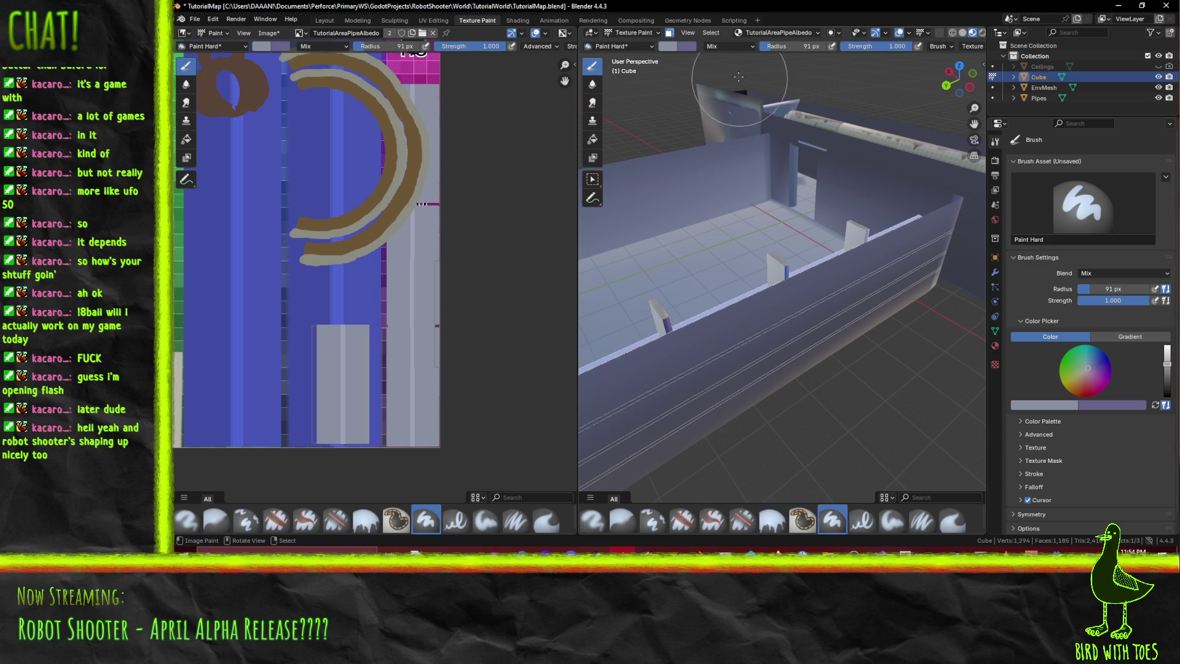
- Resample the brush colour to #8990A1 and paint over the purple streak on the post
{"action": "left_click", "coordinate": [673, 50]}
{"action": "left_click", "coordinate": [753, 209]}
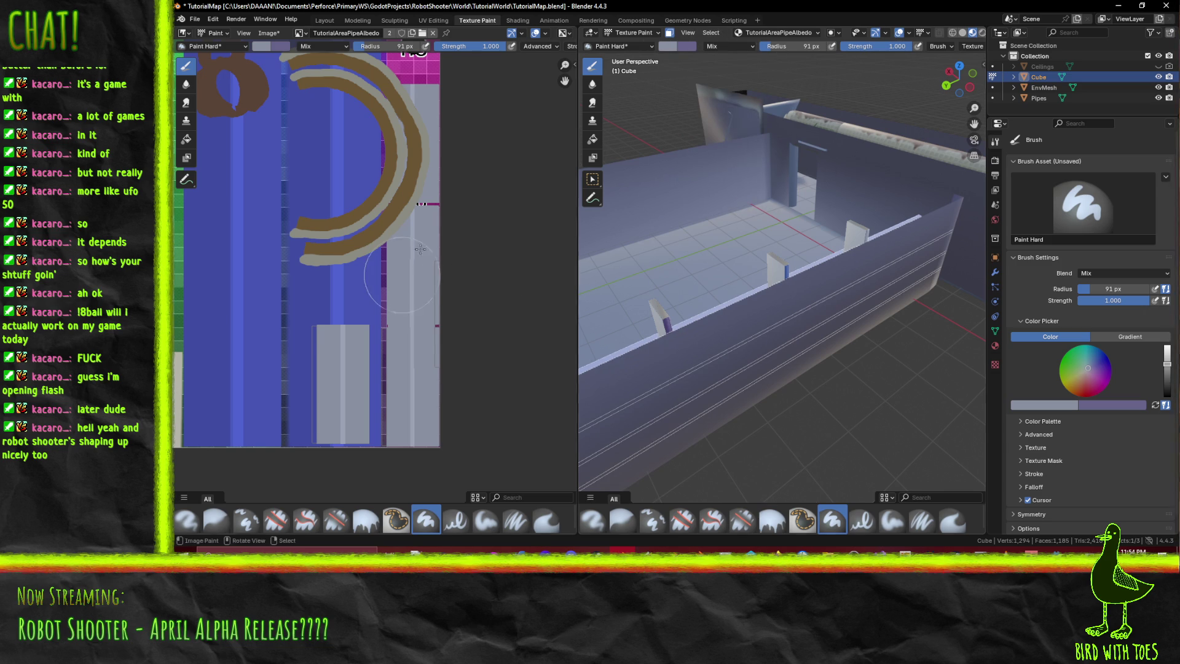
{"action": "left_click", "coordinate": [672, 49]}
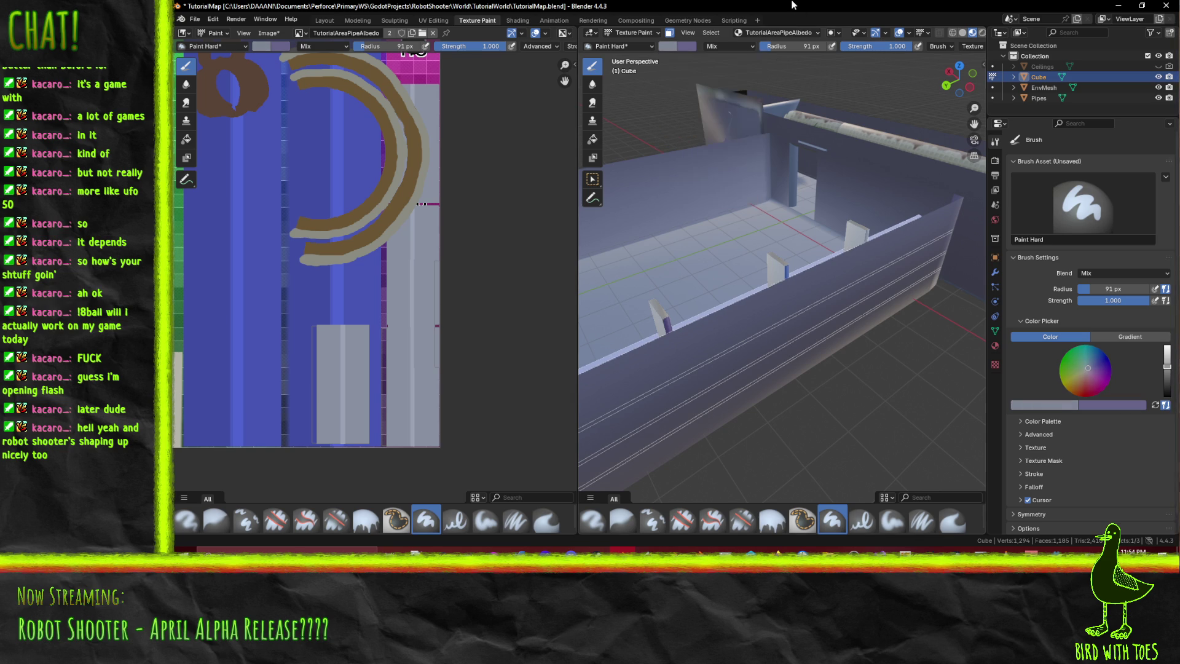
{"action": "left_click", "coordinate": [635, 343]}
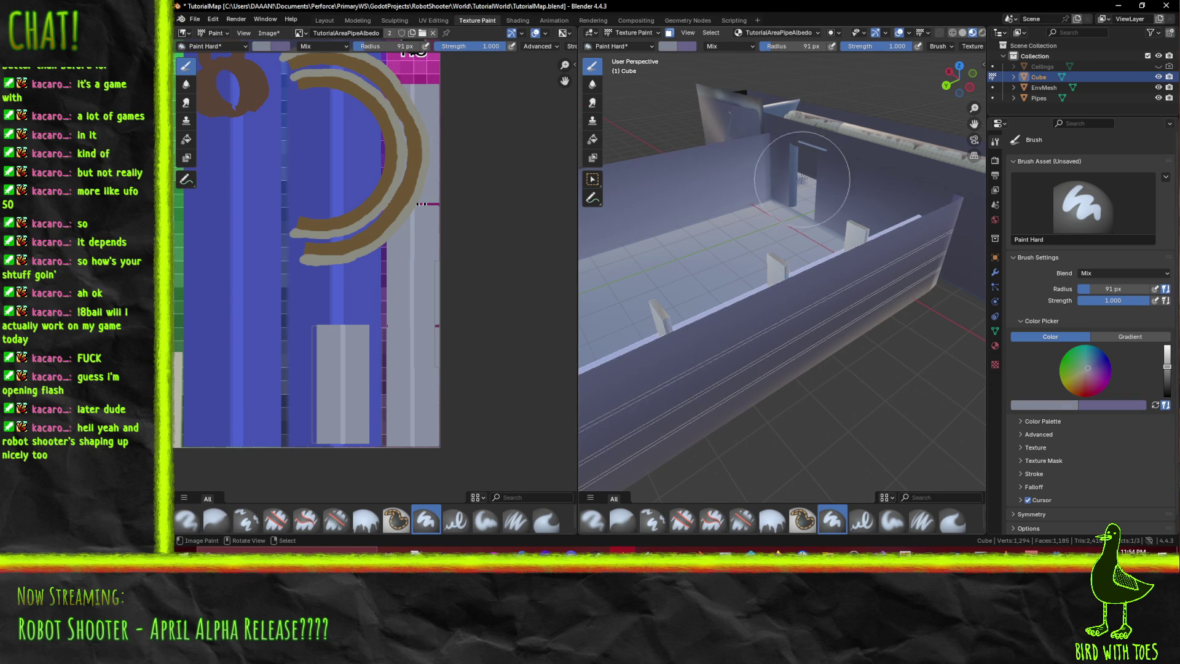
{"action": "middle_click_drag", "start_coordinate": [814, 344], "coordinate": [790, 357]}
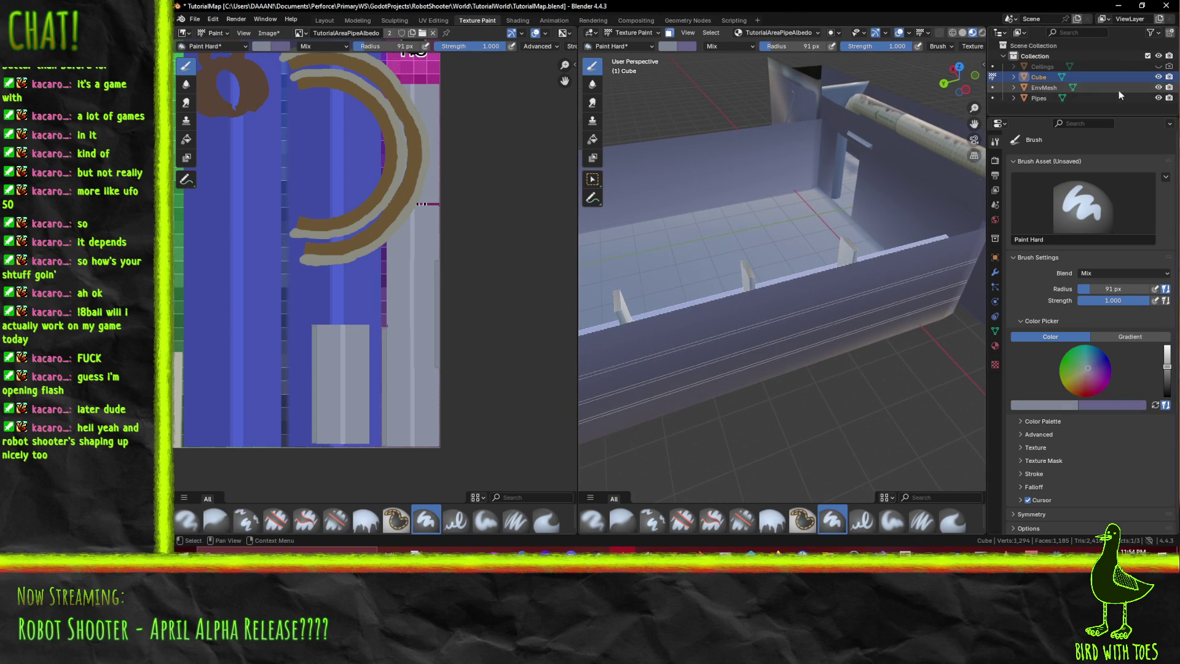
- Hide EnvMesh and paint the left and right shelf posts darker
{"action": "left_click", "coordinate": [1159, 88]}
{"action": "middle_click_drag", "start_coordinate": [653, 467], "coordinate": [653, 204]}
{"action": "mouse_move", "coordinate": [789, 294]}
{"action": "middle_mouse_down"}
{"action": "mouse_move", "coordinate": [677, 289]}
{"action": "mouse_move", "coordinate": [755, 271]}
{"action": "middle_mouse_up"}
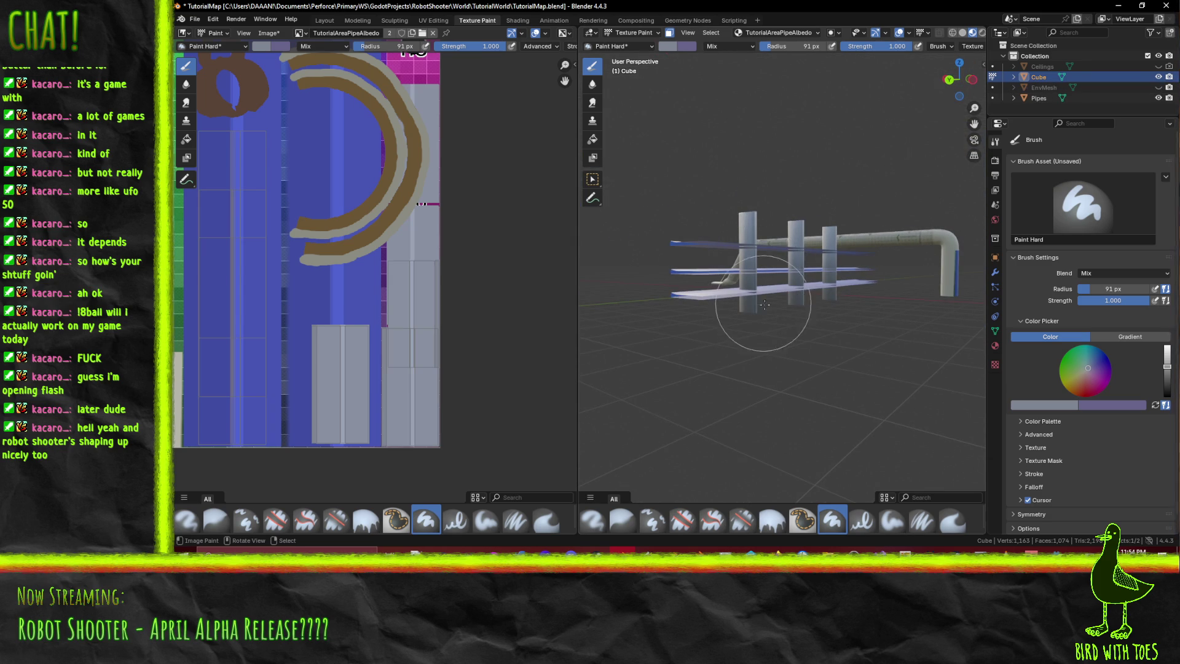
{"action": "mouse_move", "coordinate": [787, 316]}
{"action": "middle_mouse_down"}
{"action": "mouse_move", "coordinate": [668, 350]}
{"action": "mouse_move", "coordinate": [707, 326]}
{"action": "middle_mouse_up"}
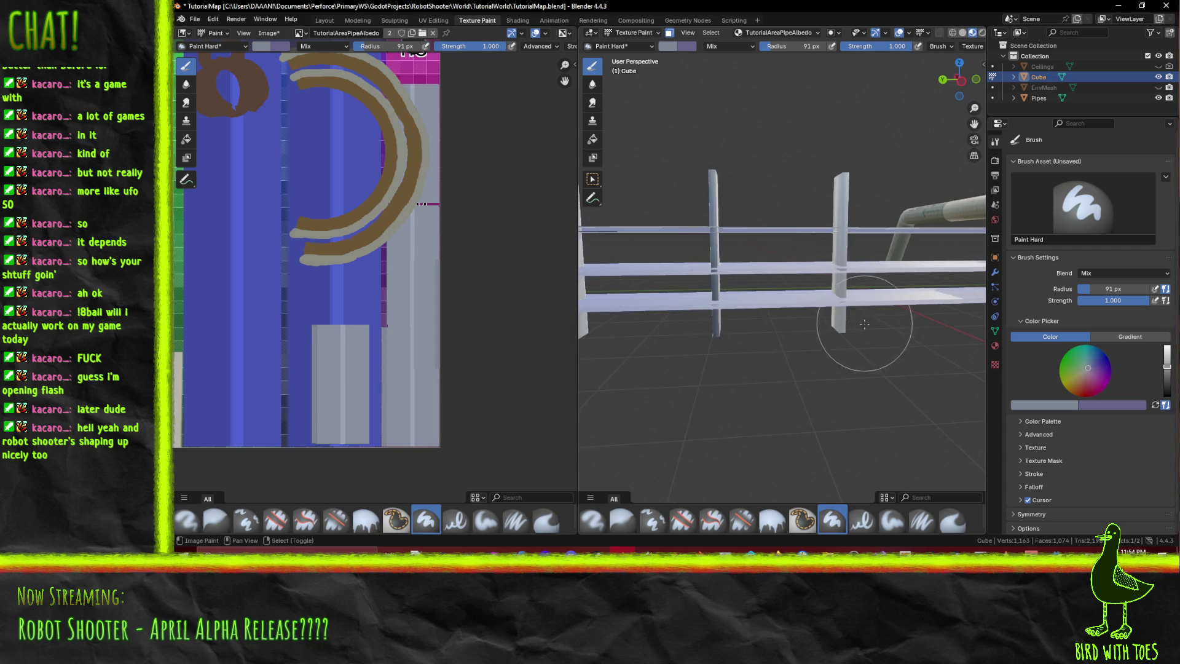
{"action": "middle_click_drag", "start_coordinate": [782, 329], "coordinate": [713, 295], "text": "shift"}
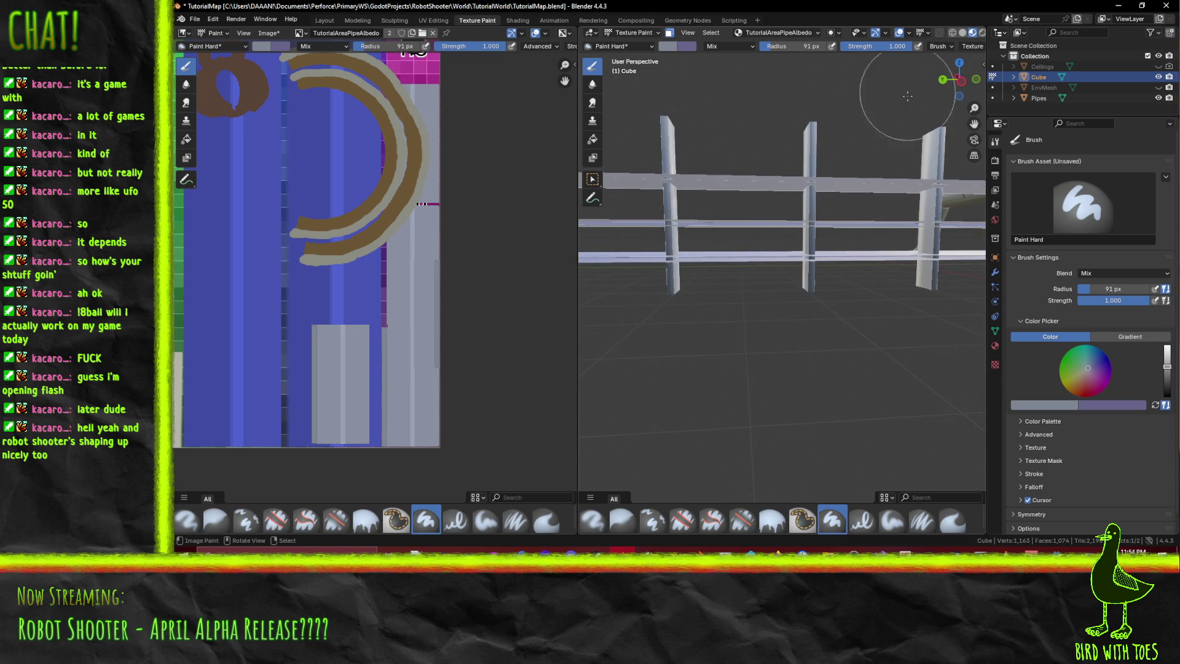
{"action": "mouse_move", "coordinate": [682, 237]}
{"action": "middle_mouse_down"}
{"action": "mouse_move", "coordinate": [819, 247]}
{"action": "mouse_move", "coordinate": [766, 197]}
{"action": "middle_mouse_up"}
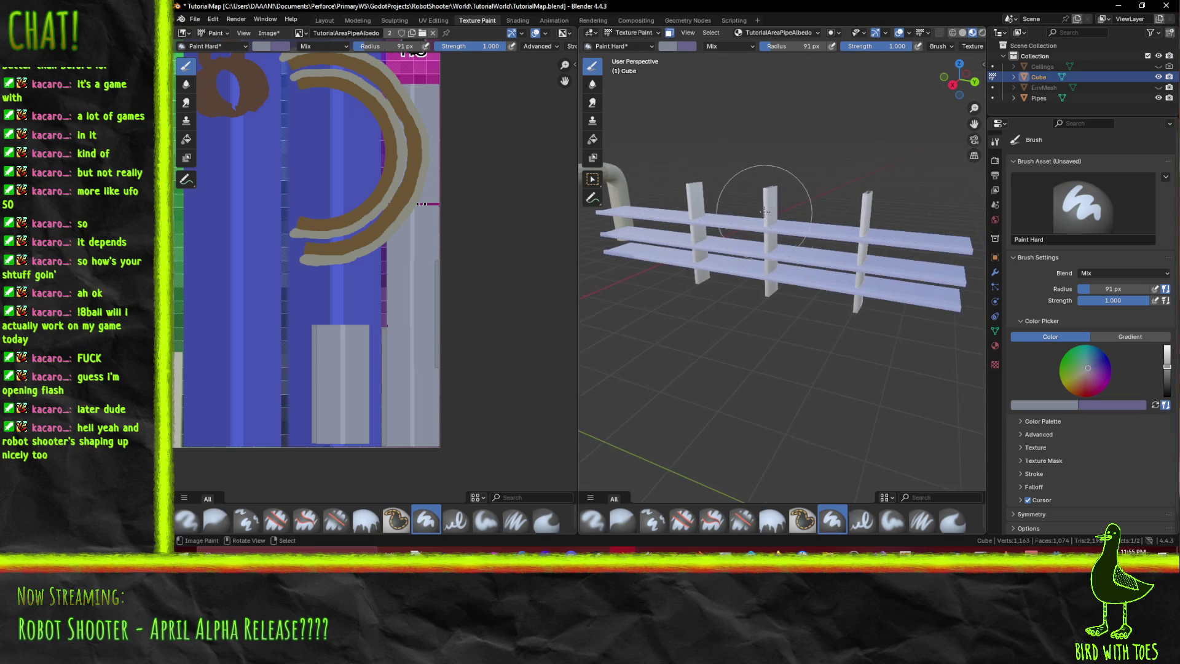
{"action": "left_click", "coordinate": [699, 203]}
{"action": "left_click", "coordinate": [857, 225]}
{"action": "mouse_move", "coordinate": [848, 206]}
{"action": "middle_mouse_down"}
{"action": "mouse_move", "coordinate": [791, 256]}
{"action": "mouse_move", "coordinate": [812, 246]}
{"action": "mouse_move", "coordinate": [837, 258]}
{"action": "mouse_move", "coordinate": [857, 350]}
{"action": "mouse_move", "coordinate": [885, 252]}
{"action": "mouse_move", "coordinate": [739, 287]}
{"action": "middle_mouse_up"}
- Save TutorialMap.blend and TutorialAreaPipeAlbedo.png, unhide Ceilings and EnvMesh, then switch to Godot
{"action": "key", "text": "ctrl+s"}
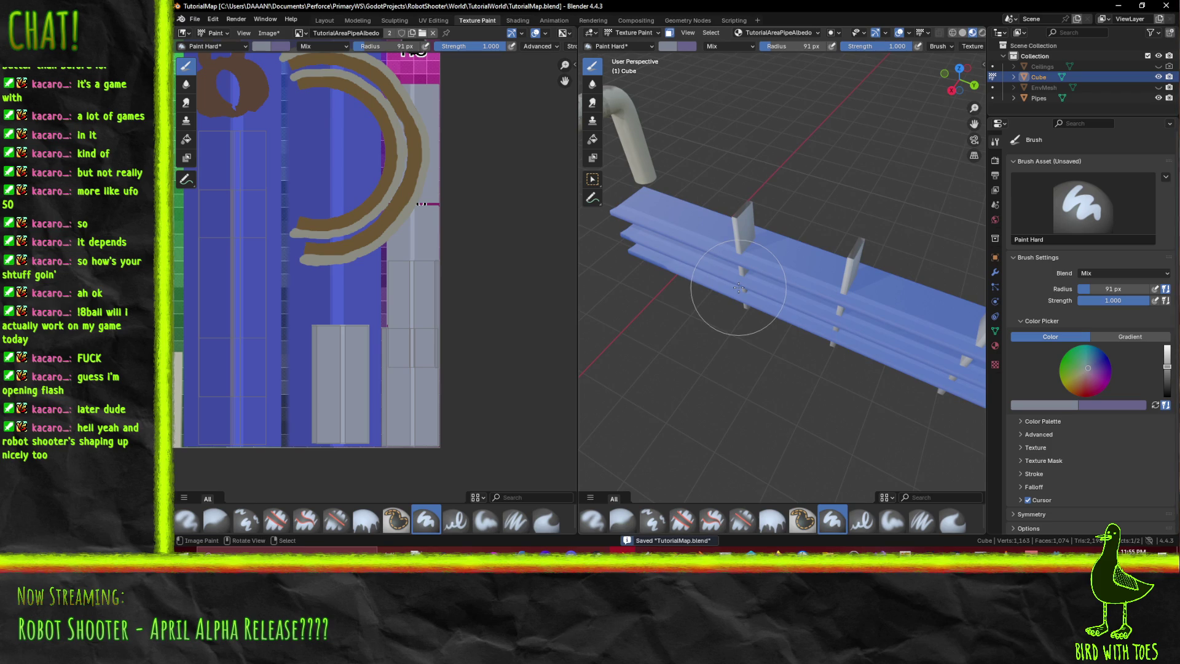
{"action": "key", "text": "alt+s"}
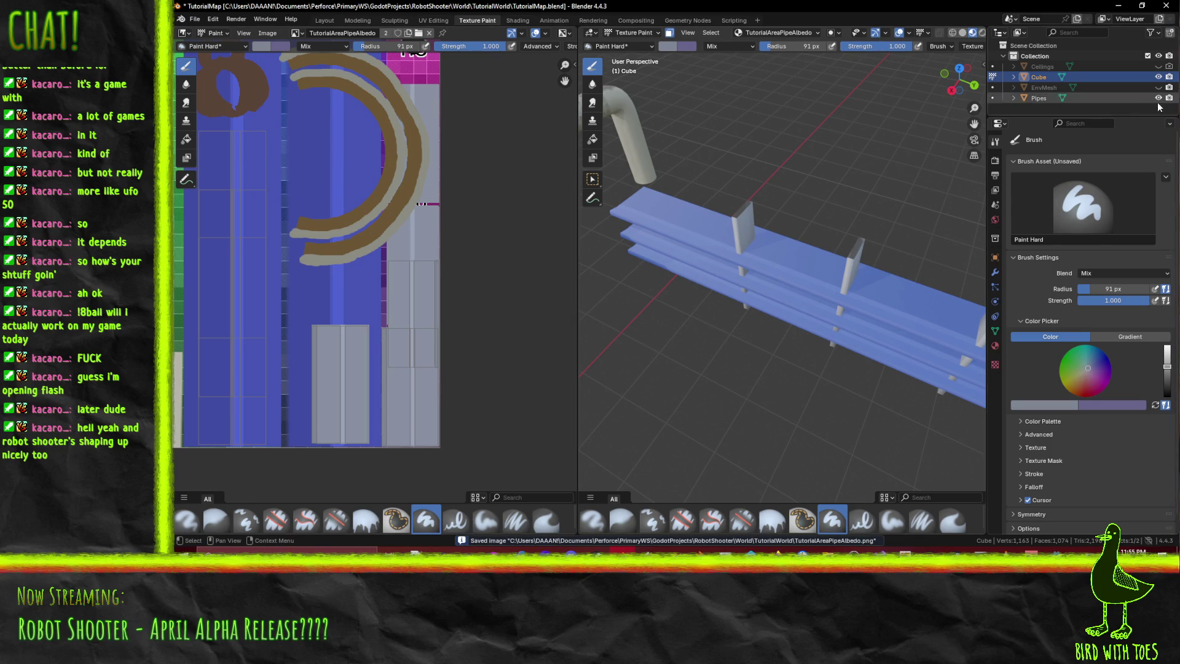
{"action": "left_click", "coordinate": [1158, 88]}
{"action": "left_click", "coordinate": [1159, 66]}
{"action": "key", "text": "ctrl+s"}
{"action": "middle_click_drag", "start_coordinate": [855, 257], "coordinate": [824, 277]}
{"action": "mouse_move", "coordinate": [1057, 556]}
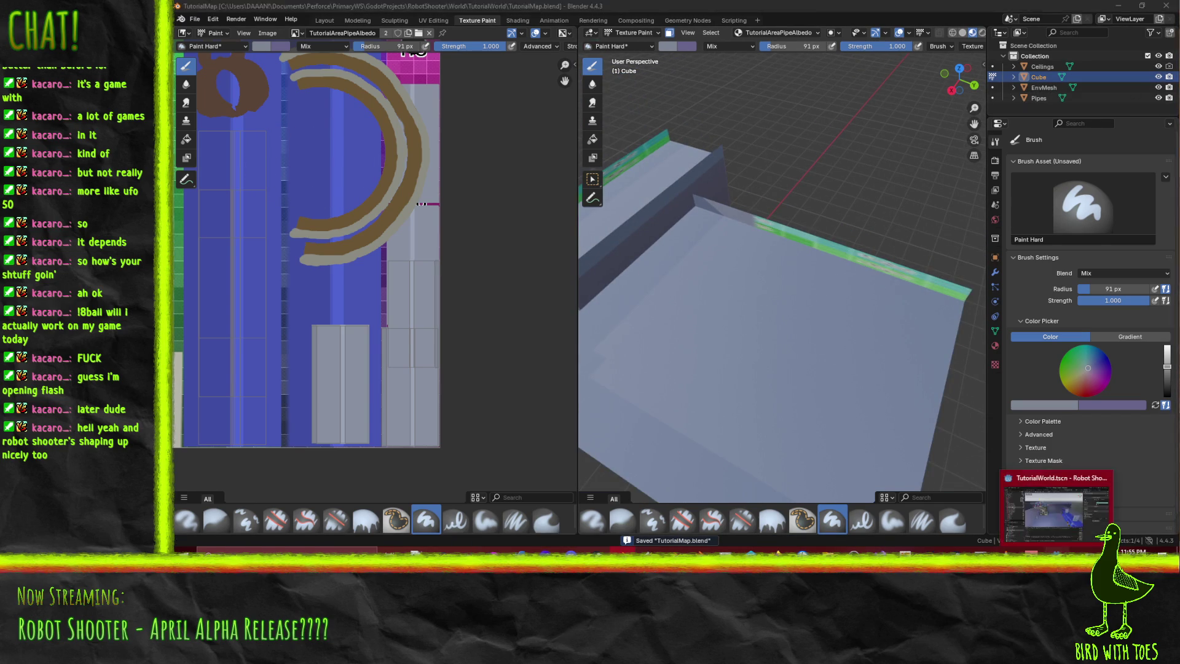
{"action": "left_click", "coordinate": [1057, 508]}
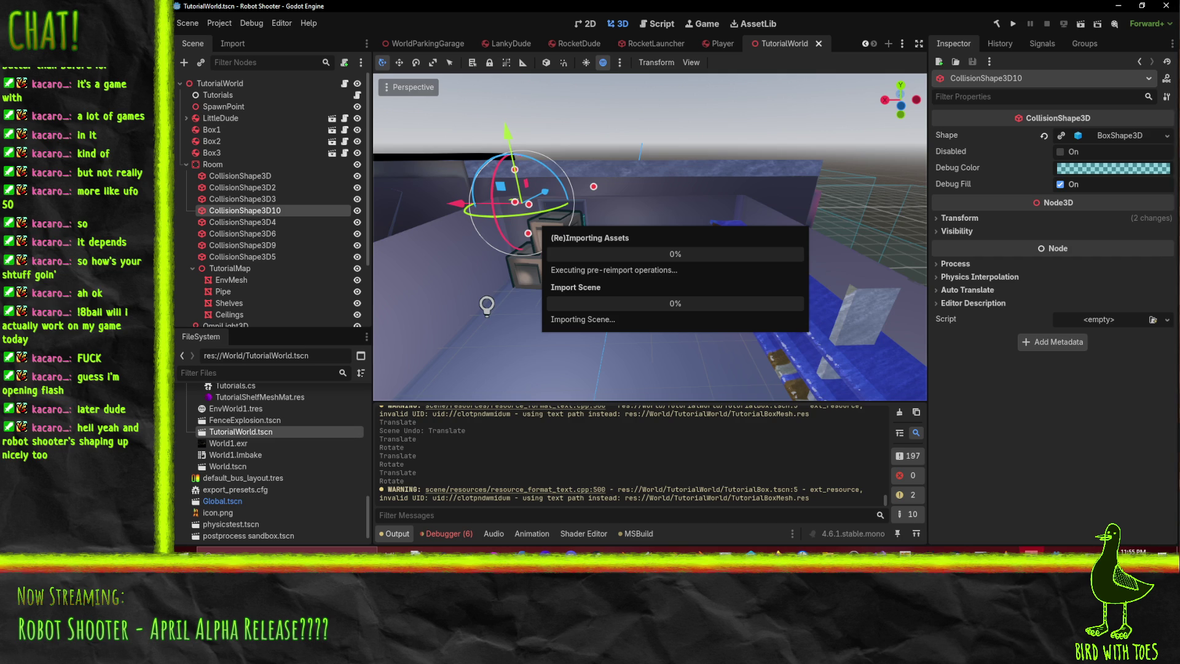
- Run the project so the .NET build launches the Robot Shooter debug window
{"action": "mouse_move", "coordinate": [673, 214]}
{"action": "middle_mouse_down"}
{"action": "mouse_move", "coordinate": [666, 222]}
{"action": "mouse_move", "coordinate": [740, 220]}
{"action": "mouse_move", "coordinate": [660, 230]}
{"action": "mouse_move", "coordinate": [684, 245]}
{"action": "mouse_move", "coordinate": [791, 234]}
{"action": "mouse_move", "coordinate": [596, 264]}
{"action": "mouse_move", "coordinate": [683, 257]}
{"action": "middle_mouse_up"}
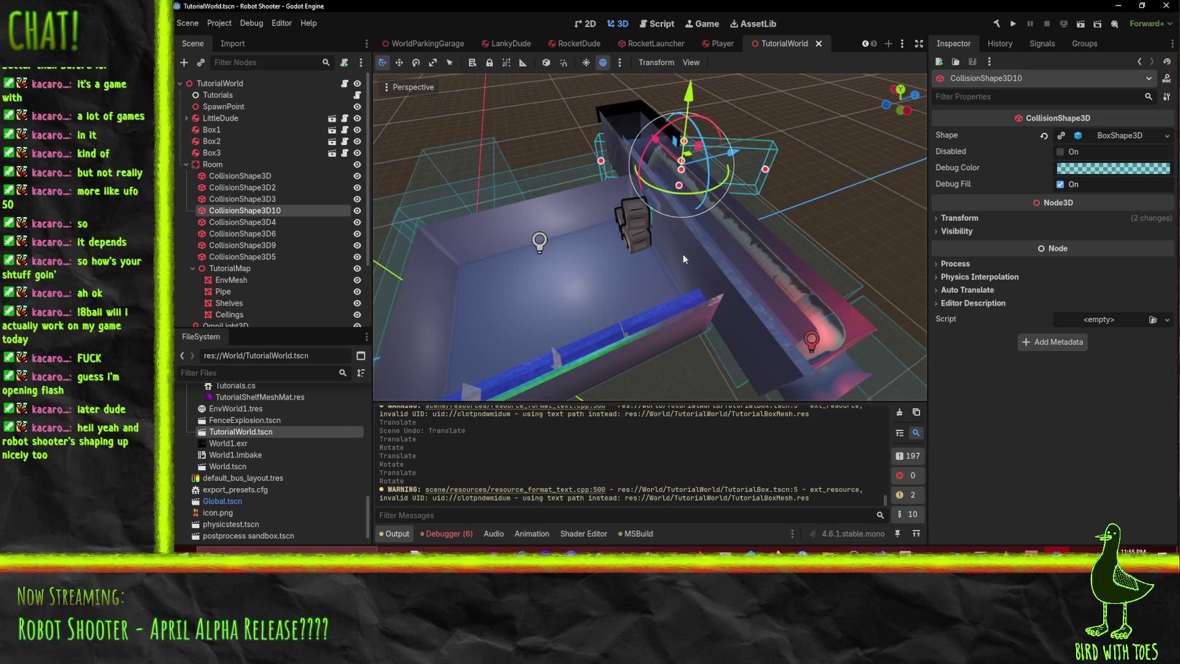
{"action": "left_click", "coordinate": [1015, 23]}
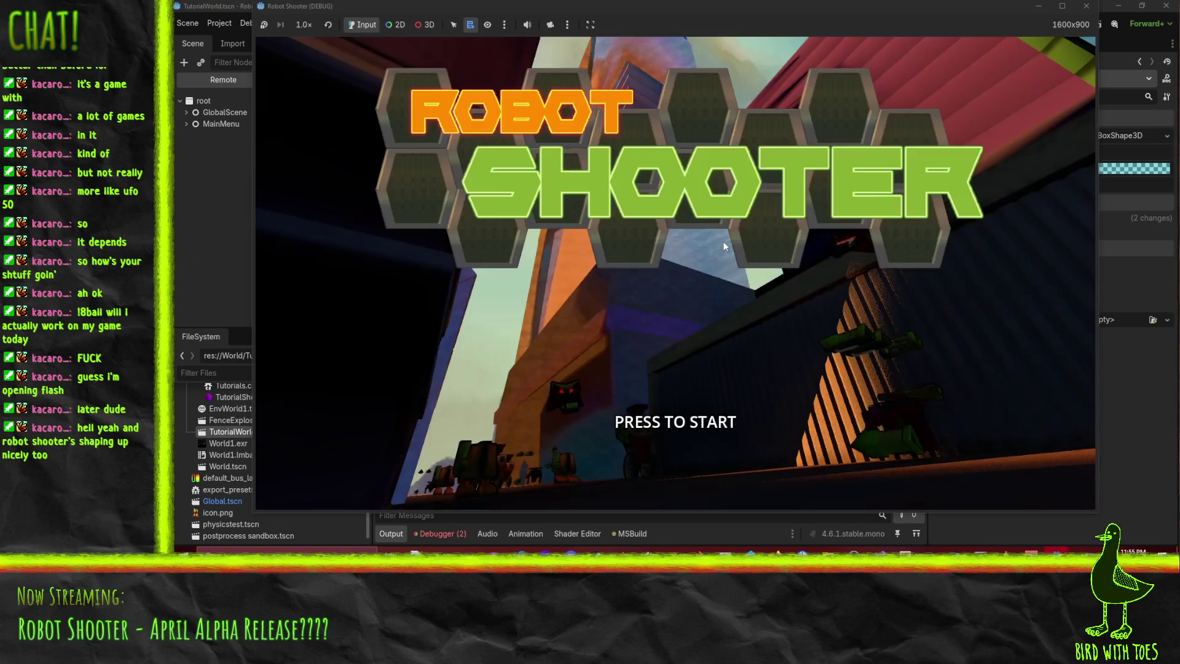
- Start the game, grapple a crate, then yank the robot's gun off and pick it up
{"action": "left_click", "coordinate": [718, 241]}
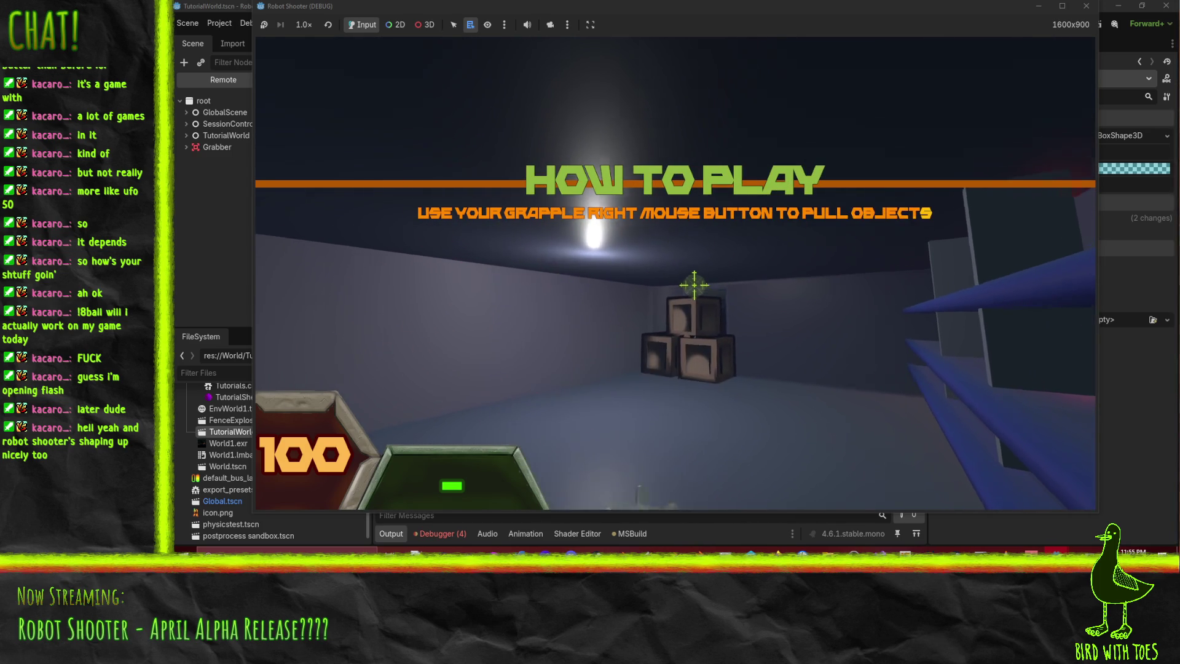
{"action": "right_click", "coordinate": [694, 283]}
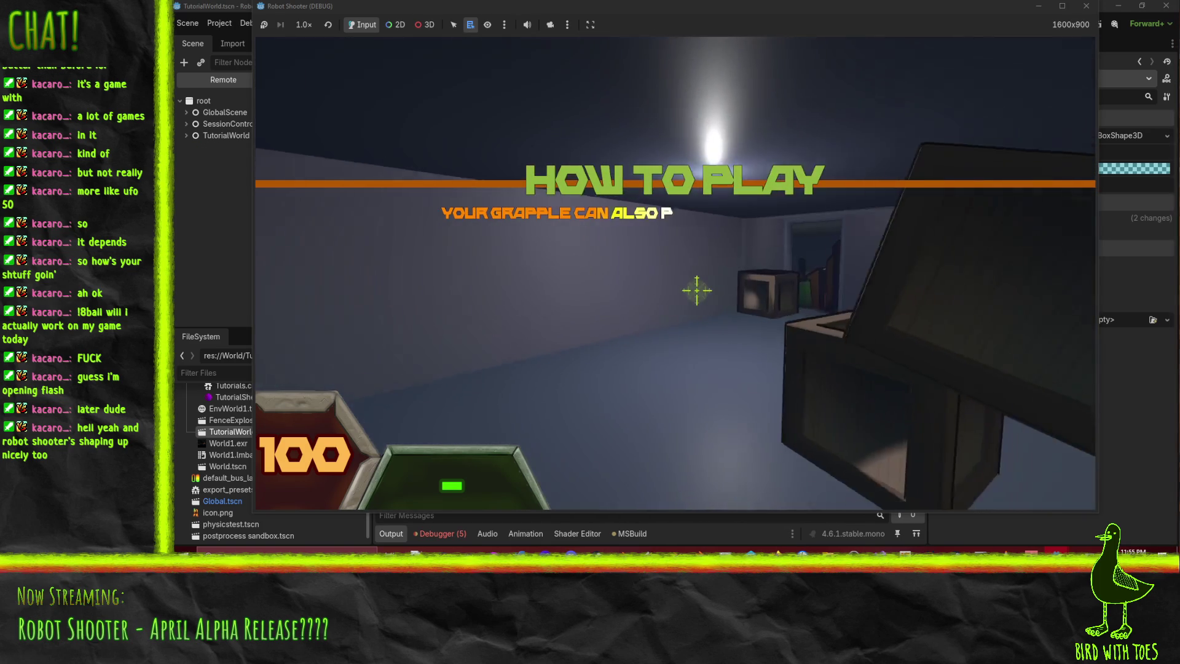
{"action": "left_click", "coordinate": [699, 290]}
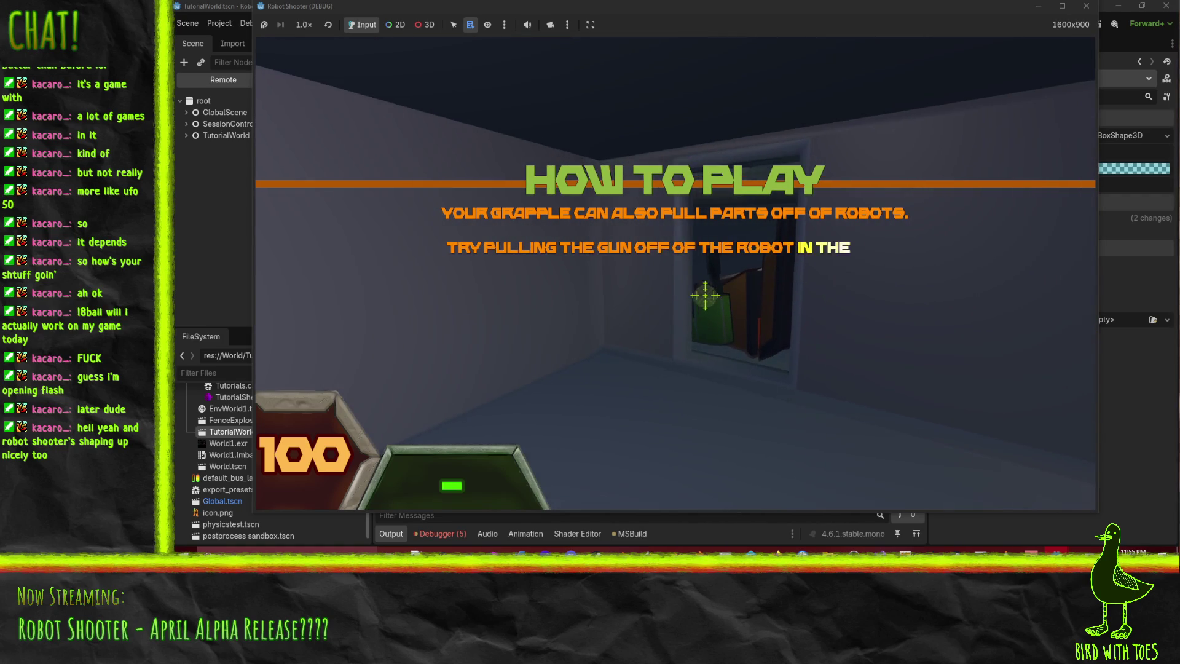
{"action": "right_click", "coordinate": [705, 295]}
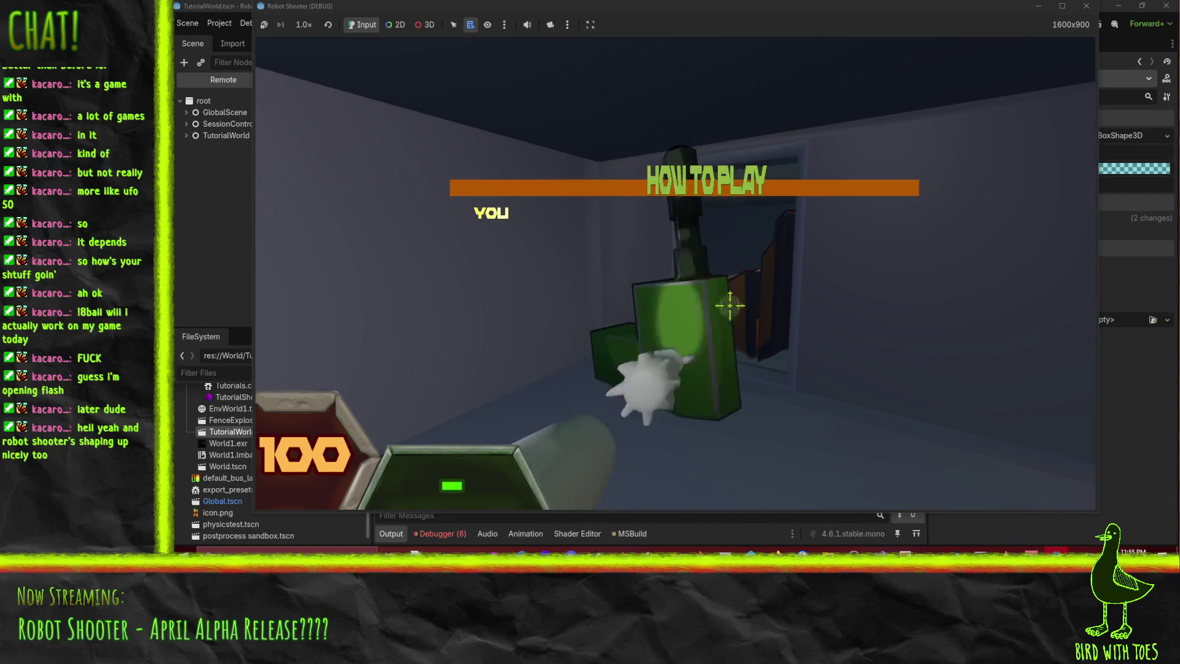
{"action": "key", "text": "e"}
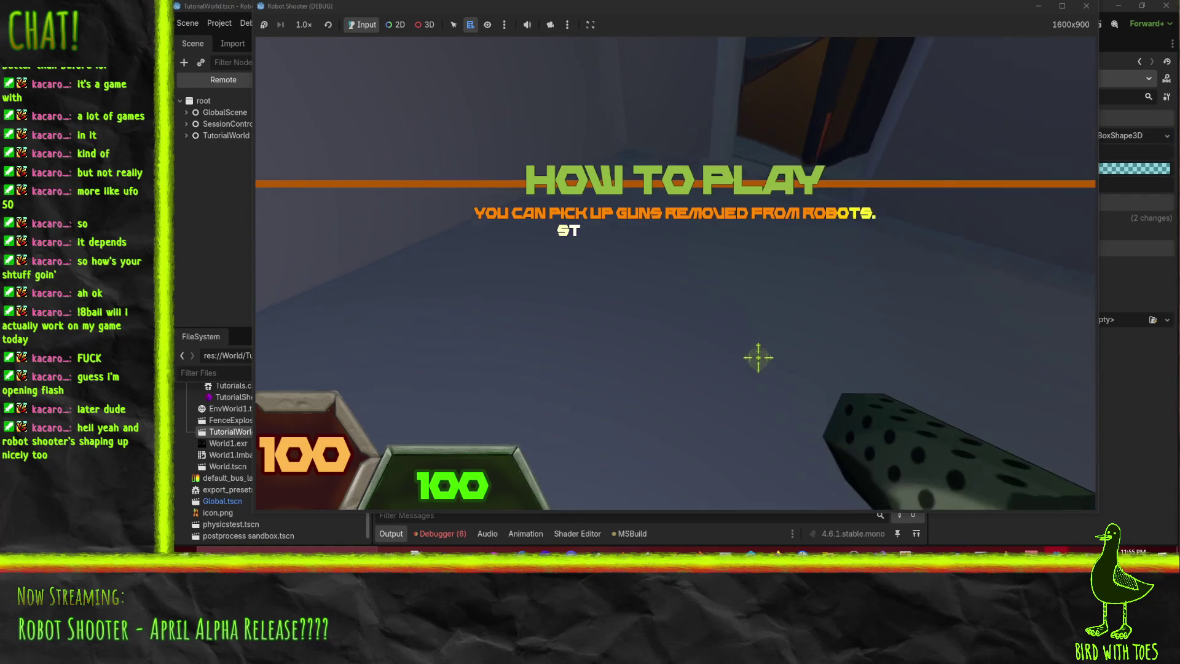
- Fire the picked-up gun at the robot and down the corridor, then walk to the next level
{"action": "left_click", "coordinate": [719, 314]}
{"action": "left_click", "coordinate": [729, 314]}
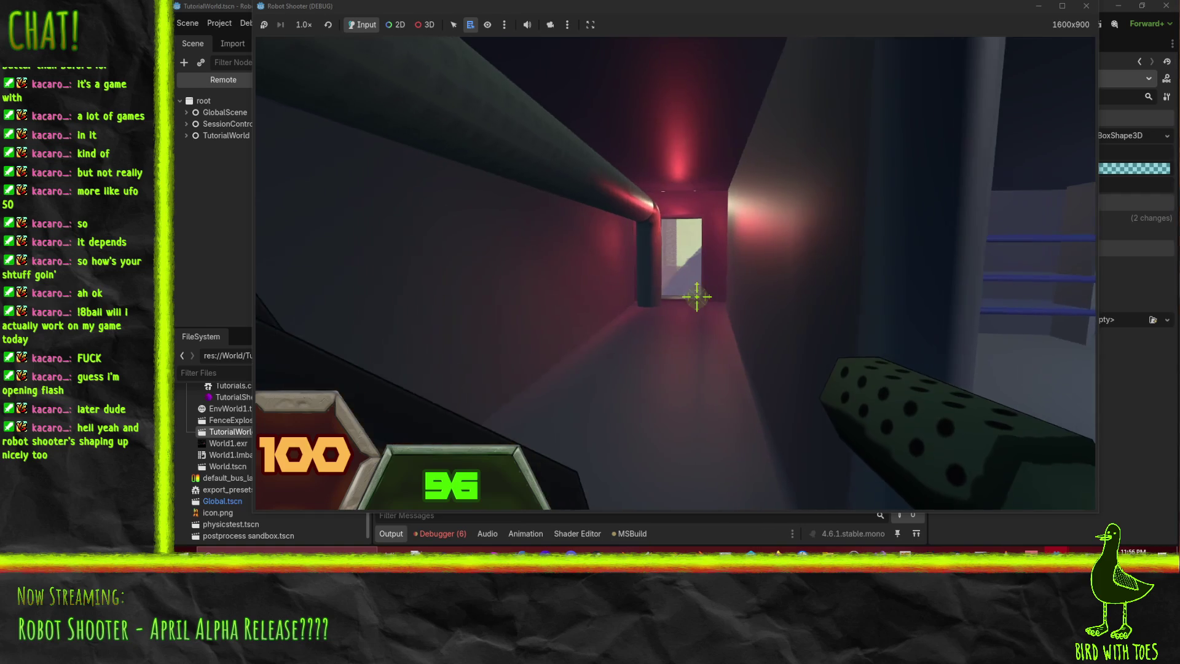
{"action": "left_click", "coordinate": [723, 311]}
{"action": "left_click", "coordinate": [723, 317]}
{"action": "left_click", "coordinate": [723, 322]}
{"action": "left_click", "coordinate": [713, 319]}
{"action": "left_click", "coordinate": [713, 318]}
{"action": "left_click", "coordinate": [713, 316]}
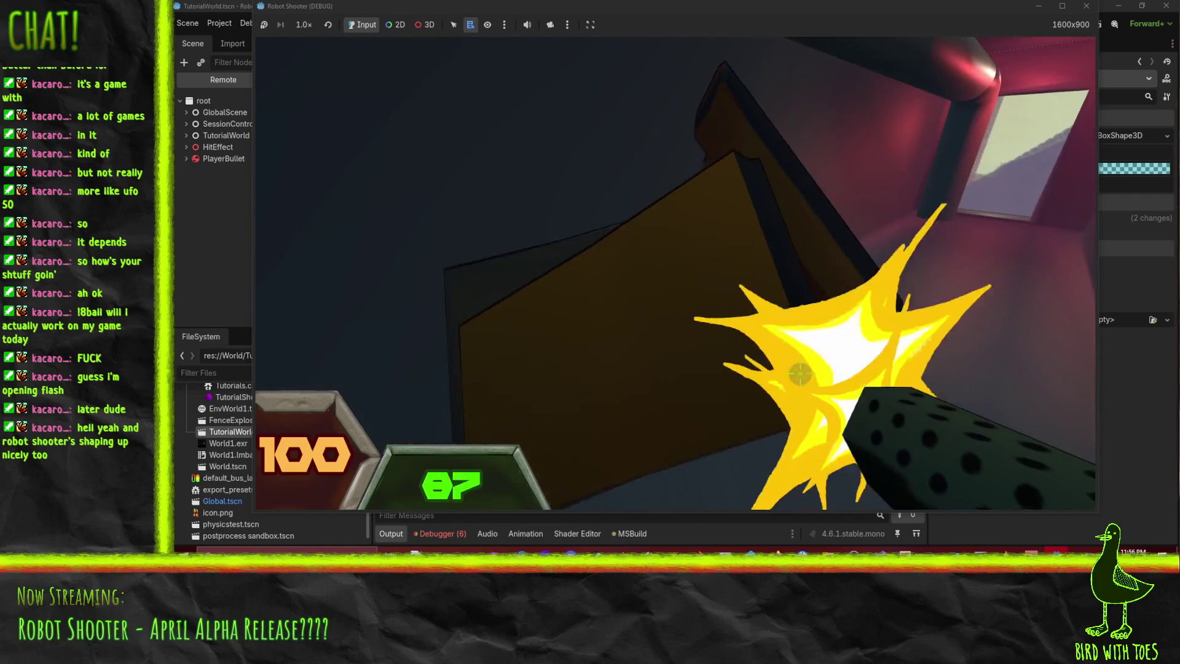
{"action": "left_click", "coordinate": [713, 314]}
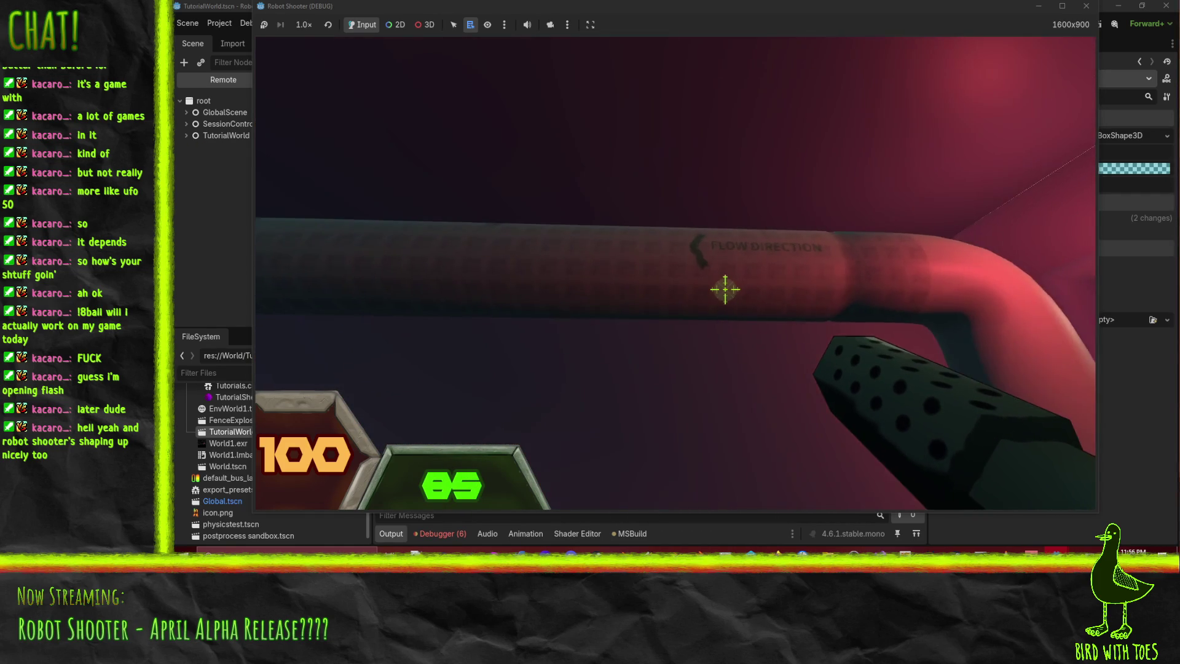
{"action": "key", "text": "w"}
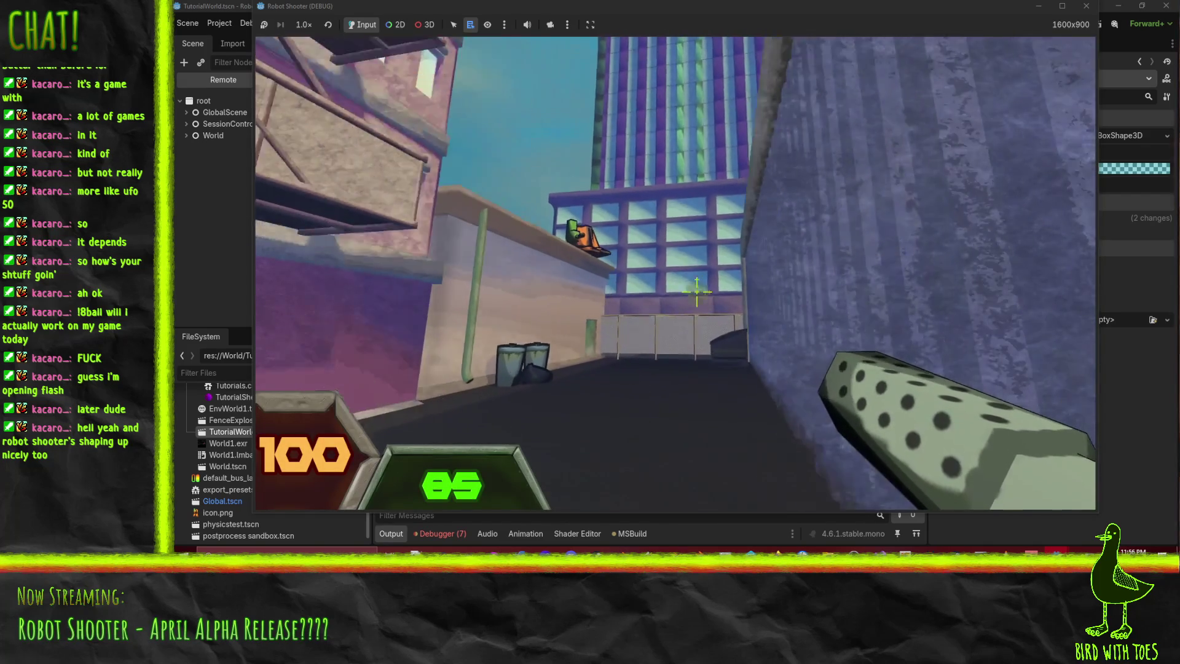
- Shoot robots in the city level while turning, downing one so it drops its gun
{"action": "left_click_drag", "start_coordinate": [698, 292], "coordinate": [699, 297]}
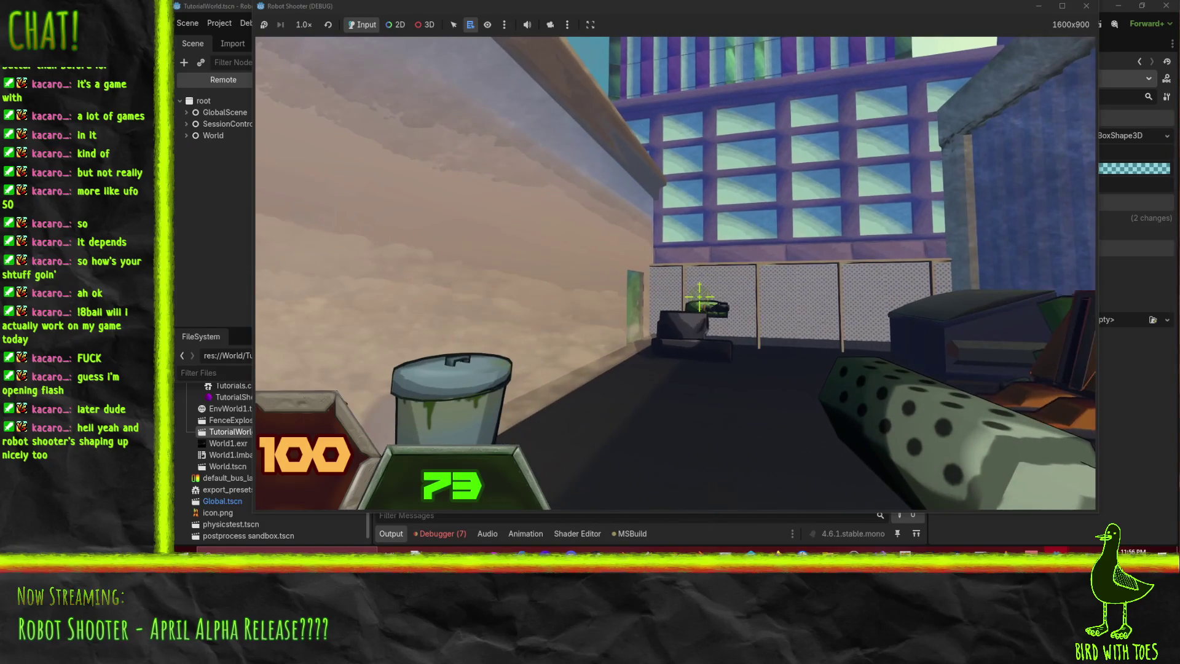
{"action": "left_click", "coordinate": [738, 332]}
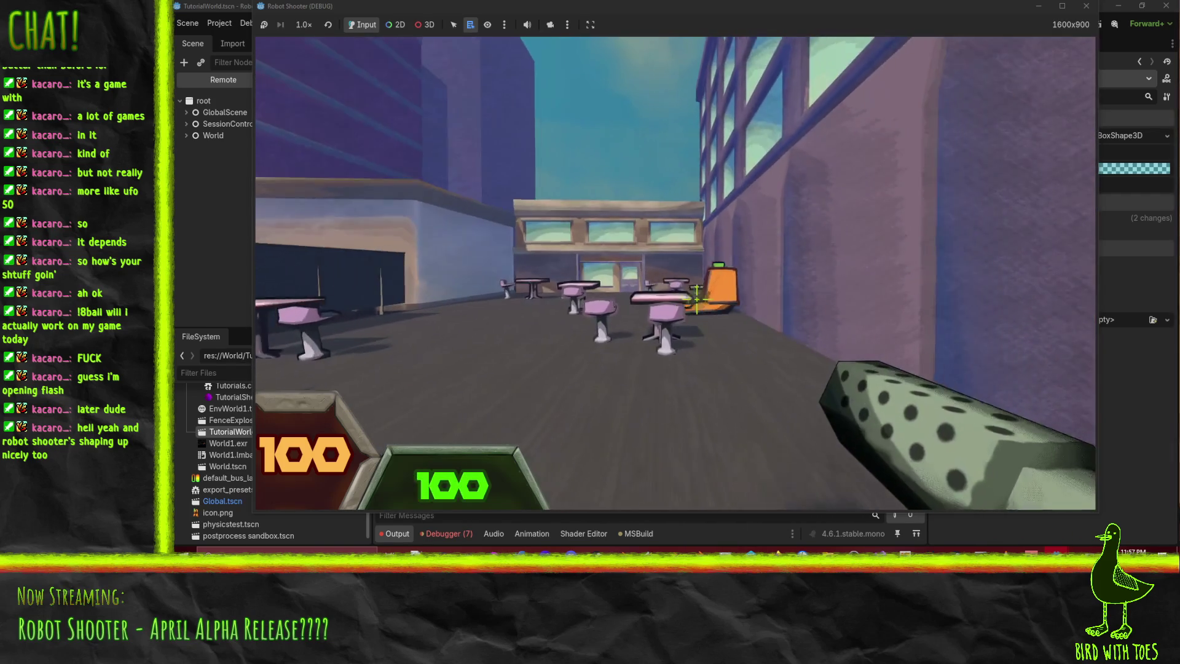
{"action": "left_click_drag", "start_coordinate": [697, 295], "coordinate": [697, 276]}
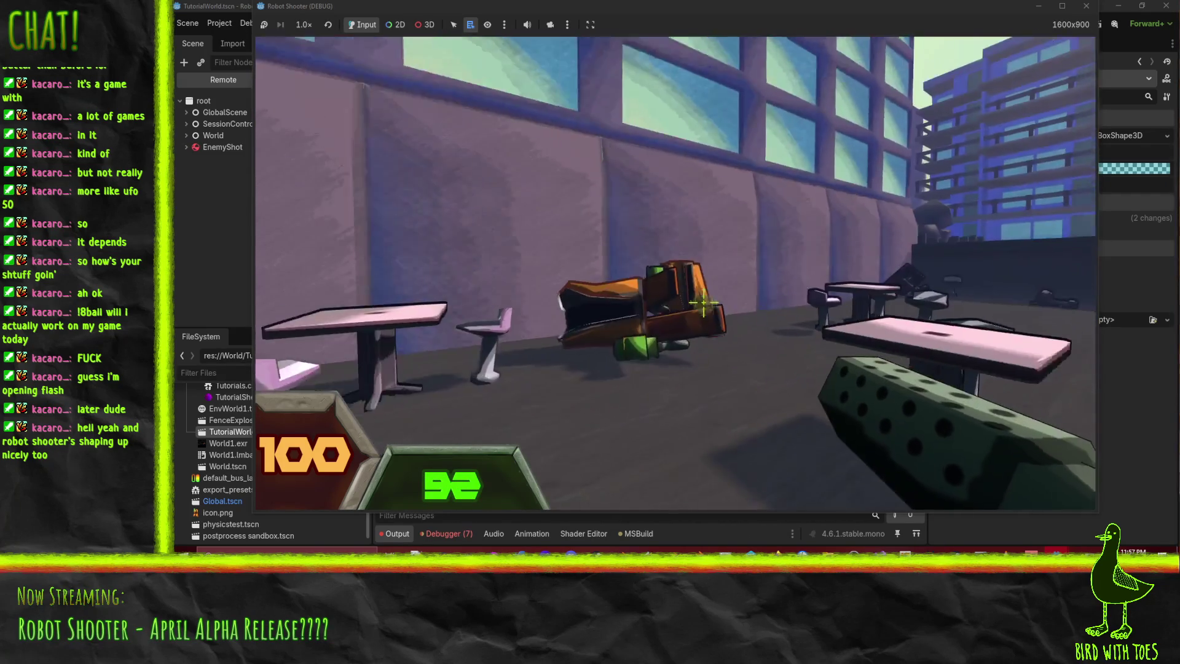
{"action": "left_click_drag", "start_coordinate": [704, 298], "coordinate": [749, 327]}
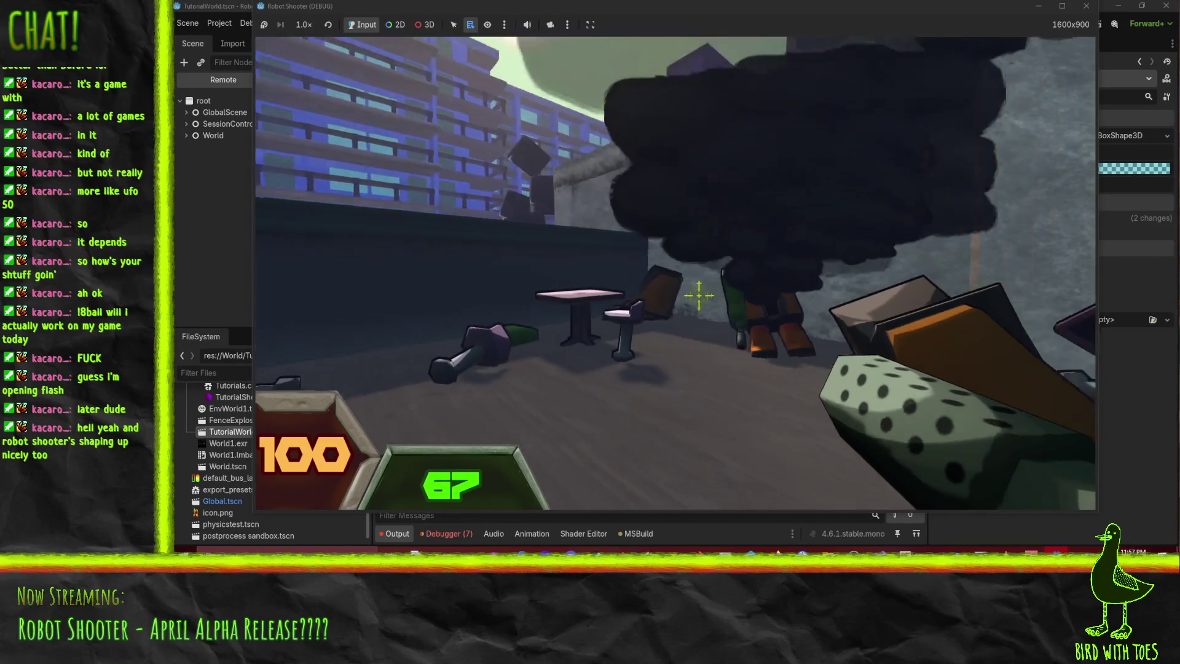
- Pause and resume the game, then pause again and choose Exit to Desktop
{"action": "key", "text": "Escape"}
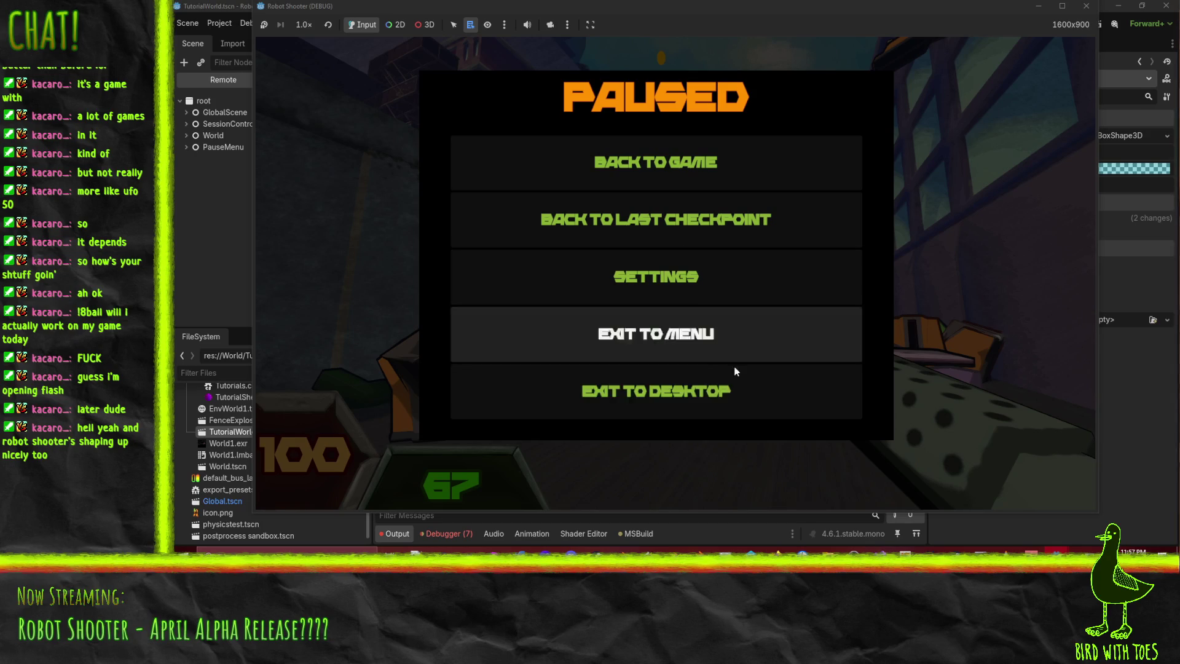
{"action": "left_click", "coordinate": [685, 151]}
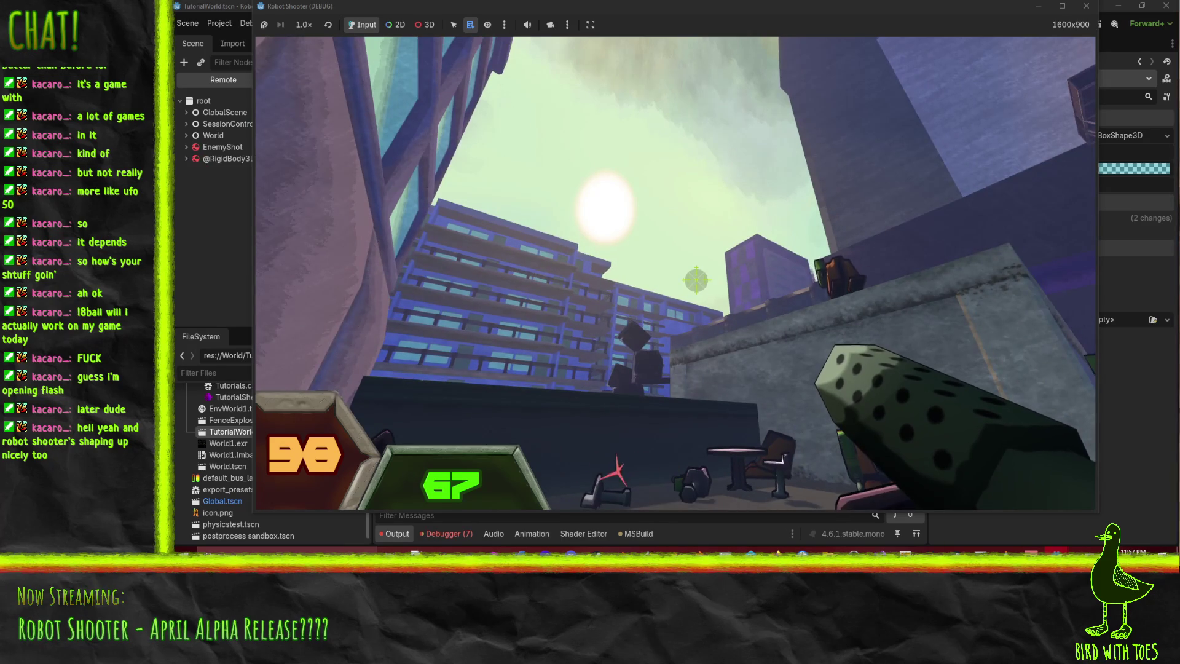
{"action": "key", "text": "Escape"}
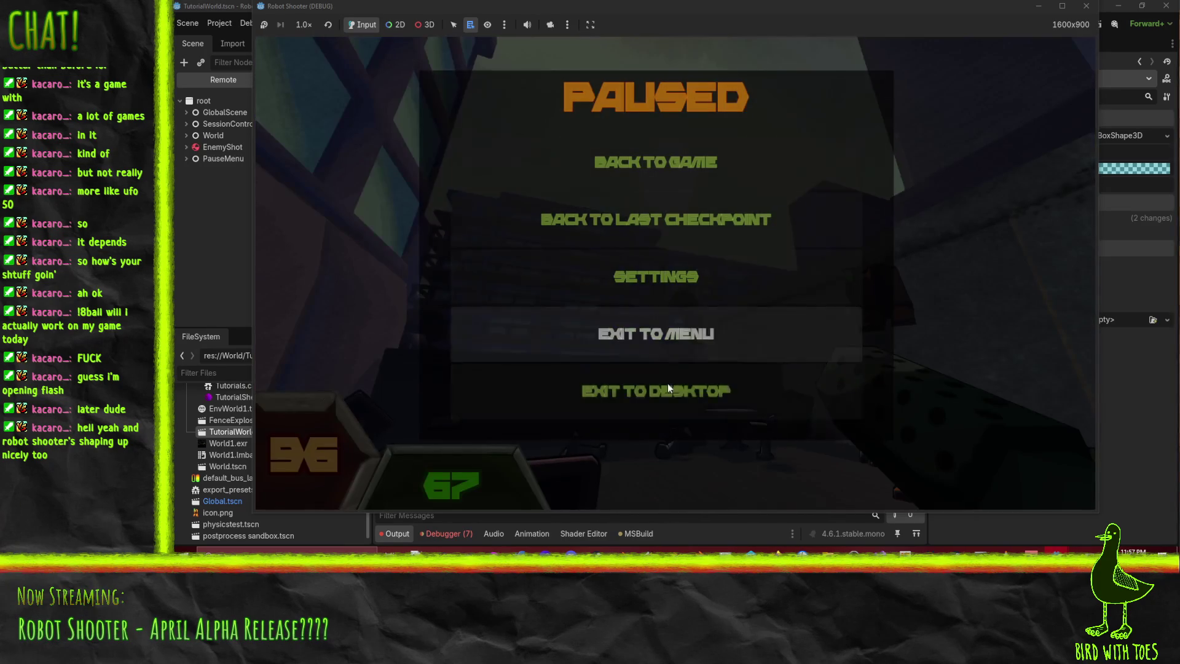
{"action": "left_click", "coordinate": [667, 401]}
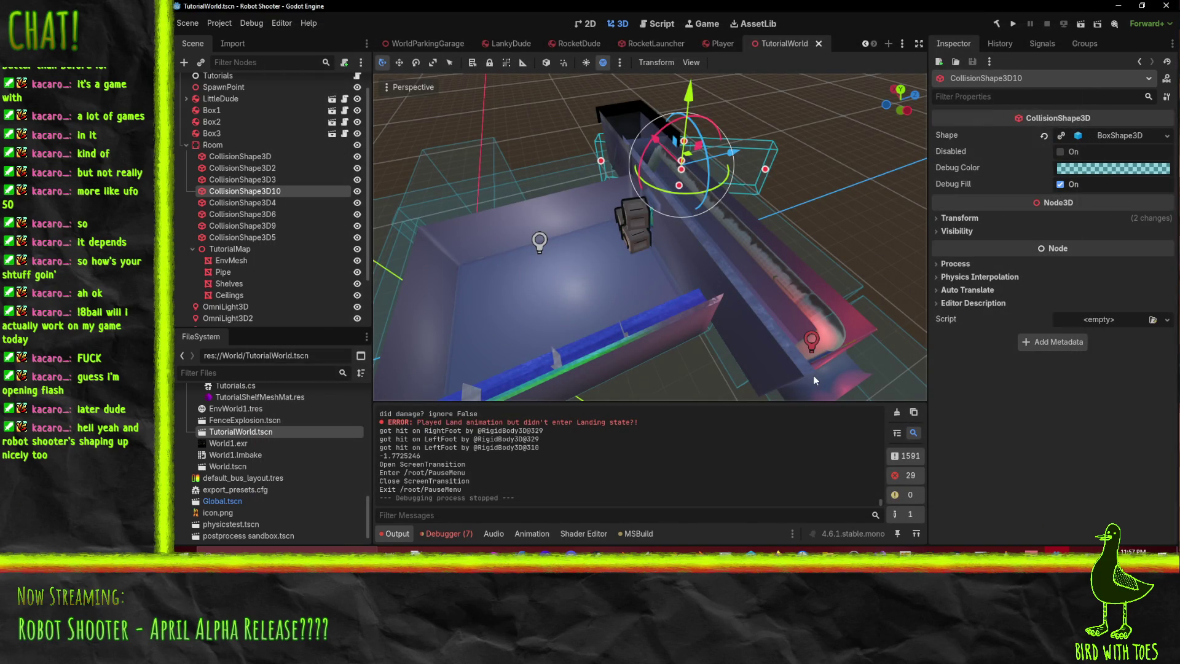
- Revert unchanged files in P4V's RobotShooter changelist 3656, then go back to Godot
{"action": "mouse_move", "coordinate": [888, 375]}
{"action": "middle_mouse_down"}
{"action": "mouse_move", "coordinate": [747, 247]}
{"action": "mouse_move", "coordinate": [726, 369]}
{"action": "middle_mouse_up"}
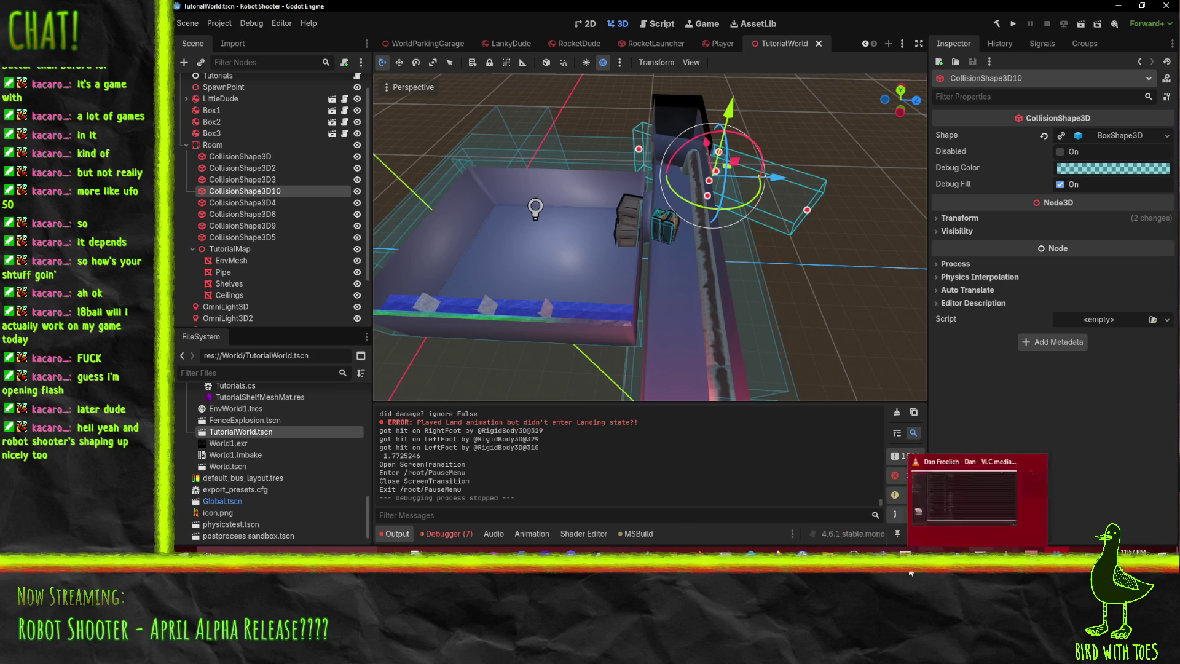
{"action": "mouse_move", "coordinate": [622, 551]}
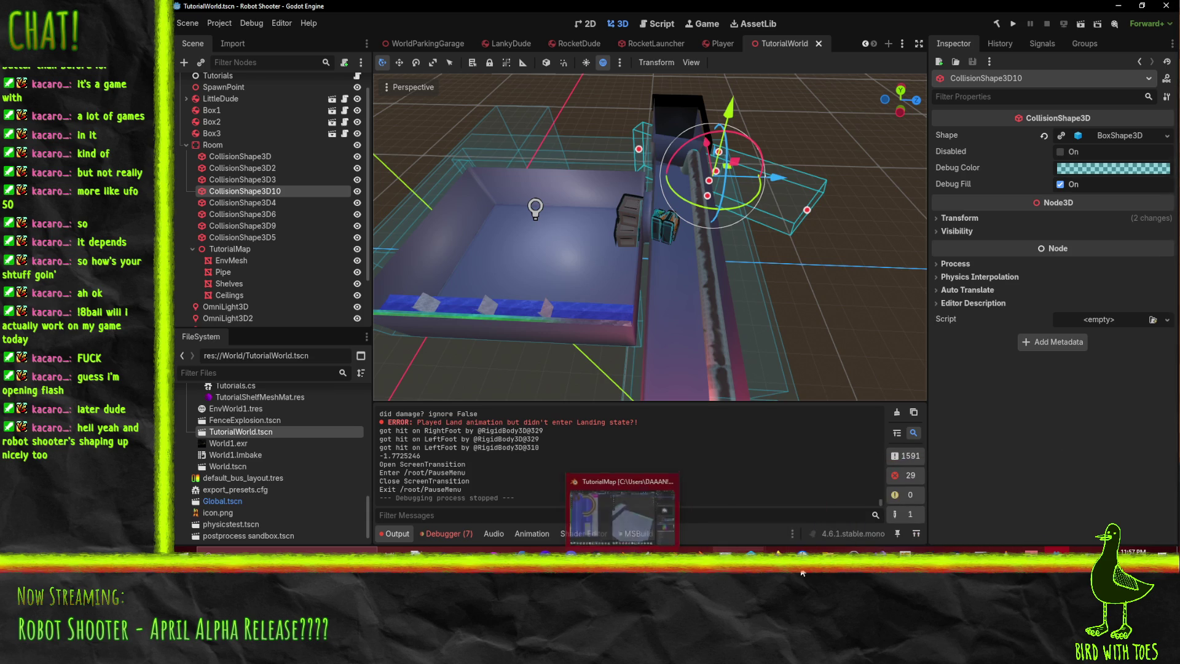
{"action": "left_click", "coordinate": [755, 573]}
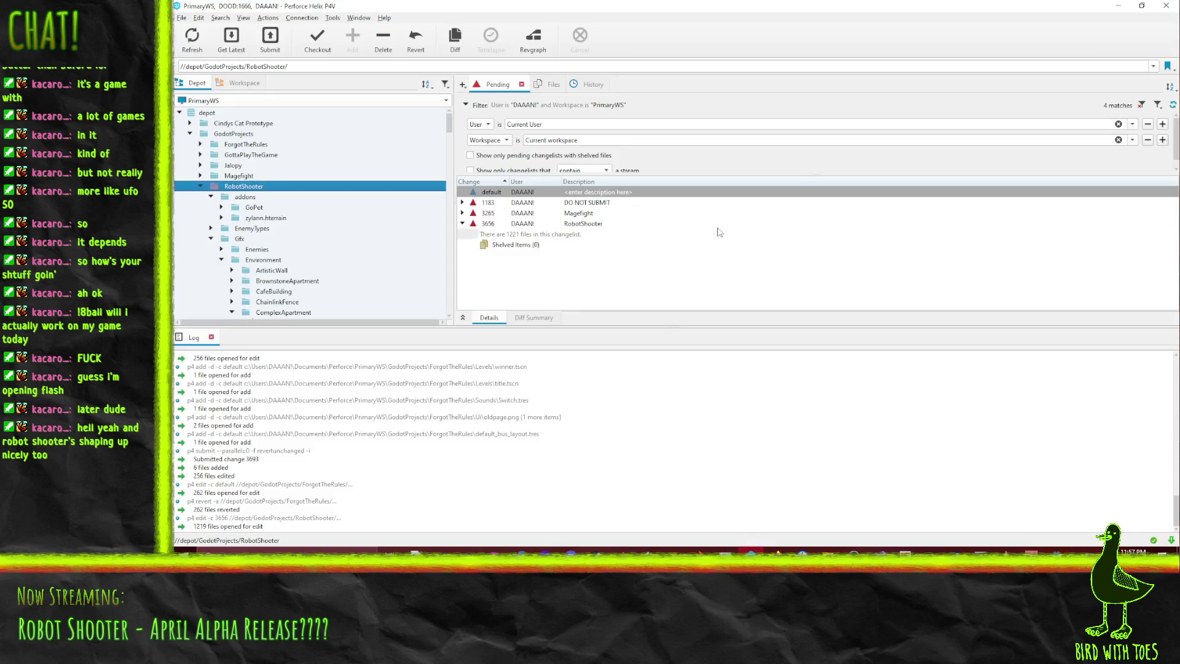
{"action": "right_click", "coordinate": [475, 225]}
{"action": "left_click", "coordinate": [544, 266]}
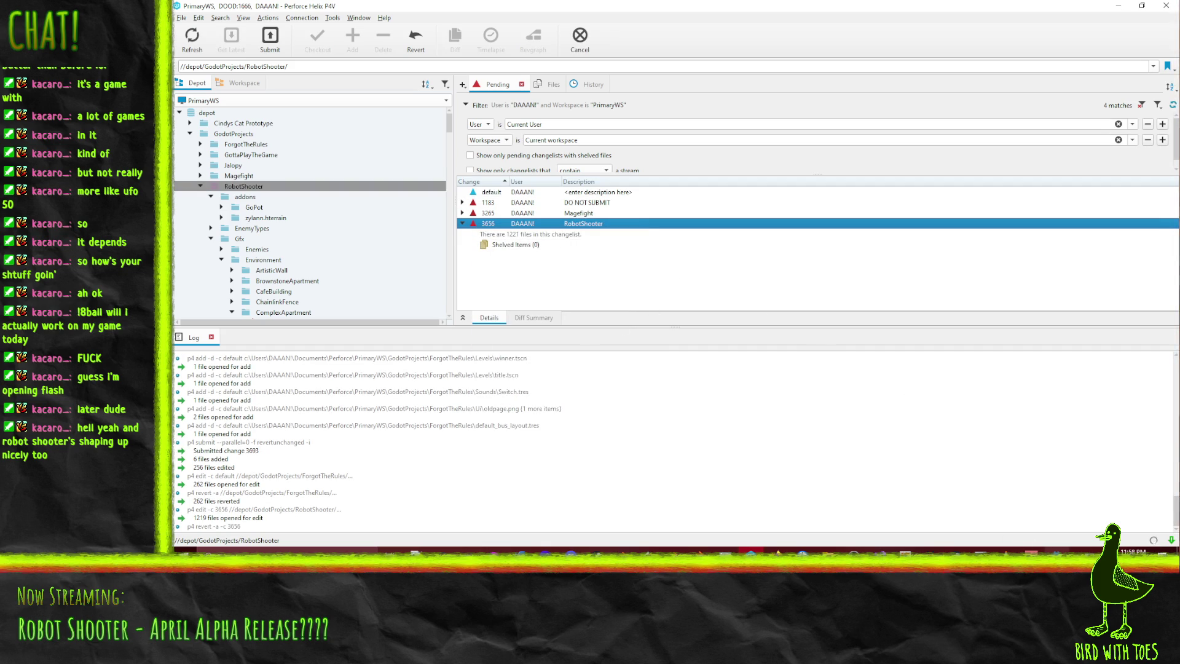
{"action": "left_click", "coordinate": [1057, 551]}
- Quick Load TutorialEnvMeshMat into the Ceilings mesh's Surface Material Override 0
{"action": "left_click", "coordinate": [569, 264]}
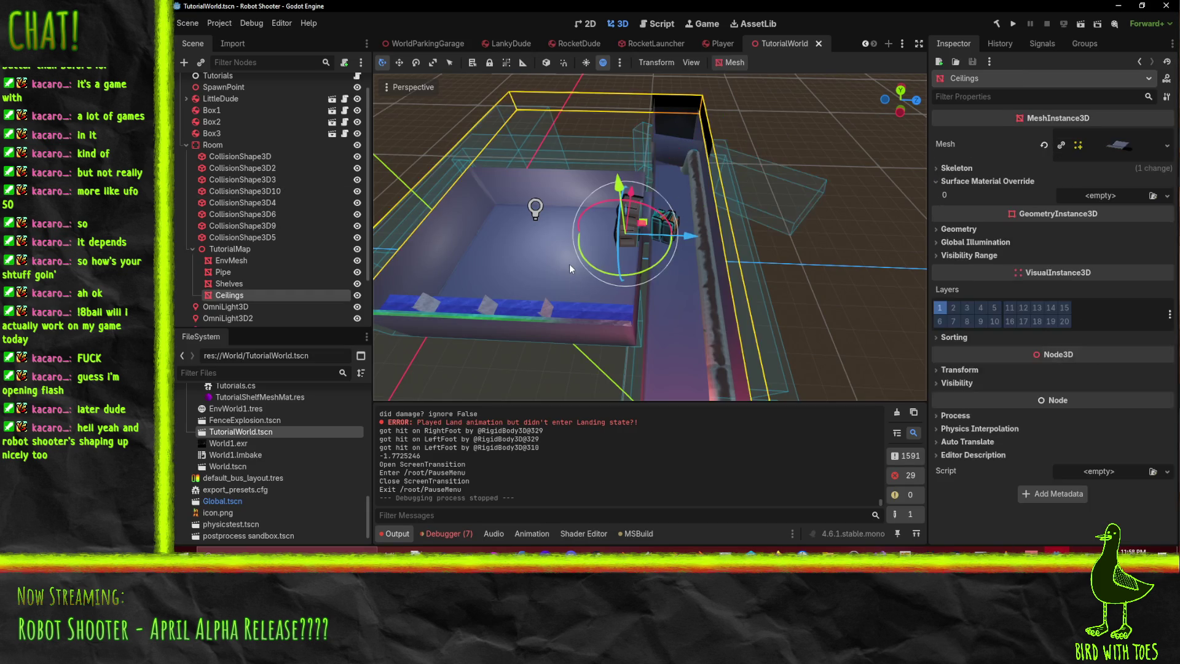
{"action": "middle_click_drag", "start_coordinate": [748, 282], "coordinate": [944, 312]}
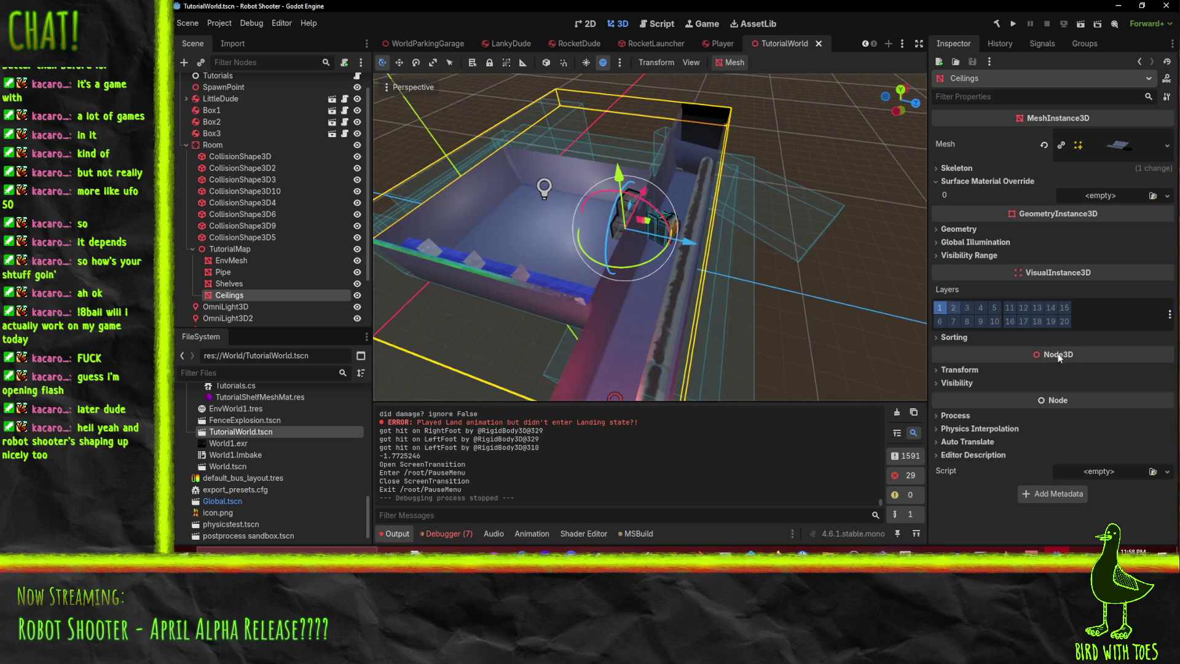
{"action": "left_click", "coordinate": [1168, 196]}
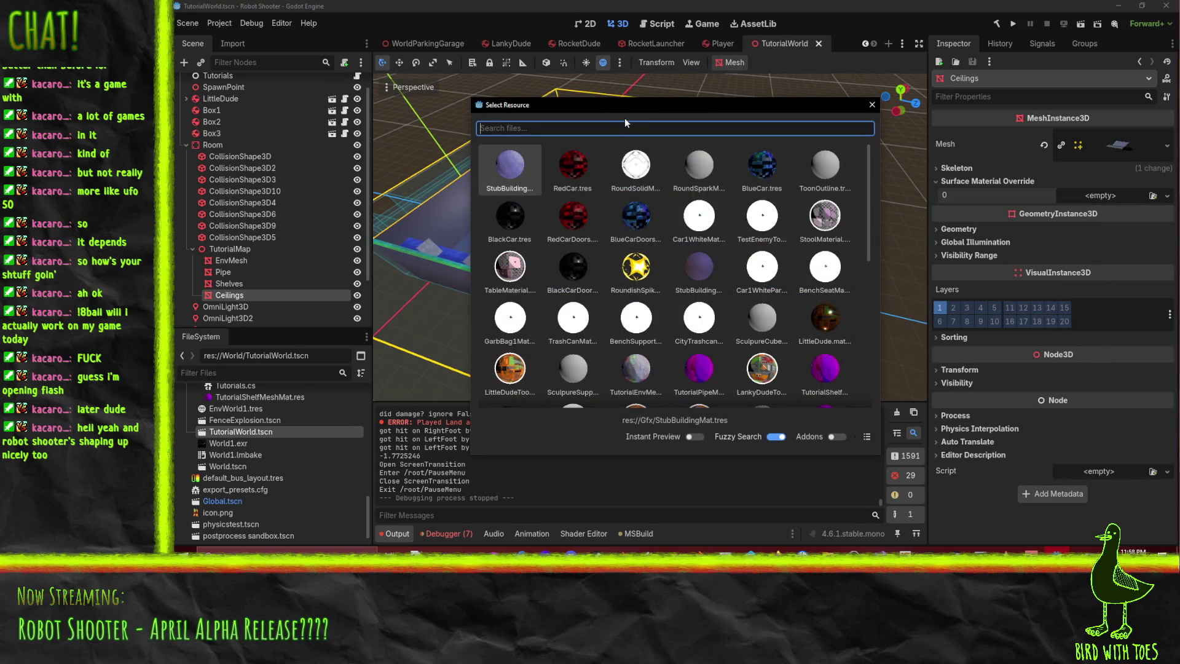
{"action": "type", "text": "ce"}
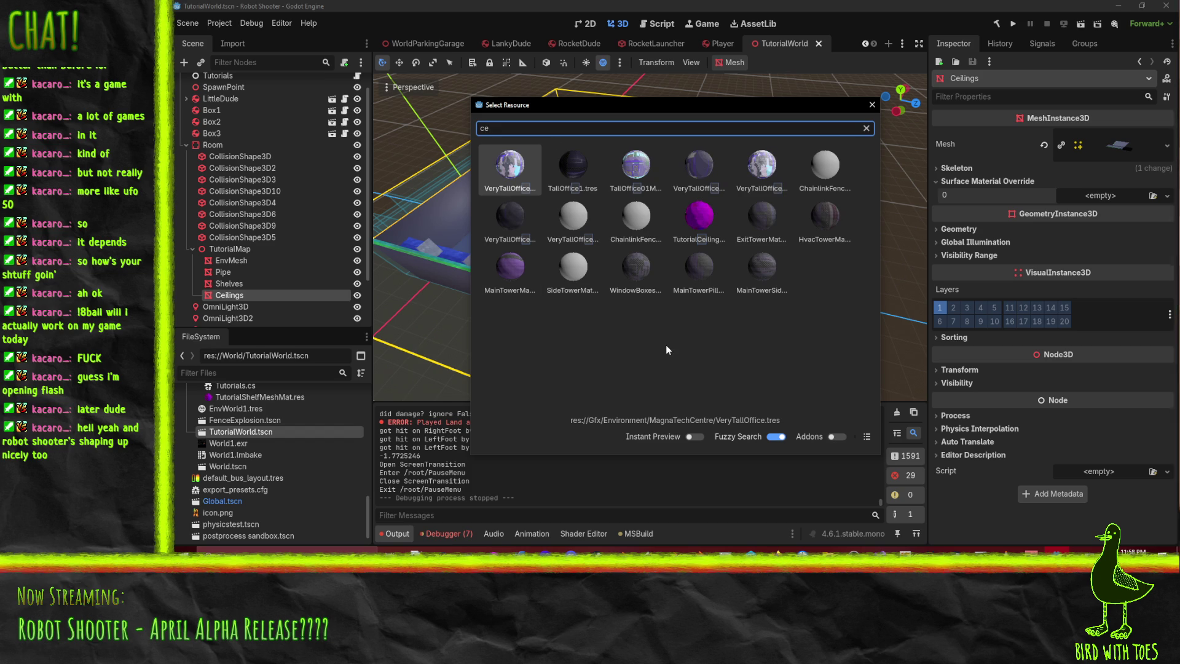
{"action": "key", "text": "BackSpace"}
{"action": "key", "text": "BackSpace"}
{"action": "type", "text": "tutor"}
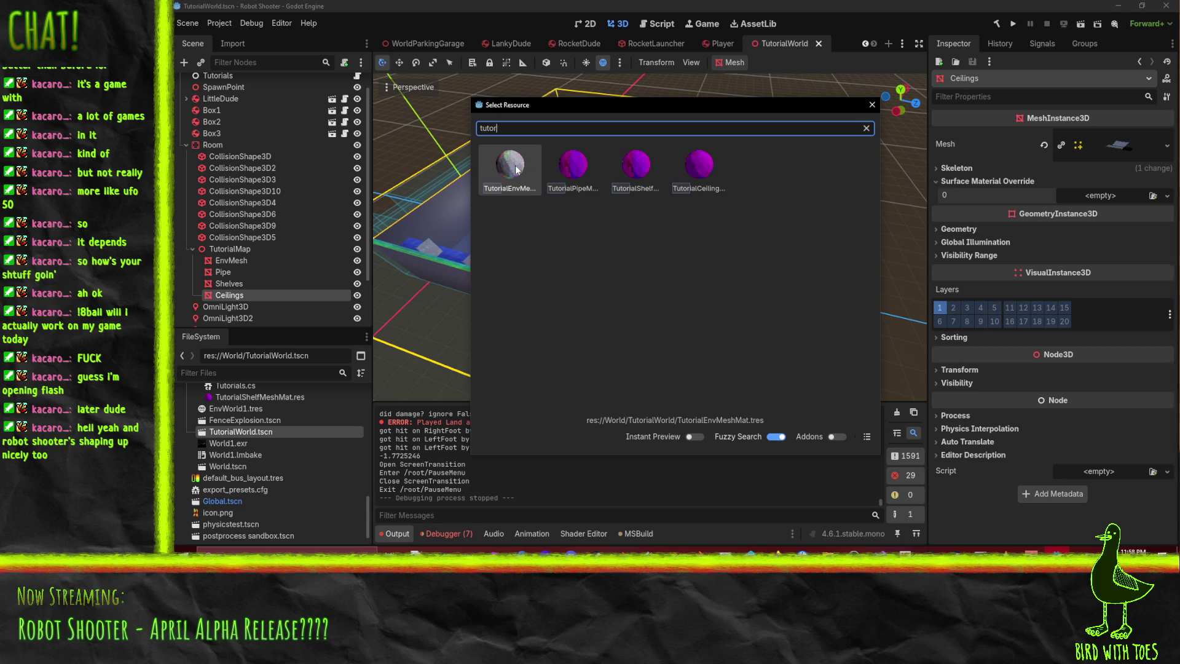
{"action": "double_click", "coordinate": [529, 175]}
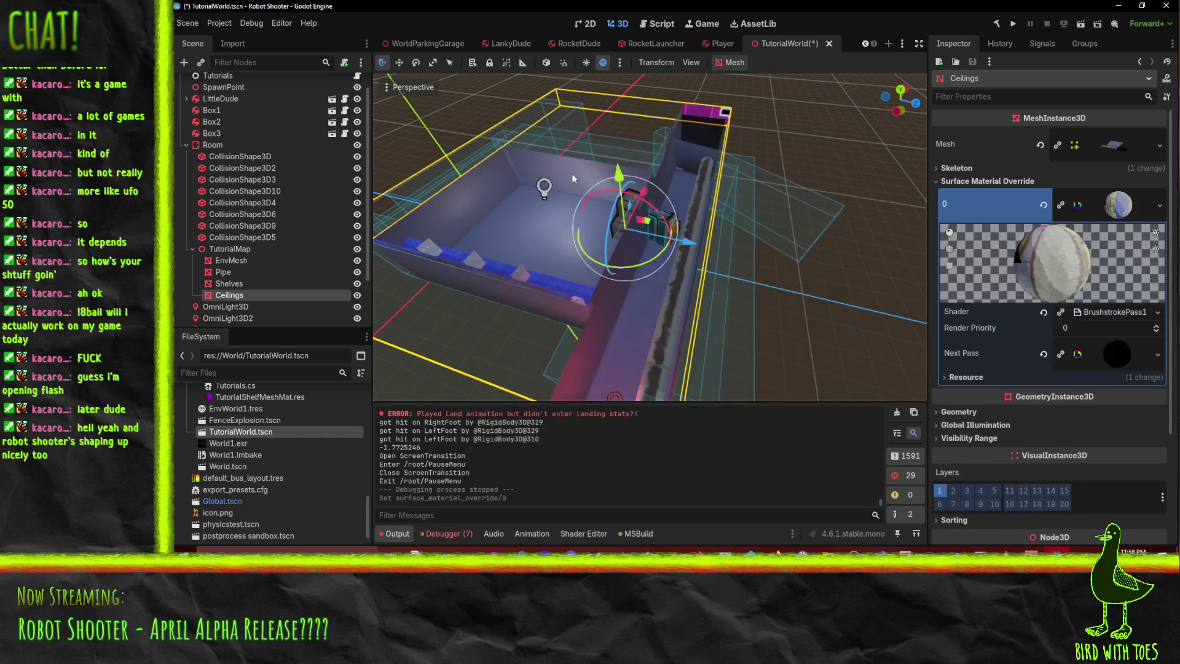
- Clear the Ceilings' Surface Material Override 0 back to empty
{"action": "left_click", "coordinate": [1158, 208]}
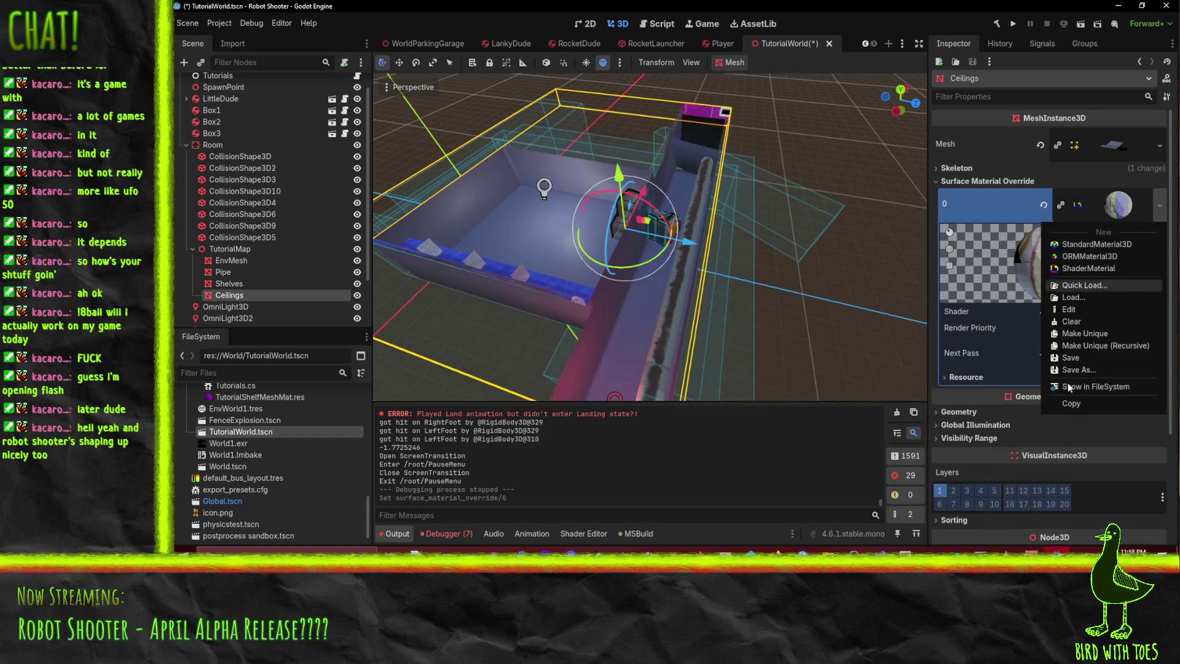
{"action": "left_click", "coordinate": [1071, 409]}
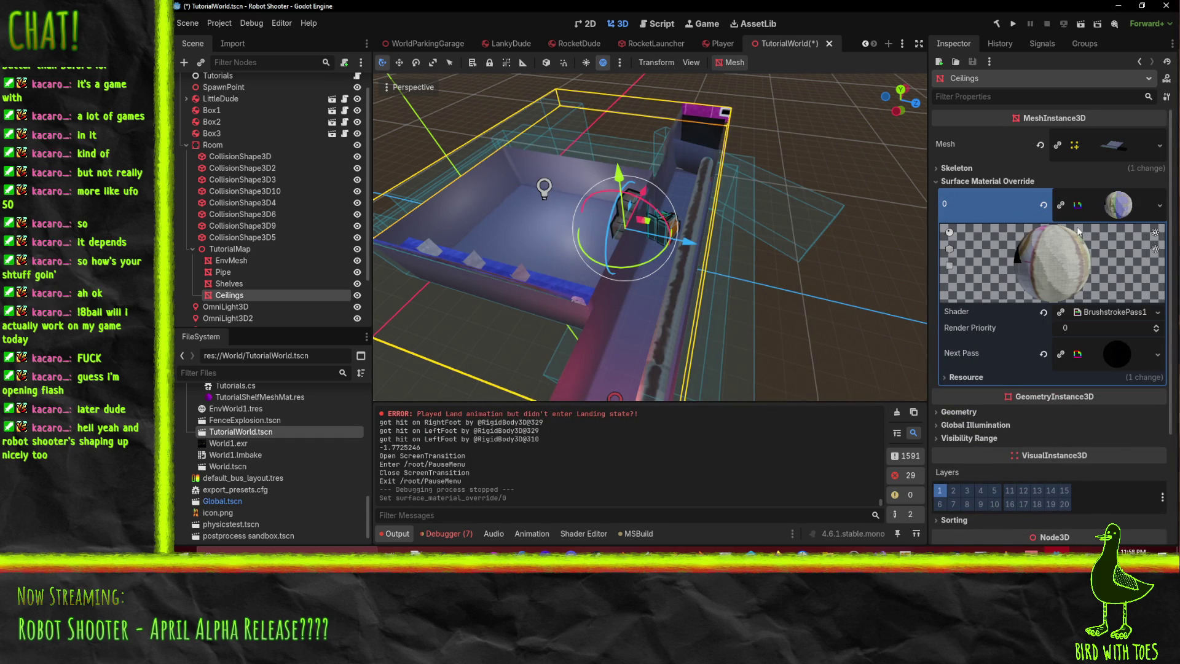
{"action": "left_click", "coordinate": [1156, 208]}
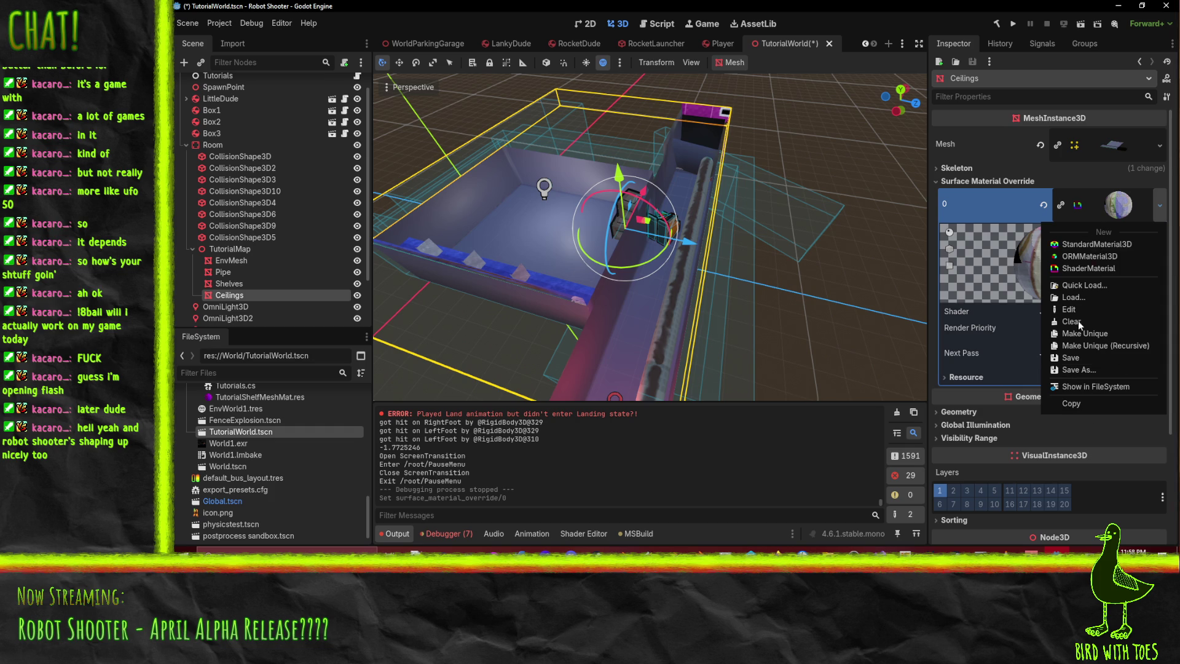
{"action": "left_click", "coordinate": [999, 393]}
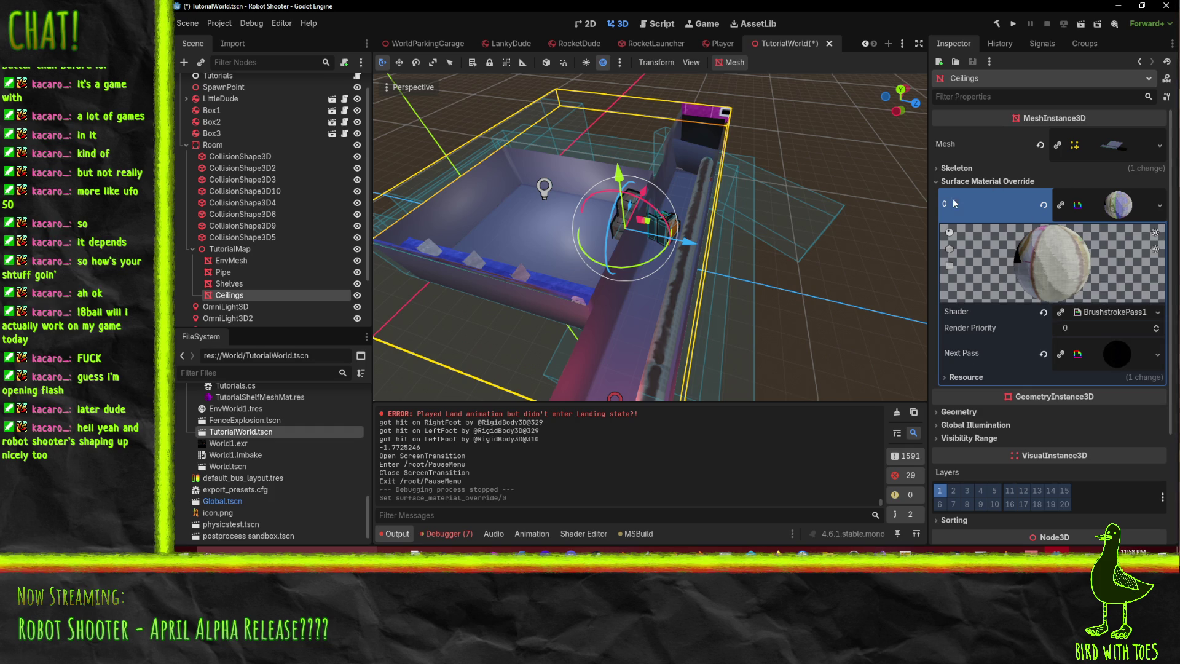
{"action": "left_click", "coordinate": [1060, 208]}
{"action": "left_click", "coordinate": [1167, 197]}
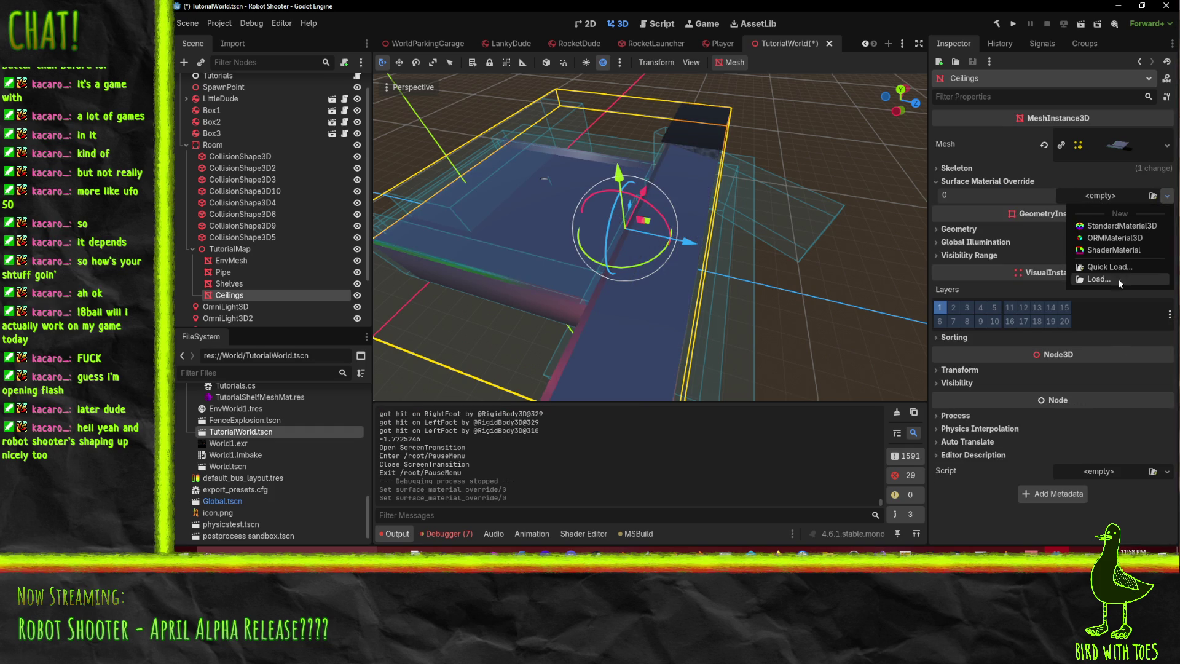
{"action": "left_click", "coordinate": [1101, 267]}
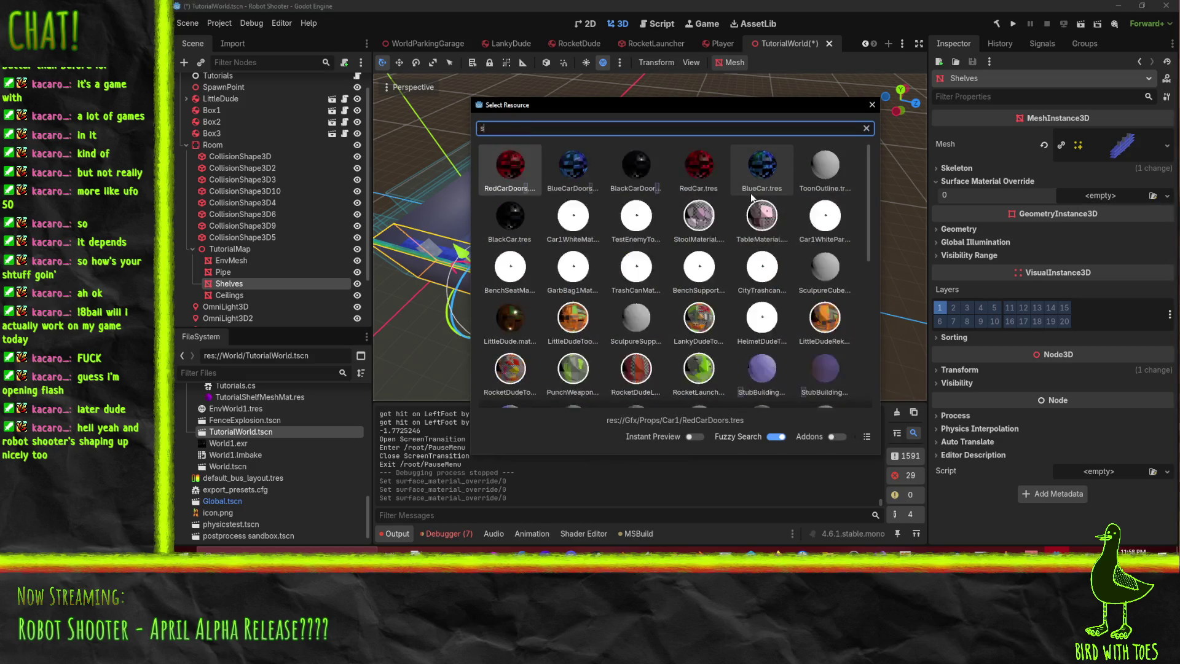
- Apply TutorialShelf to Shelves and TutorialPipeMeshMat to Pipe as surface material overrides
{"action": "type", "text": "shel"}
{"action": "double_click", "coordinate": [515, 174]}
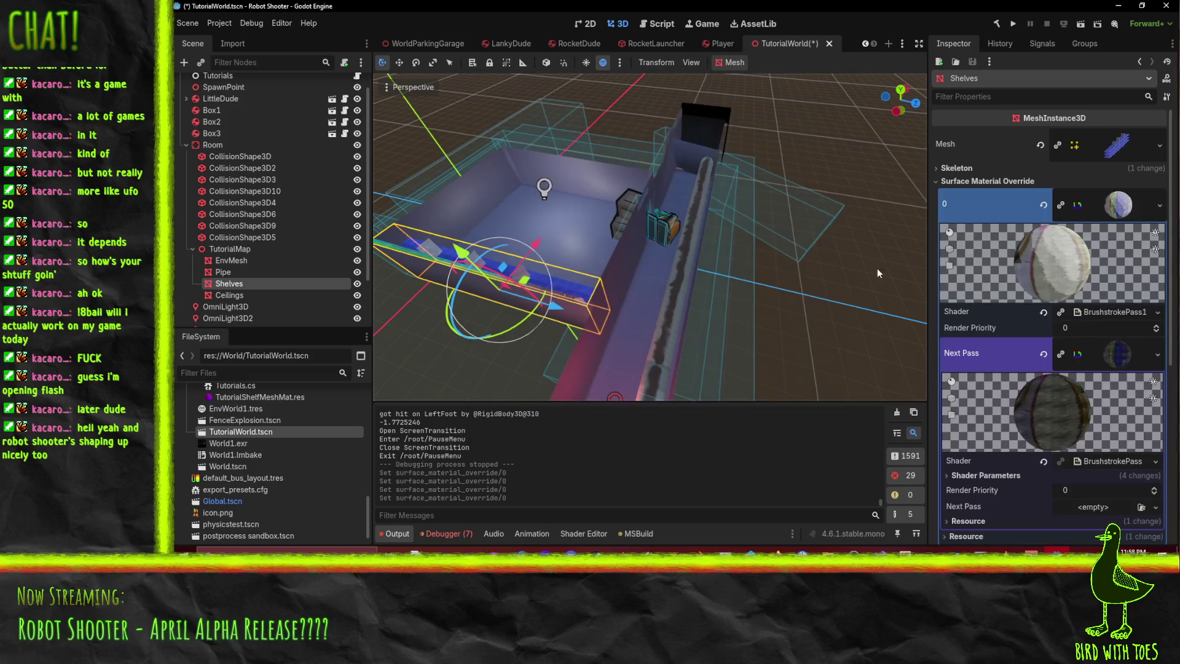
{"action": "left_click", "coordinate": [242, 271]}
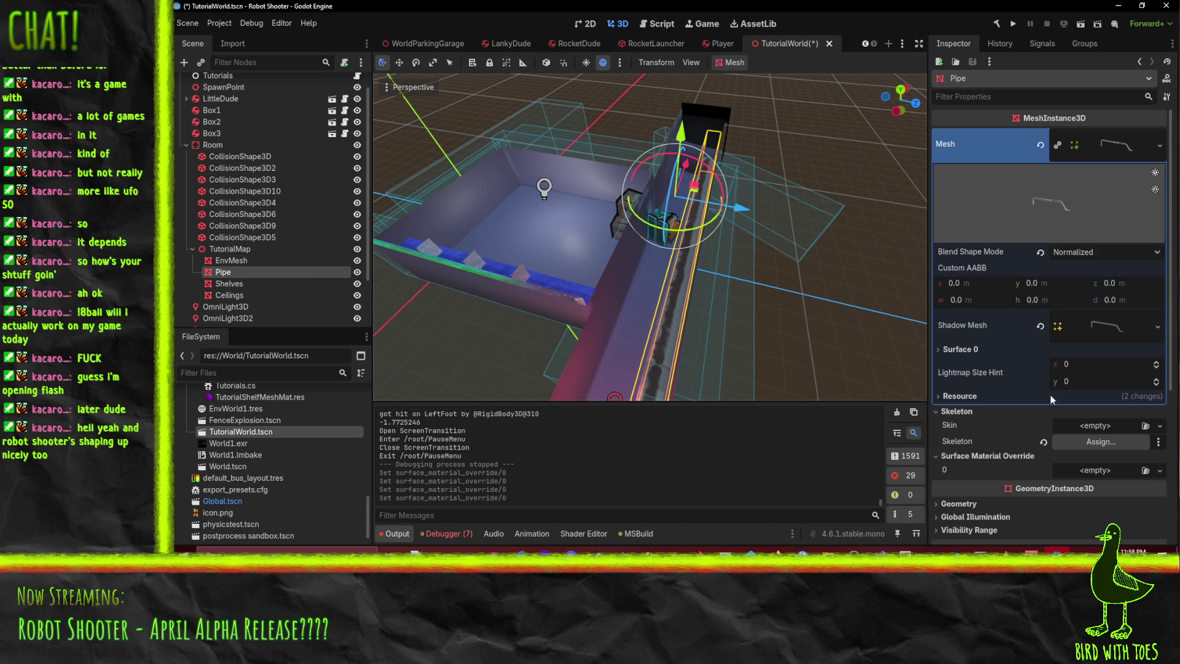
{"action": "left_click", "coordinate": [1160, 472]}
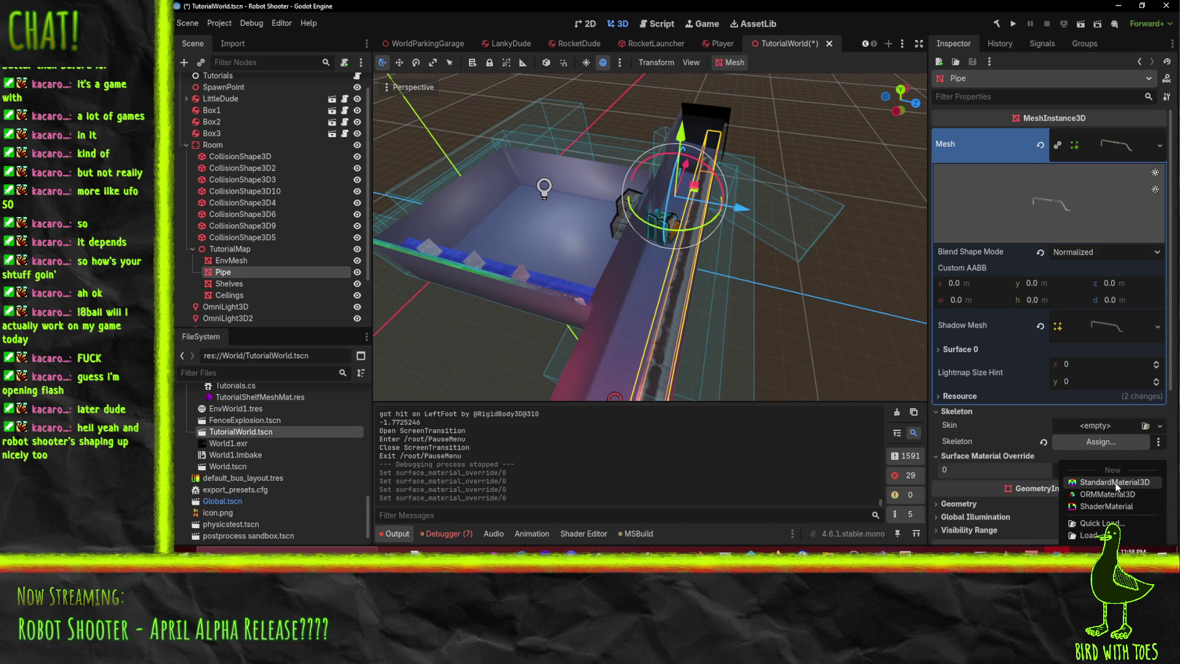
{"action": "left_click", "coordinate": [1096, 523]}
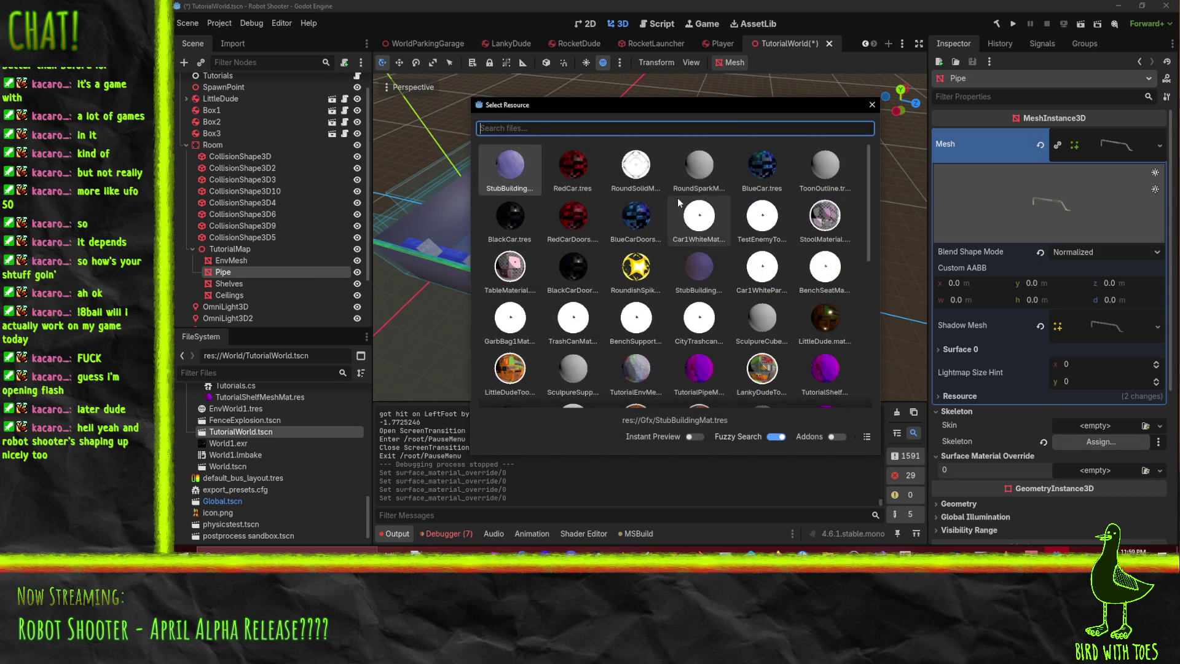
{"action": "type", "text": "pipe"}
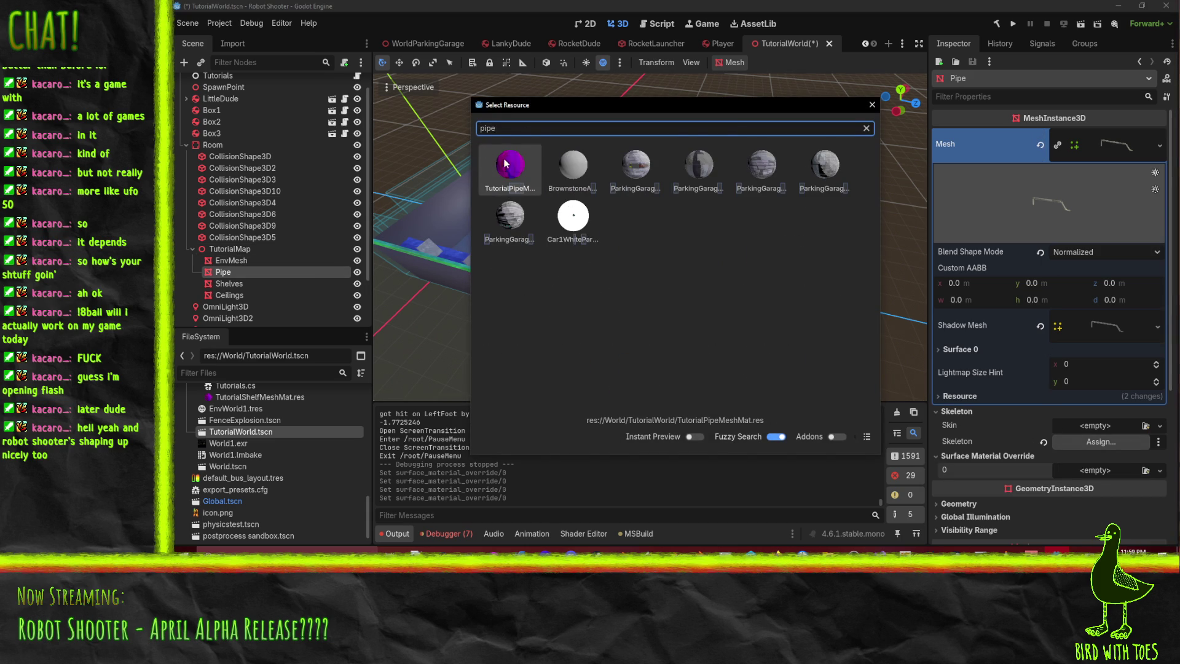
{"action": "double_click", "coordinate": [499, 155]}
- Give EnvMesh the TutorialEnvMeshMat override and save the TutorialWorld scene with Ctrl+S
{"action": "left_click", "coordinate": [233, 261]}
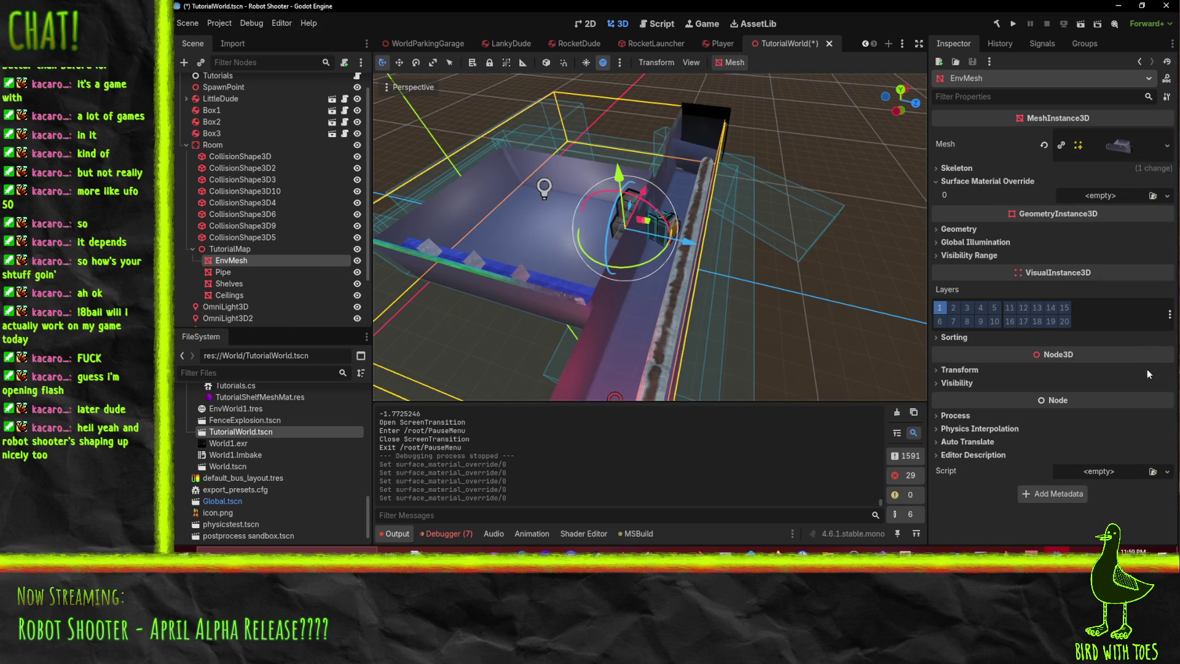
{"action": "left_click", "coordinate": [1167, 196]}
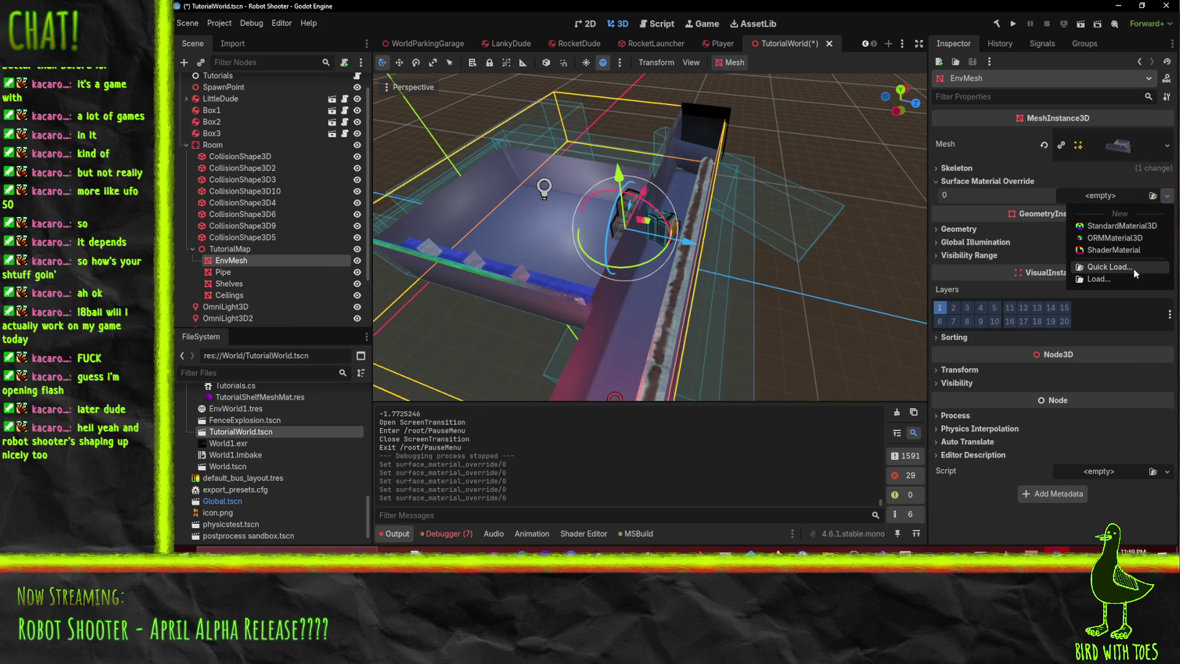
{"action": "left_click", "coordinate": [1135, 268]}
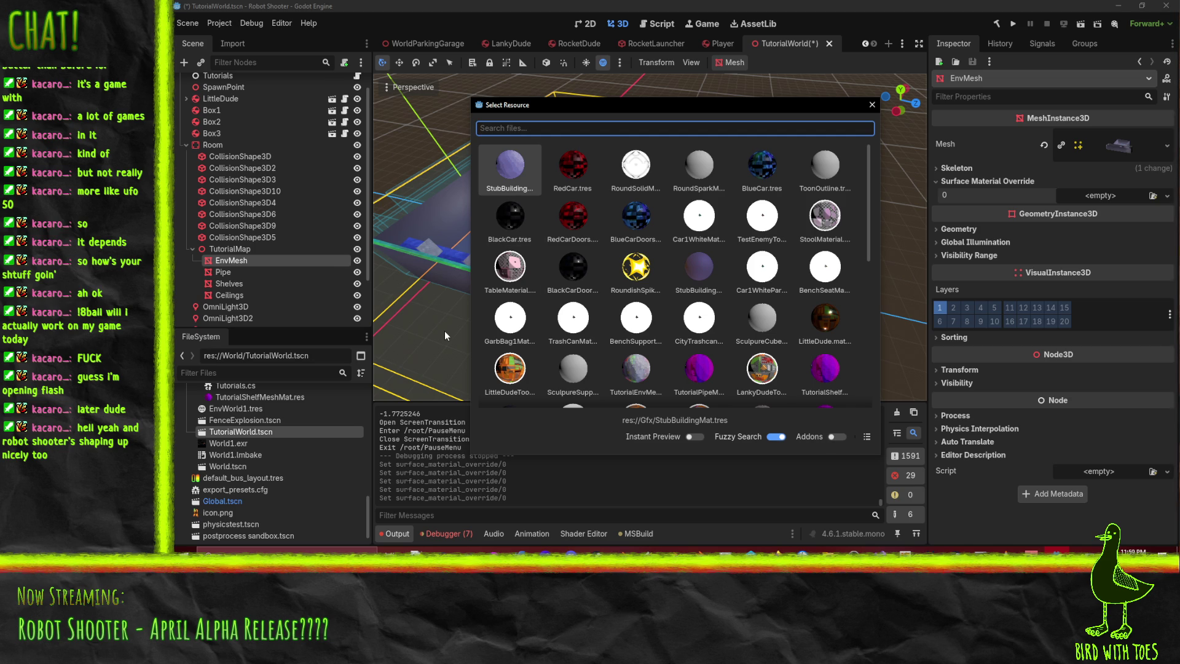
{"action": "type", "text": "turor"}
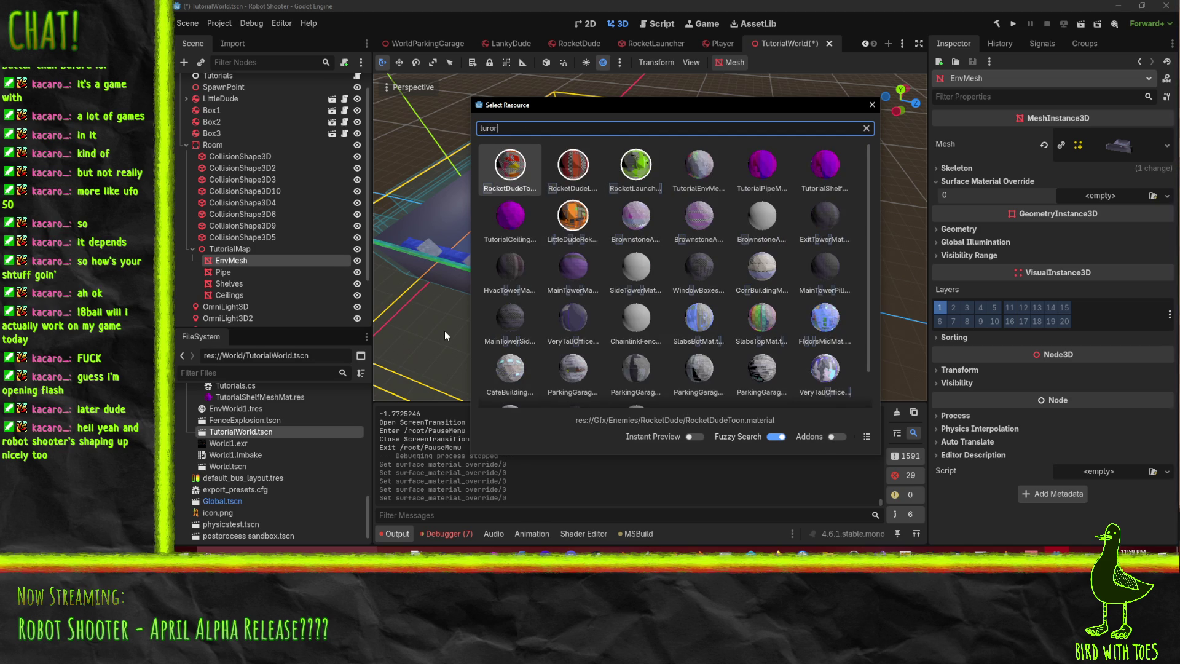
{"action": "key", "text": "BackSpace"}
{"action": "key", "text": "BackSpace"}
{"action": "key", "text": "BackSpace"}
{"action": "type", "text": "tor"}
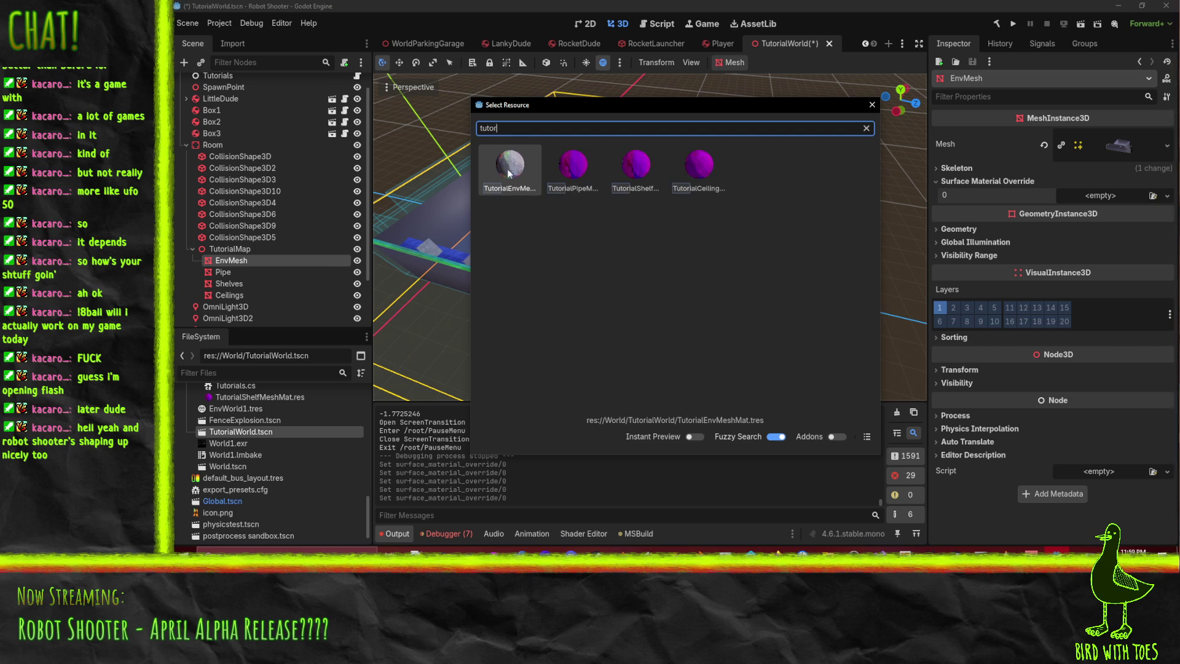
{"action": "double_click", "coordinate": [508, 175]}
{"action": "mouse_move", "coordinate": [596, 289]}
{"action": "middle_mouse_down"}
{"action": "mouse_move", "coordinate": [600, 253]}
{"action": "mouse_move", "coordinate": [691, 252]}
{"action": "mouse_move", "coordinate": [718, 239]}
{"action": "mouse_move", "coordinate": [626, 259]}
{"action": "mouse_move", "coordinate": [538, 186]}
{"action": "mouse_move", "coordinate": [476, 182]}
{"action": "mouse_move", "coordinate": [504, 244]}
{"action": "mouse_move", "coordinate": [378, 231]}
{"action": "mouse_move", "coordinate": [536, 259]}
{"action": "mouse_move", "coordinate": [614, 233]}
{"action": "middle_mouse_up"}
{"action": "key", "text": "ctrl+s"}
{"action": "left_click", "coordinate": [1014, 23]}
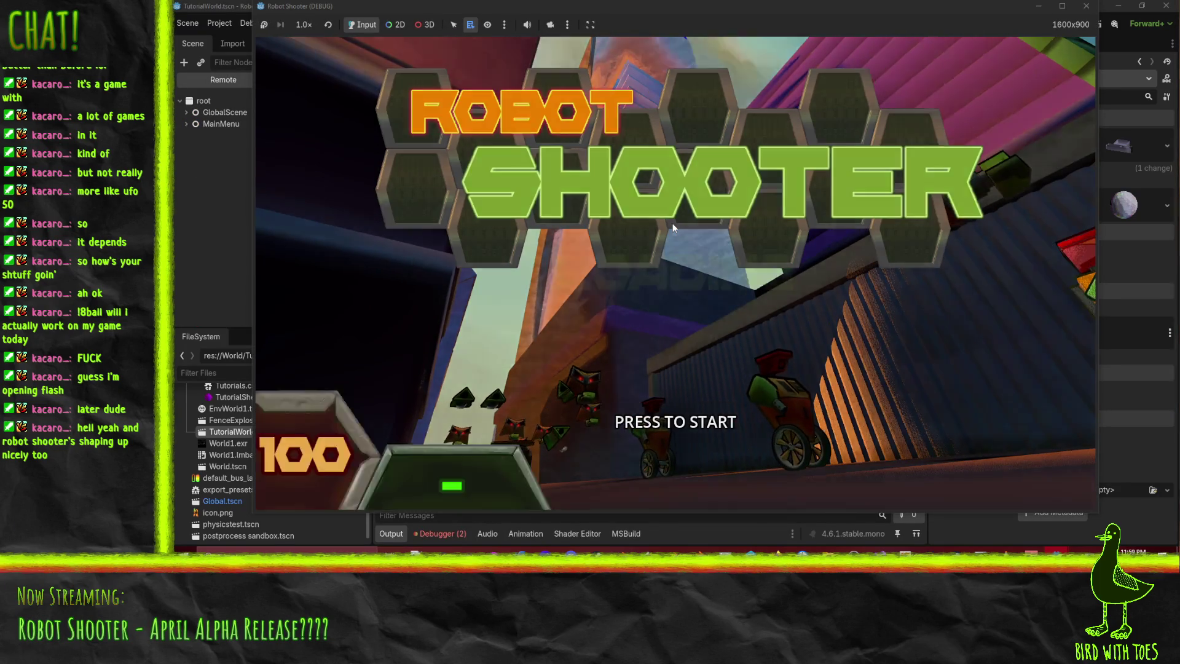
- Start the game, grapple the top crate, pull the gun off the robot and pick it up
{"action": "left_click", "coordinate": [671, 227]}
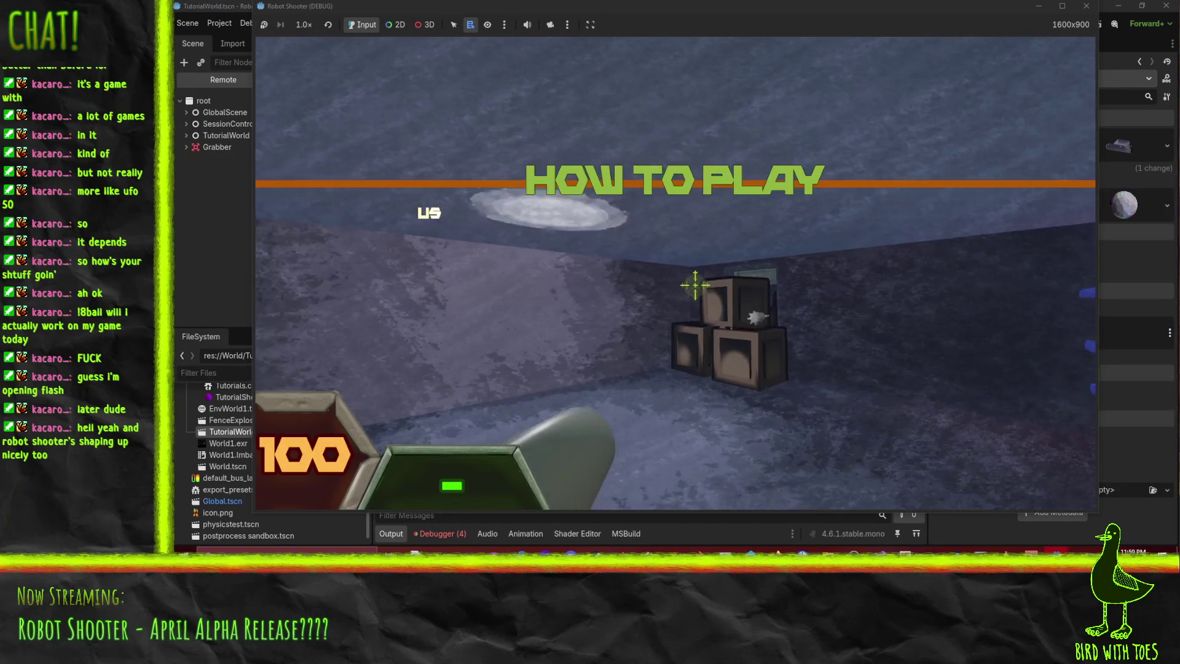
{"action": "right_click", "coordinate": [697, 286]}
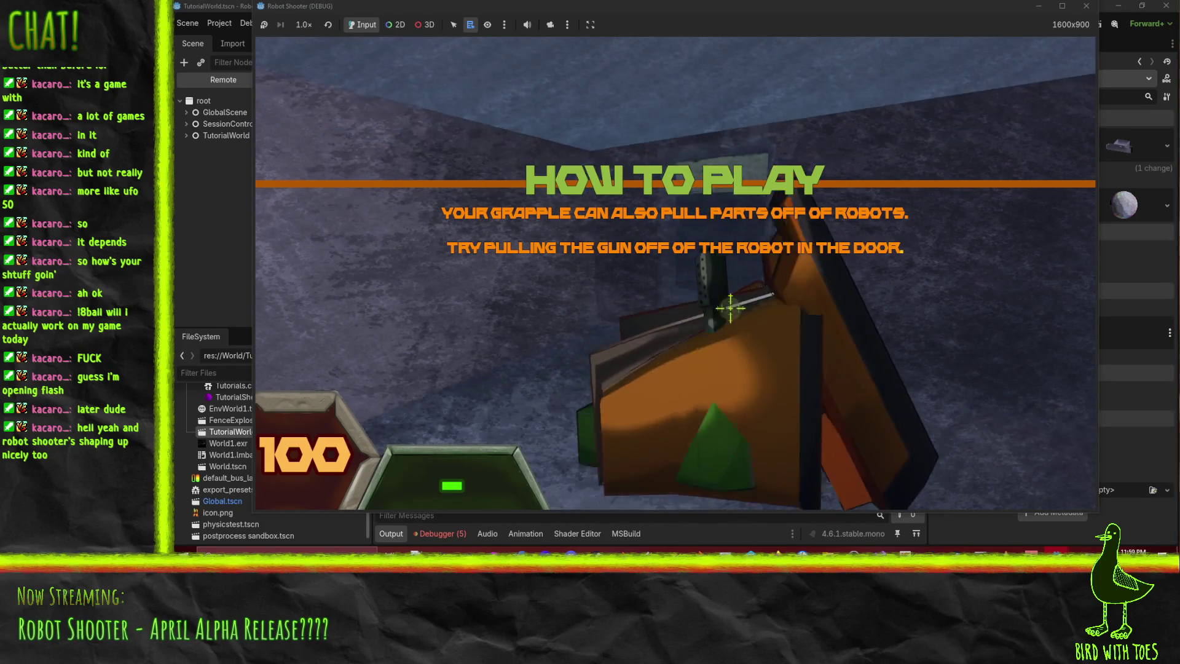
{"action": "left_click", "coordinate": [726, 305]}
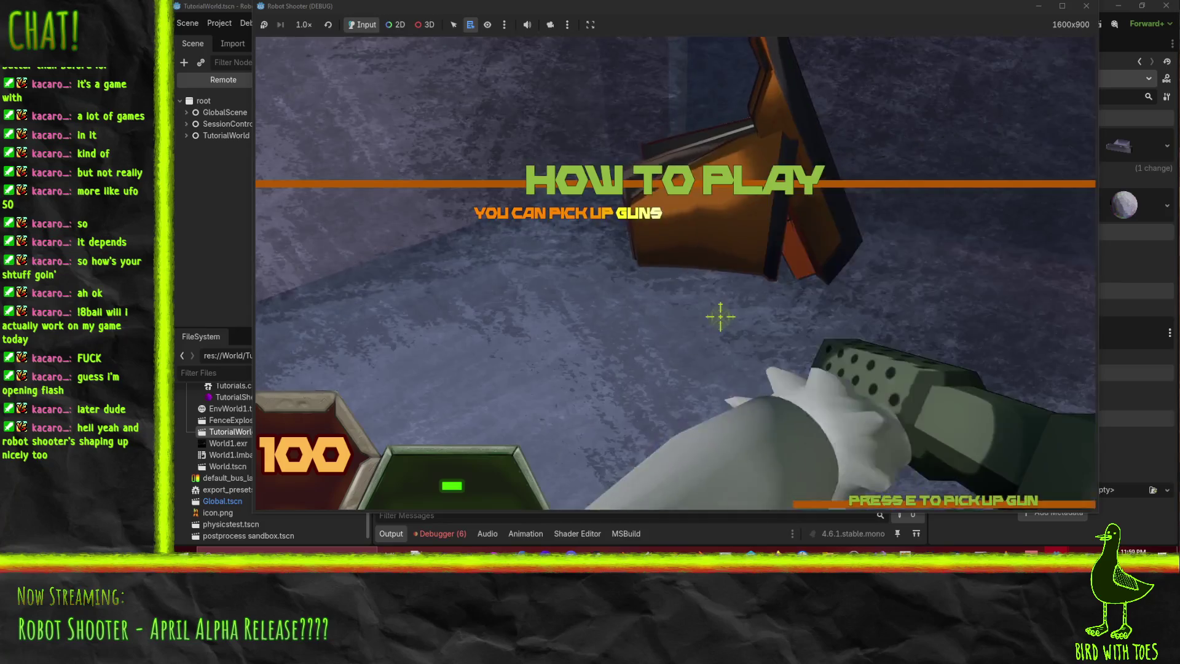
{"action": "key", "text": "e"}
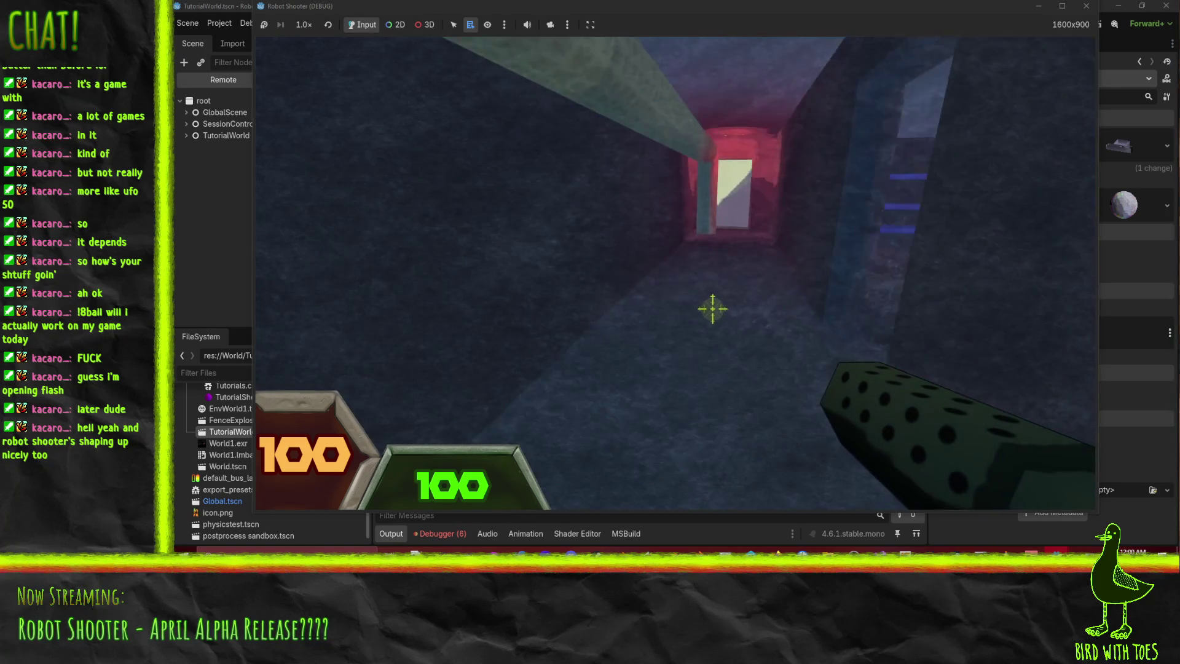
- Walk down the corridor, shoot the seated robot, then exit the game to the editor
{"action": "key", "text": "w"}
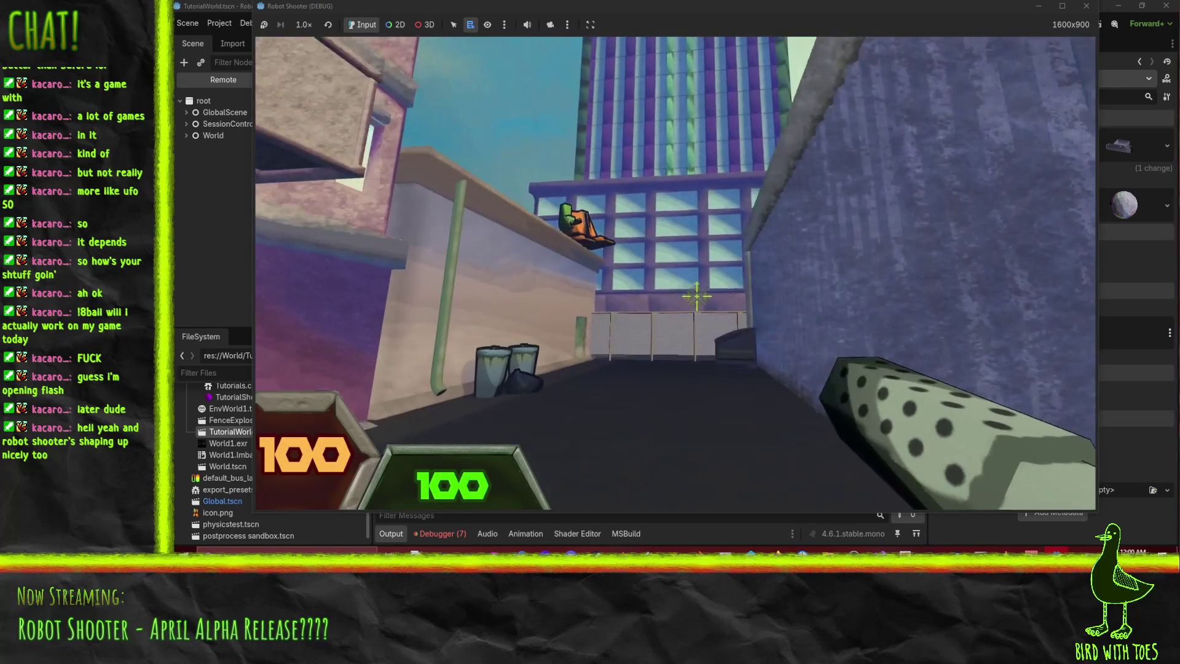
{"action": "key", "text": "w"}
{"action": "left_click", "coordinate": [697, 296]}
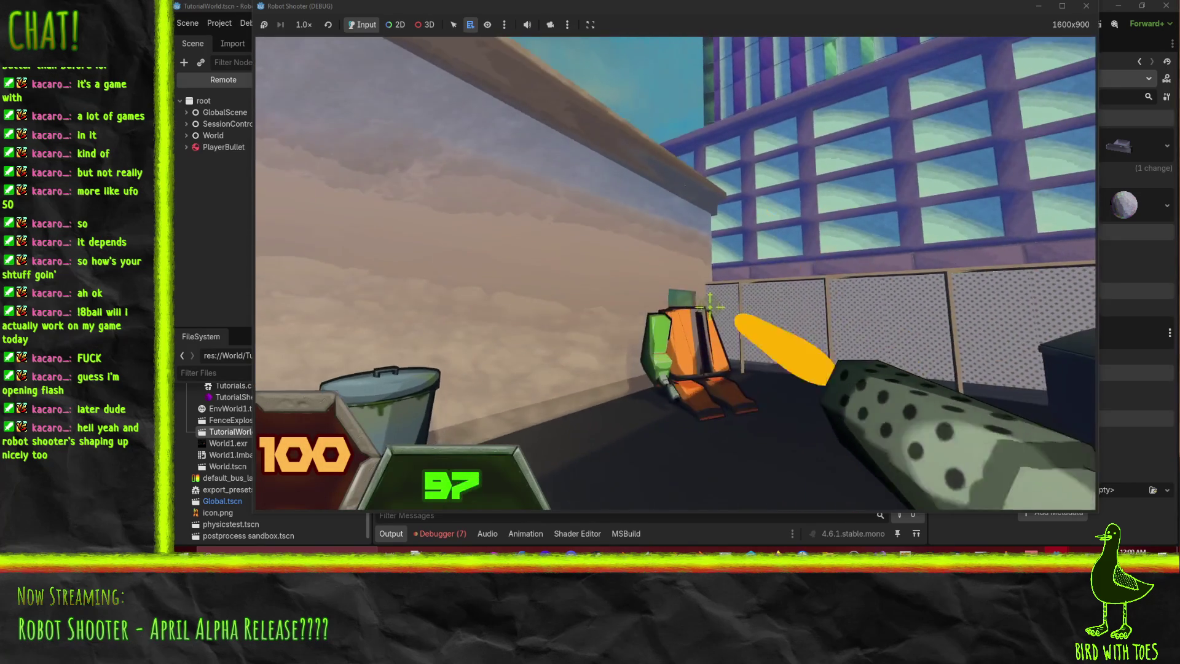
{"action": "left_click", "coordinate": [710, 305]}
{"action": "left_click", "coordinate": [701, 301]}
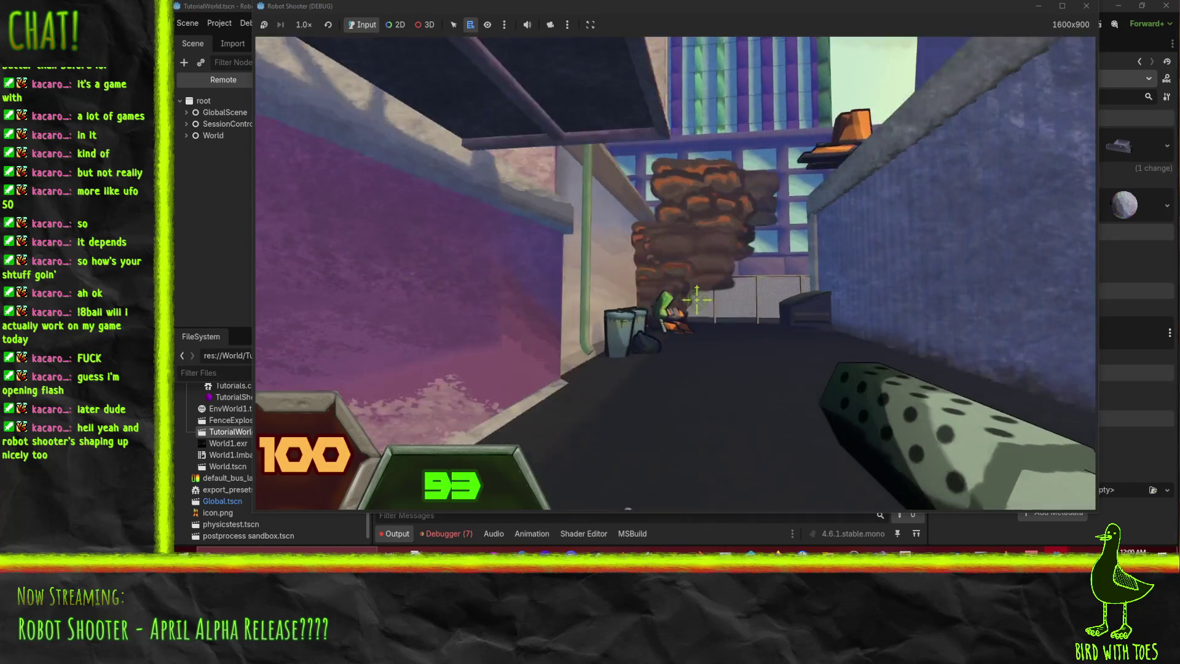
{"action": "key", "text": "Escape"}
{"action": "left_click", "coordinate": [663, 417]}
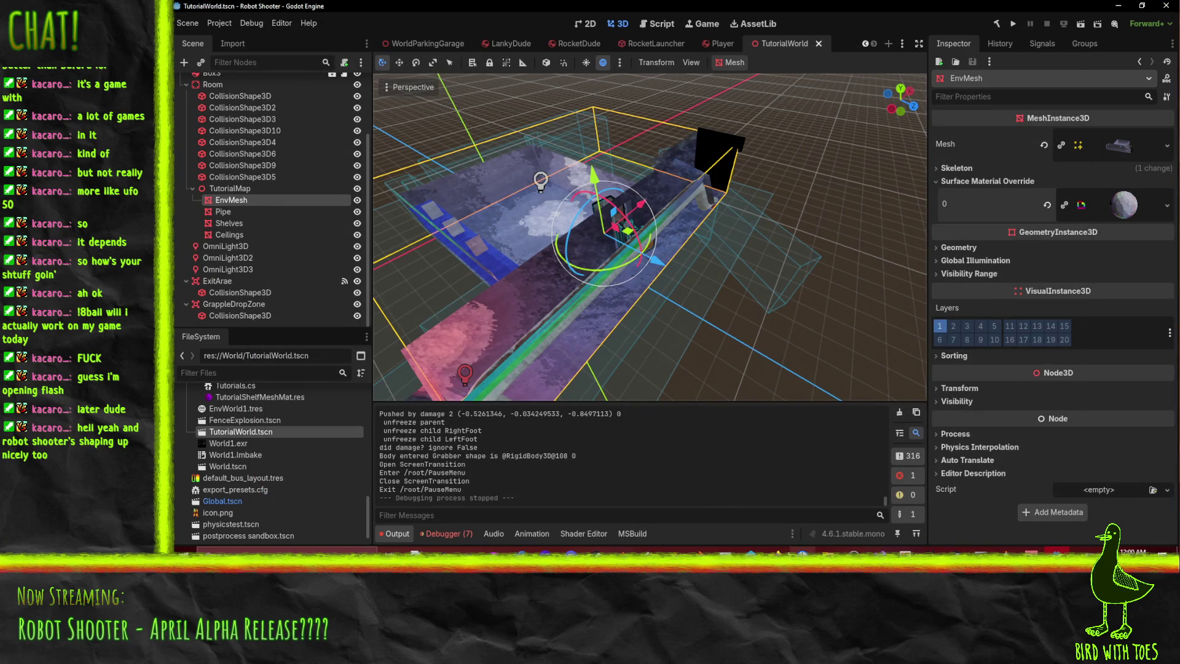
- Submit RobotShooter changelist 3656 in P4V with a description about fixing the tutorial softlock
{"action": "left_click", "coordinate": [1058, 550]}
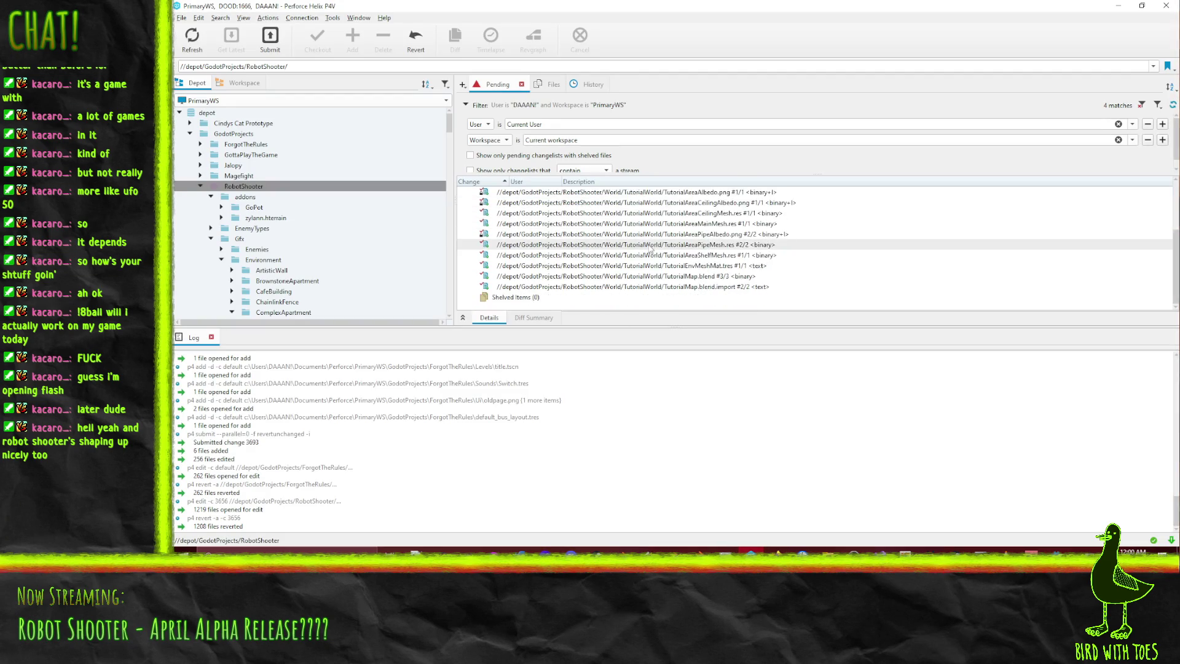
{"action": "right_click", "coordinate": [572, 222]}
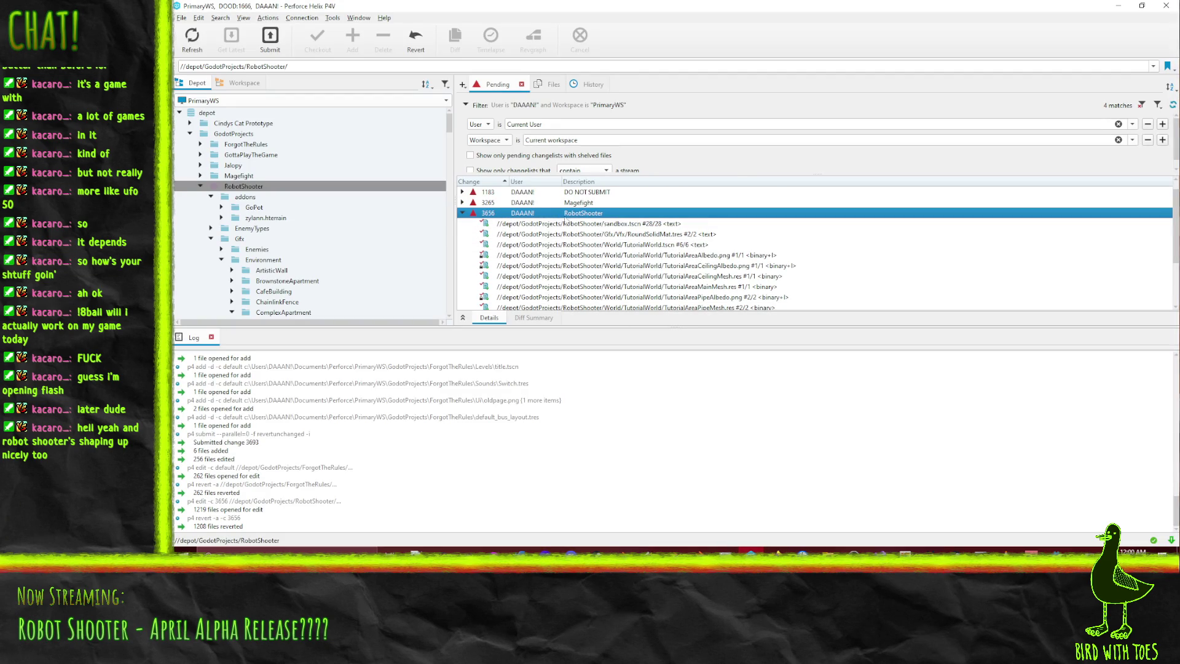
{"action": "left_click", "coordinate": [609, 234]}
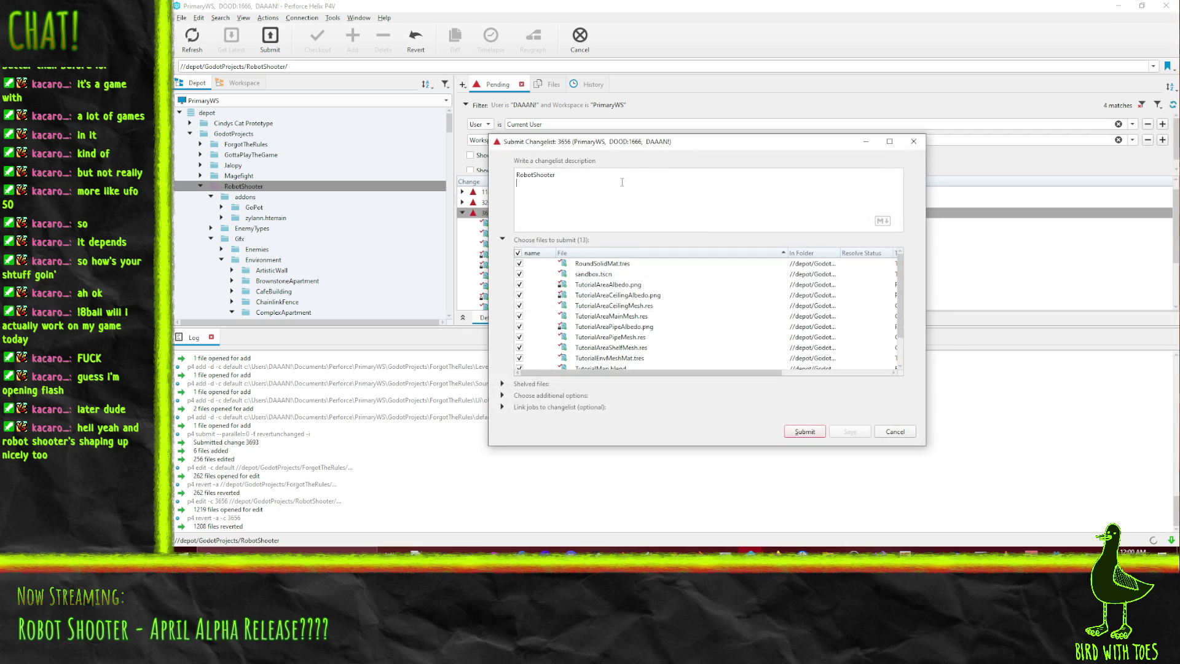
{"action": "type", "text": "ter"}
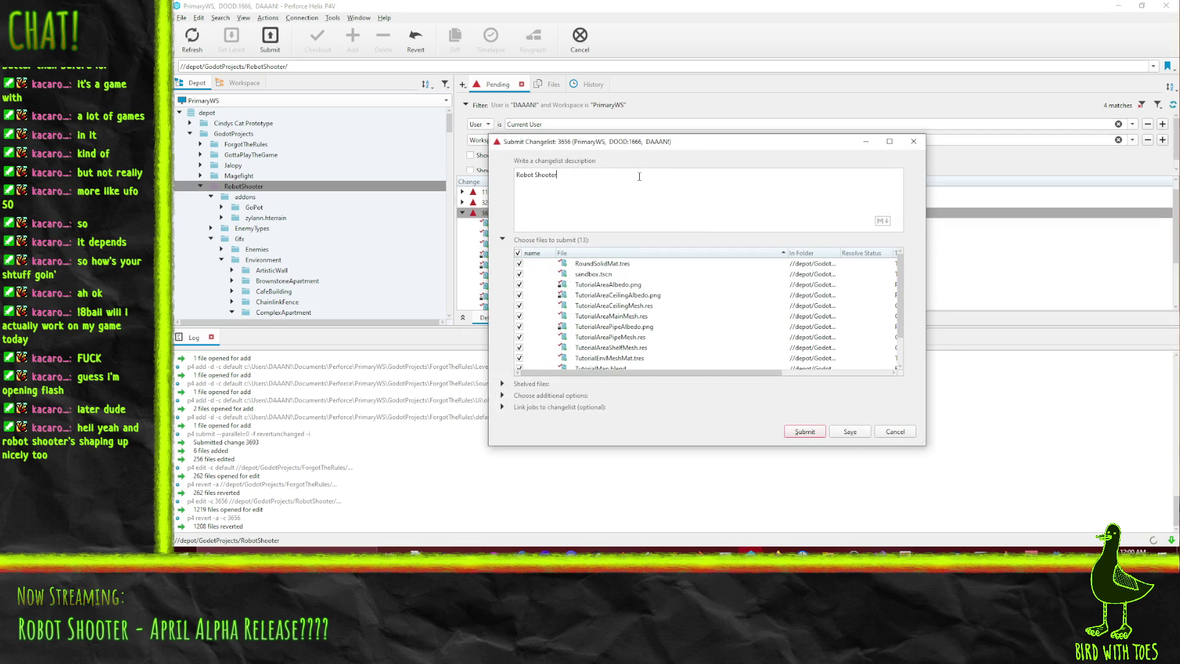
{"action": "type", "text": " - Fix"}
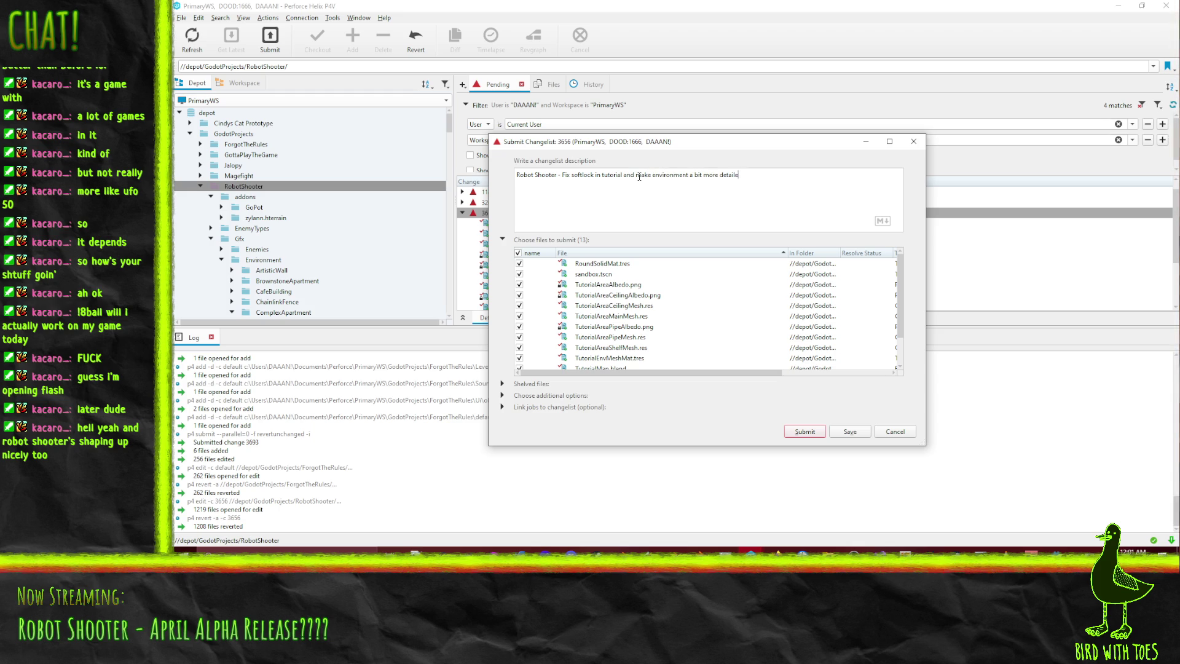
{"action": "left_click", "coordinate": [822, 434]}
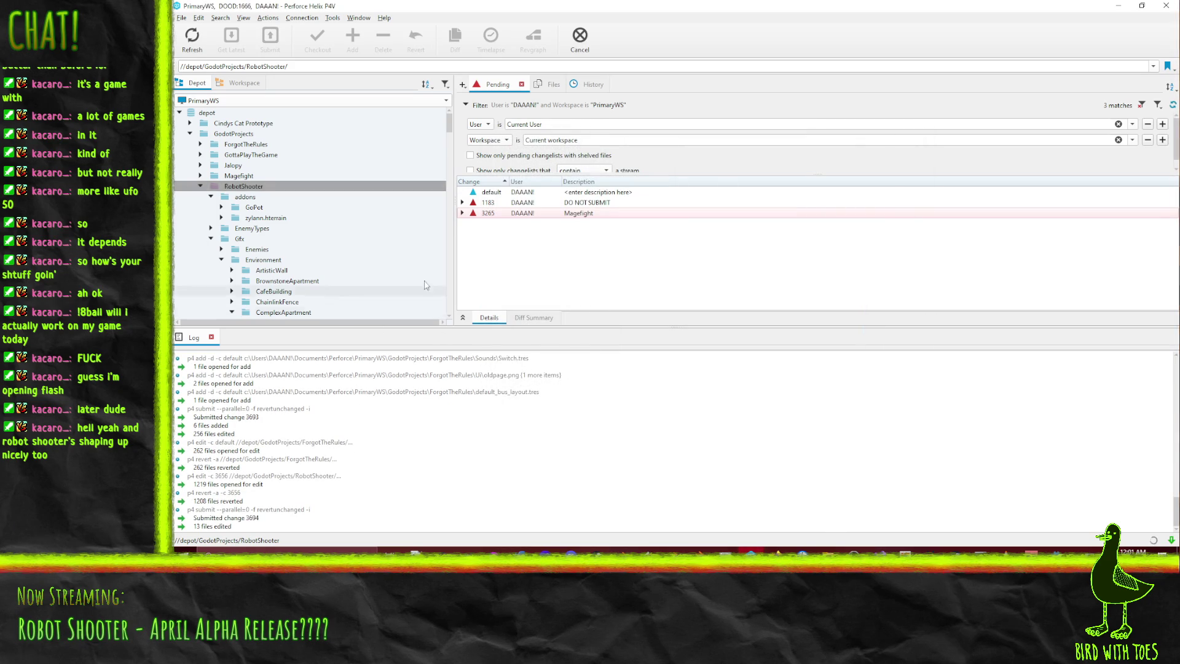
{"action": "left_click", "coordinate": [211, 197]}
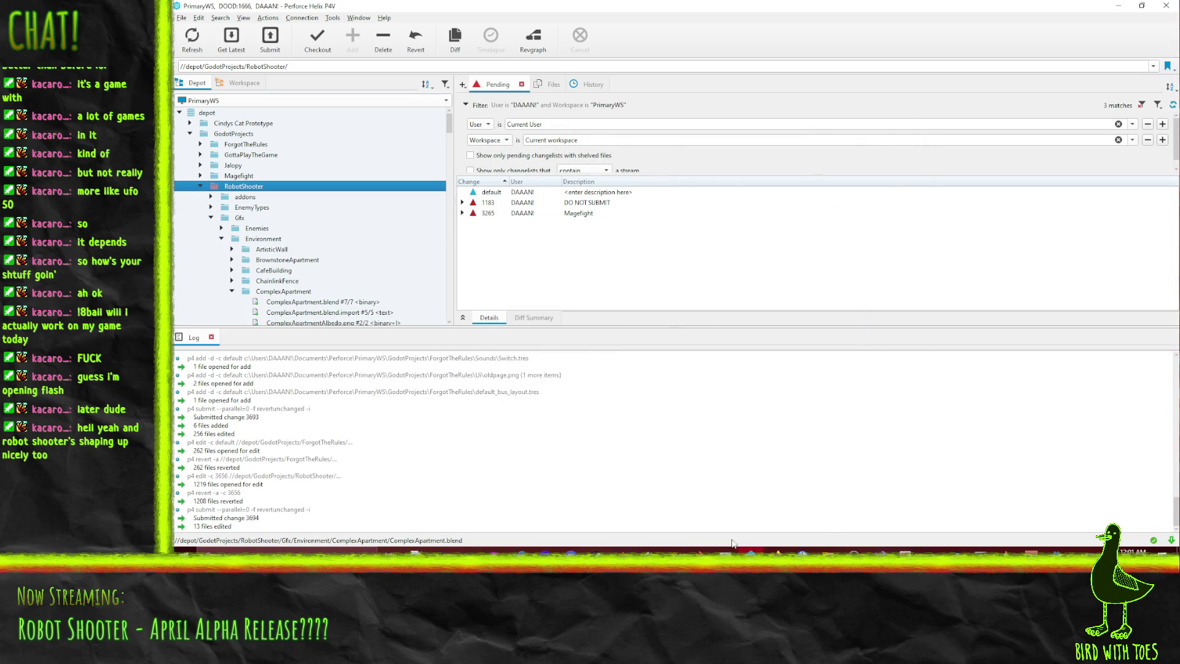
- Bring up the Trac Todo board in the browser and scroll through its columns
{"action": "mouse_move", "coordinate": [776, 552]}
{"action": "left_click", "coordinate": [699, 505]}
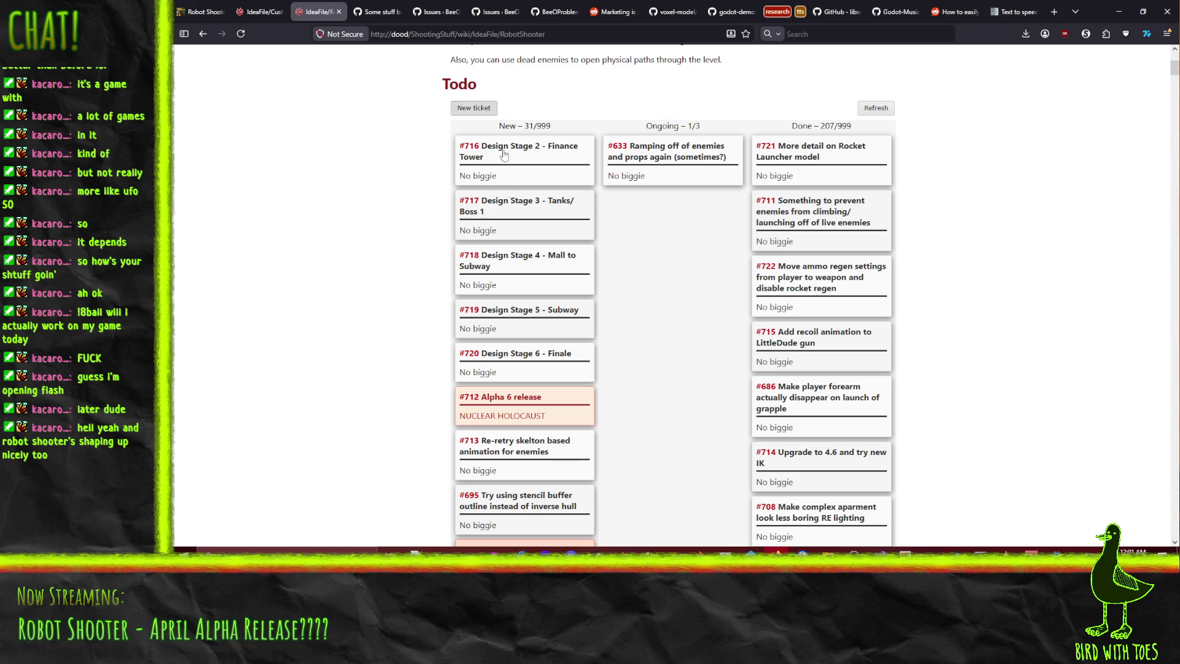
{"action": "scroll", "coordinate": [418, 200], "scroll_direction": "down", "scroll_amount": 3}
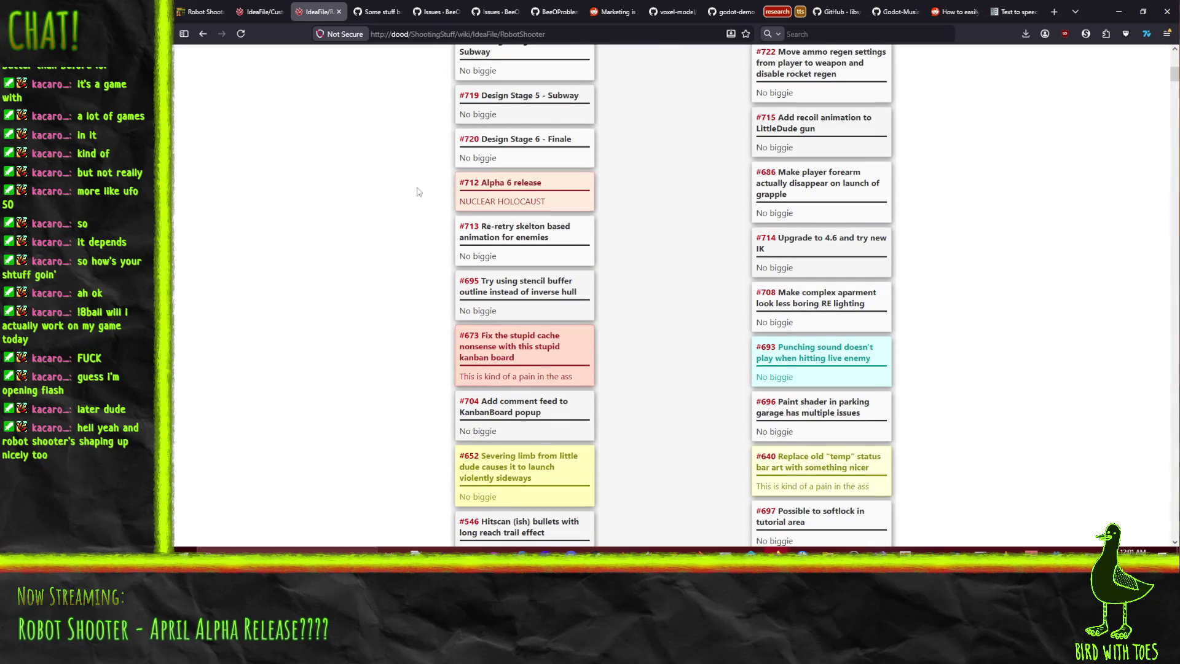
{"action": "scroll", "coordinate": [483, 399], "scroll_direction": "down", "scroll_amount": 3}
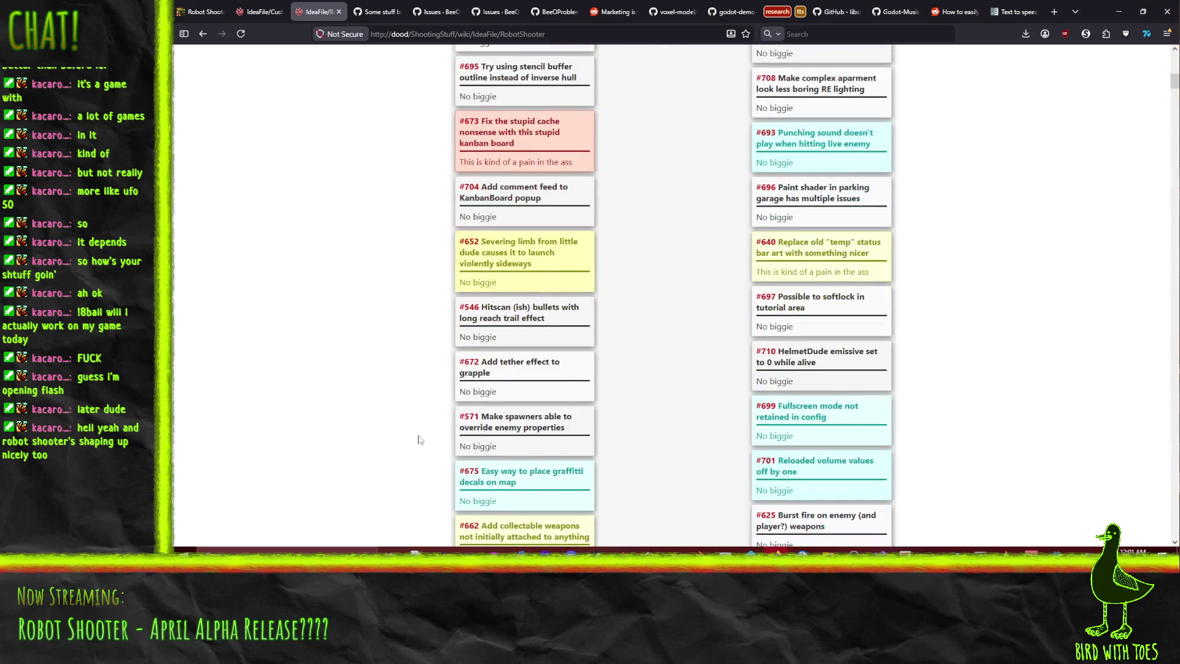
{"action": "scroll", "coordinate": [399, 378], "scroll_direction": "down", "scroll_amount": 3}
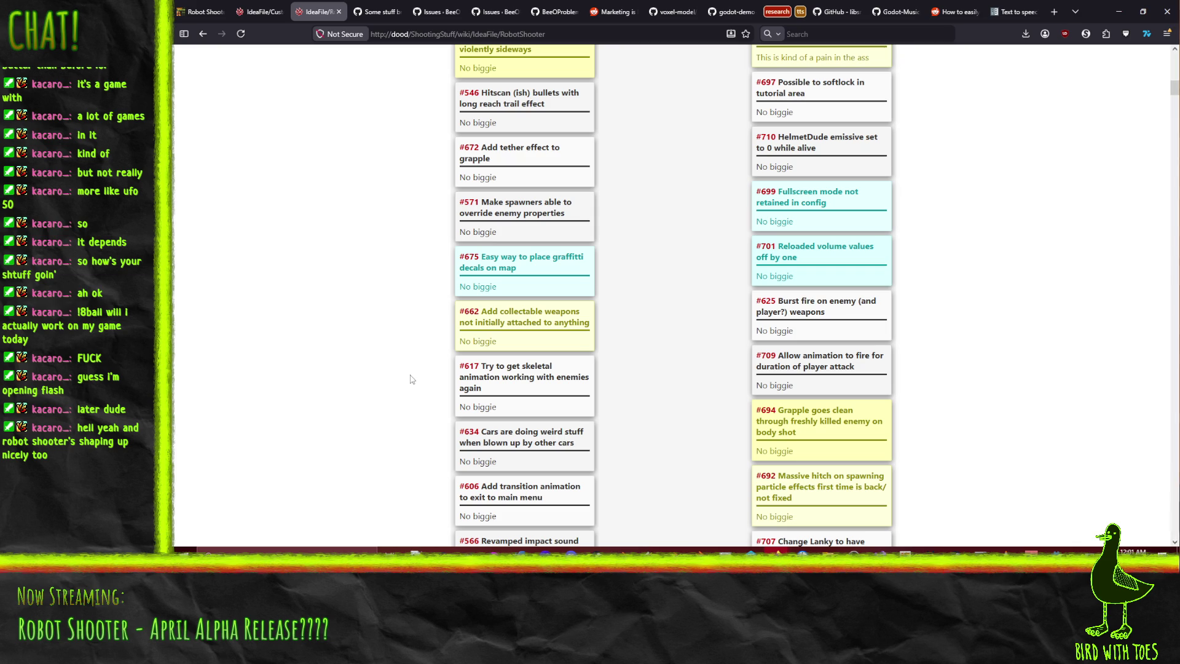
{"action": "scroll", "coordinate": [423, 433], "scroll_direction": "up", "scroll_amount": 10}
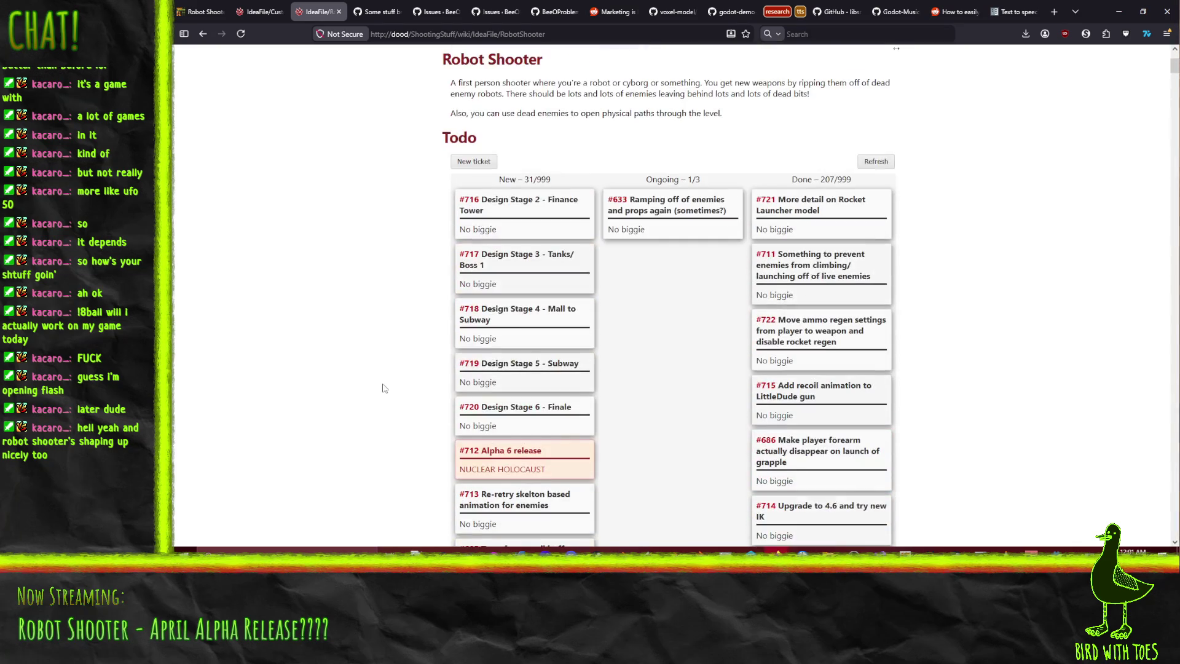
- Search the board for 'softlock' to locate ticket #697 in the Done column
{"action": "key", "text": "ctrl+f"}
{"action": "type", "text": "softlock"}
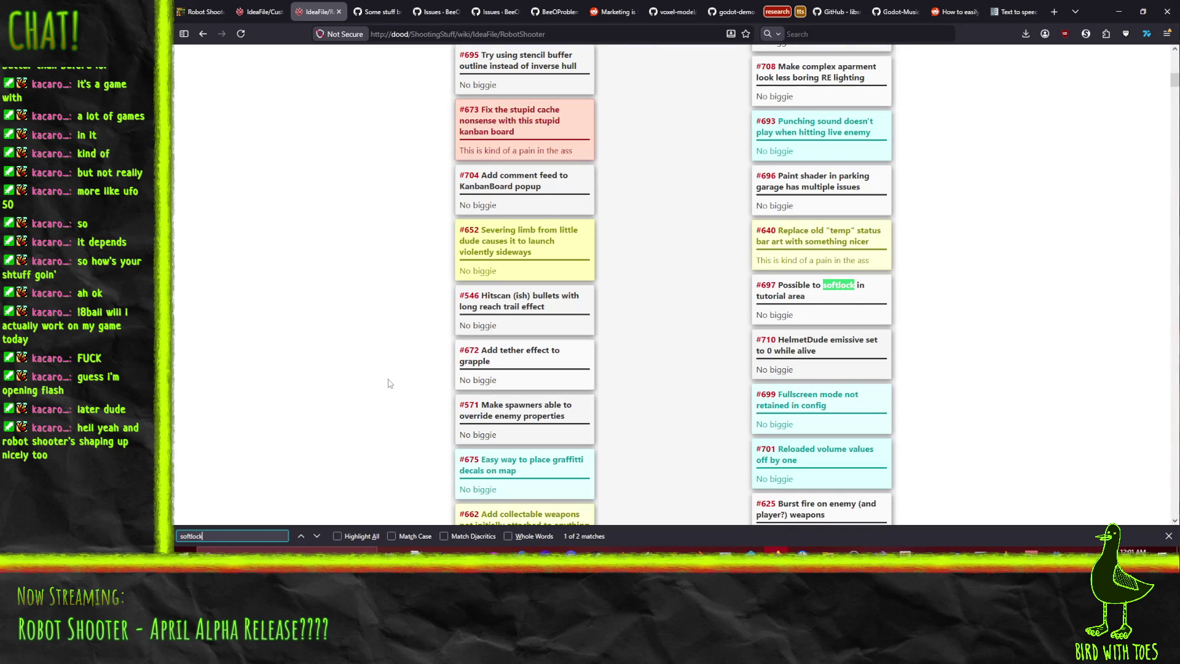
{"action": "scroll", "coordinate": [398, 382], "scroll_direction": "down", "scroll_amount": 4}
{"action": "scroll", "coordinate": [724, 289], "scroll_direction": "up", "scroll_amount": 6}
{"action": "scroll", "coordinate": [723, 289], "scroll_direction": "up", "scroll_amount": 8}
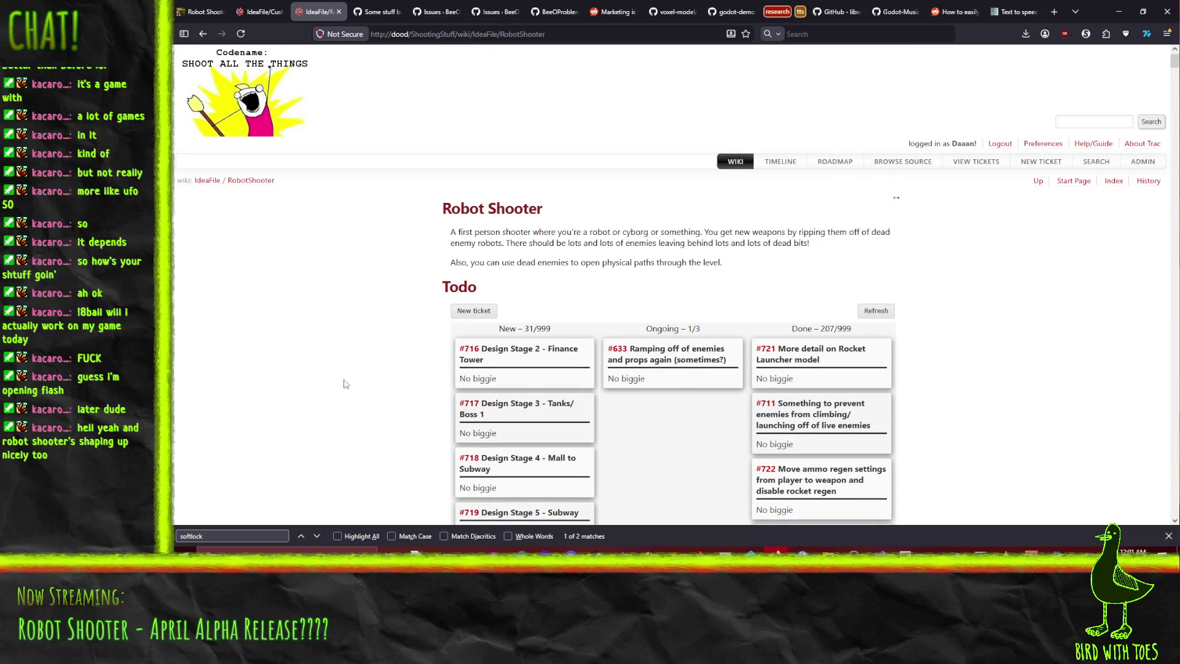
{"action": "scroll", "coordinate": [347, 381], "scroll_direction": "down", "scroll_amount": 3}
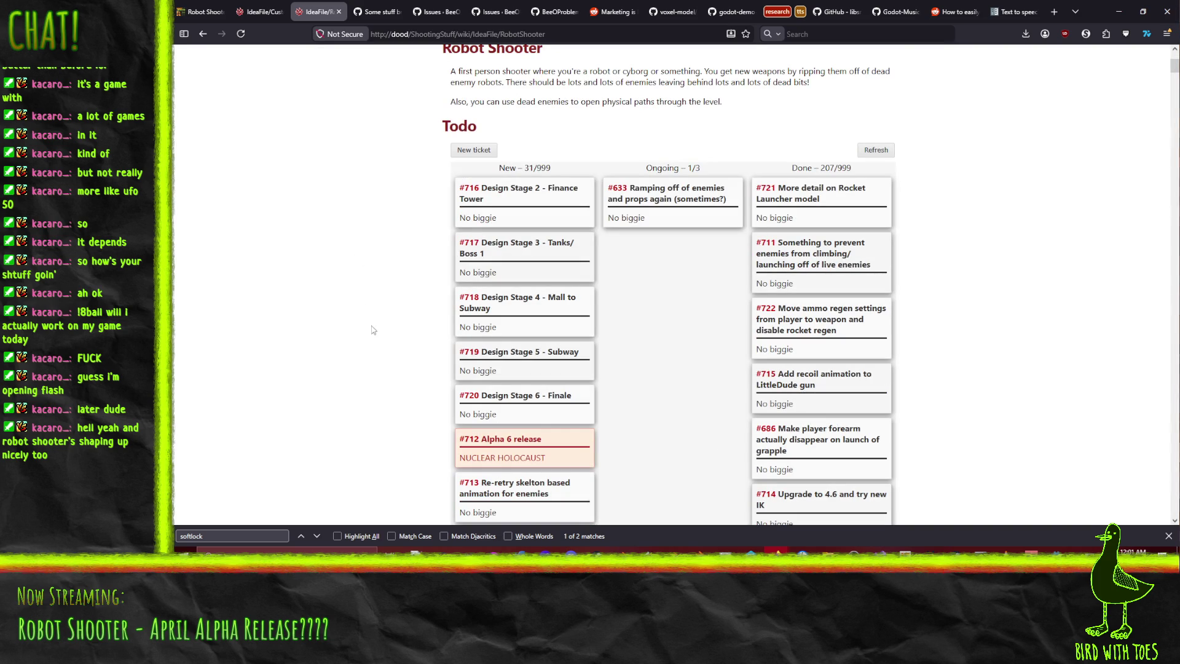
{"action": "left_click", "coordinate": [726, 550]}
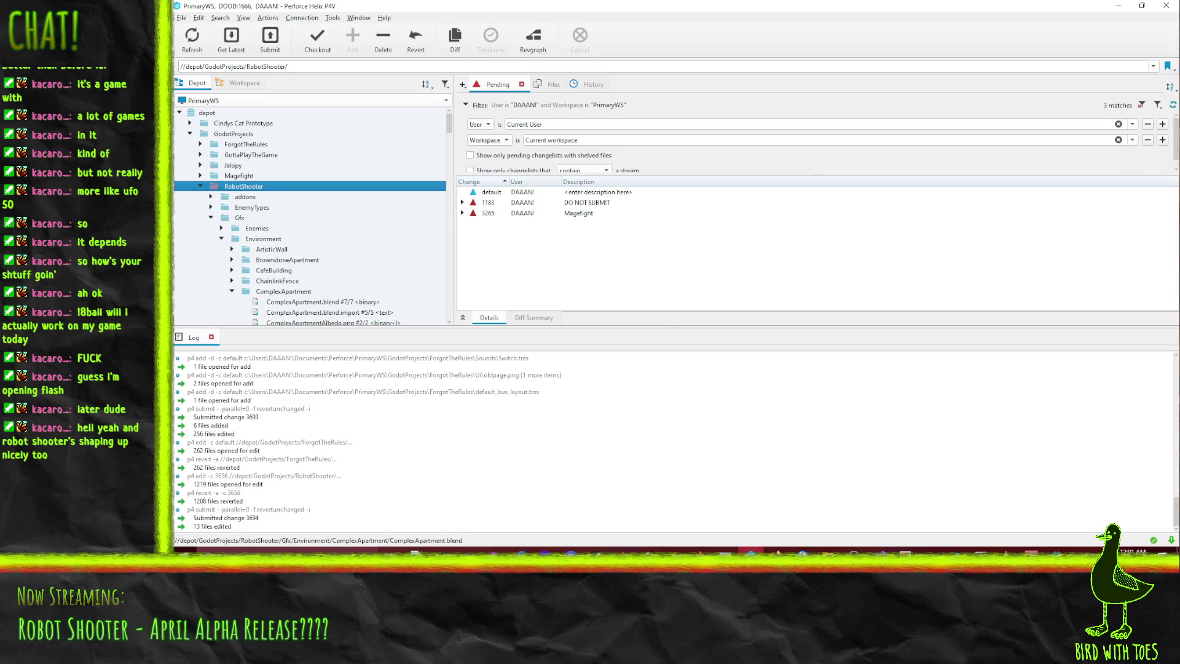
- Check out all 1221 RobotShooter files into the default changelist, then return to Godot
{"action": "mouse_move", "coordinate": [236, 188]}
{"action": "left_mouse_down"}
{"action": "mouse_move", "coordinate": [498, 203]}
{"action": "mouse_move", "coordinate": [492, 194]}
{"action": "left_mouse_up"}
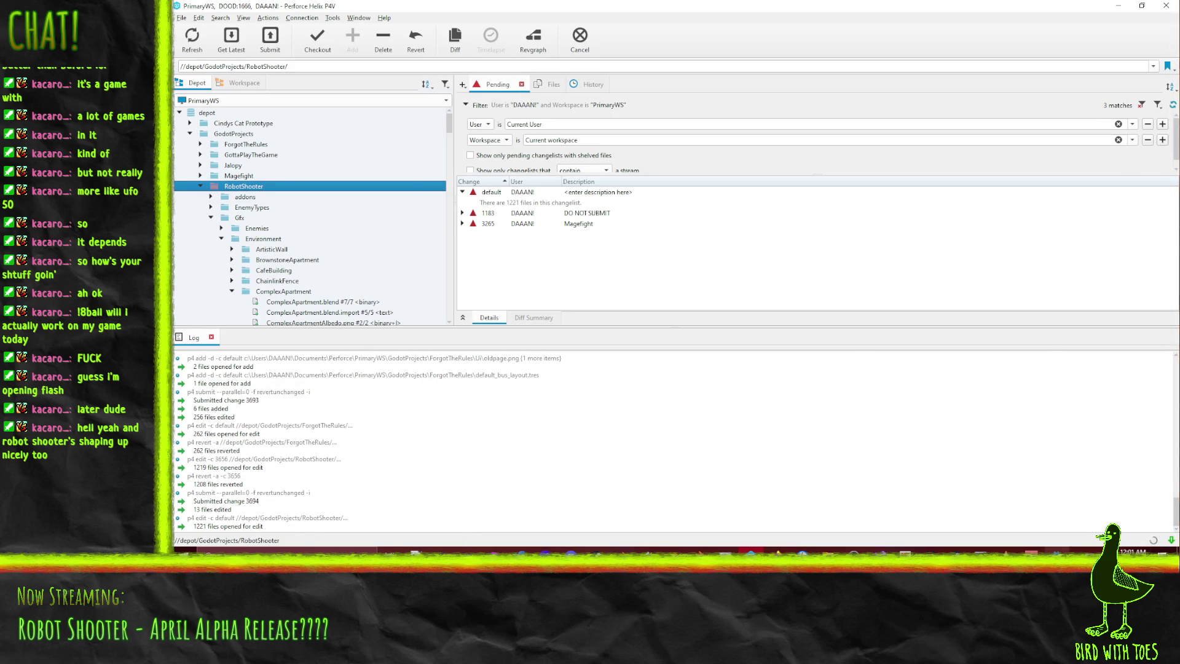
{"action": "left_click", "coordinate": [1057, 551]}
{"action": "mouse_move", "coordinate": [680, 269]}
{"action": "middle_mouse_down"}
{"action": "mouse_move", "coordinate": [476, 275]}
{"action": "mouse_move", "coordinate": [761, 261]}
{"action": "mouse_move", "coordinate": [739, 260]}
{"action": "middle_mouse_up"}
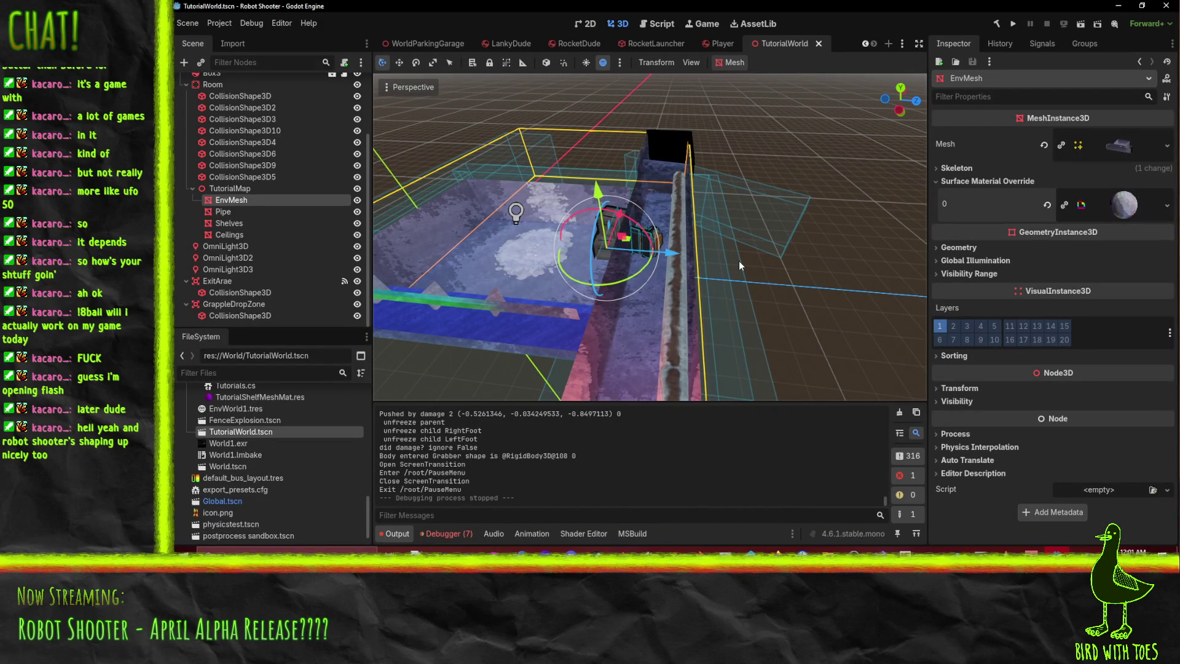
{"action": "mouse_move", "coordinate": [615, 301]}
{"action": "middle_mouse_down"}
{"action": "mouse_move", "coordinate": [731, 290]}
{"action": "mouse_move", "coordinate": [695, 296]}
{"action": "middle_mouse_up"}
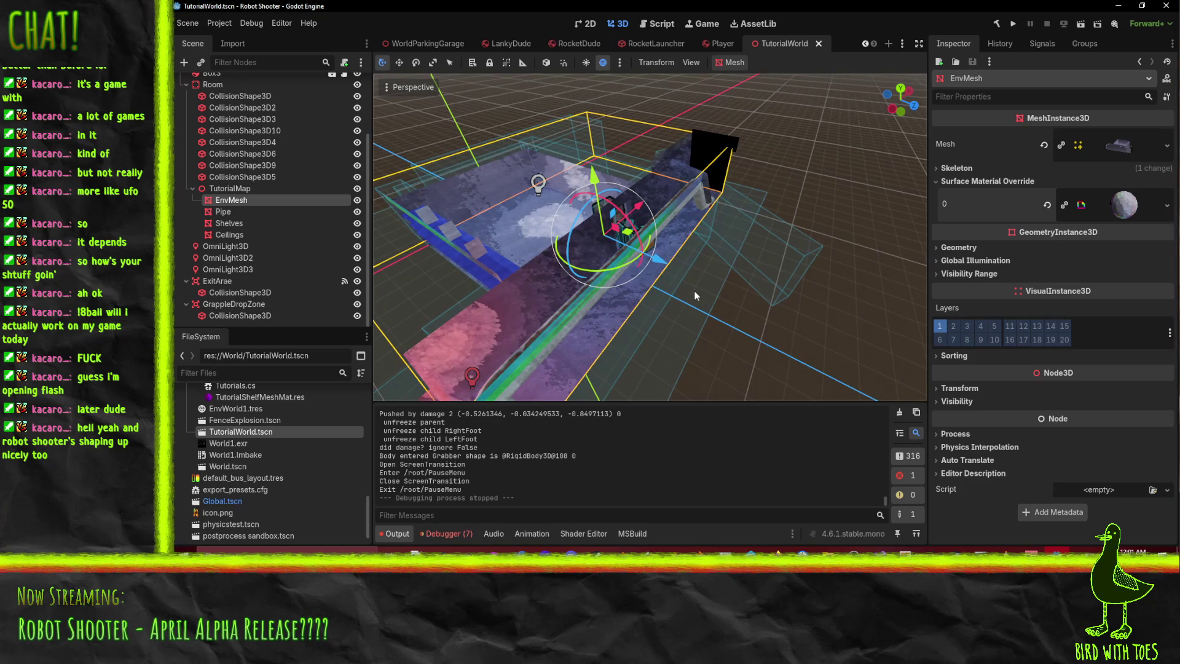
{"action": "middle_click_drag", "start_coordinate": [600, 264], "coordinate": [763, 262]}
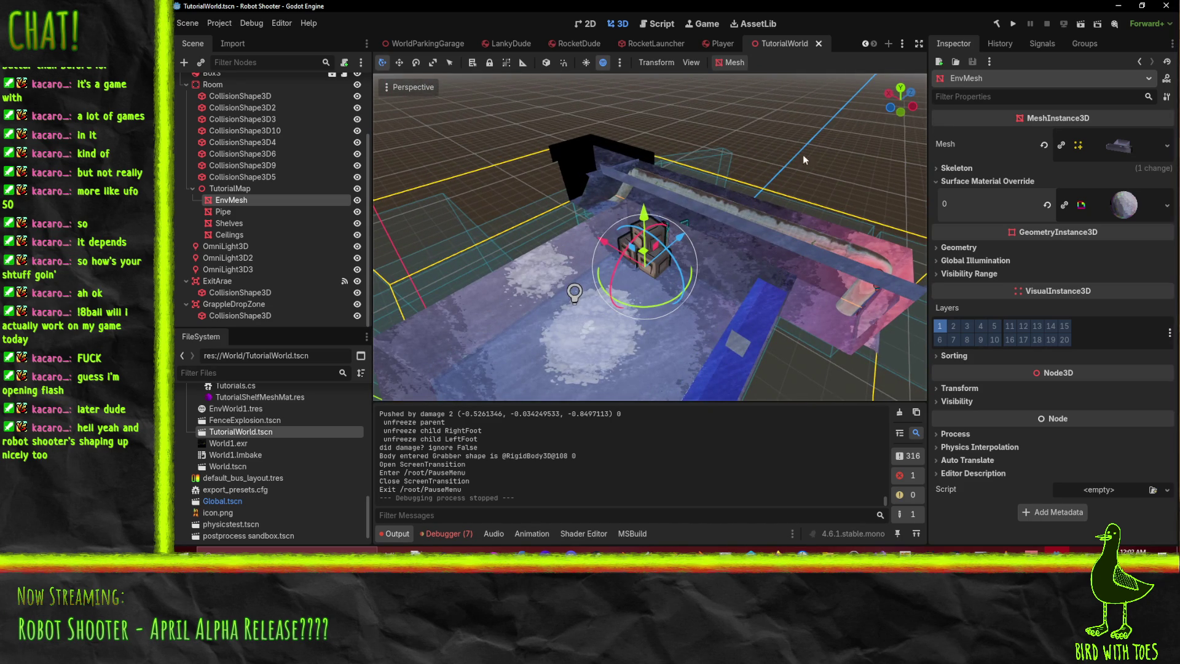
{"action": "mouse_move", "coordinate": [761, 219]}
{"action": "middle_mouse_down"}
{"action": "mouse_move", "coordinate": [787, 231]}
{"action": "mouse_move", "coordinate": [748, 227]}
{"action": "mouse_move", "coordinate": [772, 236]}
{"action": "middle_mouse_up"}
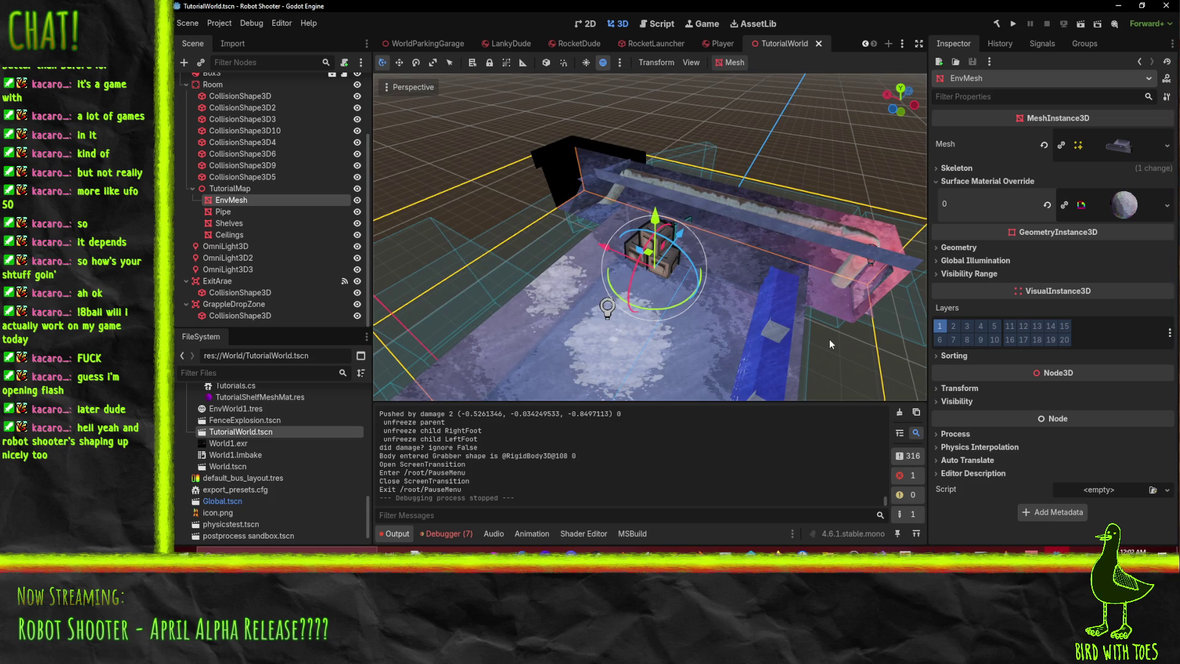
{"action": "mouse_move", "coordinate": [753, 252]}
{"action": "middle_mouse_down"}
{"action": "mouse_move", "coordinate": [762, 257]}
{"action": "mouse_move", "coordinate": [741, 262]}
{"action": "mouse_move", "coordinate": [854, 126]}
{"action": "middle_mouse_up"}
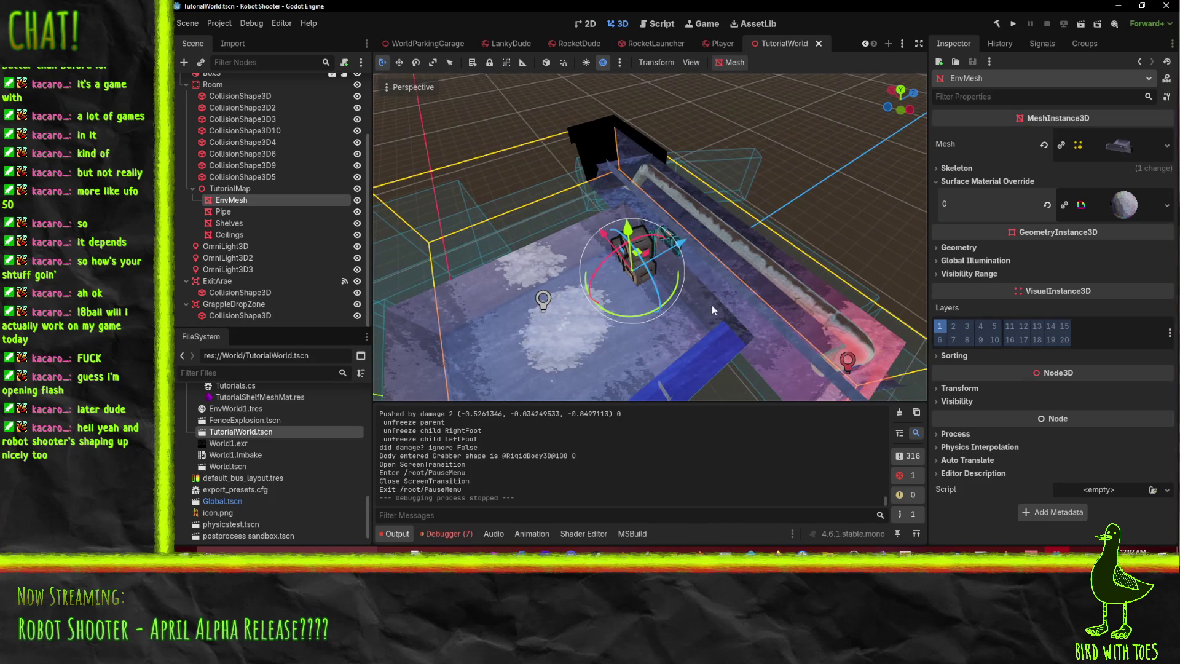
{"action": "left_click", "coordinate": [819, 42]}
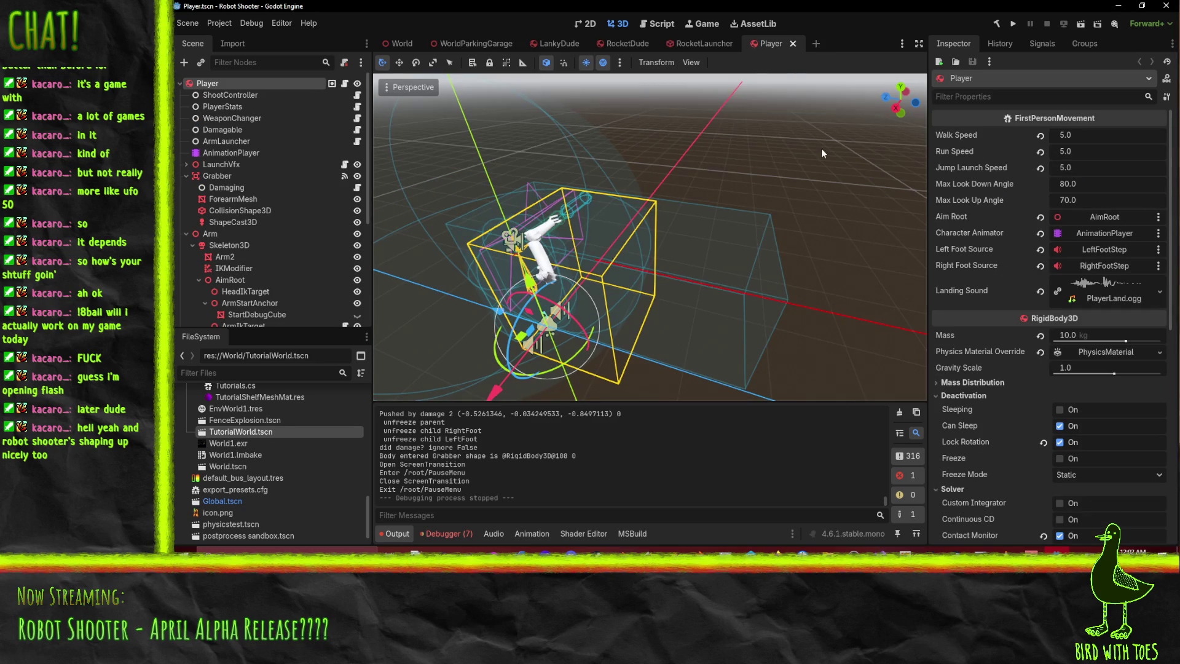
- Close the Player scene and play RocketLauncher's Attack animation from its AnimationPlayer
{"action": "left_click", "coordinate": [793, 44]}
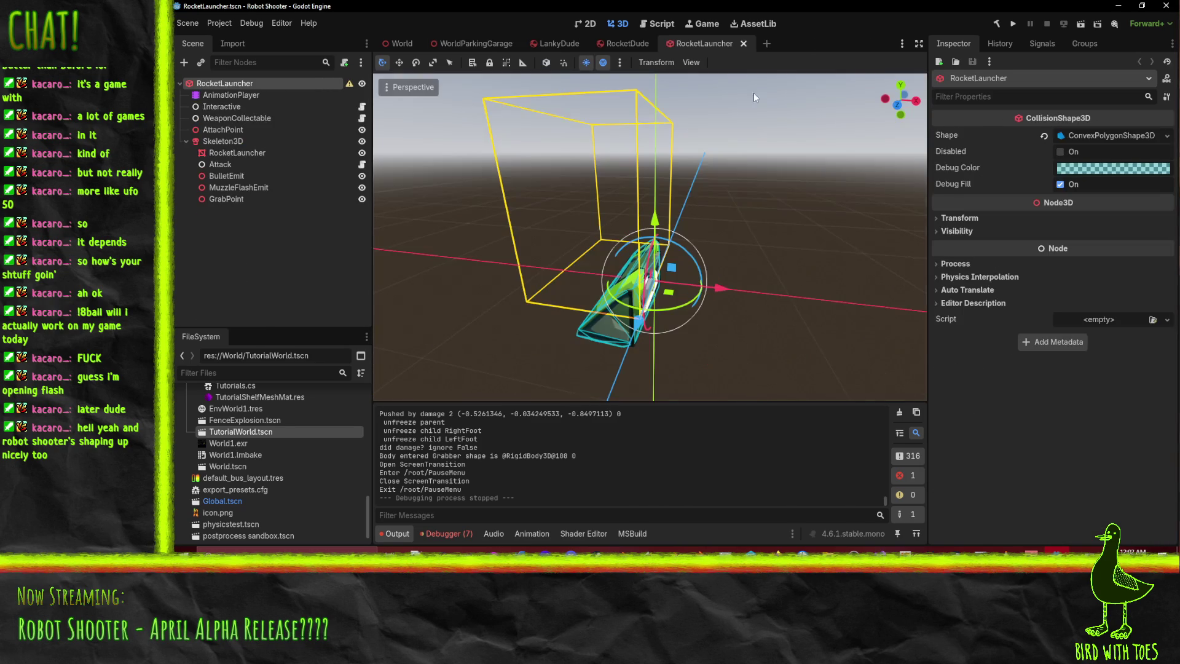
{"action": "mouse_move", "coordinate": [749, 166]}
{"action": "middle_mouse_down"}
{"action": "mouse_move", "coordinate": [744, 216]}
{"action": "mouse_move", "coordinate": [758, 216]}
{"action": "mouse_move", "coordinate": [764, 187]}
{"action": "mouse_move", "coordinate": [725, 164]}
{"action": "mouse_move", "coordinate": [677, 167]}
{"action": "mouse_move", "coordinate": [578, 206]}
{"action": "middle_mouse_up"}
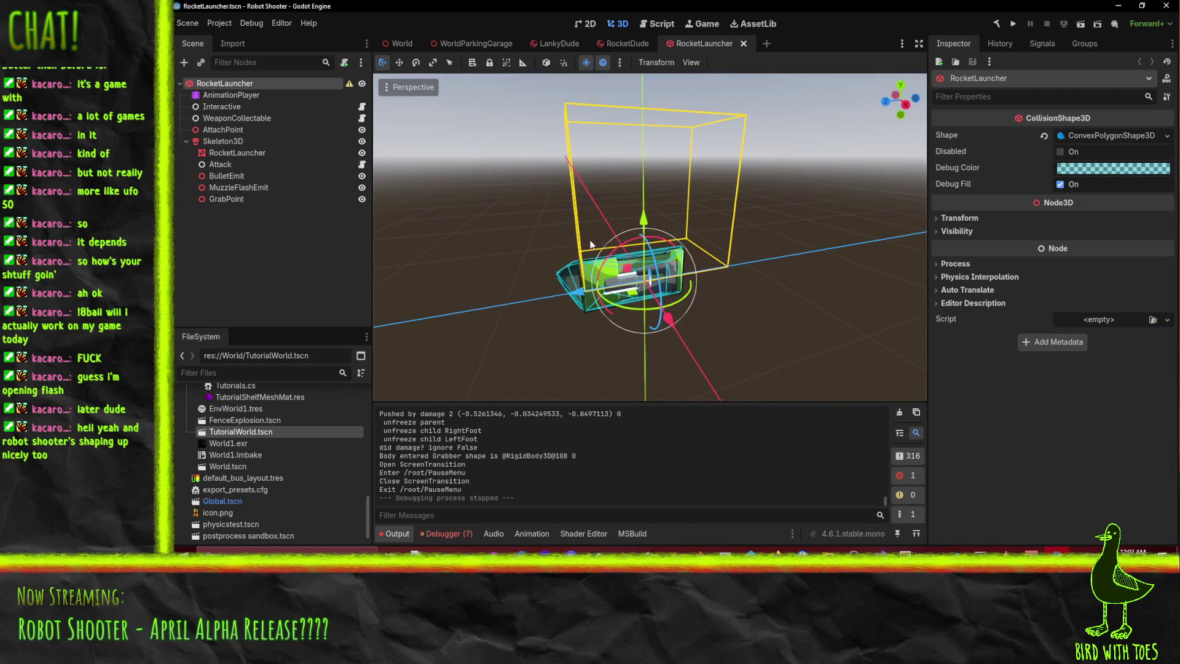
{"action": "left_click", "coordinate": [231, 96]}
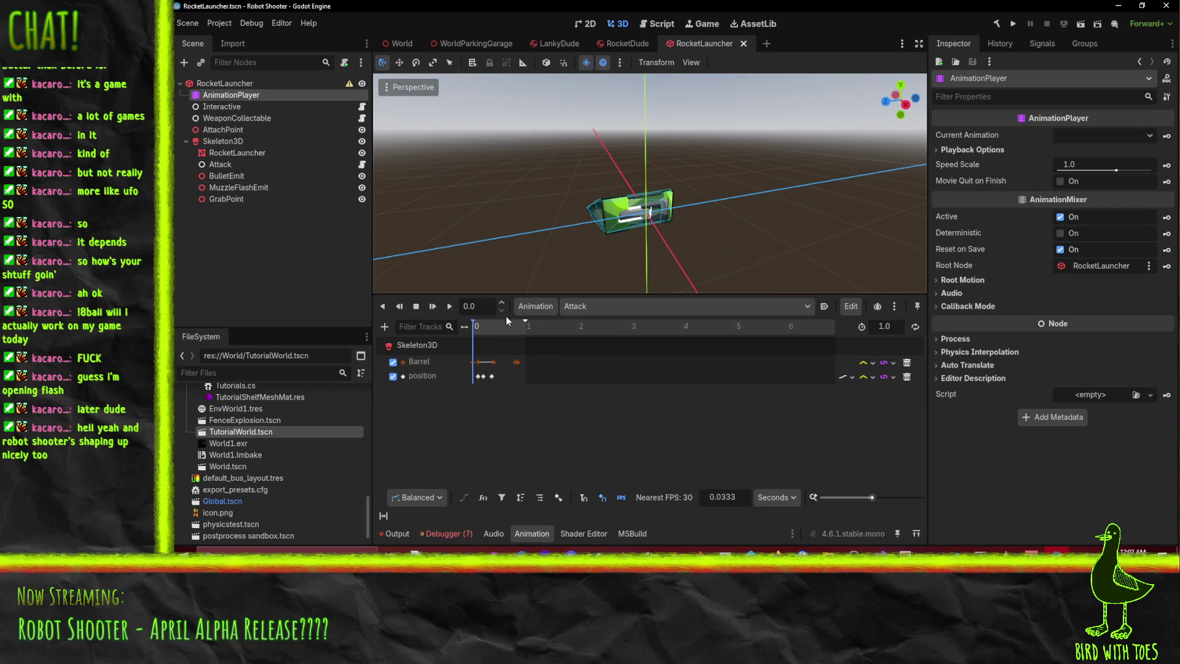
{"action": "left_click", "coordinate": [450, 306]}
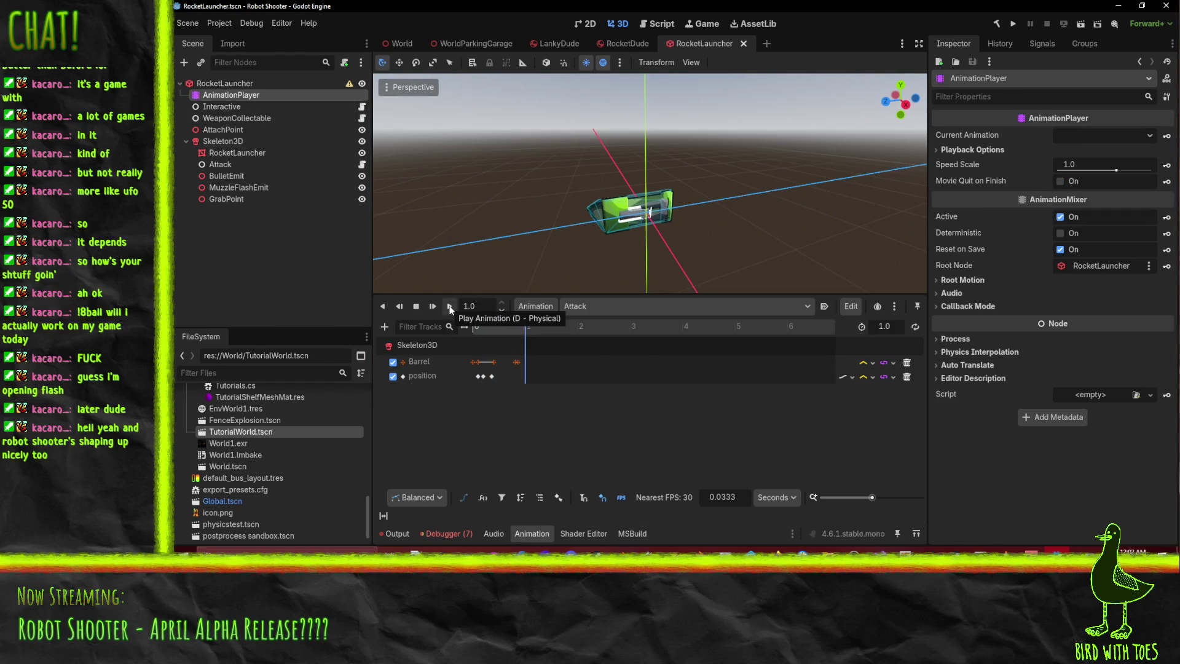
- Preview the rocket launcher's Attack animation several times from a closer view
{"action": "mouse_move", "coordinate": [711, 223]}
{"action": "middle_mouse_down"}
{"action": "mouse_move", "coordinate": [596, 241]}
{"action": "mouse_move", "coordinate": [661, 212]}
{"action": "middle_mouse_up"}
{"action": "left_click", "coordinate": [450, 306]}
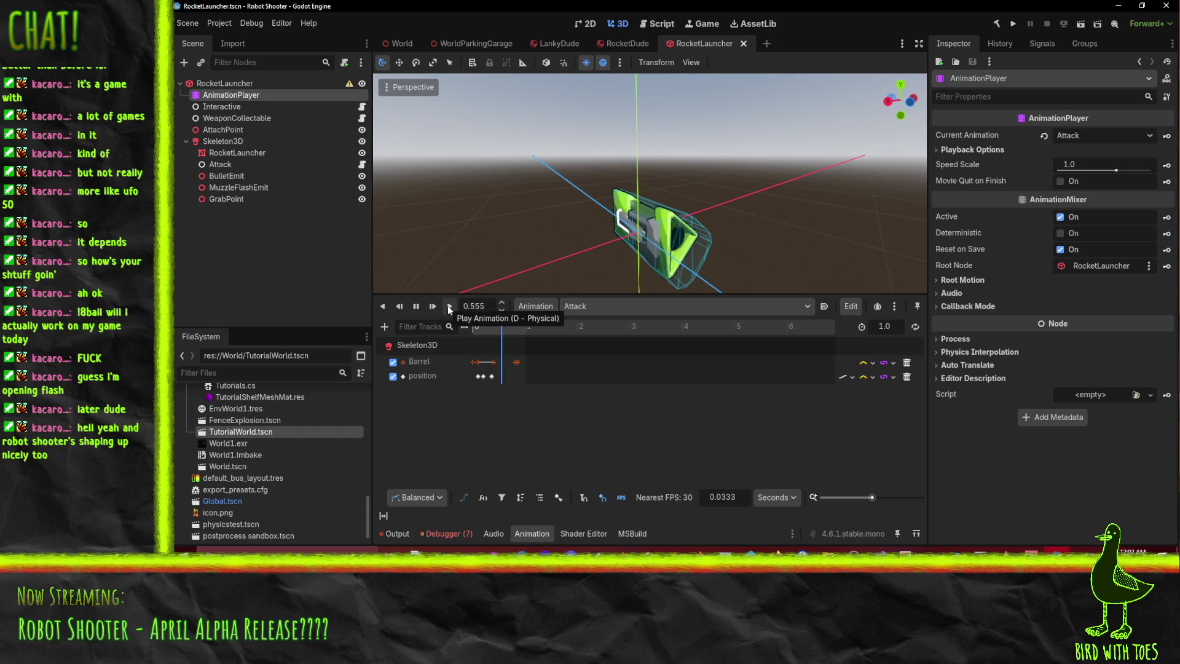
{"action": "left_click", "coordinate": [447, 305]}
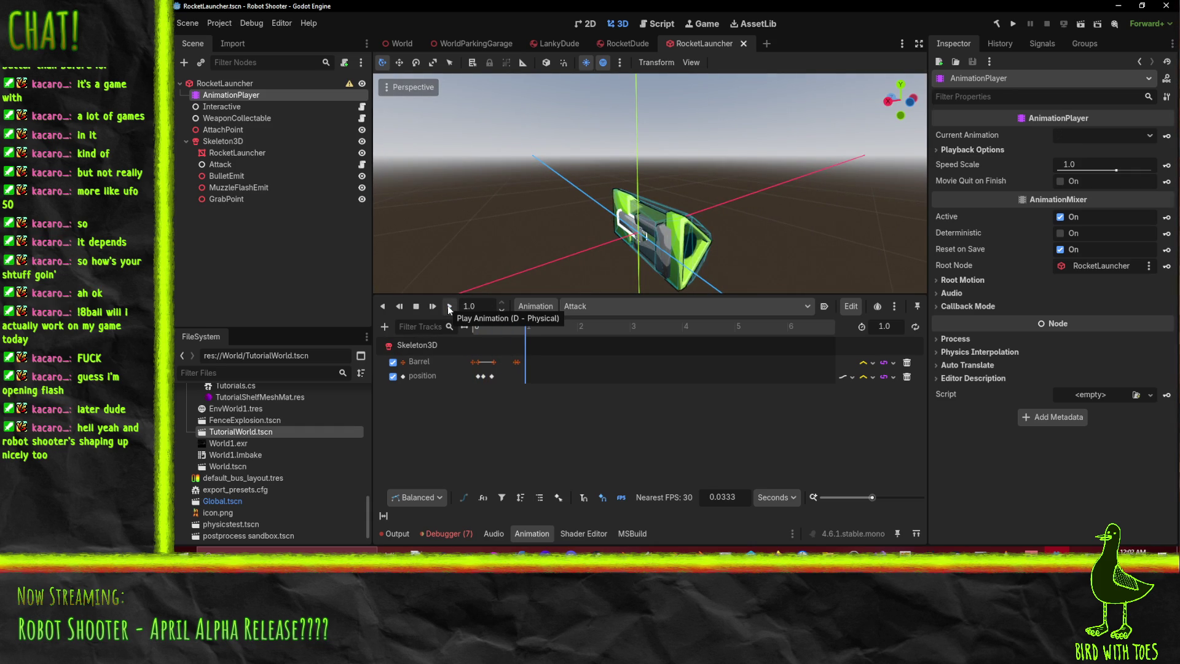
{"action": "left_click", "coordinate": [448, 305]}
{"action": "left_click", "coordinate": [447, 305]}
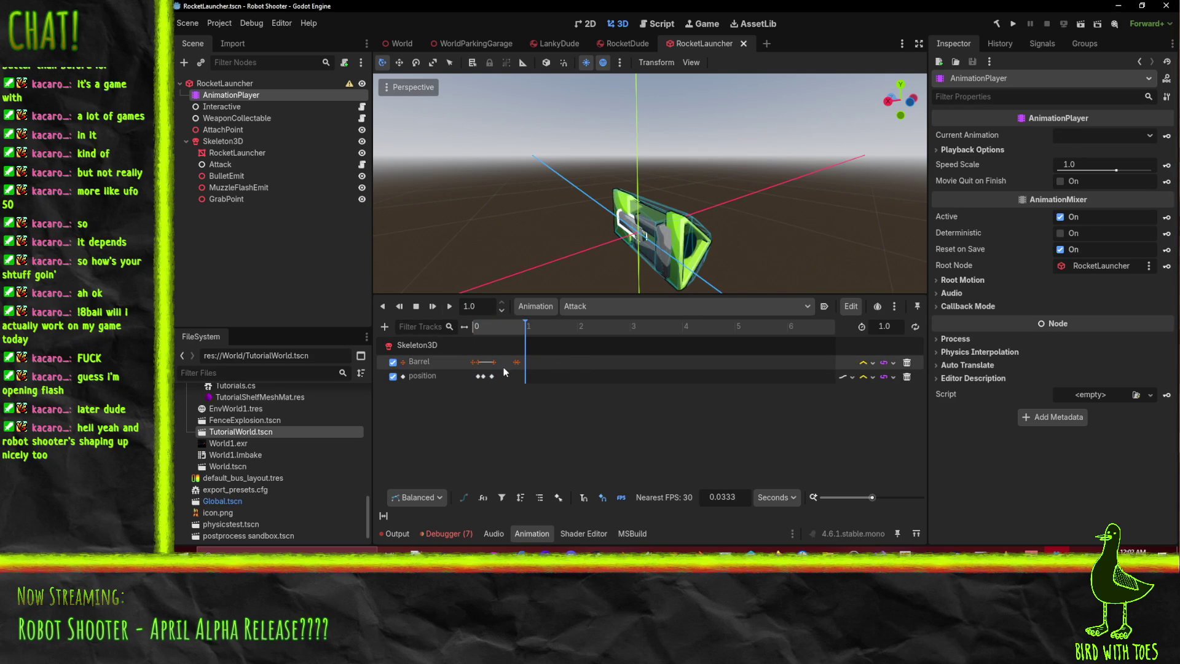
- Scrub the Attack timeline through its opening around 0.09–0.1 seconds
{"action": "scroll", "coordinate": [493, 378], "scroll_direction": "up", "scroll_amount": 5, "text": "ctrl"}
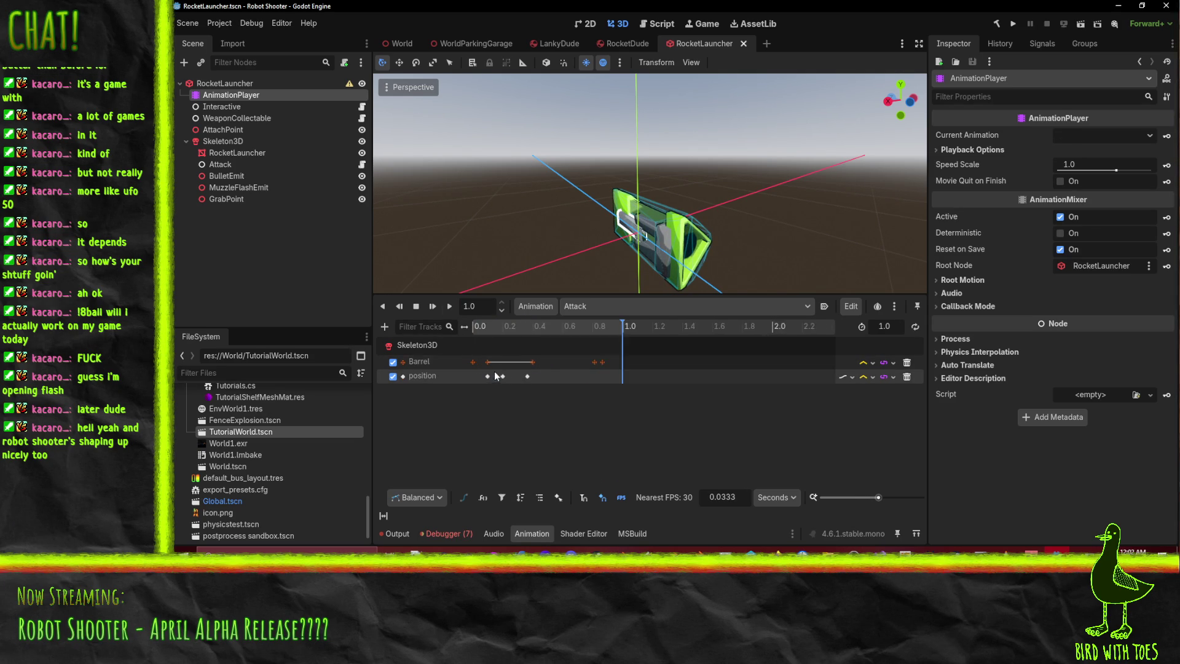
{"action": "scroll", "coordinate": [514, 363], "scroll_direction": "left", "scroll_amount": 2}
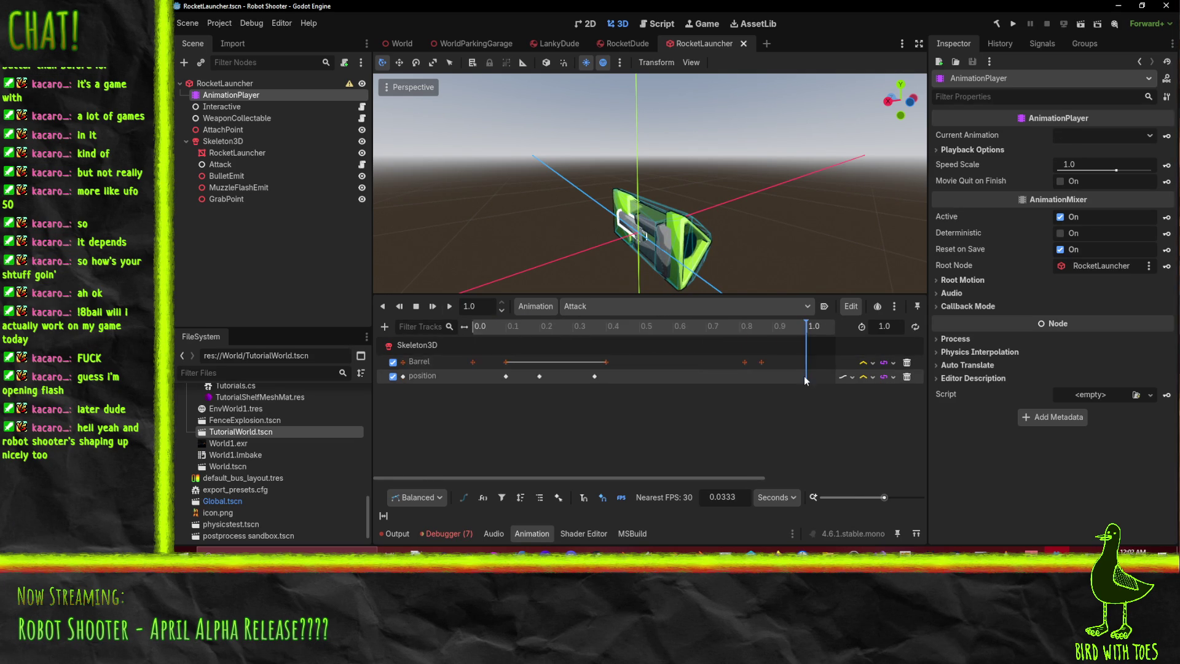
{"action": "left_click", "coordinate": [774, 326]}
{"action": "left_click", "coordinate": [499, 326]}
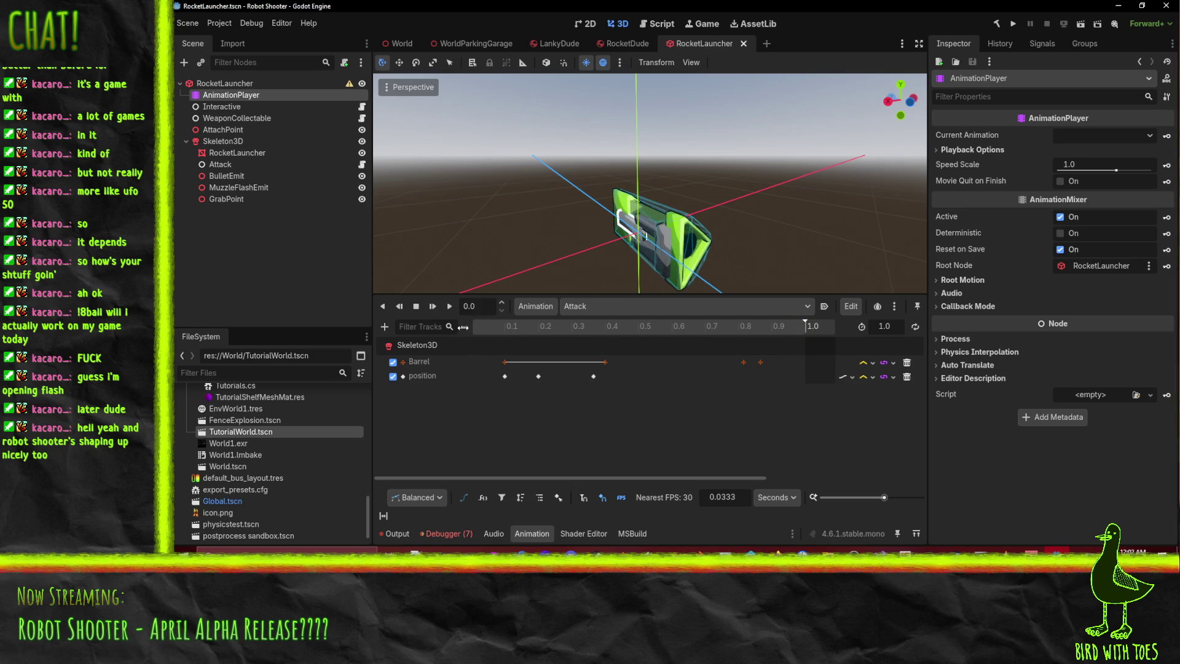
{"action": "mouse_move", "coordinate": [502, 337]}
{"action": "left_mouse_down"}
{"action": "mouse_move", "coordinate": [430, 335]}
{"action": "mouse_move", "coordinate": [529, 367]}
{"action": "left_mouse_up"}
{"action": "mouse_move", "coordinate": [497, 328]}
{"action": "left_mouse_down"}
{"action": "mouse_move", "coordinate": [533, 331]}
{"action": "mouse_move", "coordinate": [462, 329]}
{"action": "left_mouse_up"}
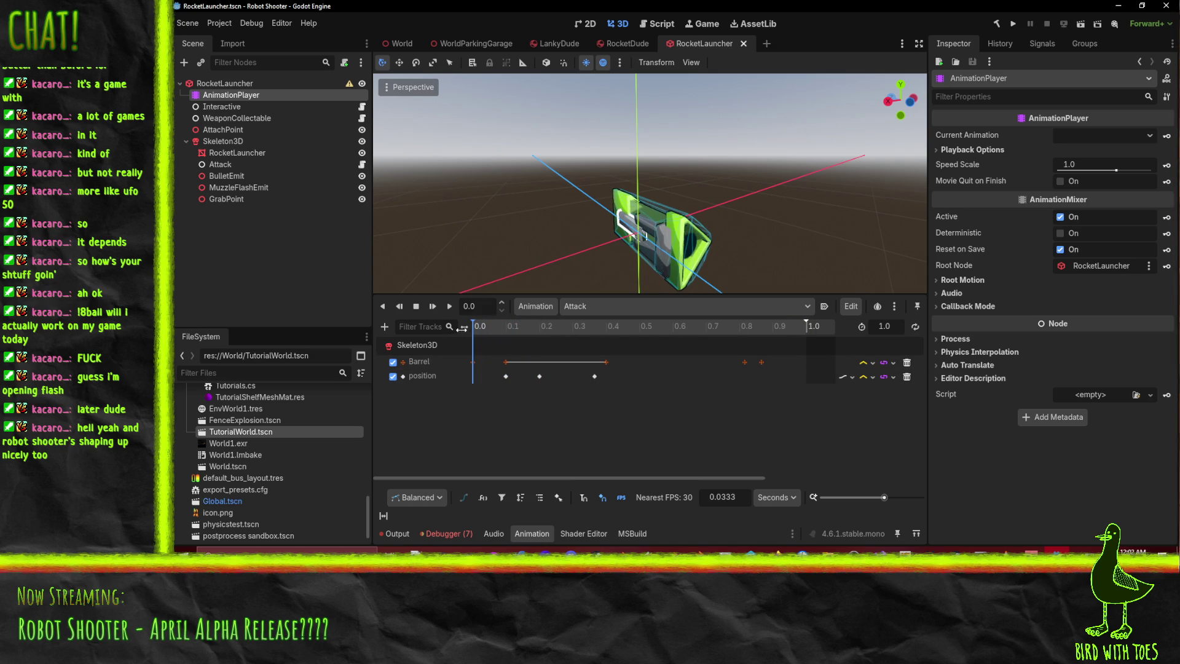
- Move the Barrel and position keys at 0.1 earlier to about 0.067
{"action": "right_click", "coordinate": [507, 363]}
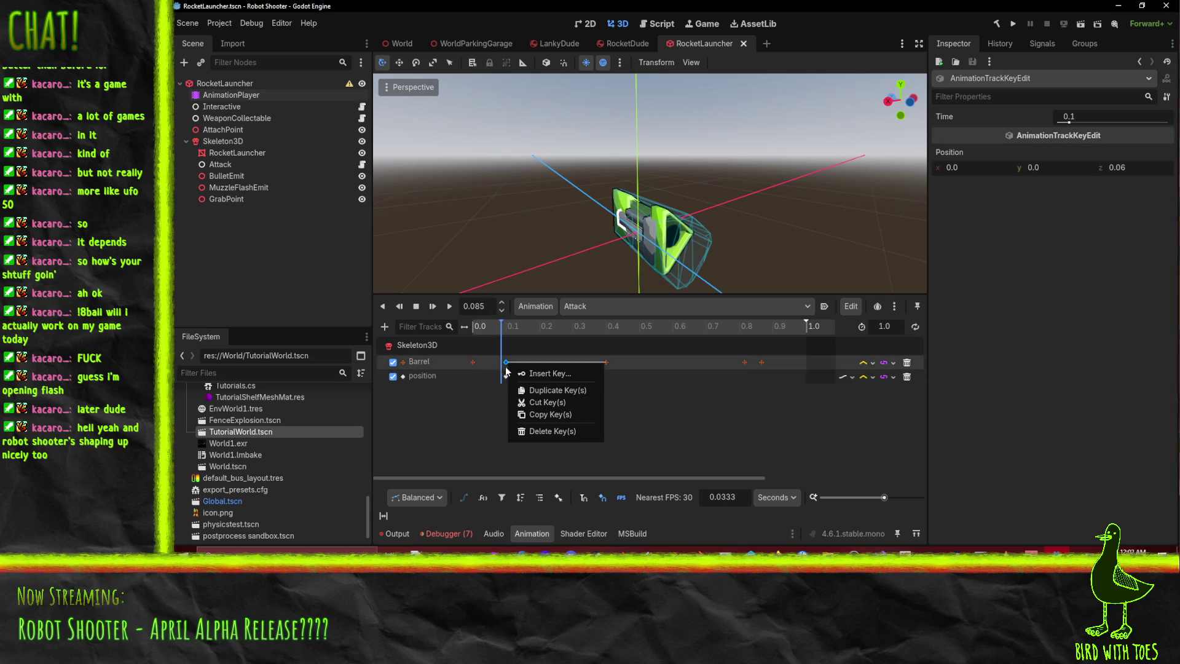
{"action": "key", "text": "Escape"}
{"action": "left_click", "coordinate": [507, 376], "text": "shift"}
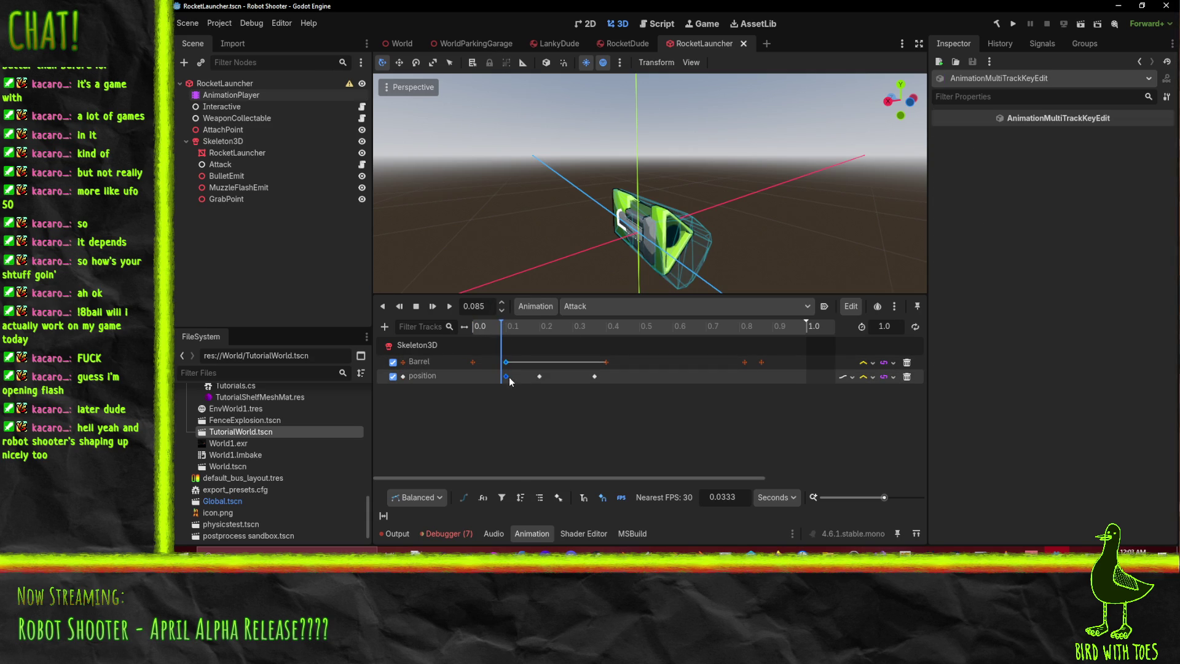
{"action": "left_click_drag", "start_coordinate": [509, 371], "coordinate": [497, 367]}
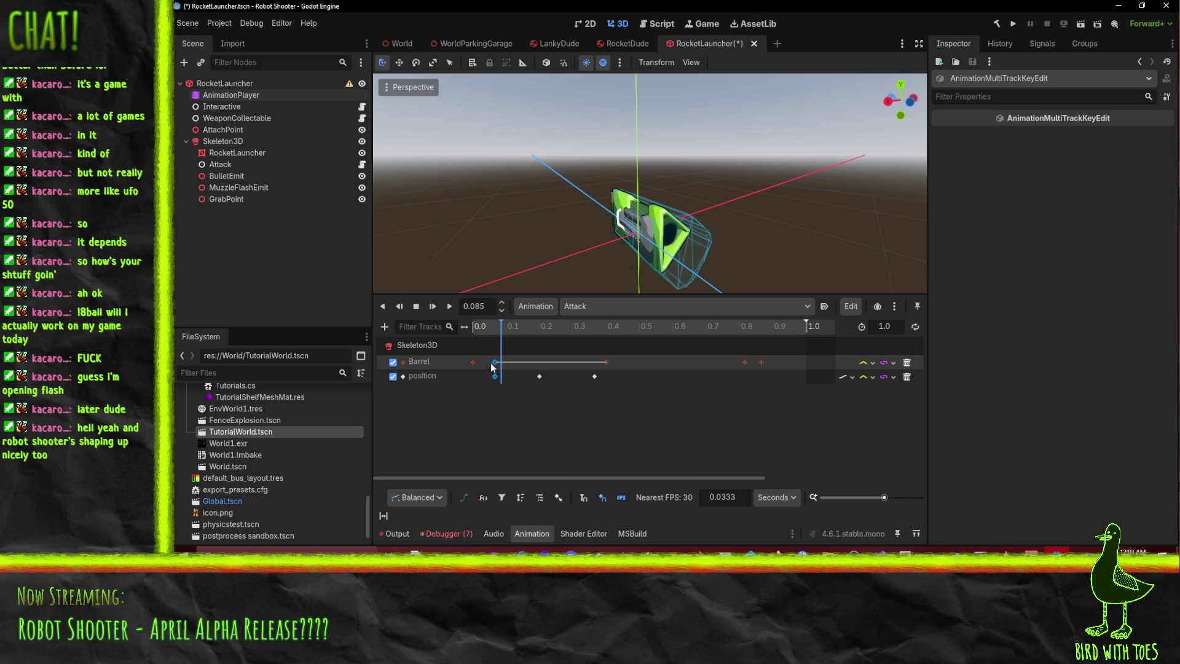
- Replay the edited Attack animation from 0.0 and save the launcher scene
{"action": "left_click", "coordinate": [450, 306]}
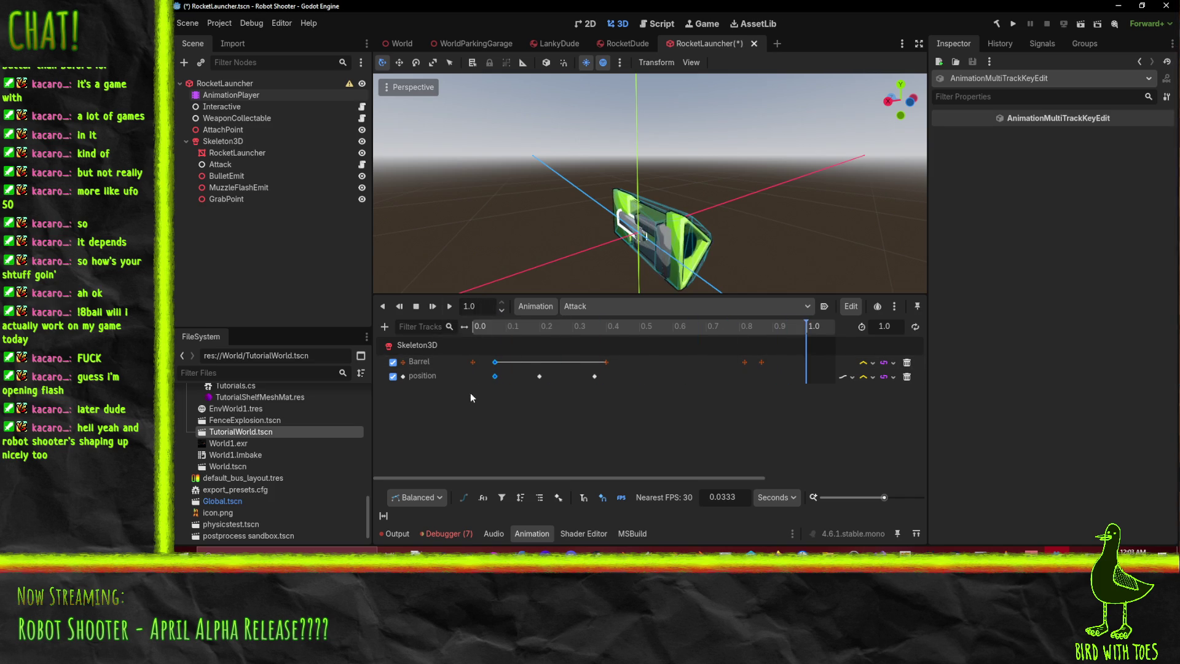
{"action": "left_click_drag", "start_coordinate": [495, 326], "coordinate": [388, 329]}
{"action": "left_click", "coordinate": [448, 311]}
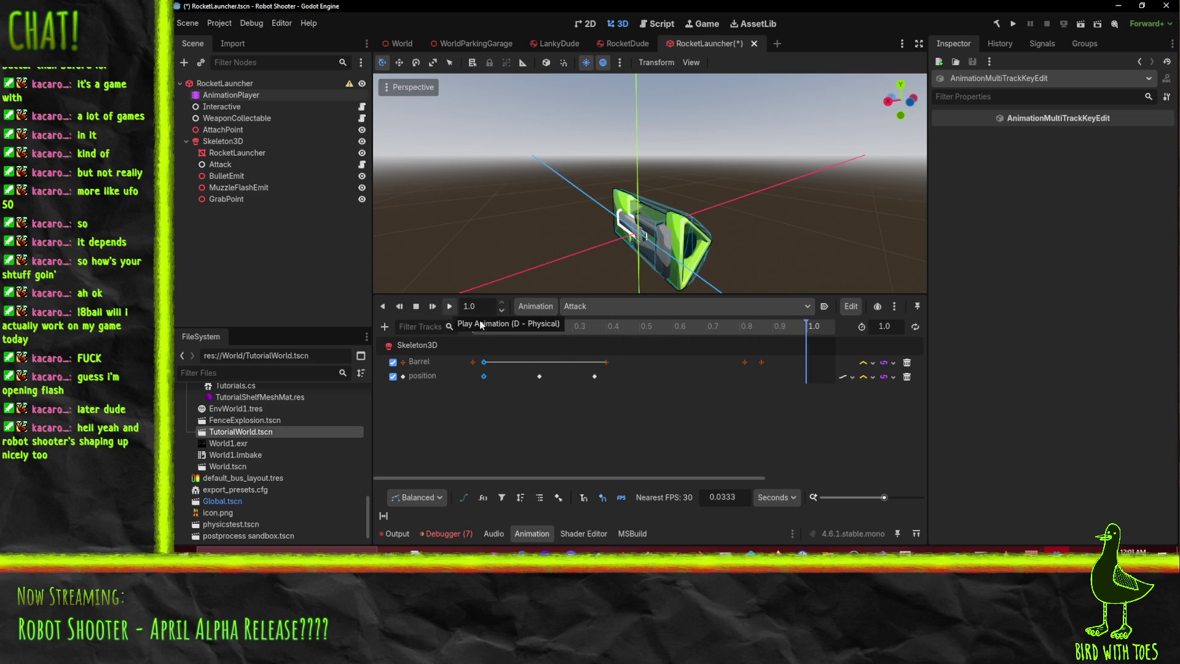
{"action": "left_click", "coordinate": [448, 307]}
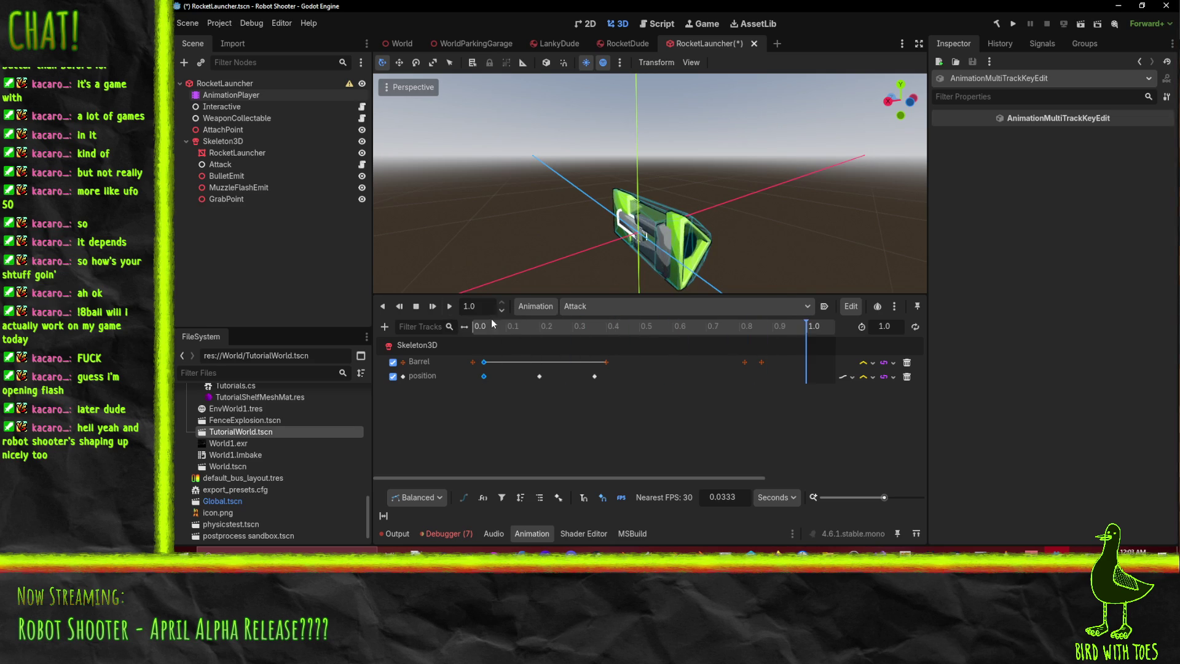
{"action": "key", "text": "ctrl+s"}
- Play Attack once more, then switch the preview to the Recover animation
{"action": "left_click", "coordinate": [450, 307]}
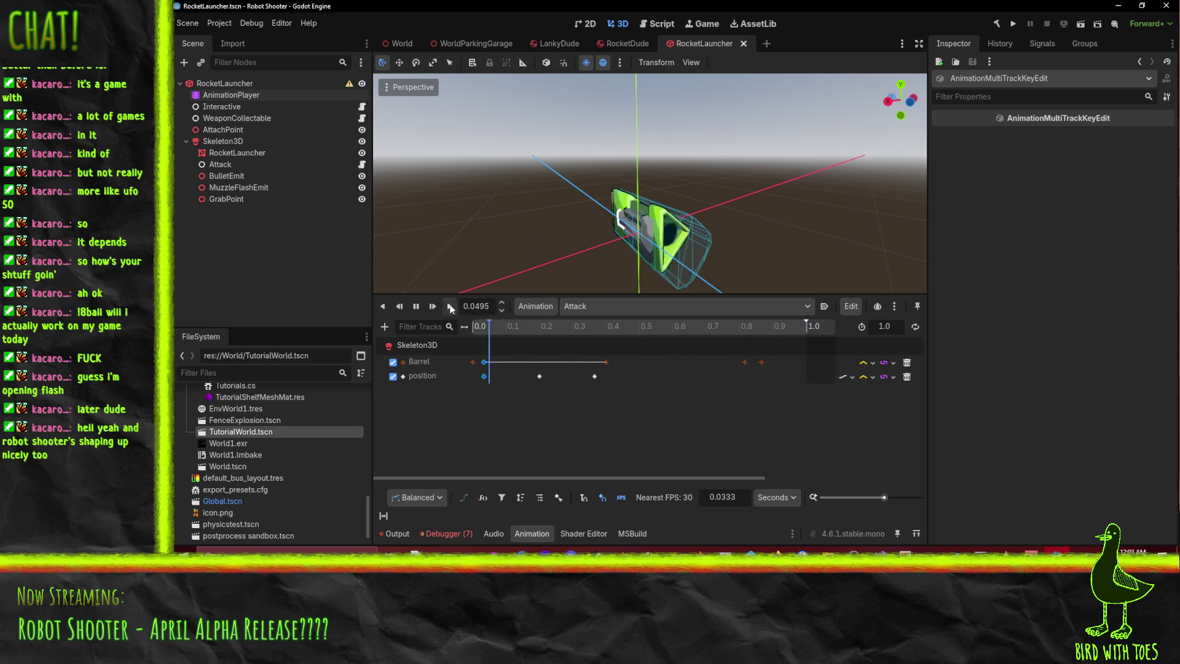
{"action": "left_click", "coordinate": [450, 307]}
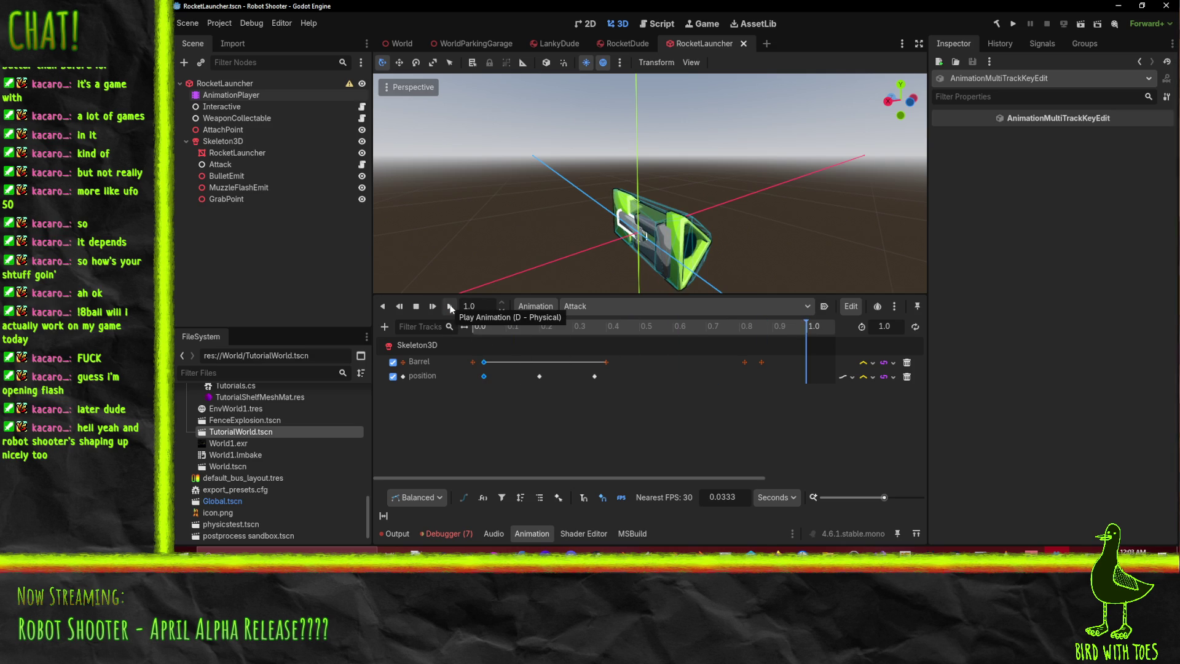
{"action": "left_click", "coordinate": [615, 303]}
{"action": "left_click", "coordinate": [614, 351]}
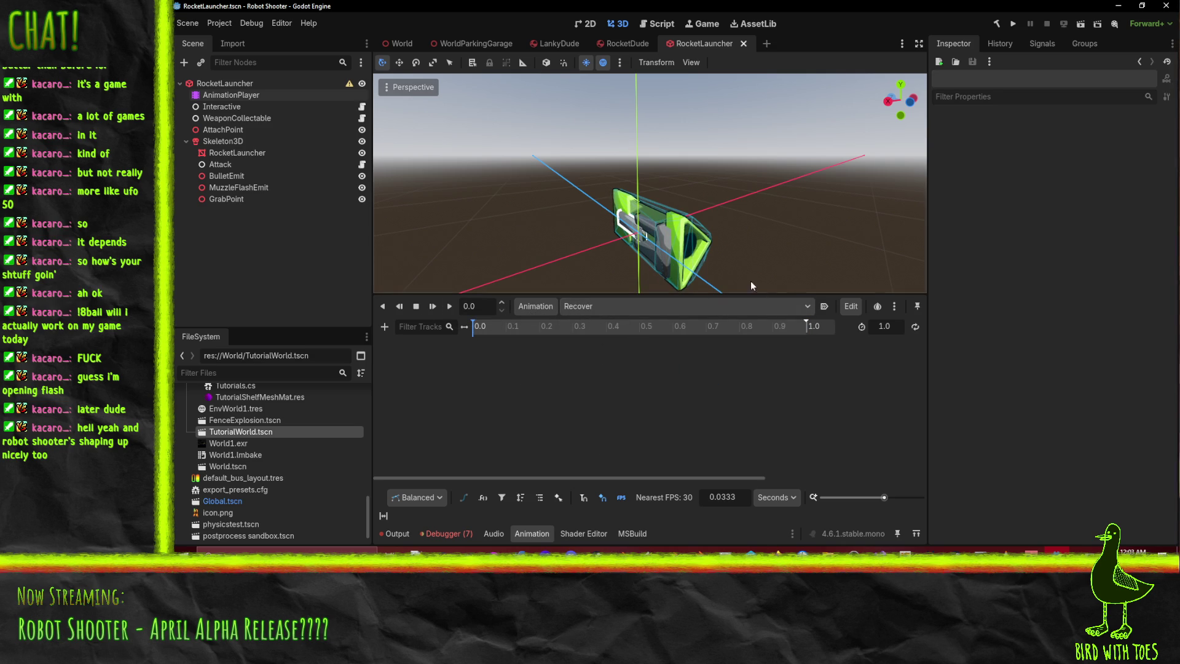
{"action": "middle_click_drag", "start_coordinate": [596, 236], "coordinate": [623, 221]}
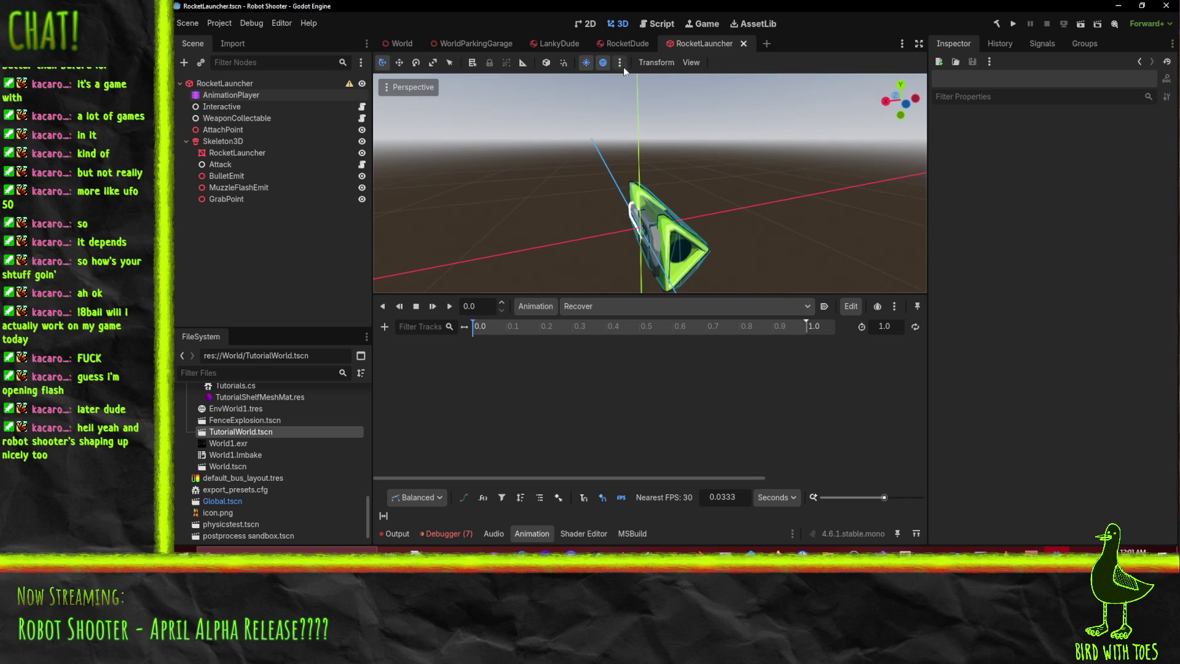
- Switch to the RocketDude scene and orbit to a side view of the robot
{"action": "left_click", "coordinate": [613, 45]}
{"action": "mouse_move", "coordinate": [796, 176]}
{"action": "middle_mouse_down"}
{"action": "mouse_move", "coordinate": [540, 86]}
{"action": "mouse_move", "coordinate": [769, 136]}
{"action": "mouse_move", "coordinate": [898, 134]}
{"action": "mouse_move", "coordinate": [384, 146]}
{"action": "mouse_move", "coordinate": [402, 162]}
{"action": "middle_mouse_up"}
{"action": "middle_click_drag", "start_coordinate": [463, 188], "coordinate": [508, 188]}
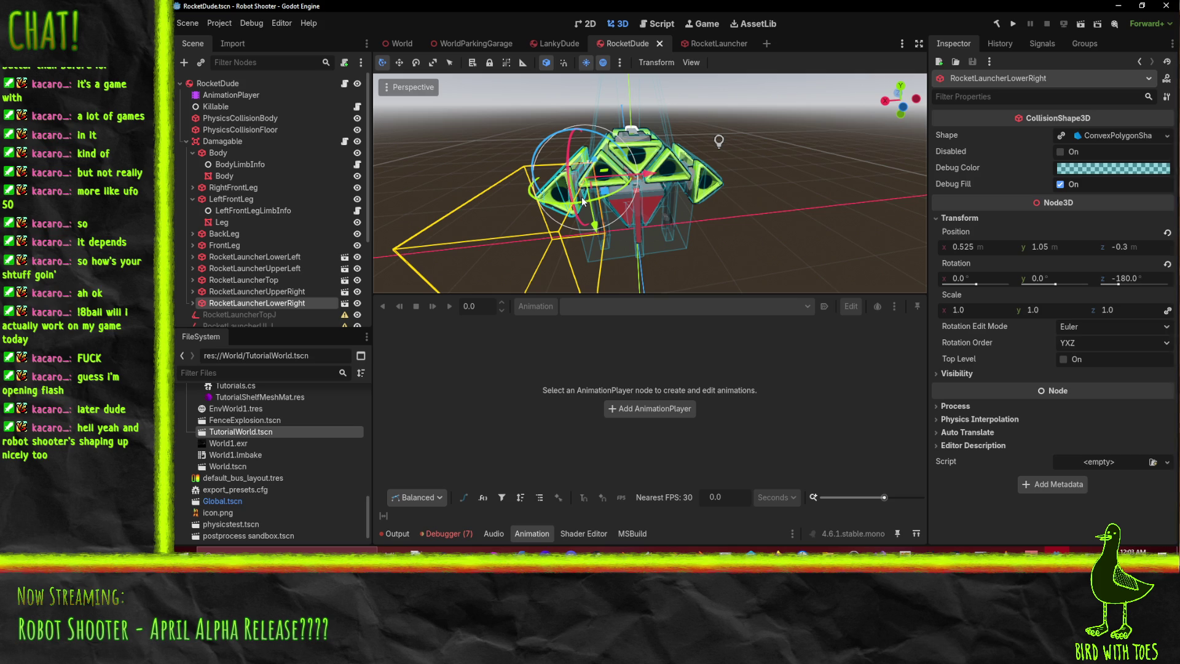
{"action": "mouse_move", "coordinate": [539, 226]}
{"action": "middle_mouse_down"}
{"action": "mouse_move", "coordinate": [522, 258]}
{"action": "mouse_move", "coordinate": [508, 196]}
{"action": "mouse_move", "coordinate": [618, 163]}
{"action": "mouse_move", "coordinate": [576, 145]}
{"action": "middle_mouse_up"}
{"action": "scroll", "coordinate": [622, 161], "scroll_direction": "up", "scroll_amount": 5}
{"action": "scroll", "coordinate": [732, 165], "scroll_direction": "down", "scroll_amount": 5}
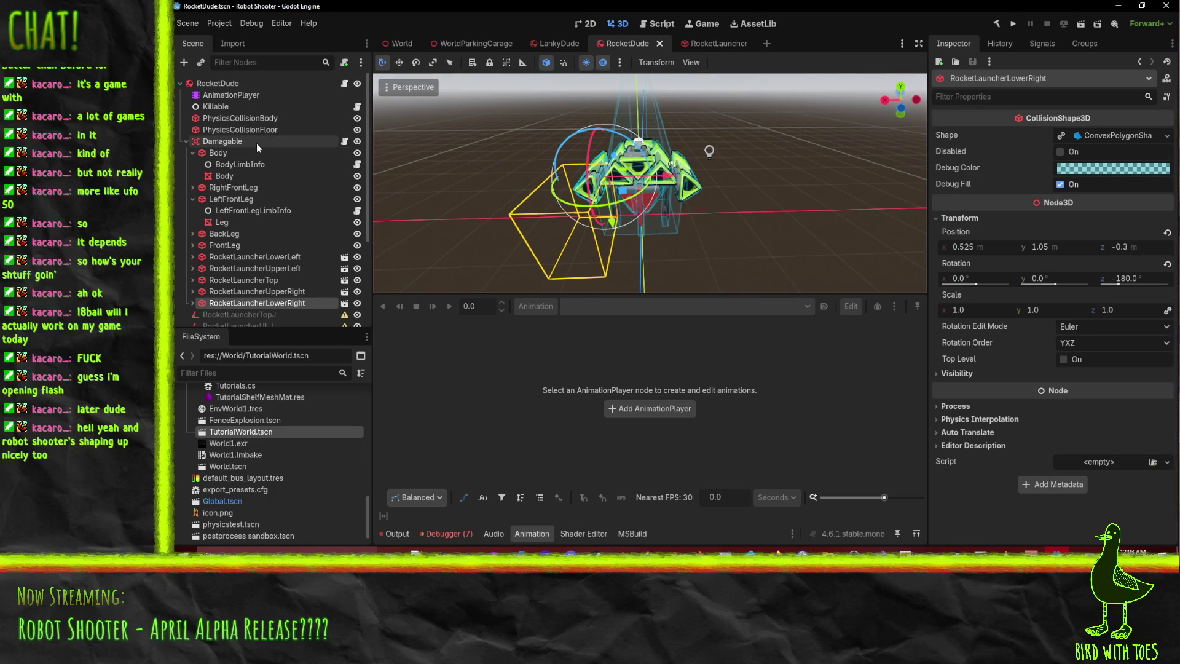
{"action": "left_click", "coordinate": [243, 153]}
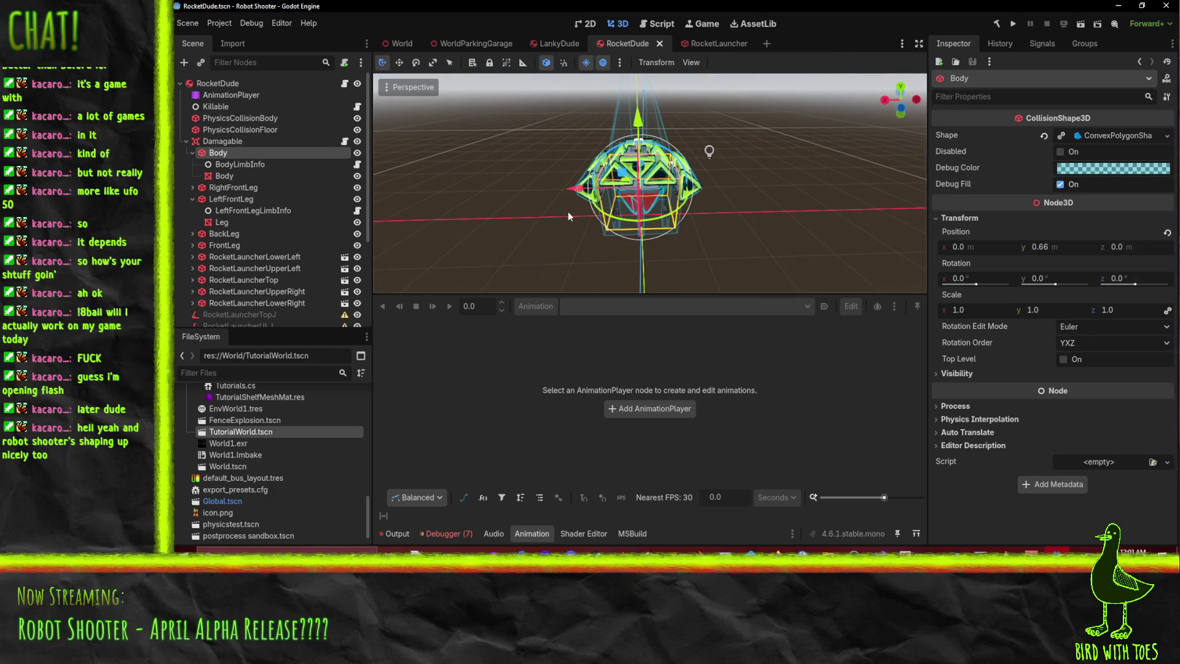
{"action": "scroll", "coordinate": [260, 238], "scroll_direction": "down", "scroll_amount": 5}
{"action": "left_click", "coordinate": [269, 194]}
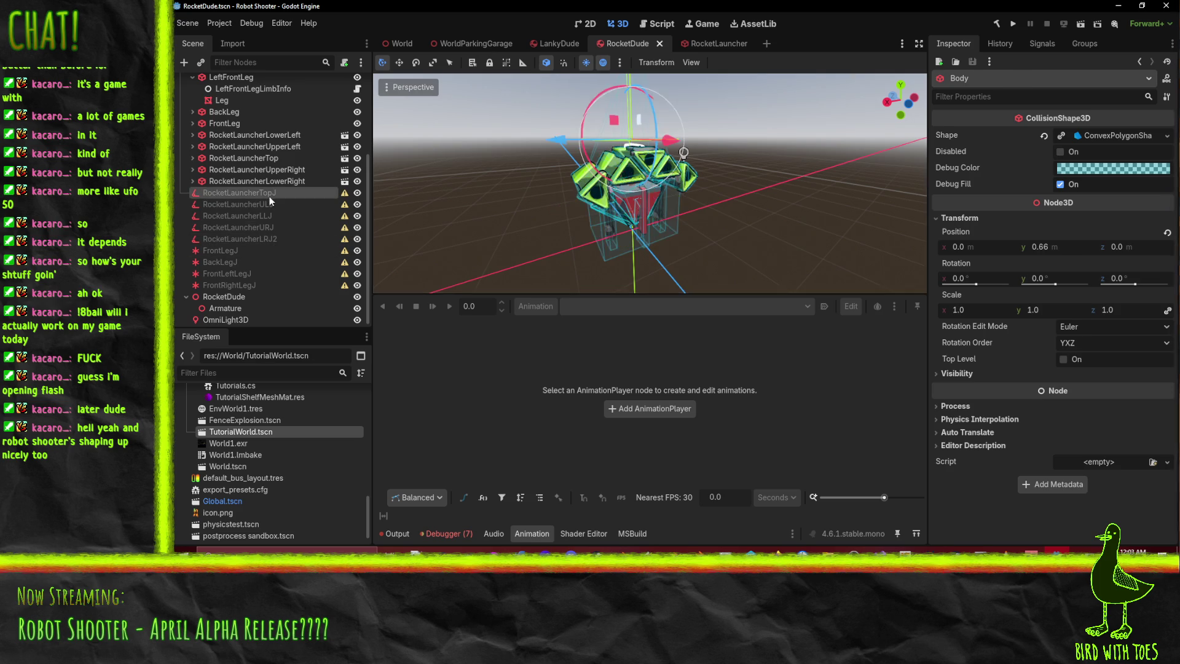
{"action": "scroll", "coordinate": [279, 209], "scroll_direction": "up", "scroll_amount": 3}
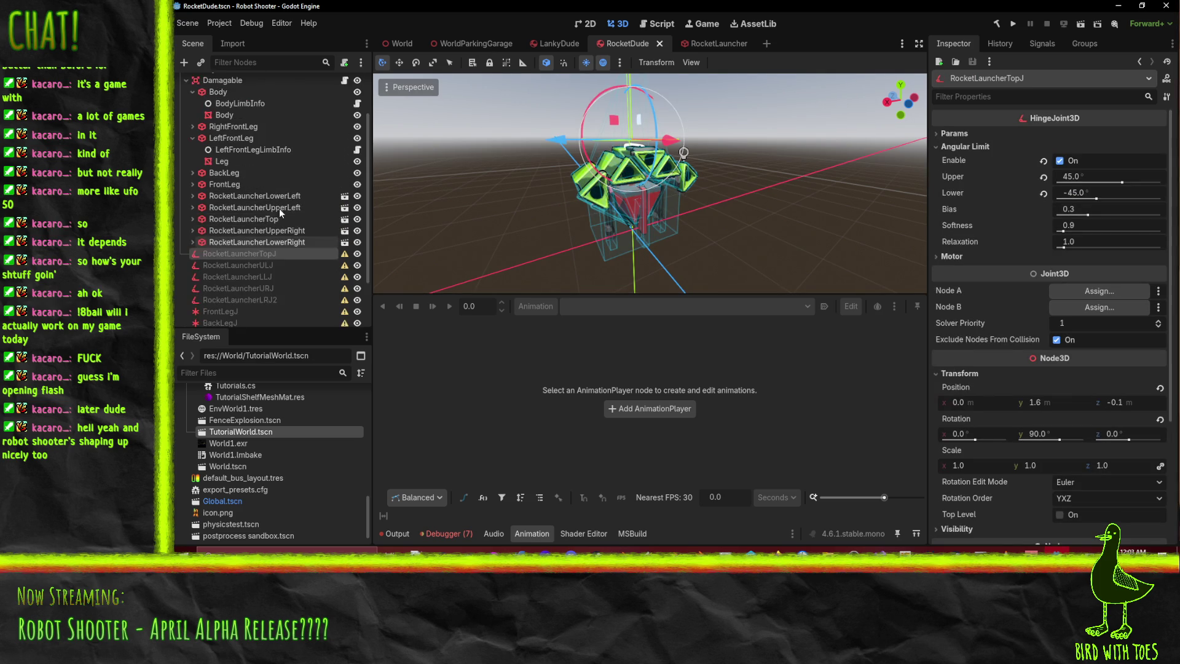
{"action": "left_click", "coordinate": [278, 185]}
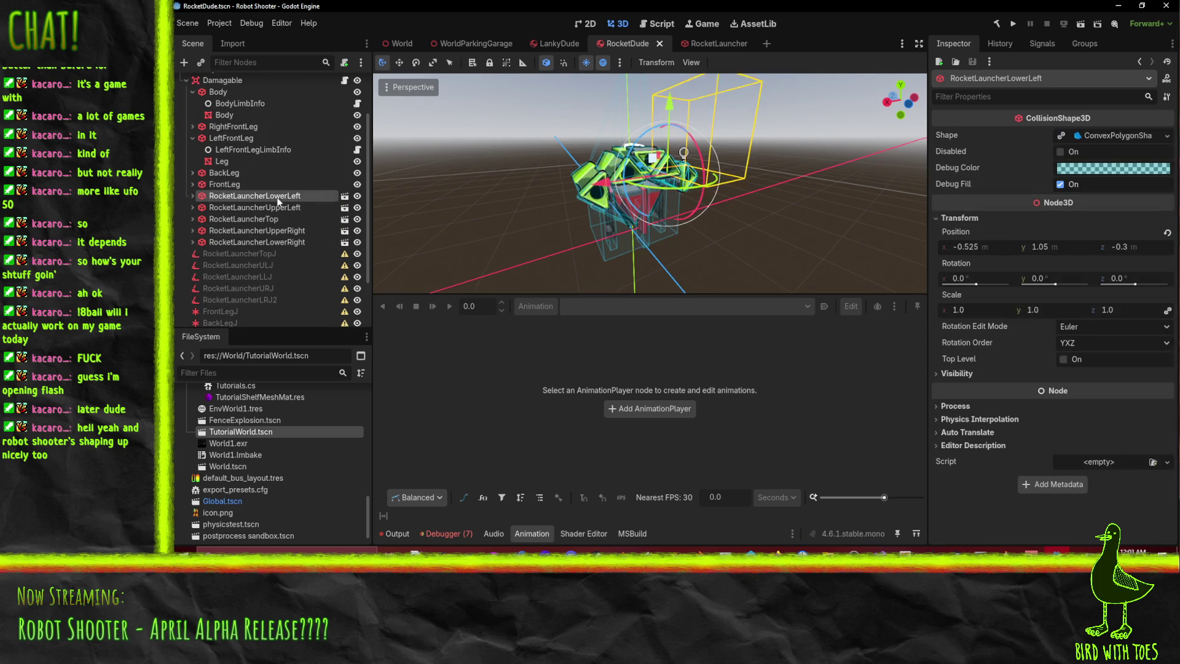
{"action": "mouse_move", "coordinate": [554, 172]}
{"action": "middle_mouse_down"}
{"action": "mouse_move", "coordinate": [545, 160]}
{"action": "mouse_move", "coordinate": [473, 150]}
{"action": "mouse_move", "coordinate": [606, 140]}
{"action": "middle_mouse_up"}
{"action": "left_click", "coordinate": [304, 207]}
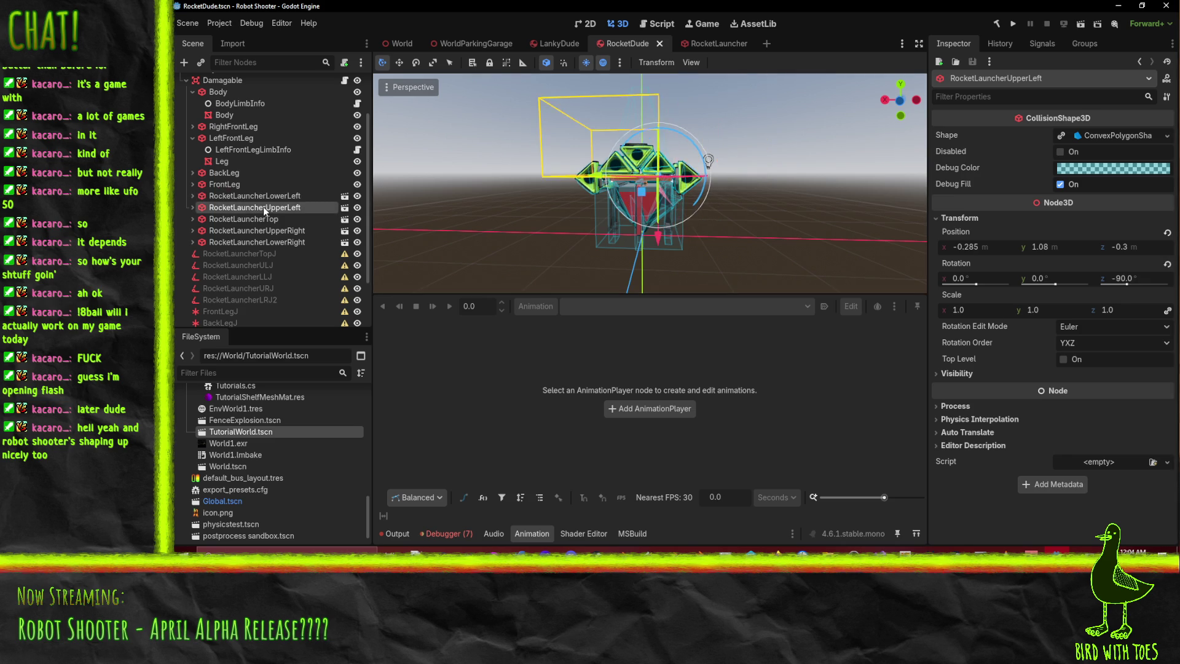
{"action": "middle_click_drag", "start_coordinate": [614, 185], "coordinate": [640, 191]}
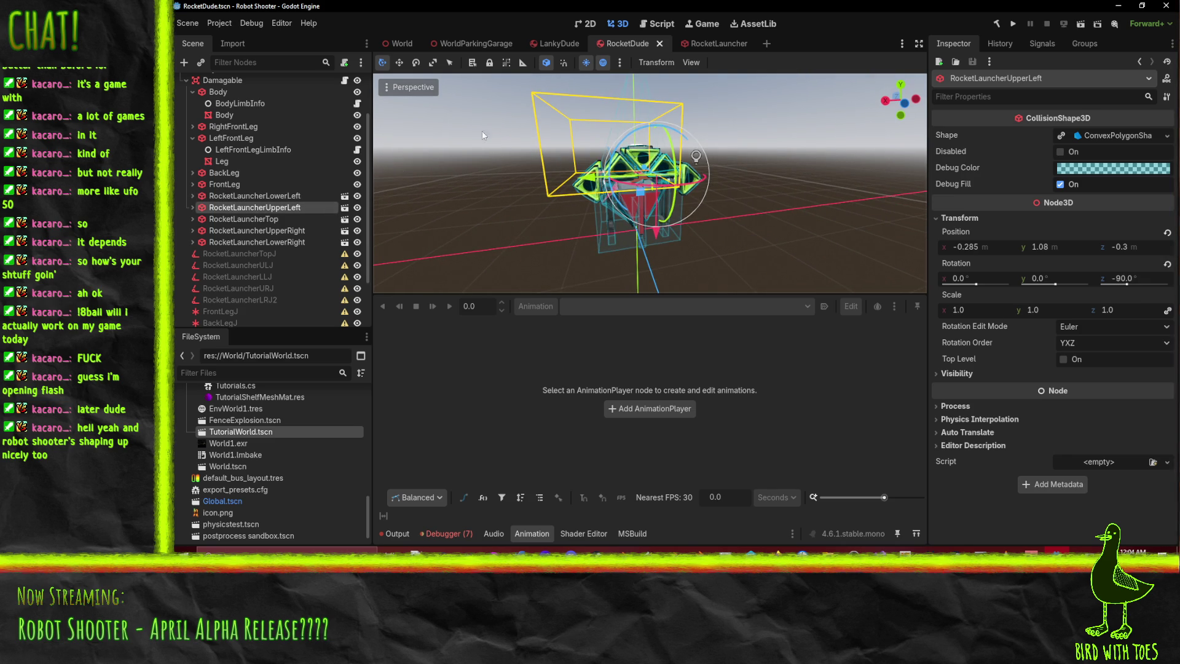
{"action": "left_click", "coordinate": [257, 219]}
{"action": "left_click", "coordinate": [264, 230]}
{"action": "left_click", "coordinate": [270, 242]}
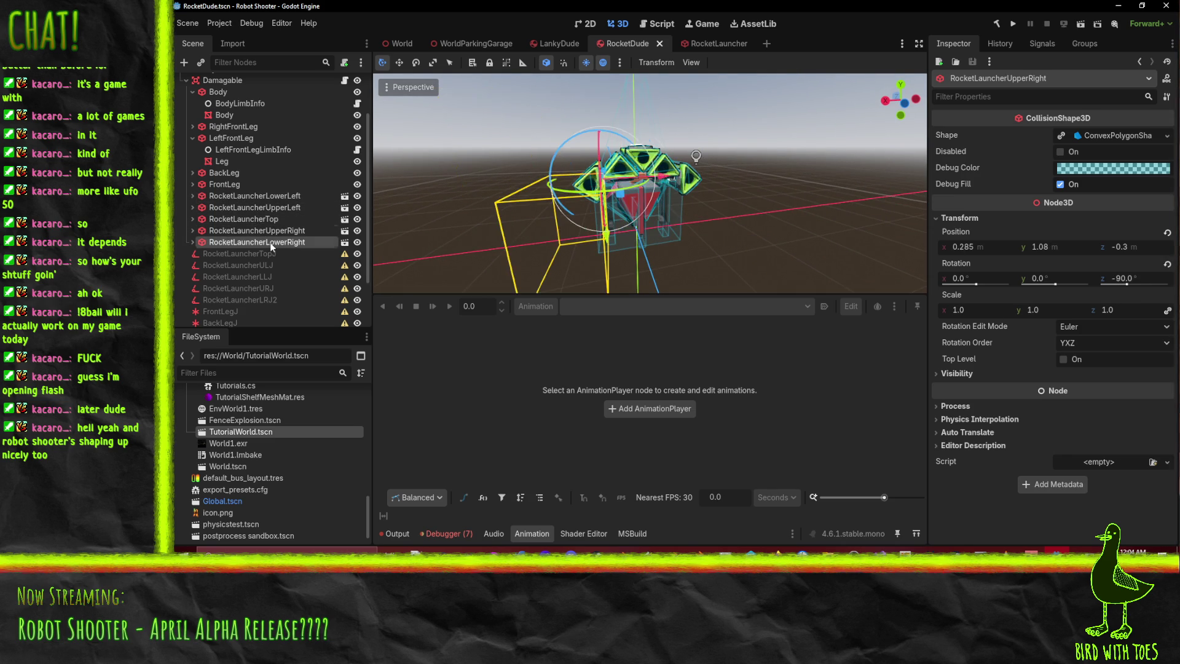
{"action": "left_click", "coordinate": [268, 230]}
{"action": "left_click", "coordinate": [263, 219]}
{"action": "left_click", "coordinate": [263, 195]}
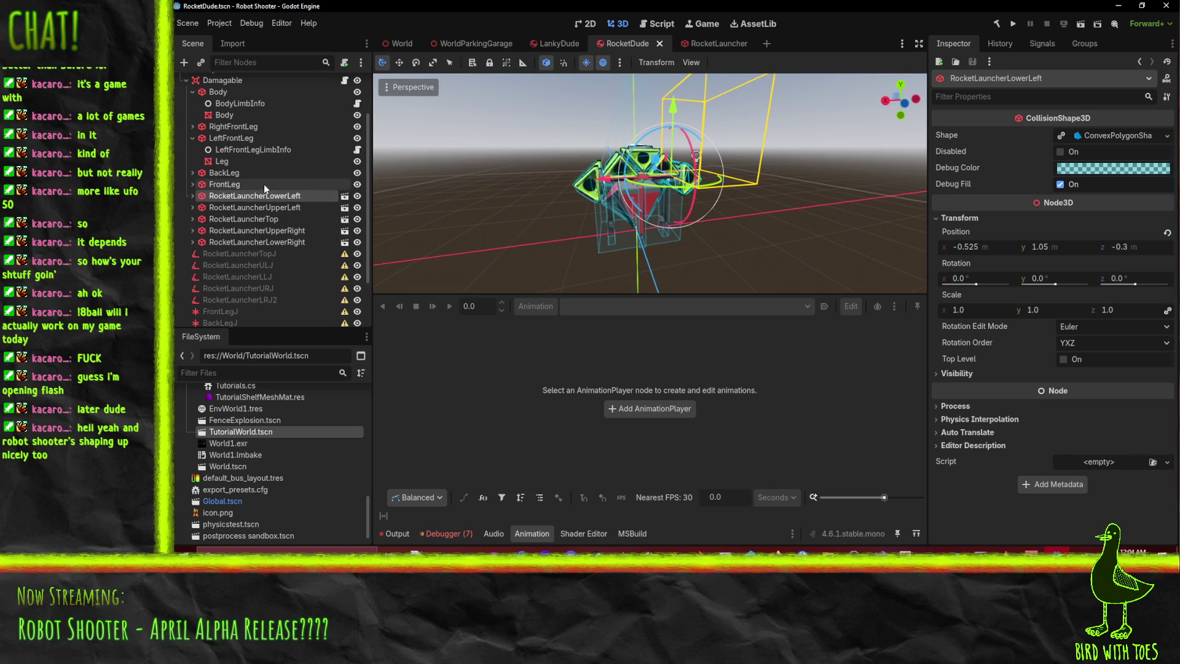
{"action": "mouse_move", "coordinate": [838, 226]}
{"action": "middle_mouse_down"}
{"action": "mouse_move", "coordinate": [783, 220]}
{"action": "mouse_move", "coordinate": [697, 257]}
{"action": "mouse_move", "coordinate": [824, 234]}
{"action": "mouse_move", "coordinate": [919, 197]}
{"action": "mouse_move", "coordinate": [519, 165]}
{"action": "mouse_move", "coordinate": [529, 171]}
{"action": "mouse_move", "coordinate": [449, 150]}
{"action": "mouse_move", "coordinate": [414, 165]}
{"action": "mouse_move", "coordinate": [892, 177]}
{"action": "mouse_move", "coordinate": [378, 156]}
{"action": "mouse_move", "coordinate": [420, 156]}
{"action": "mouse_move", "coordinate": [503, 201]}
{"action": "mouse_move", "coordinate": [477, 214]}
{"action": "mouse_move", "coordinate": [518, 190]}
{"action": "mouse_move", "coordinate": [174, 281]}
{"action": "middle_mouse_up"}
{"action": "scroll", "coordinate": [431, 172], "scroll_direction": "up", "scroll_amount": 5}
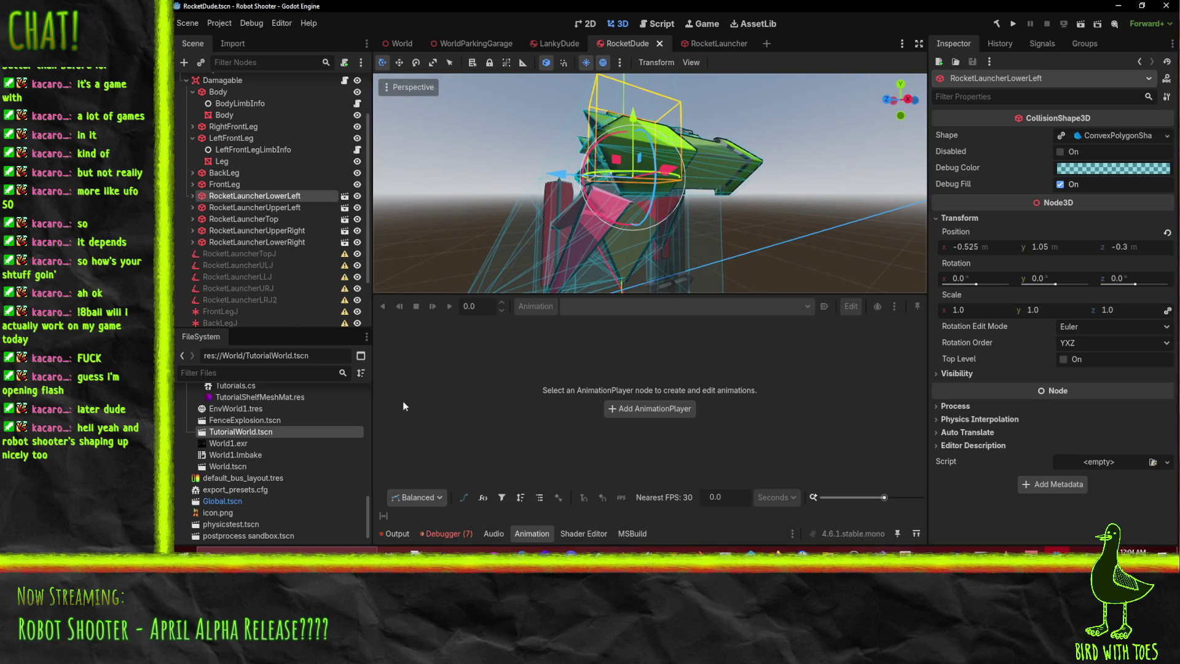
{"action": "scroll", "coordinate": [300, 156], "scroll_direction": "up", "scroll_amount": 3}
- Select the robot's AnimationPlayer and switch its previewed animation to Shuffle
{"action": "left_click", "coordinate": [245, 94]}
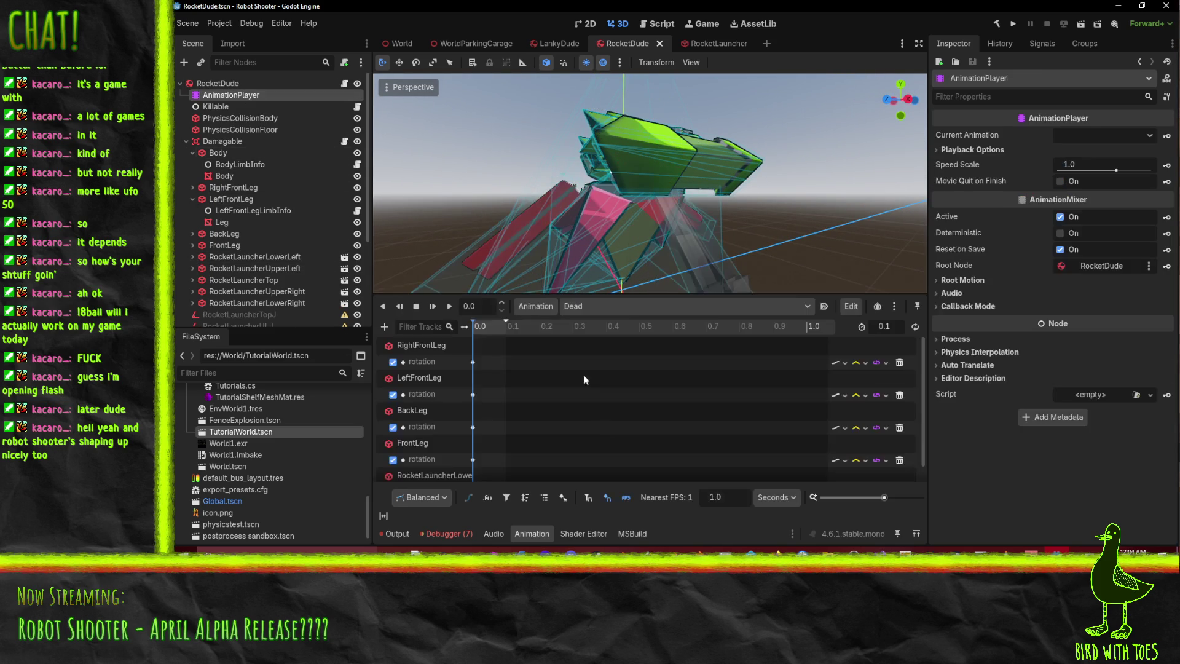
{"action": "mouse_move", "coordinate": [655, 226]}
{"action": "middle_mouse_down"}
{"action": "mouse_move", "coordinate": [544, 220]}
{"action": "mouse_move", "coordinate": [610, 230]}
{"action": "mouse_move", "coordinate": [658, 218]}
{"action": "mouse_move", "coordinate": [590, 271]}
{"action": "middle_mouse_up"}
{"action": "scroll", "coordinate": [610, 230], "scroll_direction": "down", "scroll_amount": 3}
{"action": "left_click", "coordinate": [570, 305]}
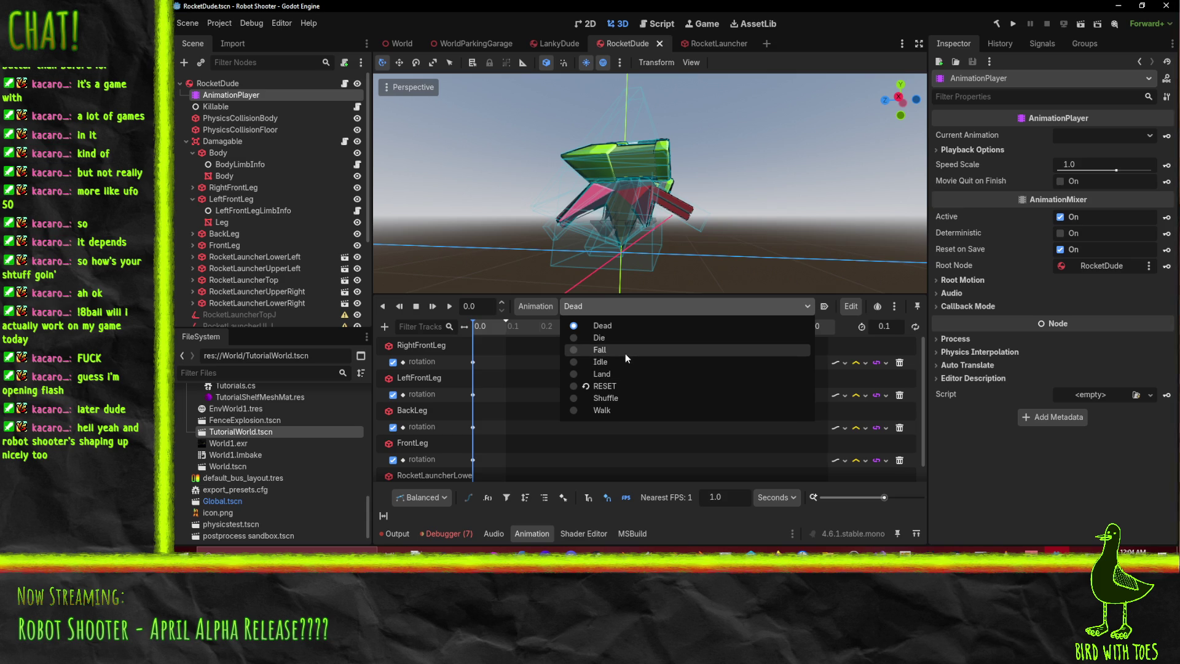
{"action": "left_click", "coordinate": [629, 398]}
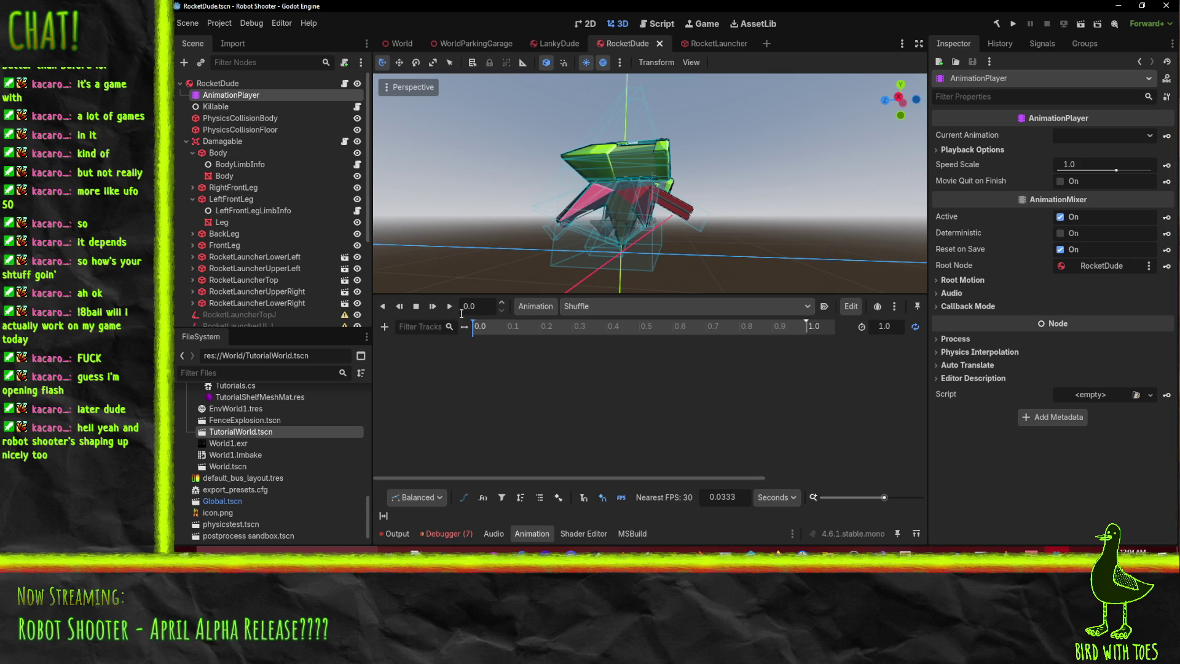
- Switch to the Walk animation and play it
{"action": "left_click", "coordinate": [596, 307]}
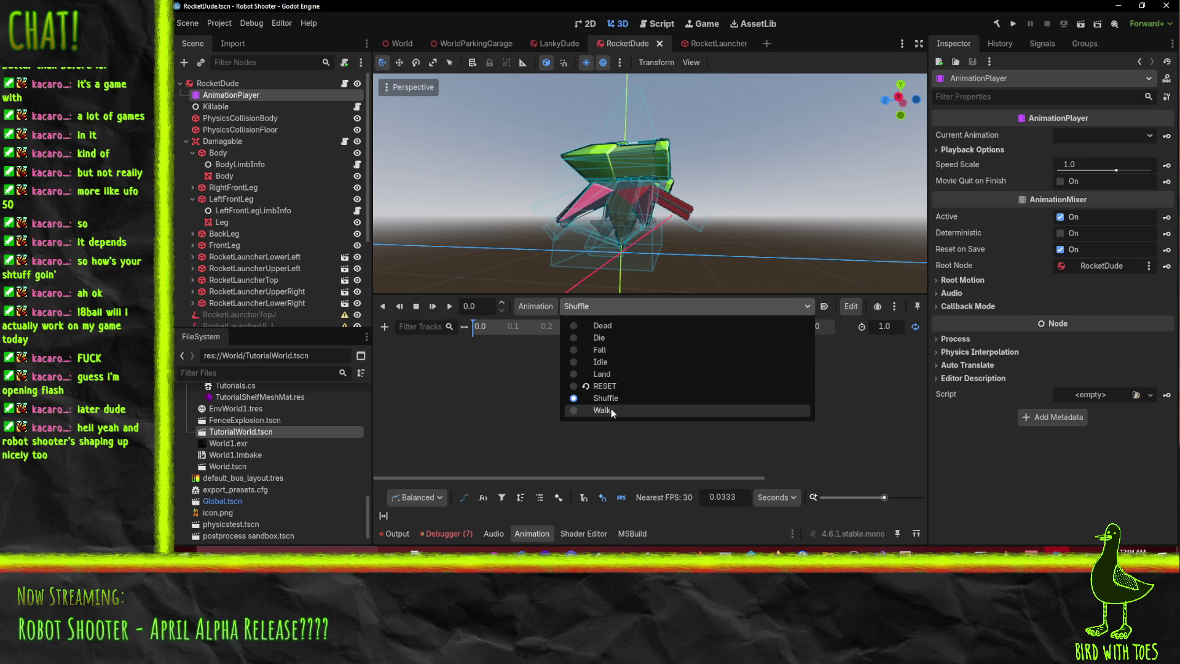
{"action": "left_click", "coordinate": [609, 408]}
{"action": "left_click", "coordinate": [449, 306]}
{"action": "mouse_move", "coordinate": [601, 243]}
{"action": "middle_mouse_down"}
{"action": "mouse_move", "coordinate": [578, 245]}
{"action": "mouse_move", "coordinate": [585, 268]}
{"action": "middle_mouse_up"}
- Check the RESET animation, then return to Walk and play it again
{"action": "left_click", "coordinate": [596, 307]}
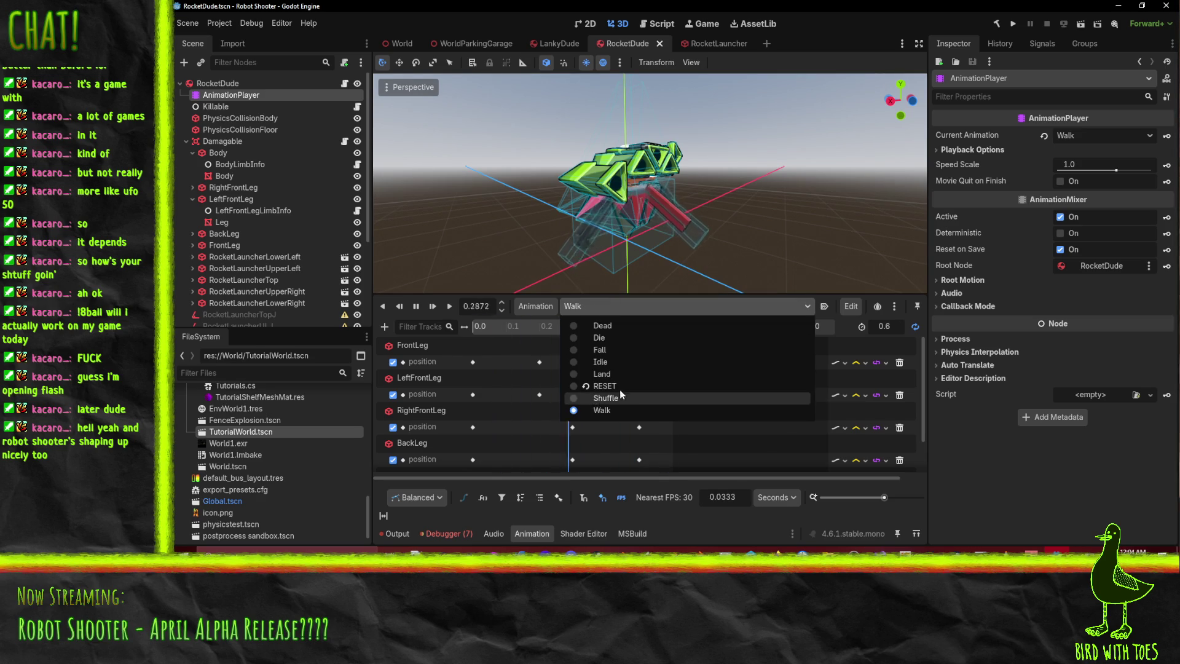
{"action": "left_click", "coordinate": [594, 399]}
{"action": "left_click", "coordinate": [589, 308]}
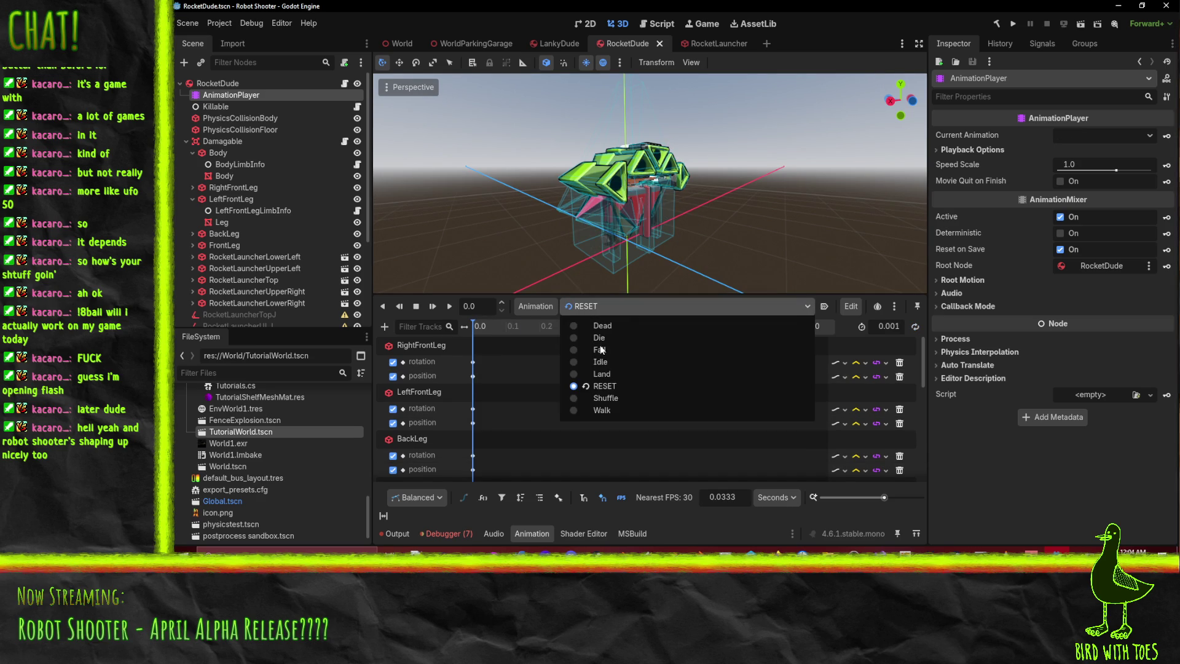
{"action": "left_click", "coordinate": [614, 405]}
{"action": "mouse_move", "coordinate": [588, 278]}
{"action": "middle_mouse_down"}
{"action": "mouse_move", "coordinate": [615, 220]}
{"action": "mouse_move", "coordinate": [623, 234]}
{"action": "middle_mouse_up"}
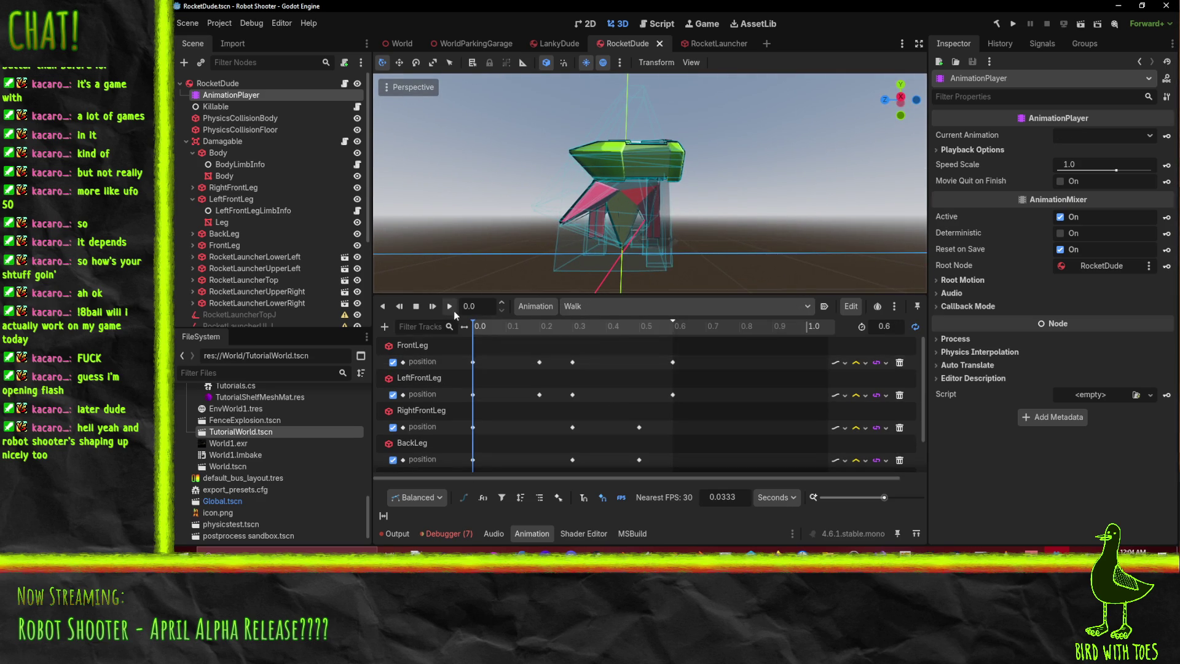
{"action": "left_click", "coordinate": [449, 306]}
- Watch the walk from an angled view, rewind to 0.0, and select LeftFrontLeg
{"action": "mouse_move", "coordinate": [697, 213]}
{"action": "middle_mouse_down"}
{"action": "mouse_move", "coordinate": [763, 204]}
{"action": "mouse_move", "coordinate": [668, 222]}
{"action": "mouse_move", "coordinate": [696, 203]}
{"action": "mouse_move", "coordinate": [635, 225]}
{"action": "mouse_move", "coordinate": [675, 229]}
{"action": "mouse_move", "coordinate": [696, 273]}
{"action": "mouse_move", "coordinate": [584, 237]}
{"action": "mouse_move", "coordinate": [605, 233]}
{"action": "mouse_move", "coordinate": [591, 238]}
{"action": "mouse_move", "coordinate": [593, 255]}
{"action": "mouse_move", "coordinate": [609, 246]}
{"action": "middle_mouse_up"}
{"action": "scroll", "coordinate": [640, 232], "scroll_direction": "up", "scroll_amount": 5}
{"action": "scroll", "coordinate": [675, 230], "scroll_direction": "down", "scroll_amount": 2}
{"action": "scroll", "coordinate": [675, 230], "scroll_direction": "down", "scroll_amount": 5}
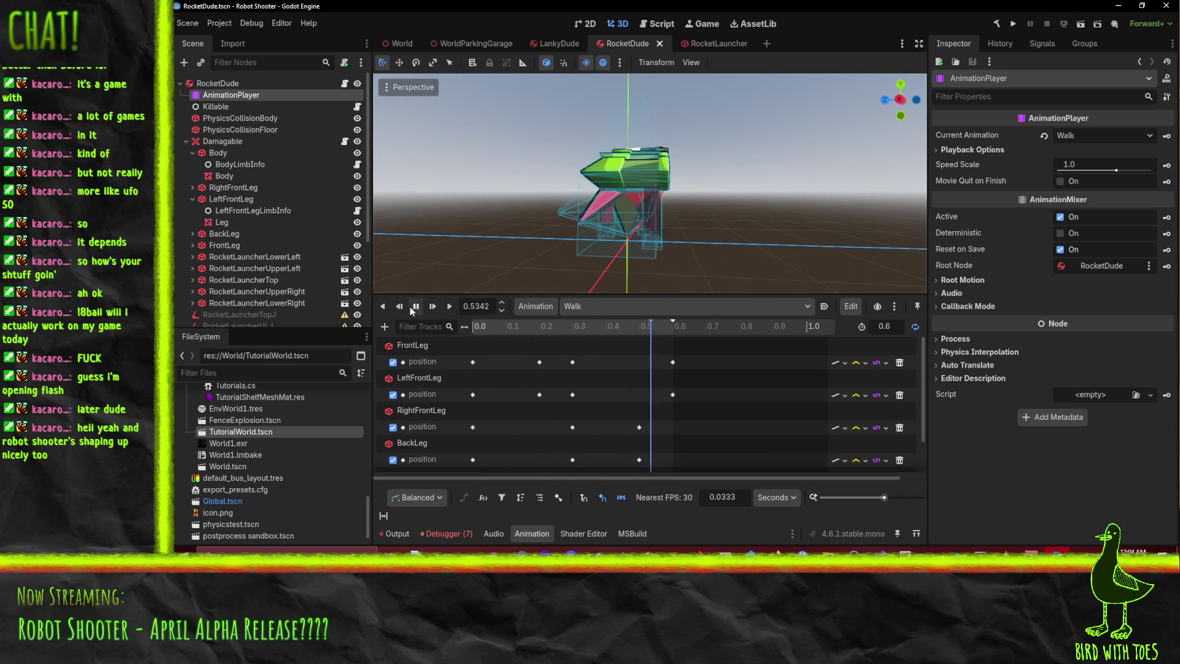
{"action": "scroll", "coordinate": [803, 212], "scroll_direction": "up", "scroll_amount": 3}
{"action": "mouse_move", "coordinate": [831, 212]}
{"action": "middle_mouse_down"}
{"action": "mouse_move", "coordinate": [747, 213]}
{"action": "mouse_move", "coordinate": [718, 234]}
{"action": "mouse_move", "coordinate": [751, 246]}
{"action": "mouse_move", "coordinate": [769, 172]}
{"action": "mouse_move", "coordinate": [787, 186]}
{"action": "middle_mouse_up"}
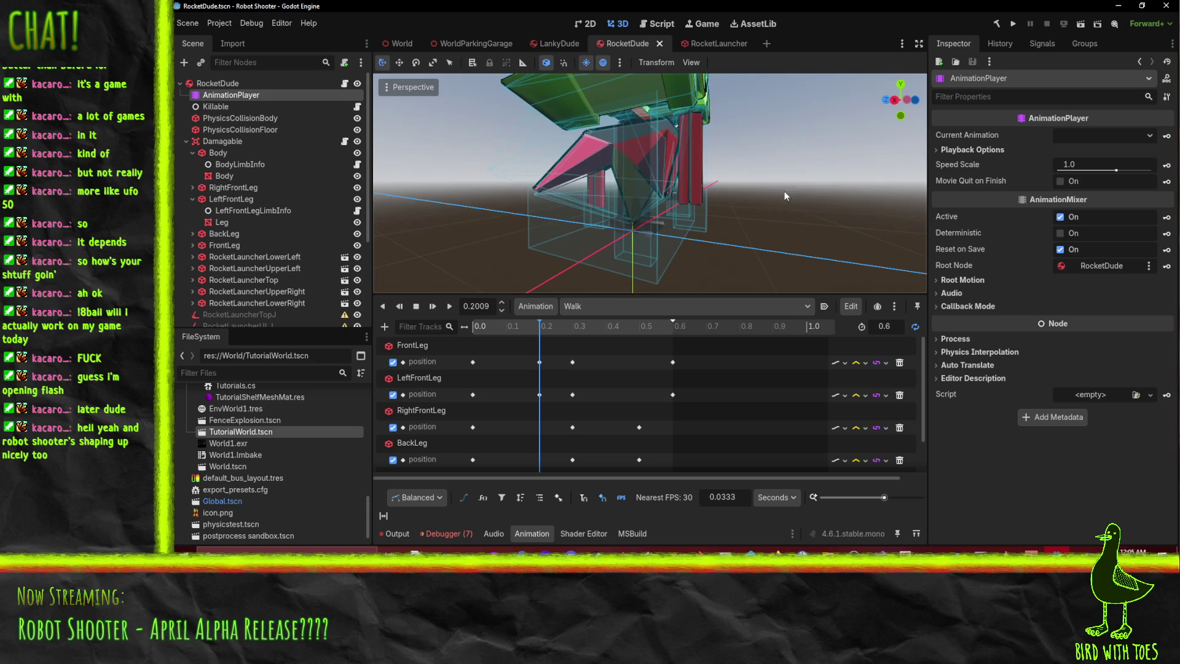
{"action": "left_click_drag", "start_coordinate": [501, 324], "coordinate": [434, 318]}
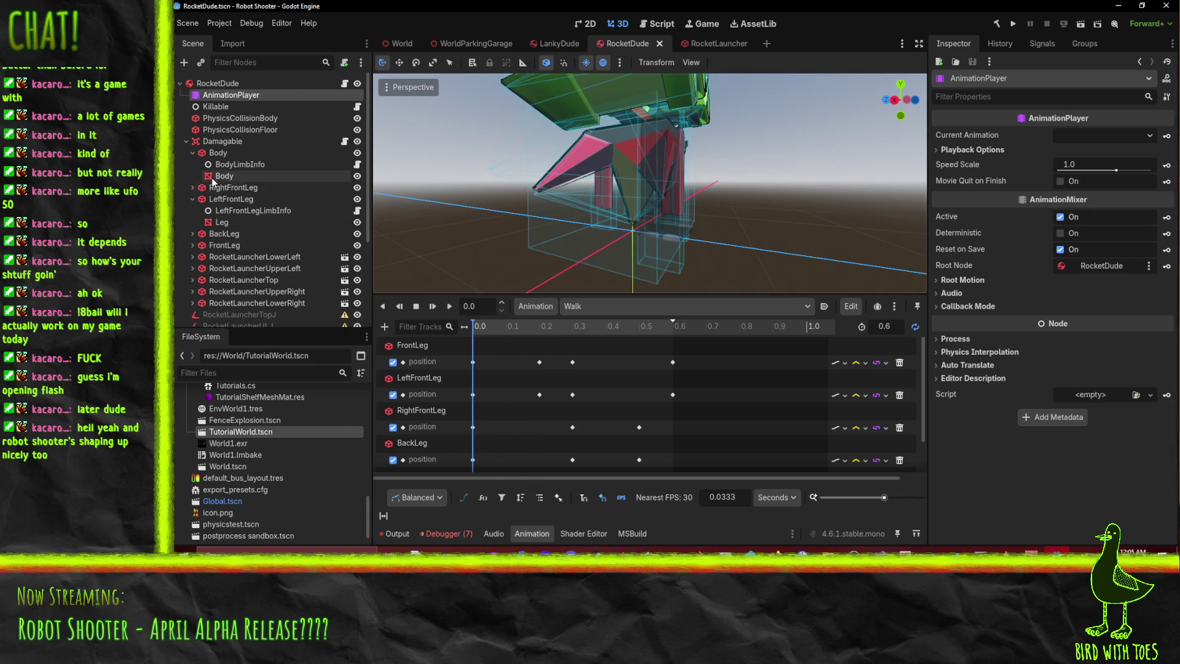
{"action": "left_click", "coordinate": [253, 200]}
- Select RightFrontLeg, expand it, and select the FrontLeg mesh
{"action": "left_click", "coordinate": [254, 187]}
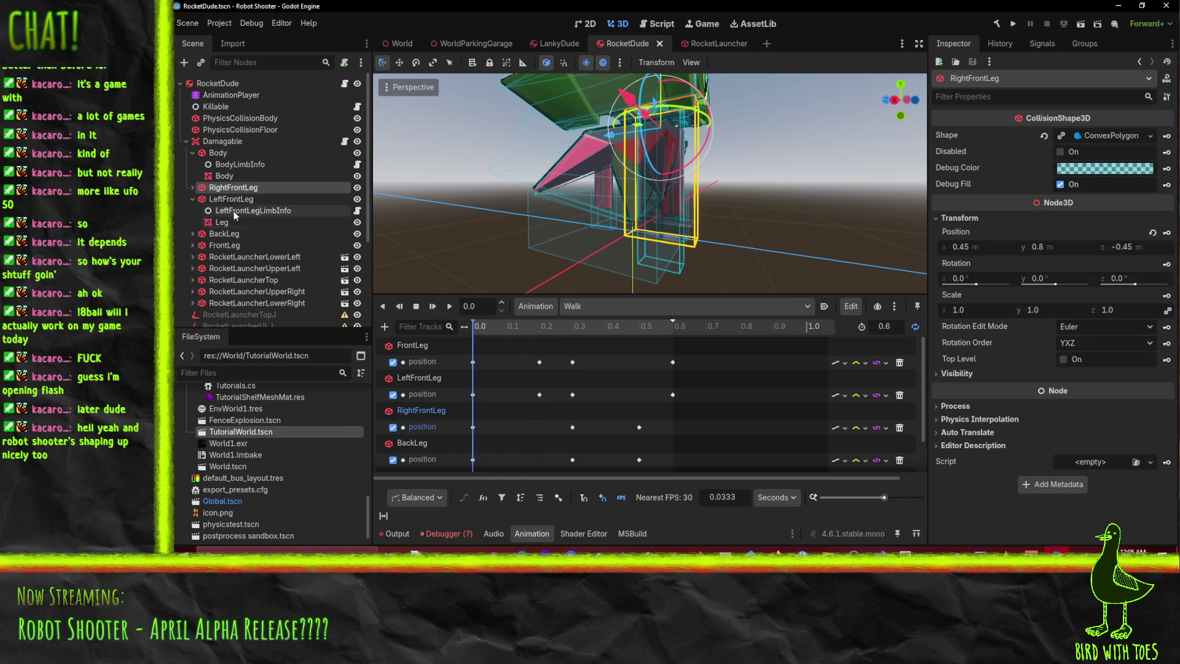
{"action": "middle_click_drag", "start_coordinate": [533, 207], "coordinate": [508, 234]}
{"action": "scroll", "coordinate": [511, 365], "scroll_direction": "down", "scroll_amount": 3}
{"action": "scroll", "coordinate": [531, 405], "scroll_direction": "up", "scroll_amount": 3}
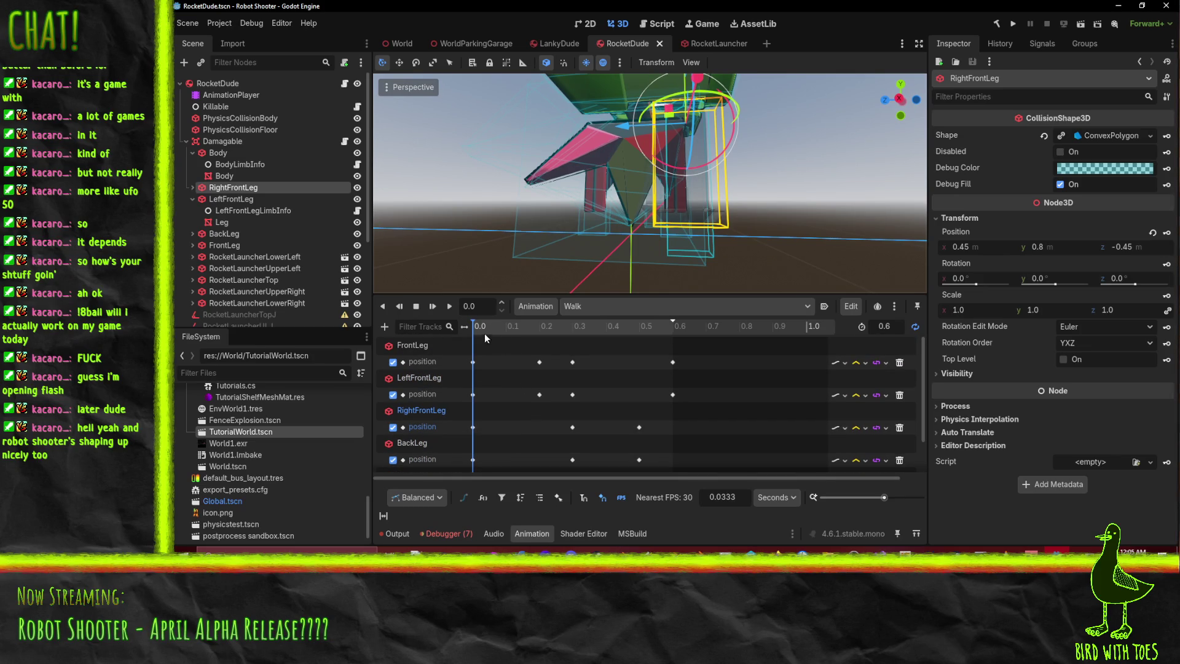
{"action": "left_click", "coordinate": [191, 188]}
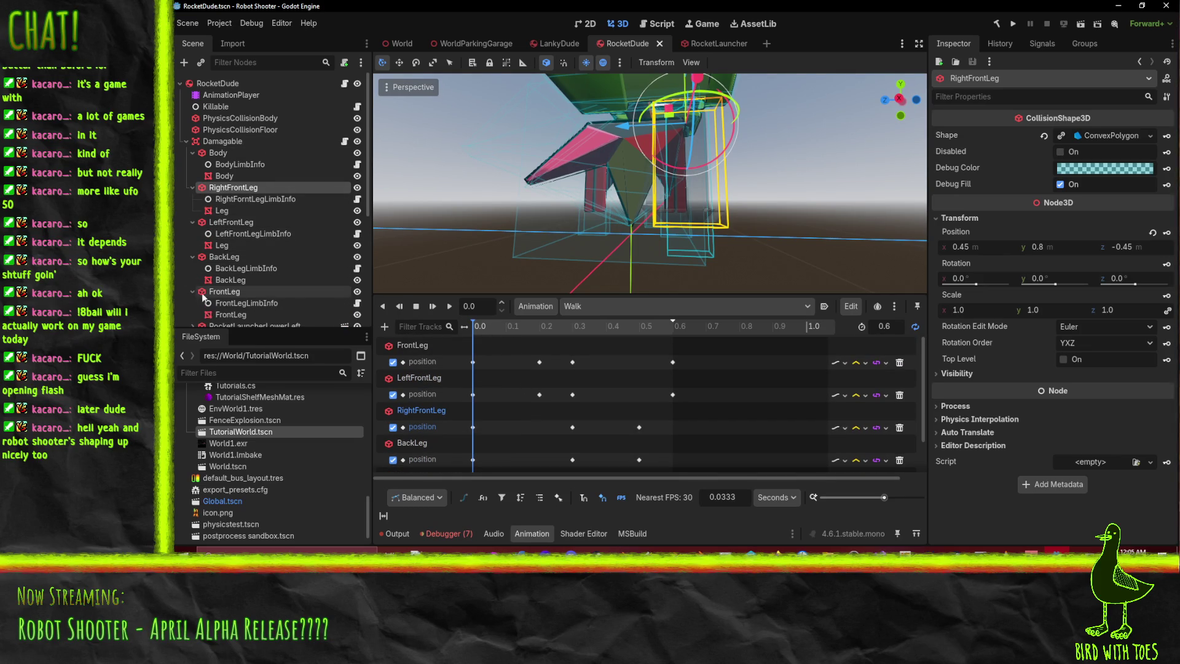
{"action": "left_click", "coordinate": [231, 314]}
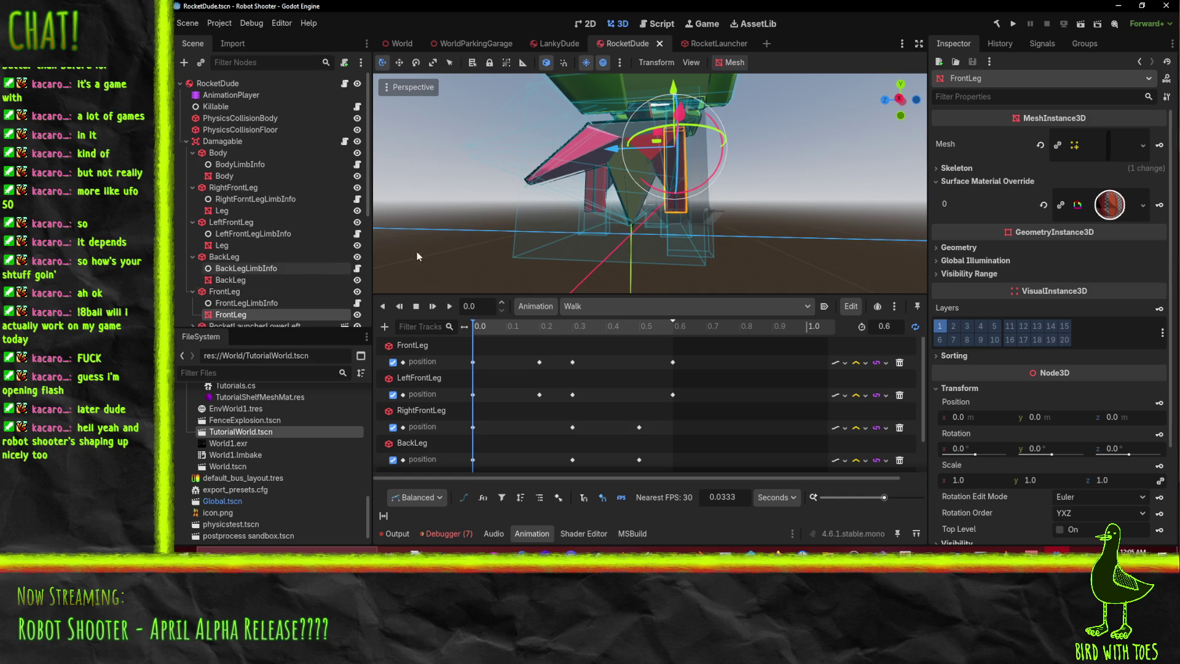
- Add BackLeg, both front Leg meshes and Body to the selection
{"action": "mouse_move", "coordinate": [529, 238]}
{"action": "middle_mouse_down"}
{"action": "mouse_move", "coordinate": [560, 216]}
{"action": "mouse_move", "coordinate": [470, 223]}
{"action": "mouse_move", "coordinate": [545, 234]}
{"action": "mouse_move", "coordinate": [418, 241]}
{"action": "middle_mouse_up"}
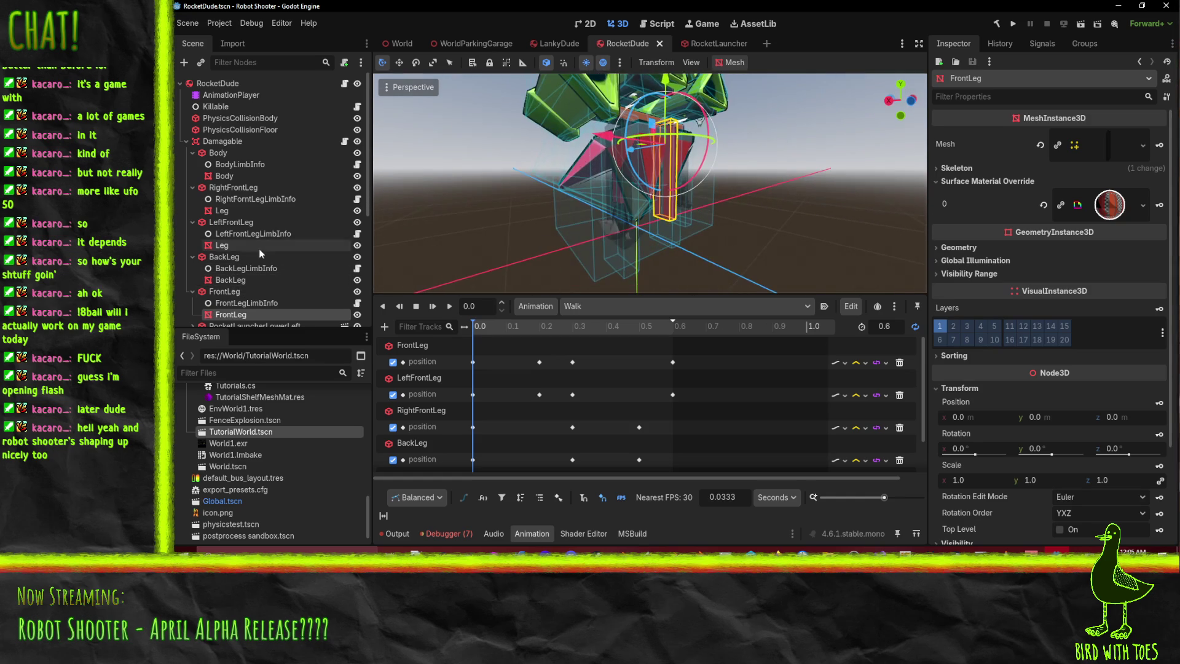
{"action": "left_click", "coordinate": [249, 281], "text": "ctrl"}
{"action": "left_click", "coordinate": [237, 246], "text": "ctrl"}
{"action": "left_click", "coordinate": [240, 211], "text": "ctrl"}
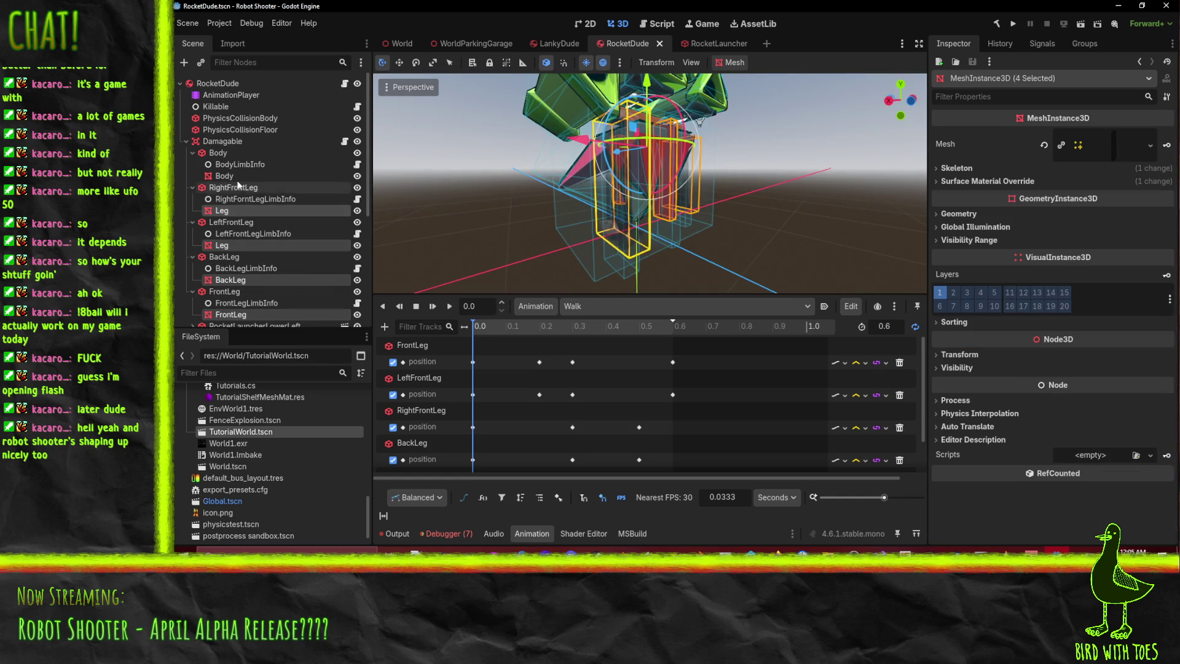
{"action": "left_click", "coordinate": [239, 176], "text": "ctrl"}
{"action": "middle_click_drag", "start_coordinate": [406, 203], "coordinate": [531, 198]}
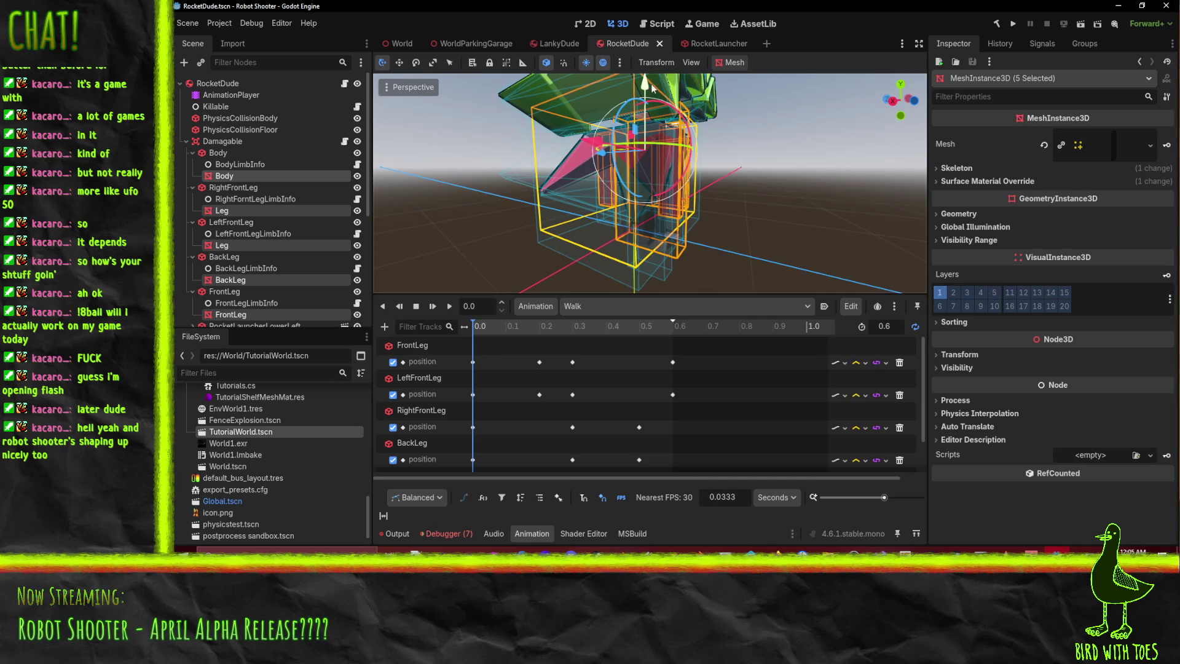
- Lower the selected meshes by 0.1 along Y and save the RocketDude scene
{"action": "left_click_drag", "start_coordinate": [650, 87], "coordinate": [650, 102]}
{"action": "middle_click_drag", "start_coordinate": [606, 201], "coordinate": [654, 123]}
{"action": "left_click_drag", "start_coordinate": [647, 102], "coordinate": [647, 109]}
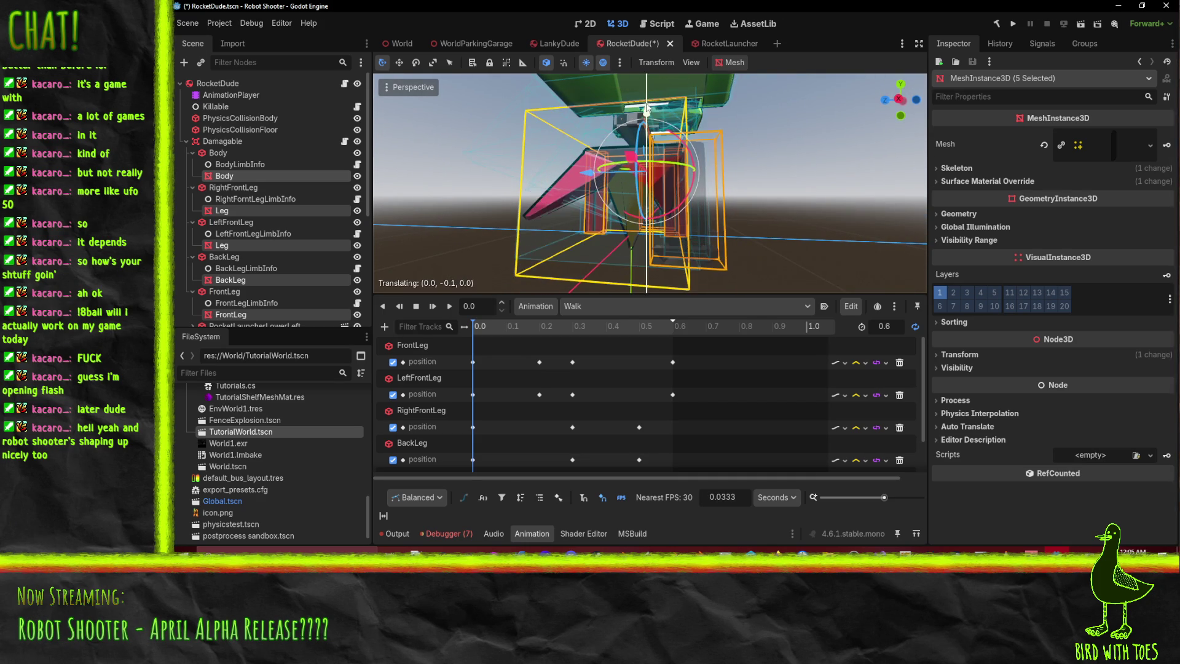
{"action": "mouse_move", "coordinate": [761, 202]}
{"action": "middle_mouse_down"}
{"action": "mouse_move", "coordinate": [466, 201]}
{"action": "mouse_move", "coordinate": [521, 213]}
{"action": "middle_mouse_up"}
{"action": "key", "text": "ctrl+s"}
- Play and pause the Walk animation to check the lowered legs
{"action": "middle_click_drag", "start_coordinate": [736, 218], "coordinate": [535, 283]}
{"action": "left_click", "coordinate": [452, 305]}
{"action": "middle_click_drag", "start_coordinate": [508, 240], "coordinate": [899, 213]}
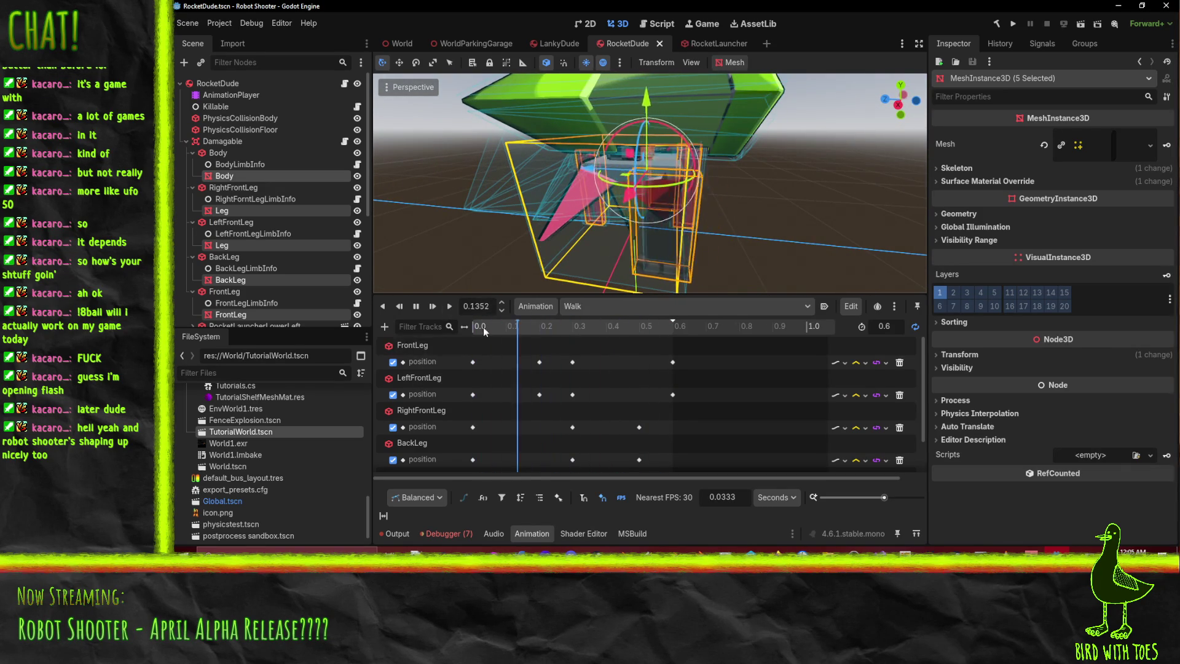
{"action": "left_click", "coordinate": [418, 308]}
{"action": "middle_click_drag", "start_coordinate": [791, 256], "coordinate": [738, 258]}
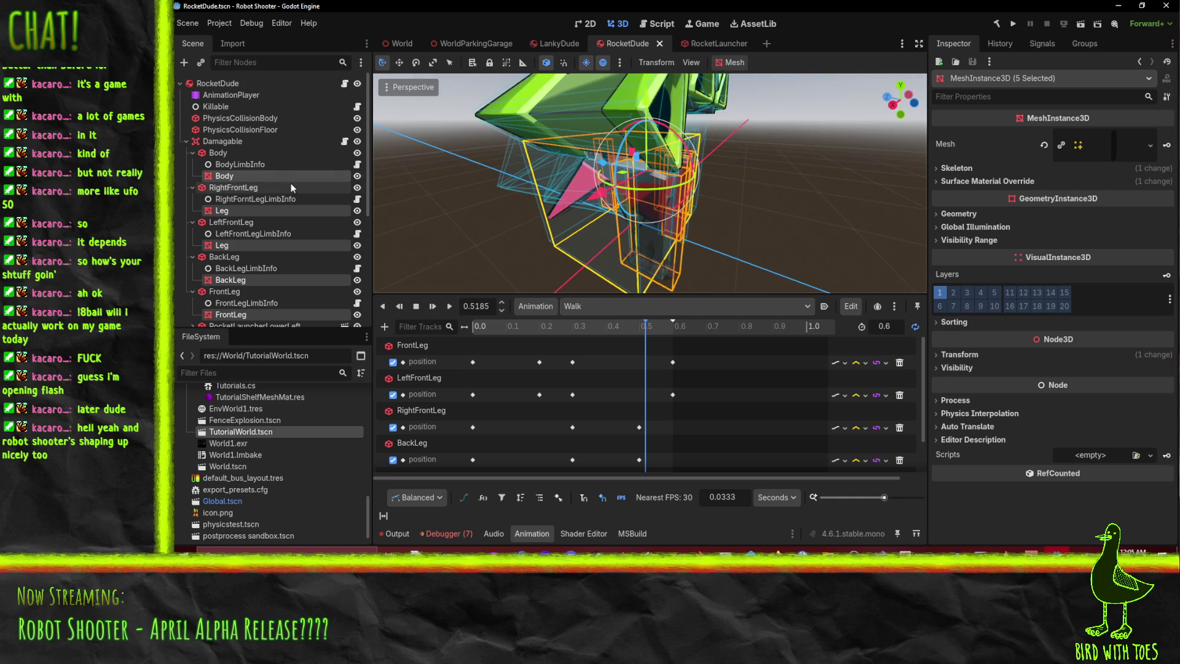
- Raise the Body mesh alone back to height 0
{"action": "left_click", "coordinate": [258, 176]}
{"action": "mouse_move", "coordinate": [515, 186]}
{"action": "middle_mouse_down"}
{"action": "mouse_move", "coordinate": [718, 147]}
{"action": "mouse_move", "coordinate": [646, 210]}
{"action": "middle_mouse_up"}
{"action": "left_click_drag", "start_coordinate": [634, 130], "coordinate": [642, 112]}
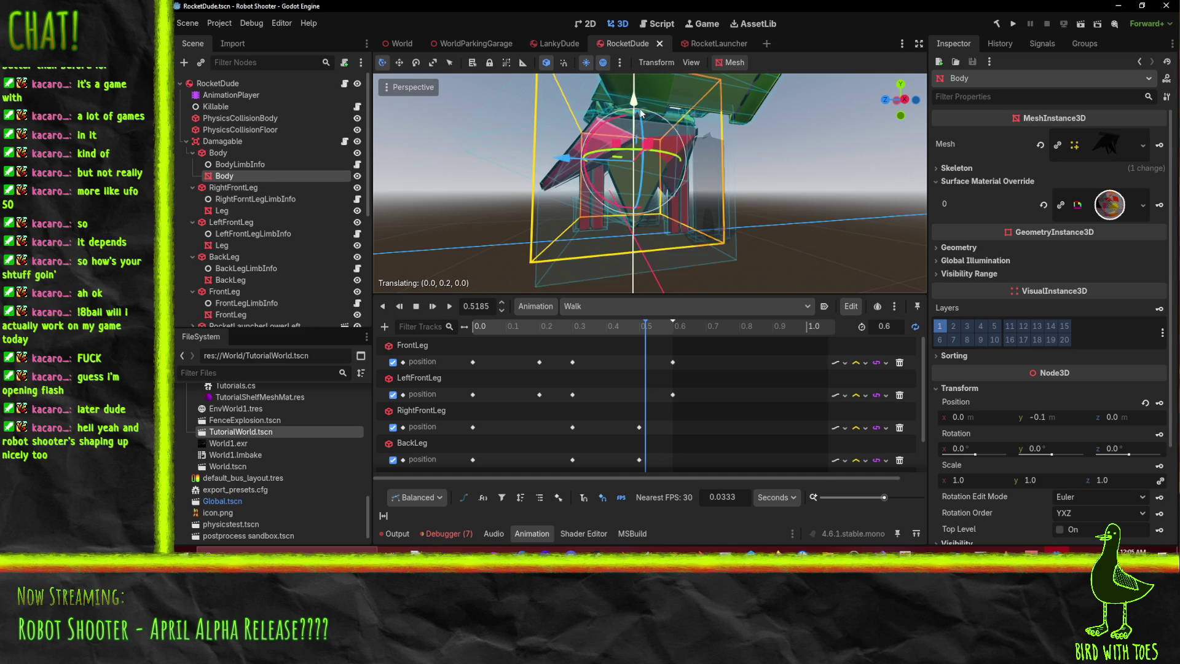
{"action": "mouse_move", "coordinate": [696, 136]}
{"action": "middle_mouse_down"}
{"action": "mouse_move", "coordinate": [507, 179]}
{"action": "mouse_move", "coordinate": [581, 185]}
{"action": "middle_mouse_up"}
{"action": "middle_click_drag", "start_coordinate": [696, 172], "coordinate": [670, 175]}
{"action": "scroll", "coordinate": [689, 173], "scroll_direction": "down", "scroll_amount": 3}
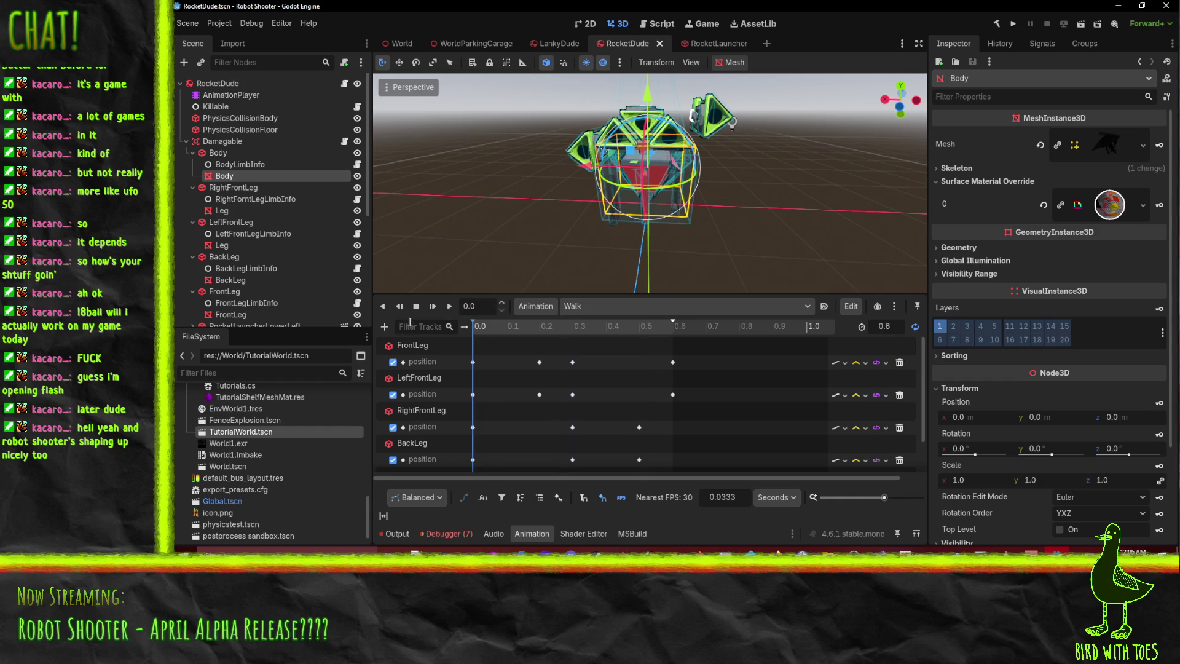
- While Walk plays, select RocketLauncherLowerLeft to show its collision shape and tracks
{"action": "left_click", "coordinate": [454, 305]}
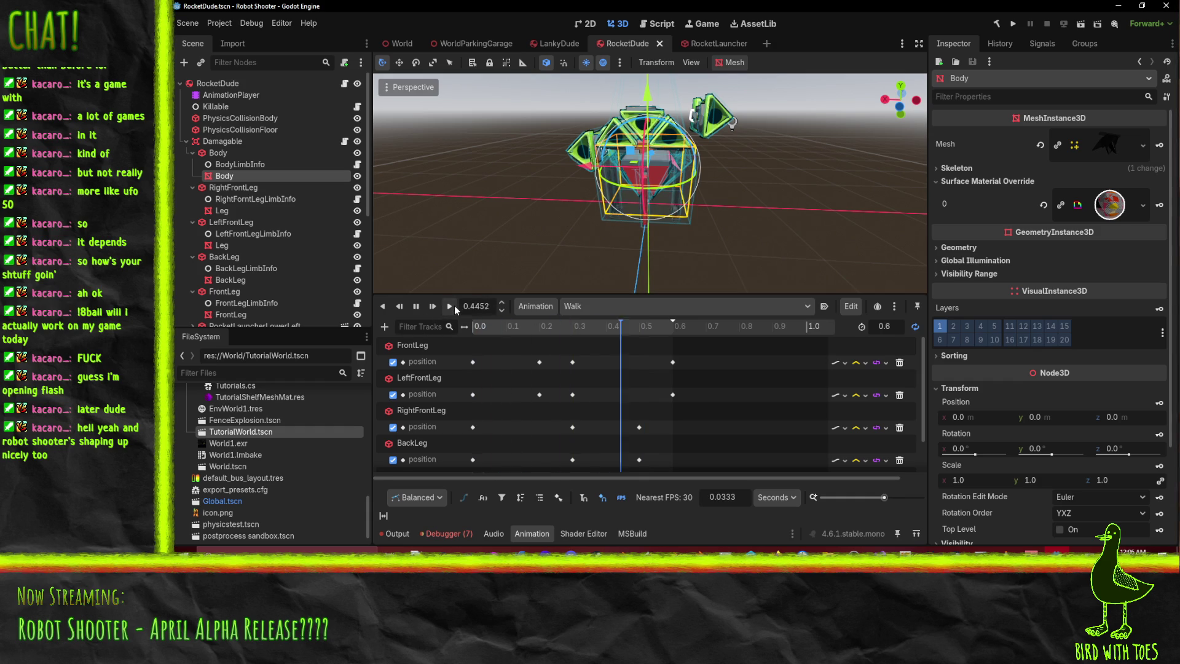
{"action": "left_click", "coordinate": [726, 119]}
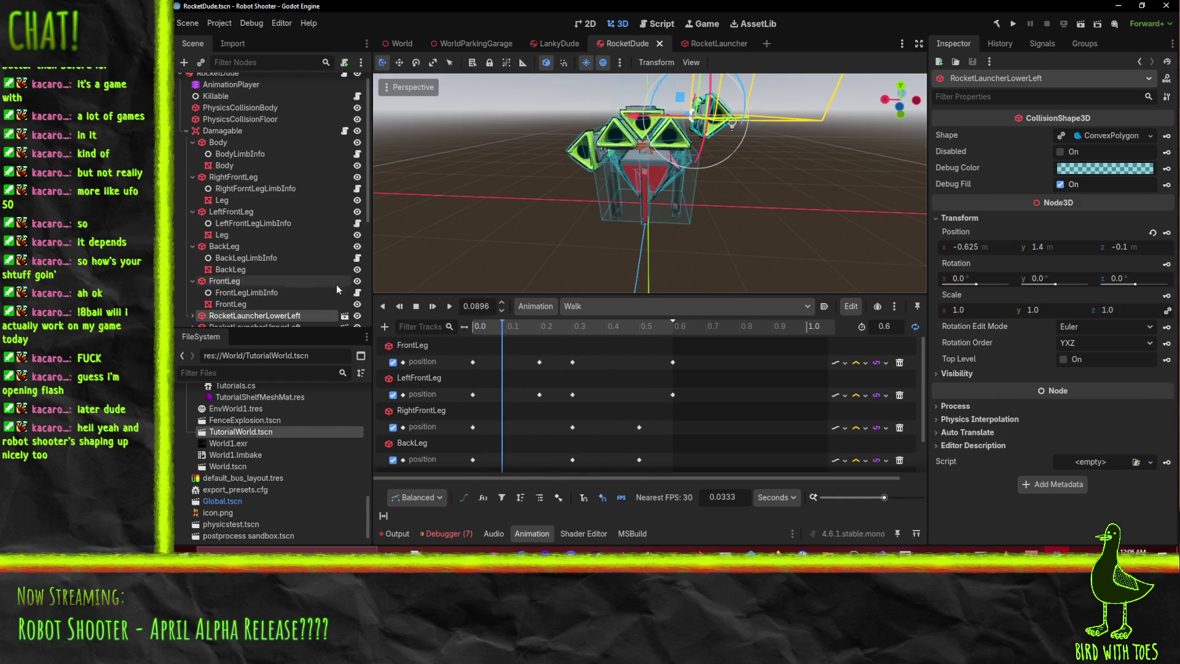
{"action": "scroll", "coordinate": [323, 285], "scroll_direction": "down", "scroll_amount": 3}
{"action": "scroll", "coordinate": [492, 393], "scroll_direction": "down", "scroll_amount": 2}
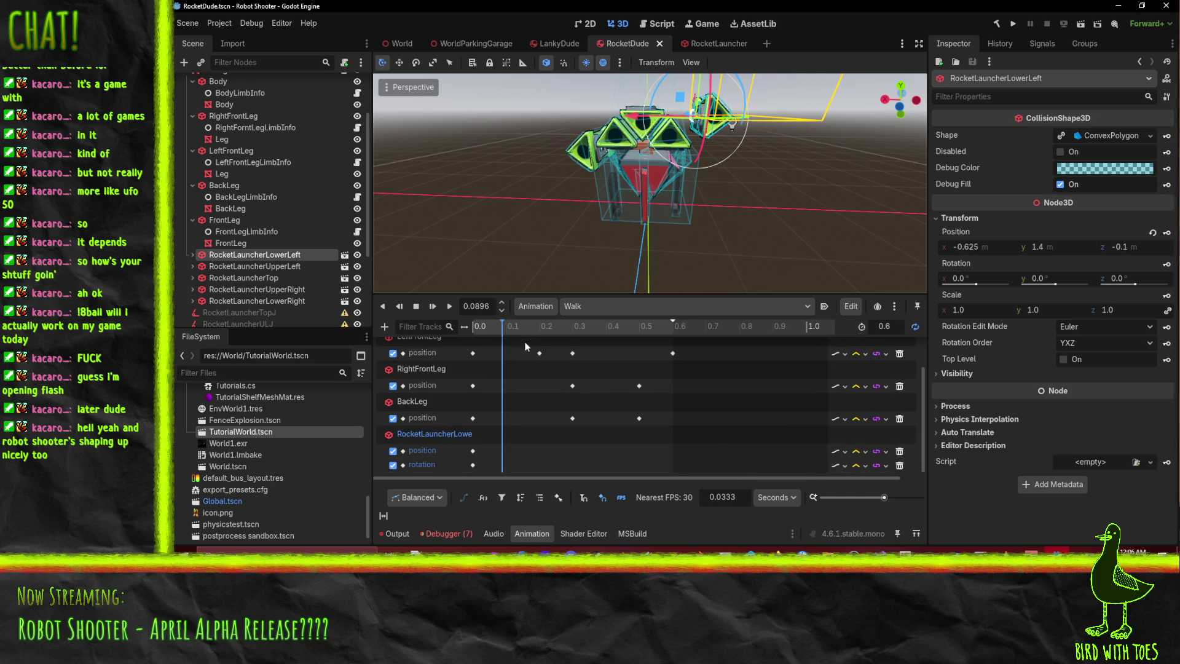
- Delete both RocketLauncherLowerLeft tracks from Walk, switch to RESET, and save the scene
{"action": "left_click", "coordinate": [899, 466]}
{"action": "left_click", "coordinate": [898, 466]}
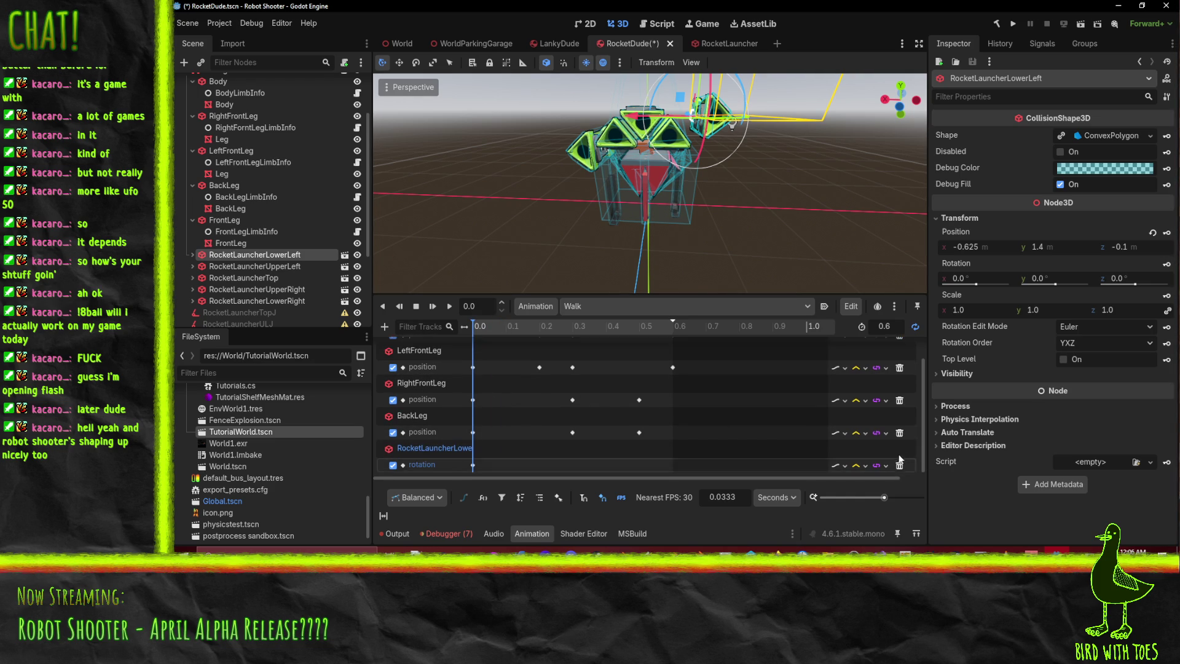
{"action": "left_click", "coordinate": [599, 306]}
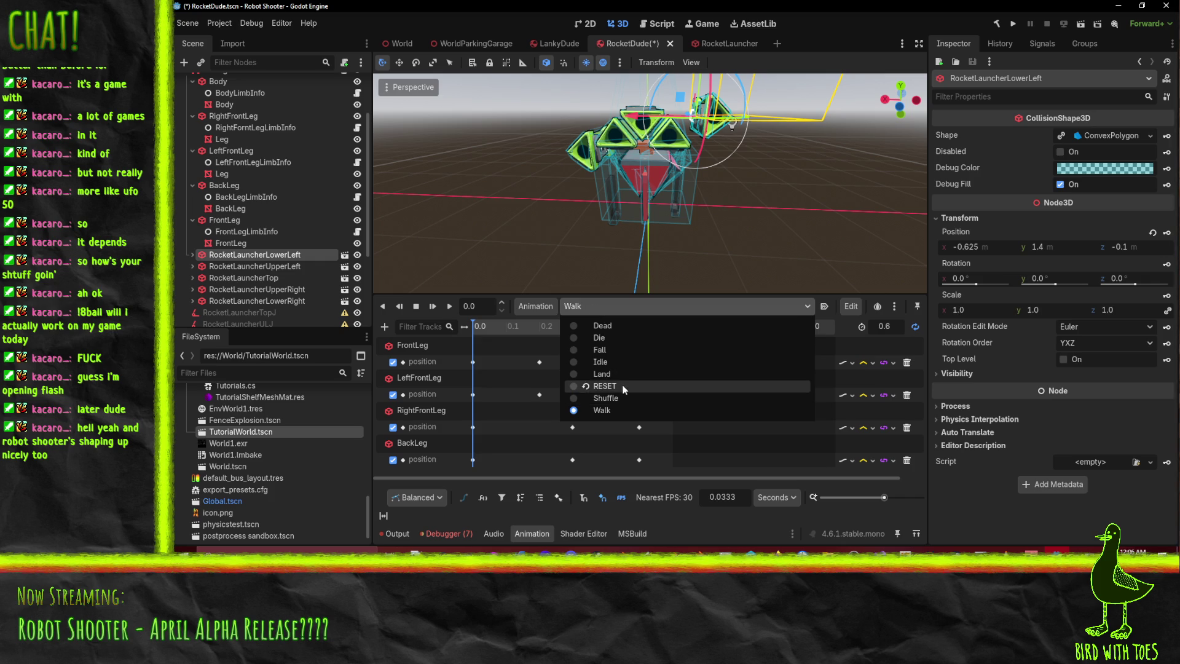
{"action": "left_click", "coordinate": [622, 394]}
{"action": "key", "text": "ctrl+s"}
- Reload the Walk animation and play it to preview the leg motion
{"action": "left_click", "coordinate": [600, 306]}
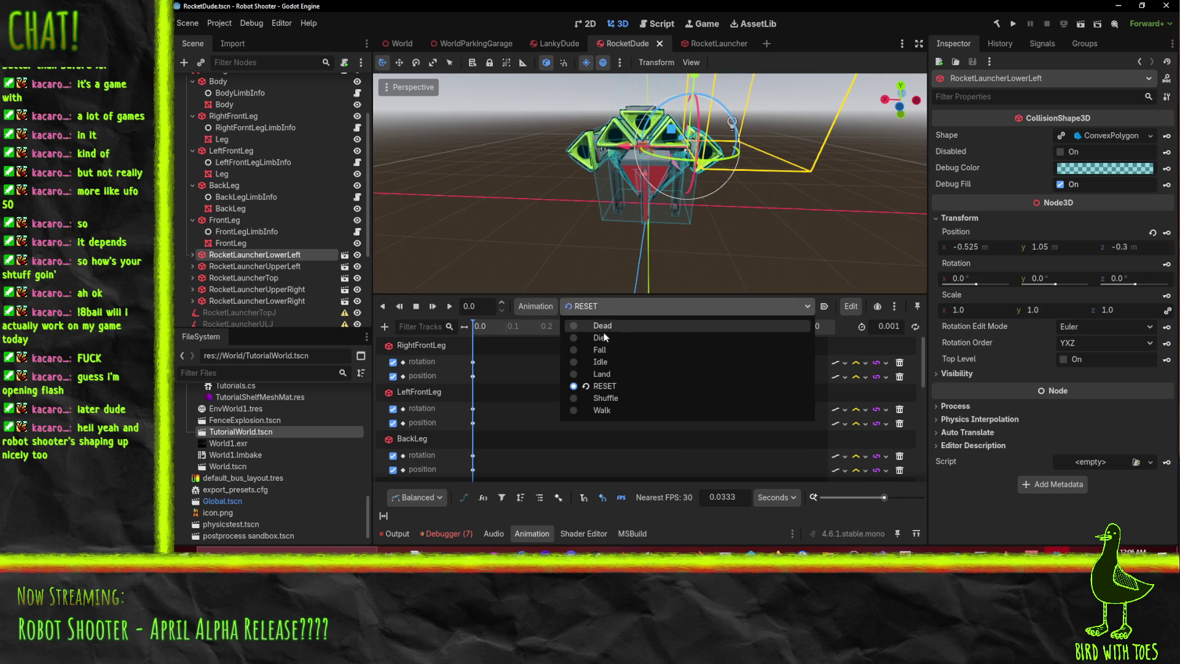
{"action": "left_click", "coordinate": [636, 412]}
{"action": "mouse_move", "coordinate": [621, 258]}
{"action": "middle_mouse_down"}
{"action": "mouse_move", "coordinate": [606, 212]}
{"action": "mouse_move", "coordinate": [759, 191]}
{"action": "mouse_move", "coordinate": [605, 216]}
{"action": "mouse_move", "coordinate": [640, 213]}
{"action": "mouse_move", "coordinate": [544, 209]}
{"action": "mouse_move", "coordinate": [478, 182]}
{"action": "mouse_move", "coordinate": [551, 183]}
{"action": "mouse_move", "coordinate": [646, 209]}
{"action": "middle_mouse_up"}
{"action": "left_click", "coordinate": [450, 306]}
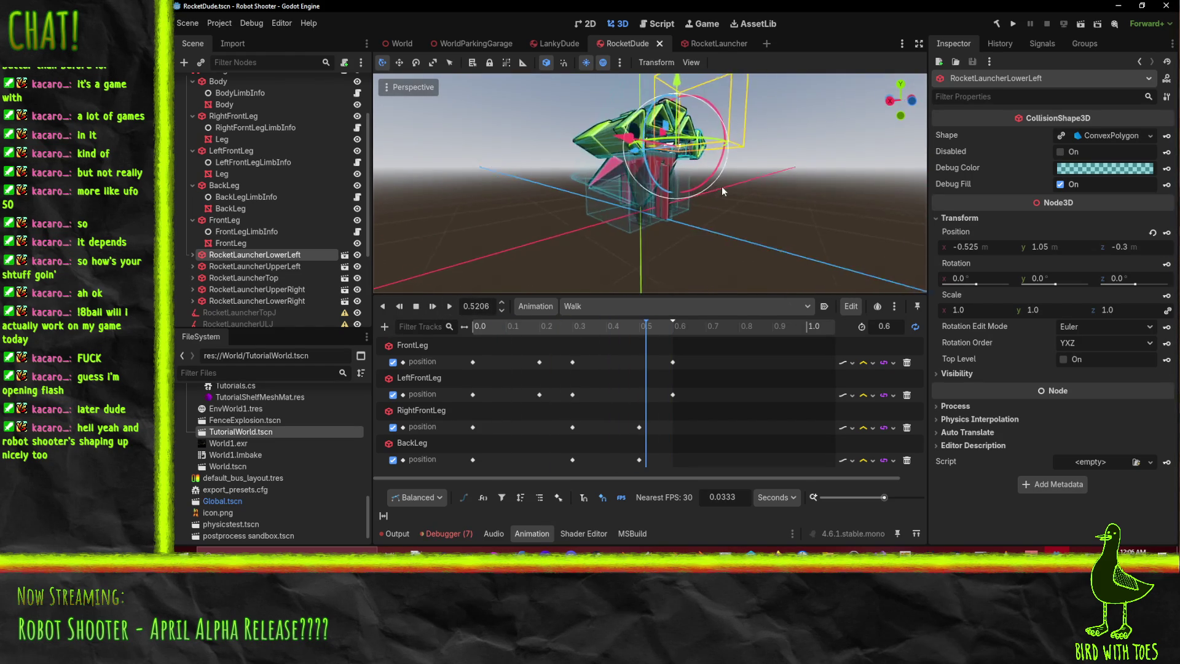
{"action": "scroll", "coordinate": [676, 220], "scroll_direction": "up", "scroll_amount": 5}
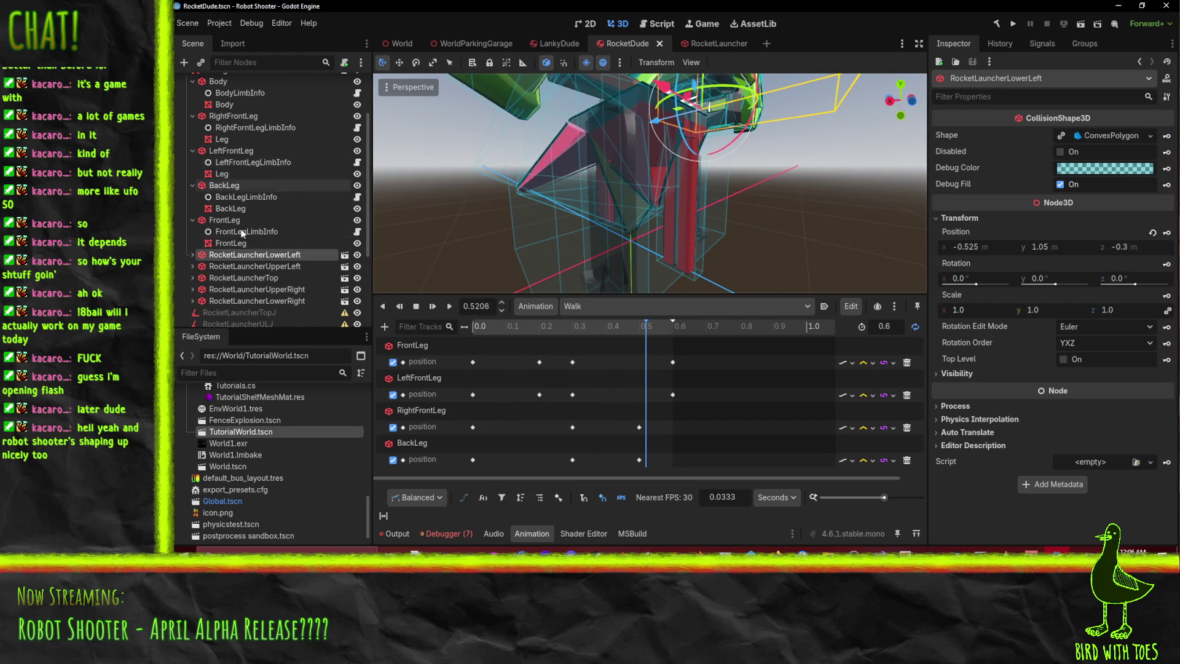
{"action": "left_click", "coordinate": [242, 244]}
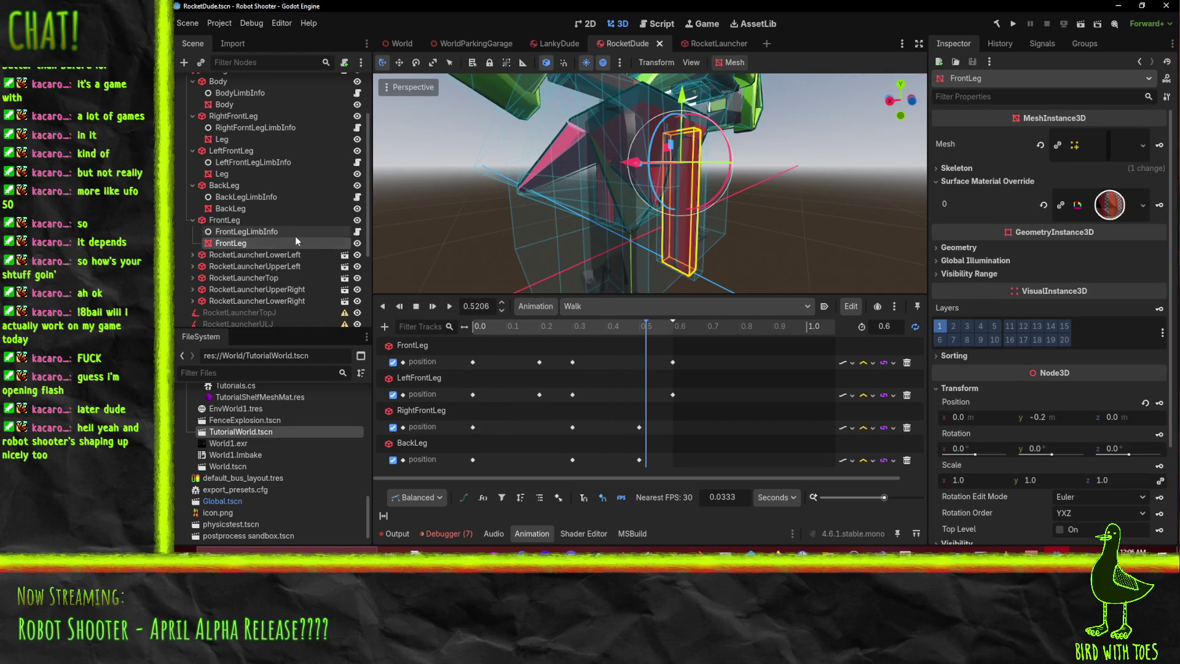
- Quick-load the RocketDude material into Surface Material Override 0 of both front Leg meshes
{"action": "left_click", "coordinate": [242, 209]}
{"action": "left_click", "coordinate": [234, 175]}
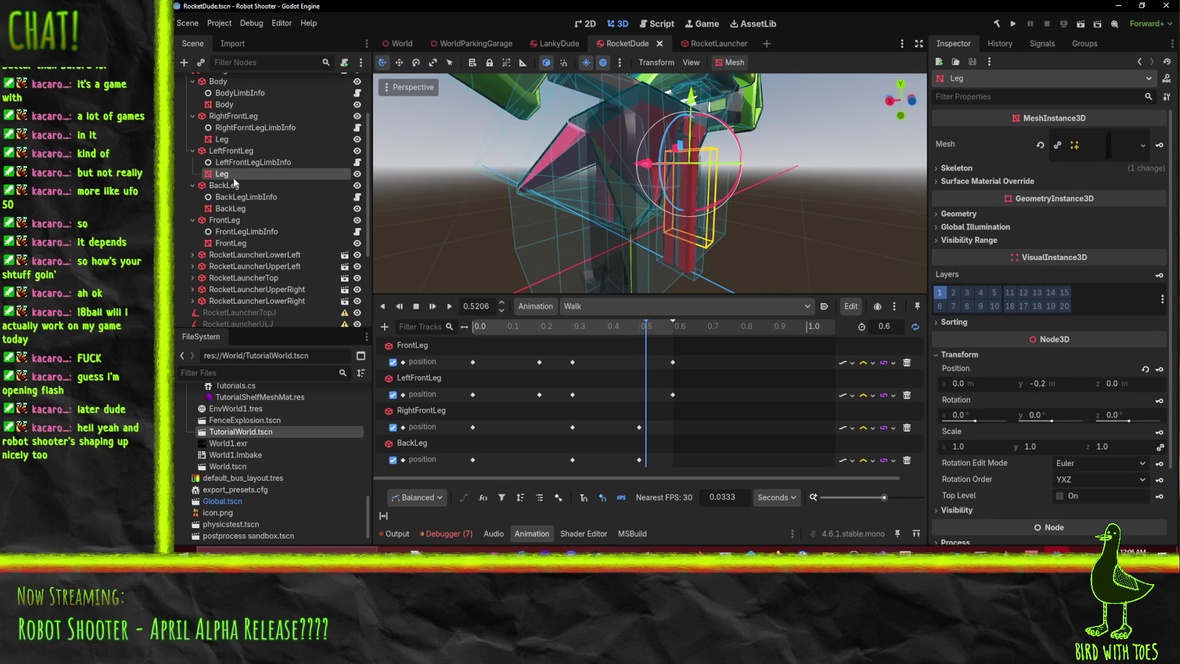
{"action": "left_click", "coordinate": [241, 138], "text": "ctrl"}
{"action": "left_click", "coordinate": [970, 182]}
{"action": "left_click", "coordinate": [1150, 196]}
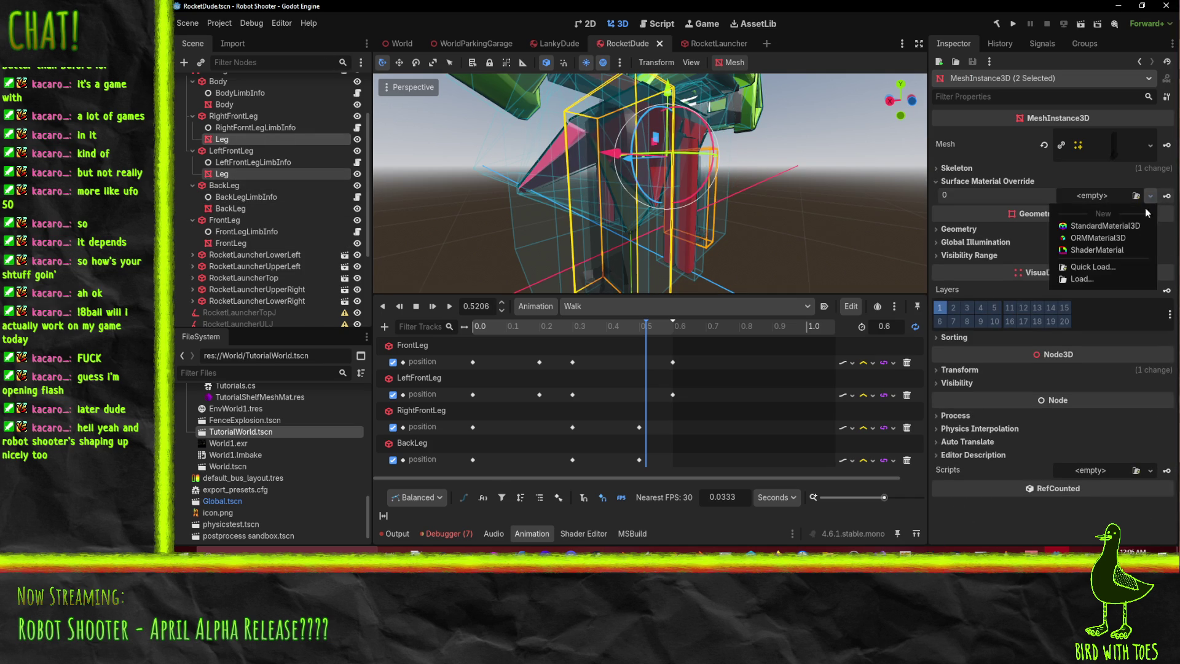
{"action": "left_click", "coordinate": [1108, 272]}
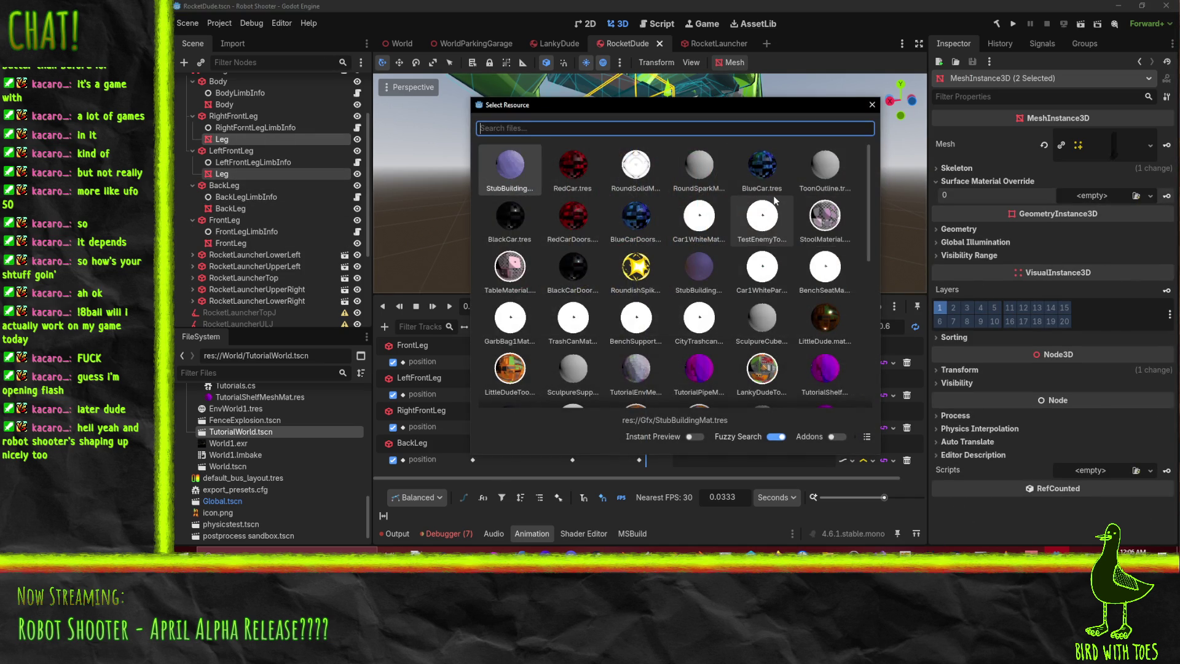
{"action": "type", "text": "rocket"}
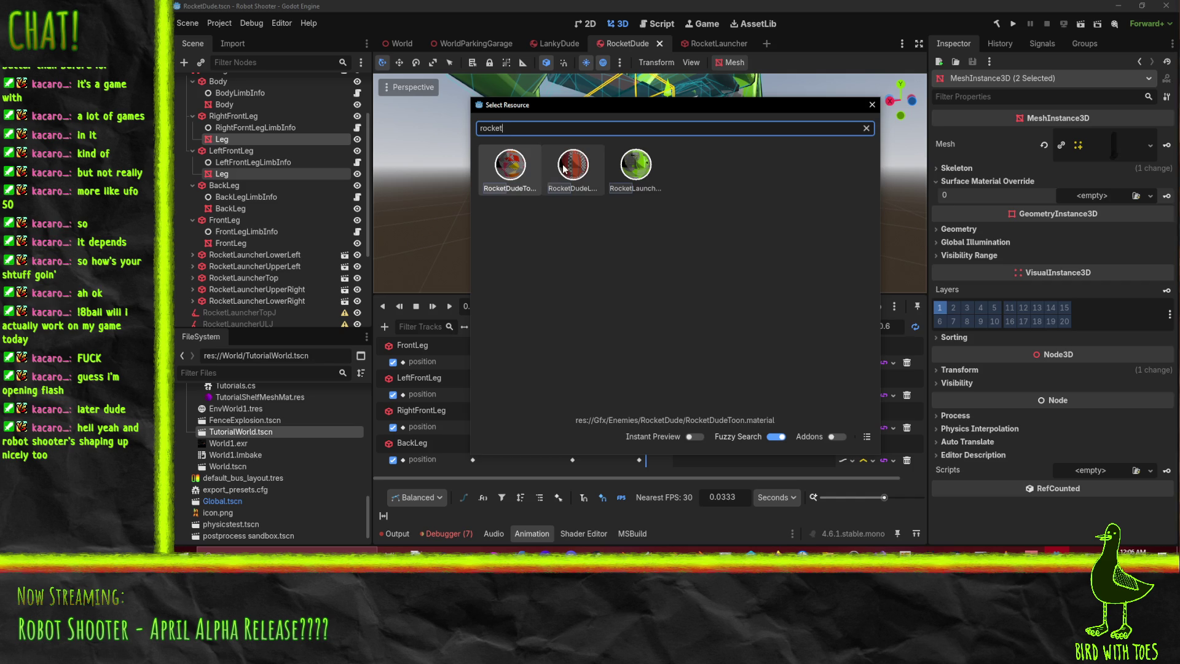
{"action": "left_click", "coordinate": [564, 169]}
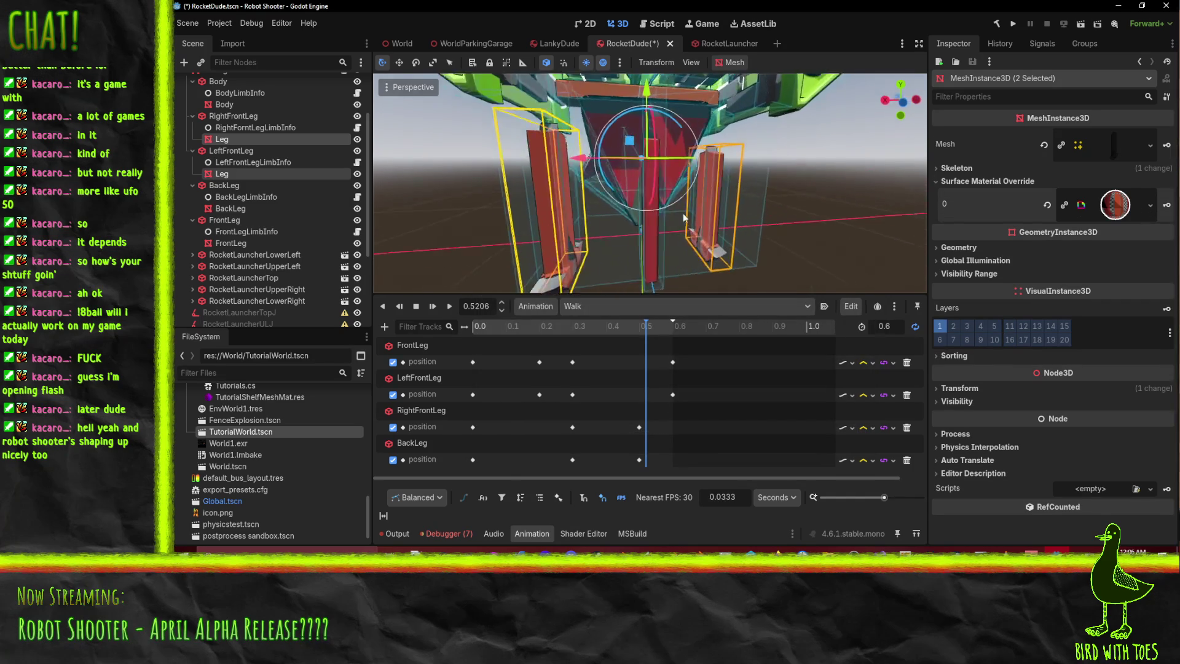
- Save the RocketDude scene and play Walk to check the red legs
{"action": "mouse_move", "coordinate": [593, 224]}
{"action": "middle_mouse_down"}
{"action": "mouse_move", "coordinate": [529, 215]}
{"action": "mouse_move", "coordinate": [724, 221]}
{"action": "mouse_move", "coordinate": [714, 191]}
{"action": "mouse_move", "coordinate": [669, 163]}
{"action": "mouse_move", "coordinate": [610, 171]}
{"action": "mouse_move", "coordinate": [612, 223]}
{"action": "mouse_move", "coordinate": [721, 214]}
{"action": "mouse_move", "coordinate": [644, 196]}
{"action": "mouse_move", "coordinate": [761, 154]}
{"action": "mouse_move", "coordinate": [805, 161]}
{"action": "mouse_move", "coordinate": [764, 178]}
{"action": "mouse_move", "coordinate": [499, 174]}
{"action": "mouse_move", "coordinate": [522, 176]}
{"action": "middle_mouse_up"}
{"action": "key", "text": "ctrl+s"}
{"action": "scroll", "coordinate": [645, 197], "scroll_direction": "down", "scroll_amount": 2}
{"action": "left_click", "coordinate": [451, 308]}
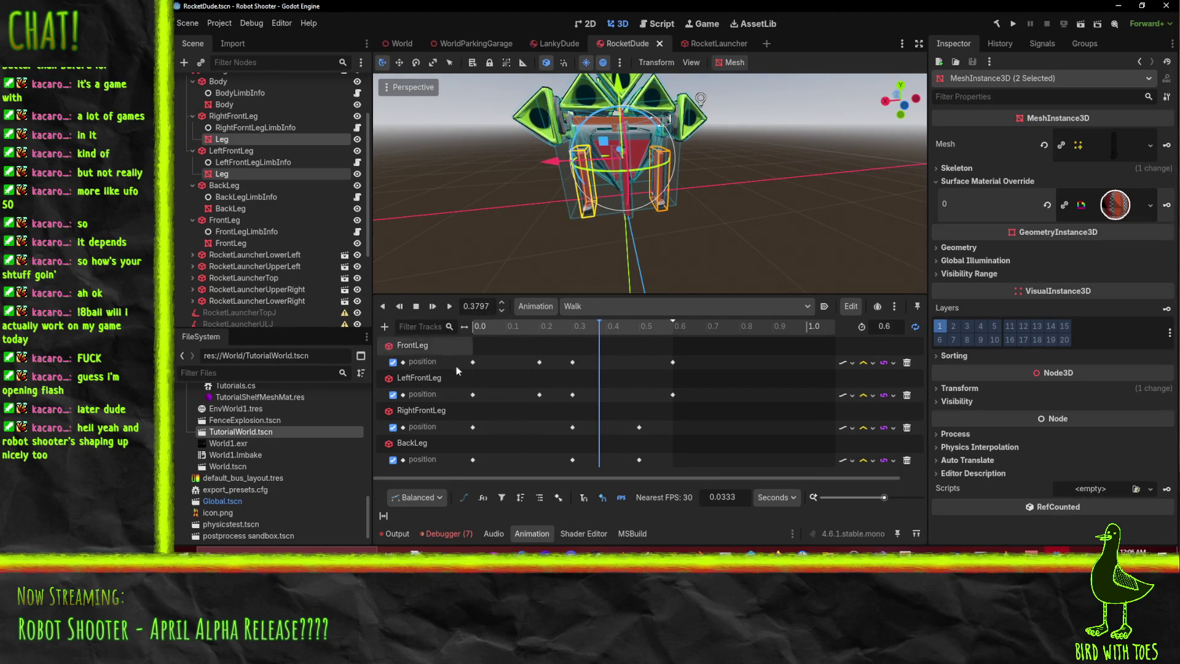
- Undo the earlier change and set LeftFrontLeg's 0.0 s Walk key x position to -0.4
{"action": "double_click", "coordinate": [424, 394]}
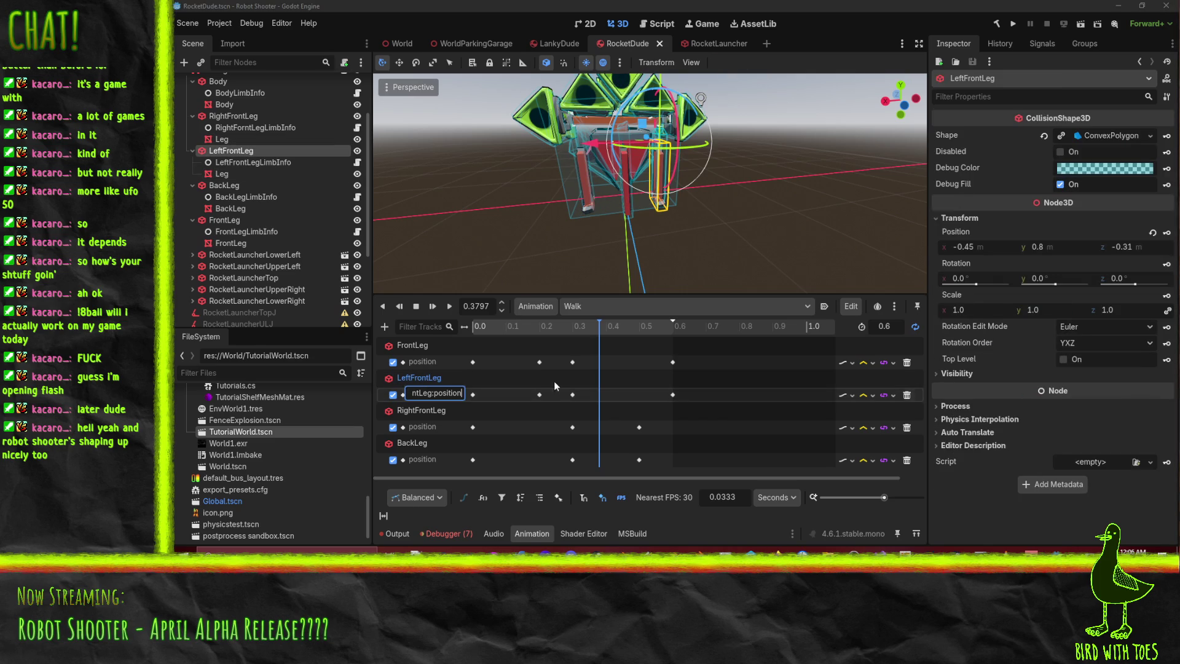
{"action": "left_click", "coordinate": [473, 395]}
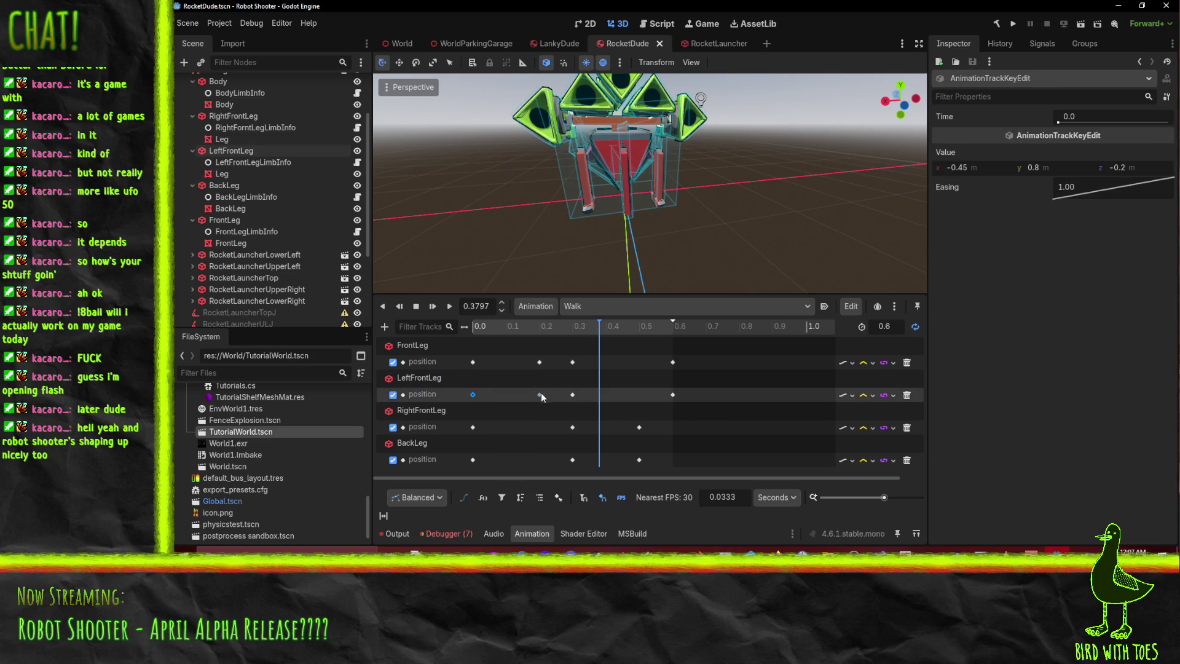
{"action": "middle_click_drag", "start_coordinate": [740, 212], "coordinate": [765, 228]}
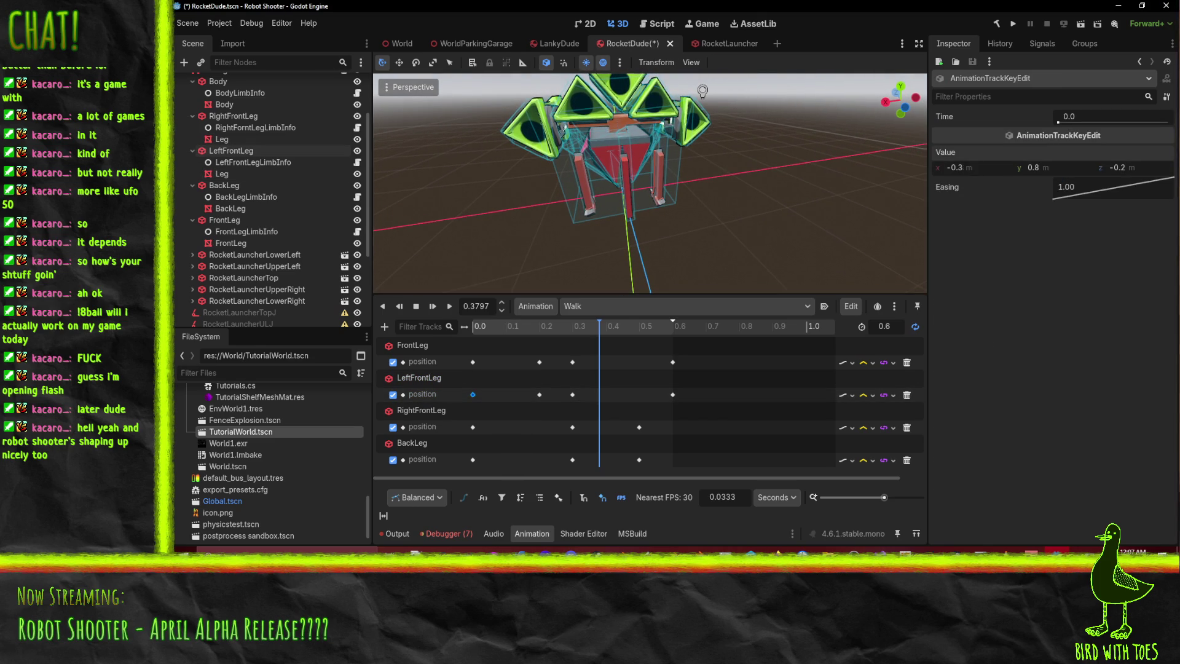
{"action": "key", "text": "ctrl+z"}
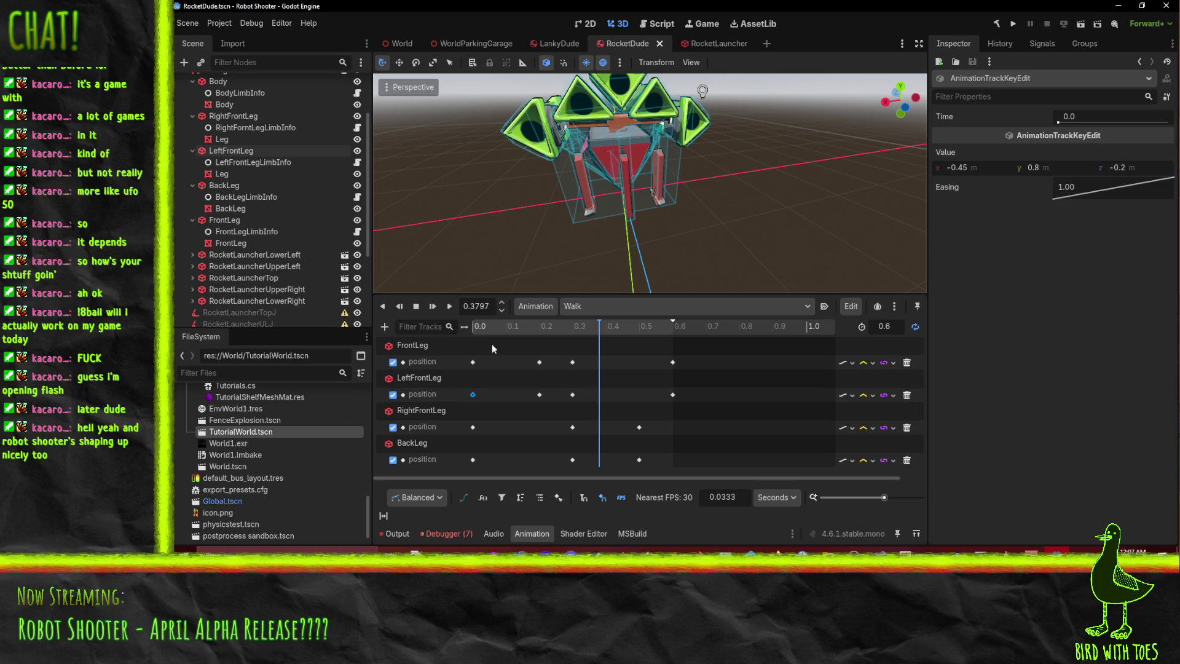
{"action": "left_click", "coordinate": [471, 324]}
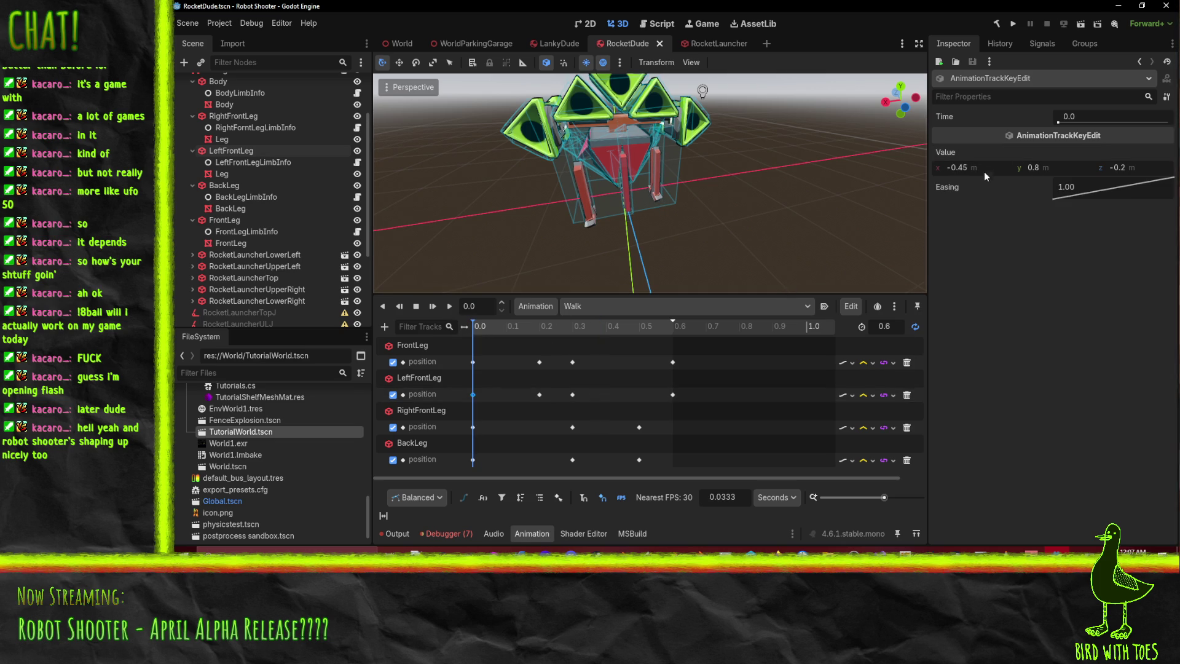
{"action": "scroll", "coordinate": [747, 175], "scroll_direction": "up", "scroll_amount": 5}
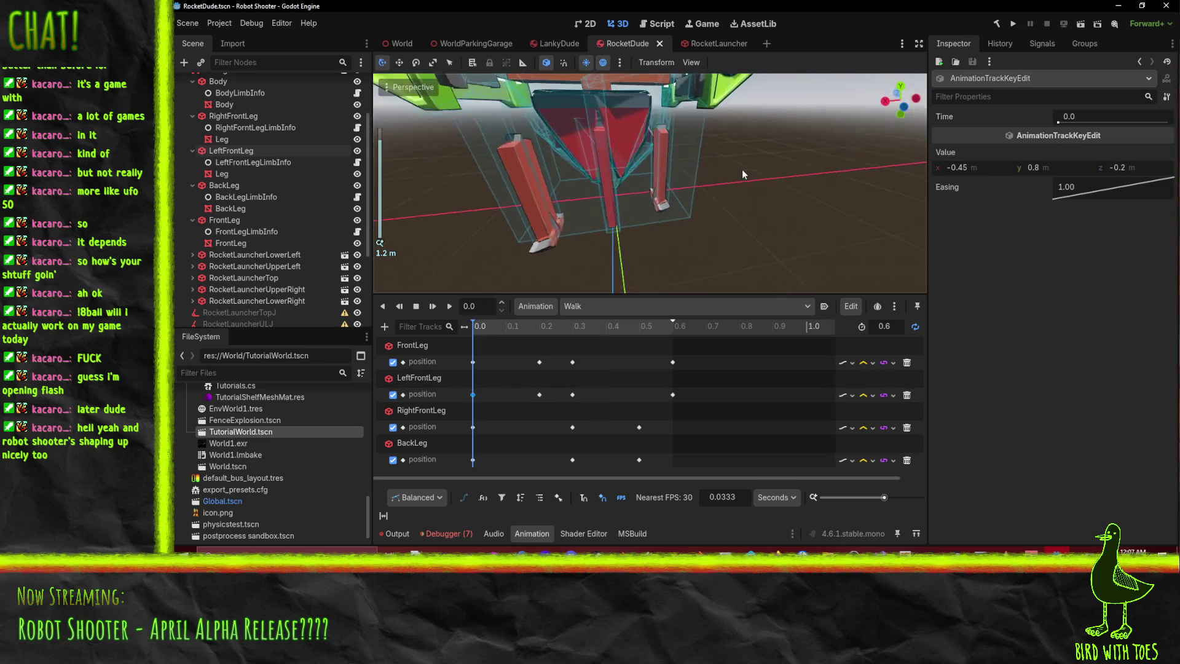
{"action": "left_click", "coordinate": [985, 164]}
{"action": "key", "text": "BackSpace"}
{"action": "key", "text": "Return"}
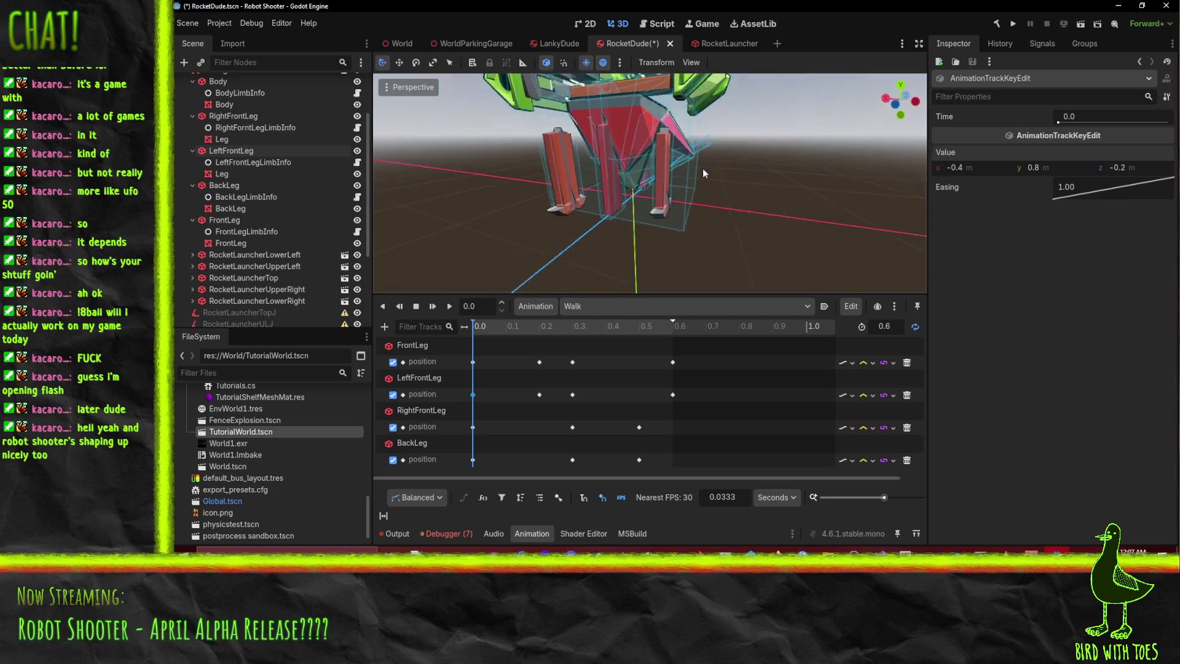
- Refine the 0.0 s key's x position to -0.3, then -0.35
{"action": "middle_click_drag", "start_coordinate": [639, 141], "coordinate": [678, 163]}
{"action": "scroll", "coordinate": [698, 216], "scroll_direction": "up", "scroll_amount": 4}
{"action": "mouse_move", "coordinate": [732, 254]}
{"action": "middle_mouse_down"}
{"action": "mouse_move", "coordinate": [801, 267]}
{"action": "mouse_move", "coordinate": [982, 146]}
{"action": "middle_mouse_up"}
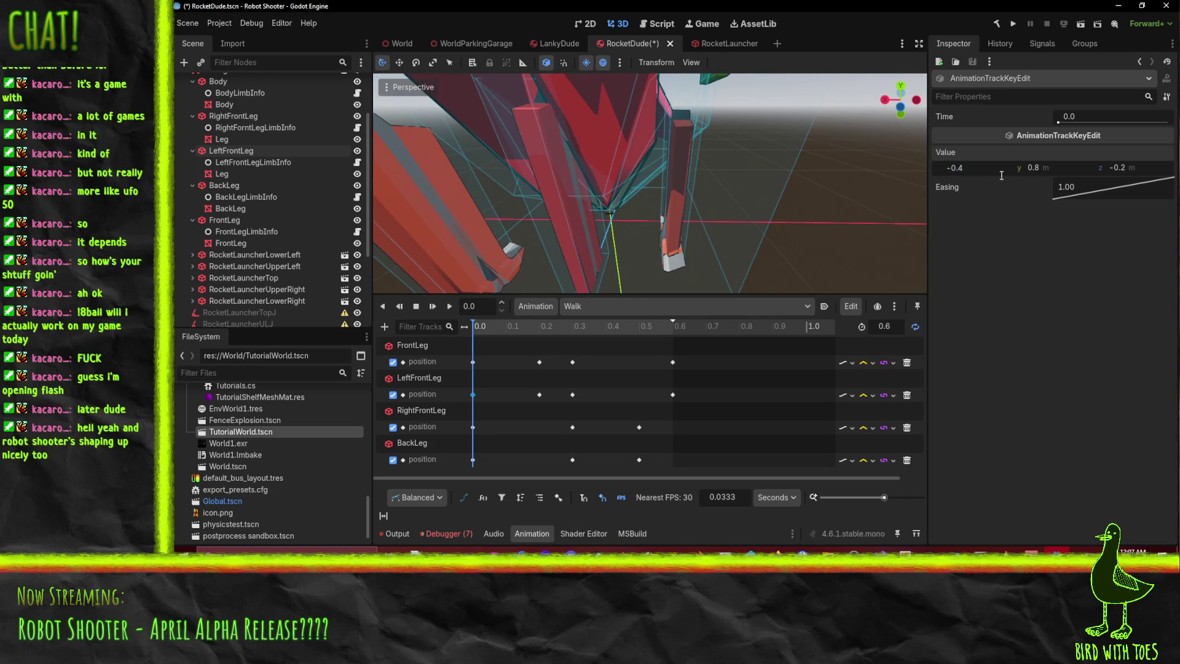
{"action": "type", "text": "-0.3"}
{"action": "key", "text": "Return"}
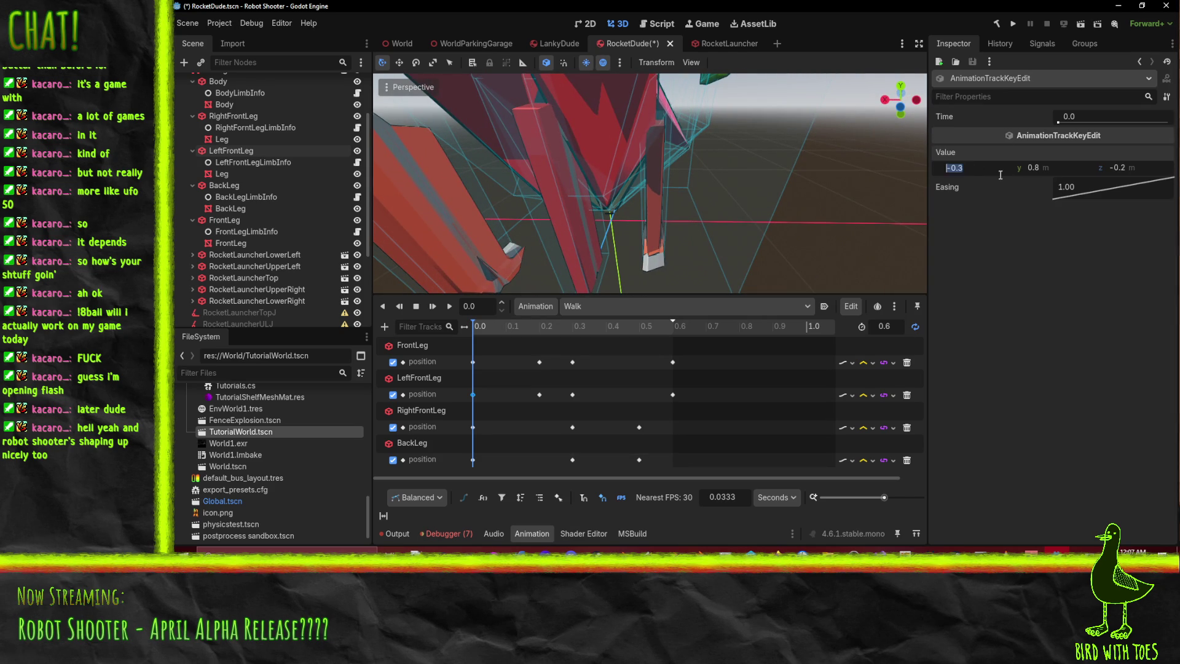
{"action": "type", "text": "5"}
{"action": "key", "text": "Return"}
{"action": "scroll", "coordinate": [767, 138], "scroll_direction": "down", "scroll_amount": 5}
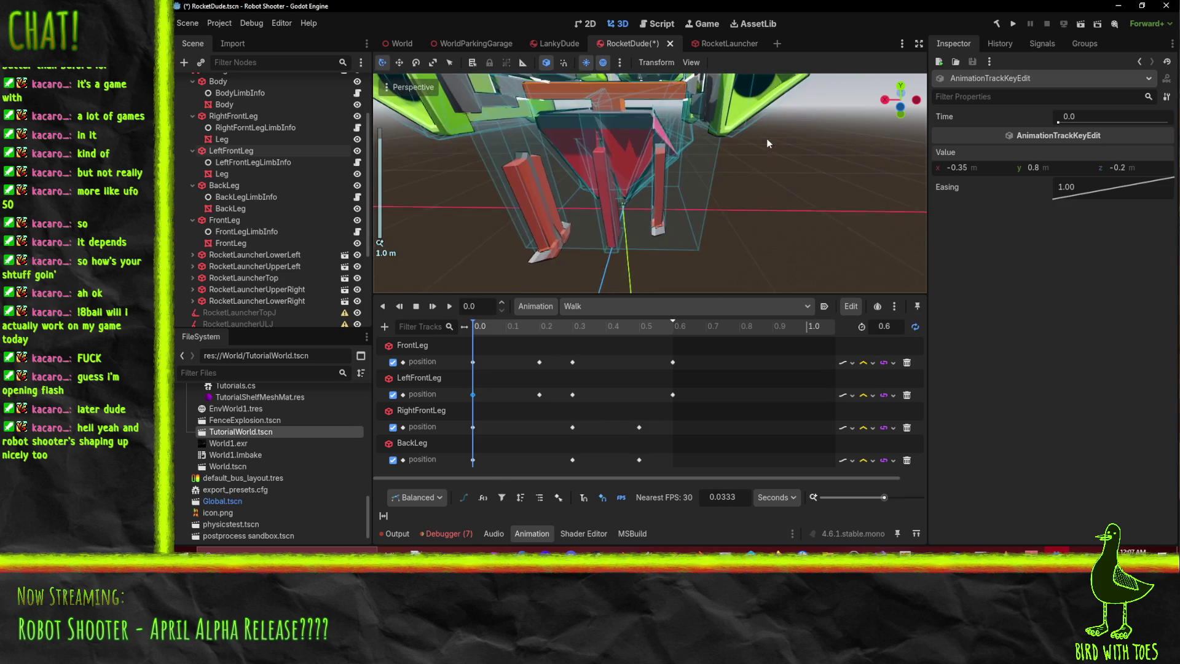
- Check LeftFrontLeg's keys at 0.2, 0.3 and 0.6 s and edit the 0.6 s key's x position
{"action": "left_click", "coordinate": [540, 394]}
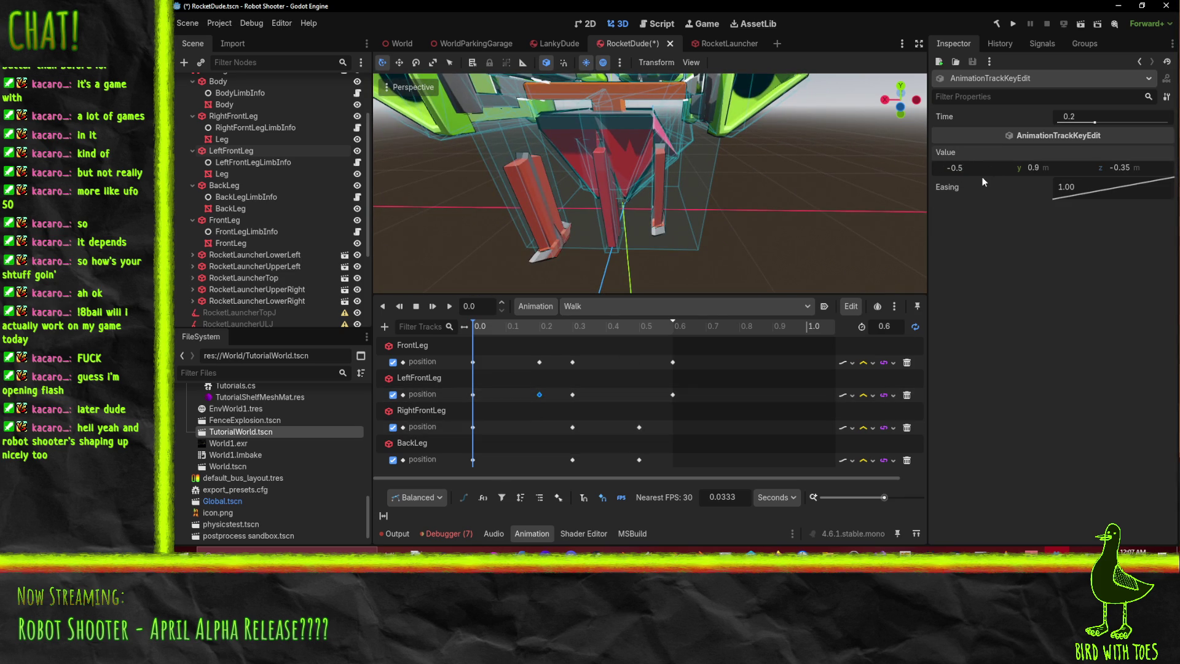
{"action": "left_click", "coordinate": [572, 394]}
{"action": "left_click", "coordinate": [673, 394]}
{"action": "left_click", "coordinate": [957, 169]}
{"action": "left_click", "coordinate": [526, 165]}
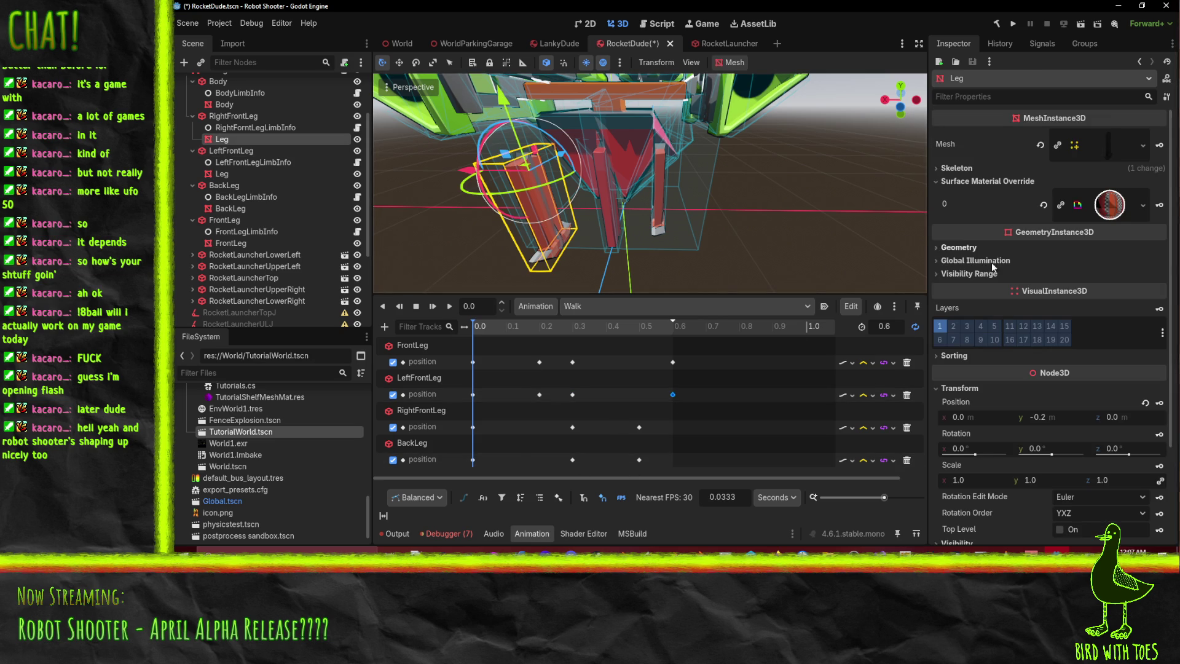
- Set RightFrontLeg's 0.0 s key x to 0.5 and inspect the keys at 0.2, 0.3 and 0.5 s
{"action": "left_click", "coordinate": [473, 426]}
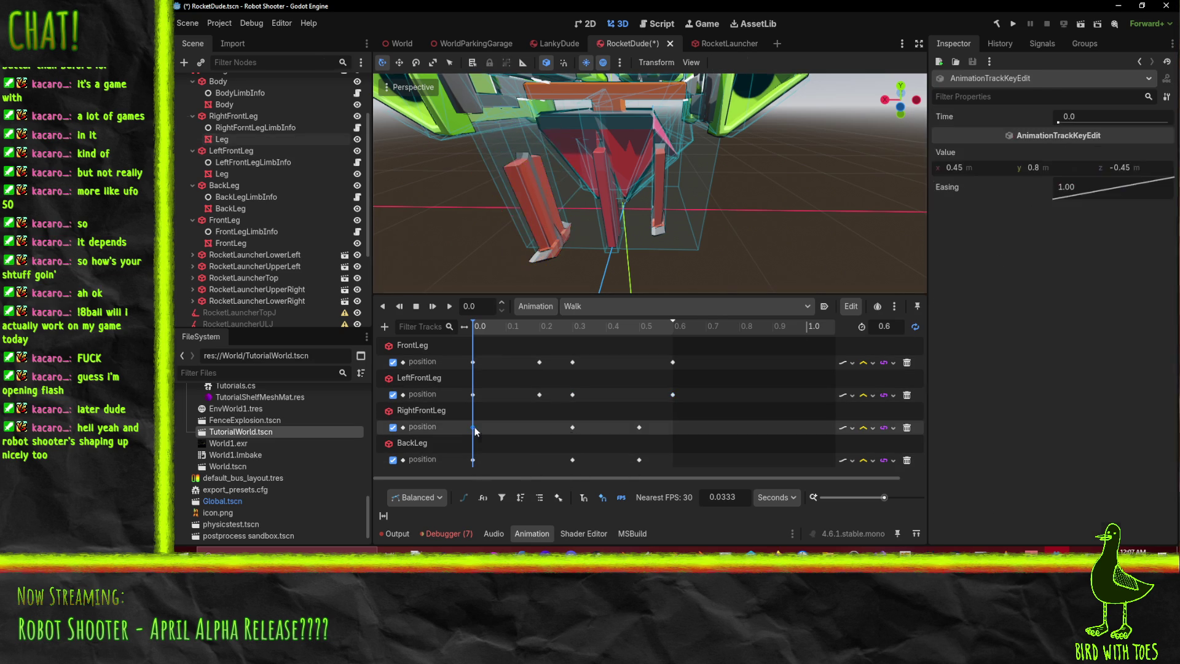
{"action": "left_click", "coordinate": [958, 167]}
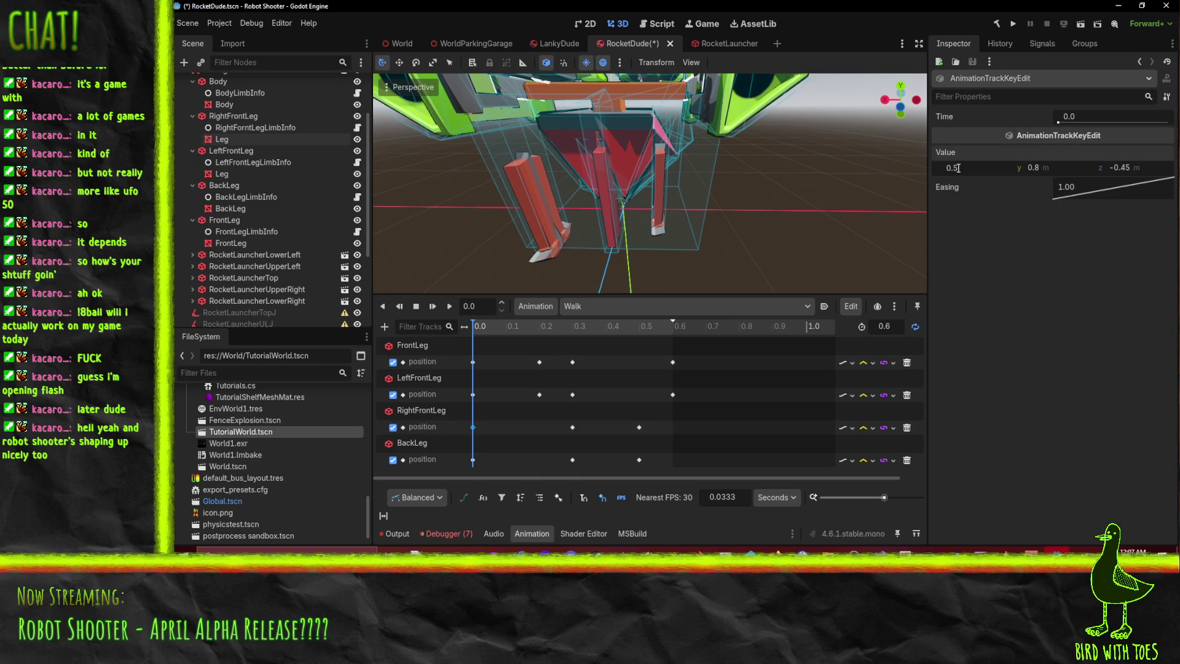
{"action": "key", "text": "Return"}
{"action": "left_click", "coordinate": [539, 394]}
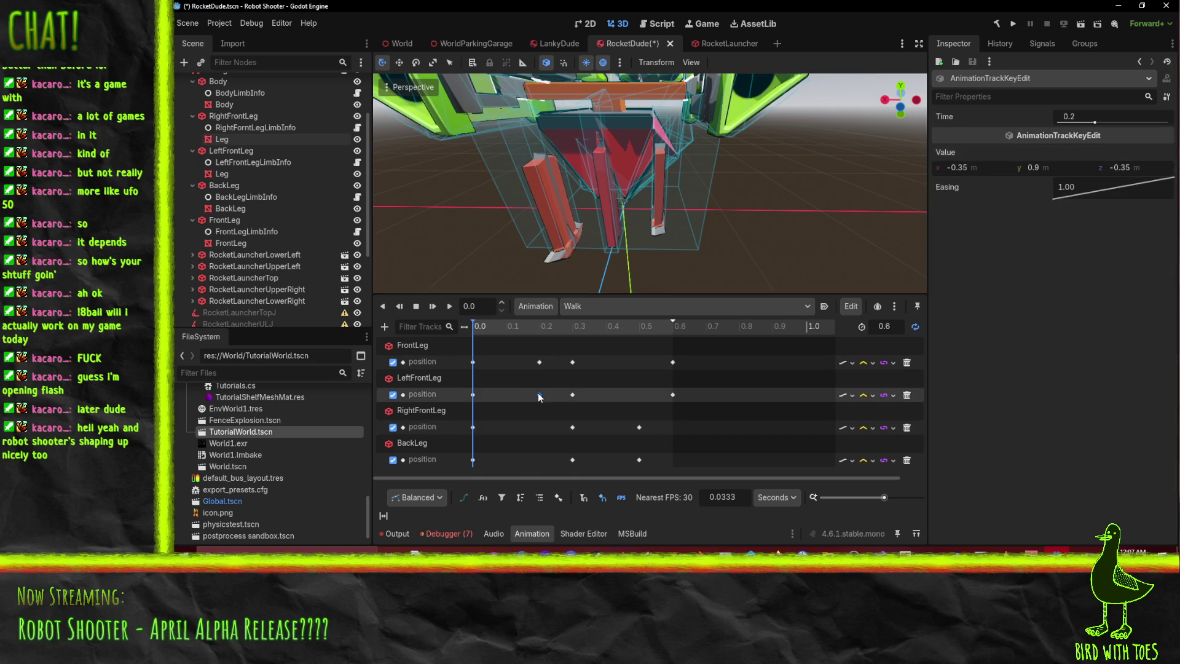
{"action": "left_click", "coordinate": [573, 427]}
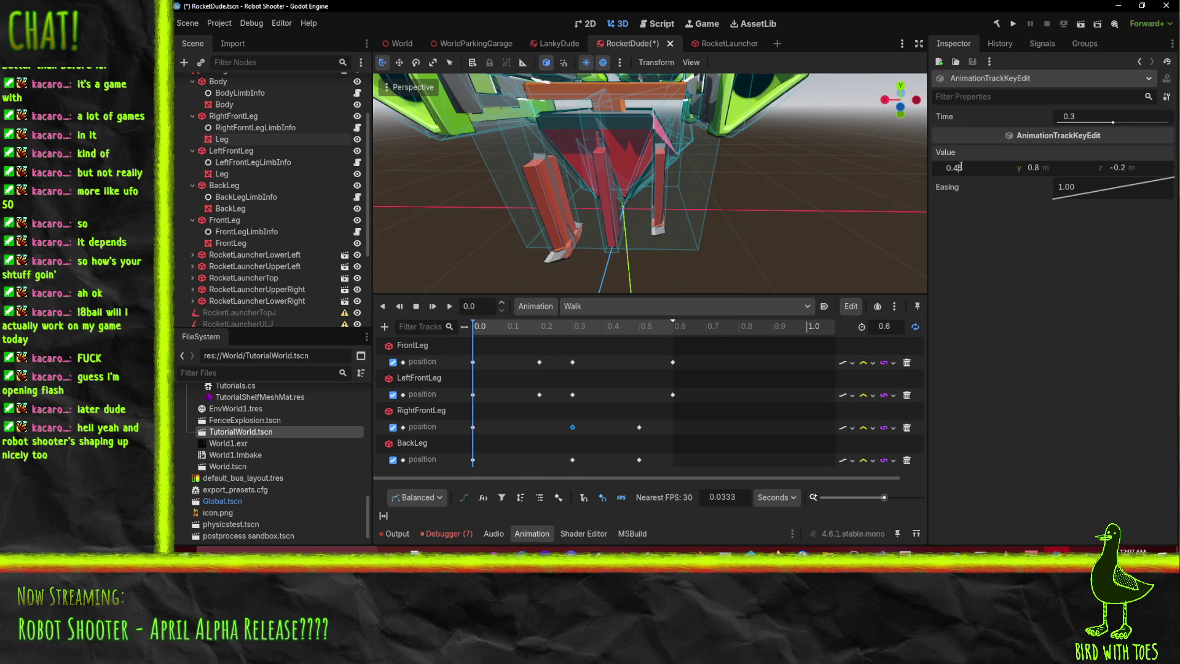
{"action": "left_click", "coordinate": [639, 426]}
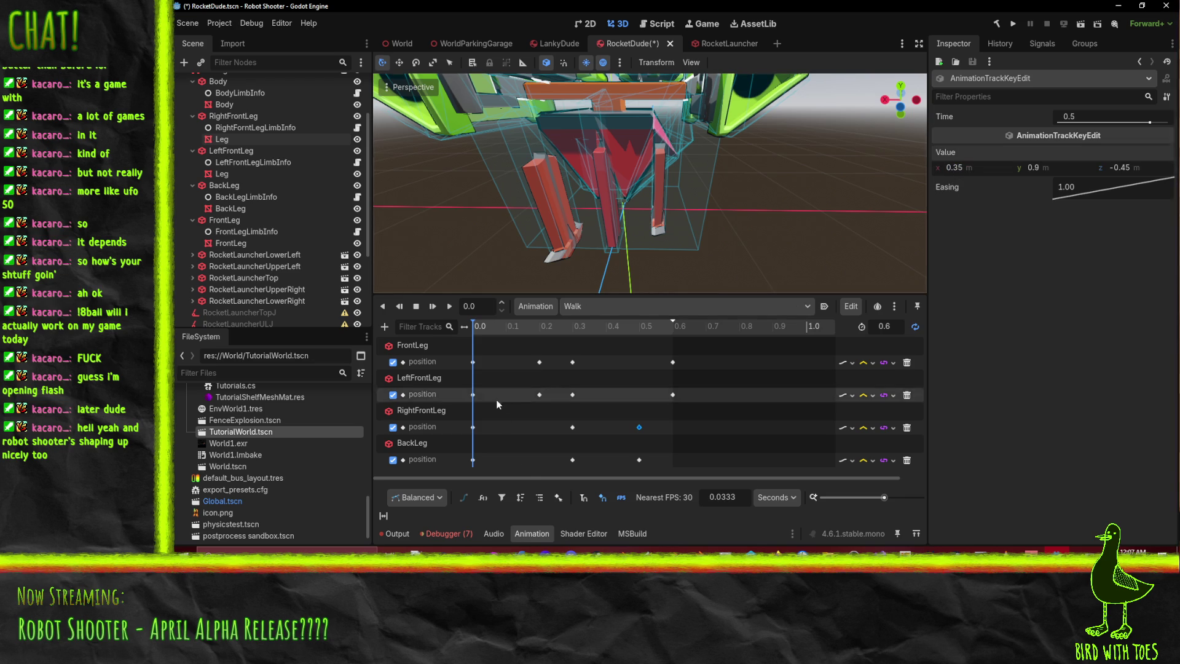
- Play Walk, stop it, and scrub the timeline to about 0.39 s
{"action": "left_click", "coordinate": [449, 306]}
{"action": "mouse_move", "coordinate": [563, 202]}
{"action": "middle_mouse_down"}
{"action": "mouse_move", "coordinate": [626, 169]}
{"action": "mouse_move", "coordinate": [735, 160]}
{"action": "mouse_move", "coordinate": [750, 186]}
{"action": "mouse_move", "coordinate": [385, 223]}
{"action": "mouse_move", "coordinate": [853, 216]}
{"action": "mouse_move", "coordinate": [813, 186]}
{"action": "mouse_move", "coordinate": [814, 173]}
{"action": "mouse_move", "coordinate": [421, 184]}
{"action": "mouse_move", "coordinate": [648, 170]}
{"action": "middle_mouse_up"}
{"action": "left_click", "coordinate": [417, 307]}
{"action": "left_click", "coordinate": [417, 306]}
{"action": "mouse_move", "coordinate": [473, 326]}
{"action": "left_mouse_down"}
{"action": "mouse_move", "coordinate": [586, 345]}
{"action": "mouse_move", "coordinate": [445, 348]}
{"action": "left_mouse_up"}
- Set RightFrontLeg's 0.0 s key z position to -0.25
{"action": "left_click", "coordinate": [474, 428]}
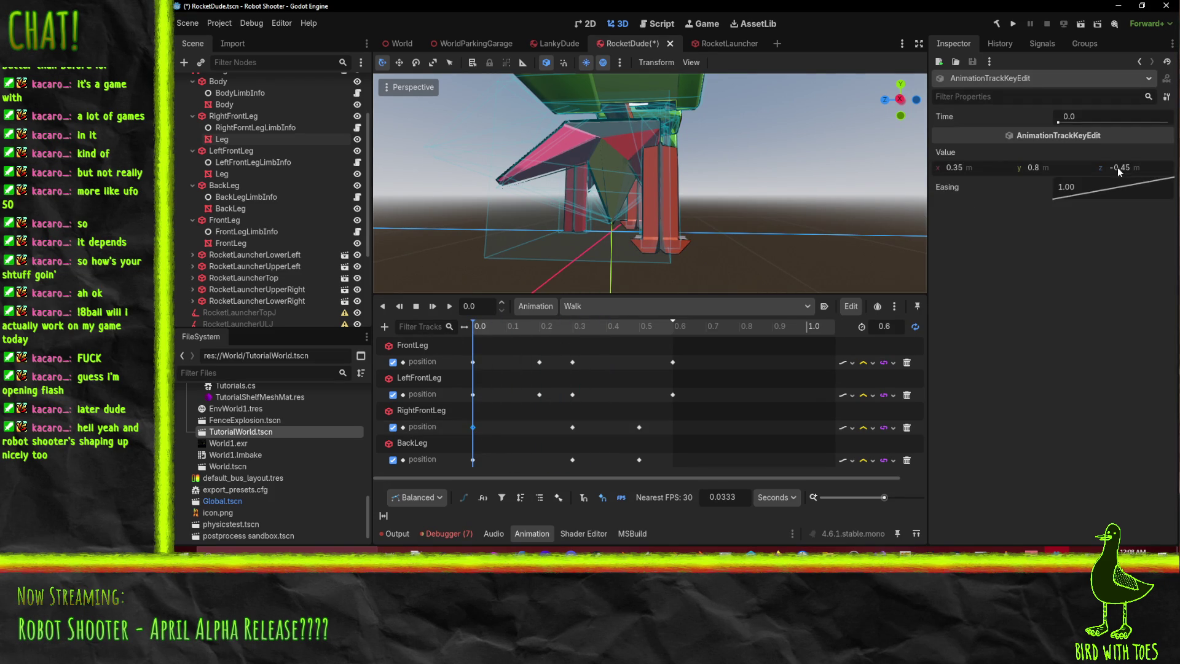
{"action": "left_click", "coordinate": [1149, 168]}
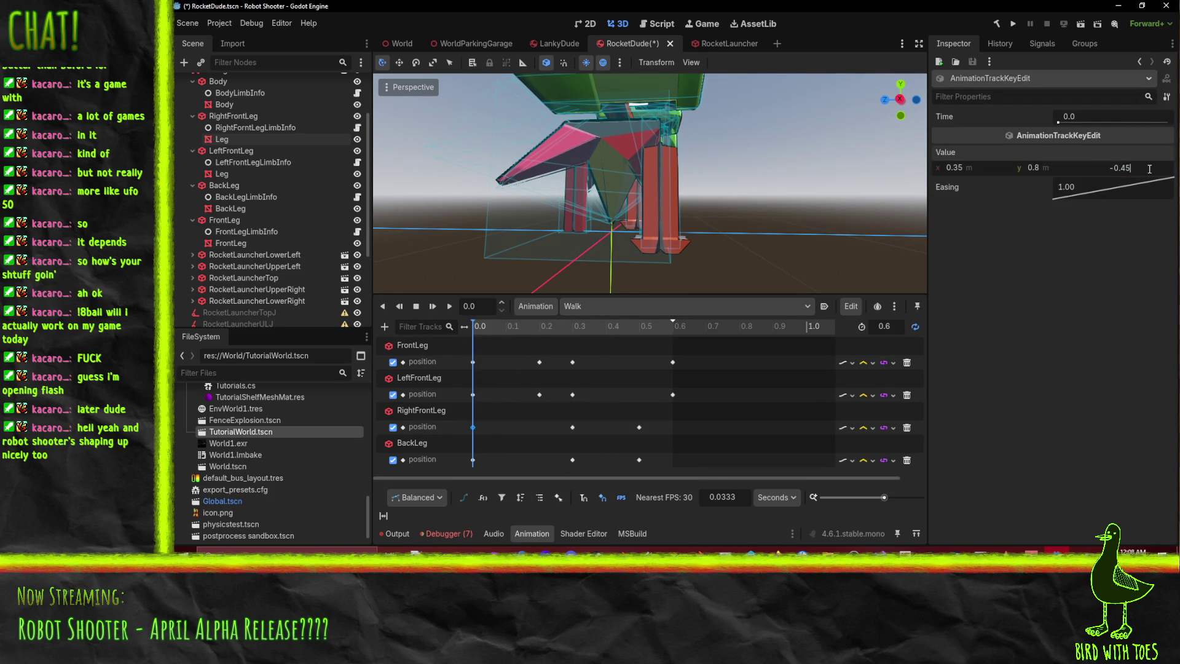
{"action": "type", "text": "+"}
{"action": "key", "text": "BackSpace"}
{"action": "key", "text": "BackSpace"}
{"action": "type", "text": "25"}
{"action": "key", "text": "Return"}
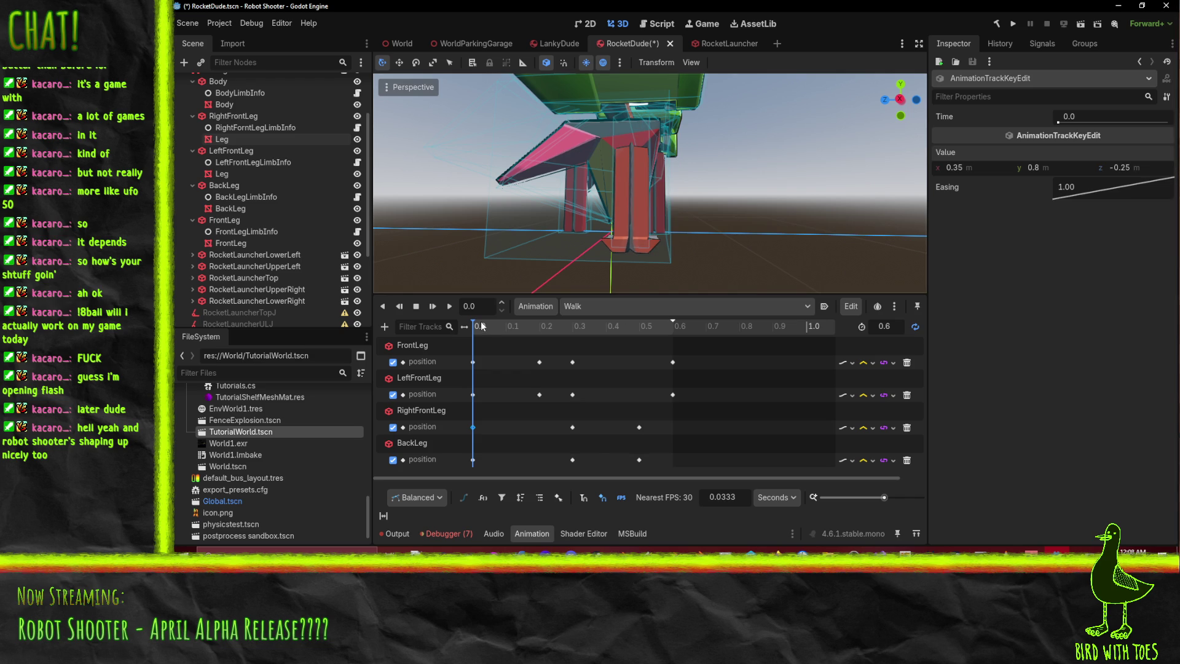
- Inspect the 0.3 s key and change the 0.5 s key's z from -0.45 to -0.45+.2
{"action": "left_click", "coordinate": [577, 428]}
{"action": "left_click", "coordinate": [1146, 167]}
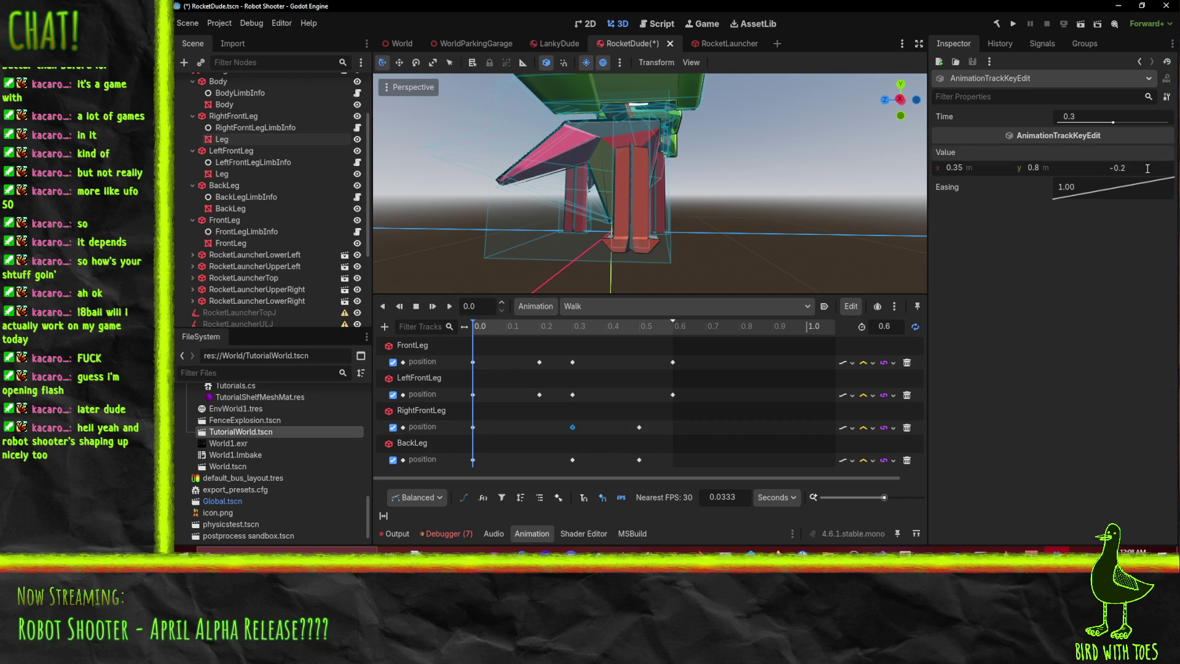
{"action": "type", "text": "0"}
{"action": "left_click", "coordinate": [639, 427]}
{"action": "left_click", "coordinate": [1141, 167]}
{"action": "left_click", "coordinate": [1146, 168]}
{"action": "type", "text": ".2"}
- Play, pause and rewind Walk to 0.0 to preview the new stride
{"action": "left_click", "coordinate": [448, 306]}
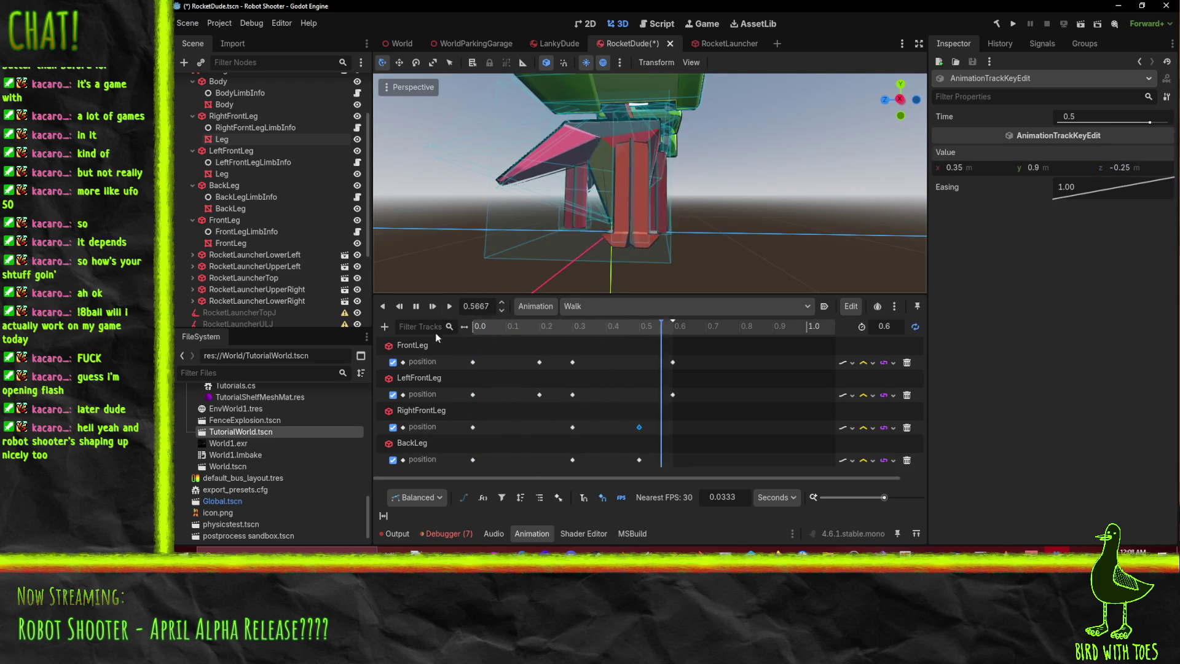
{"action": "left_click", "coordinate": [417, 308]}
{"action": "left_click_drag", "start_coordinate": [590, 323], "coordinate": [434, 323]}
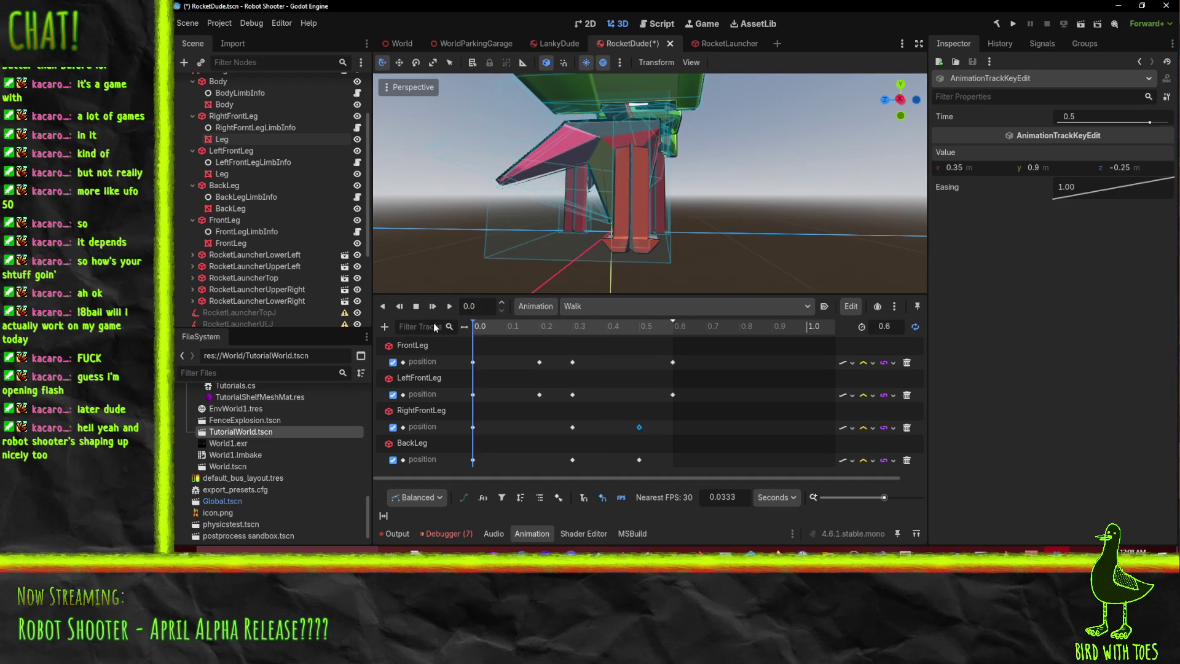
{"action": "left_click", "coordinate": [473, 394]}
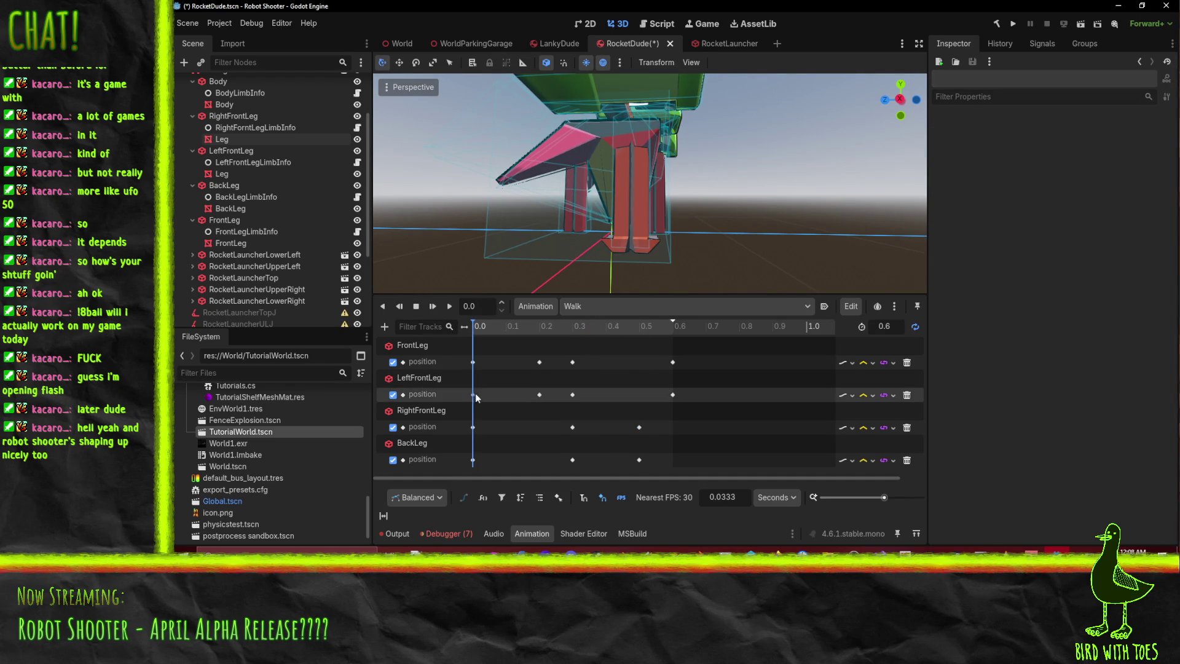
- Commit the 0.0 s key's z value and set LeftFrontLeg's 0.2 s key z to -0.15
{"action": "left_click", "coordinate": [1139, 168]}
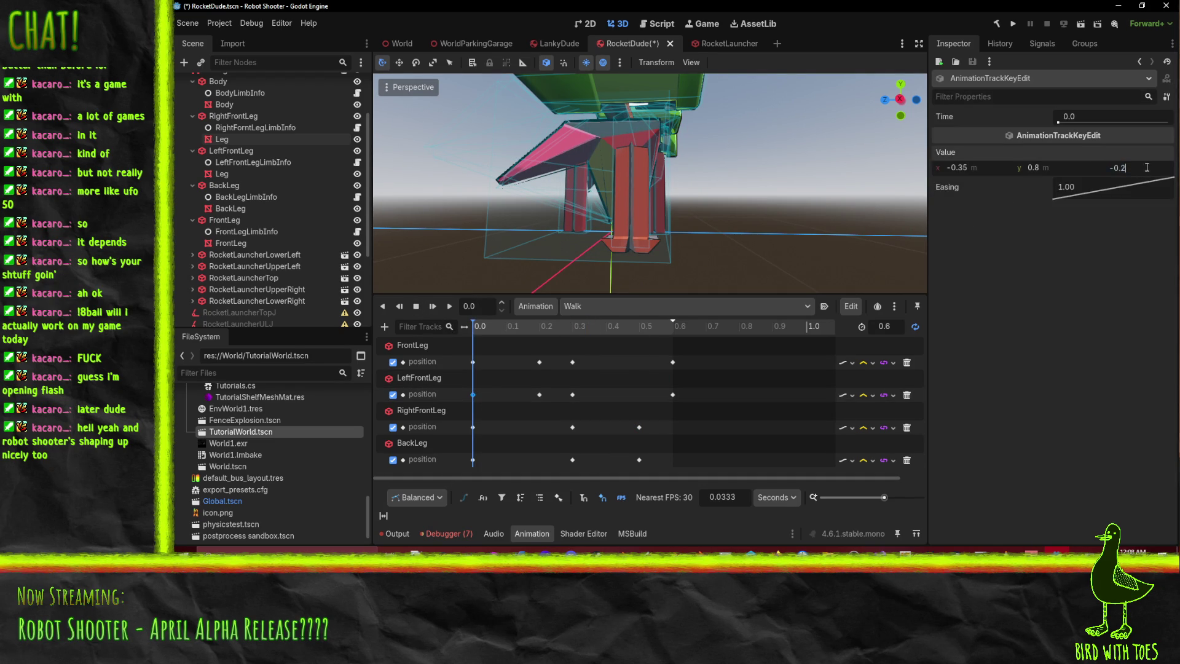
{"action": "key", "text": "Return"}
{"action": "left_click", "coordinate": [539, 394]}
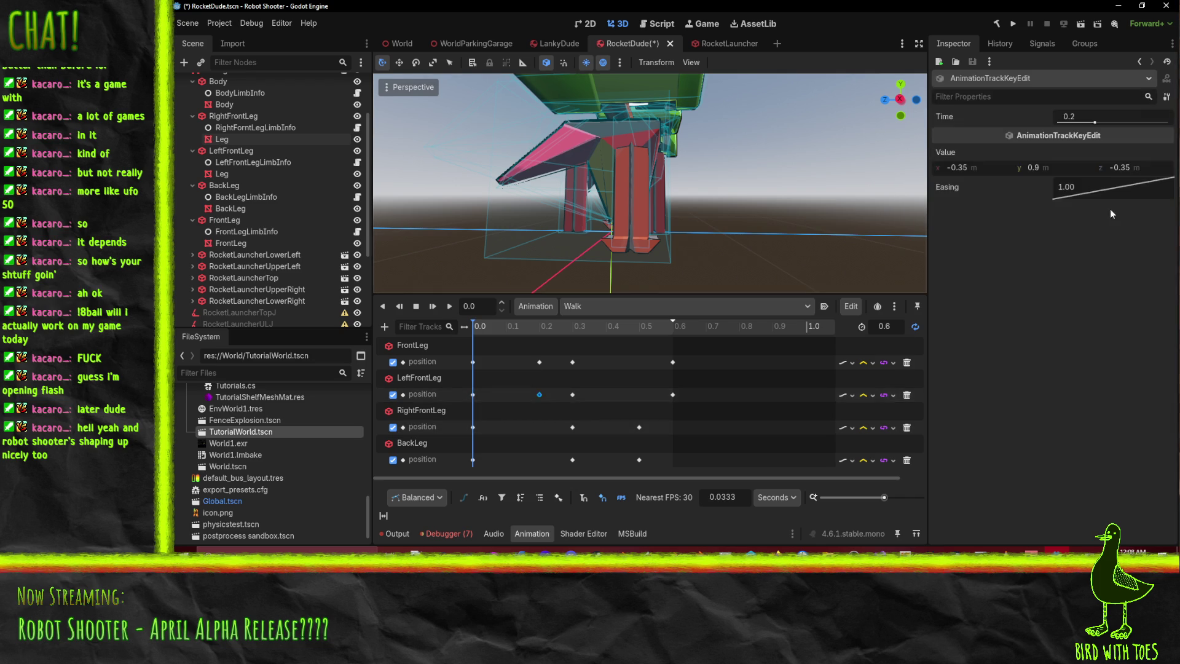
{"action": "left_click", "coordinate": [1154, 170]}
{"action": "type", "text": "+"}
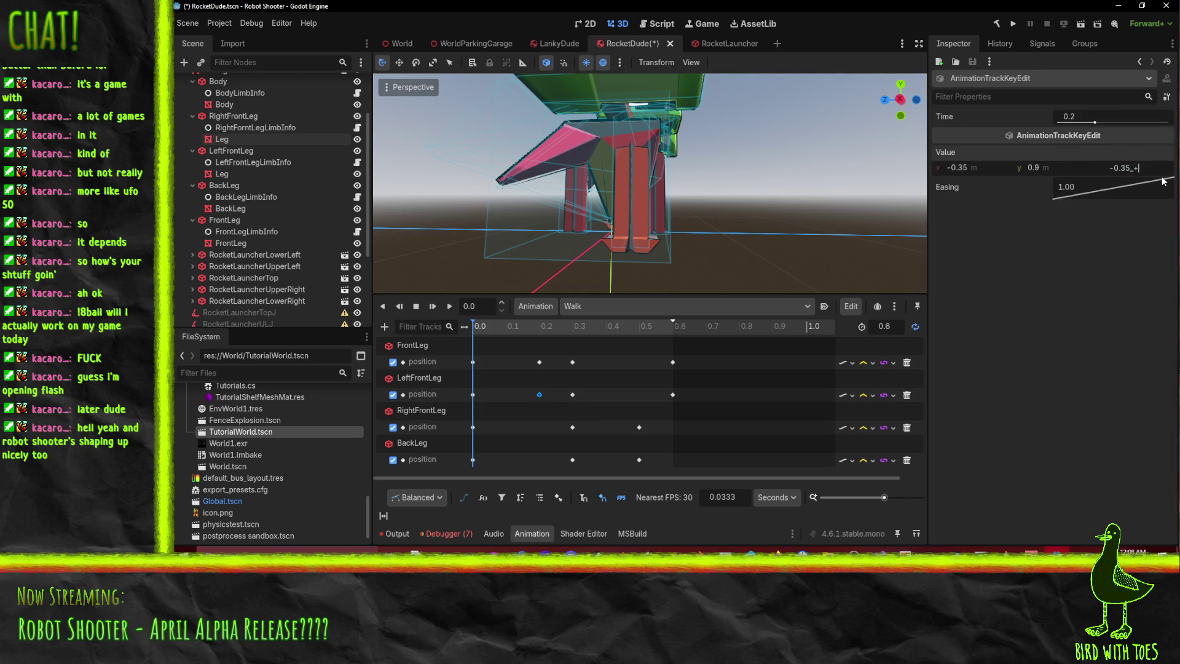
{"action": "key", "text": "BackSpace"}
{"action": "key", "text": "BackSpace"}
{"action": "type", "text": "15"}
{"action": "key", "text": "Return"}
- Edit z on the 0.3 s key, set the 0.6 s key's z to 0.0, then play Walk
{"action": "left_click", "coordinate": [573, 394]}
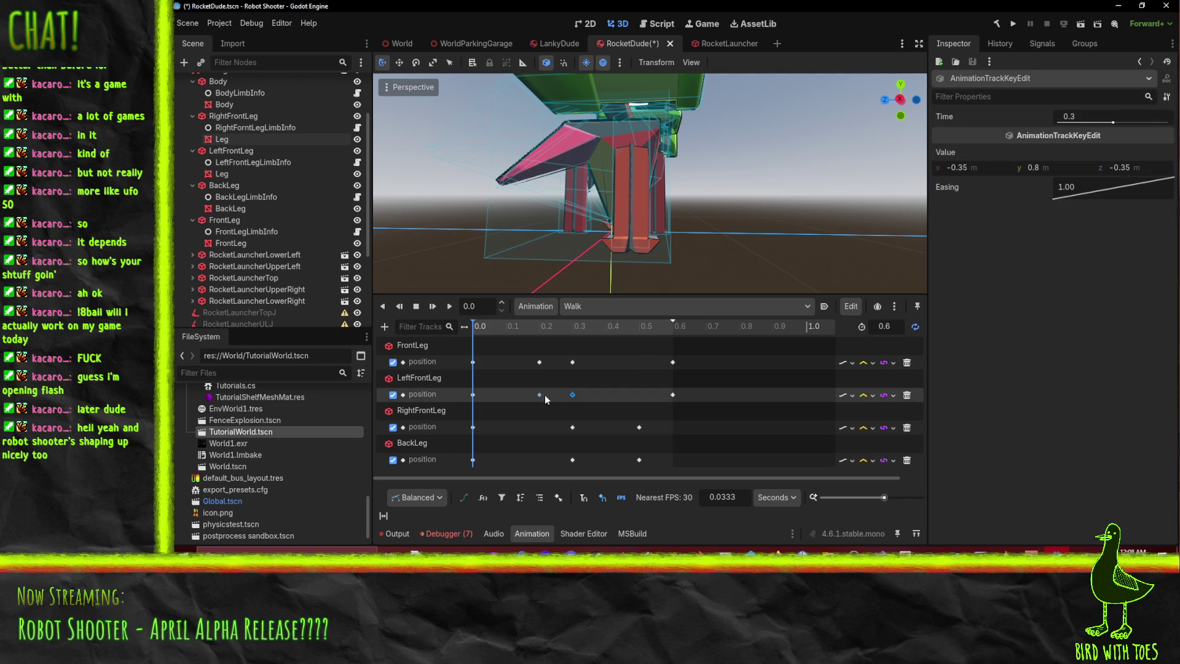
{"action": "left_click", "coordinate": [572, 394]}
{"action": "left_click", "coordinate": [1151, 170]}
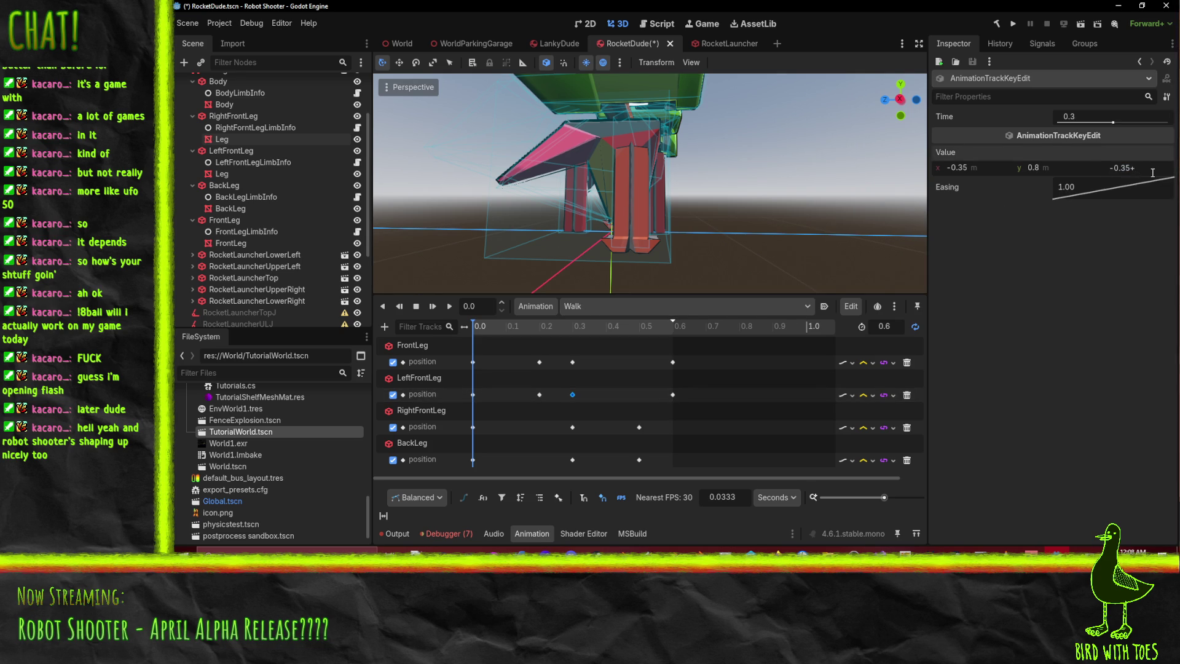
{"action": "left_click", "coordinate": [672, 394]}
{"action": "left_click", "coordinate": [1153, 169]}
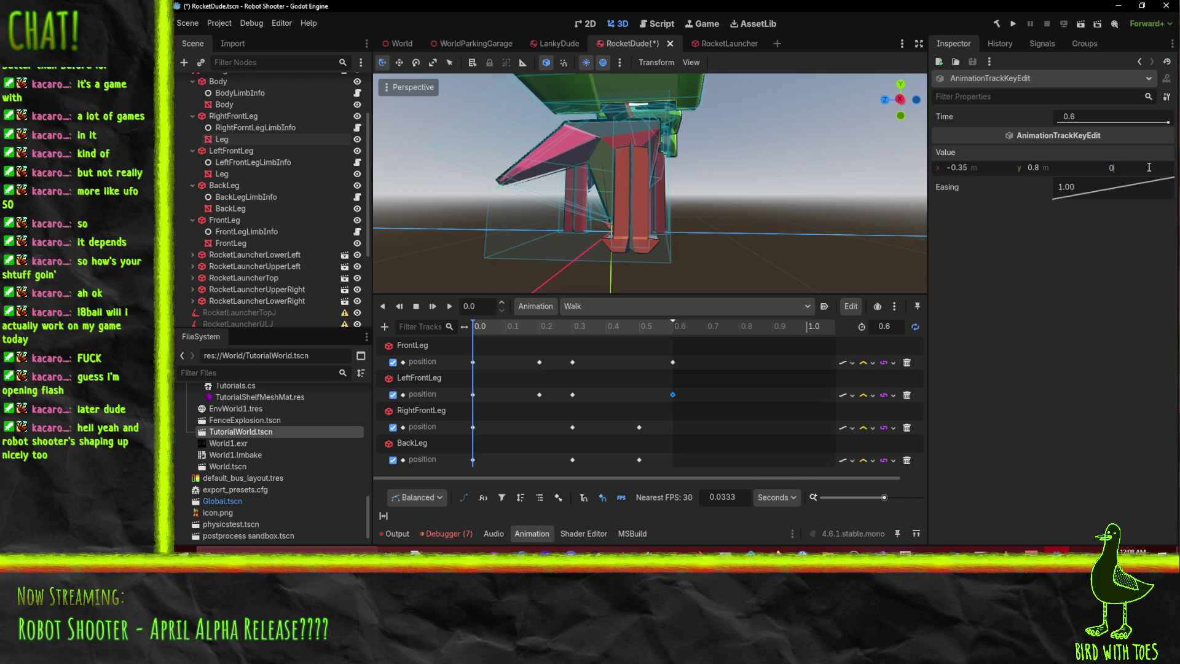
{"action": "left_click", "coordinate": [449, 309]}
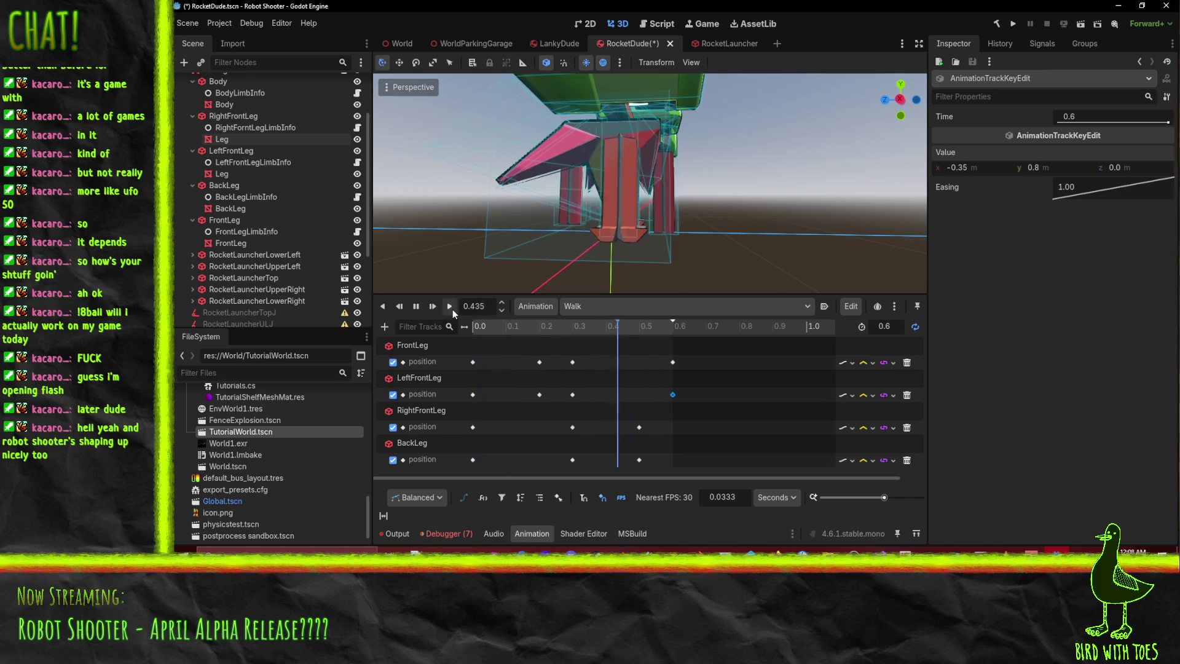
- Watch the new walk from two angles, then save RocketDude
{"action": "mouse_move", "coordinate": [750, 201]}
{"action": "middle_mouse_down"}
{"action": "mouse_move", "coordinate": [567, 227]}
{"action": "mouse_move", "coordinate": [396, 224]}
{"action": "middle_mouse_up"}
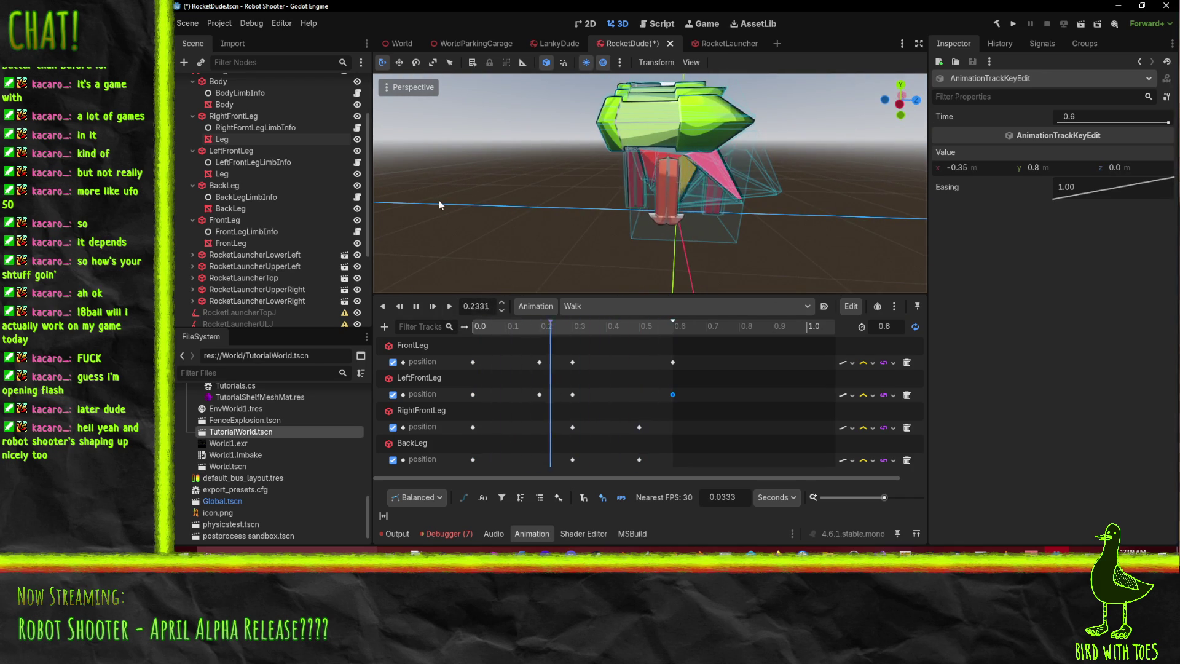
{"action": "mouse_move", "coordinate": [441, 189]}
{"action": "middle_mouse_down"}
{"action": "mouse_move", "coordinate": [588, 160]}
{"action": "mouse_move", "coordinate": [785, 194]}
{"action": "mouse_move", "coordinate": [828, 182]}
{"action": "mouse_move", "coordinate": [839, 154]}
{"action": "middle_mouse_up"}
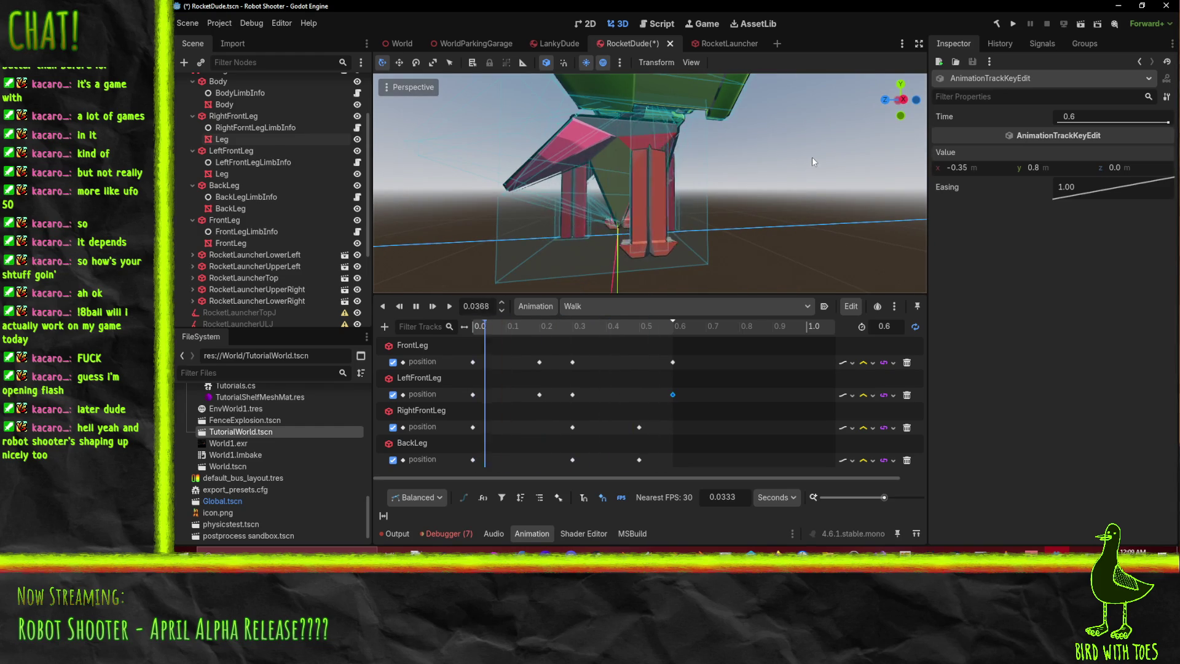
{"action": "key", "text": "ctrl+s"}
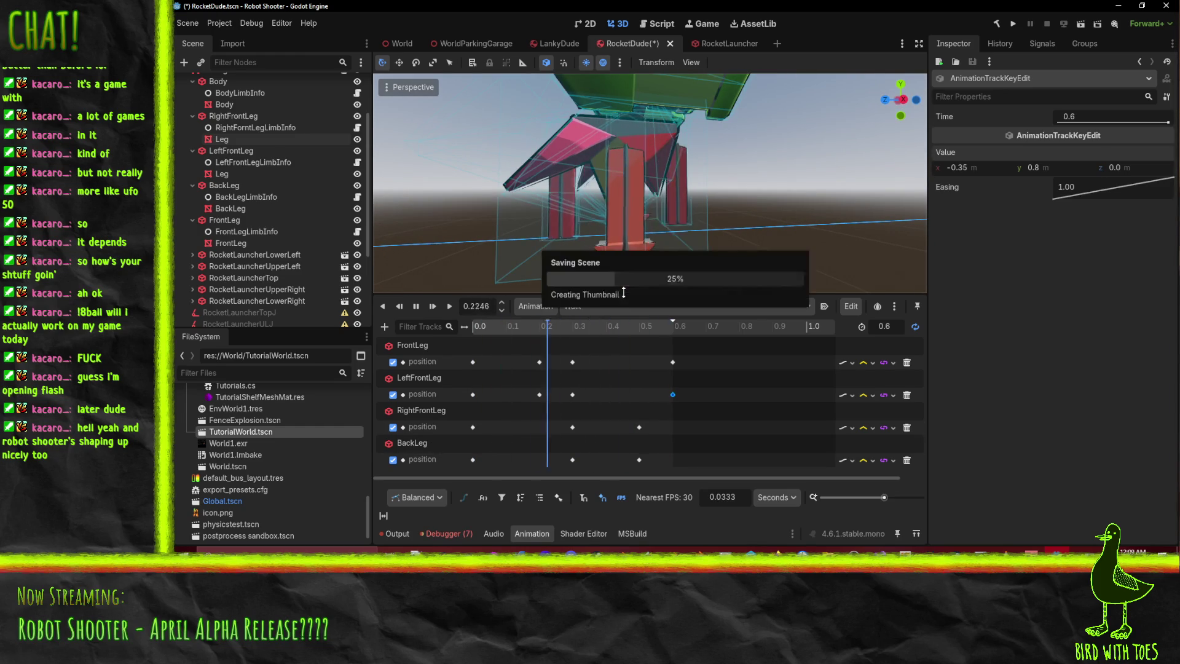
- Load the Idle animation in place of Walk
{"action": "middle_click_drag", "start_coordinate": [658, 245], "coordinate": [687, 227]}
{"action": "middle_click_drag", "start_coordinate": [747, 188], "coordinate": [686, 235]}
{"action": "left_click", "coordinate": [600, 307]}
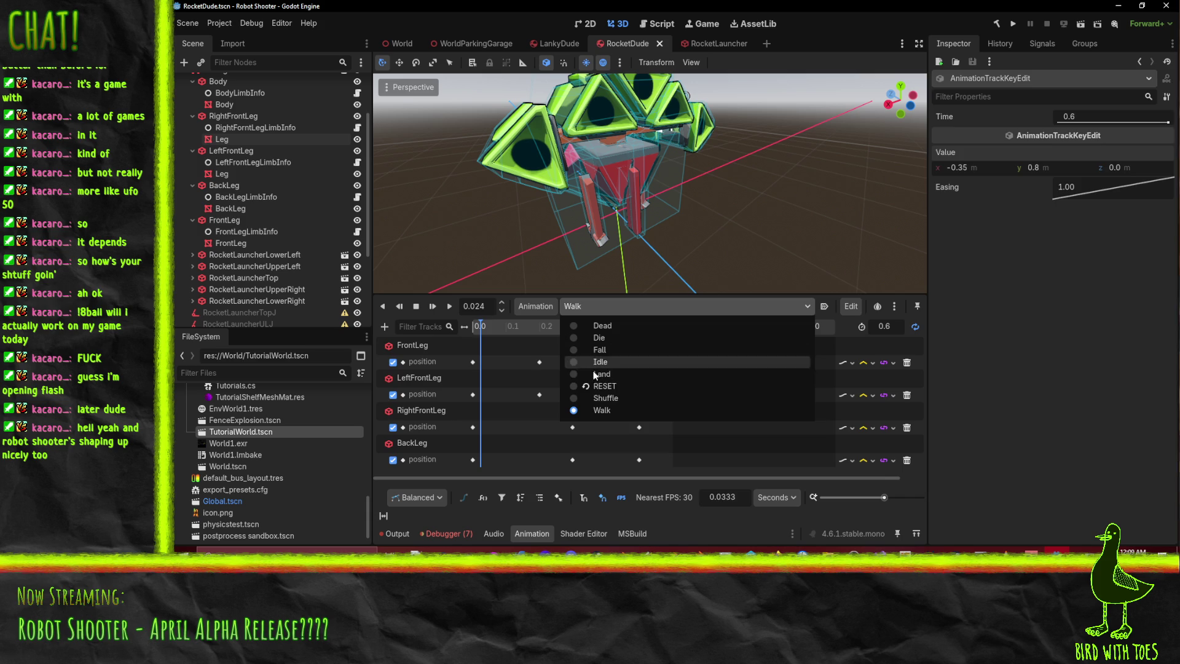
{"action": "left_click", "coordinate": [611, 359]}
{"action": "left_click", "coordinate": [641, 308]}
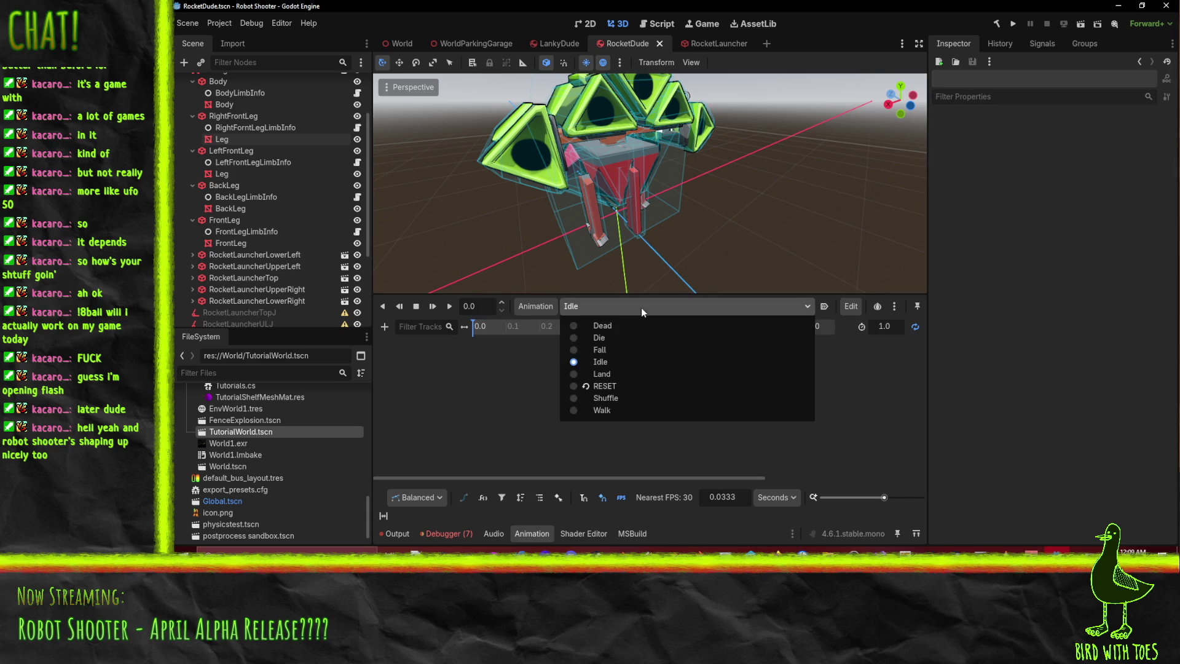
- Move from Fall to the Die animation, play it, and rewind to 0.0
{"action": "left_click", "coordinate": [617, 348]}
{"action": "middle_click_drag", "start_coordinate": [665, 244], "coordinate": [639, 271]}
{"action": "left_click", "coordinate": [592, 307]}
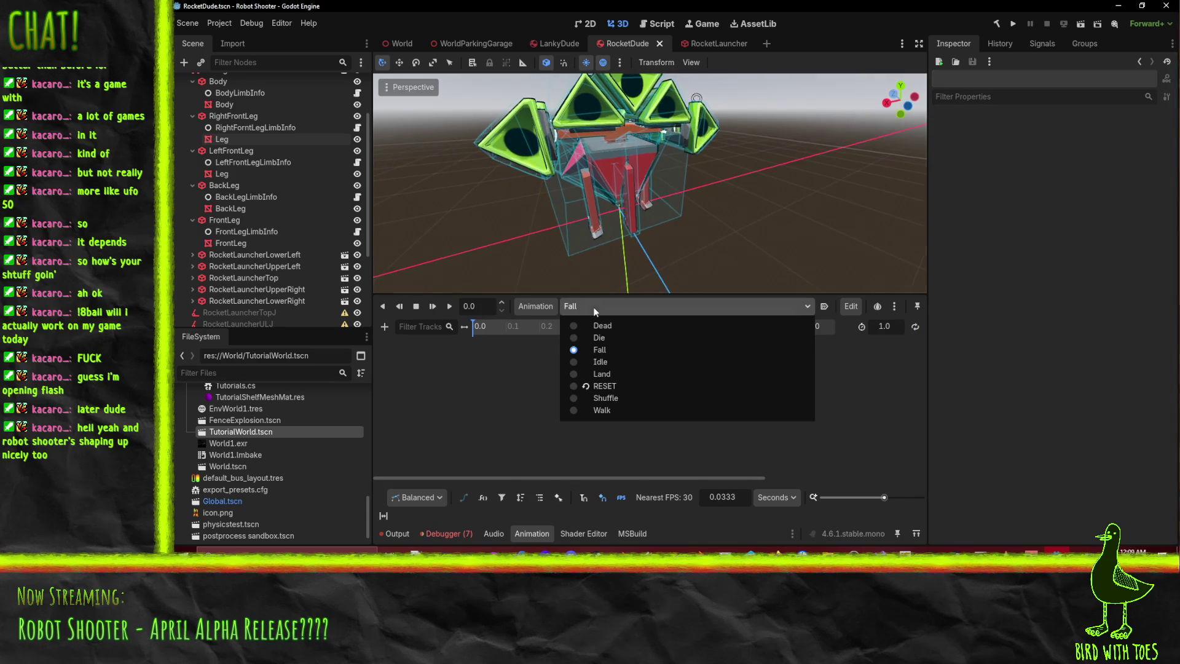
{"action": "left_click", "coordinate": [610, 338]}
{"action": "mouse_move", "coordinate": [609, 233]}
{"action": "middle_mouse_down"}
{"action": "mouse_move", "coordinate": [570, 170]}
{"action": "mouse_move", "coordinate": [489, 310]}
{"action": "middle_mouse_up"}
{"action": "left_click", "coordinate": [450, 306]}
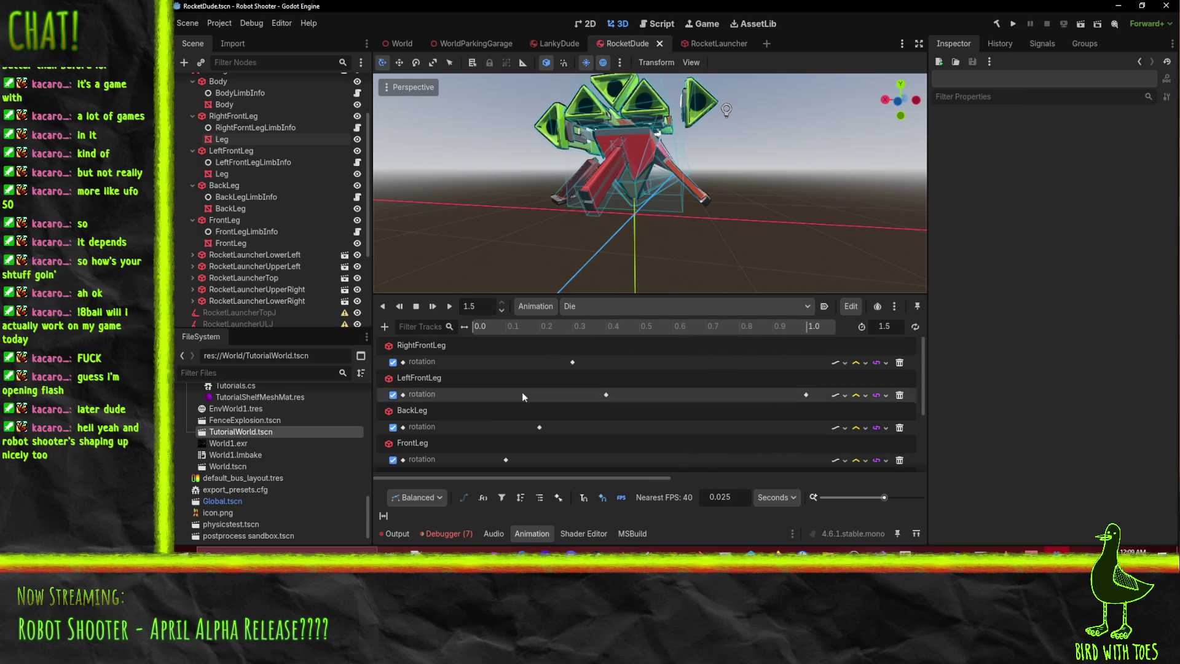
{"action": "left_click_drag", "start_coordinate": [517, 326], "coordinate": [423, 331]}
{"action": "scroll", "coordinate": [438, 433], "scroll_direction": "down", "scroll_amount": 3}
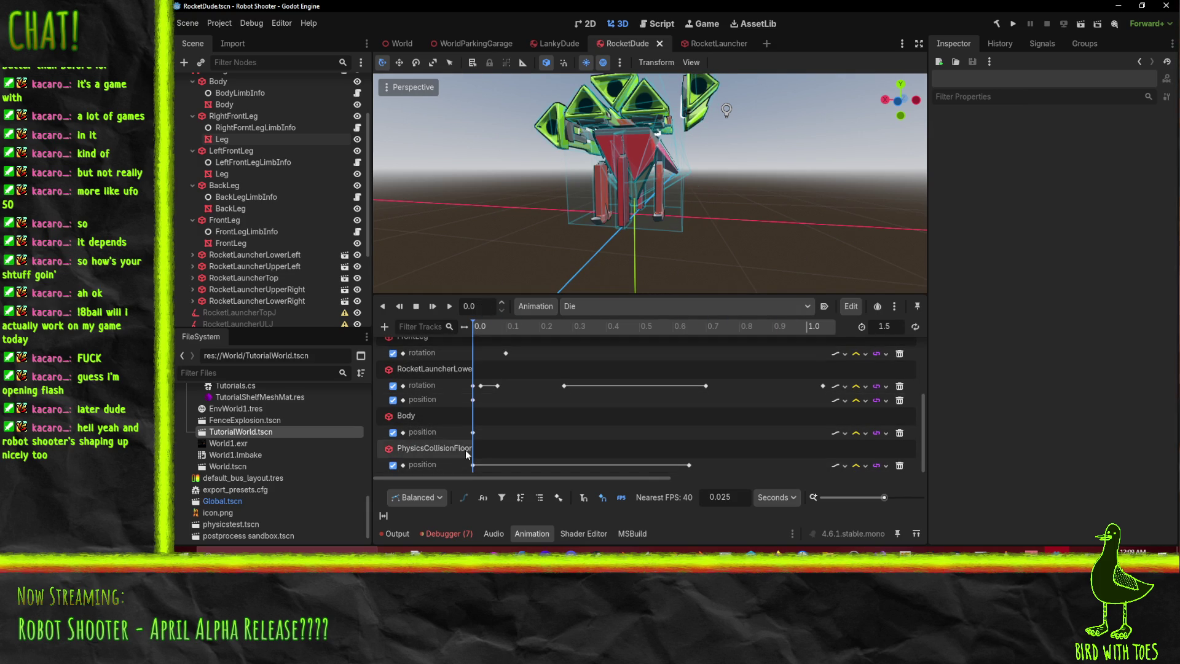
{"action": "left_click", "coordinate": [473, 401]}
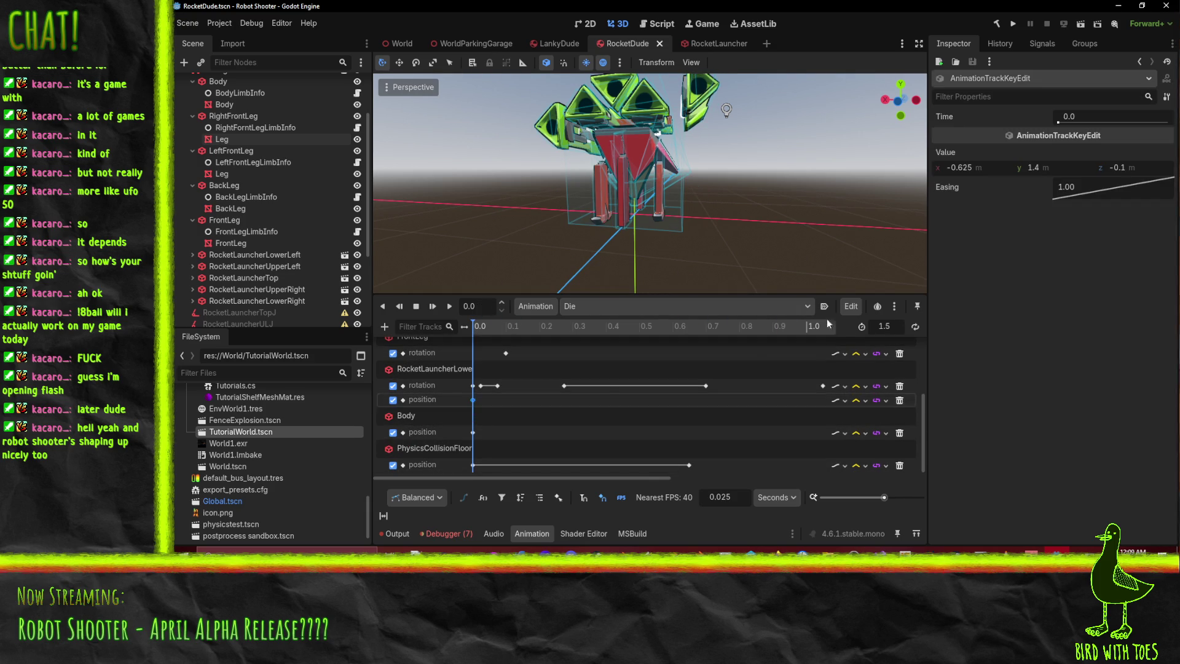
{"action": "mouse_move", "coordinate": [803, 271]}
{"action": "middle_mouse_down"}
{"action": "mouse_move", "coordinate": [814, 216]}
{"action": "mouse_move", "coordinate": [846, 231]}
{"action": "middle_mouse_up"}
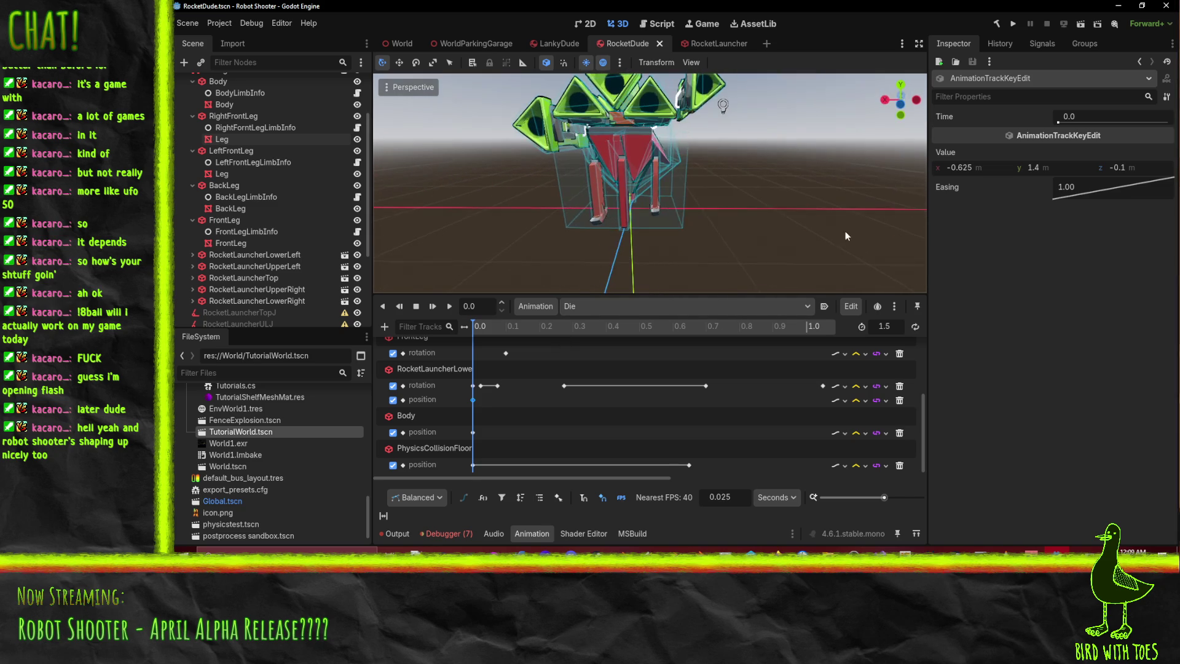
{"action": "left_click", "coordinate": [596, 306]}
{"action": "left_click", "coordinate": [604, 386]}
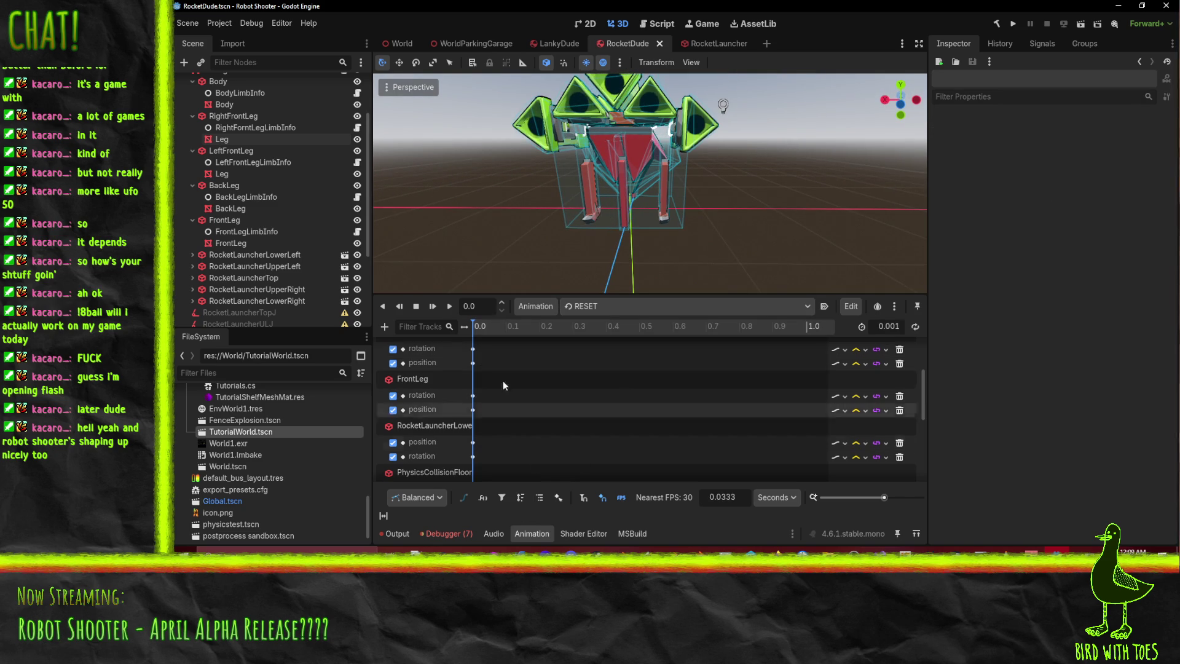
{"action": "left_click", "coordinate": [473, 443]}
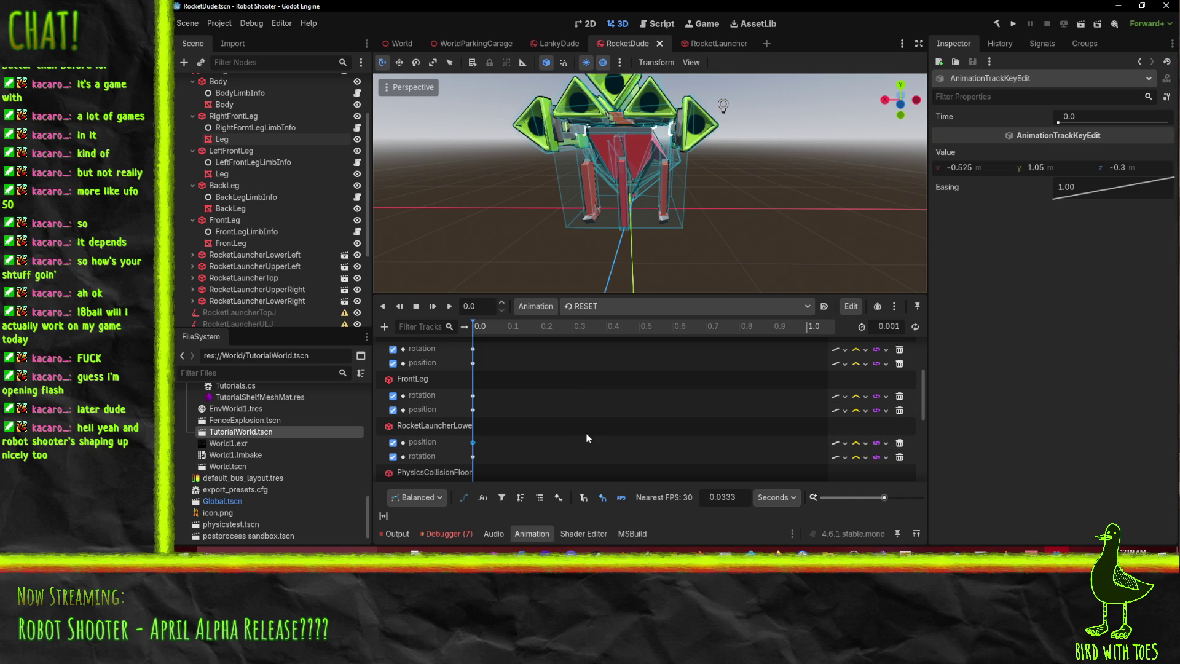
{"action": "left_click", "coordinate": [607, 306]}
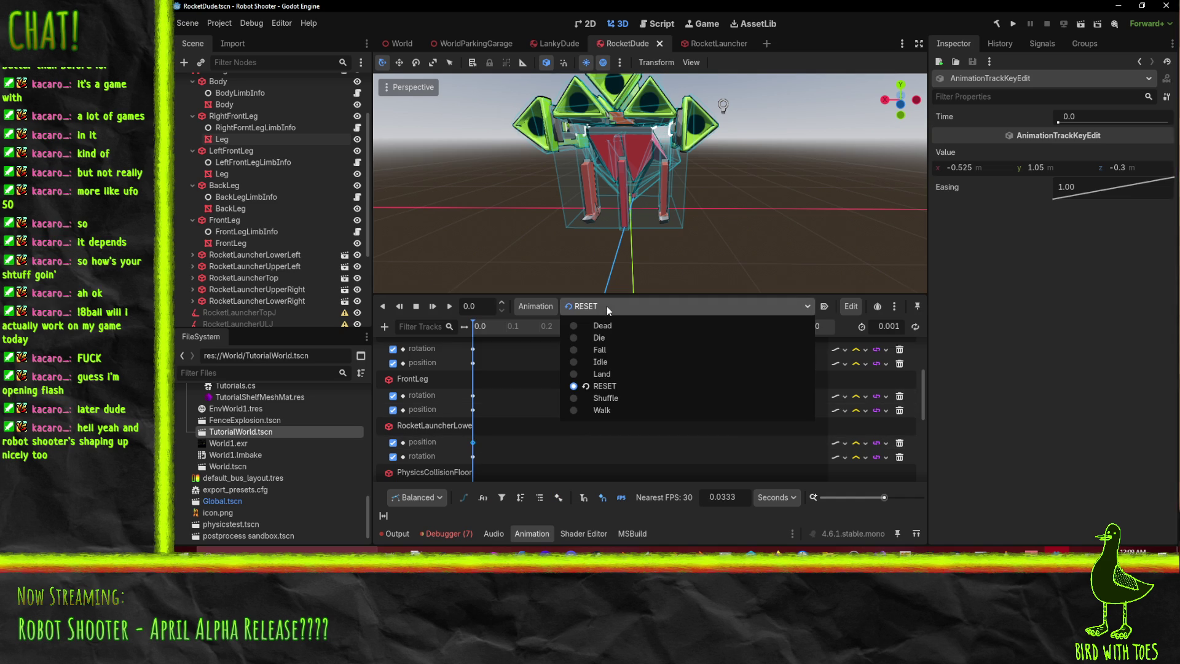
{"action": "left_click", "coordinate": [607, 338]}
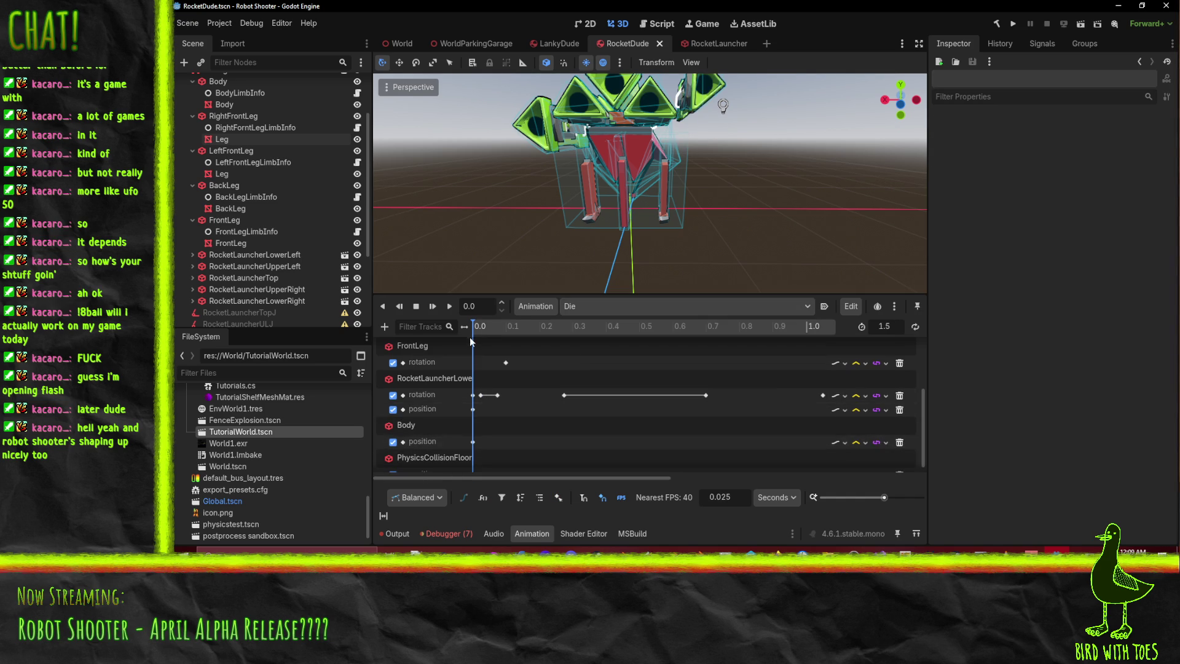
{"action": "left_click", "coordinate": [473, 410]}
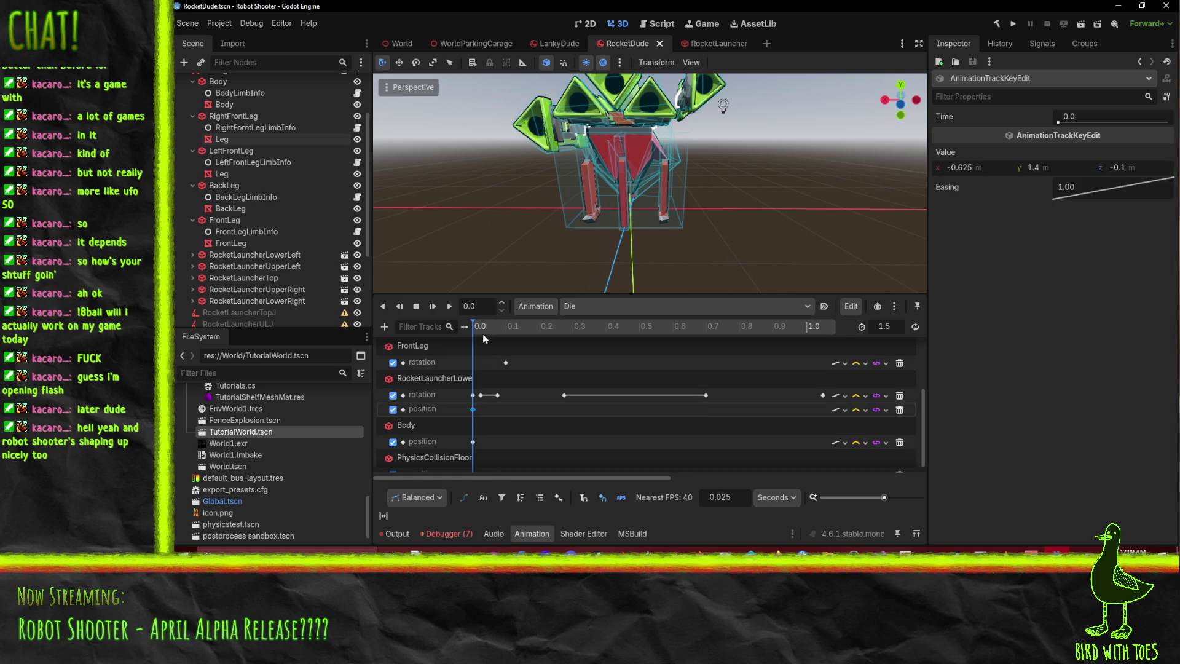
{"action": "mouse_move", "coordinate": [695, 234]}
{"action": "middle_mouse_down"}
{"action": "mouse_move", "coordinate": [713, 222]}
{"action": "mouse_move", "coordinate": [644, 292]}
{"action": "middle_mouse_up"}
{"action": "left_click", "coordinate": [601, 308]}
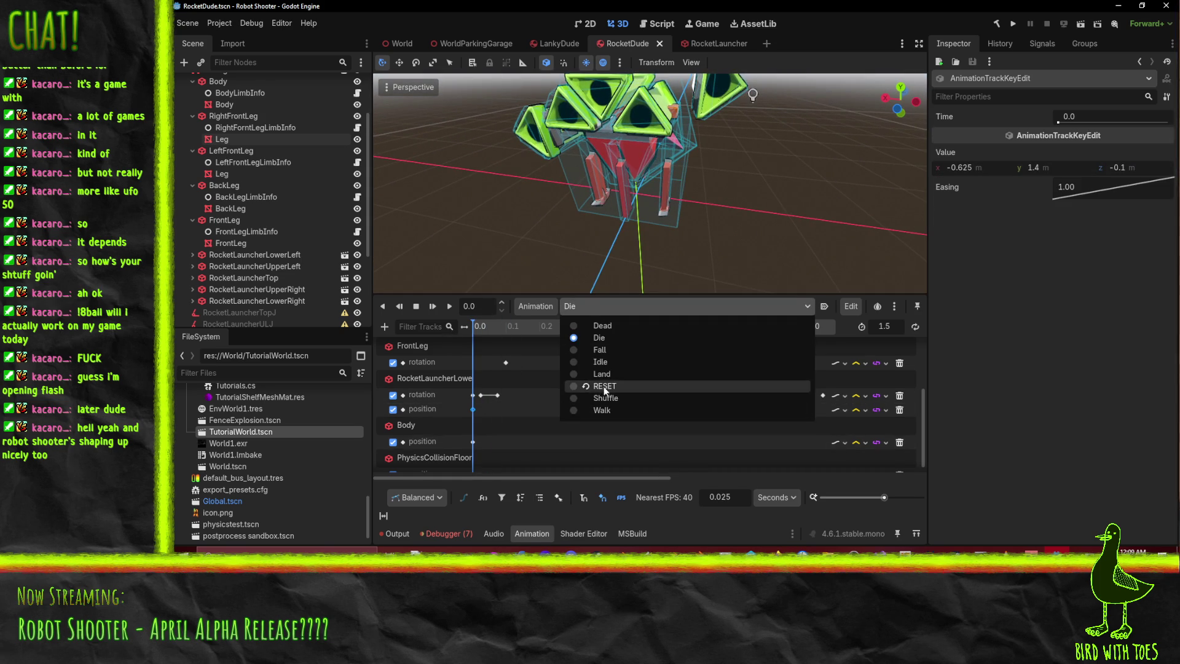
- Inspect the x and z values of RocketLauncherLower's RESET position key
{"action": "left_click", "coordinate": [604, 386]}
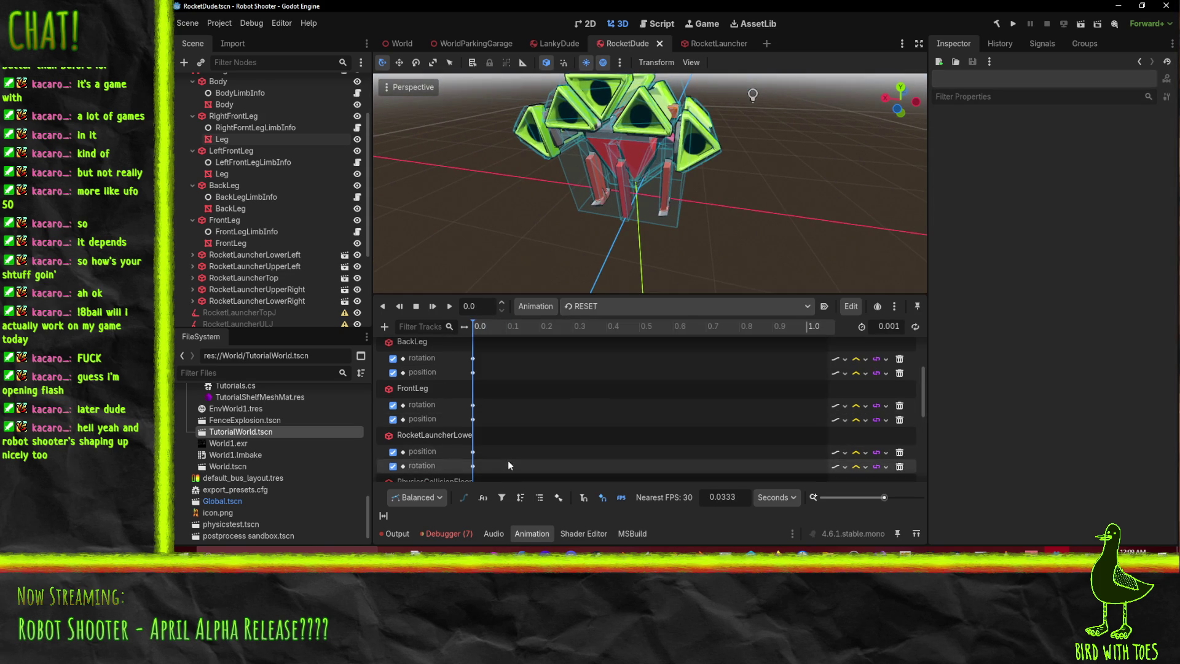
{"action": "left_click", "coordinate": [472, 452]}
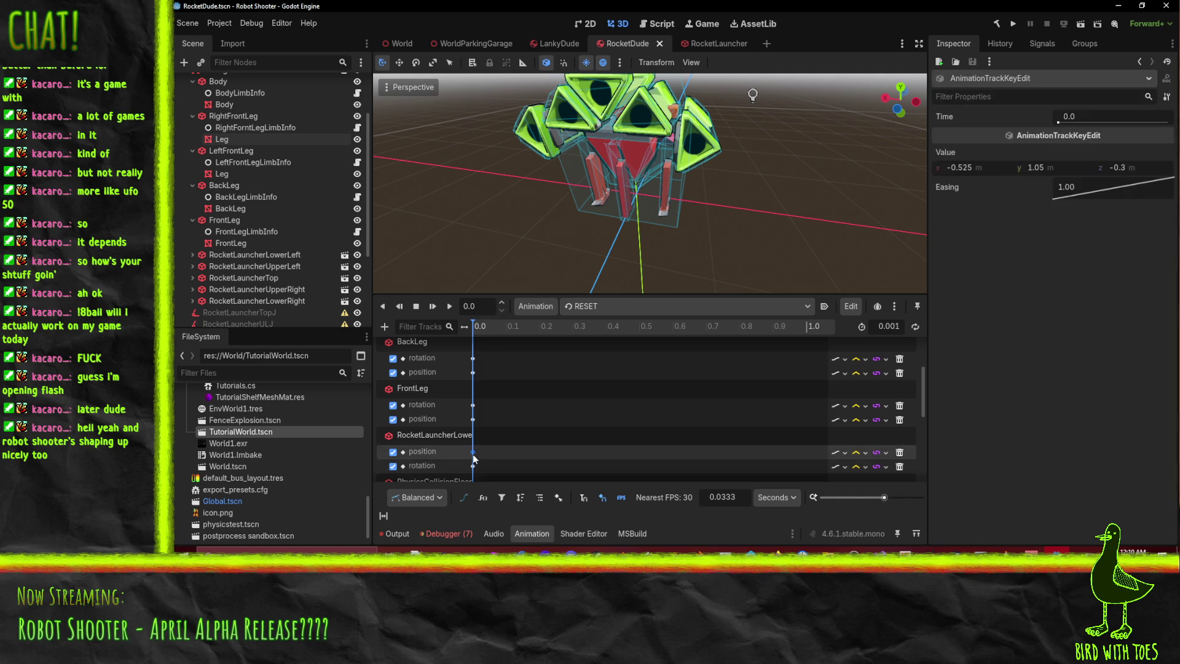
{"action": "left_click", "coordinate": [994, 167]}
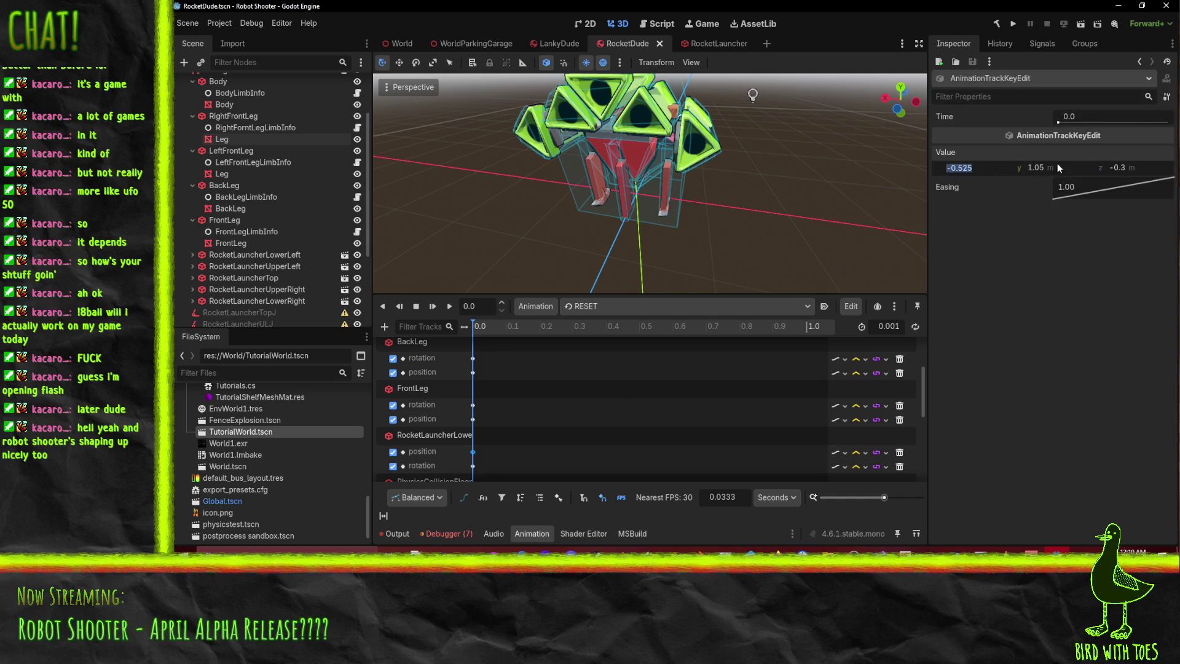
{"action": "left_click", "coordinate": [1139, 164]}
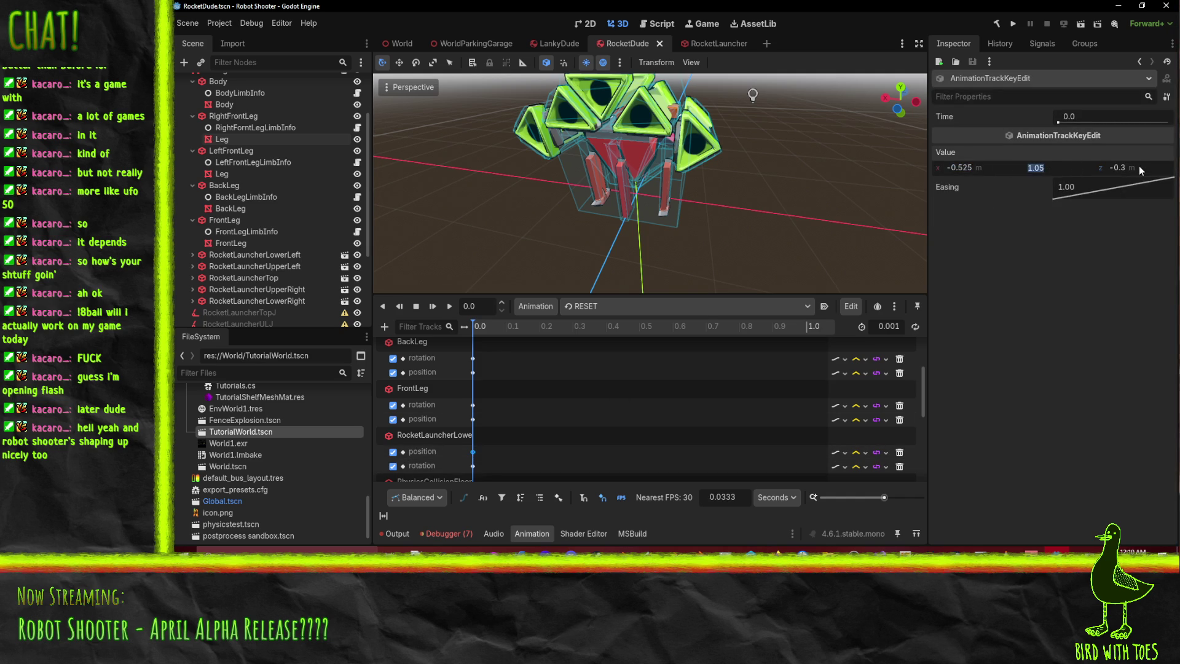
- In Die, set the lower launcher's 0.0 s position key to x -0.525, y 1.1
{"action": "left_click", "coordinate": [590, 312]}
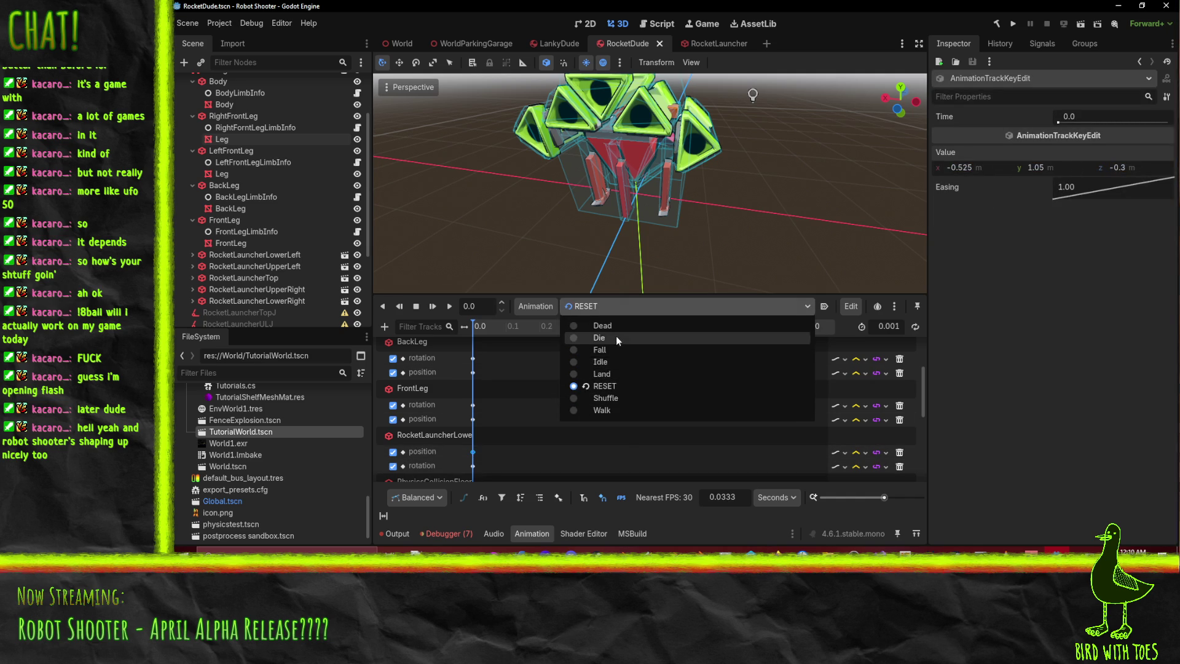
{"action": "left_click", "coordinate": [616, 337]}
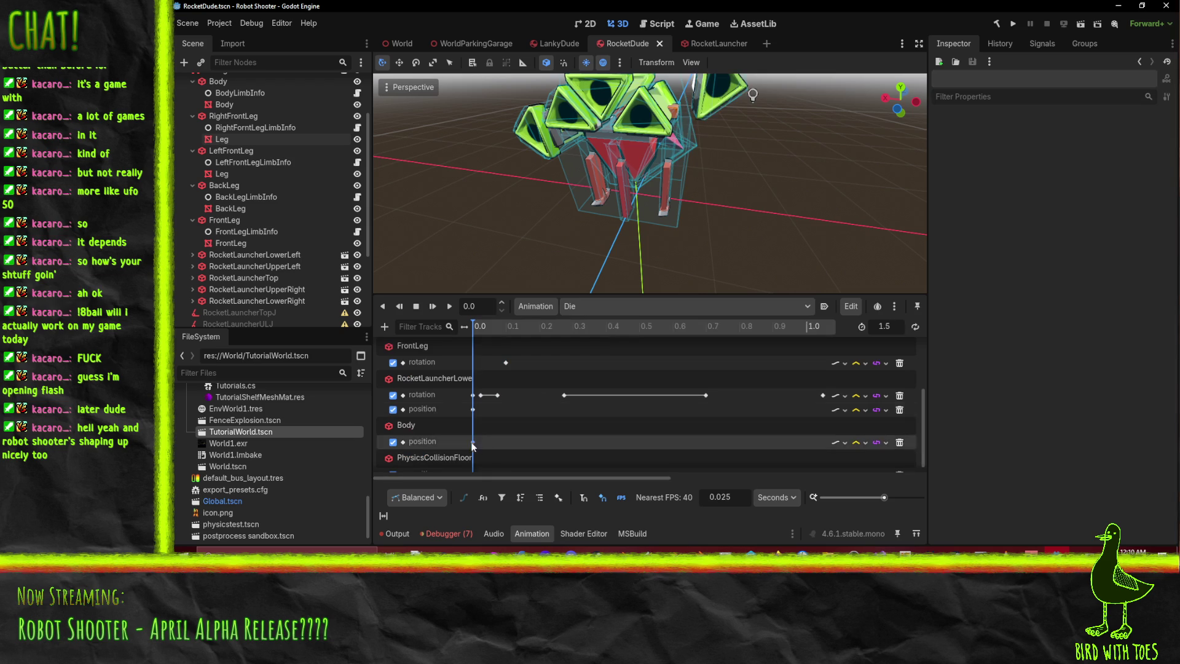
{"action": "left_click", "coordinate": [473, 409]}
{"action": "left_click", "coordinate": [971, 167]}
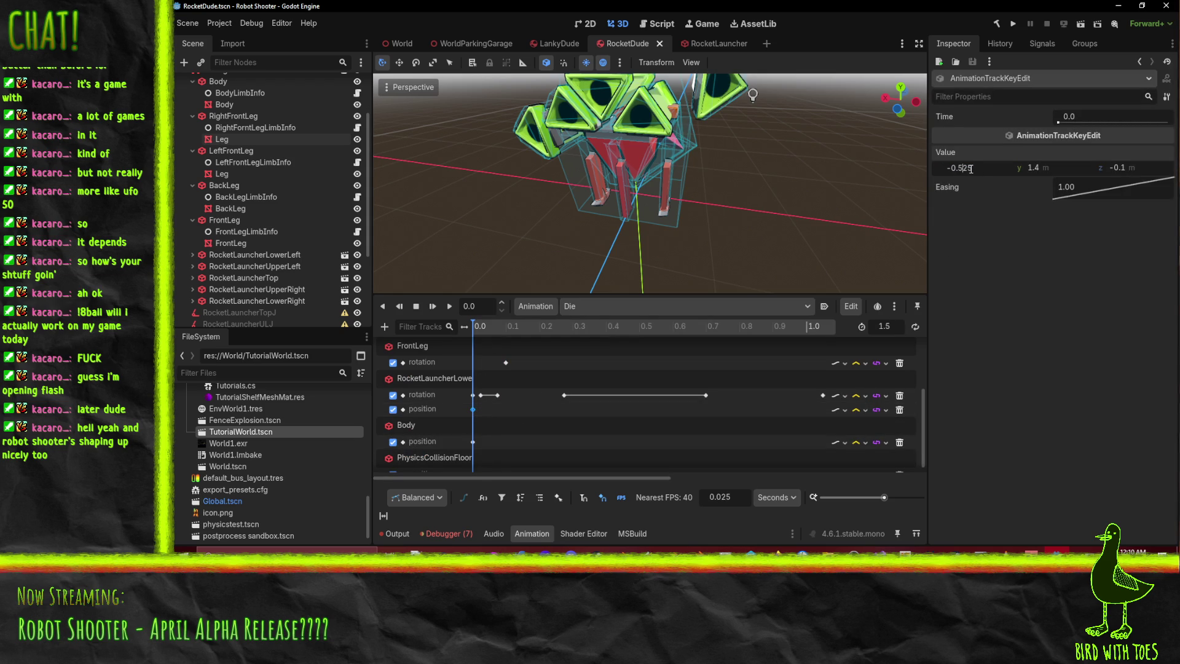
{"action": "key", "text": "Return"}
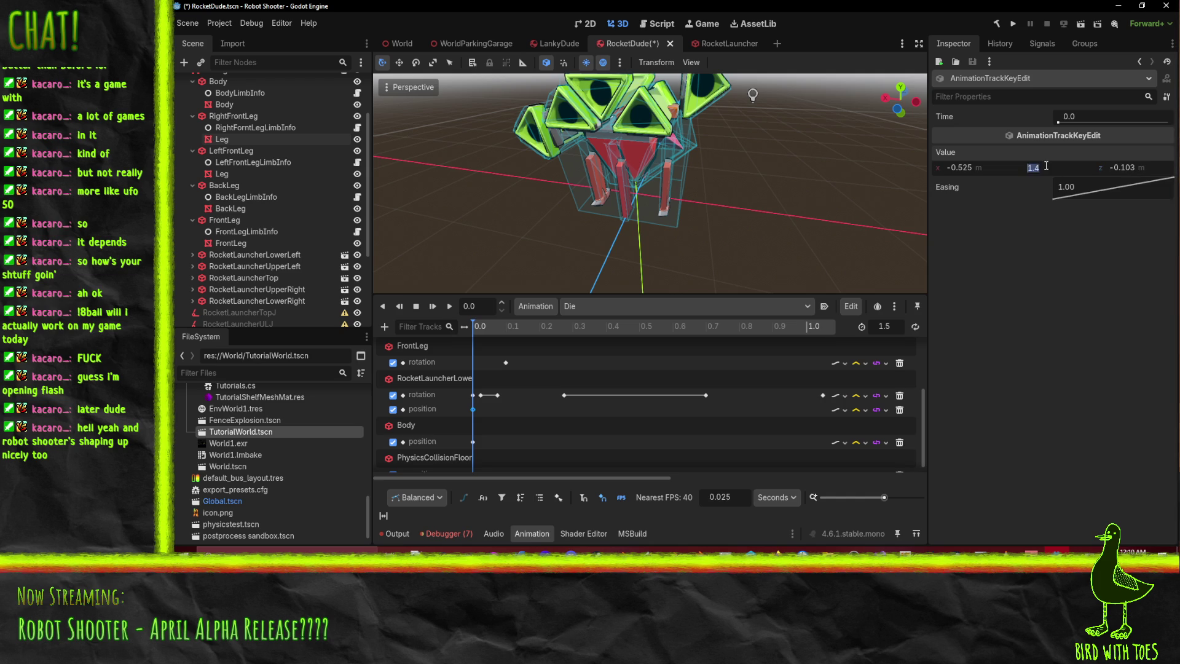
{"action": "type", "text": "1.1"}
{"action": "key", "text": "Return"}
- Compare against the launcher's RESET position key, then return to Die
{"action": "mouse_move", "coordinate": [824, 143]}
{"action": "middle_mouse_down"}
{"action": "mouse_move", "coordinate": [794, 109]}
{"action": "mouse_move", "coordinate": [832, 83]}
{"action": "mouse_move", "coordinate": [721, 121]}
{"action": "mouse_move", "coordinate": [751, 172]}
{"action": "middle_mouse_up"}
{"action": "left_click", "coordinate": [595, 302]}
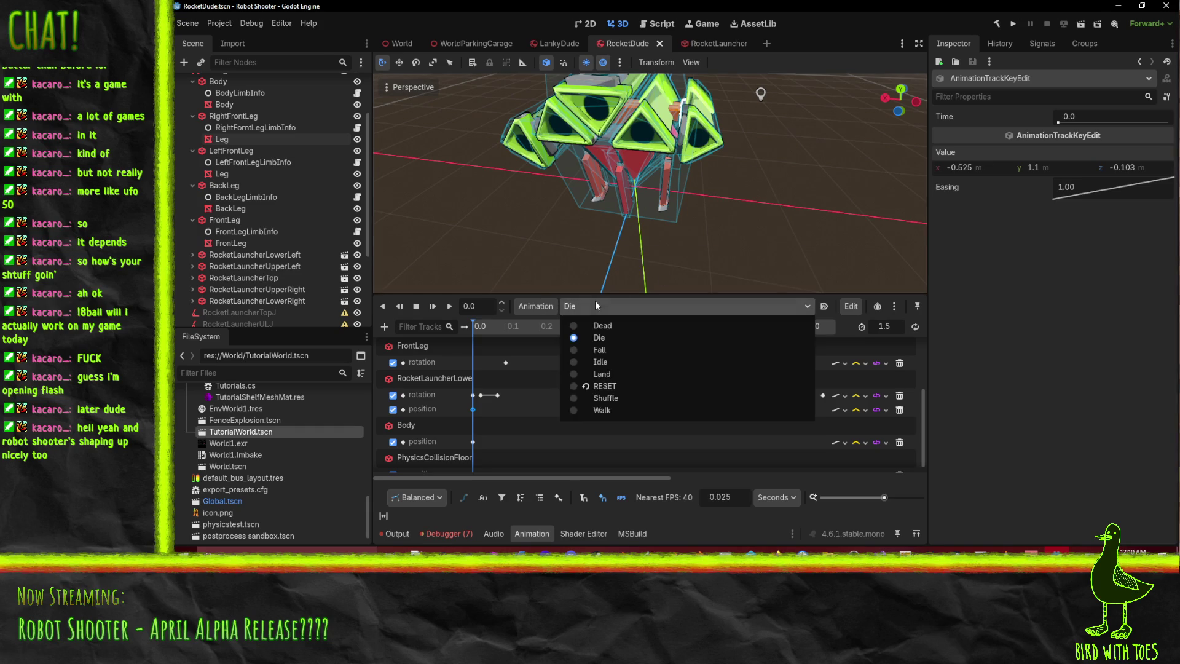
{"action": "left_click", "coordinate": [622, 389]}
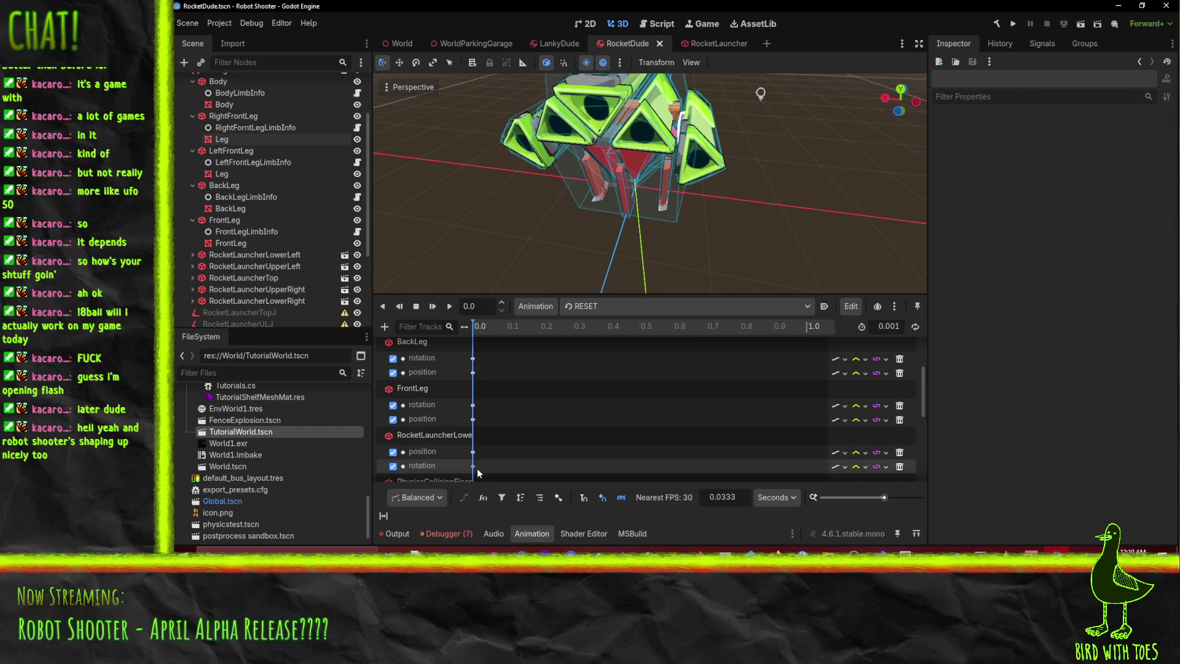
{"action": "left_click", "coordinate": [473, 452]}
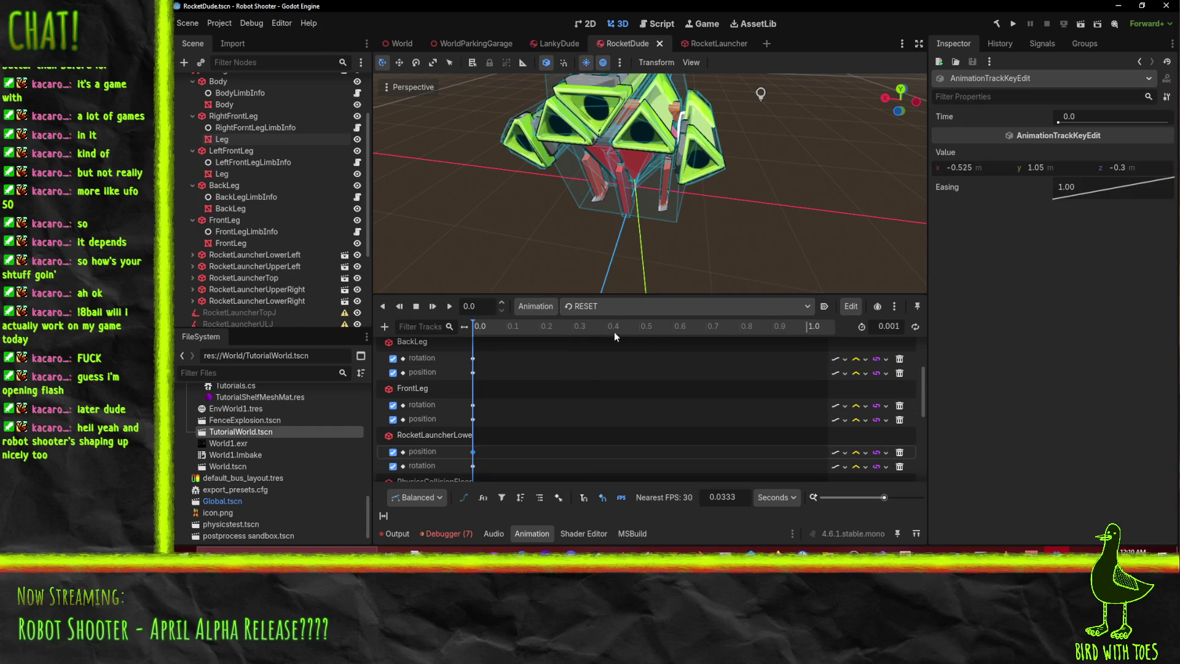
{"action": "left_click", "coordinate": [607, 306]}
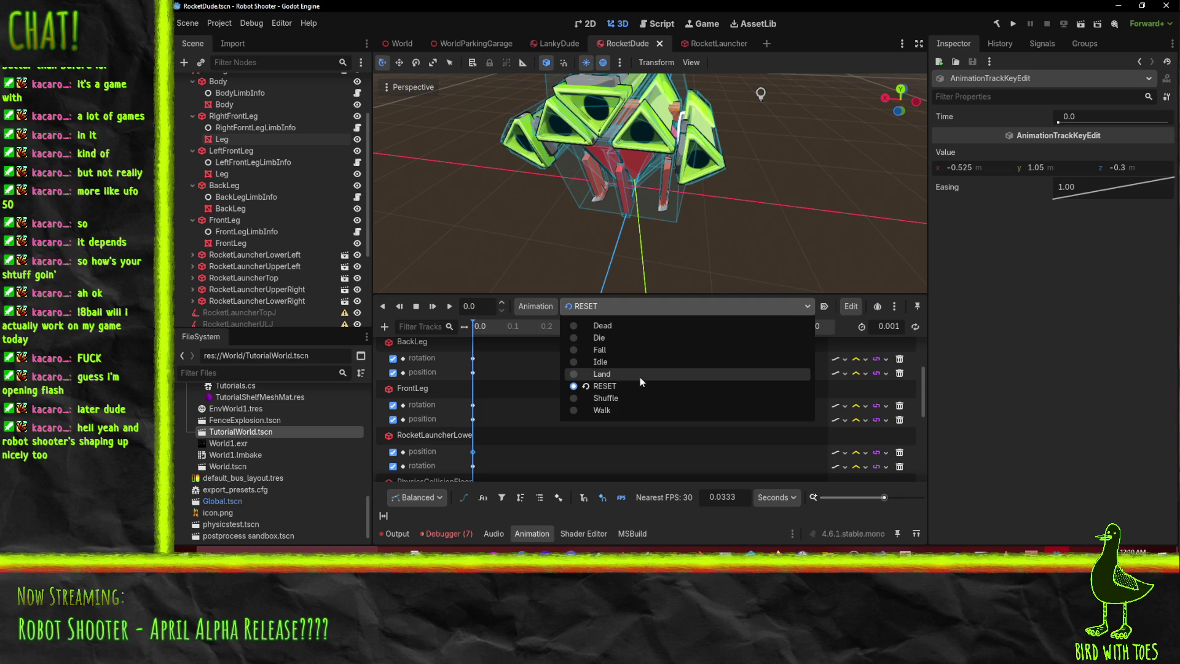
{"action": "left_click", "coordinate": [620, 335]}
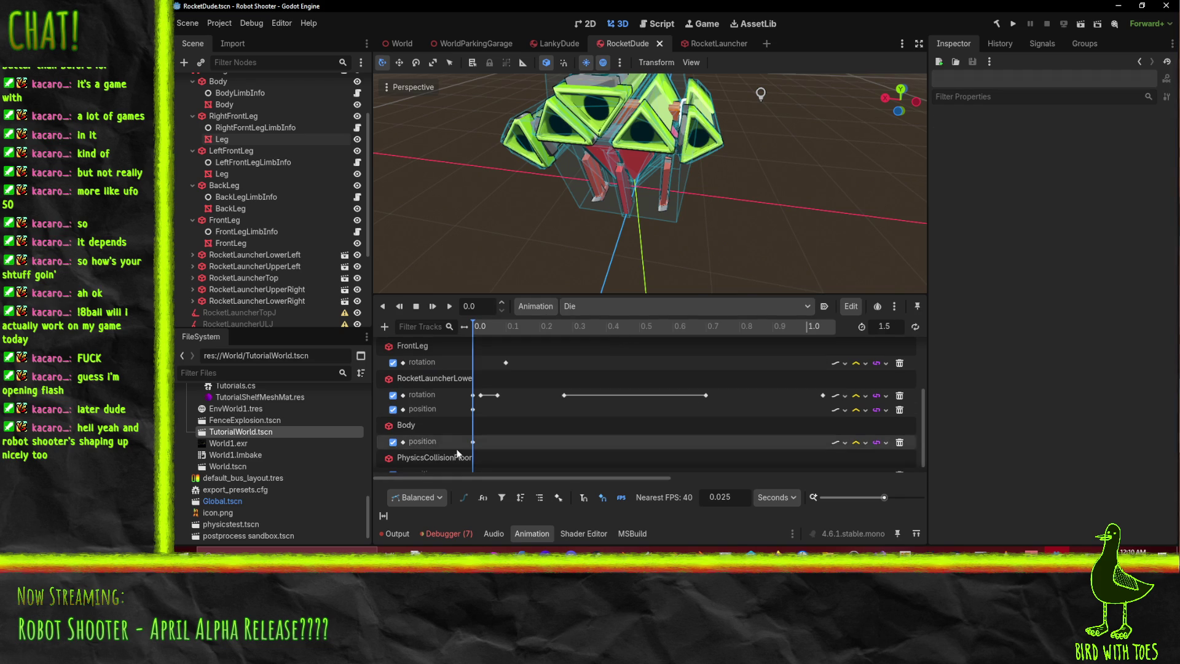
- Set the launcher key's z to -0.3, save RocketDude, and play Die
{"action": "left_click", "coordinate": [473, 408]}
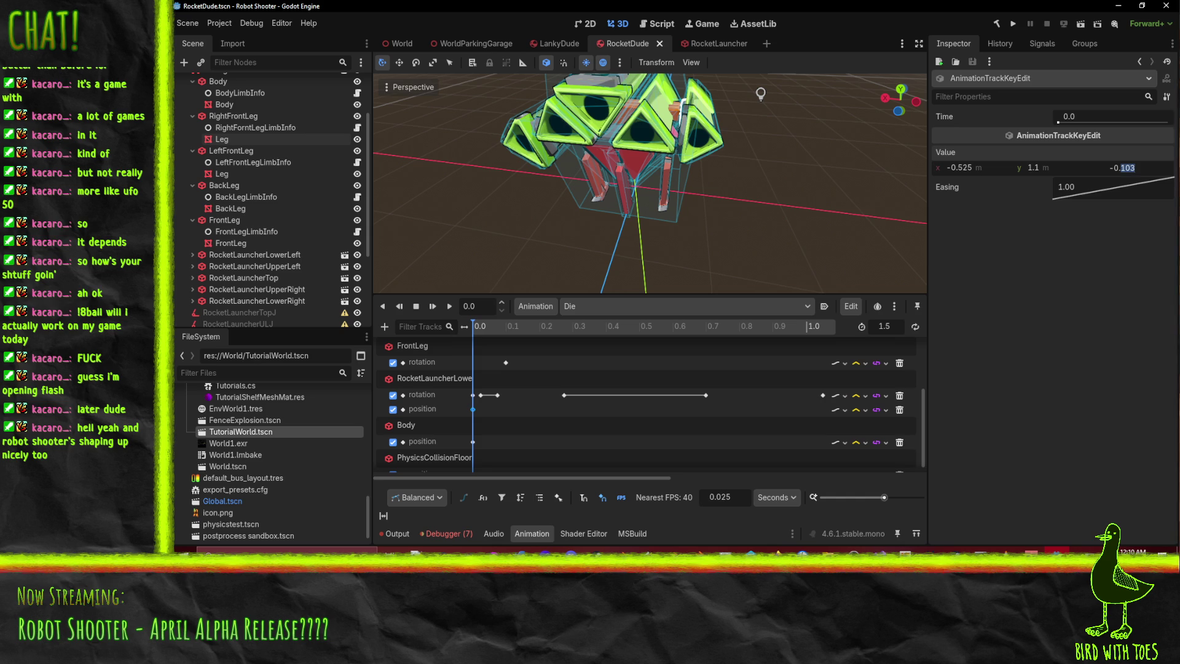
{"action": "type", "text": "-0.3"}
{"action": "key", "text": "Return"}
{"action": "key", "text": "ctrl+s"}
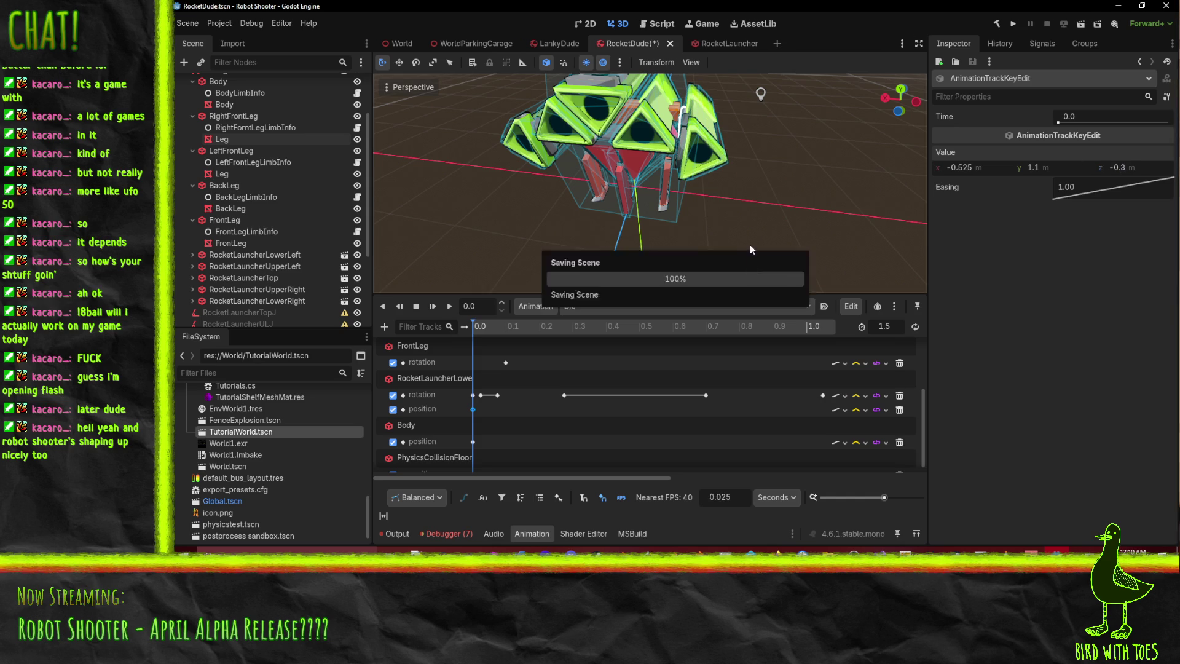
{"action": "left_click", "coordinate": [449, 306]}
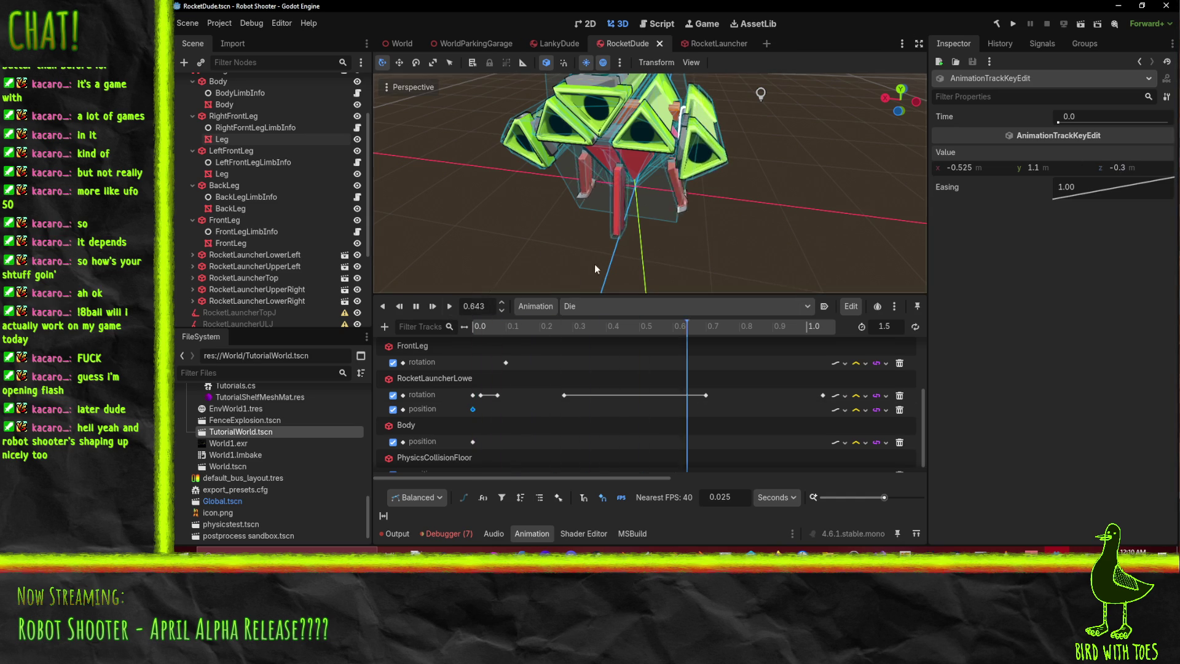
{"action": "mouse_move", "coordinate": [689, 161]}
{"action": "middle_mouse_down"}
{"action": "mouse_move", "coordinate": [839, 175]}
{"action": "mouse_move", "coordinate": [804, 174]}
{"action": "mouse_move", "coordinate": [768, 222]}
{"action": "middle_mouse_up"}
{"action": "scroll", "coordinate": [658, 392], "scroll_direction": "down", "scroll_amount": 1}
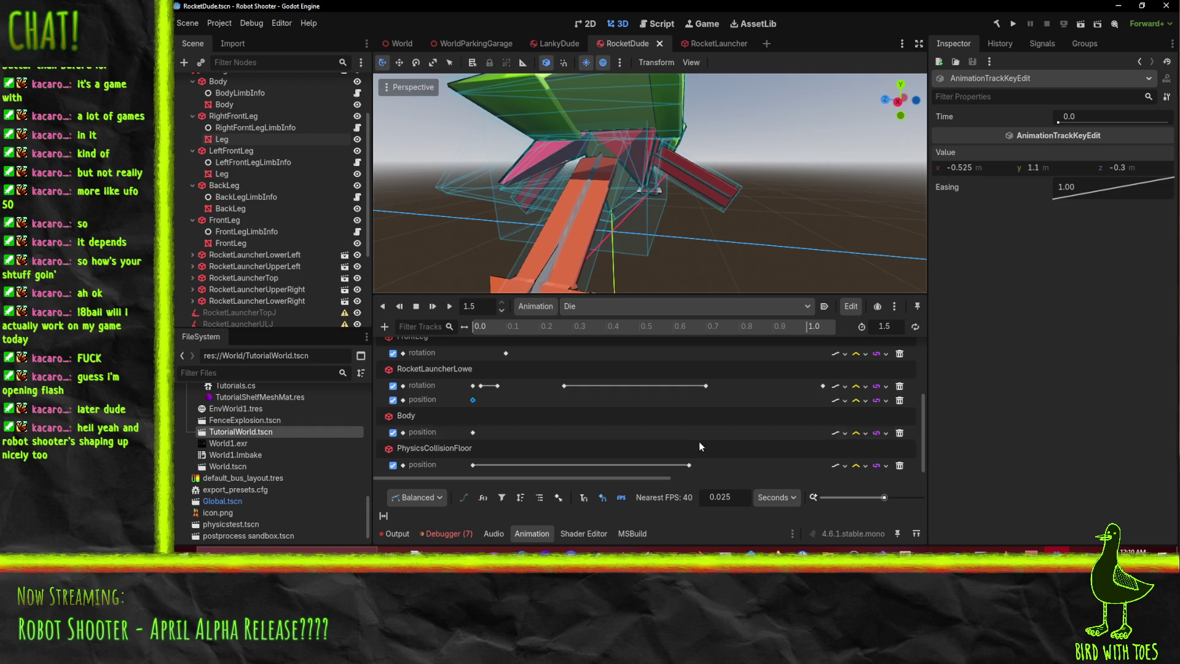
{"action": "scroll", "coordinate": [713, 439], "scroll_direction": "down", "scroll_amount": 4, "text": "ctrl"}
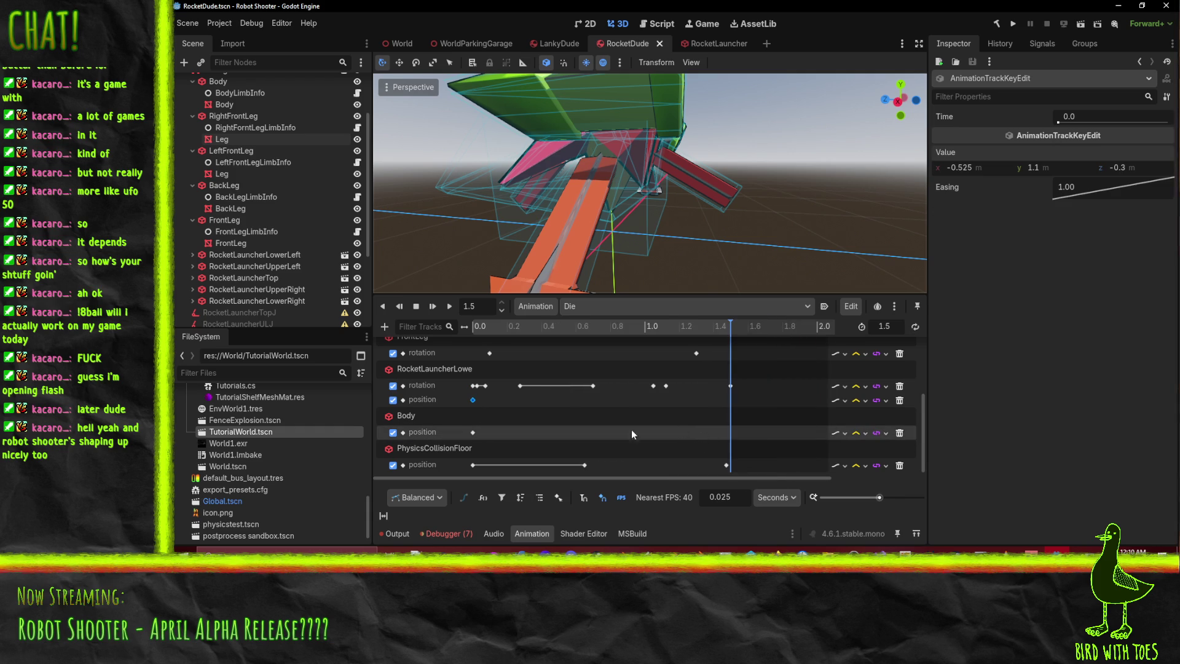
{"action": "left_click_drag", "start_coordinate": [670, 325], "coordinate": [470, 329]}
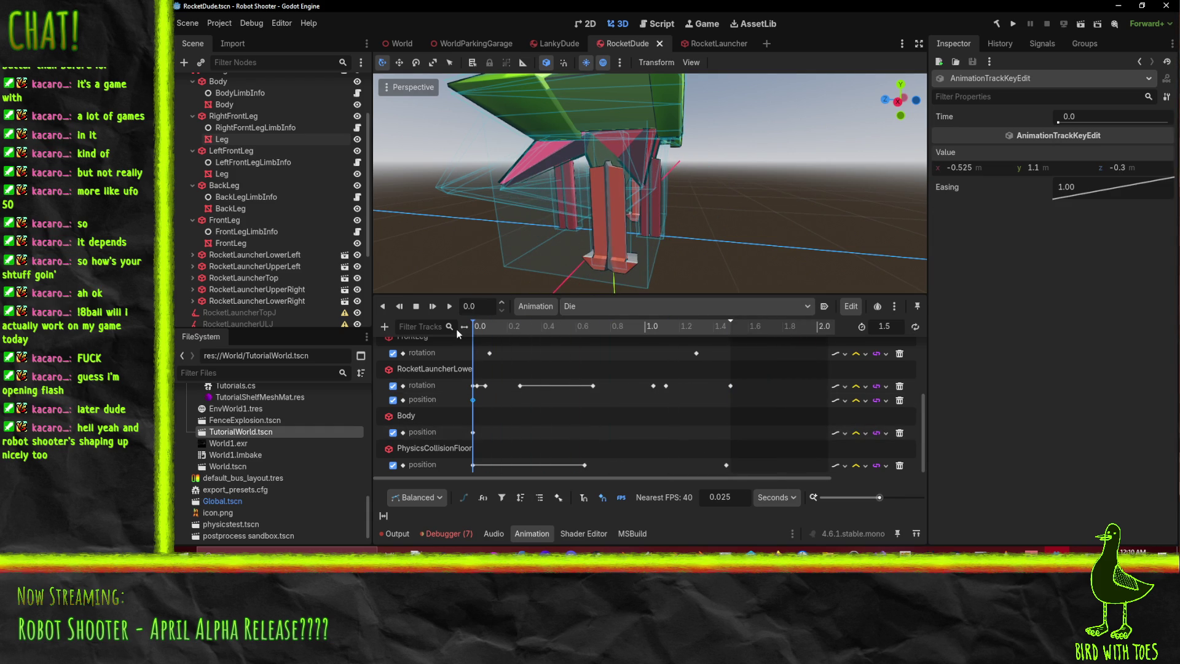
{"action": "middle_click_drag", "start_coordinate": [762, 158], "coordinate": [668, 198]}
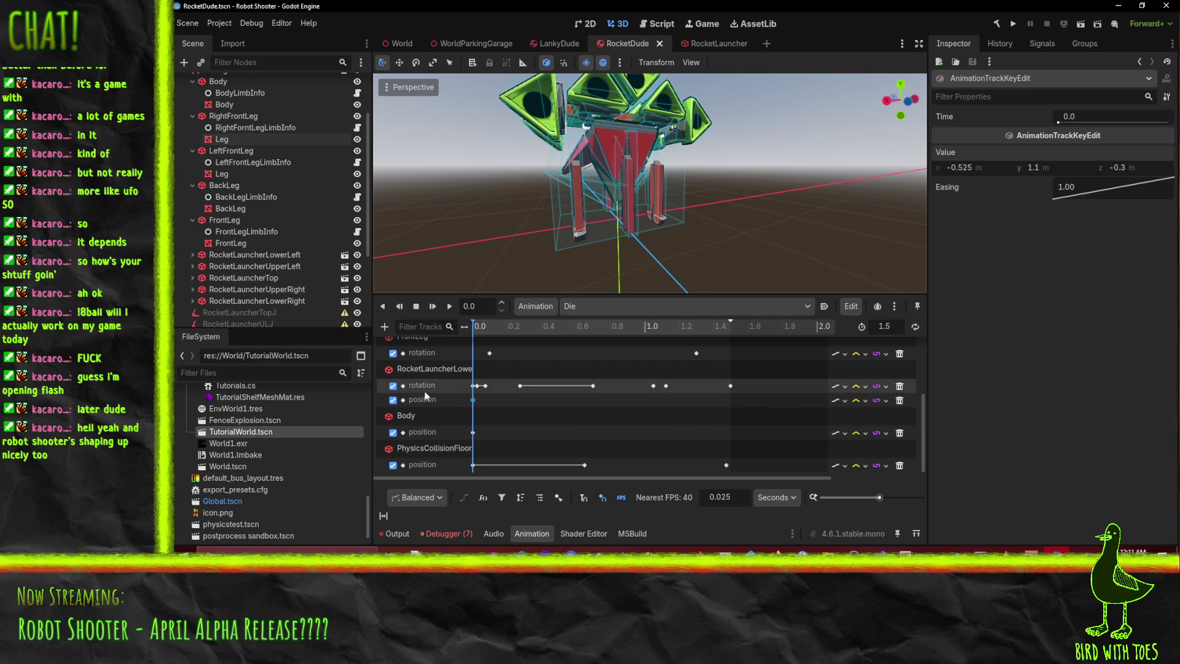
{"action": "mouse_move", "coordinate": [474, 330]}
{"action": "left_mouse_down"}
{"action": "mouse_move", "coordinate": [748, 329]}
{"action": "mouse_move", "coordinate": [462, 337]}
{"action": "left_mouse_up"}
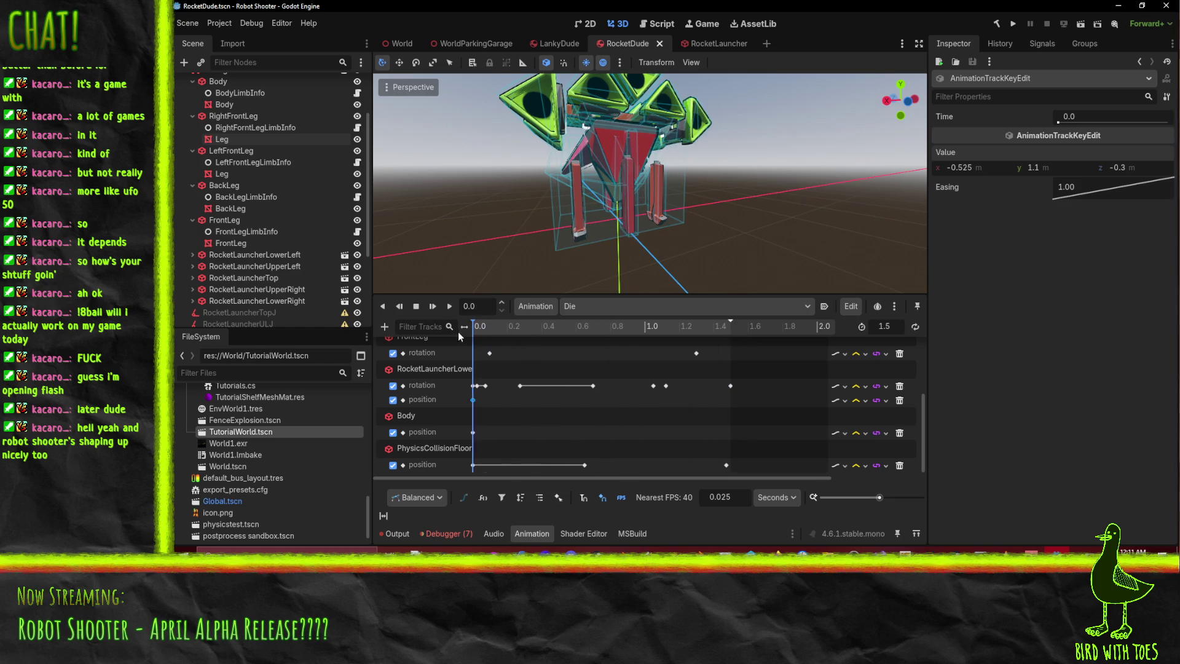
{"action": "mouse_move", "coordinate": [511, 208]}
{"action": "middle_mouse_down"}
{"action": "mouse_move", "coordinate": [632, 185]}
{"action": "mouse_move", "coordinate": [663, 216]}
{"action": "mouse_move", "coordinate": [637, 231]}
{"action": "mouse_move", "coordinate": [524, 229]}
{"action": "mouse_move", "coordinate": [571, 258]}
{"action": "middle_mouse_up"}
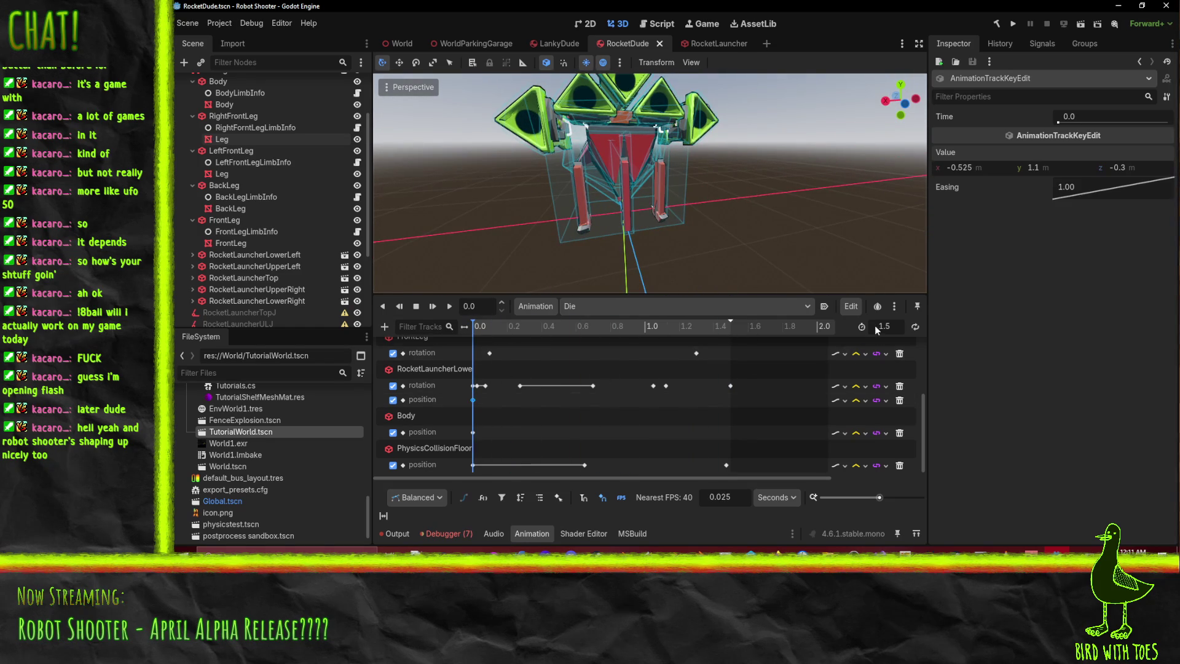
- Delete the lower rocket launcher's rotation and position tracks from Die
{"action": "scroll", "coordinate": [512, 384], "scroll_direction": "up", "scroll_amount": 1}
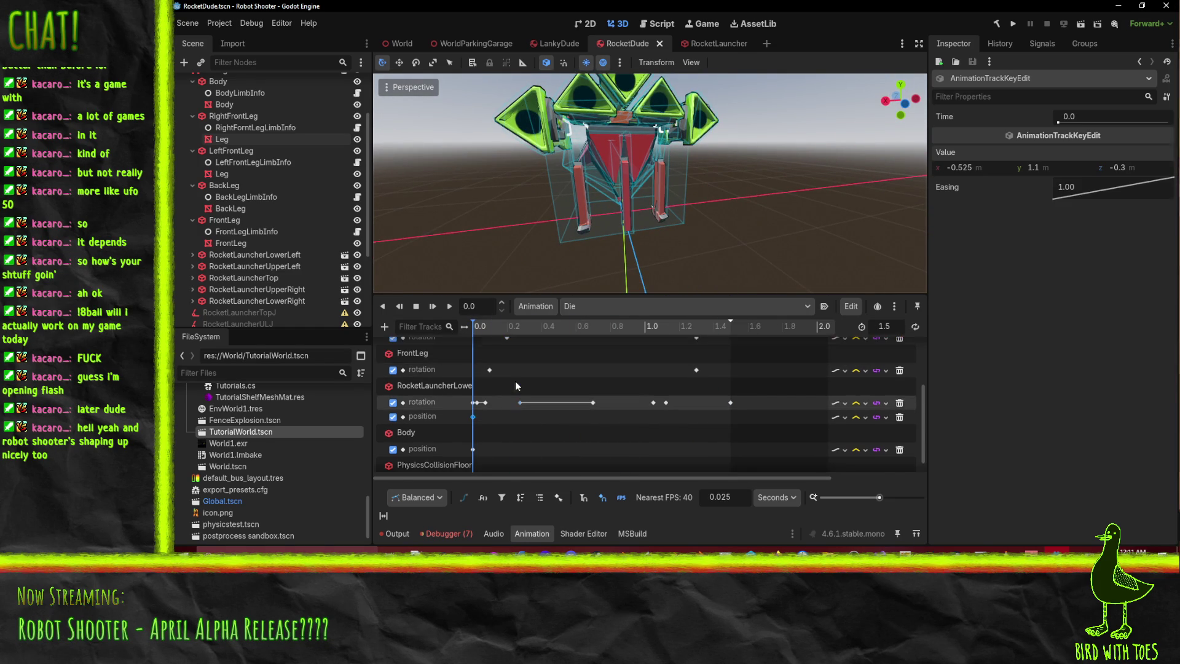
{"action": "left_click", "coordinate": [899, 402]}
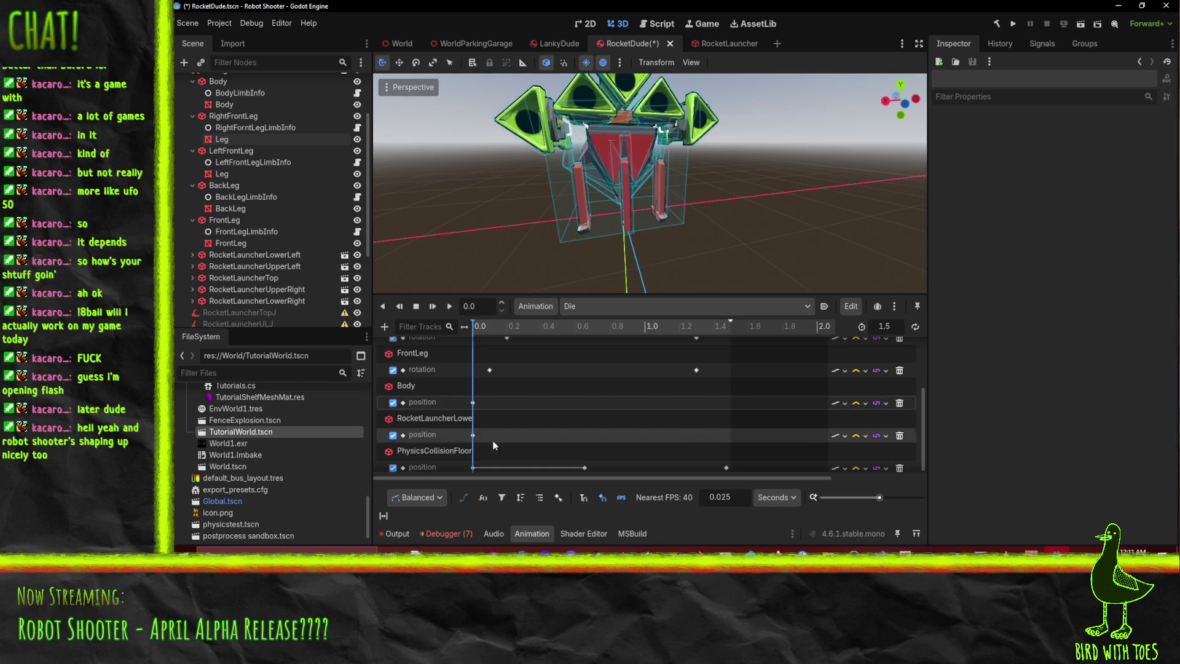
{"action": "left_click", "coordinate": [900, 435]}
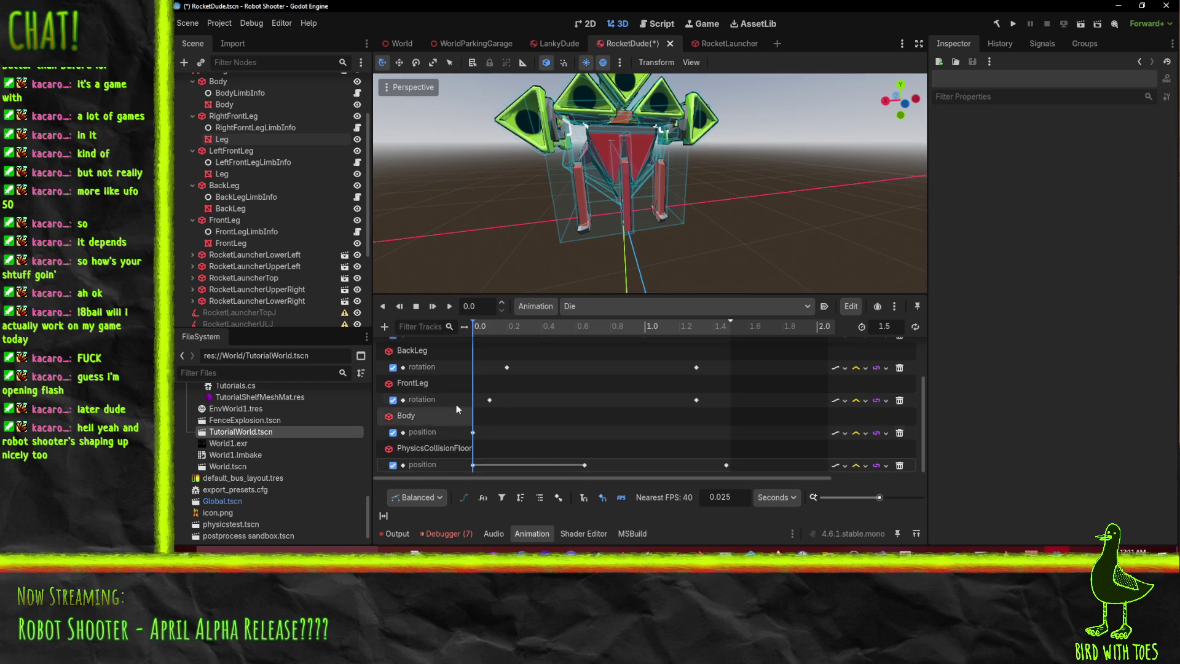
- Delete PhysicsCollisionFloor's middle position key at 0.65 s
{"action": "mouse_move", "coordinate": [497, 329]}
{"action": "left_mouse_down"}
{"action": "mouse_move", "coordinate": [770, 334]}
{"action": "mouse_move", "coordinate": [459, 341]}
{"action": "left_mouse_up"}
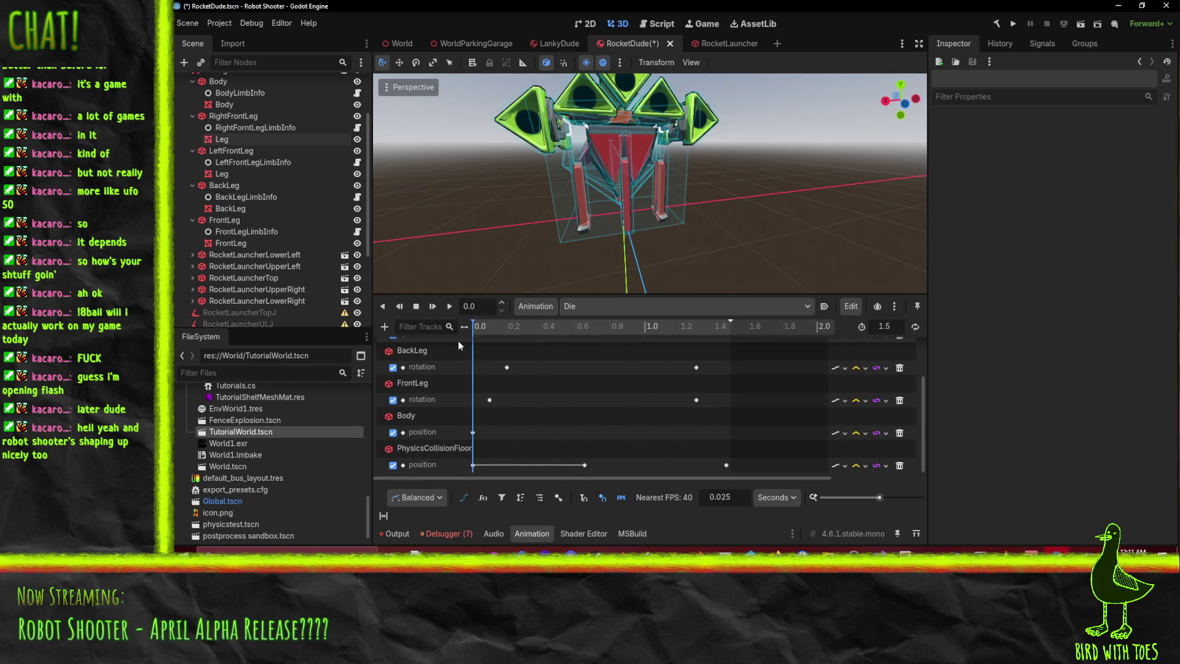
{"action": "left_click", "coordinate": [583, 469]}
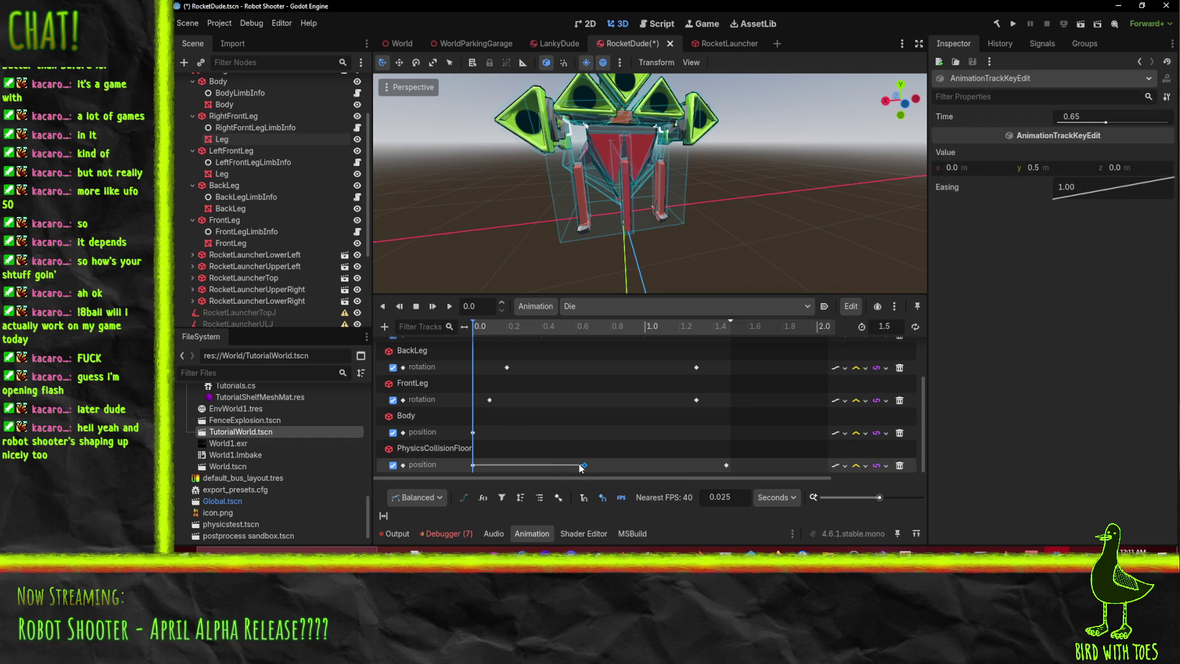
{"action": "left_click_drag", "start_coordinate": [583, 468], "coordinate": [565, 471]}
{"action": "right_click", "coordinate": [565, 472]}
{"action": "key", "text": "Escape"}
{"action": "key", "text": "Delete"}
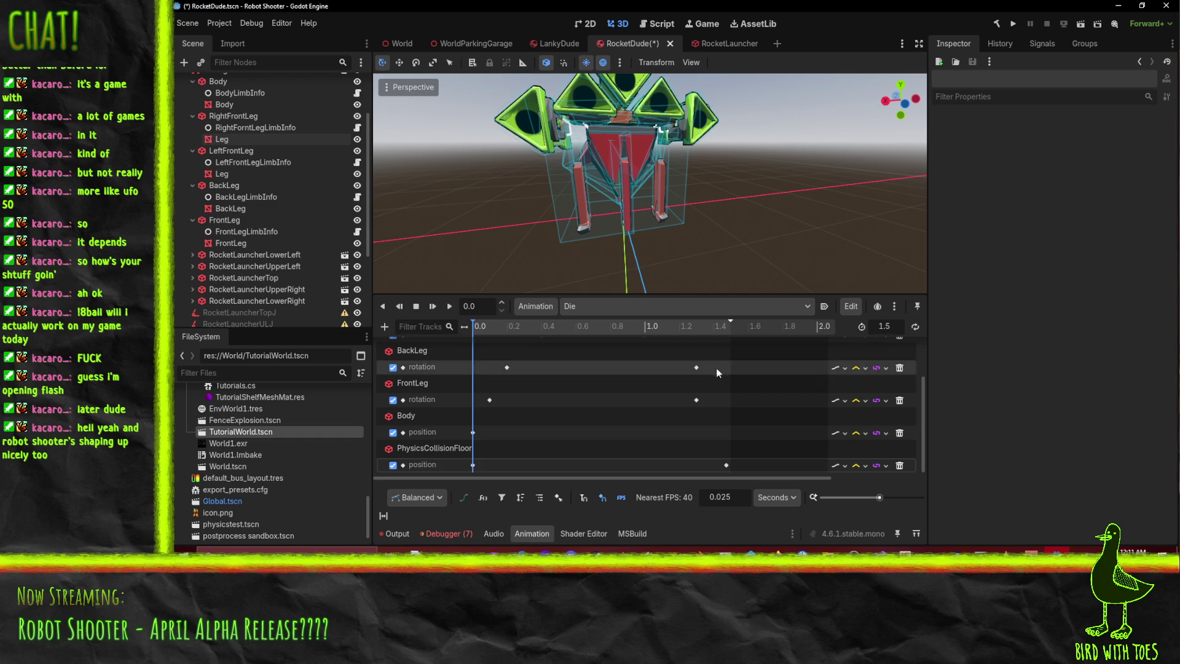
- Move PhysicsCollisionFloor's 1.475 s position key to 0.3 s
{"action": "left_click", "coordinate": [726, 465]}
{"action": "left_click_drag", "start_coordinate": [565, 466], "coordinate": [553, 465]}
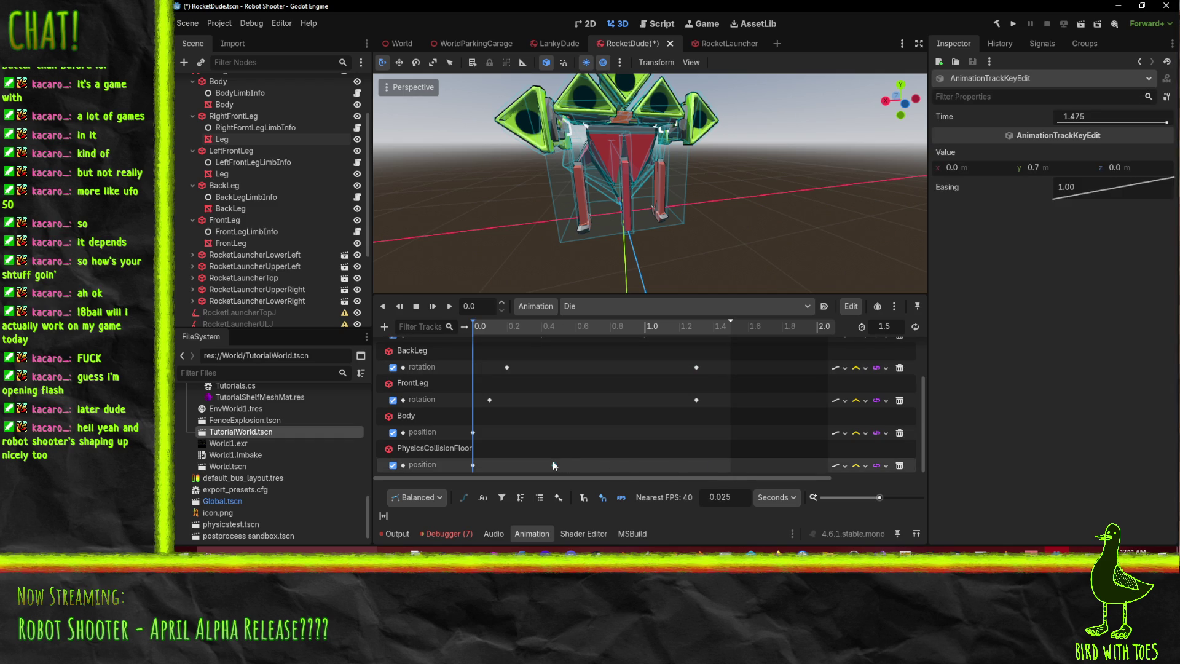
{"action": "mouse_move", "coordinate": [500, 321]}
{"action": "left_mouse_down"}
{"action": "mouse_move", "coordinate": [556, 327]}
{"action": "mouse_move", "coordinate": [526, 335]}
{"action": "left_mouse_up"}
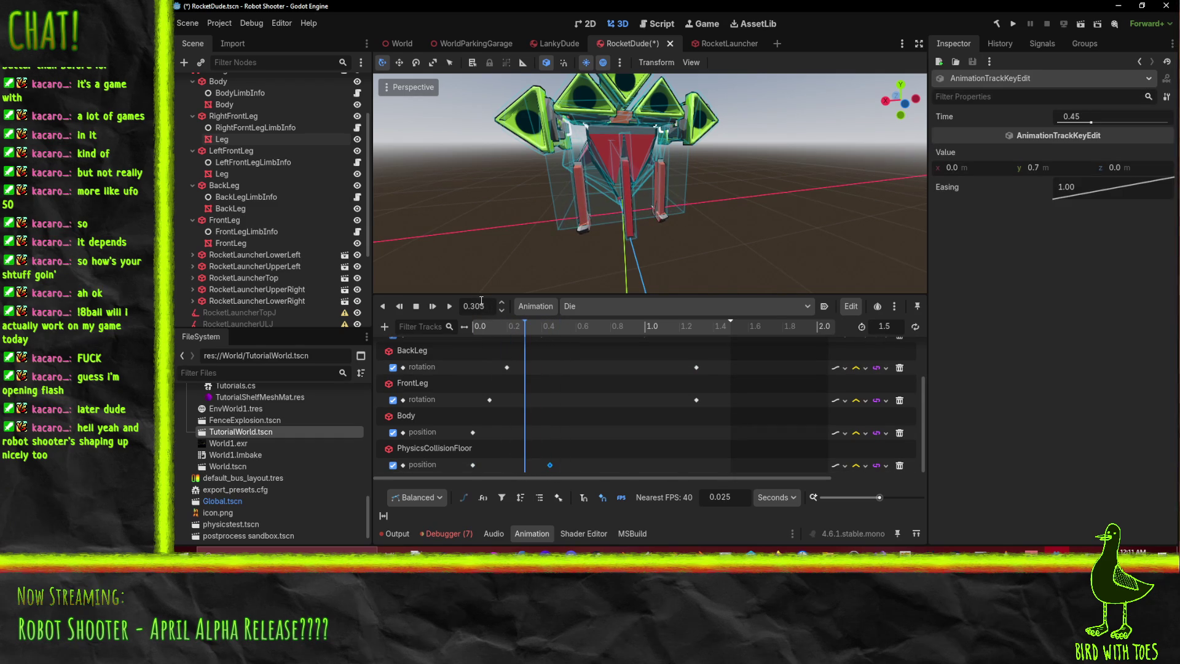
{"action": "left_click_drag", "start_coordinate": [527, 467], "coordinate": [524, 466]}
- Set the Die animation length to 0.3 s and play it back
{"action": "left_click", "coordinate": [459, 334]}
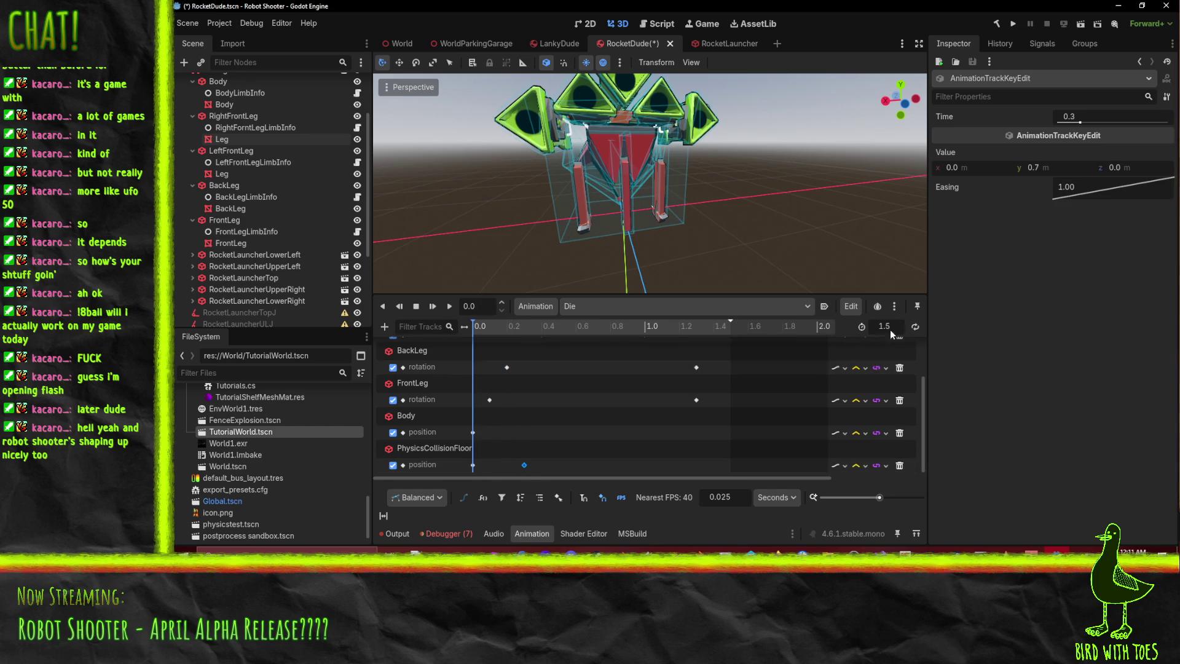
{"action": "type", "text": ".3"}
{"action": "key", "text": "Return"}
{"action": "left_click", "coordinate": [449, 307]}
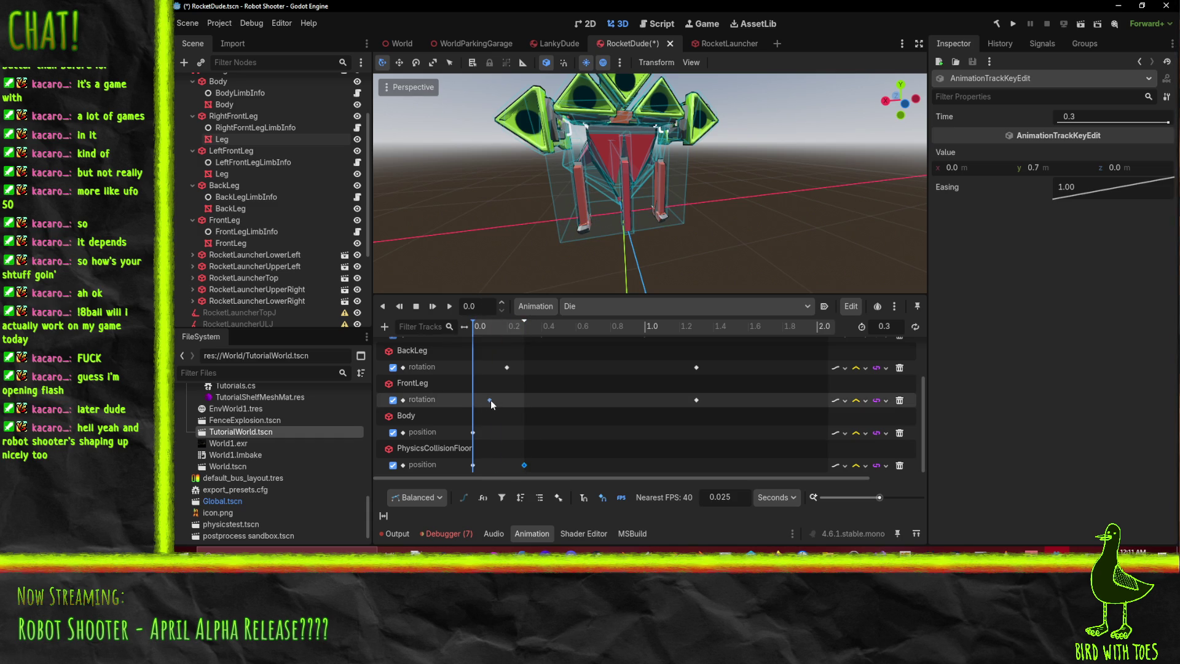
{"action": "left_click", "coordinate": [480, 328]}
{"action": "mouse_move", "coordinate": [487, 327]}
{"action": "left_mouse_down"}
{"action": "mouse_move", "coordinate": [533, 330]}
{"action": "mouse_move", "coordinate": [430, 330]}
{"action": "left_mouse_up"}
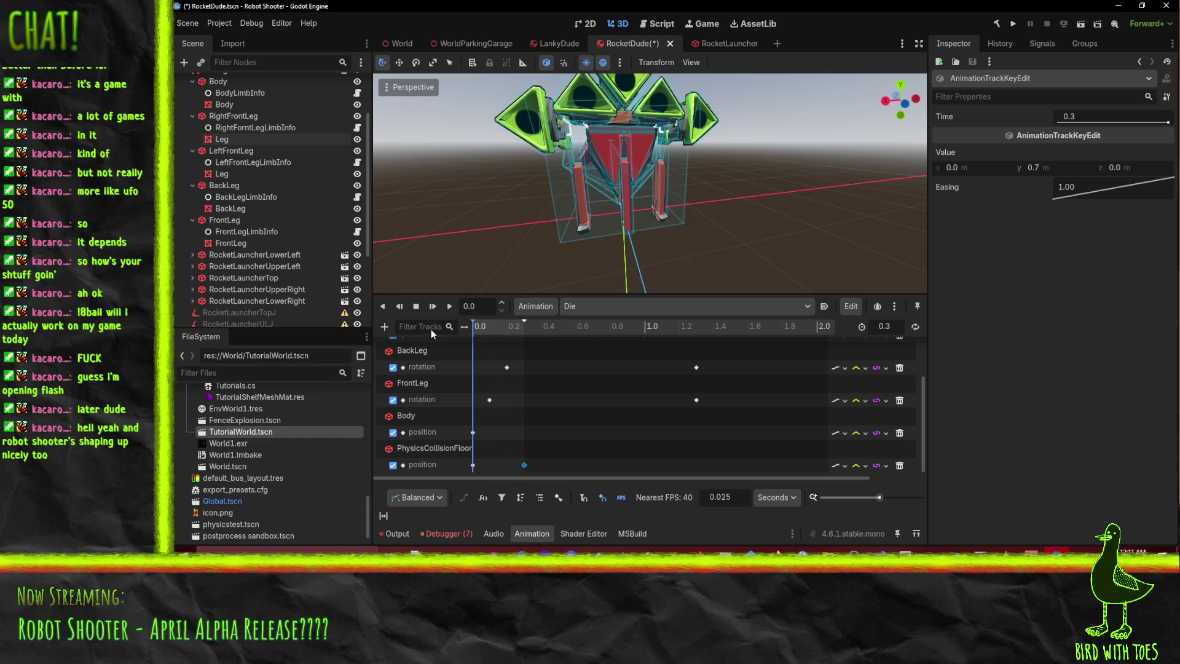
{"action": "scroll", "coordinate": [595, 400], "scroll_direction": "up", "scroll_amount": 2}
{"action": "left_click_drag", "start_coordinate": [697, 362], "coordinate": [537, 362]}
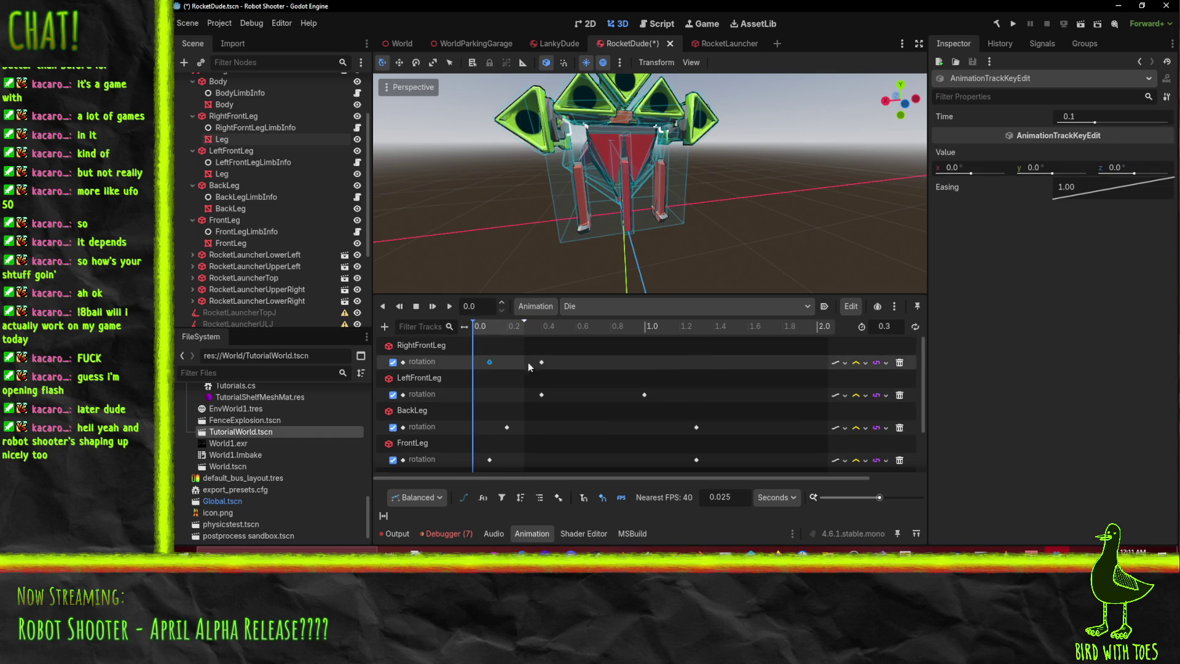
{"action": "left_click", "coordinate": [541, 396]}
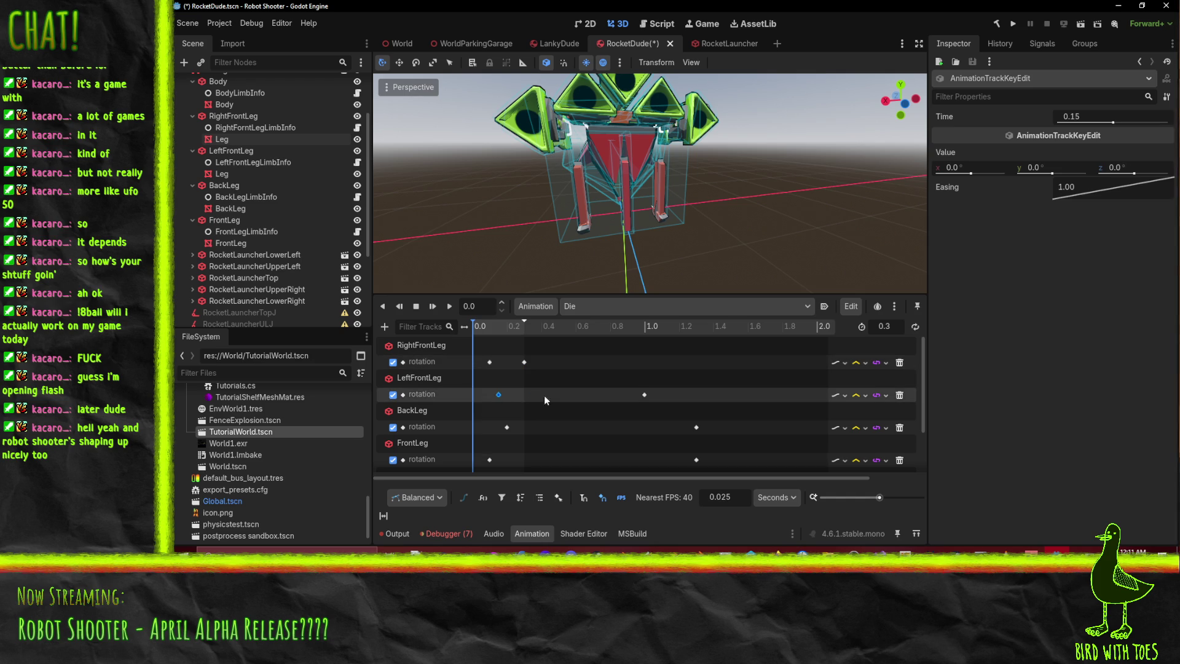
{"action": "left_click_drag", "start_coordinate": [537, 396], "coordinate": [526, 396]}
{"action": "mouse_move", "coordinate": [691, 433]}
{"action": "left_mouse_down"}
{"action": "mouse_move", "coordinate": [560, 430]}
{"action": "mouse_move", "coordinate": [521, 455]}
{"action": "left_mouse_up"}
{"action": "left_click", "coordinate": [696, 460]}
{"action": "scroll", "coordinate": [584, 433], "scroll_direction": "down", "scroll_amount": 3}
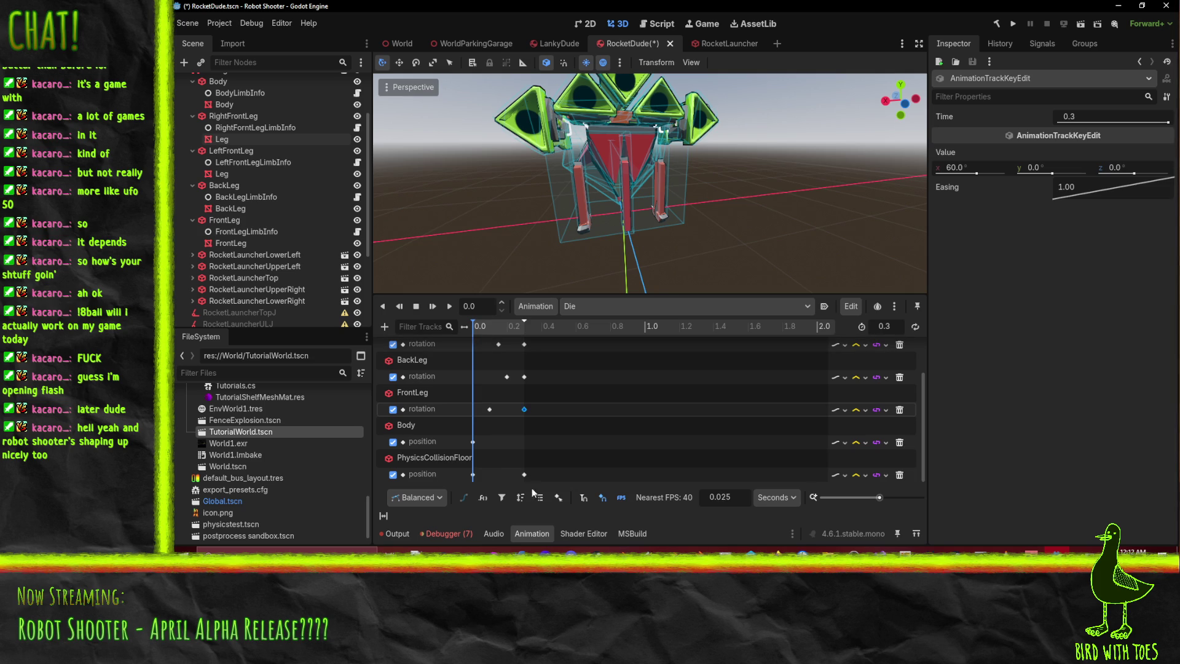
{"action": "left_click", "coordinate": [449, 308]}
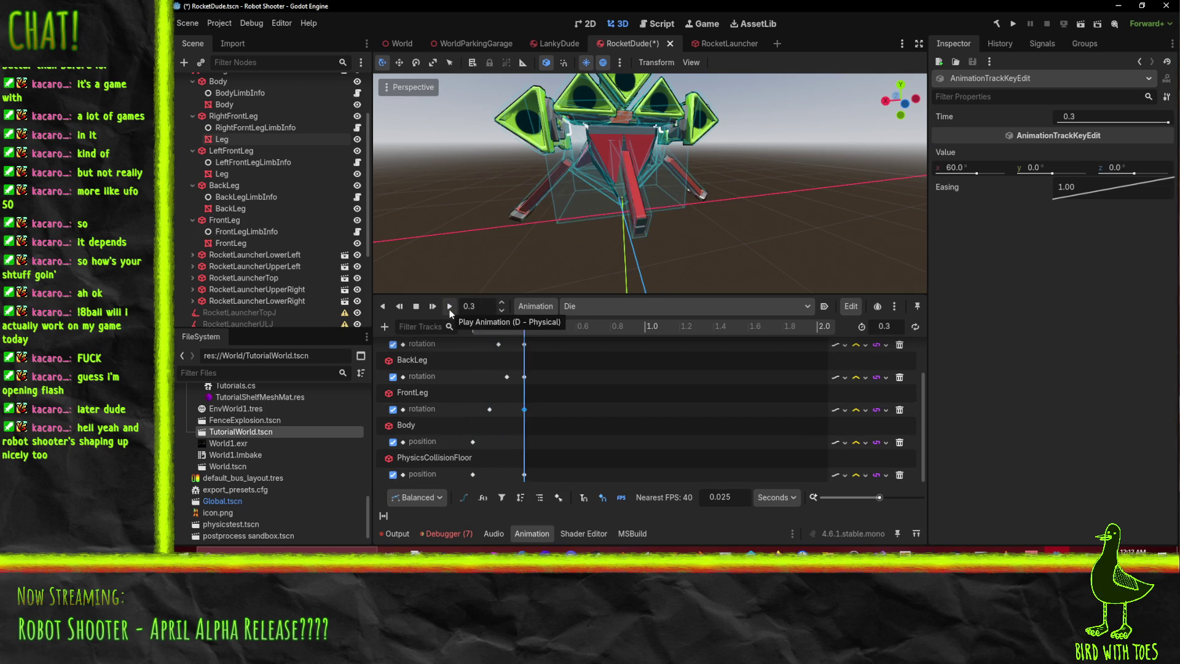
{"action": "left_click", "coordinate": [449, 308]}
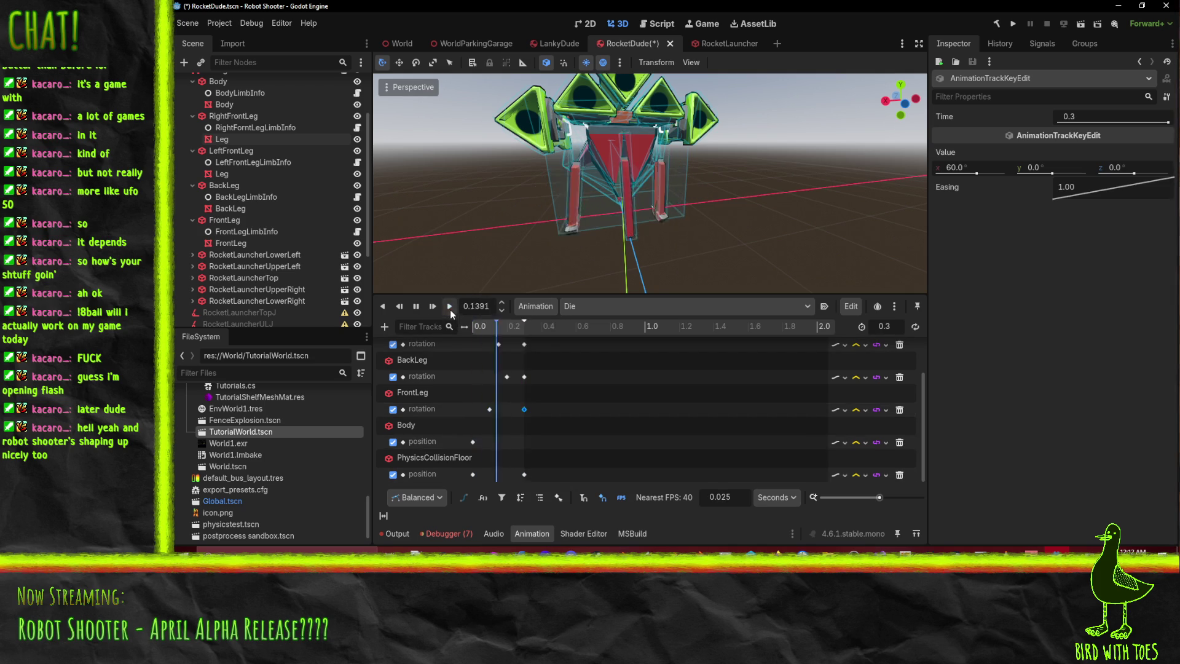
{"action": "left_click", "coordinate": [523, 331]}
{"action": "left_click_drag", "start_coordinate": [523, 333], "coordinate": [463, 331]}
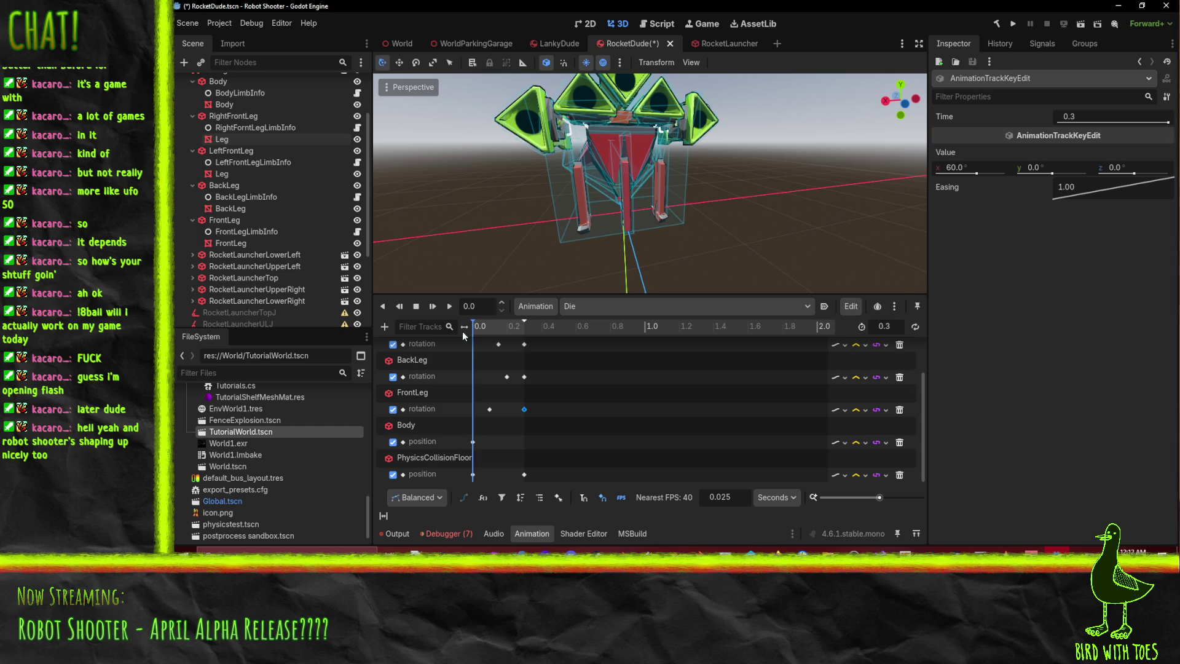
{"action": "mouse_move", "coordinate": [566, 240]}
{"action": "middle_mouse_down"}
{"action": "mouse_move", "coordinate": [577, 228]}
{"action": "mouse_move", "coordinate": [554, 258]}
{"action": "middle_mouse_up"}
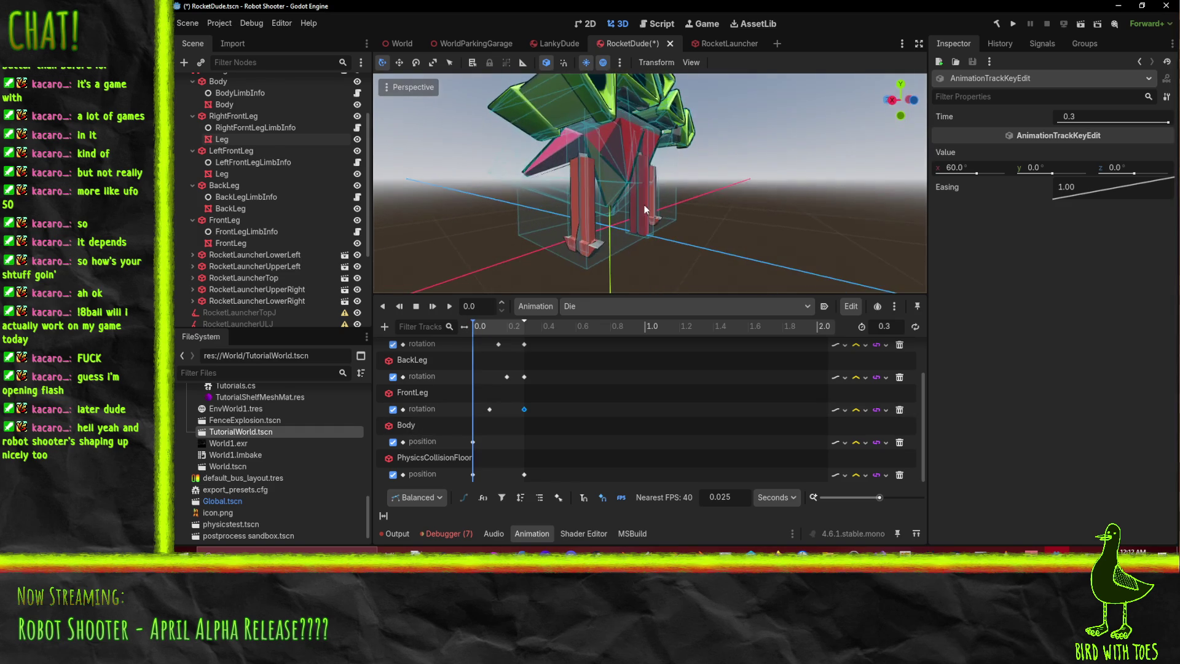
{"action": "mouse_move", "coordinate": [479, 334]}
{"action": "left_mouse_down"}
{"action": "mouse_move", "coordinate": [525, 337]}
{"action": "mouse_move", "coordinate": [437, 334]}
{"action": "left_mouse_up"}
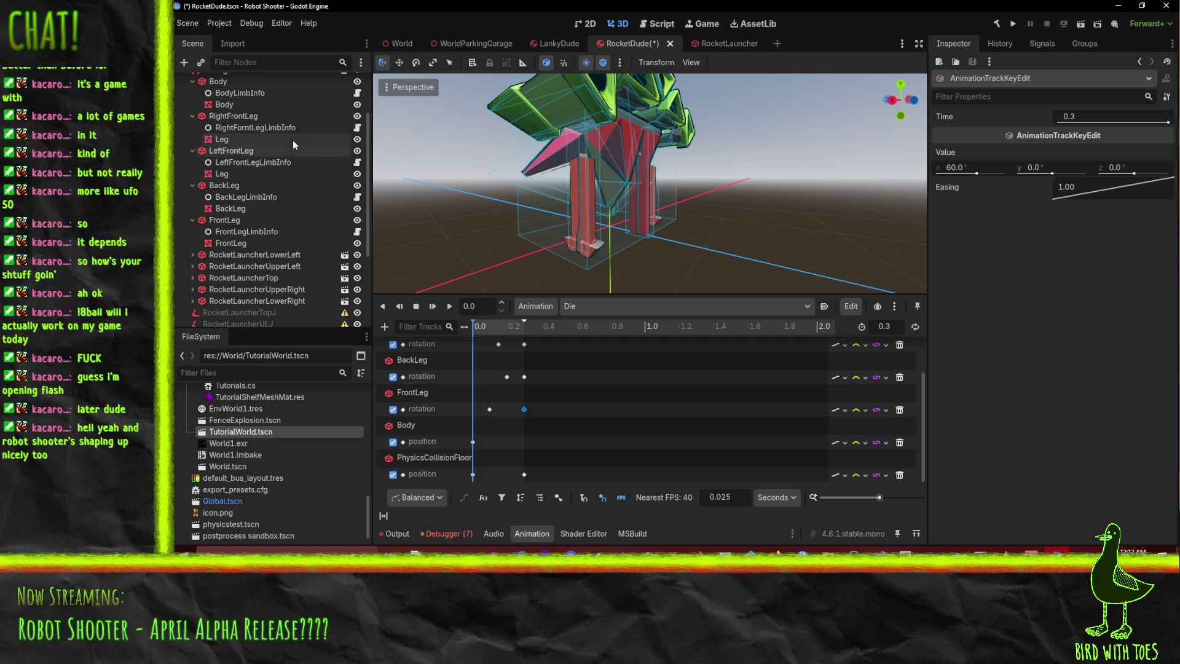
{"action": "scroll", "coordinate": [286, 136], "scroll_direction": "up", "scroll_amount": 3}
- Select the Body node and preview the rig at 0.3 s from several angles
{"action": "left_click", "coordinate": [236, 153]}
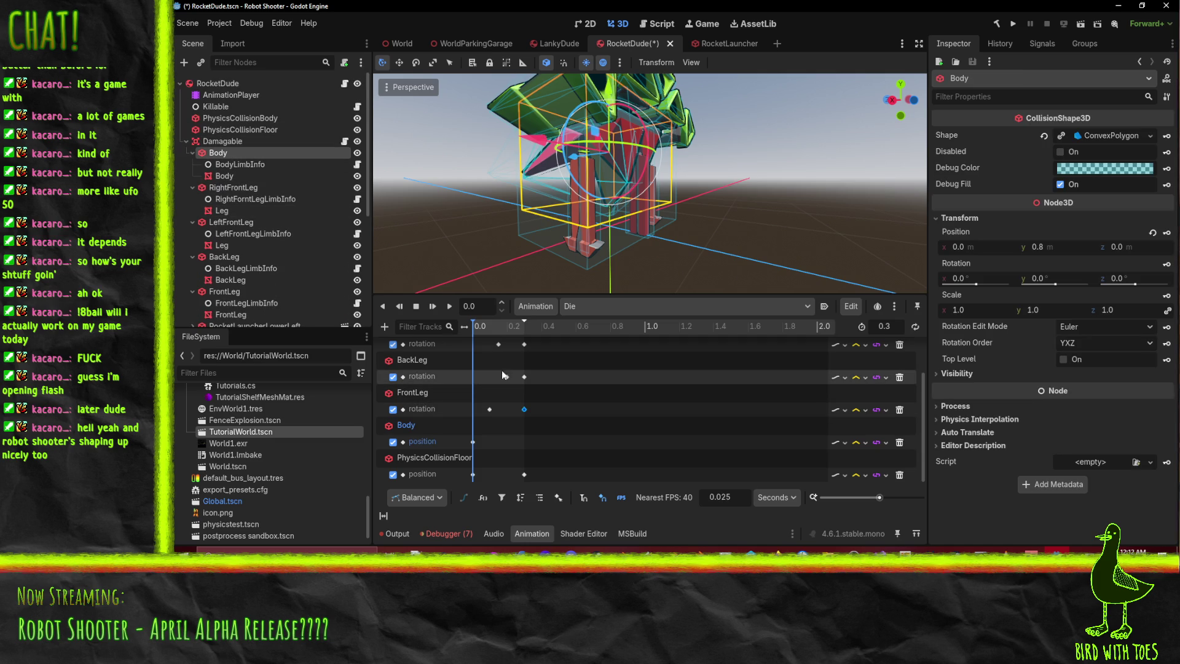
{"action": "mouse_move", "coordinate": [638, 247]}
{"action": "middle_mouse_down"}
{"action": "mouse_move", "coordinate": [593, 241]}
{"action": "mouse_move", "coordinate": [639, 252]}
{"action": "mouse_move", "coordinate": [625, 256]}
{"action": "middle_mouse_up"}
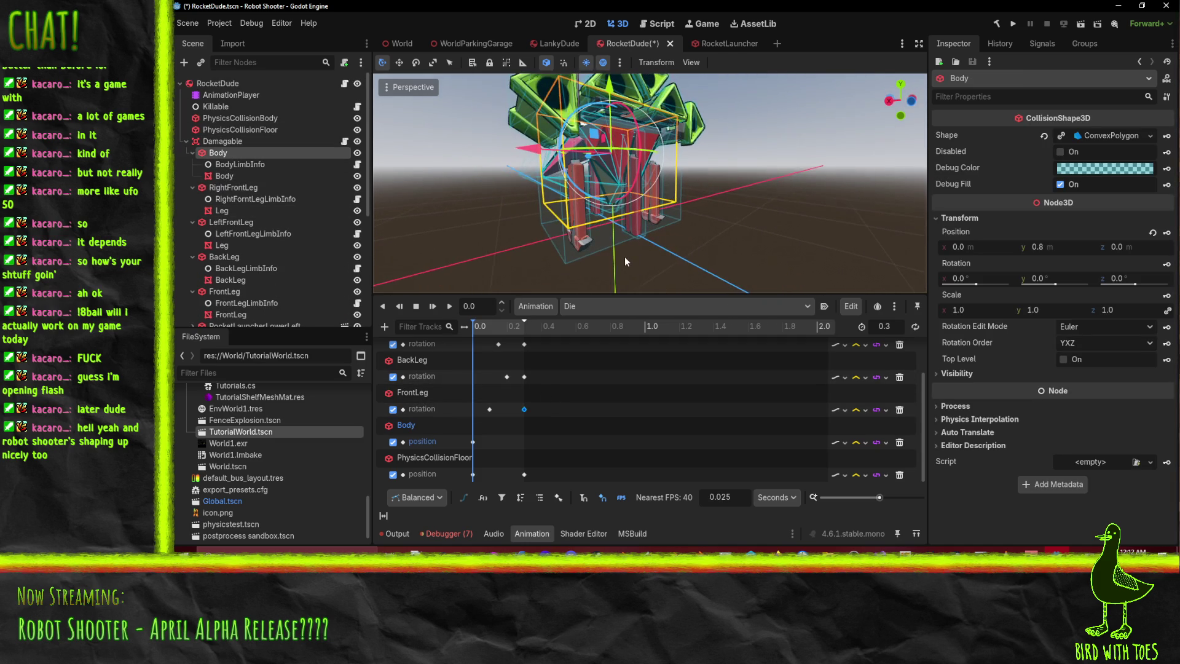
{"action": "left_click", "coordinate": [526, 332]}
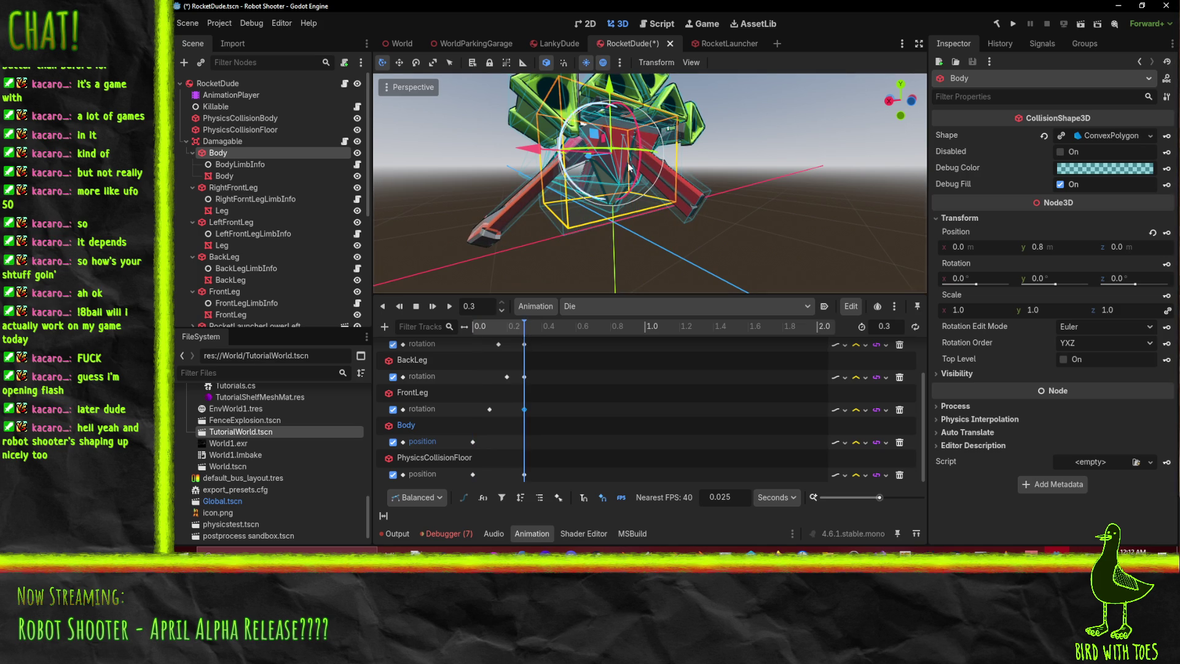
{"action": "mouse_move", "coordinate": [609, 88]}
{"action": "left_mouse_down"}
{"action": "mouse_move", "coordinate": [615, 43]}
{"action": "mouse_move", "coordinate": [616, 116]}
{"action": "left_mouse_up"}
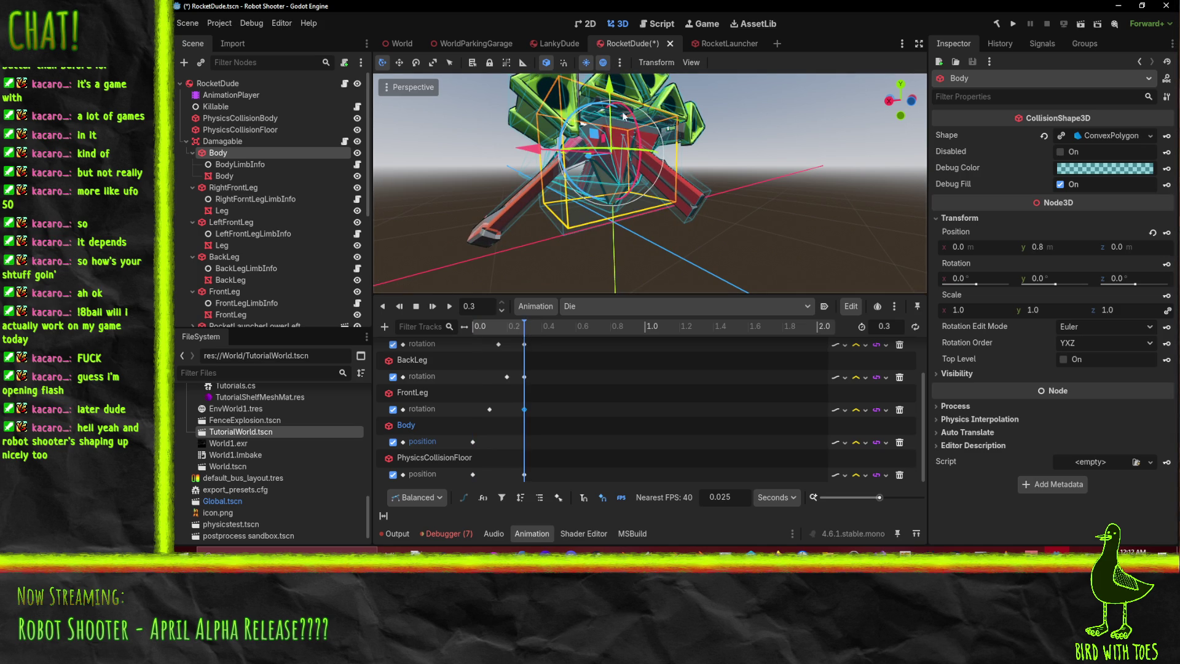
{"action": "mouse_move", "coordinate": [710, 134]}
{"action": "middle_mouse_down"}
{"action": "mouse_move", "coordinate": [672, 228]}
{"action": "mouse_move", "coordinate": [600, 268]}
{"action": "middle_mouse_up"}
{"action": "mouse_move", "coordinate": [574, 179]}
{"action": "middle_mouse_down"}
{"action": "mouse_move", "coordinate": [526, 157]}
{"action": "mouse_move", "coordinate": [467, 185]}
{"action": "middle_mouse_up"}
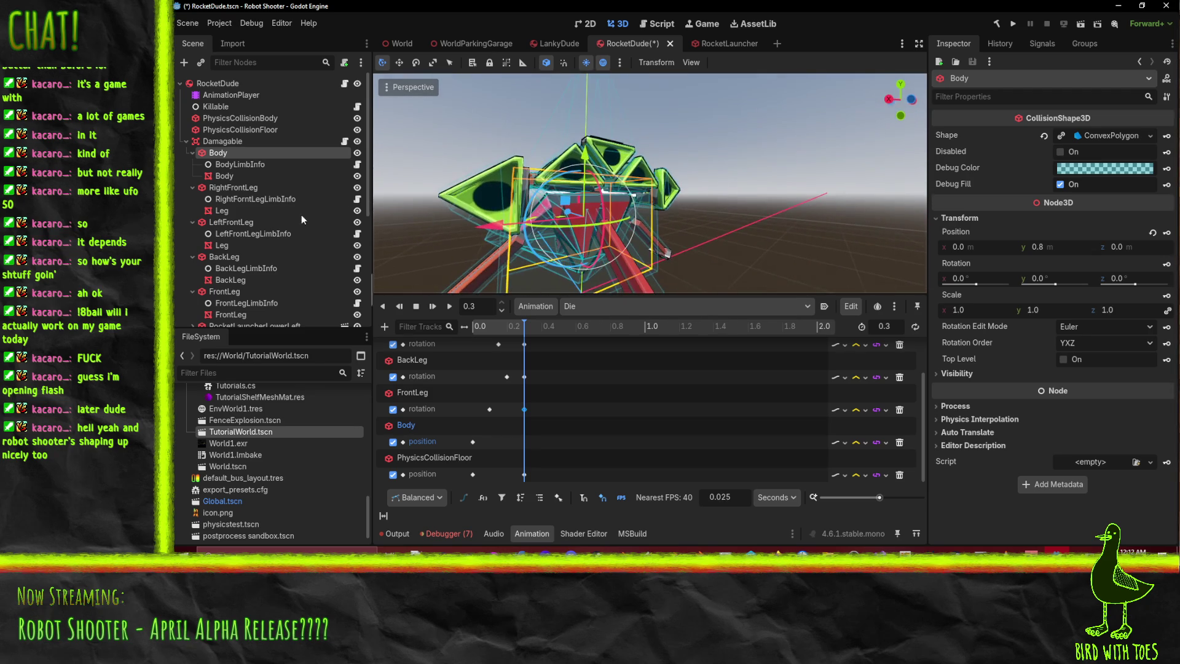
- Add RightFrontLeg, LeftFrontLeg, BackLeg and FrontLeg to the selection, with the animation back at its start
{"action": "left_click", "coordinate": [231, 188], "text": "ctrl"}
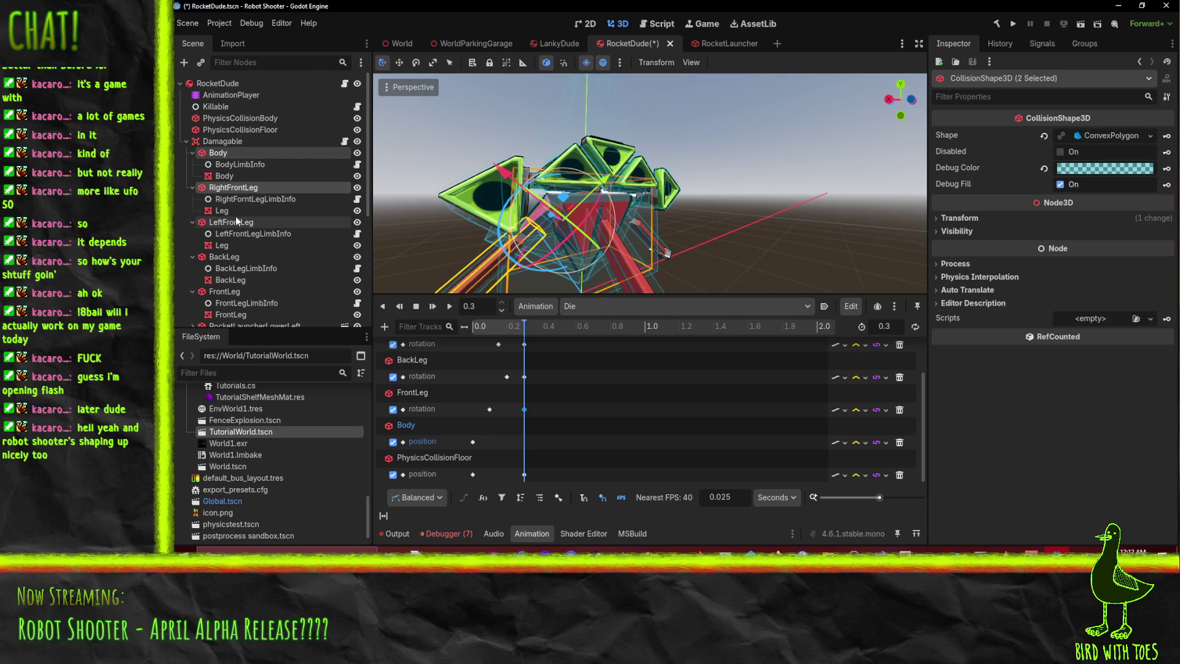
{"action": "left_click", "coordinate": [241, 225], "text": "ctrl"}
{"action": "left_click", "coordinate": [232, 257], "text": "ctrl"}
{"action": "left_click", "coordinate": [215, 292], "text": "ctrl"}
{"action": "scroll", "coordinate": [214, 292], "scroll_direction": "down", "scroll_amount": 2}
{"action": "scroll", "coordinate": [214, 292], "scroll_direction": "down", "scroll_amount": 4}
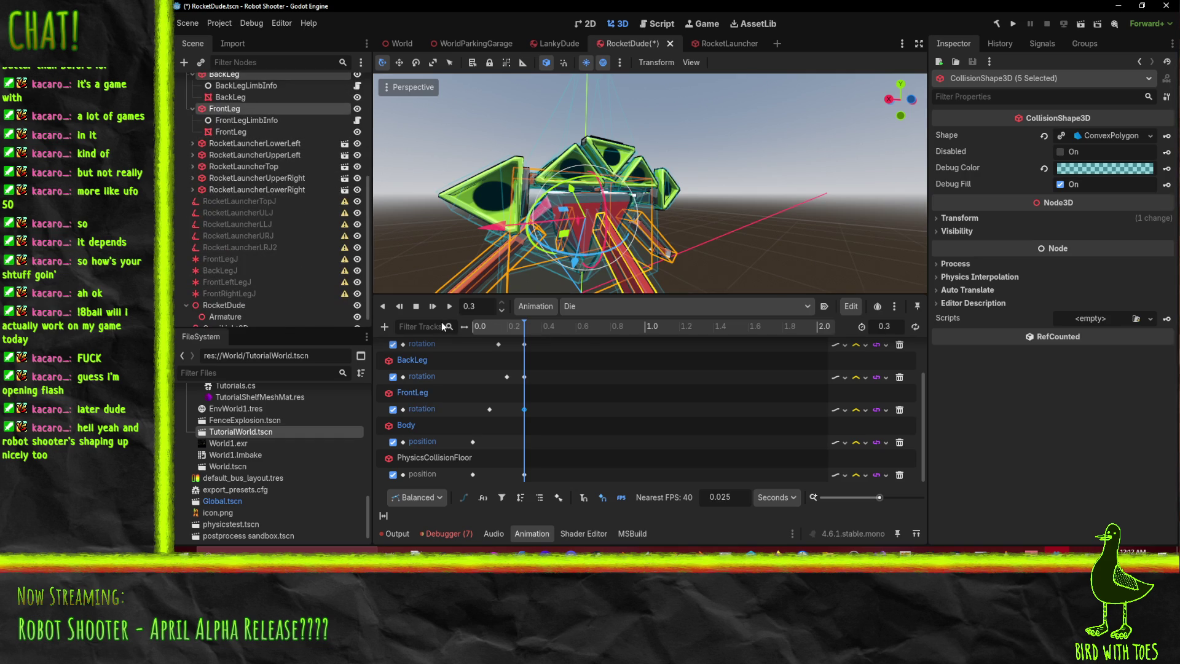
{"action": "left_click", "coordinate": [416, 306]}
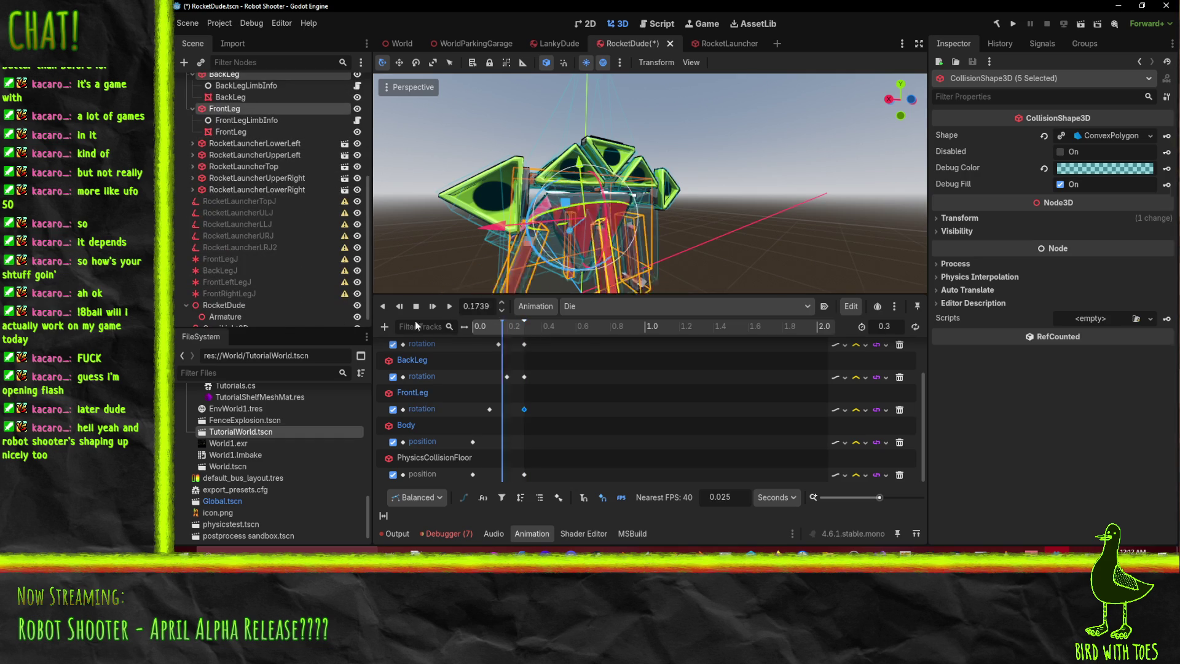
- Add the five RocketLauncher nodes to the selection and expand Transform in the Inspector
{"action": "left_click", "coordinate": [231, 145], "text": "ctrl"}
{"action": "left_click", "coordinate": [232, 155], "text": "ctrl"}
{"action": "left_click", "coordinate": [237, 166], "text": "ctrl"}
{"action": "left_click", "coordinate": [242, 178], "text": "ctrl"}
{"action": "left_click", "coordinate": [245, 190], "text": "ctrl"}
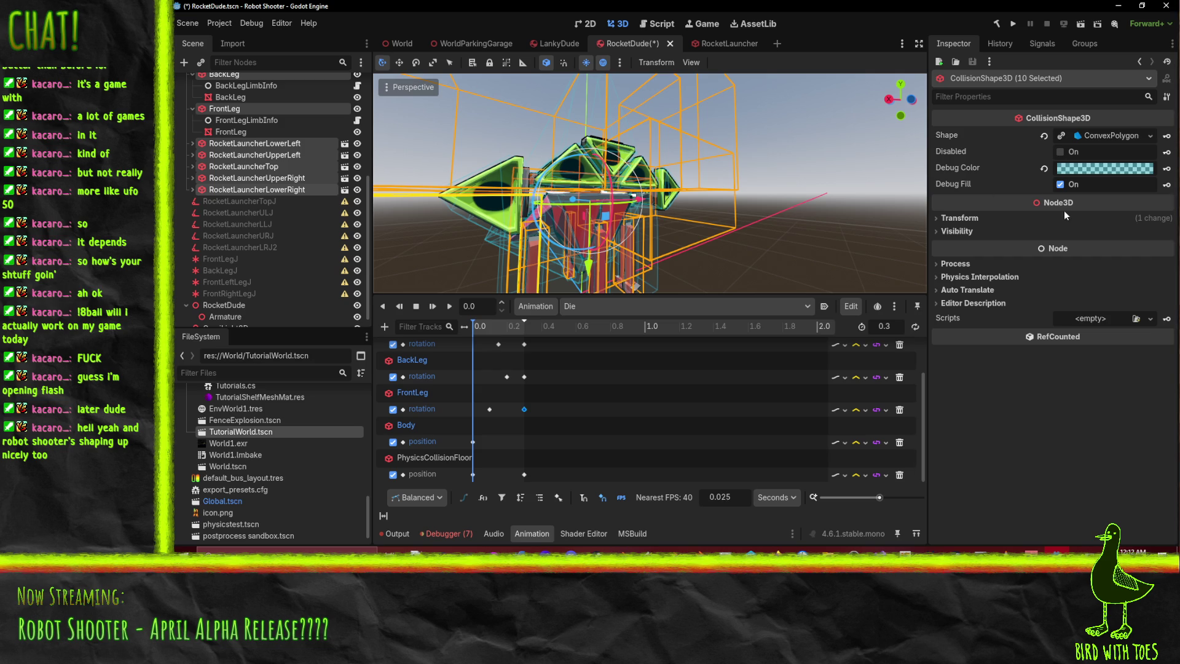
{"action": "left_click", "coordinate": [959, 219]}
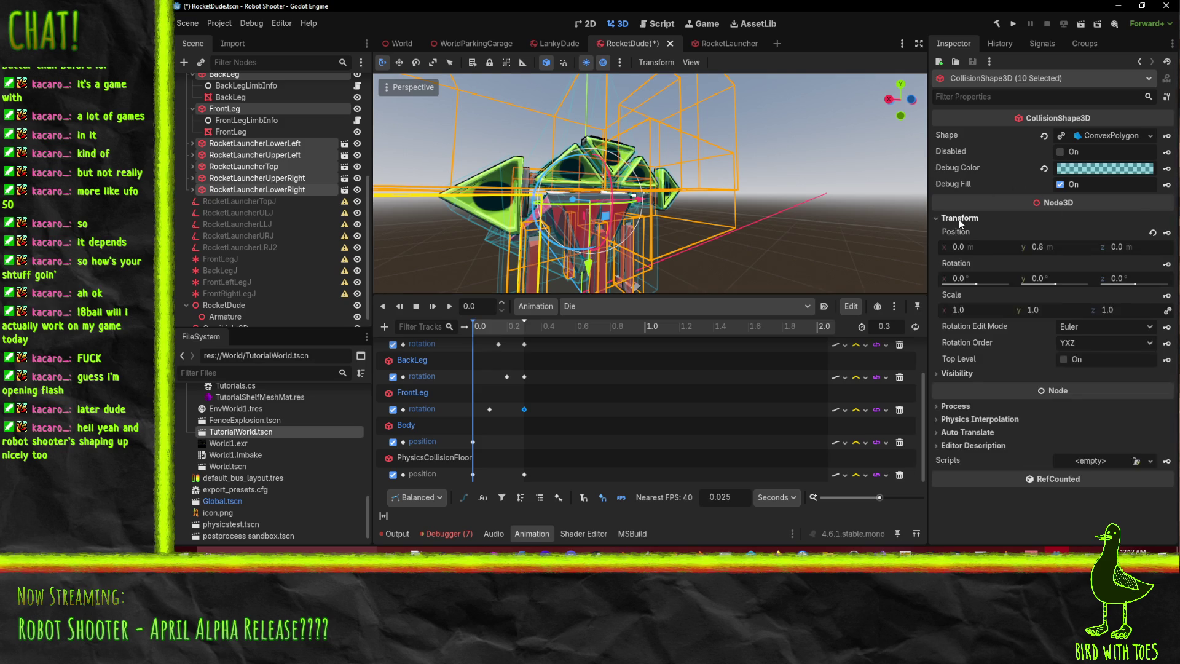
- Create position tracks keyed at 0.0 for all nine selected nodes, then move the playhead to 0.3 s
{"action": "left_click", "coordinate": [1167, 233]}
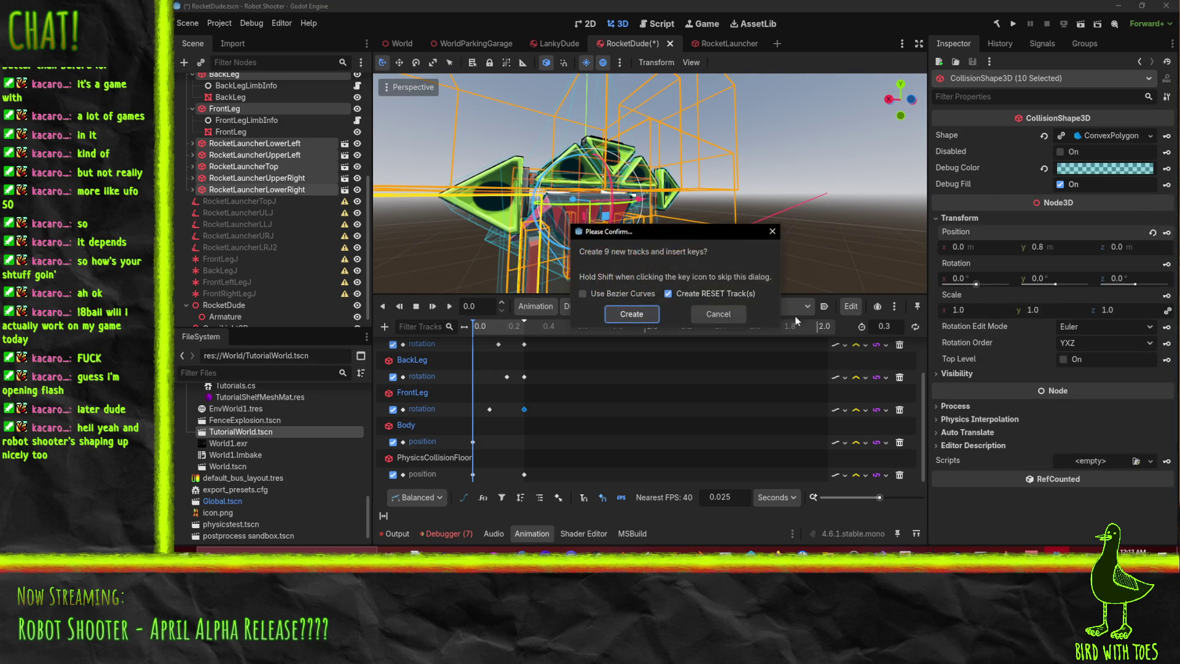
{"action": "left_click", "coordinate": [626, 315]}
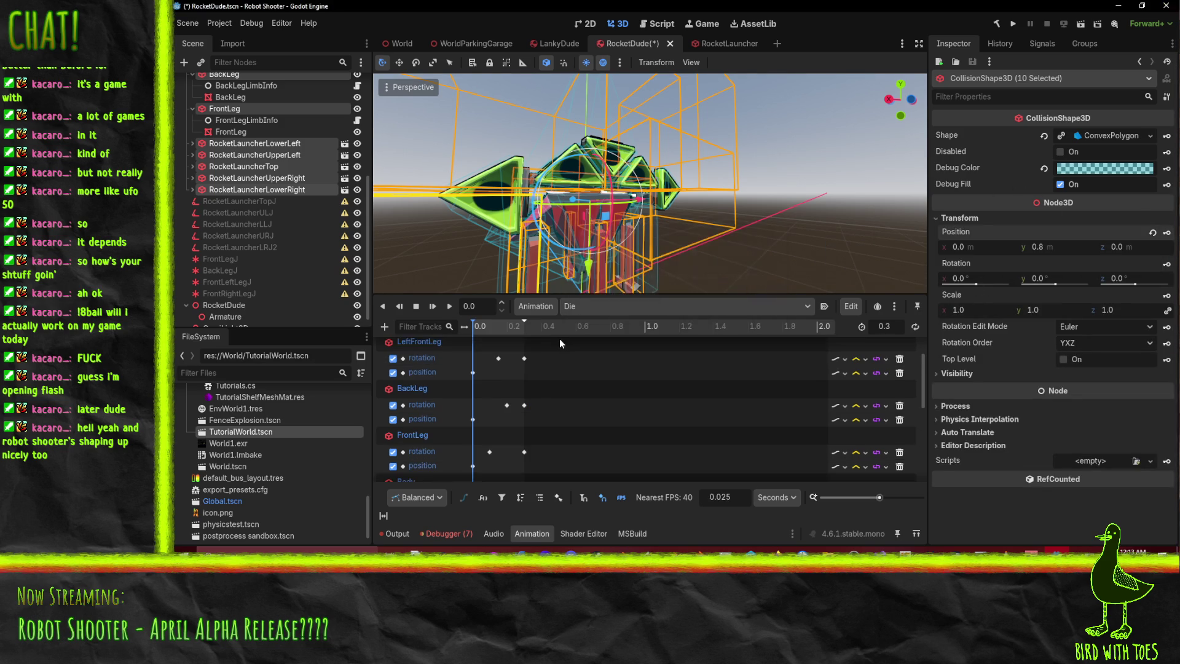
{"action": "left_click", "coordinate": [525, 327]}
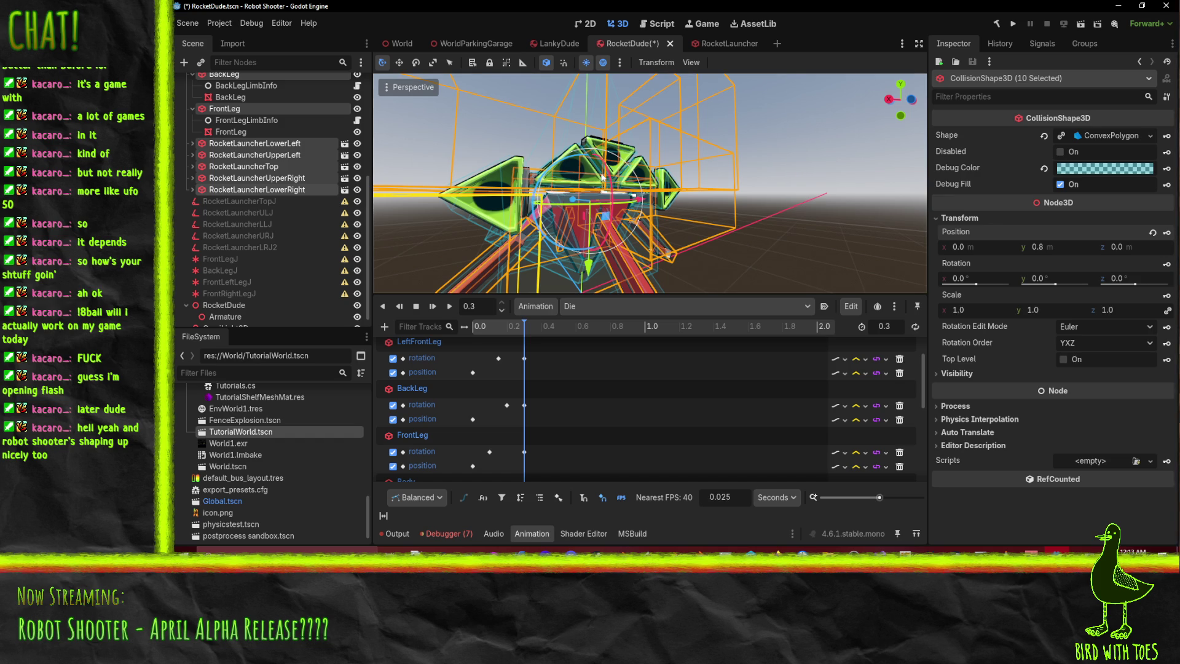
{"action": "mouse_move", "coordinate": [585, 277]}
{"action": "left_mouse_down"}
{"action": "mouse_move", "coordinate": [593, 191]}
{"action": "mouse_move", "coordinate": [614, 197]}
{"action": "left_mouse_up"}
{"action": "key", "text": "ctrl+z"}
{"action": "left_click", "coordinate": [1041, 247]}
{"action": "key", "text": "Return"}
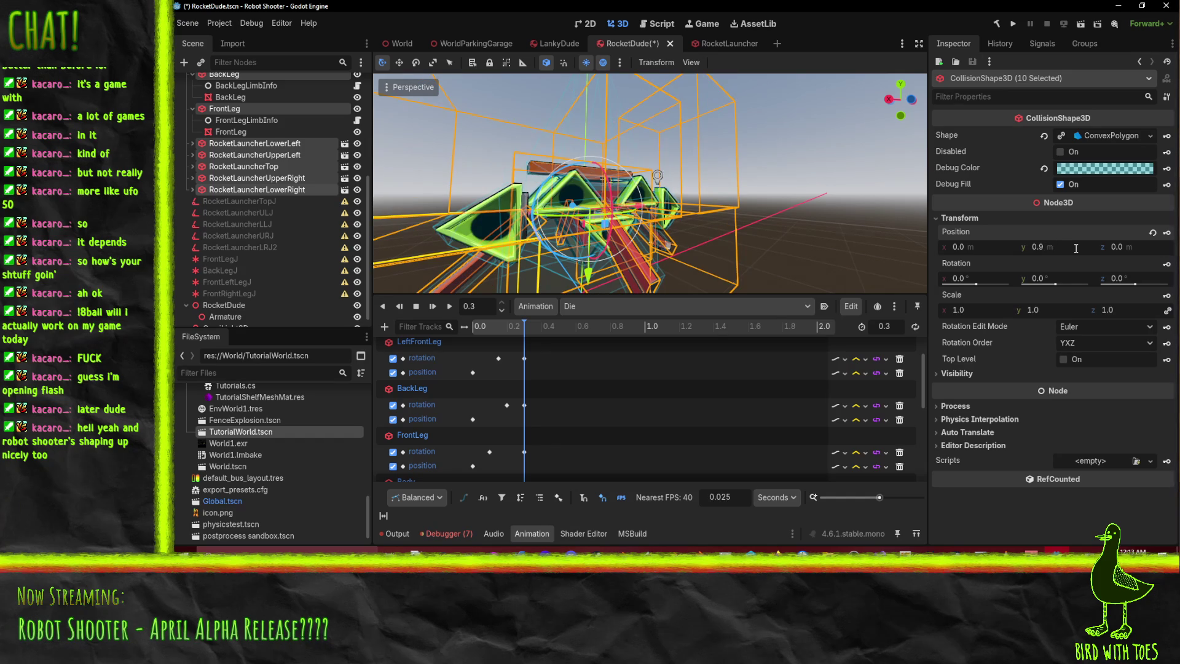
{"action": "key", "text": "ctrl+z"}
- Raise the rig to y 1.1 m with the global move gizmo, key it at 0.3 s, and replay the lift
{"action": "mouse_move", "coordinate": [733, 257]}
{"action": "middle_mouse_down"}
{"action": "mouse_move", "coordinate": [663, 237]}
{"action": "mouse_move", "coordinate": [621, 267]}
{"action": "mouse_move", "coordinate": [591, 253]}
{"action": "mouse_move", "coordinate": [728, 229]}
{"action": "middle_mouse_up"}
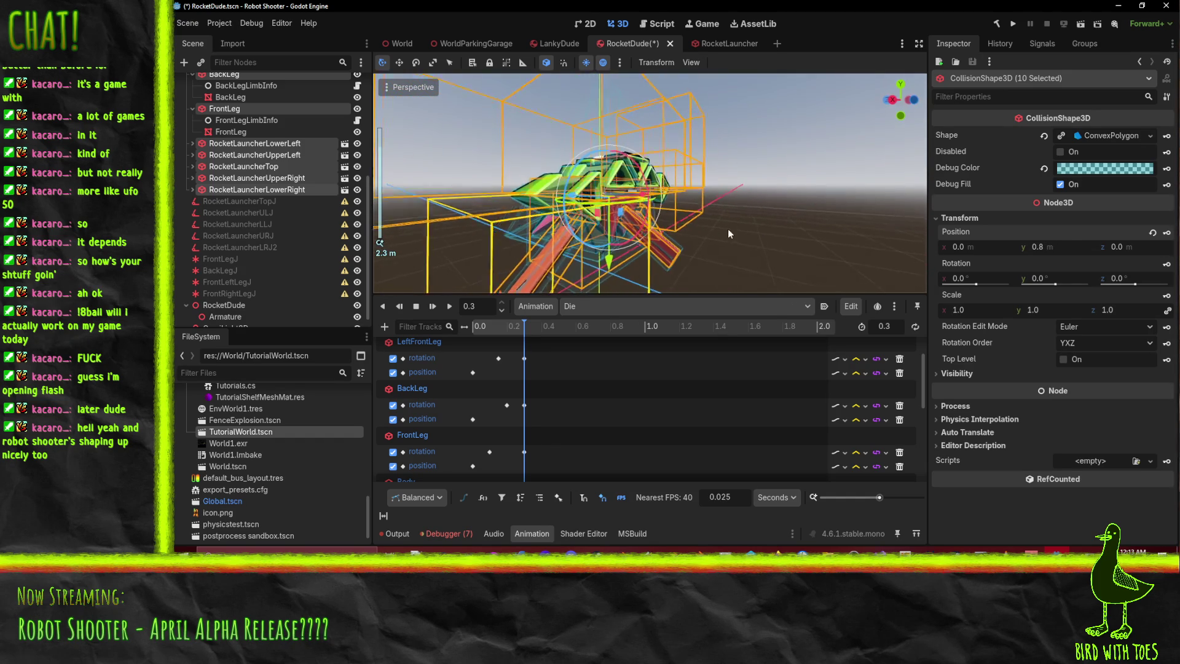
{"action": "left_click", "coordinate": [547, 64]}
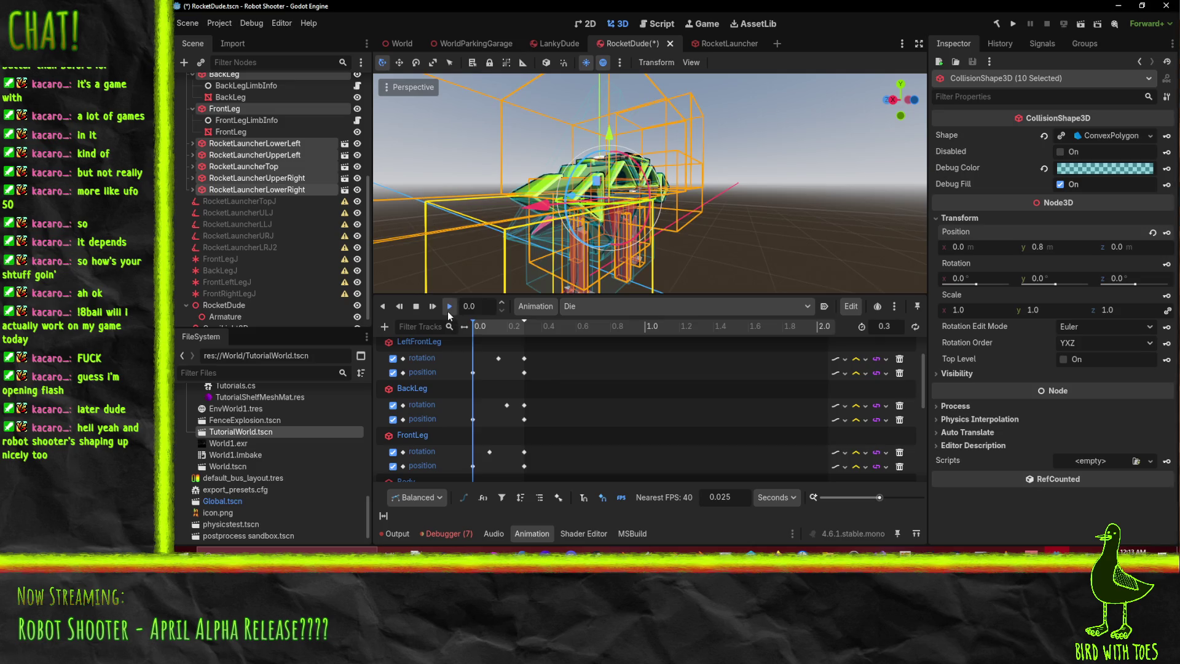
{"action": "left_click", "coordinate": [447, 309]}
{"action": "left_click", "coordinate": [444, 313]}
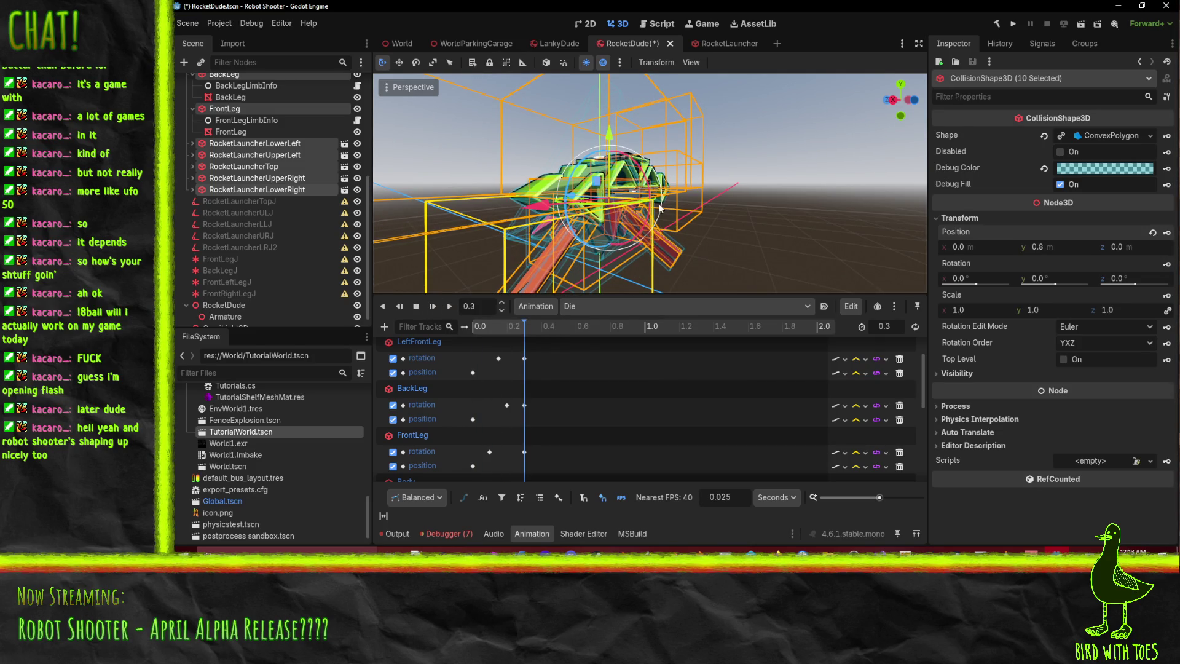
{"action": "left_click_drag", "start_coordinate": [610, 138], "coordinate": [612, 109]}
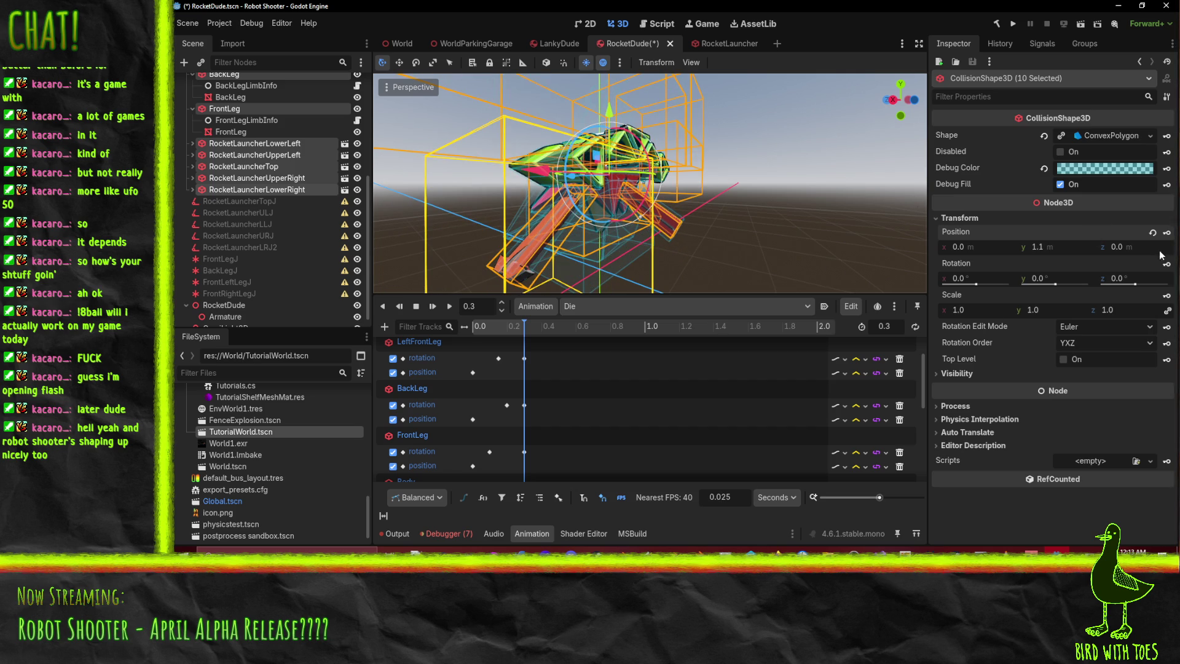
{"action": "left_click", "coordinate": [1168, 234]}
{"action": "left_click", "coordinate": [474, 327]}
{"action": "left_click", "coordinate": [449, 306]}
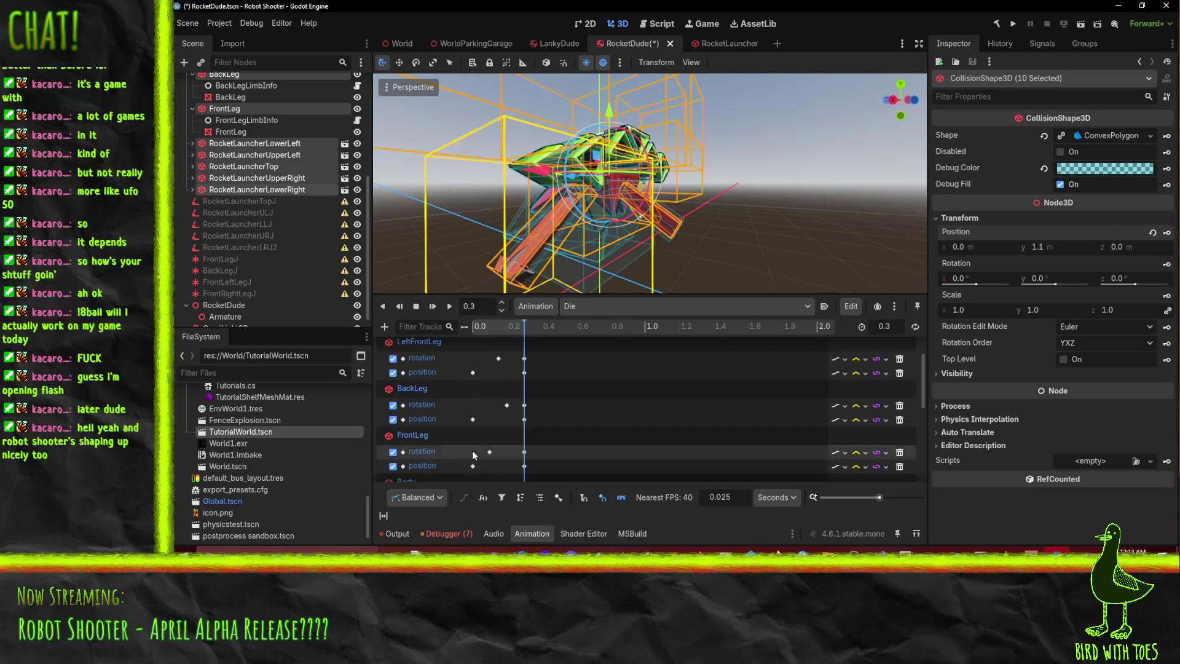
{"action": "left_click", "coordinate": [473, 419]}
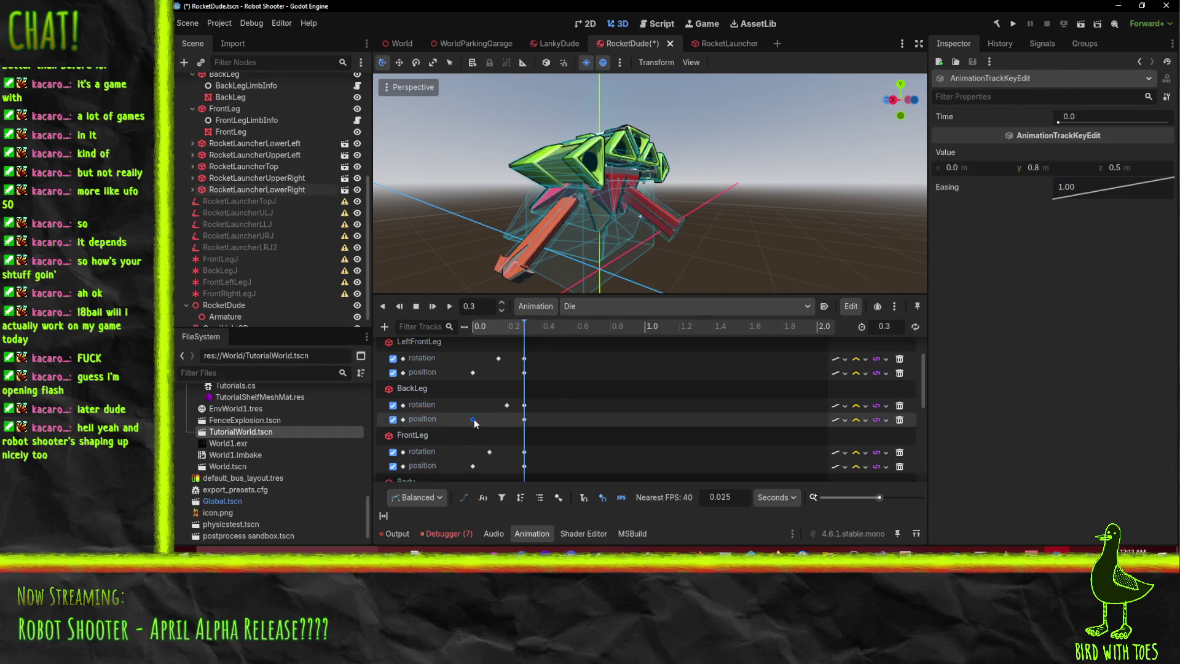
- Select all starting position keys at 0.0 and shift them slightly later
{"action": "left_click", "coordinate": [472, 372], "text": "shift"}
{"action": "scroll", "coordinate": [477, 375], "scroll_direction": "up", "scroll_amount": 1}
{"action": "scroll", "coordinate": [479, 399], "scroll_direction": "down", "scroll_amount": 3}
{"action": "left_click", "coordinate": [473, 414], "text": "shift"}
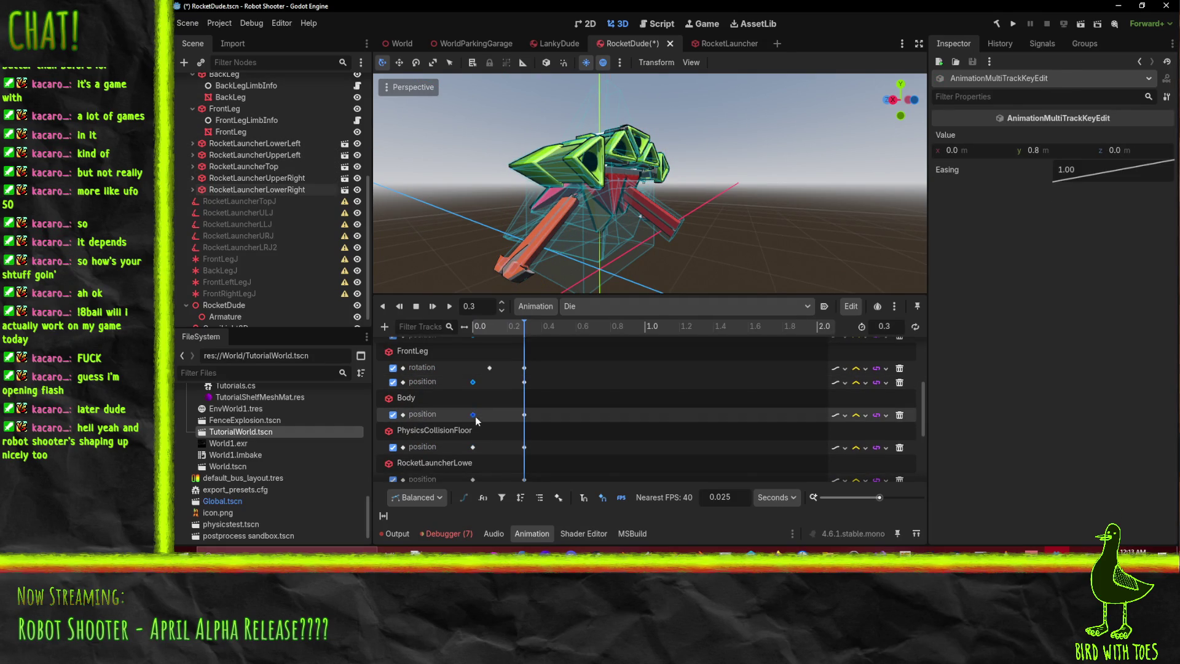
{"action": "left_click", "coordinate": [473, 447], "text": "shift"}
{"action": "scroll", "coordinate": [480, 431], "scroll_direction": "down", "scroll_amount": 2}
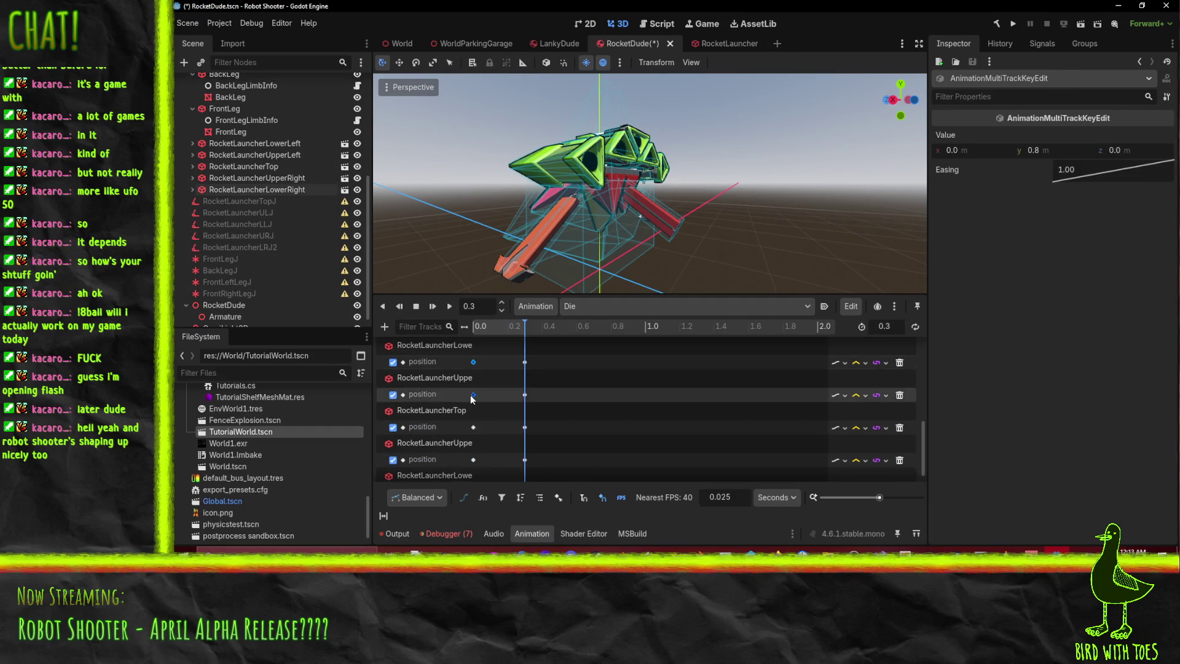
{"action": "left_click", "coordinate": [473, 459]}
{"action": "scroll", "coordinate": [474, 459], "scroll_direction": "down", "scroll_amount": 1}
{"action": "left_click", "coordinate": [474, 474]}
{"action": "left_click_drag", "start_coordinate": [474, 478], "coordinate": [481, 477]}
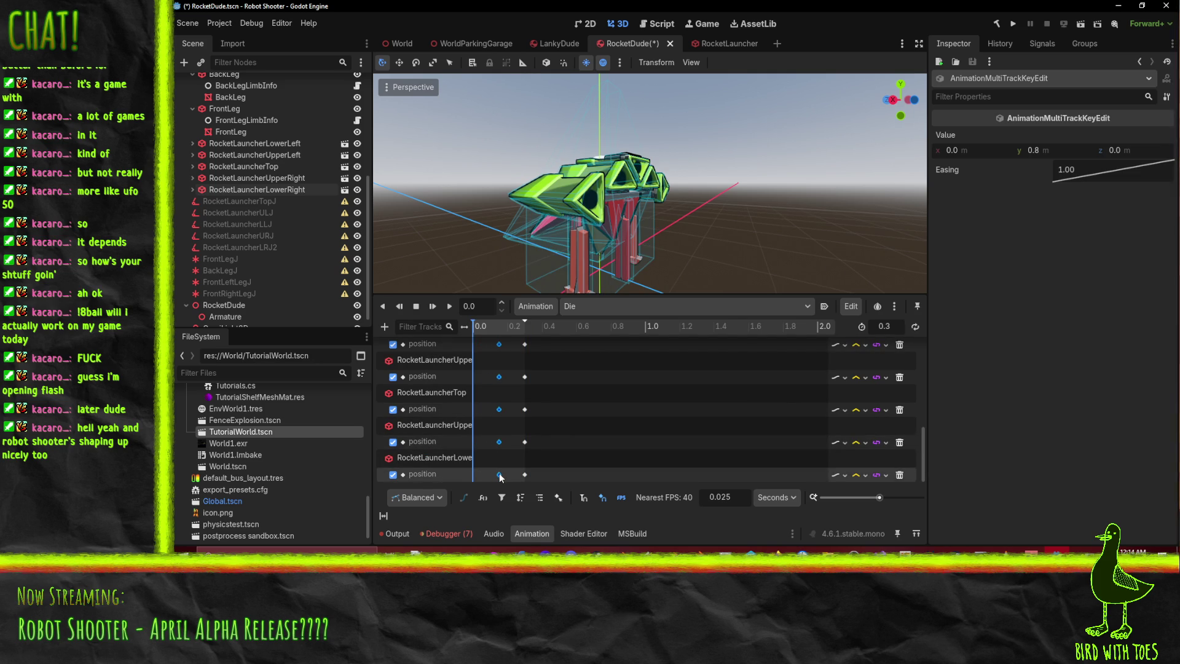
- Replay the Die animation to check the timing, return to the start and save the RocketDude scene
{"action": "left_click", "coordinate": [449, 307]}
{"action": "left_click", "coordinate": [449, 306]}
{"action": "left_click", "coordinate": [450, 307]}
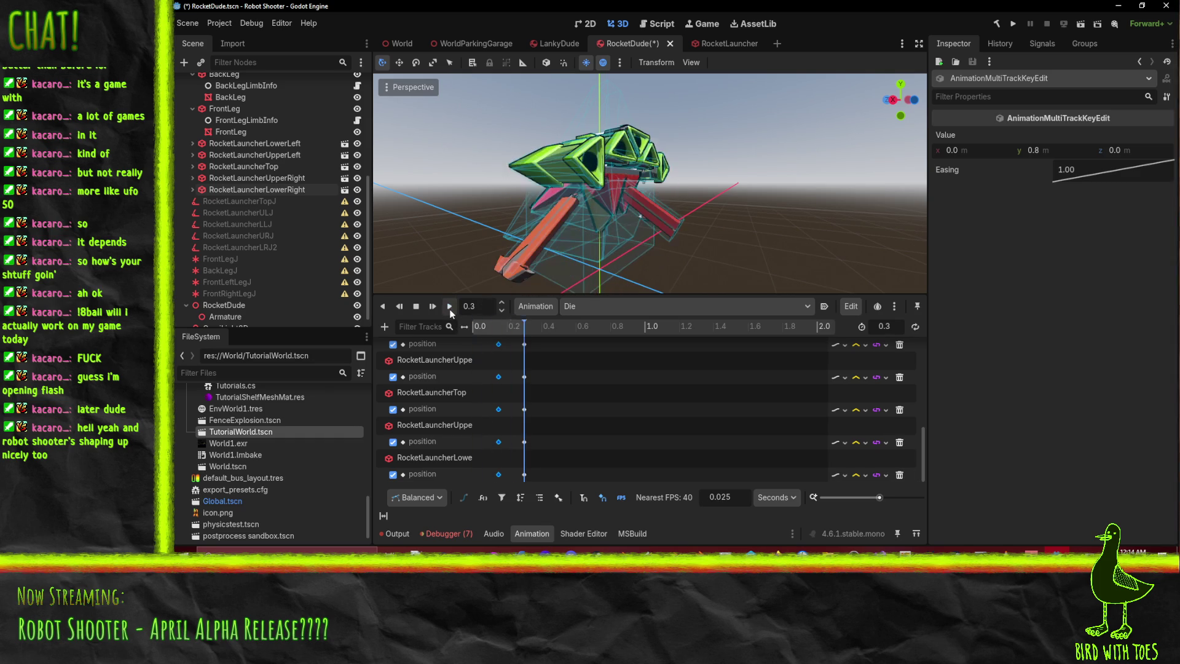
{"action": "left_click", "coordinate": [449, 307]}
{"action": "left_click", "coordinate": [450, 306]}
{"action": "mouse_move", "coordinate": [515, 329]}
{"action": "left_mouse_down"}
{"action": "mouse_move", "coordinate": [471, 329]}
{"action": "mouse_move", "coordinate": [533, 336]}
{"action": "left_mouse_up"}
{"action": "key", "text": "a"}
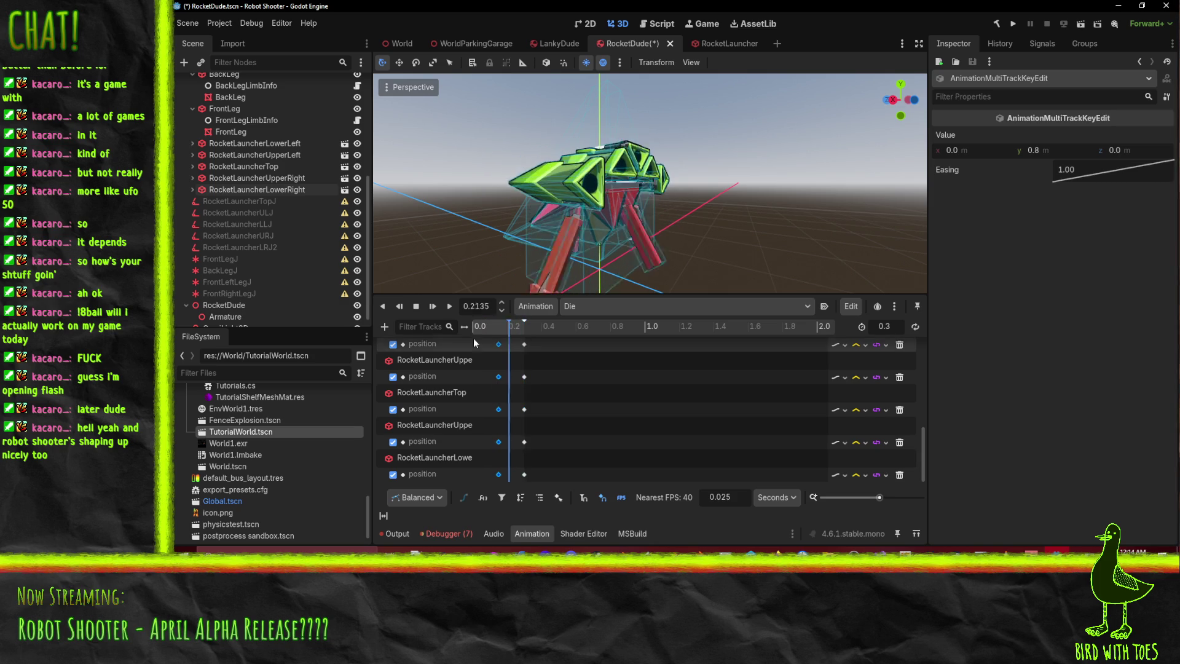
{"action": "key", "text": "ctrl+s"}
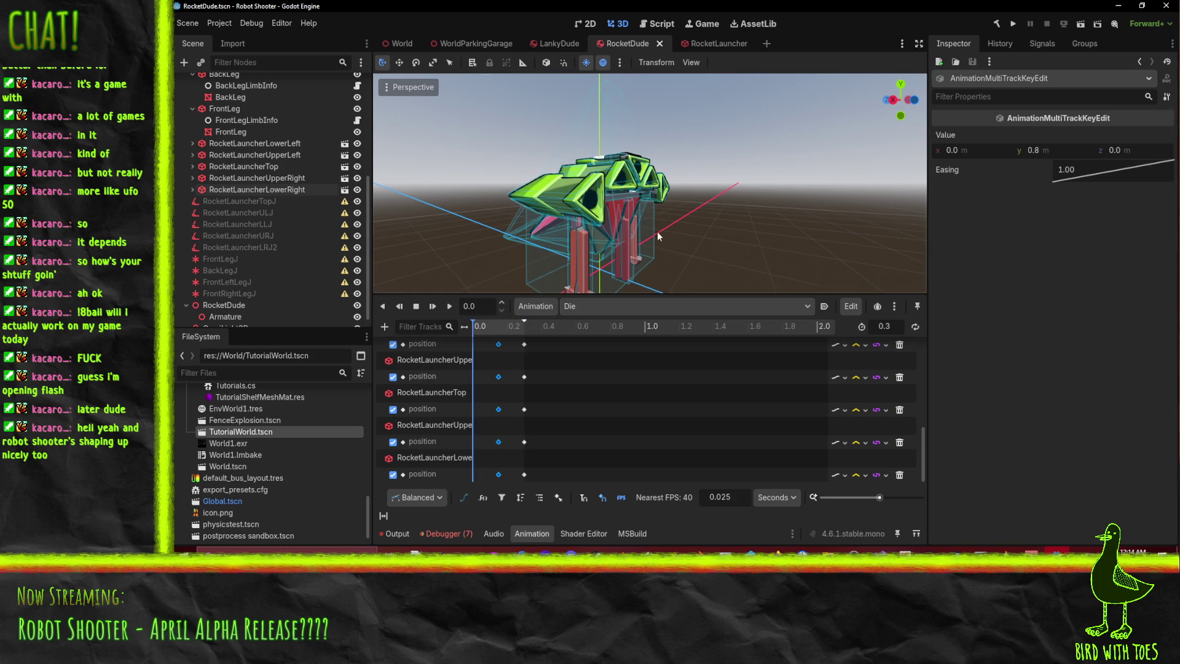
{"action": "middle_click_drag", "start_coordinate": [443, 191], "coordinate": [534, 193]}
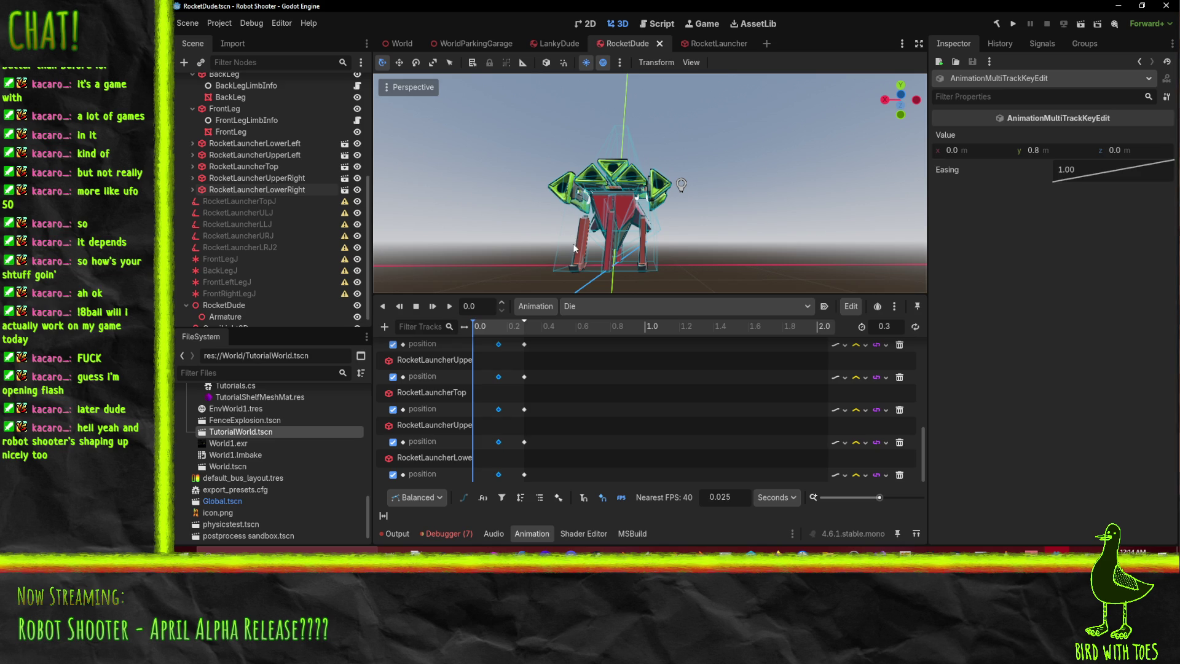
{"action": "mouse_move", "coordinate": [676, 201]}
{"action": "middle_mouse_down"}
{"action": "mouse_move", "coordinate": [548, 278]}
{"action": "mouse_move", "coordinate": [590, 98]}
{"action": "mouse_move", "coordinate": [677, 132]}
{"action": "mouse_move", "coordinate": [776, 135]}
{"action": "mouse_move", "coordinate": [910, 115]}
{"action": "middle_mouse_up"}
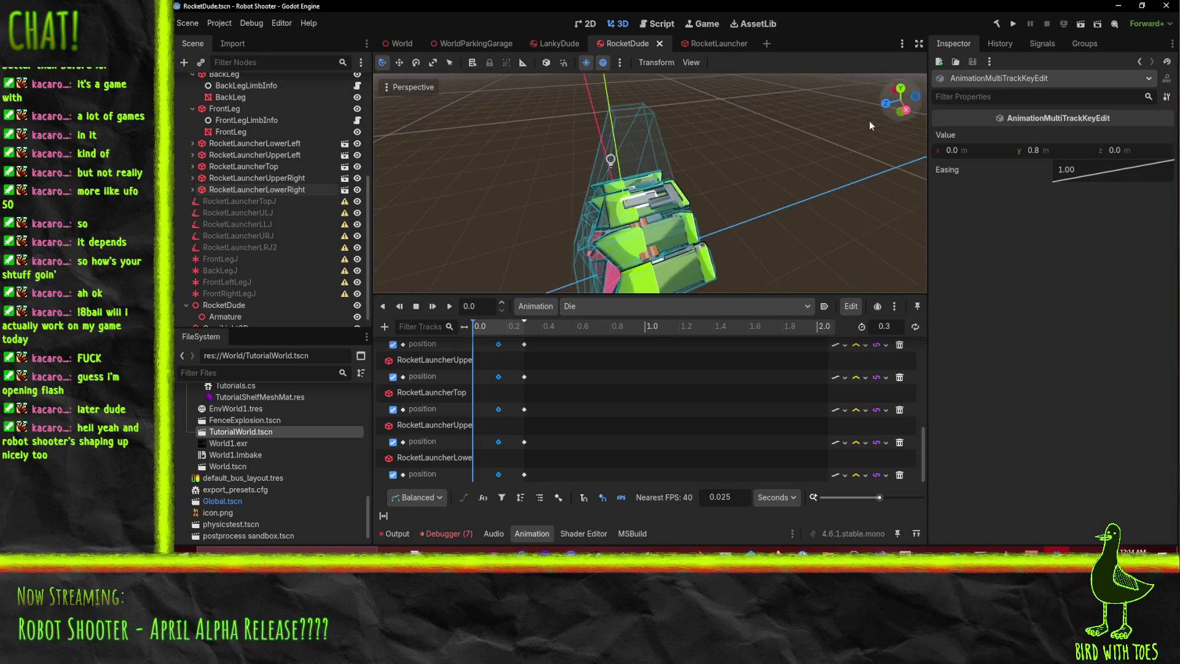
{"action": "mouse_move", "coordinate": [746, 174]}
{"action": "middle_mouse_down"}
{"action": "mouse_move", "coordinate": [673, 209]}
{"action": "mouse_move", "coordinate": [732, 183]}
{"action": "mouse_move", "coordinate": [551, 120]}
{"action": "mouse_move", "coordinate": [618, 102]}
{"action": "mouse_move", "coordinate": [640, 128]}
{"action": "middle_mouse_up"}
{"action": "scroll", "coordinate": [674, 209], "scroll_direction": "up", "scroll_amount": 5}
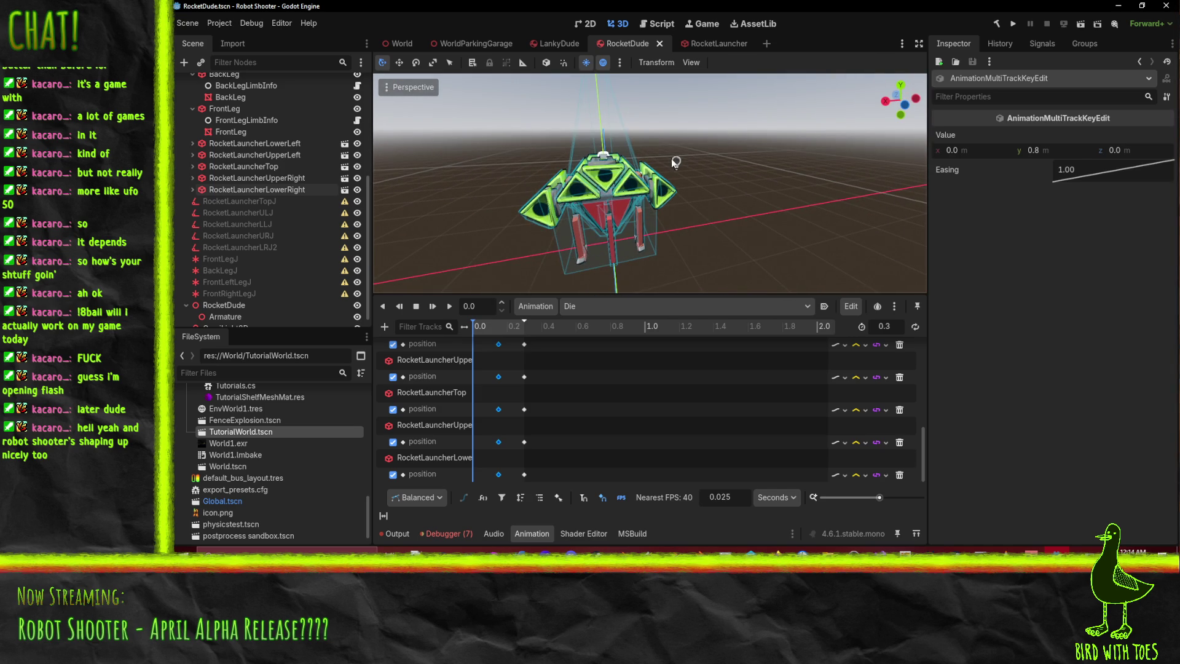
{"action": "mouse_move", "coordinate": [702, 170]}
{"action": "middle_mouse_down"}
{"action": "mouse_move", "coordinate": [656, 134]}
{"action": "mouse_move", "coordinate": [737, 132]}
{"action": "mouse_move", "coordinate": [768, 91]}
{"action": "mouse_move", "coordinate": [791, 89]}
{"action": "mouse_move", "coordinate": [711, 123]}
{"action": "middle_mouse_up"}
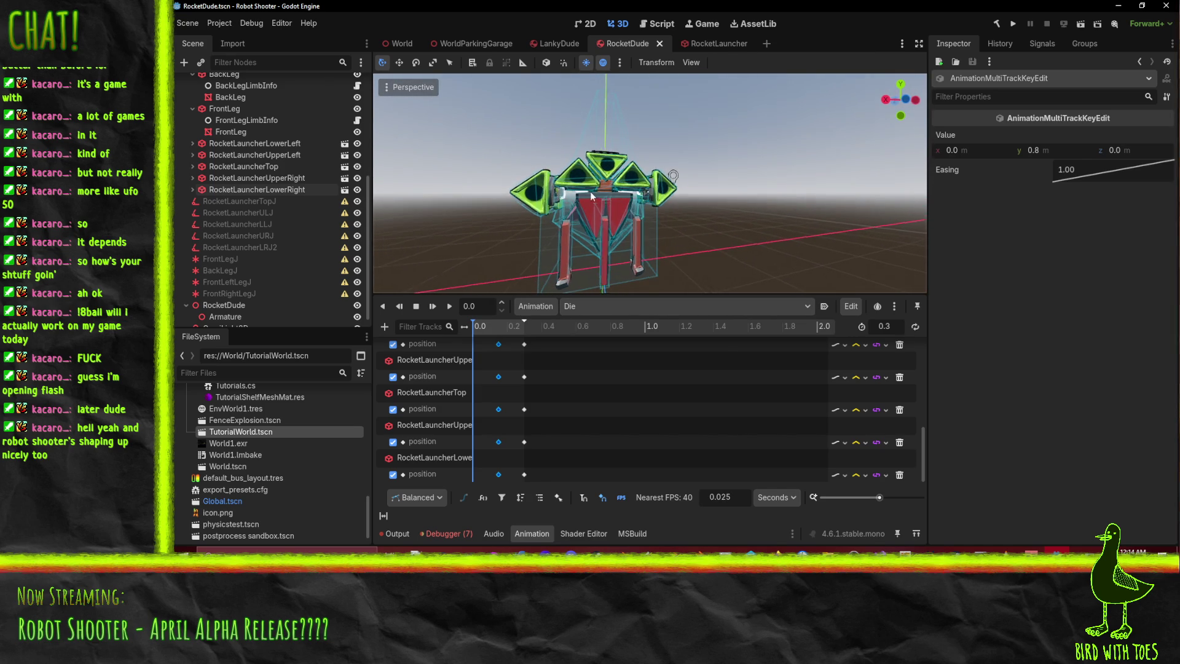
{"action": "middle_click_drag", "start_coordinate": [645, 226], "coordinate": [677, 228]}
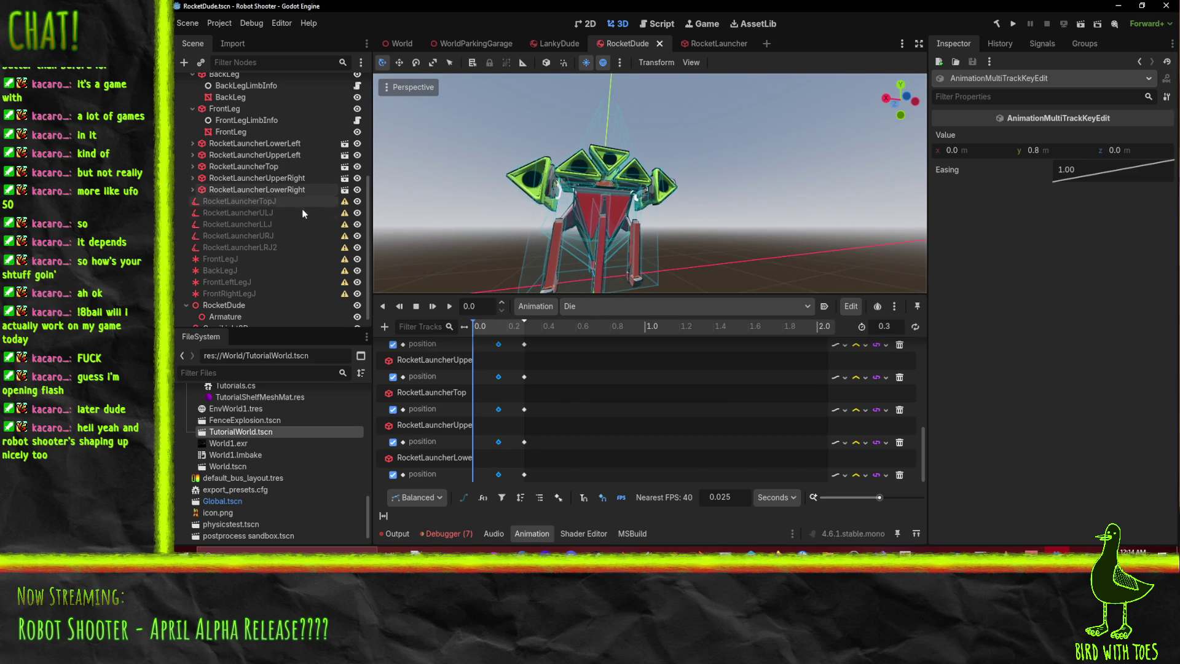
{"action": "left_click", "coordinate": [274, 178]}
- Collapse the LeftFrontLeg, BackLeg, FrontLeg, RightFrontLeg and Body nodes in the Scene tree
{"action": "scroll", "coordinate": [276, 167], "scroll_direction": "up", "scroll_amount": 4}
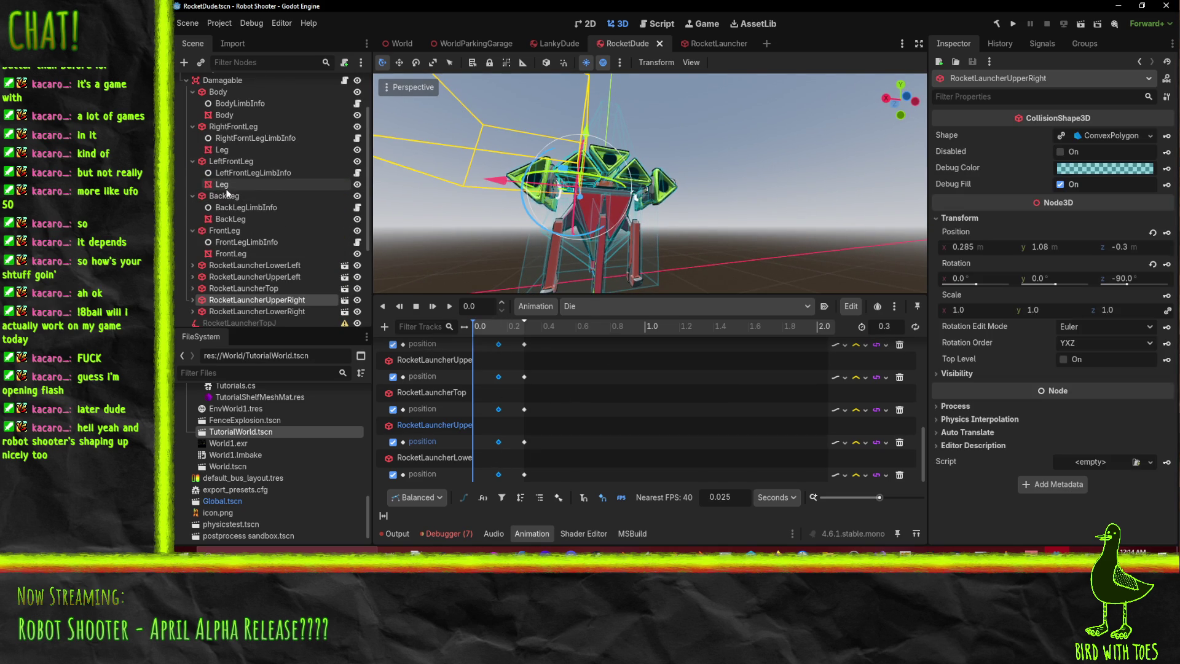
{"action": "left_click", "coordinate": [192, 230]}
{"action": "left_click", "coordinate": [192, 196]}
{"action": "left_click", "coordinate": [192, 161]}
{"action": "left_click", "coordinate": [191, 138]}
{"action": "left_click", "coordinate": [193, 127]}
{"action": "left_click", "coordinate": [192, 92]}
{"action": "scroll", "coordinate": [481, 396], "scroll_direction": "up", "scroll_amount": 3}
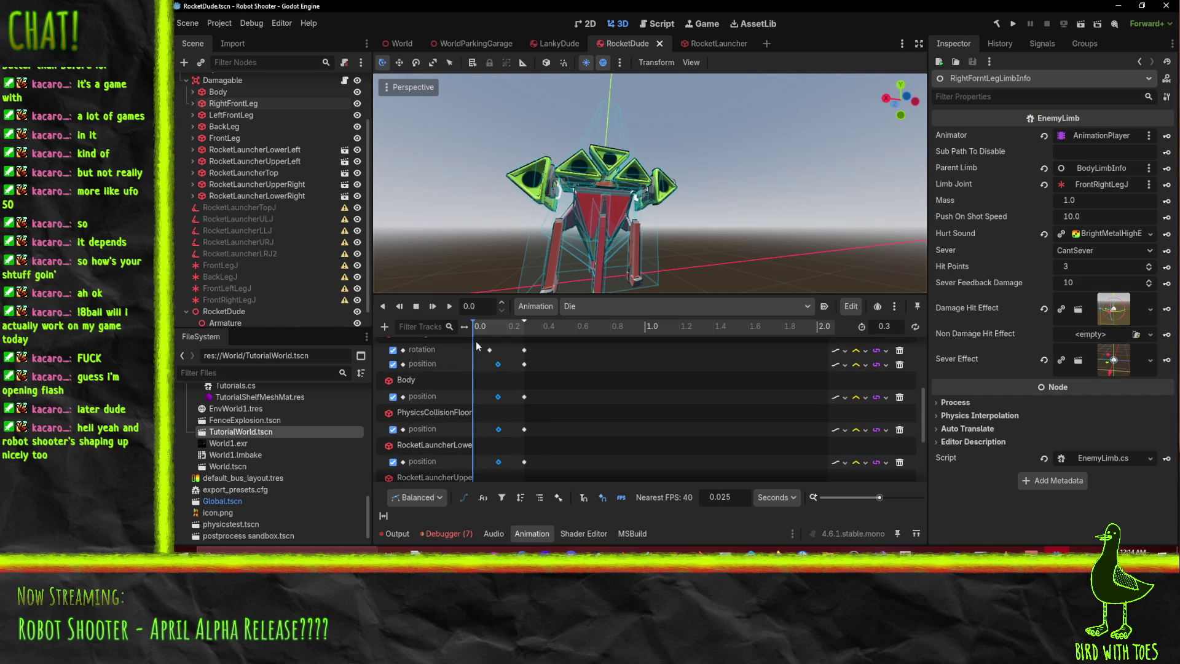
{"action": "right_click", "coordinate": [487, 365]}
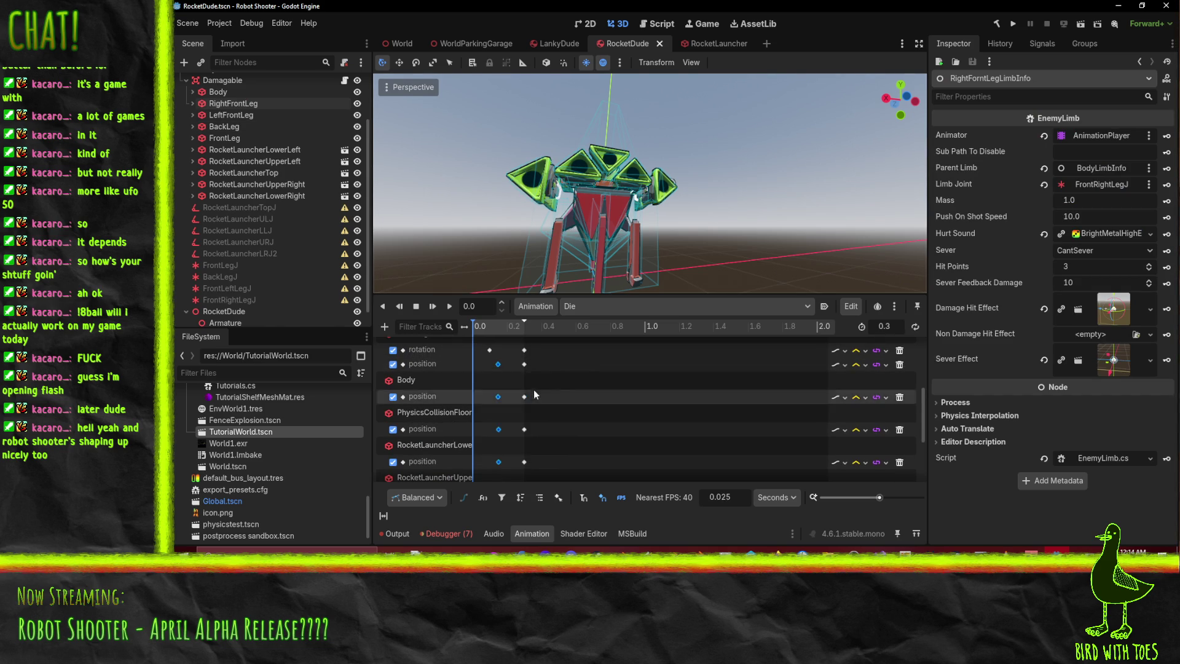
{"action": "scroll", "coordinate": [489, 362], "scroll_direction": "up", "scroll_amount": 3}
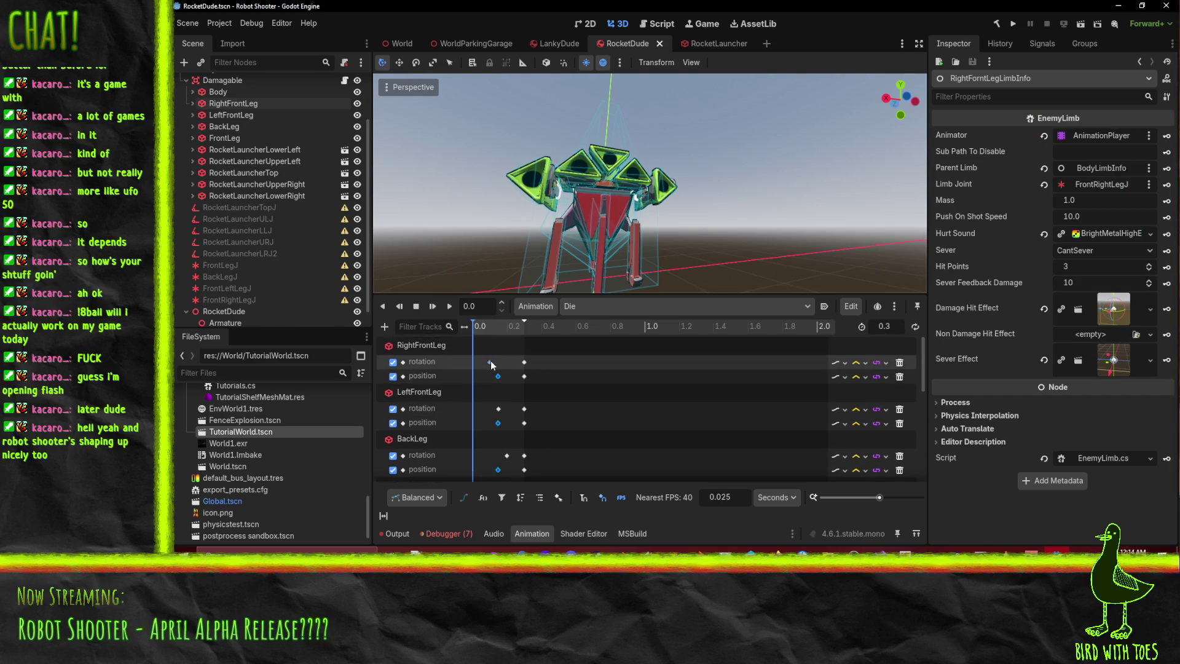
{"action": "scroll", "coordinate": [233, 184], "scroll_direction": "up", "scroll_amount": 2}
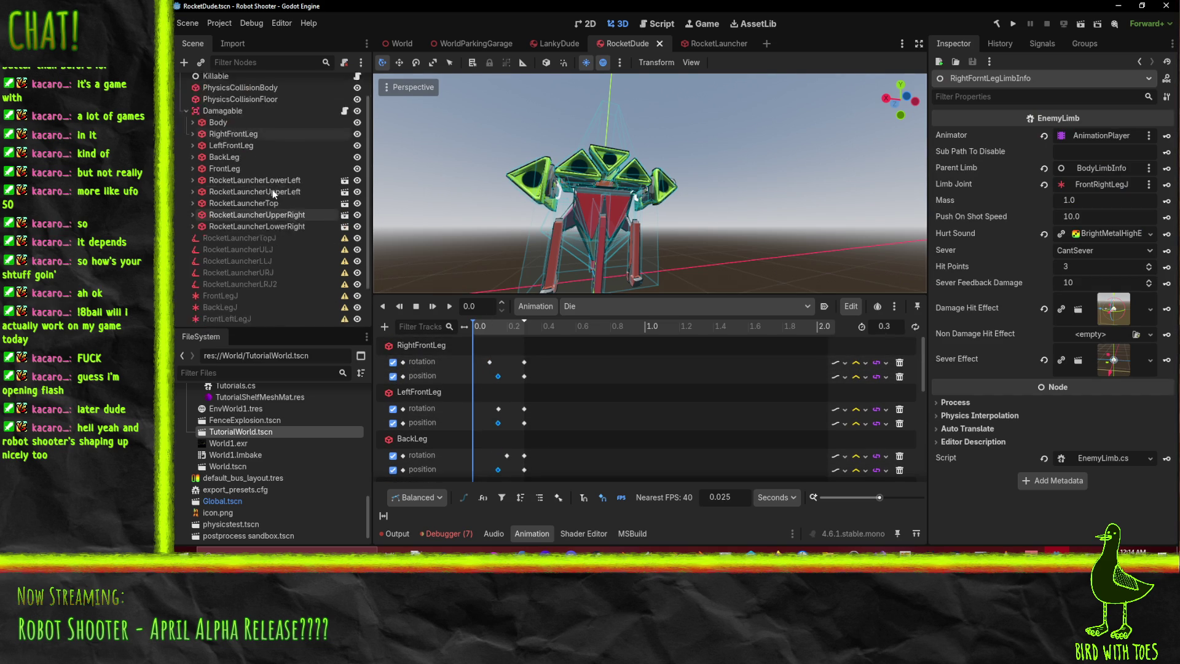
- Select every limb from Body to RocketLauncherLowerRight and key their positions at 0.0
{"action": "left_click_drag", "start_coordinate": [227, 157], "coordinate": [250, 257]}
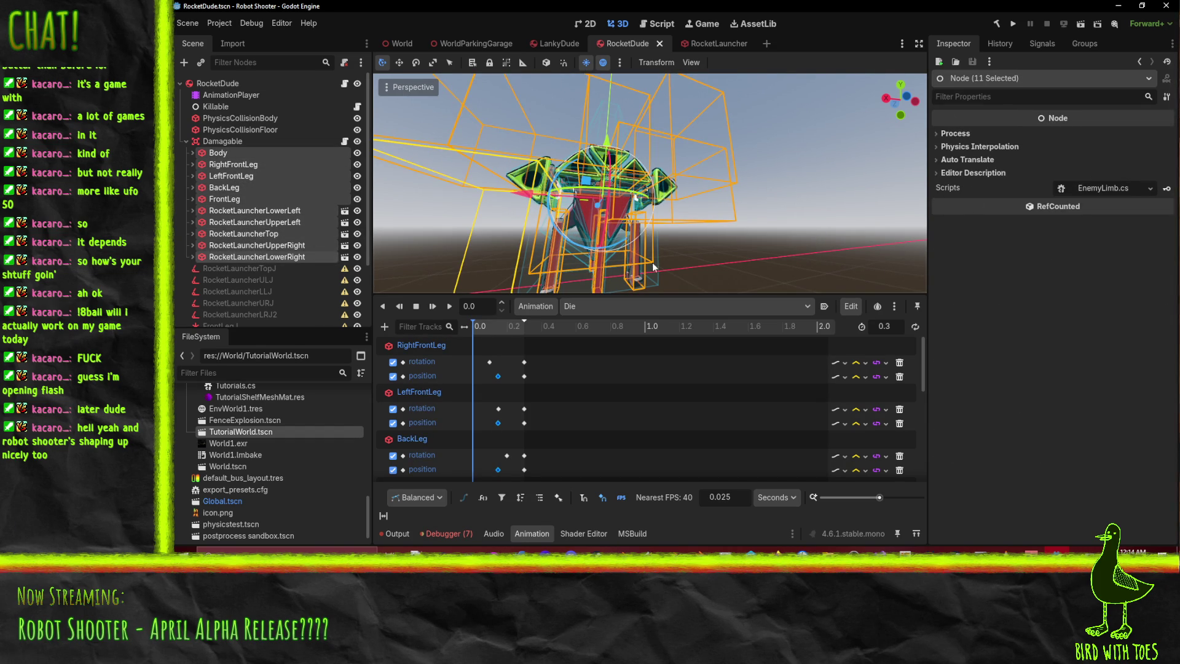
{"action": "scroll", "coordinate": [290, 222], "scroll_direction": "down", "scroll_amount": 3}
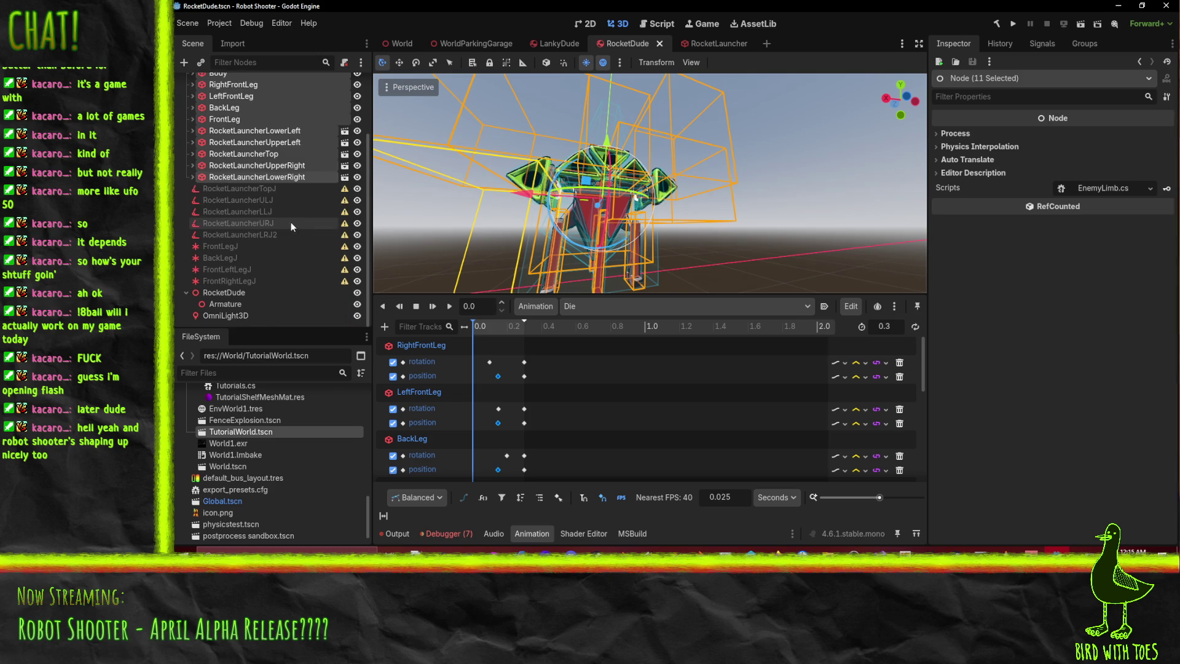
{"action": "scroll", "coordinate": [291, 222], "scroll_direction": "up", "scroll_amount": 3}
{"action": "left_click", "coordinate": [259, 257]}
{"action": "left_click", "coordinate": [221, 152], "text": "shift"}
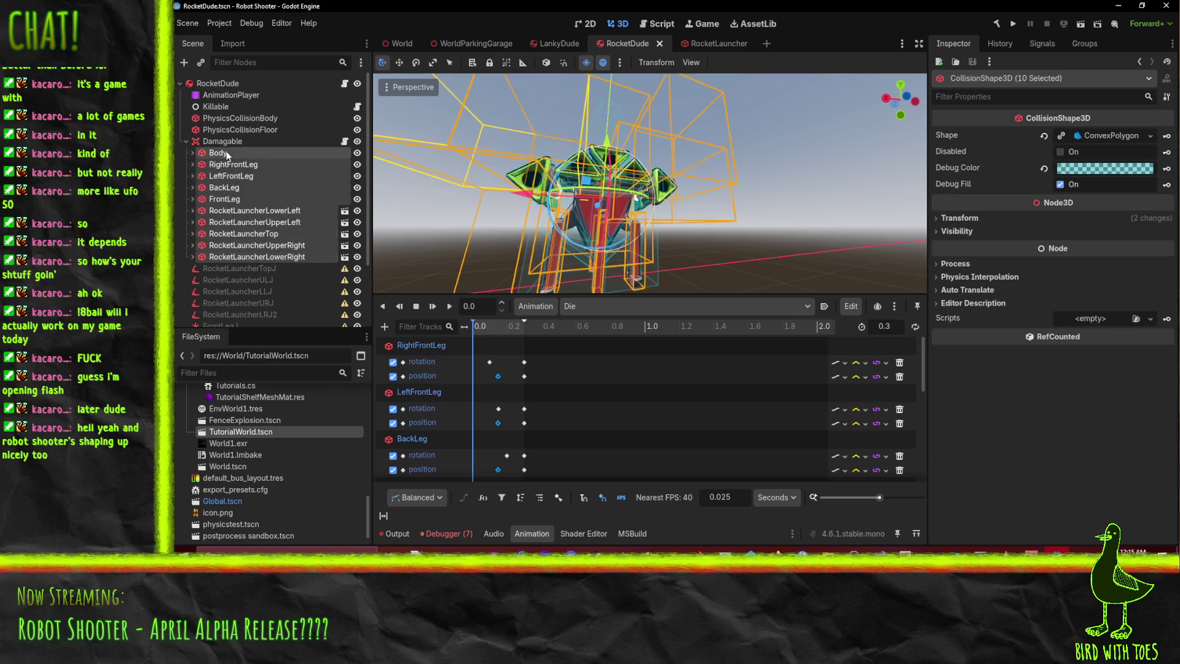
{"action": "left_click", "coordinate": [959, 218]}
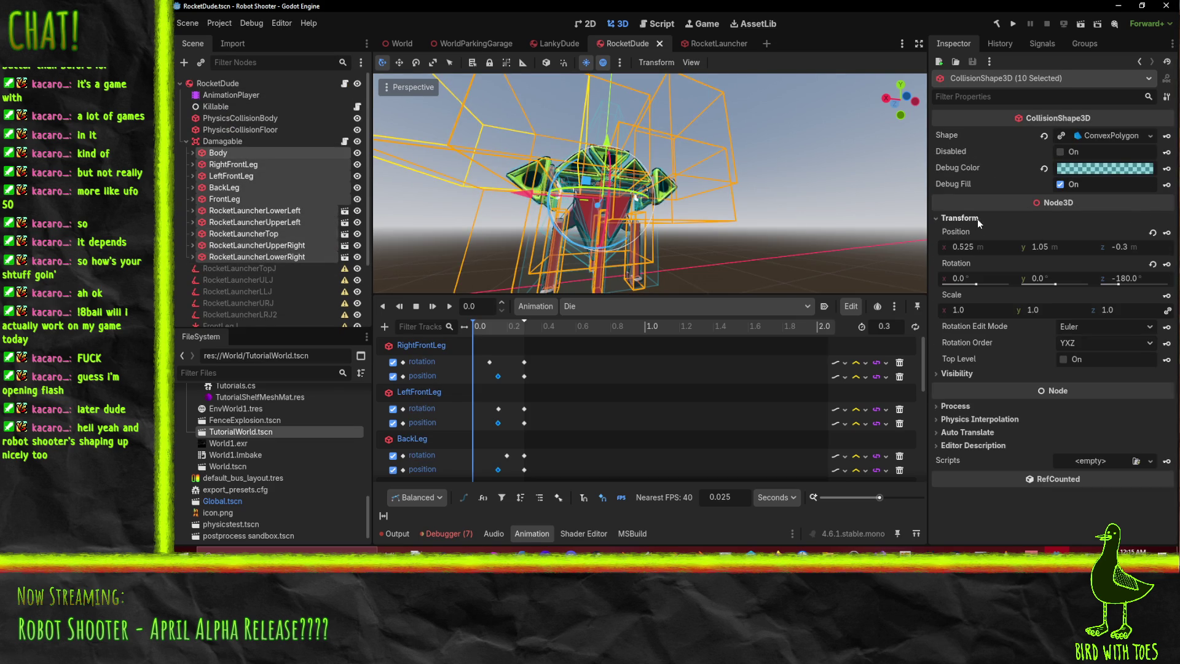
{"action": "left_click", "coordinate": [1168, 234]}
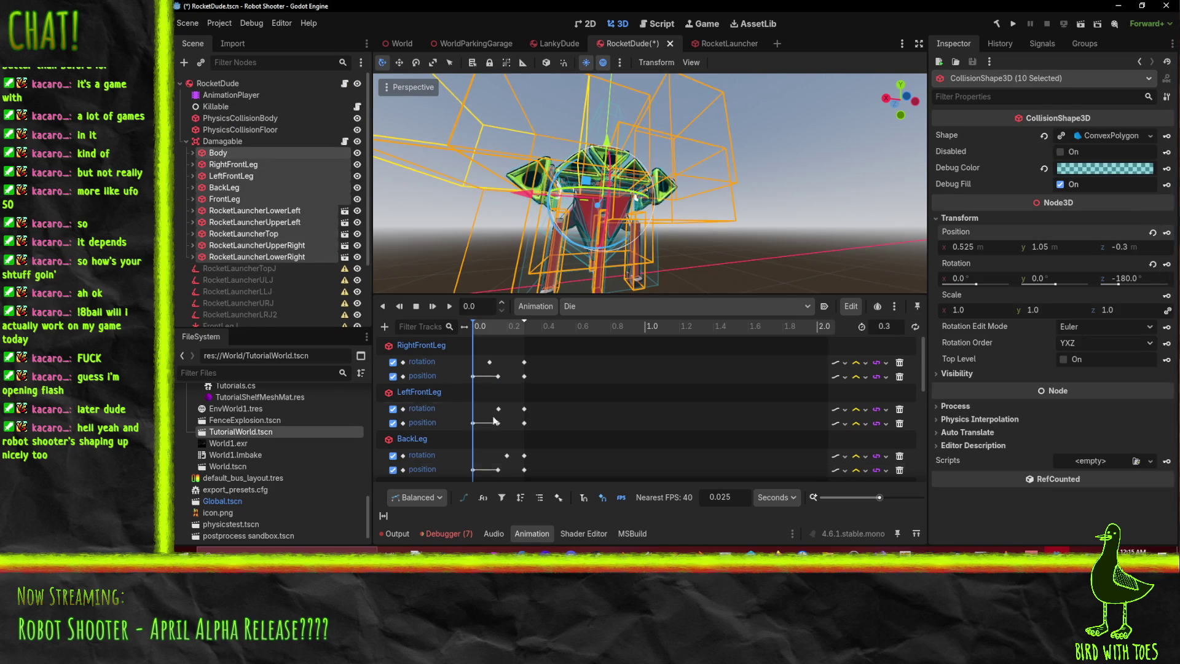
- At 0.15 s, lower all selected limb shapes by 0.1 on Y with the move tool
{"action": "left_click", "coordinate": [495, 337]}
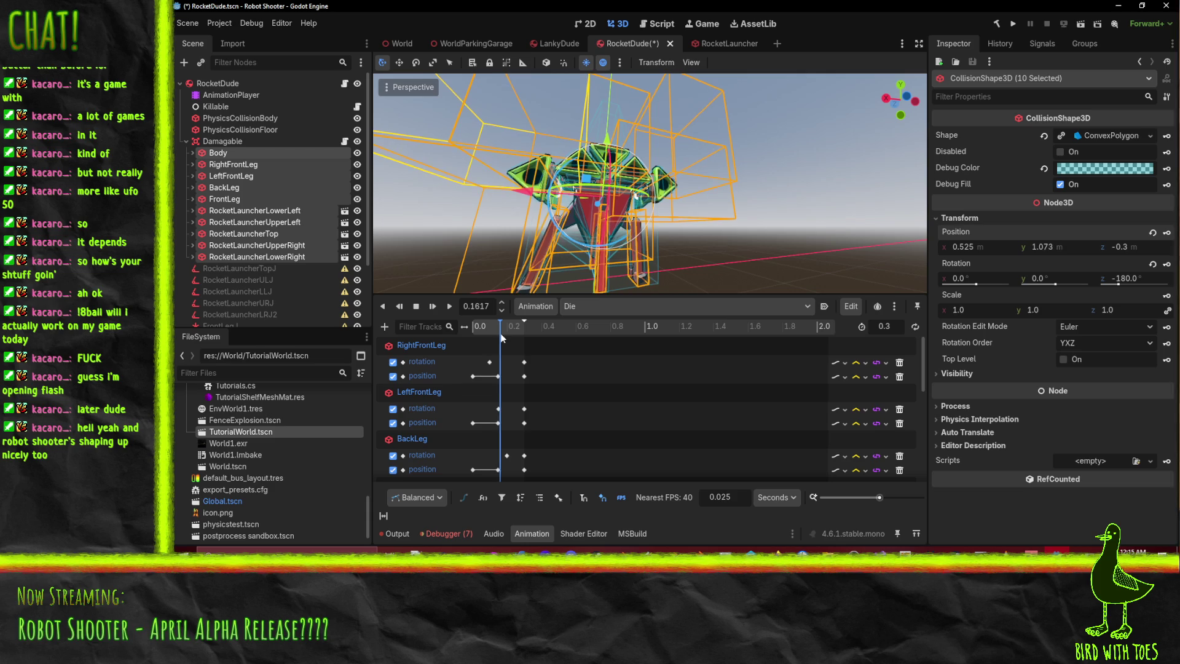
{"action": "left_click", "coordinate": [499, 333]}
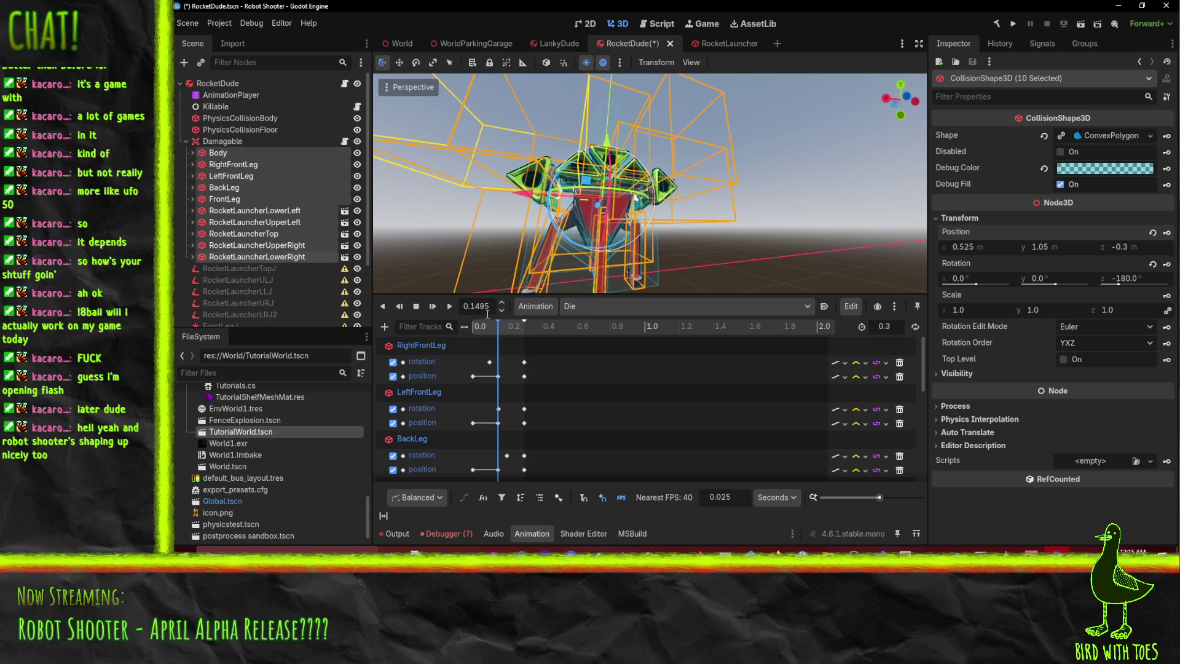
{"action": "key", "text": "BackSpace"}
{"action": "key", "text": "BackSpace"}
{"action": "type", "text": "5"}
{"action": "key", "text": "Return"}
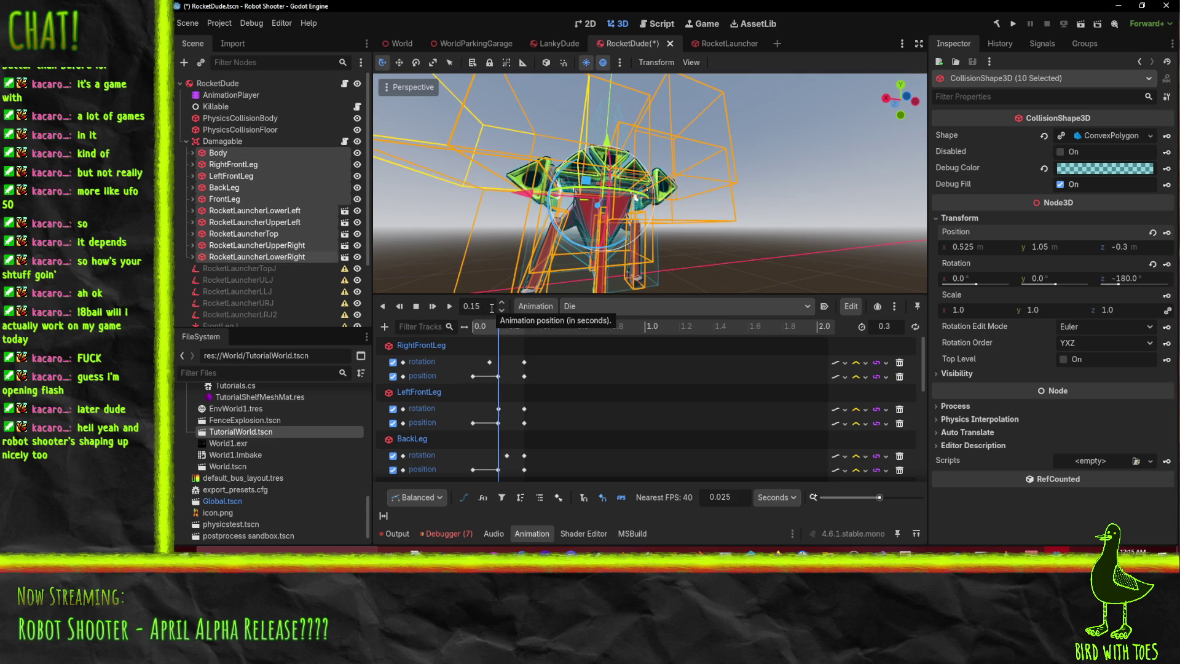
{"action": "middle_click_drag", "start_coordinate": [717, 231], "coordinate": [434, 90]}
{"action": "key", "text": "w"}
{"action": "left_click_drag", "start_coordinate": [613, 127], "coordinate": [614, 134]}
- Review the lowered pose from below while scrubbing the animation around 0.15 s
{"action": "mouse_move", "coordinate": [610, 211]}
{"action": "middle_mouse_down"}
{"action": "mouse_move", "coordinate": [717, 216]}
{"action": "mouse_move", "coordinate": [784, 203]}
{"action": "mouse_move", "coordinate": [781, 189]}
{"action": "mouse_move", "coordinate": [738, 193]}
{"action": "mouse_move", "coordinate": [765, 163]}
{"action": "middle_mouse_up"}
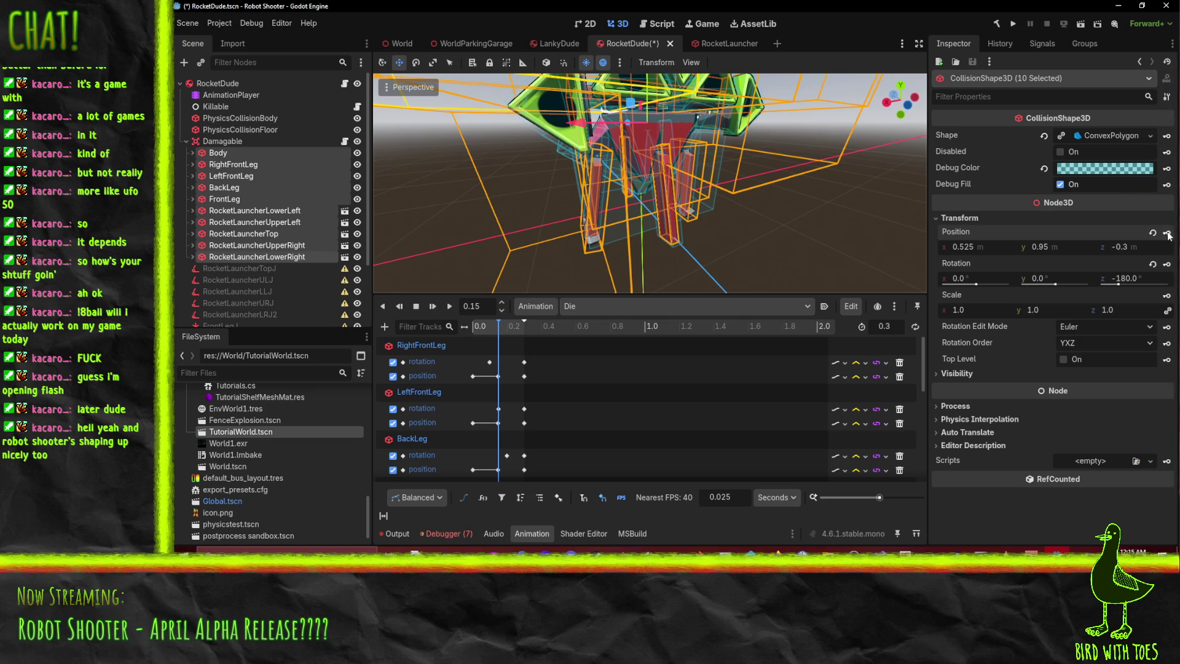
{"action": "scroll", "coordinate": [541, 412], "scroll_direction": "down", "scroll_amount": 5}
{"action": "scroll", "coordinate": [552, 418], "scroll_direction": "up", "scroll_amount": 3}
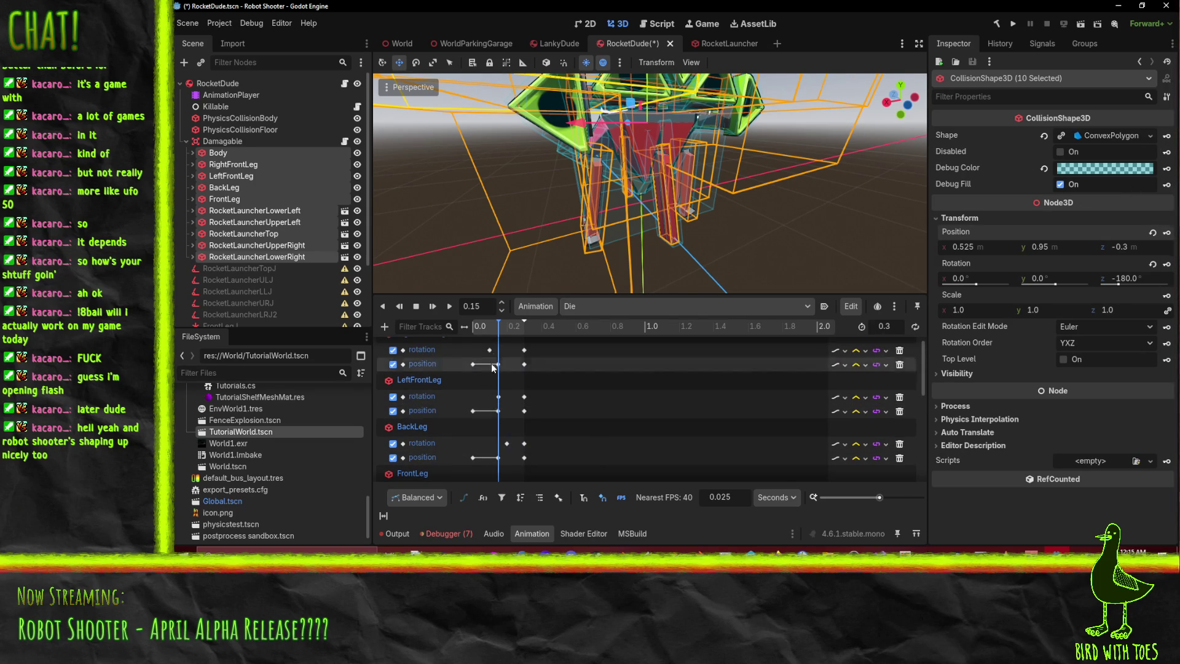
{"action": "left_click", "coordinate": [494, 329]}
{"action": "left_click_drag", "start_coordinate": [494, 330], "coordinate": [498, 331]}
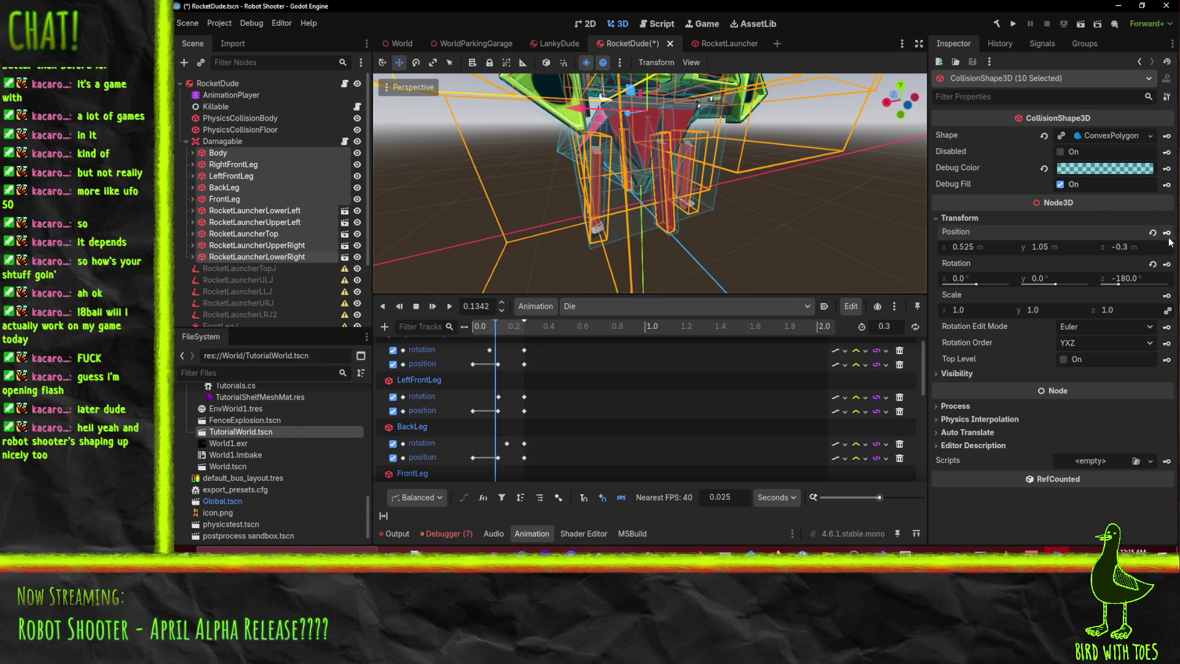
{"action": "scroll", "coordinate": [498, 421], "scroll_direction": "up", "scroll_amount": 1}
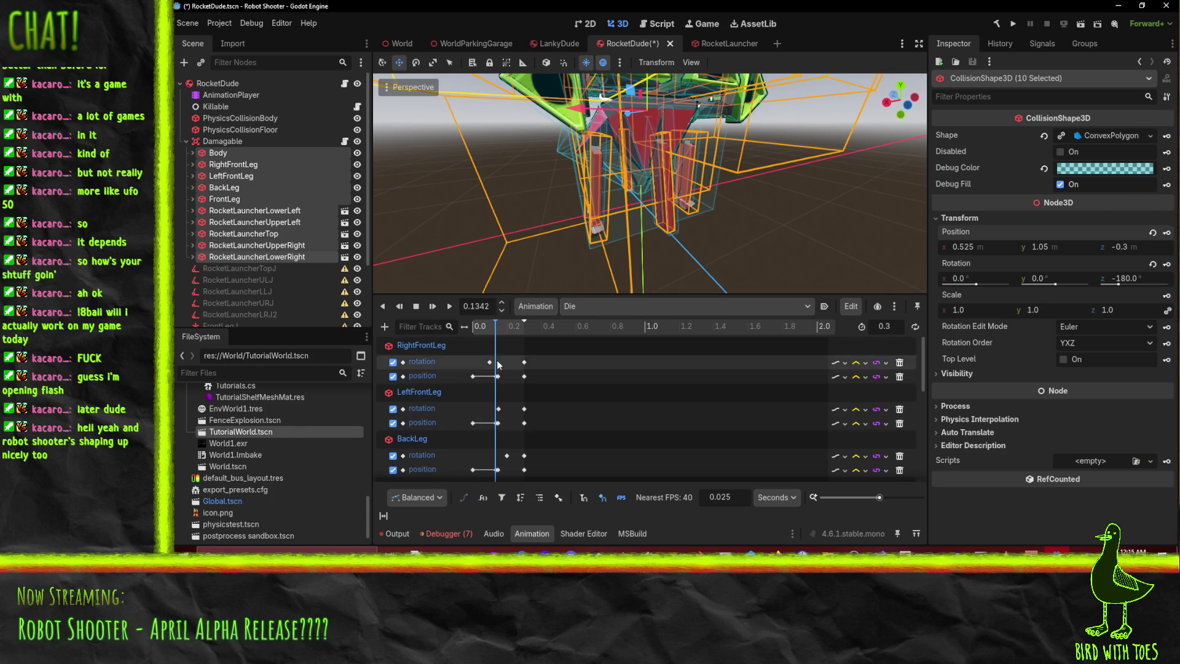
{"action": "mouse_move", "coordinate": [500, 376]}
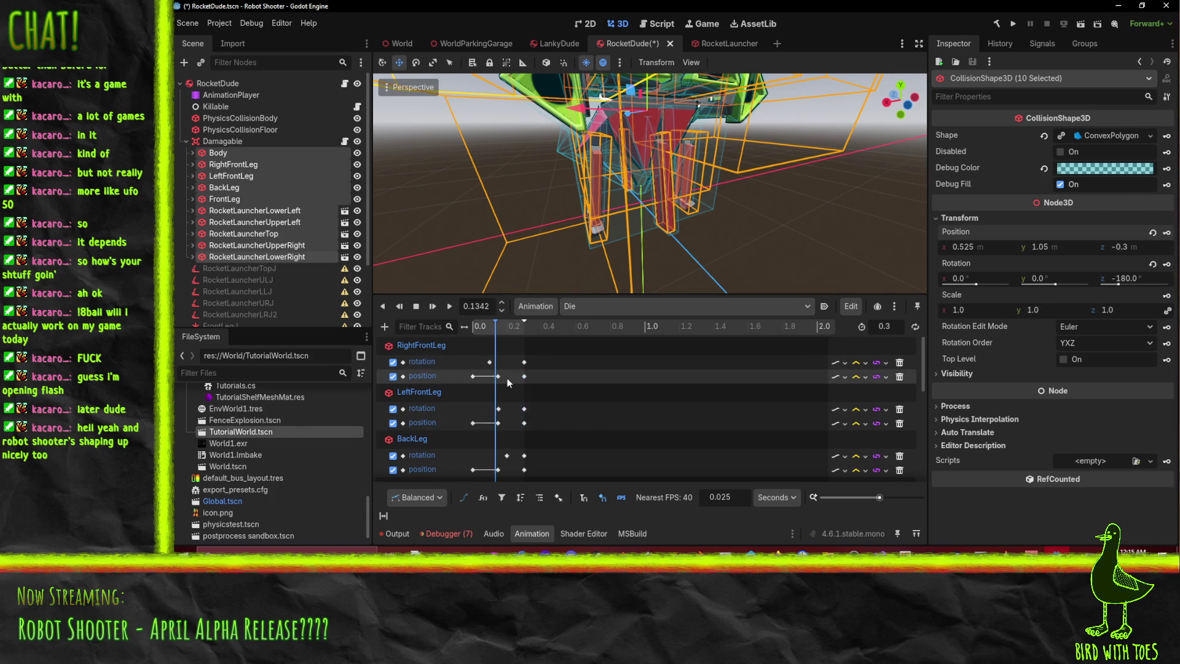
{"action": "left_click", "coordinate": [496, 331]}
{"action": "left_click_drag", "start_coordinate": [495, 330], "coordinate": [467, 305]}
{"action": "type", "text": "15"}
{"action": "key", "text": "Return"}
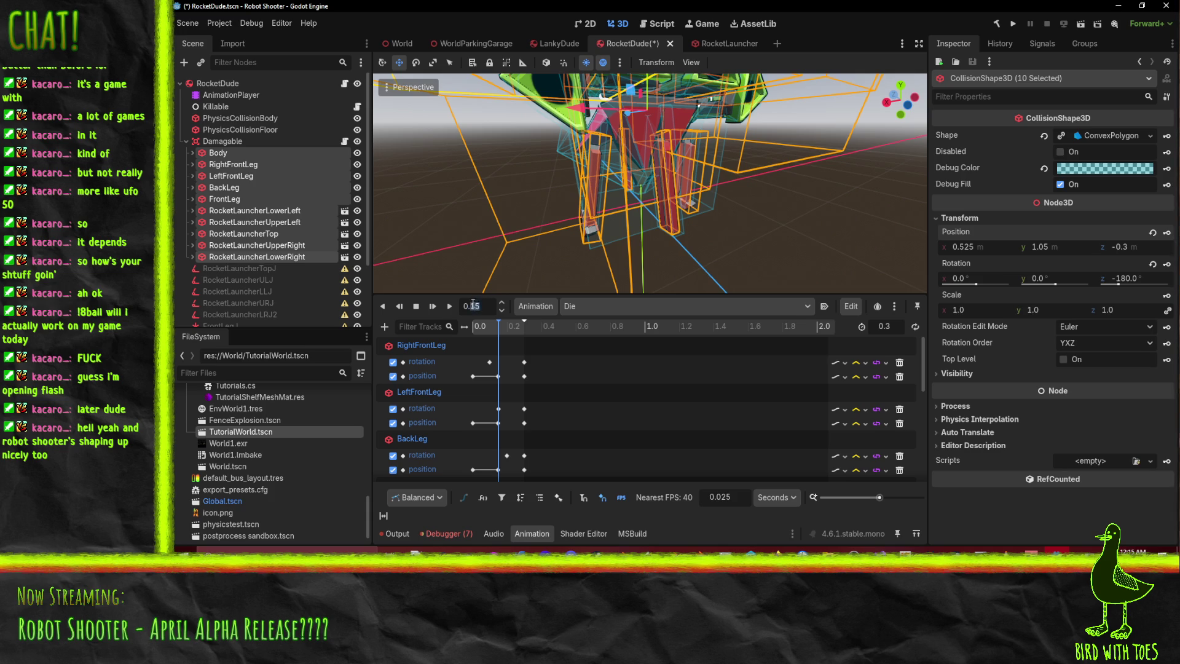
{"action": "type", "text": "0.2"}
- Save the RocketDude scene, then lower the limb shapes to y 0.95 at about 0.07 s
{"action": "key", "text": "Return"}
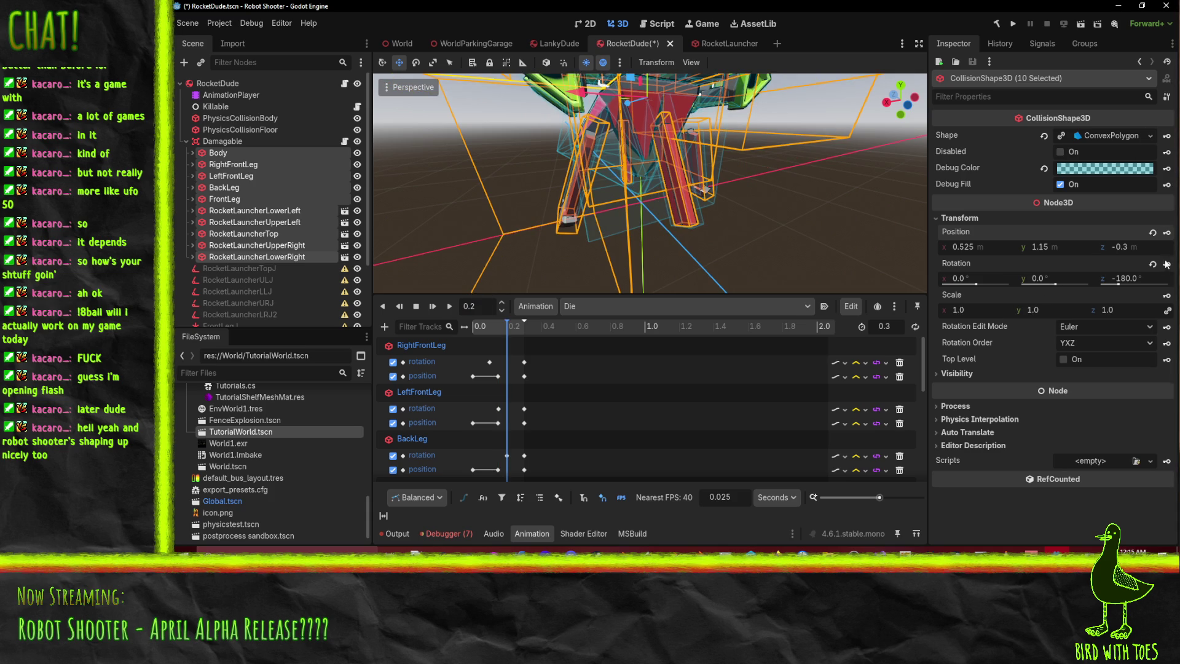
{"action": "scroll", "coordinate": [593, 182], "scroll_direction": "down", "scroll_amount": 5}
{"action": "middle_click_drag", "start_coordinate": [593, 182], "coordinate": [691, 151]}
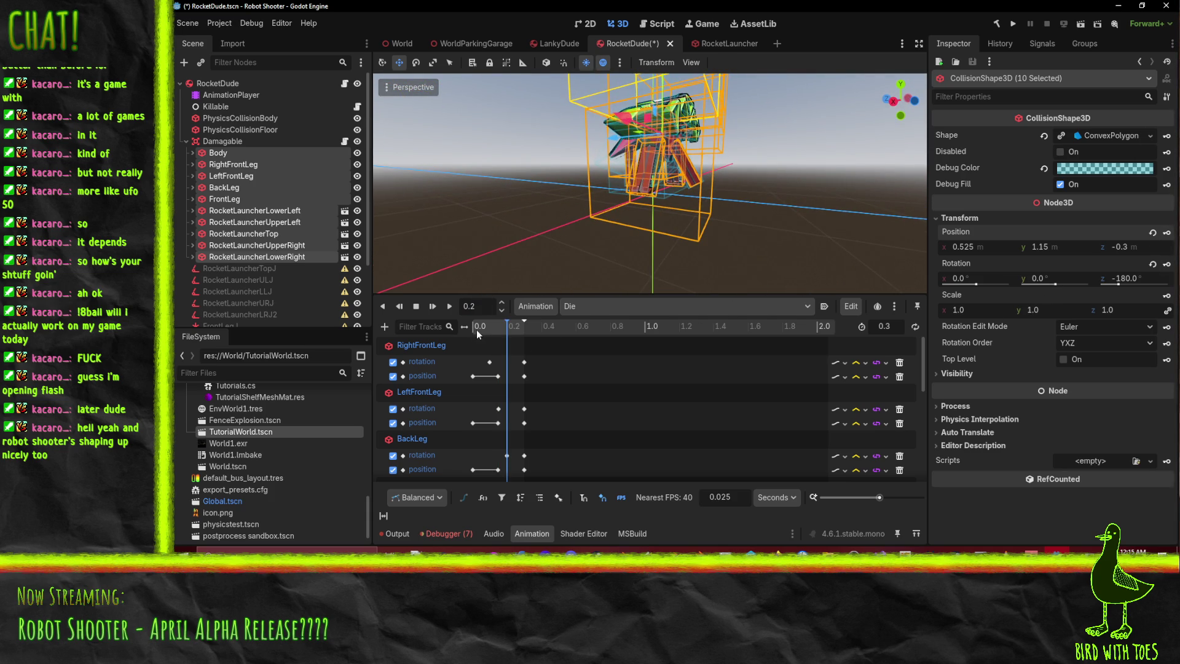
{"action": "key", "text": "ctrl+s"}
{"action": "left_click_drag", "start_coordinate": [509, 327], "coordinate": [485, 324]}
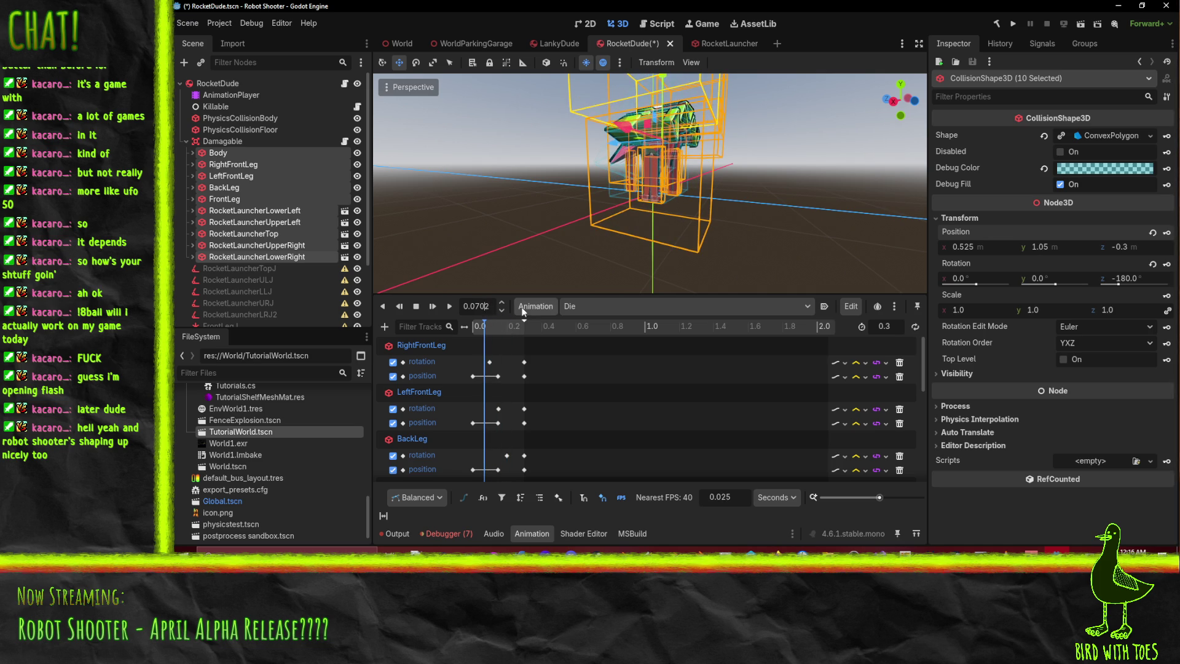
{"action": "mouse_move", "coordinate": [663, 78]}
{"action": "left_mouse_down"}
{"action": "mouse_move", "coordinate": [666, 95]}
{"action": "mouse_move", "coordinate": [673, 69]}
{"action": "mouse_move", "coordinate": [669, 106]}
{"action": "left_mouse_up"}
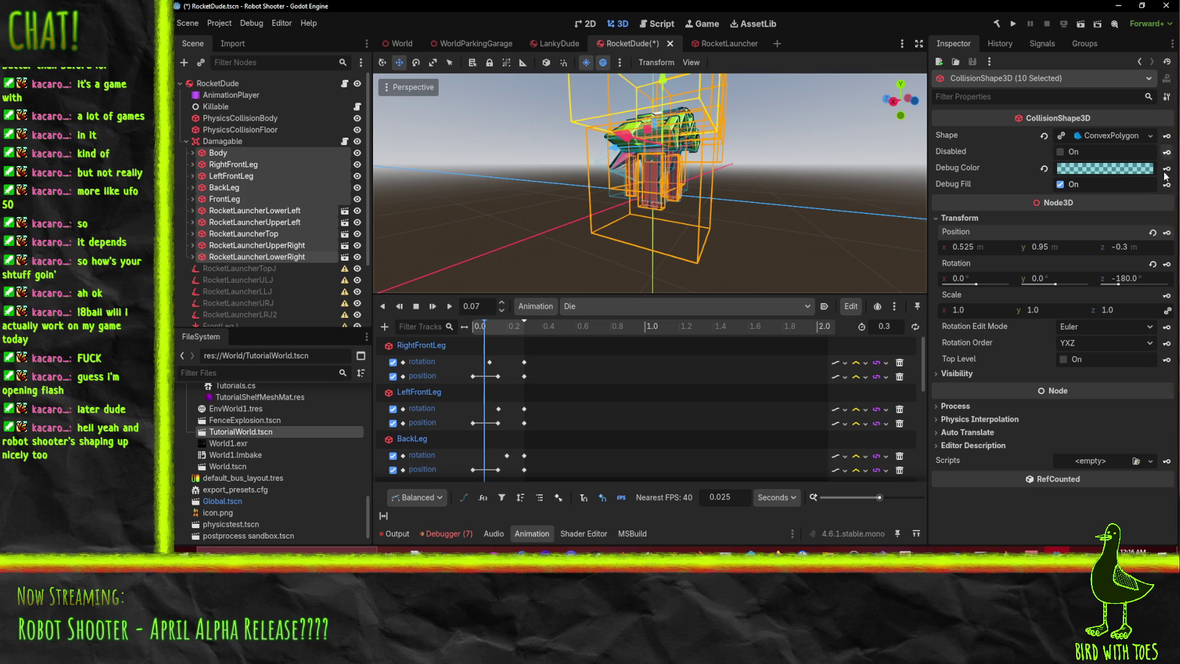
- Key the lowered limb positions at 0.07 and delete the legs', launchers' and Body's 0.15 position keys
{"action": "left_click", "coordinate": [1168, 234]}
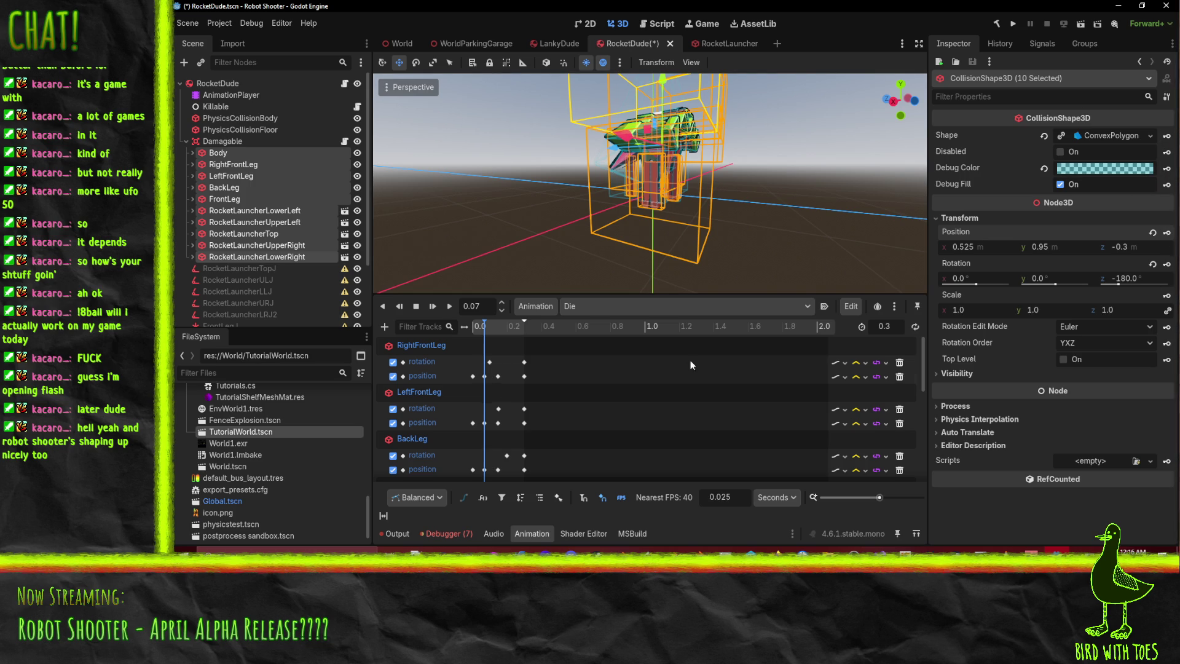
{"action": "right_click", "coordinate": [497, 377]}
{"action": "left_click", "coordinate": [507, 351]}
{"action": "left_click", "coordinate": [498, 376]}
{"action": "left_click", "coordinate": [498, 422], "text": "shift"}
{"action": "scroll", "coordinate": [509, 450], "scroll_direction": "down", "scroll_amount": 5}
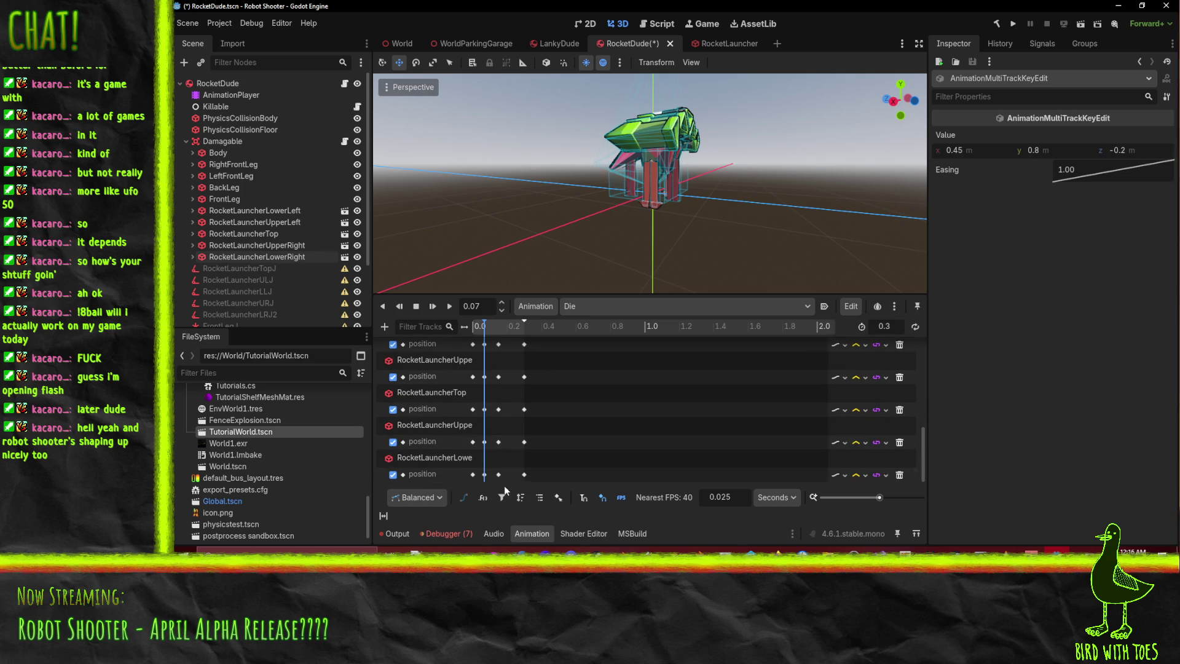
{"action": "left_click", "coordinate": [498, 474]}
{"action": "left_click", "coordinate": [498, 441], "text": "shift"}
{"action": "left_click", "coordinate": [498, 409], "text": "shift"}
{"action": "left_click", "coordinate": [499, 376], "text": "shift"}
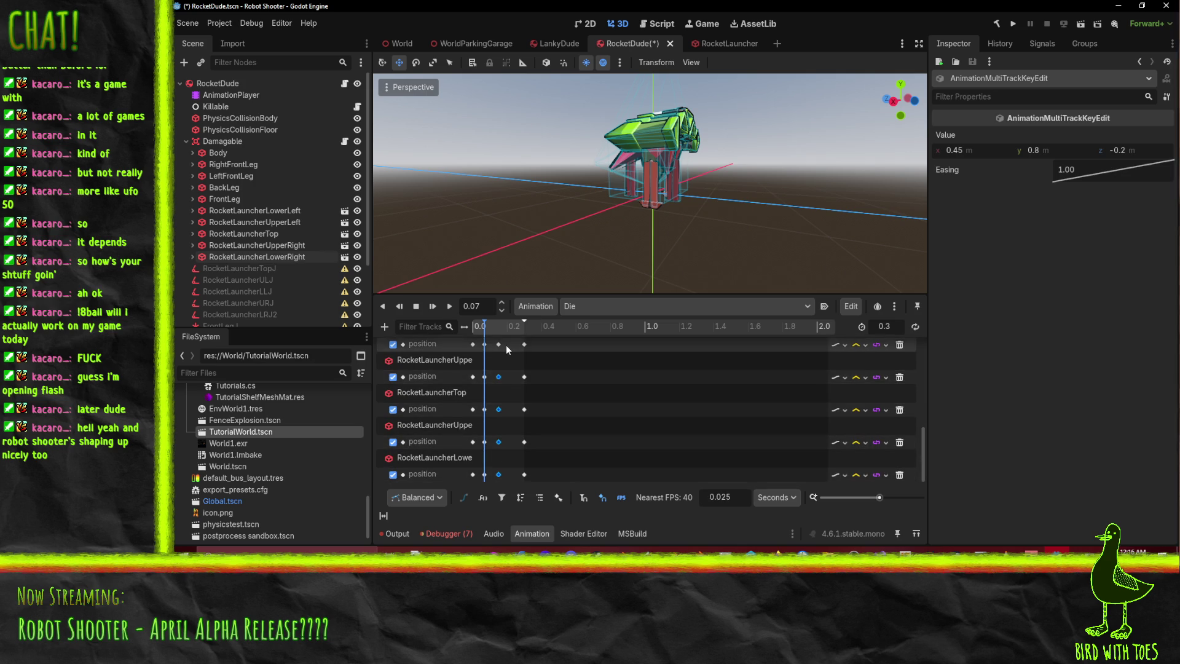
{"action": "scroll", "coordinate": [503, 369], "scroll_direction": "up", "scroll_amount": 2}
{"action": "left_click", "coordinate": [498, 379], "text": "shift"}
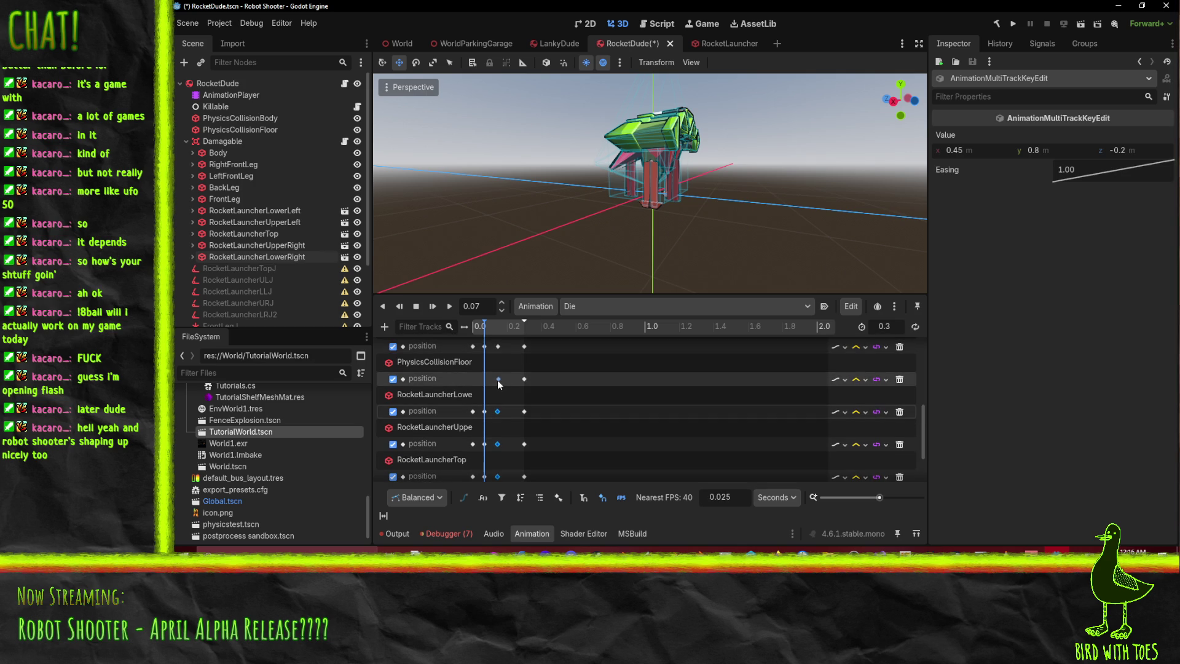
{"action": "left_click", "coordinate": [498, 378], "text": "shift"}
{"action": "scroll", "coordinate": [500, 434], "scroll_direction": "up", "scroll_amount": 3}
{"action": "left_click", "coordinate": [498, 396], "text": "shift"}
{"action": "left_click", "coordinate": [498, 364], "text": "shift"}
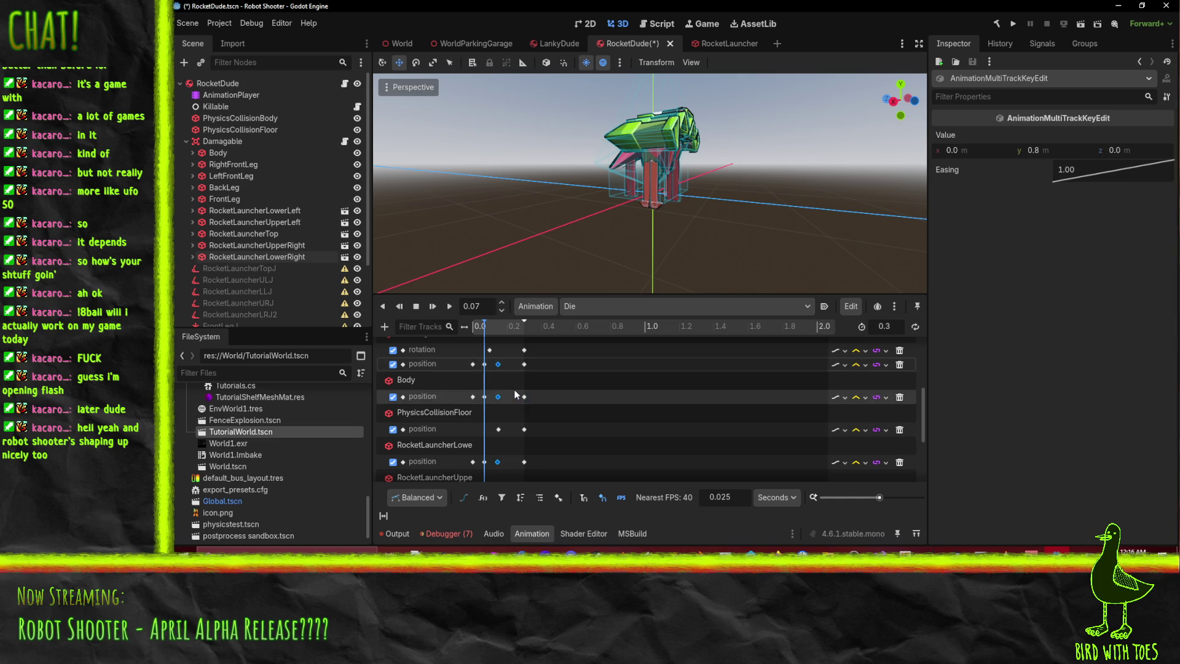
{"action": "scroll", "coordinate": [510, 392], "scroll_direction": "up", "scroll_amount": 5}
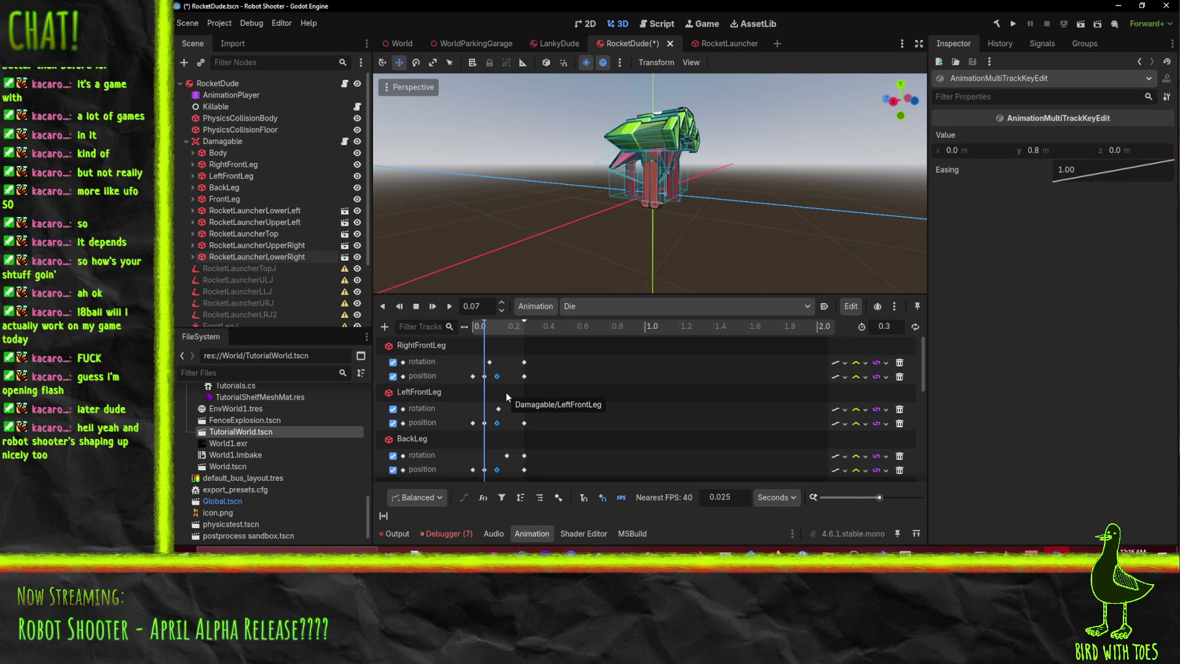
{"action": "key", "text": "Delete"}
- Move the floor collision position key to time 0 and preview the Die animation
{"action": "scroll", "coordinate": [506, 393], "scroll_direction": "down", "scroll_amount": 3}
{"action": "scroll", "coordinate": [493, 407], "scroll_direction": "down", "scroll_amount": 1}
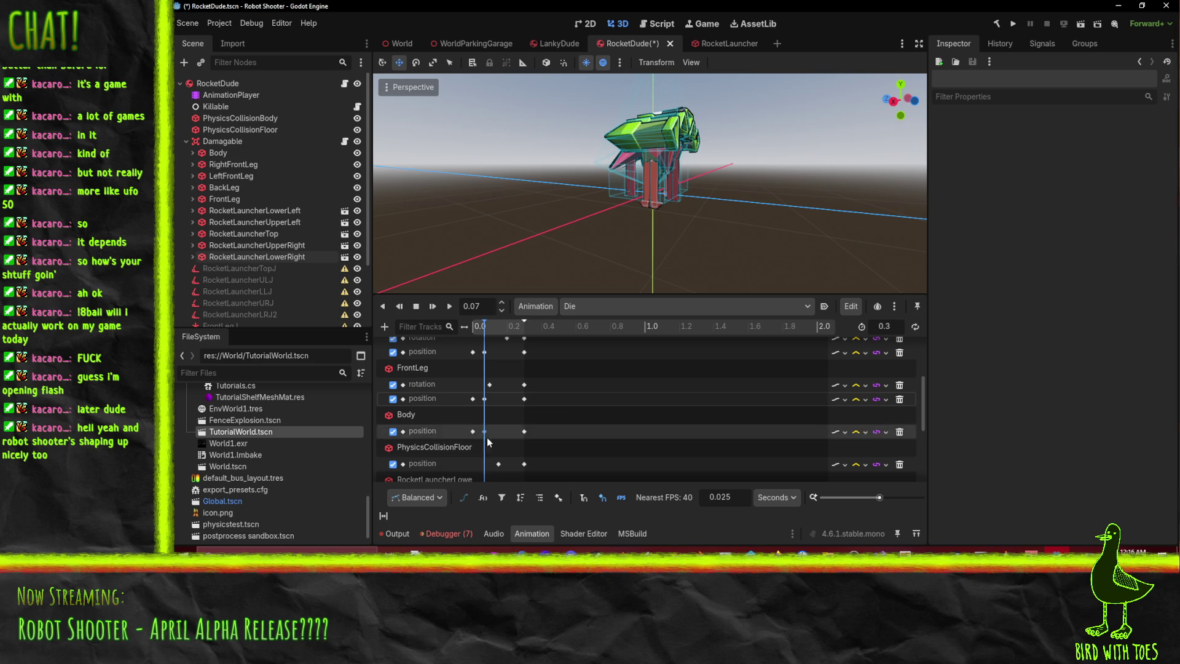
{"action": "left_click_drag", "start_coordinate": [498, 465], "coordinate": [484, 471]}
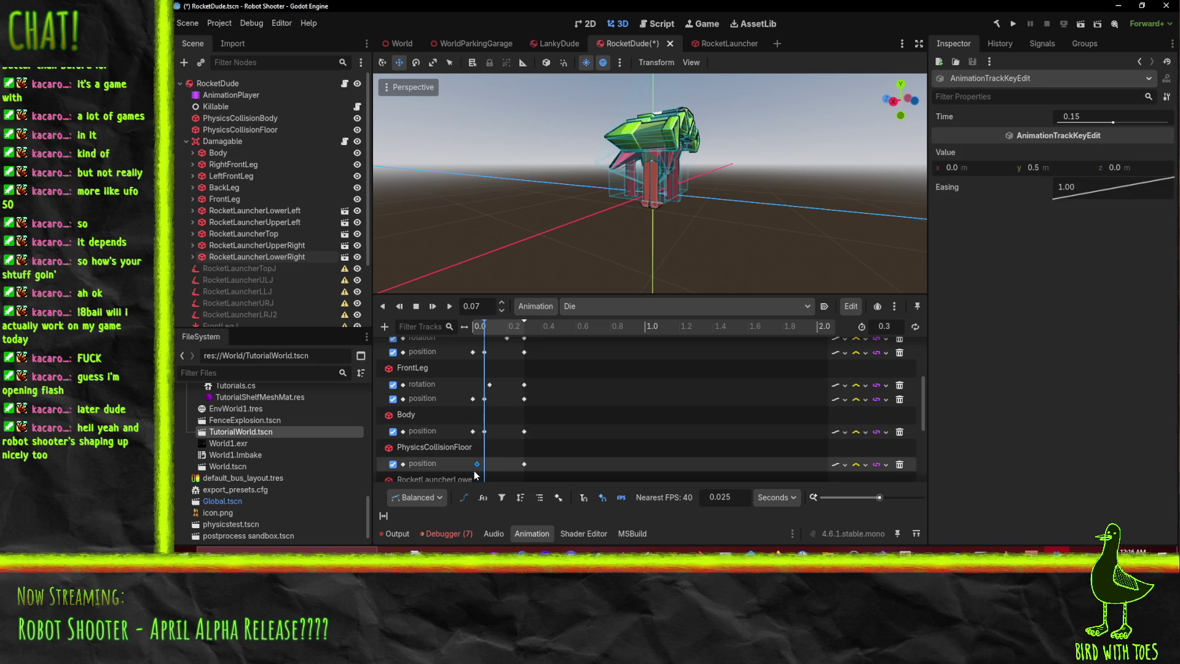
{"action": "left_click", "coordinate": [474, 327]}
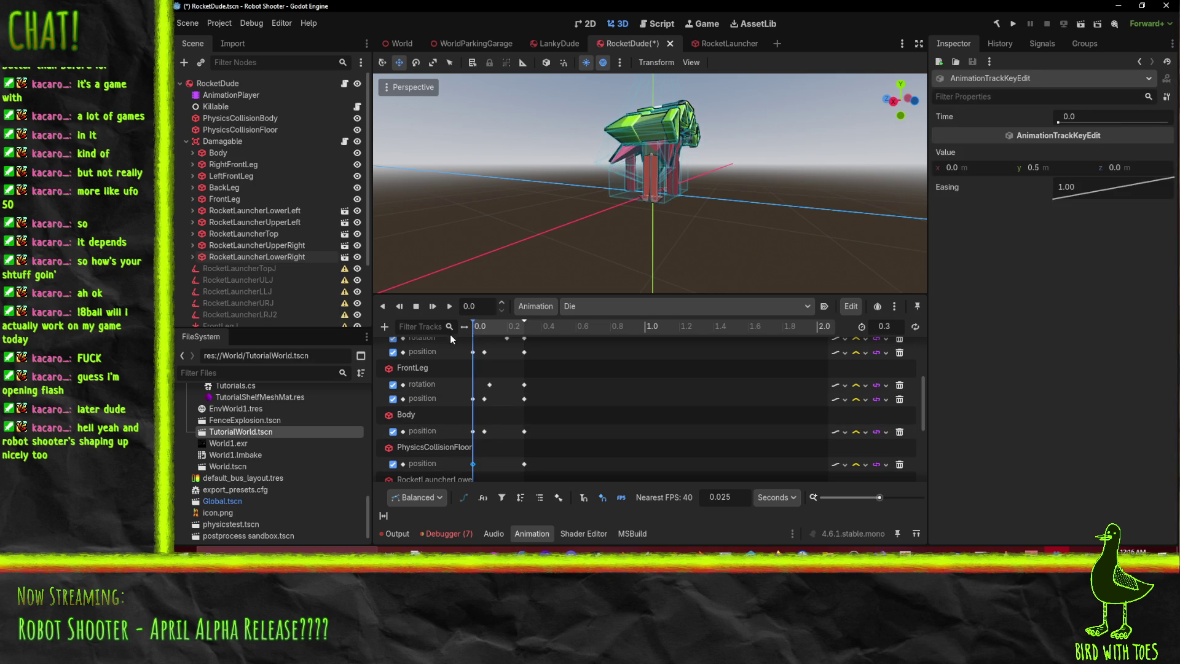
{"action": "left_click", "coordinate": [446, 307]}
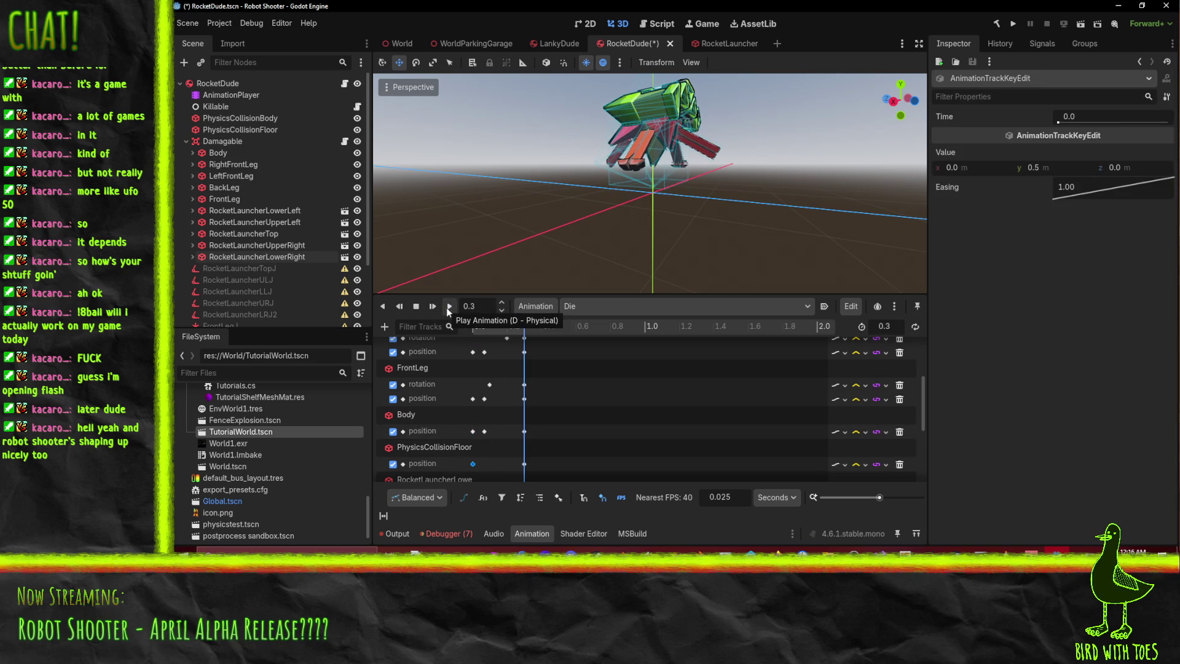
- Shift the launcher, leg and Body position keys slightly earlier and replay the Die animation
{"action": "scroll", "coordinate": [497, 411], "scroll_direction": "down", "scroll_amount": 5}
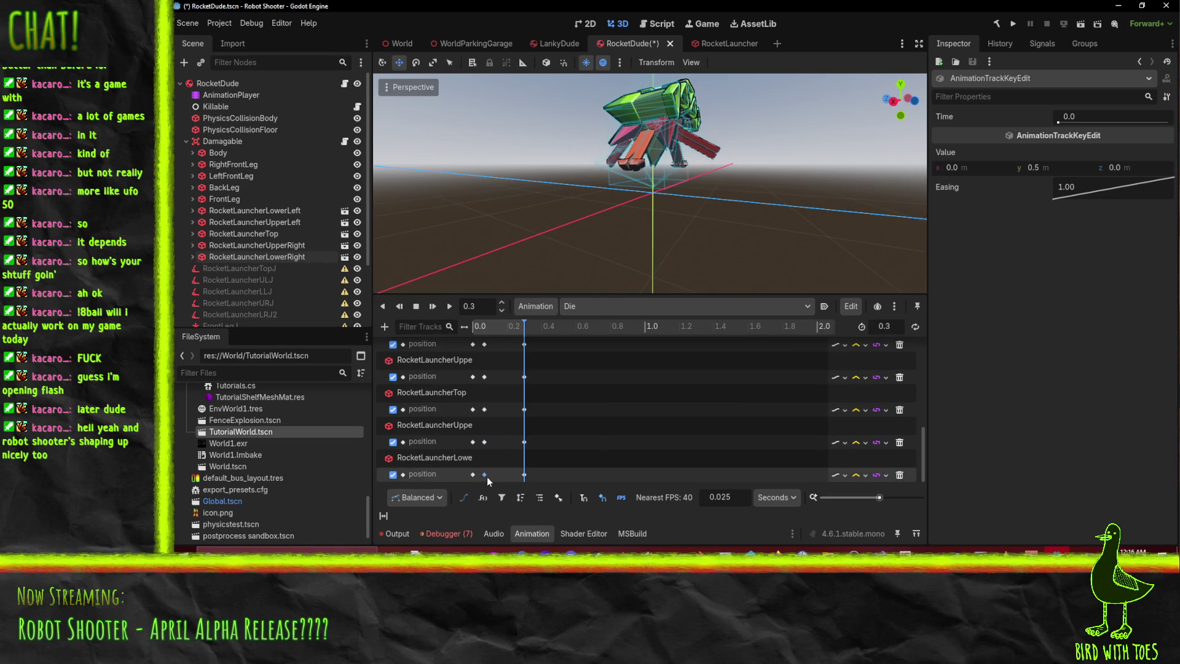
{"action": "left_click", "coordinate": [484, 474]}
{"action": "left_click", "coordinate": [484, 442], "text": "shift"}
{"action": "left_click", "coordinate": [484, 410], "text": "shift"}
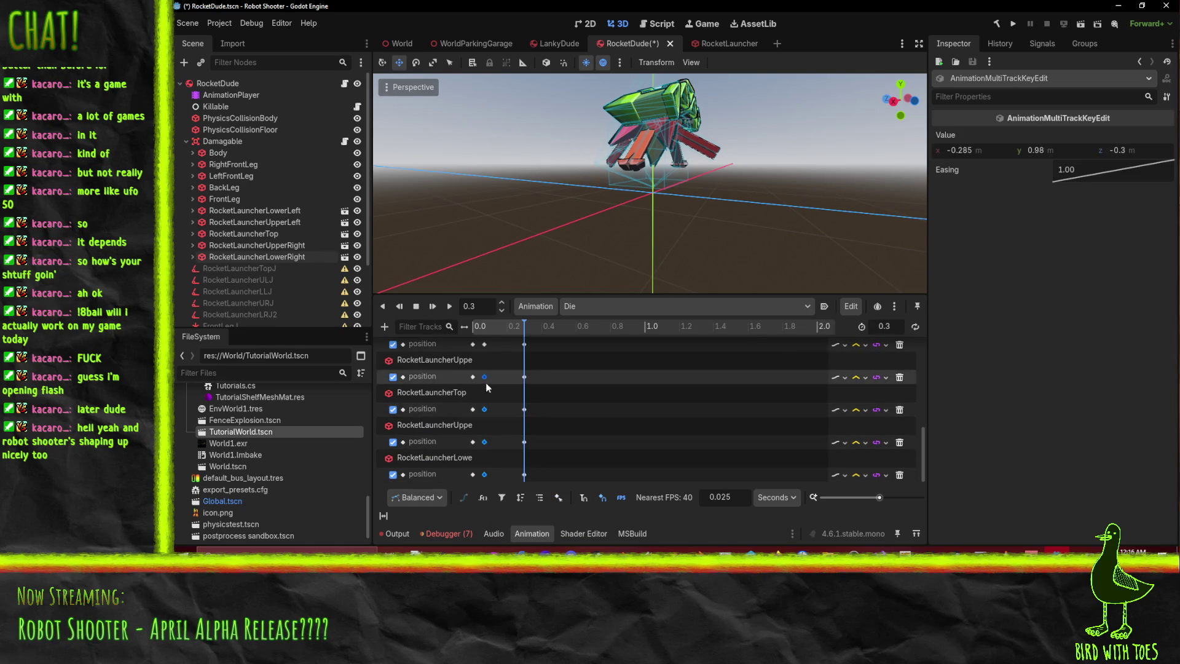
{"action": "scroll", "coordinate": [488, 349], "scroll_direction": "up", "scroll_amount": 5}
{"action": "left_click", "coordinate": [488, 367], "text": "shift"}
{"action": "scroll", "coordinate": [488, 367], "scroll_direction": "up", "scroll_amount": 1}
{"action": "left_click", "coordinate": [484, 432]}
{"action": "left_click", "coordinate": [485, 399], "text": "shift"}
{"action": "scroll", "coordinate": [504, 369], "scroll_direction": "up", "scroll_amount": 2}
{"action": "left_click", "coordinate": [484, 452]}
{"action": "left_click", "coordinate": [485, 405], "text": "shift"}
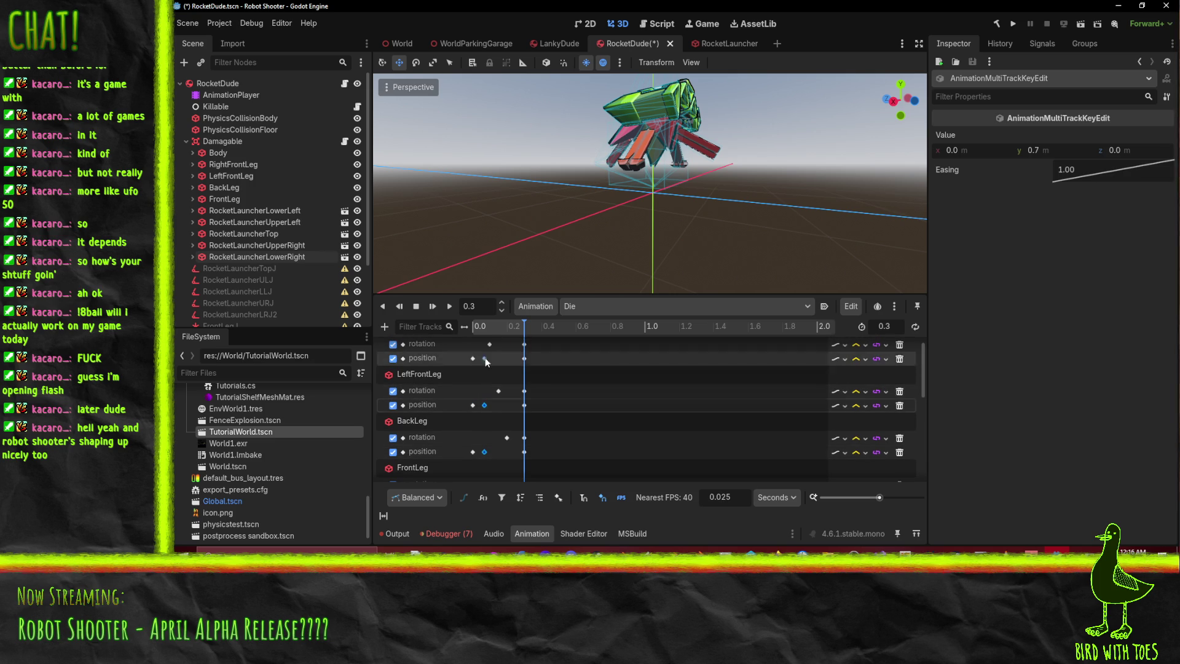
{"action": "scroll", "coordinate": [499, 369], "scroll_direction": "up", "scroll_amount": 1}
{"action": "left_click", "coordinate": [485, 376], "text": "shift"}
{"action": "left_click_drag", "start_coordinate": [489, 378], "coordinate": [489, 379]}
{"action": "left_click", "coordinate": [476, 326]}
{"action": "left_click", "coordinate": [453, 309]}
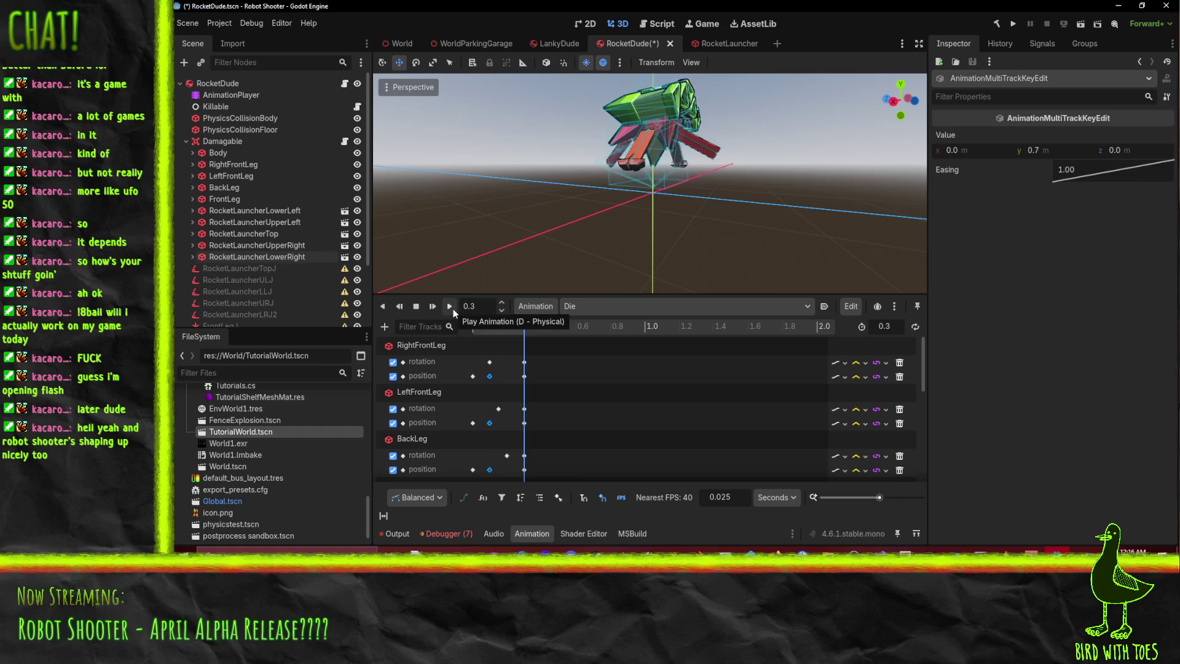
- Scrub through the Die animation to check the poses and save the RocketDude scene
{"action": "mouse_move", "coordinate": [732, 200]}
{"action": "middle_mouse_down"}
{"action": "mouse_move", "coordinate": [654, 223]}
{"action": "mouse_move", "coordinate": [733, 220]}
{"action": "middle_mouse_up"}
{"action": "left_click", "coordinate": [473, 327]}
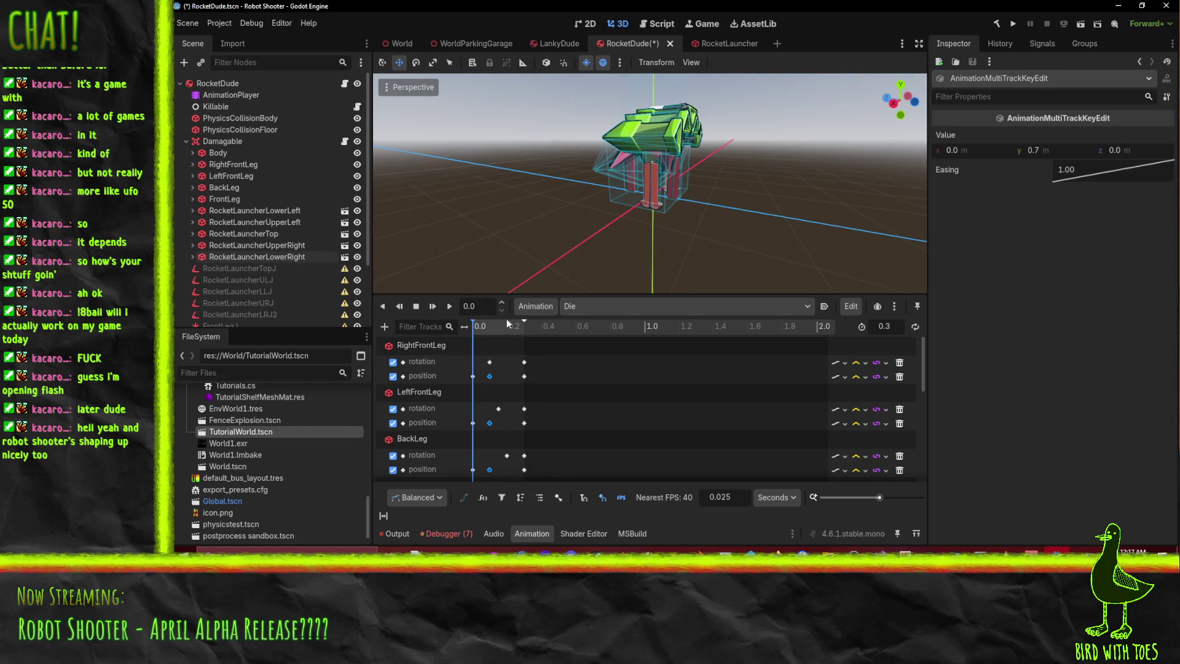
{"action": "mouse_move", "coordinate": [492, 332]}
{"action": "left_mouse_down"}
{"action": "mouse_move", "coordinate": [532, 333]}
{"action": "mouse_move", "coordinate": [465, 331]}
{"action": "left_mouse_up"}
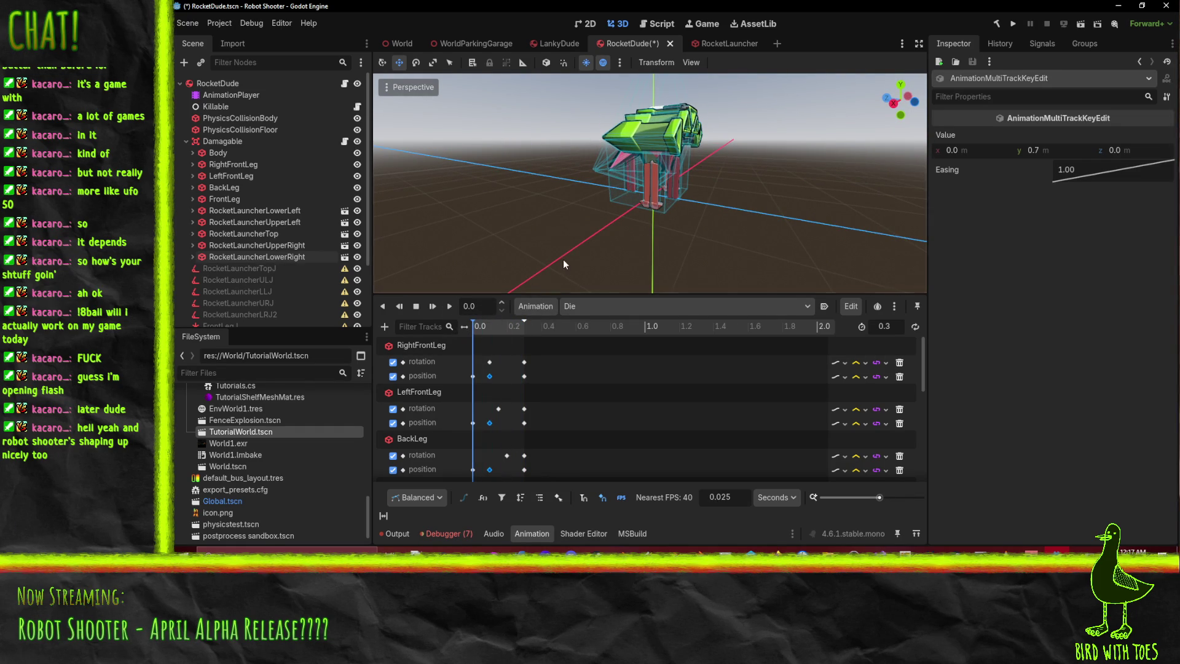
{"action": "key", "text": "ctrl+s"}
{"action": "mouse_move", "coordinate": [615, 234]}
{"action": "middle_mouse_down"}
{"action": "mouse_move", "coordinate": [688, 215]}
{"action": "mouse_move", "coordinate": [606, 213]}
{"action": "mouse_move", "coordinate": [637, 226]}
{"action": "middle_mouse_up"}
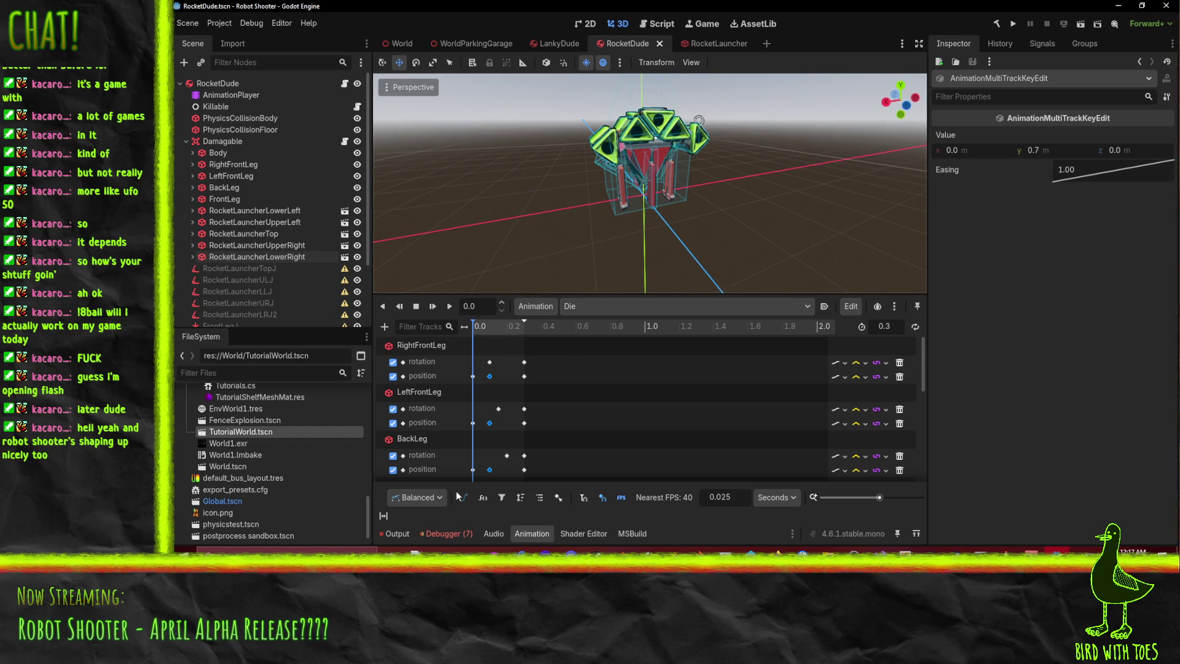
- Check the Debugger's error list, then open sandbox.tscn
{"action": "left_click", "coordinate": [440, 534]}
{"action": "left_click", "coordinate": [457, 393]}
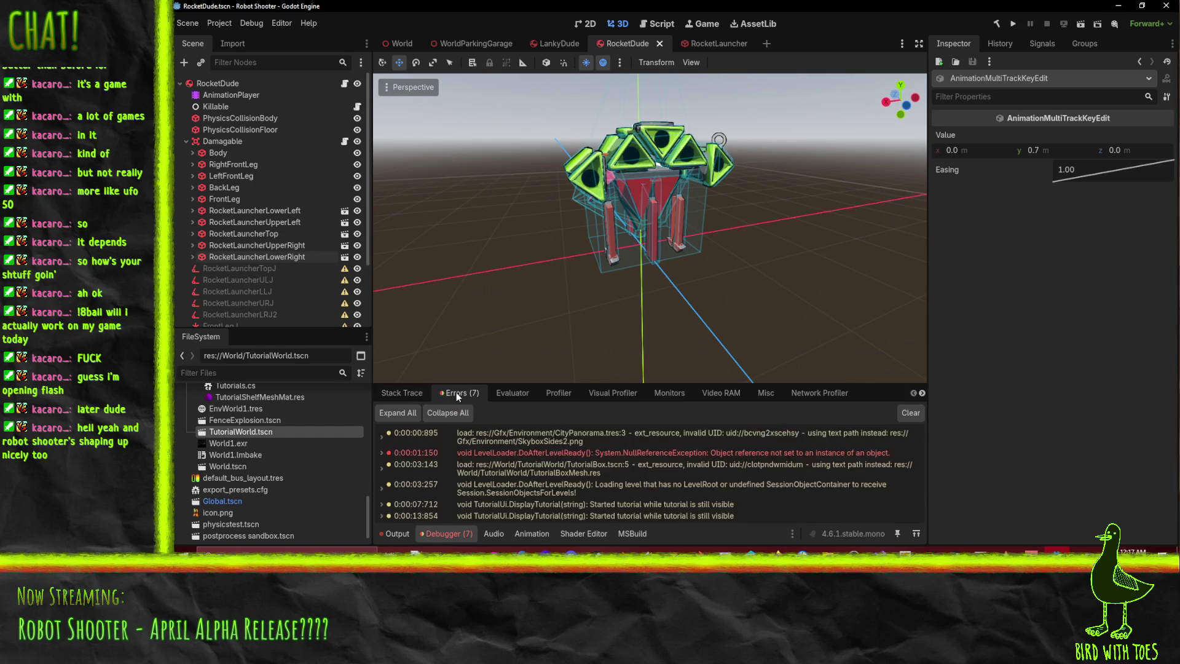
{"action": "scroll", "coordinate": [703, 502], "scroll_direction": "up", "scroll_amount": 3}
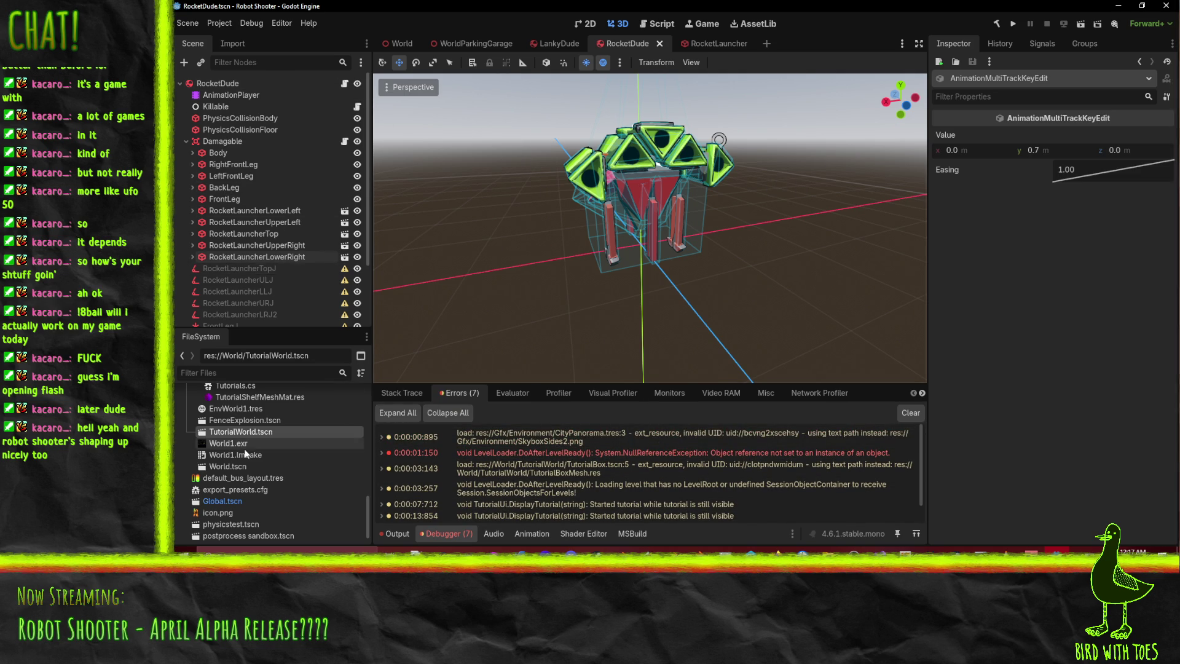
{"action": "scroll", "coordinate": [257, 495], "scroll_direction": "down", "scroll_amount": 2}
{"action": "left_click", "coordinate": [228, 519]}
{"action": "double_click", "coordinate": [228, 520]}
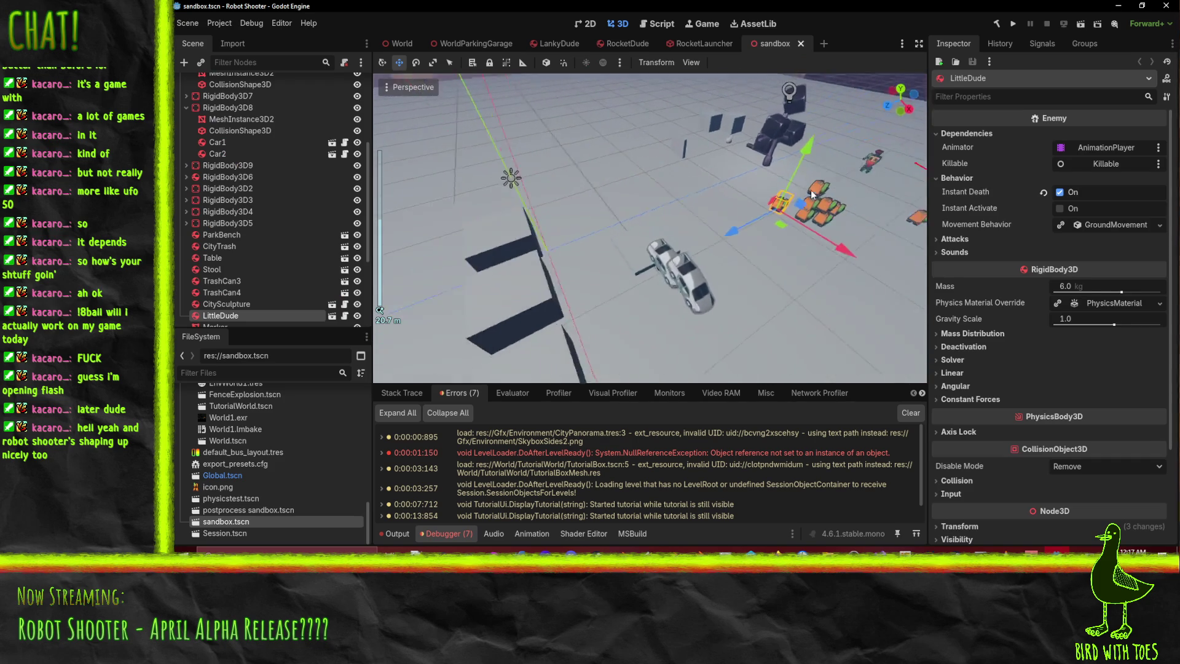
{"action": "scroll", "coordinate": [224, 469], "scroll_direction": "up", "scroll_amount": 10}
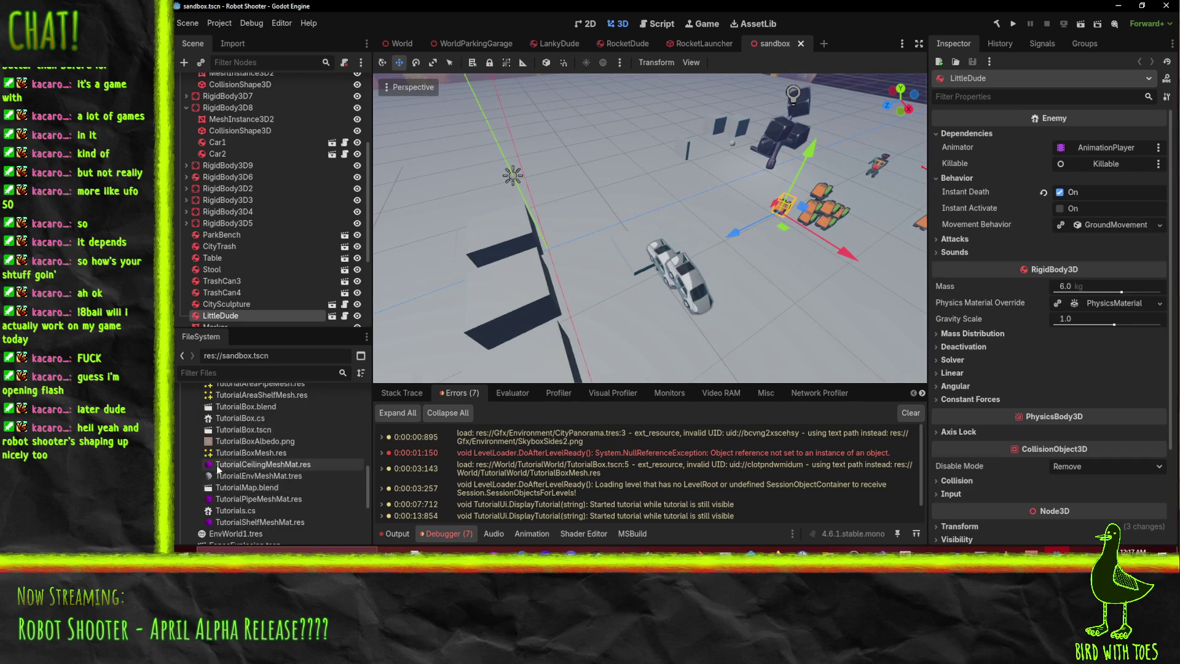
- Drag RocketDude.tscn from EnemyTypes into the sandbox level and focus the view on it
{"action": "left_click", "coordinate": [186, 452]}
{"action": "scroll", "coordinate": [258, 492], "scroll_direction": "down", "scroll_amount": 3}
{"action": "left_click_drag", "start_coordinate": [241, 464], "coordinate": [621, 171]}
{"action": "left_click_drag", "start_coordinate": [661, 218], "coordinate": [661, 218]}
{"action": "middle_click_drag", "start_coordinate": [661, 219], "coordinate": [592, 171]}
{"action": "key", "text": "f"}
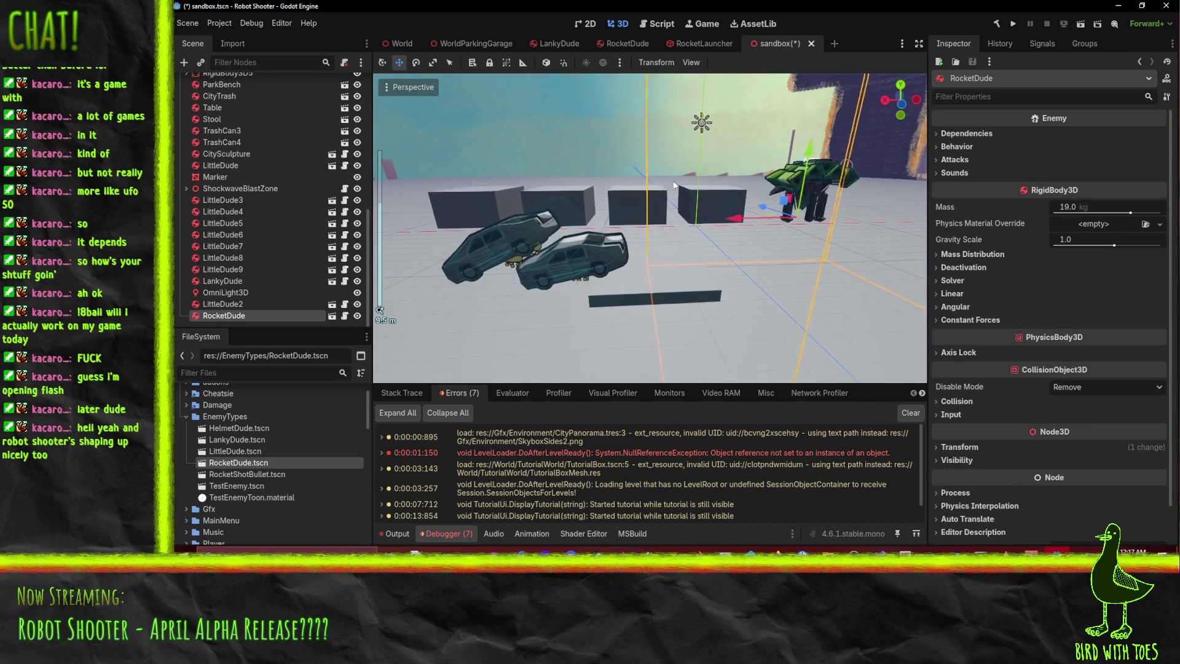
{"action": "scroll", "coordinate": [659, 187], "scroll_direction": "up", "scroll_amount": 3}
{"action": "middle_click_drag", "start_coordinate": [659, 187], "coordinate": [698, 211]}
{"action": "scroll", "coordinate": [698, 211], "scroll_direction": "down", "scroll_amount": 5}
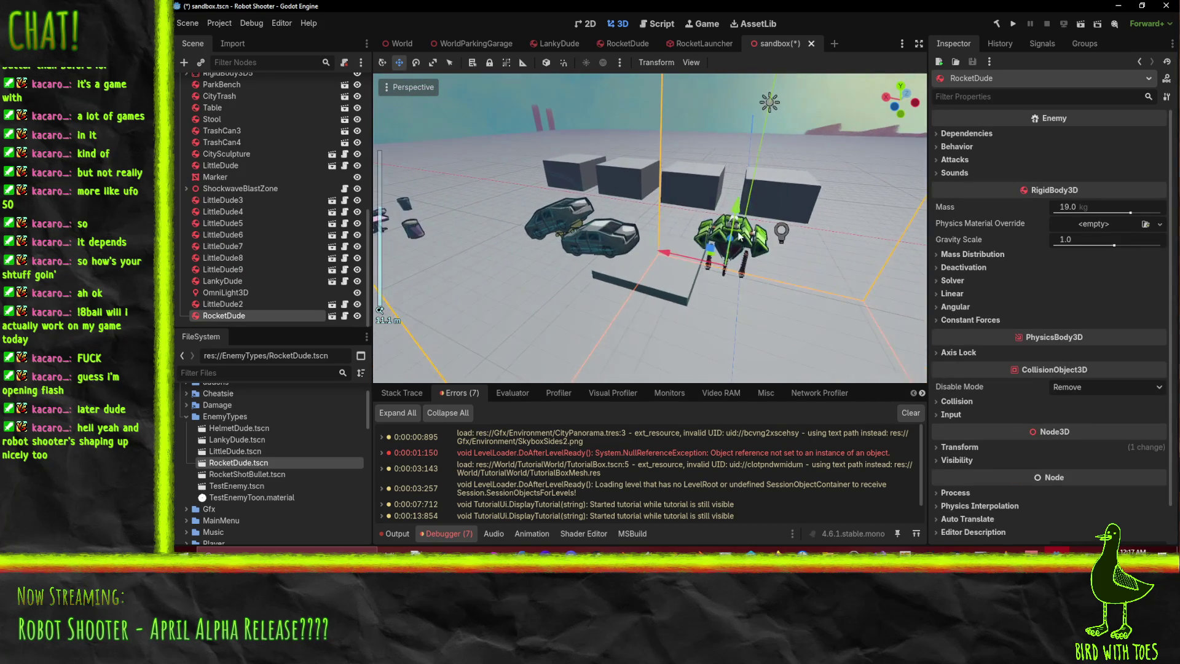
- Run the sandbox scene, fire at RocketDude several times, then quit the game with F8
{"action": "left_click", "coordinate": [1013, 26]}
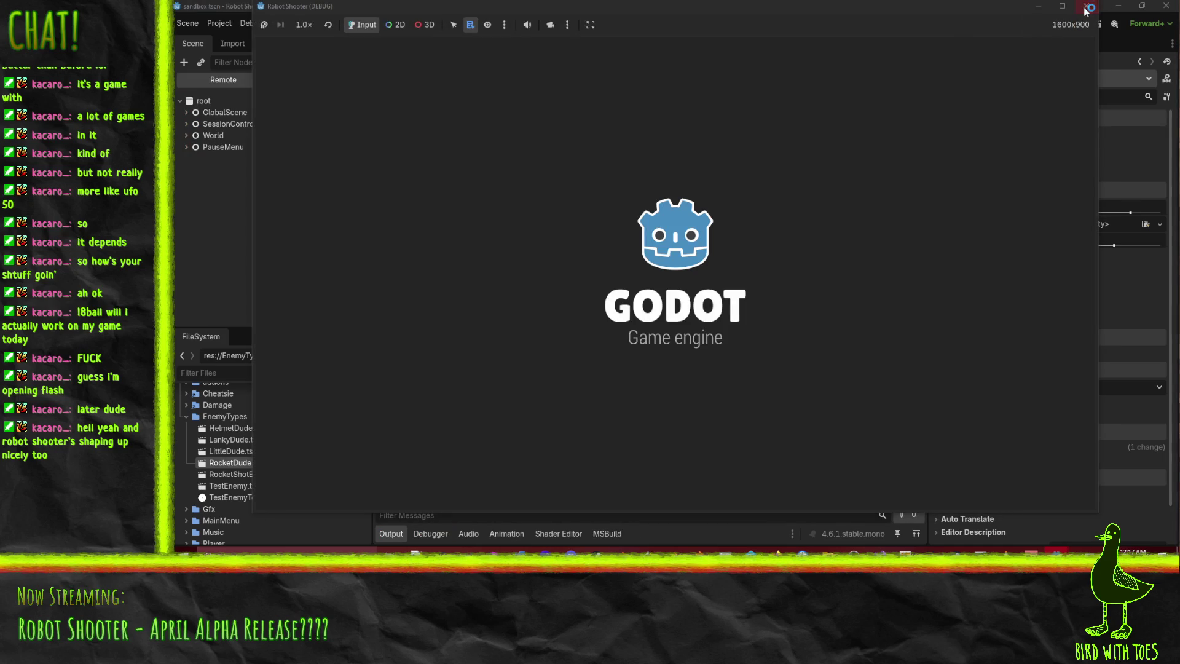
{"action": "left_click", "coordinate": [1085, 8]}
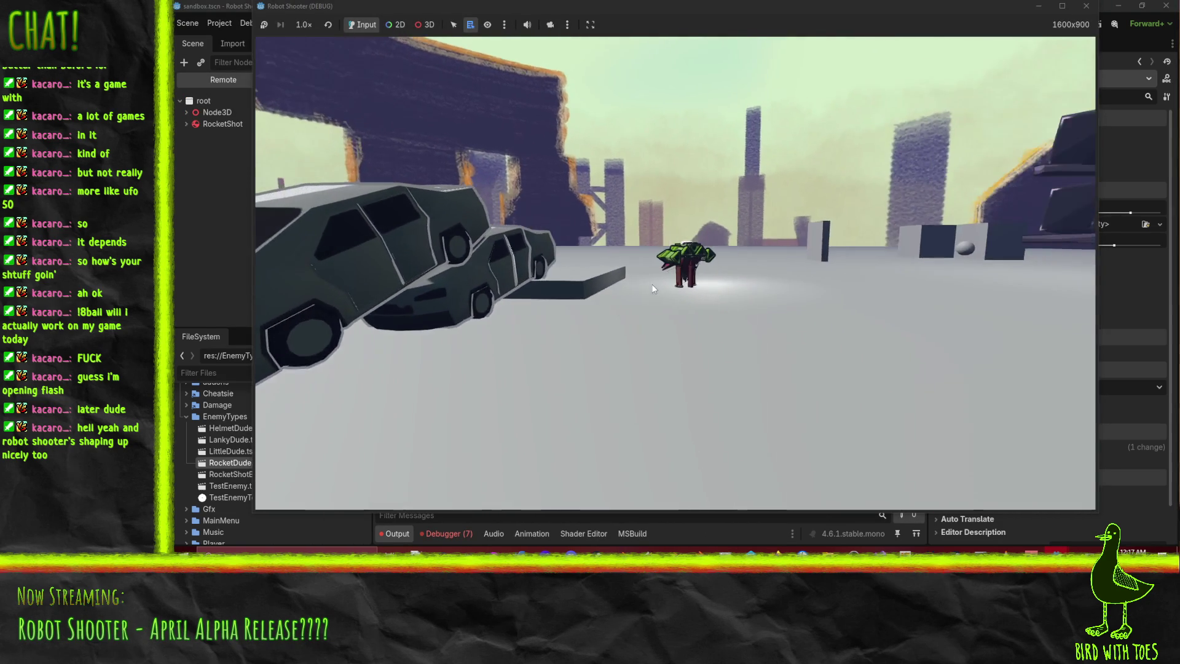
{"action": "left_click", "coordinate": [644, 283]}
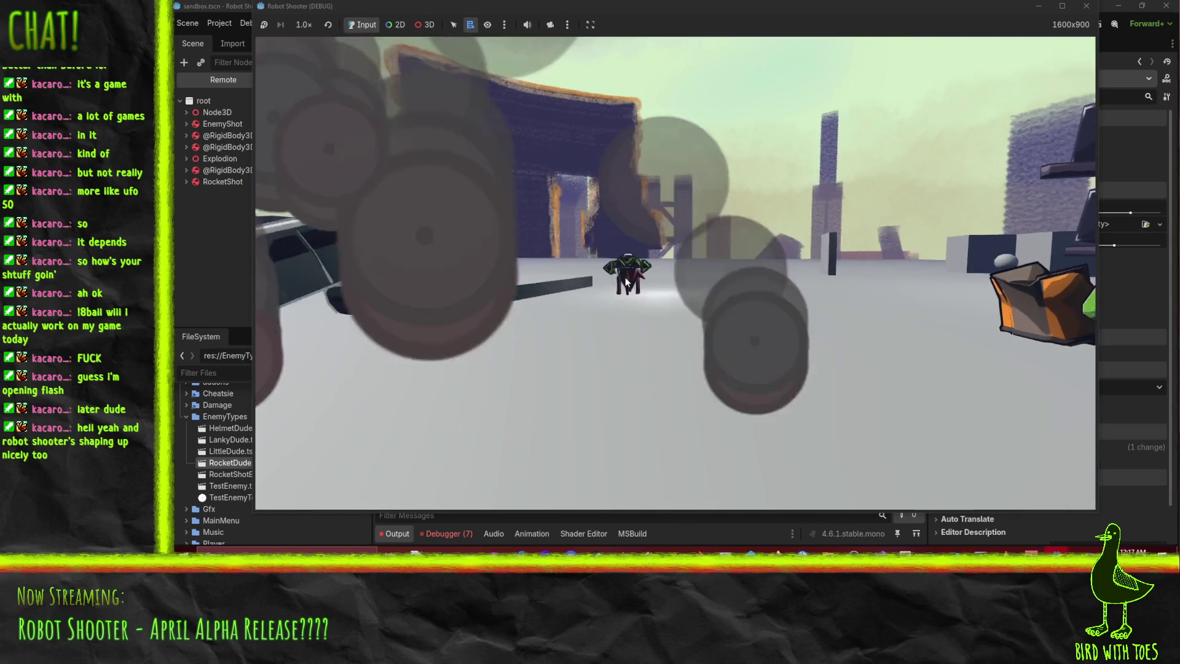
{"action": "left_click", "coordinate": [633, 277]}
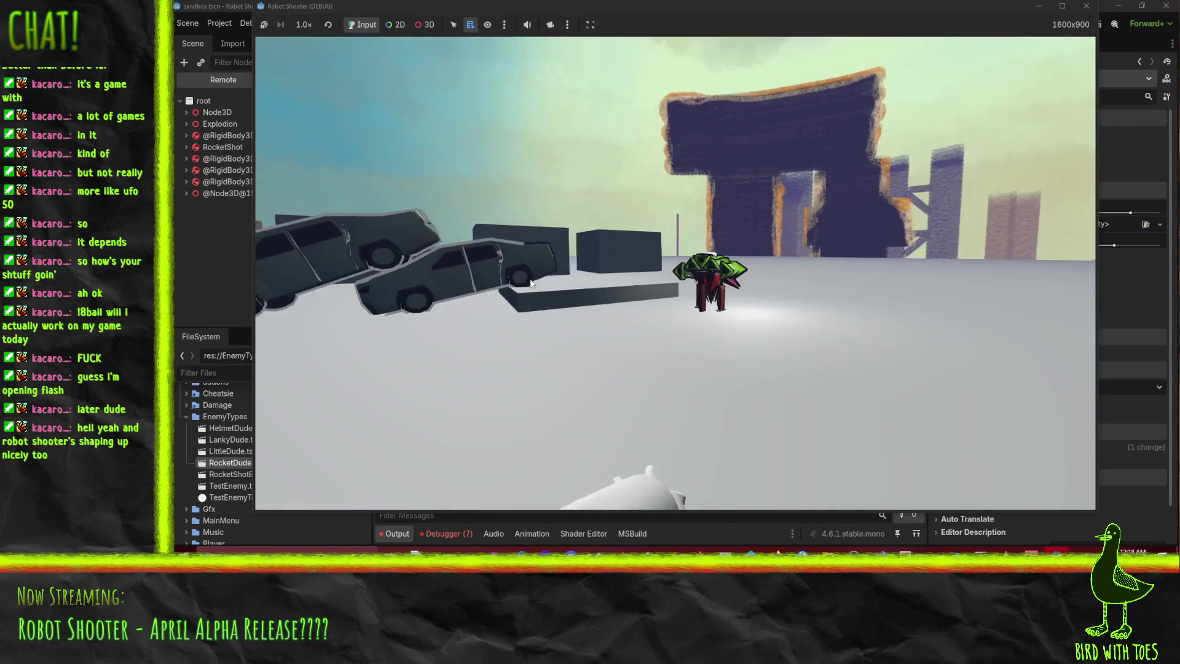
{"action": "left_click", "coordinate": [458, 257]}
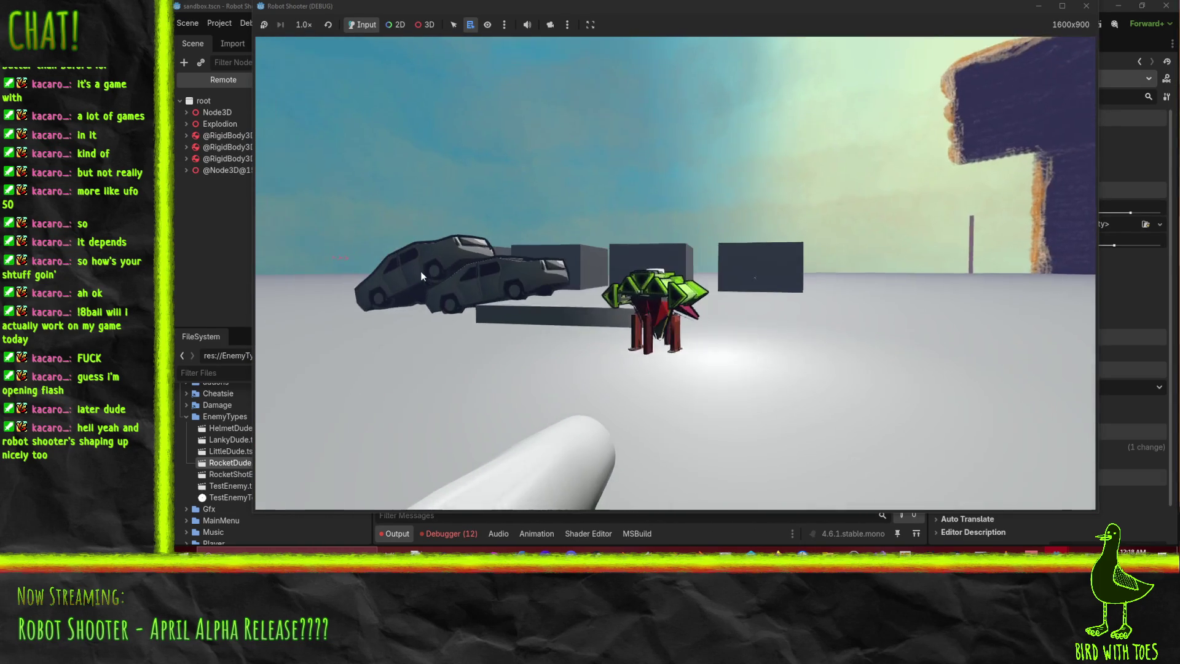
{"action": "left_click", "coordinate": [366, 274]}
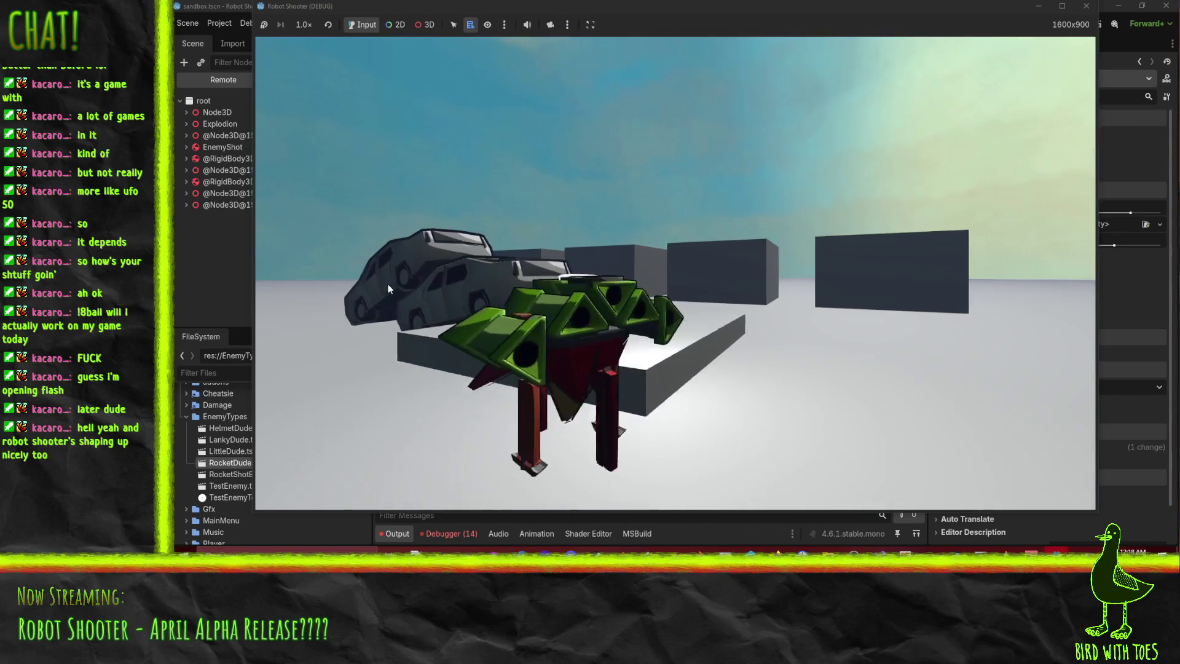
{"action": "left_click", "coordinate": [389, 289]}
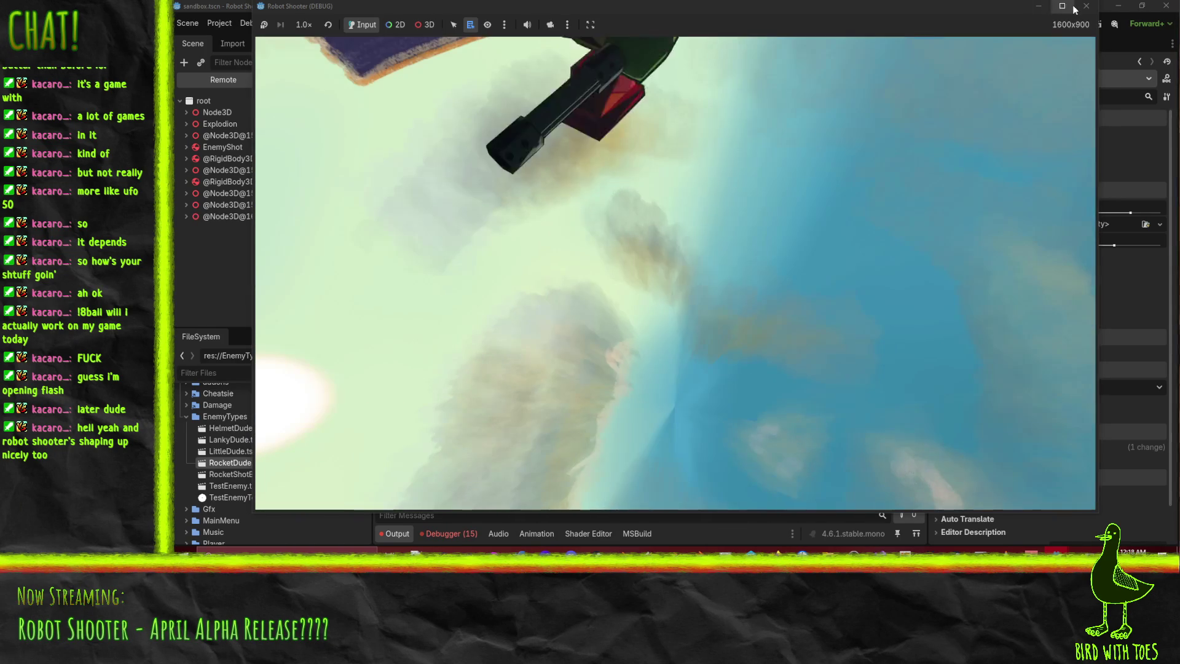
{"action": "key", "text": "F8"}
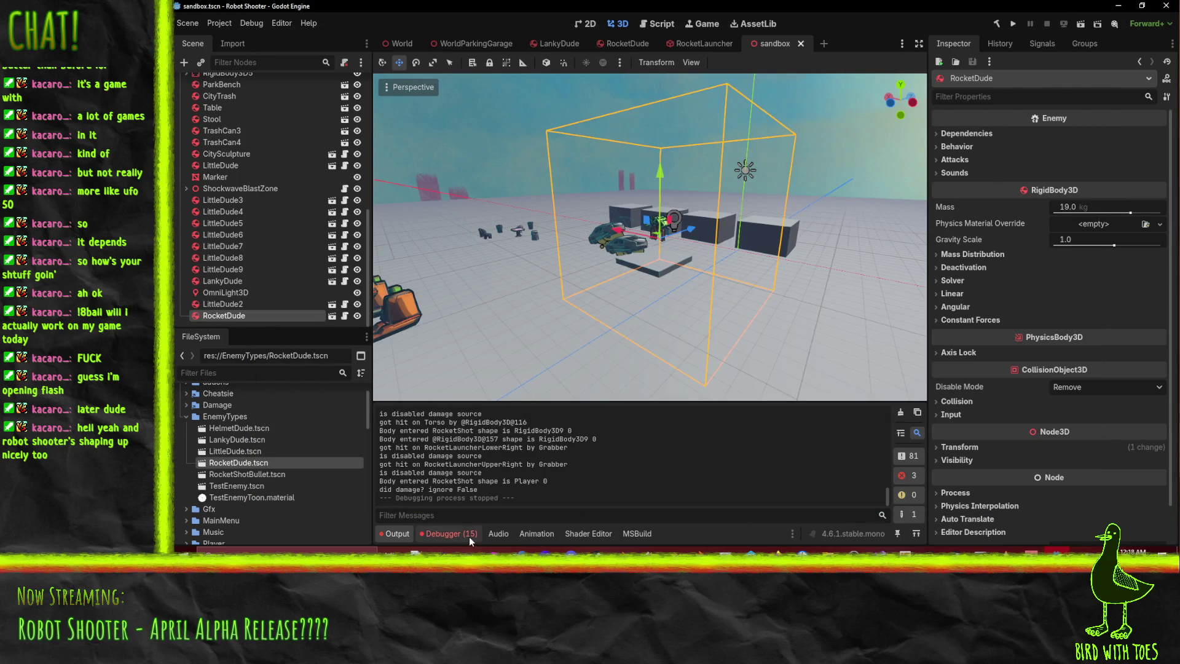
- Inspect the scene-loading errors' sources, dismissing the Alert after each one
{"action": "left_click", "coordinate": [470, 539]}
{"action": "double_click", "coordinate": [669, 447]}
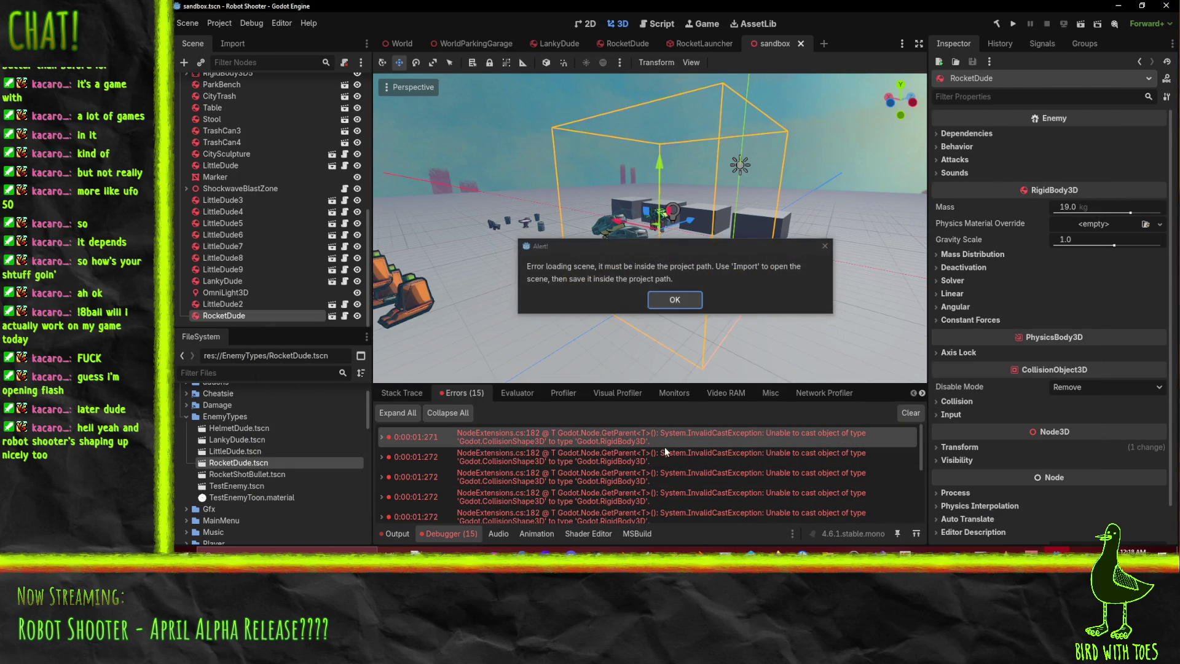
{"action": "left_click", "coordinate": [672, 298]}
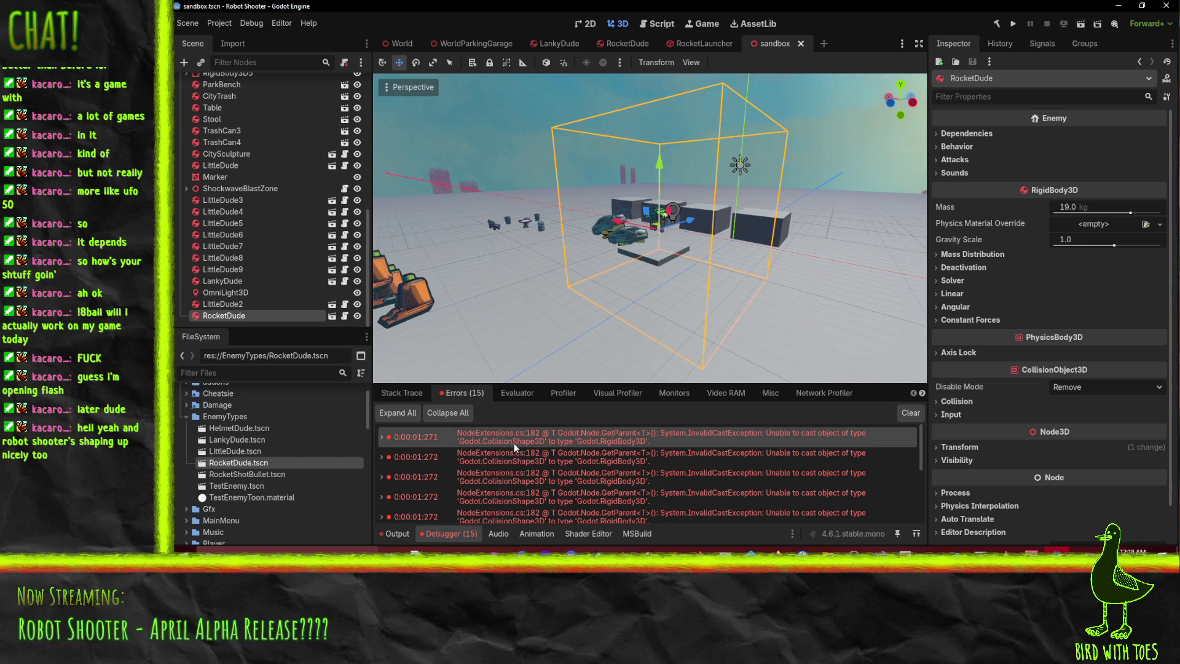
{"action": "double_click", "coordinate": [383, 440]}
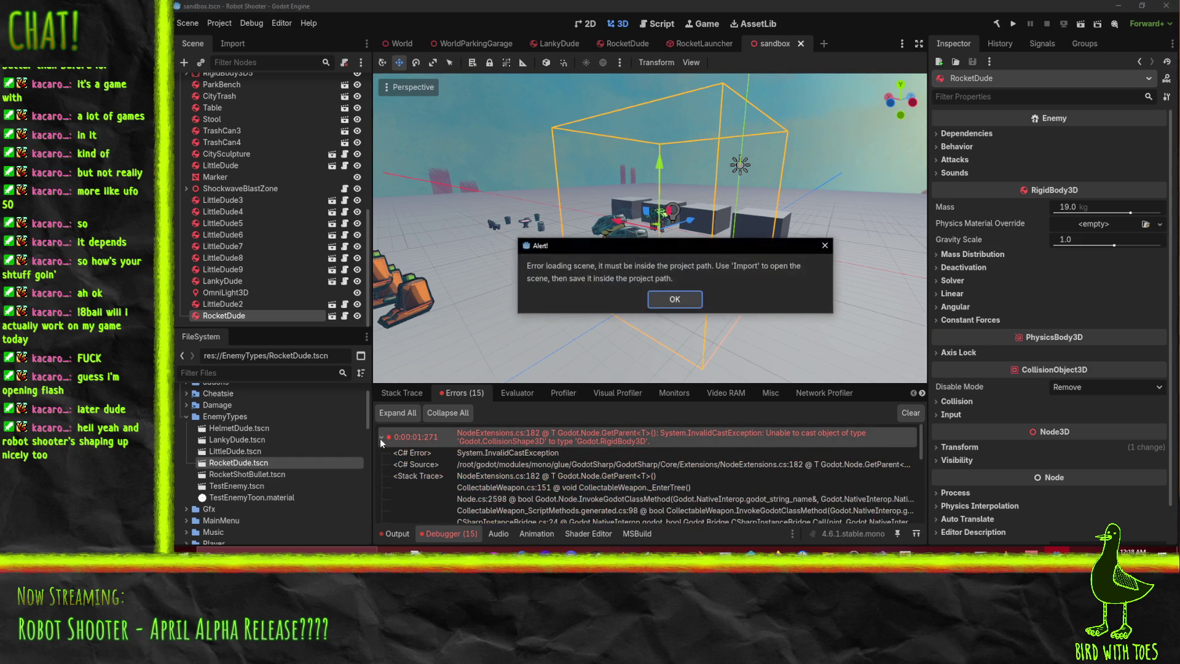
{"action": "left_click", "coordinate": [675, 299]}
{"action": "scroll", "coordinate": [621, 448], "scroll_direction": "down", "scroll_amount": 2}
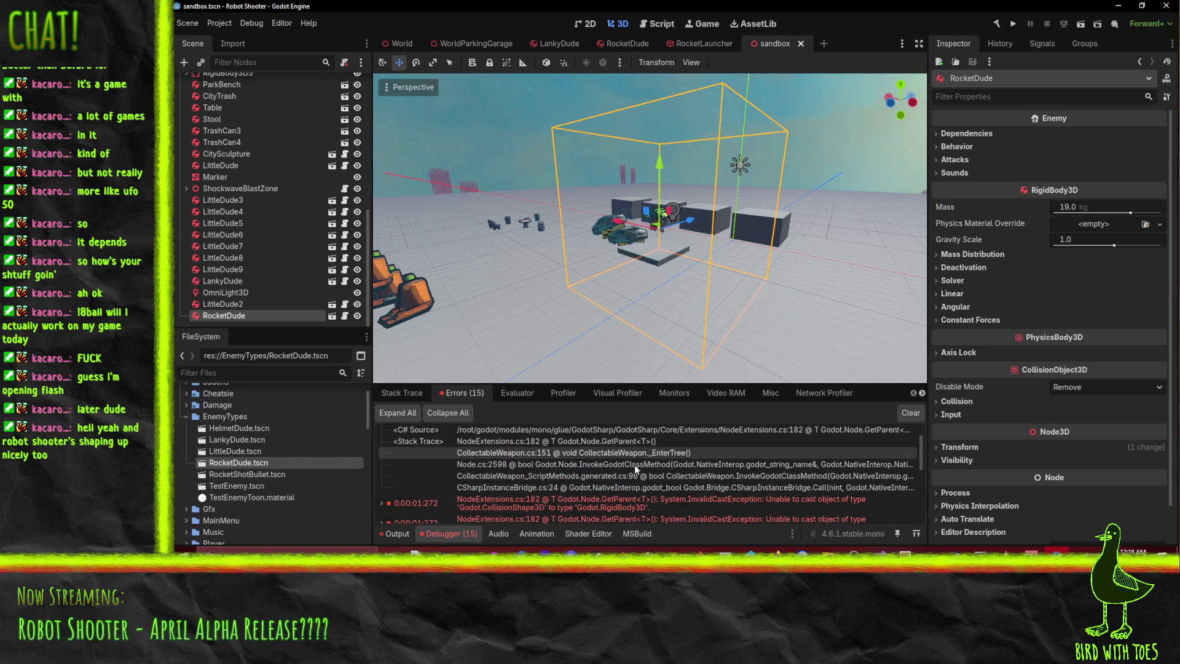
{"action": "double_click", "coordinate": [663, 477]}
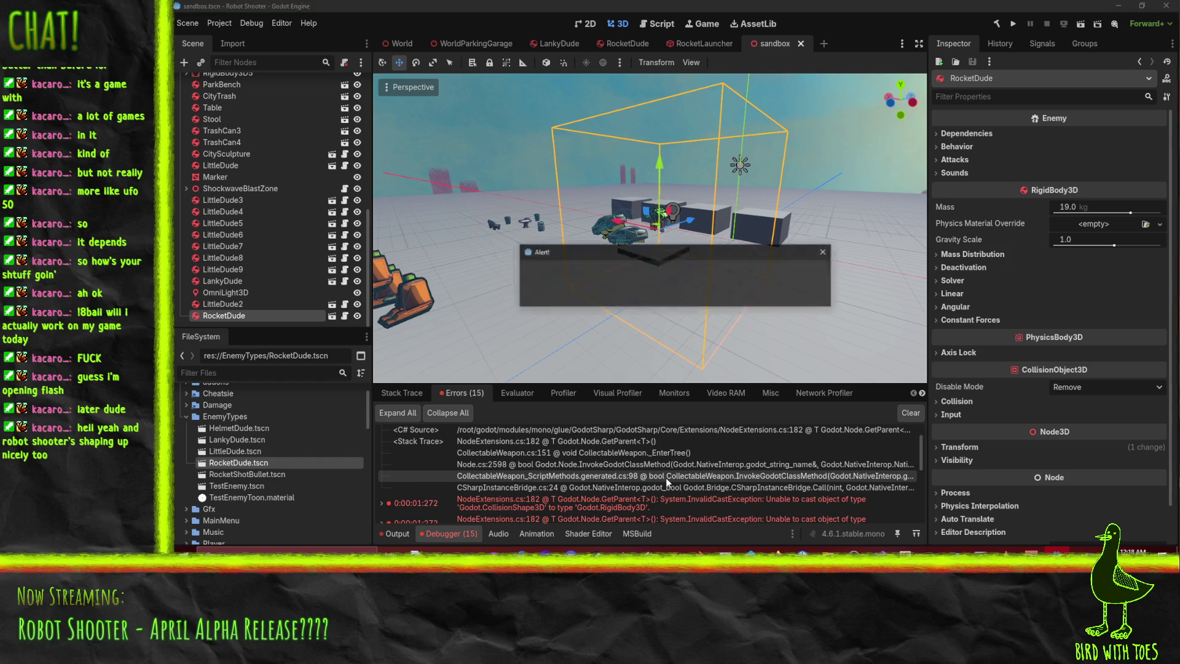
{"action": "left_click", "coordinate": [670, 297]}
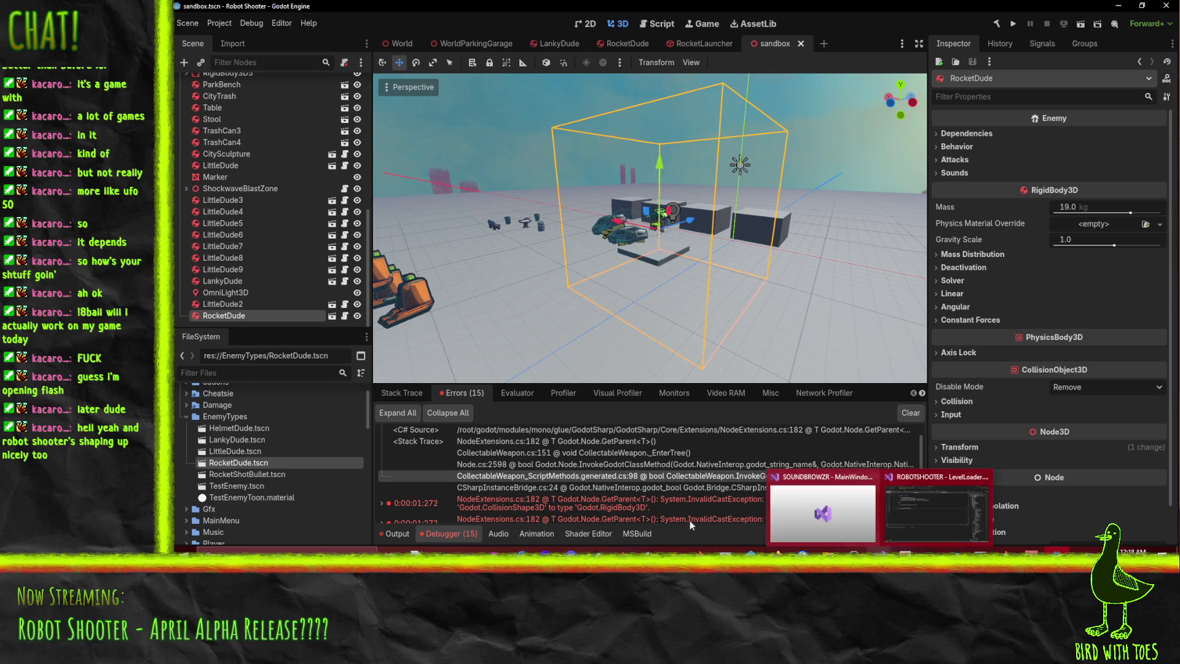
{"action": "double_click", "coordinate": [644, 488]}
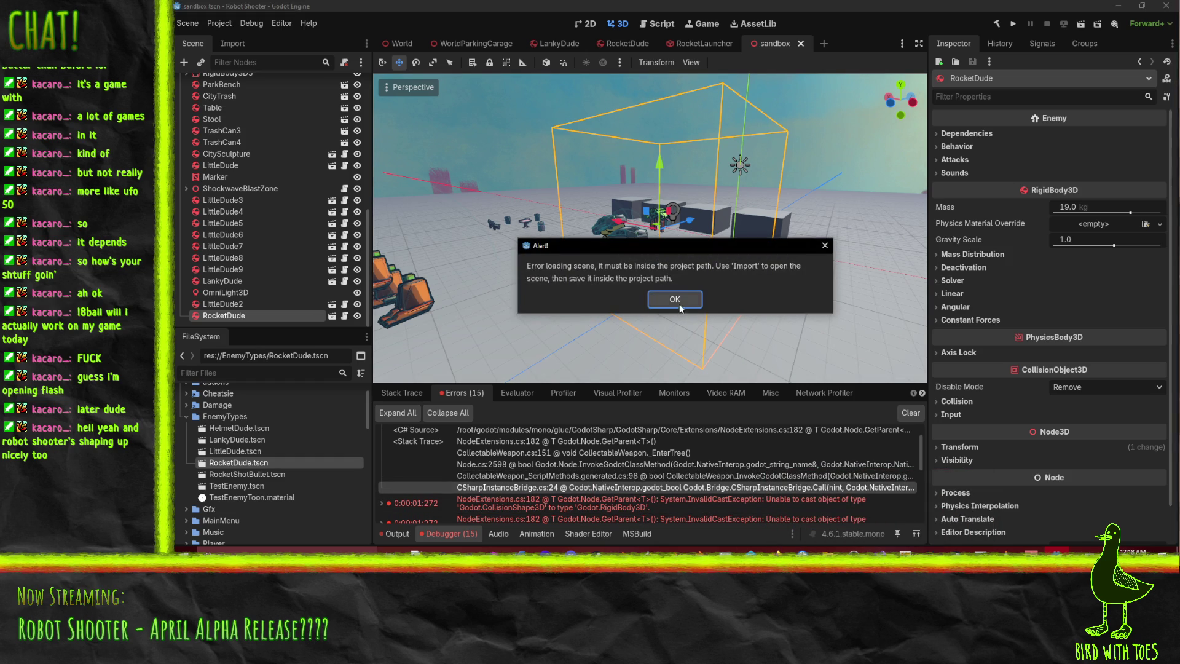
{"action": "left_click", "coordinate": [674, 299]}
{"action": "double_click", "coordinate": [527, 442]}
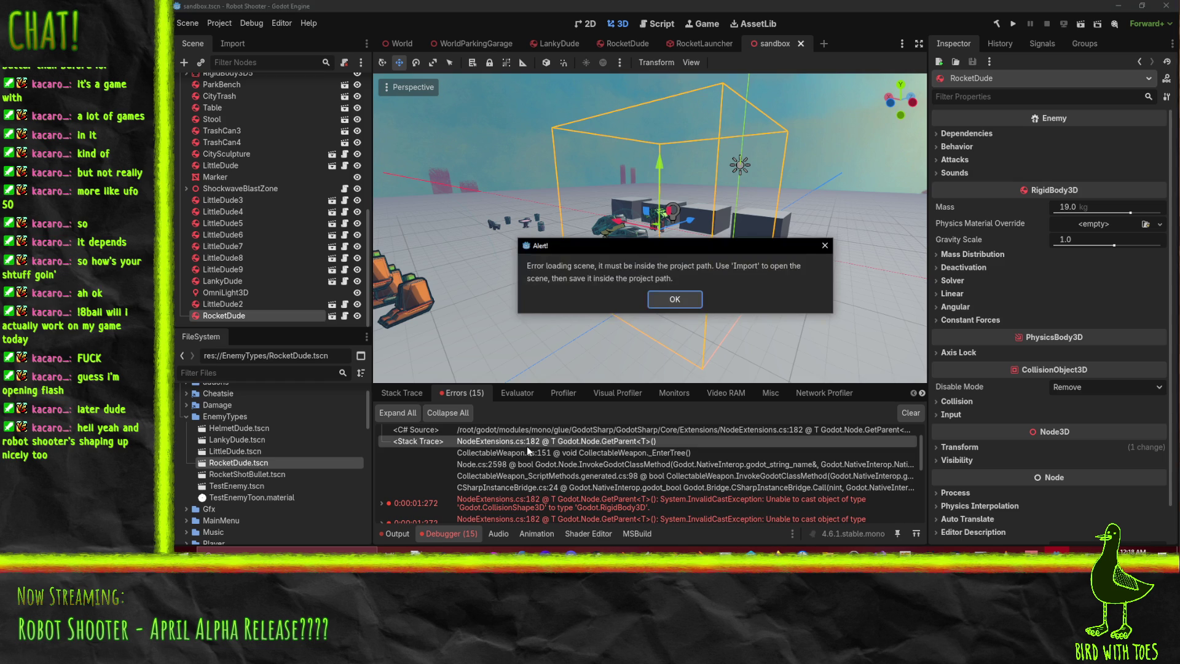
{"action": "left_click", "coordinate": [674, 299]}
- Close the Robot Shooter Visual Studio window from the taskbar preview
{"action": "mouse_move", "coordinate": [880, 549]}
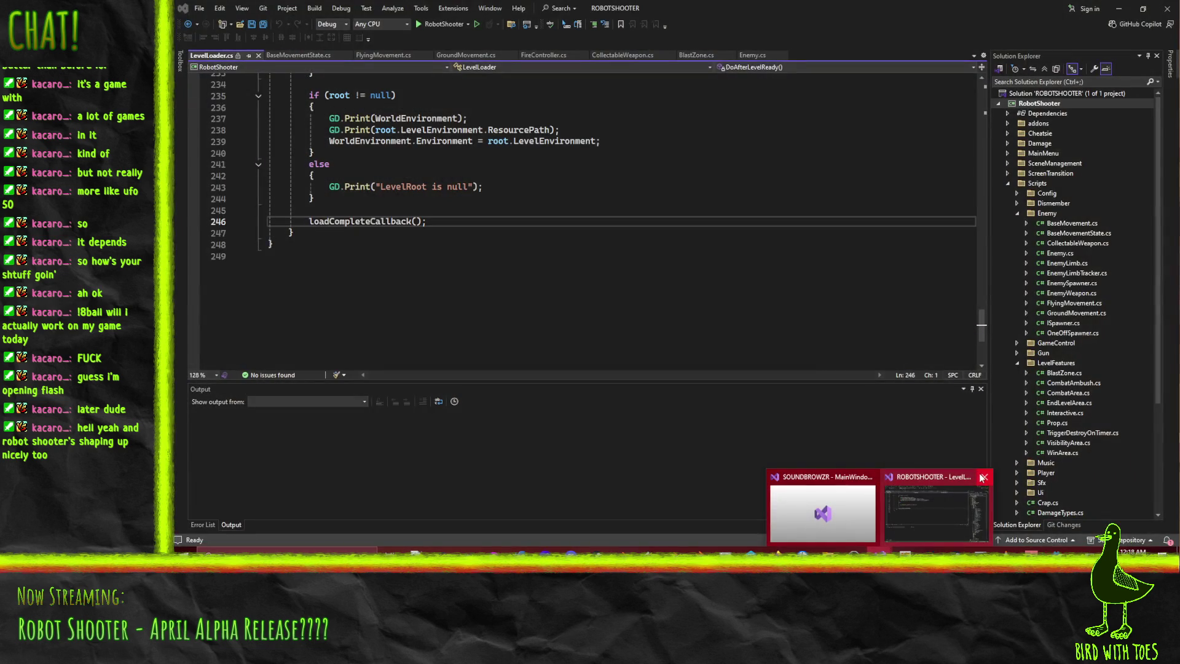
{"action": "left_click", "coordinate": [982, 477]}
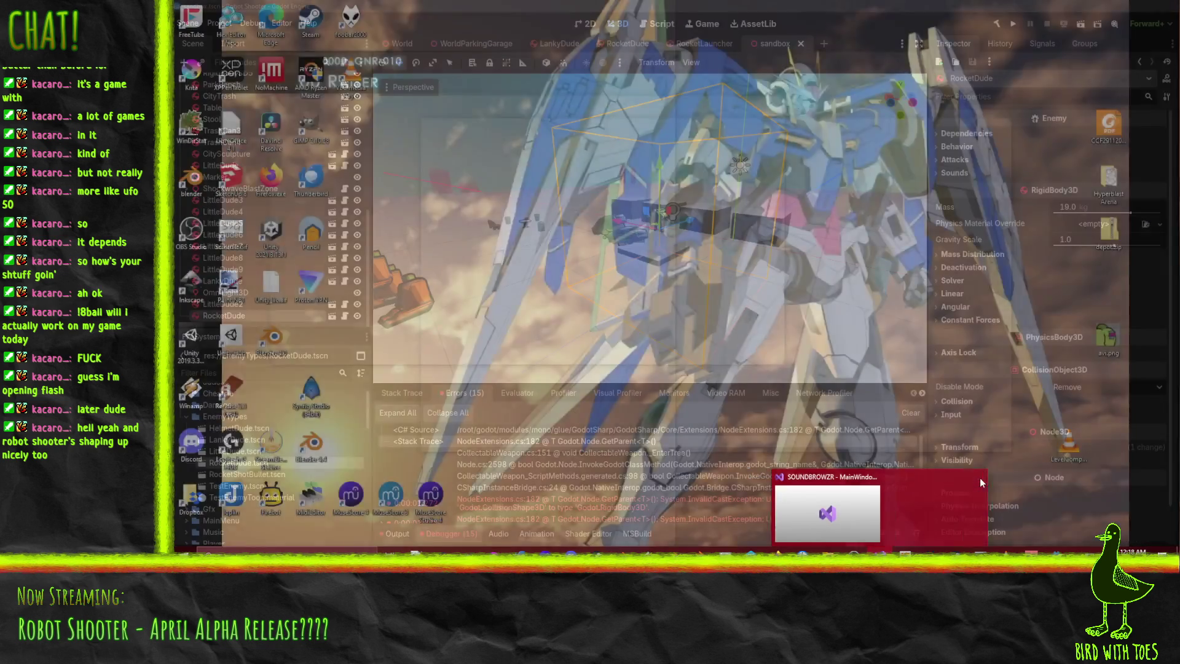
{"action": "left_click", "coordinate": [929, 478]}
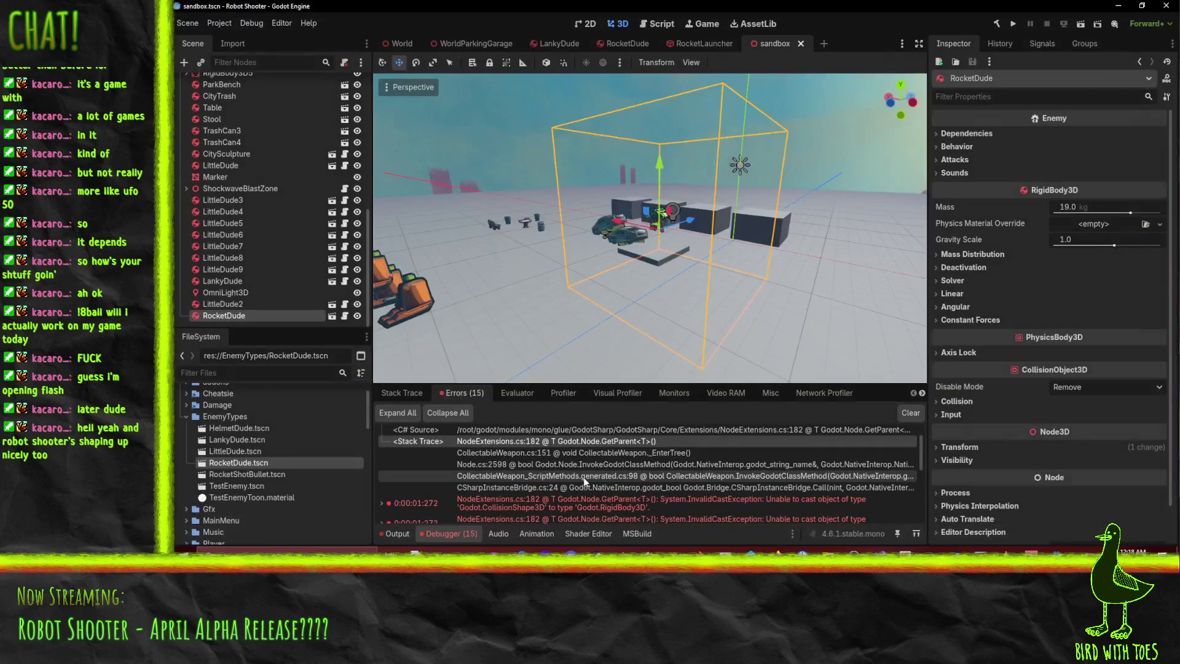
- Dismiss the NodeExtensions.cs loading alert once more and reload the current project
{"action": "double_click", "coordinate": [540, 444]}
{"action": "left_click", "coordinate": [686, 297]}
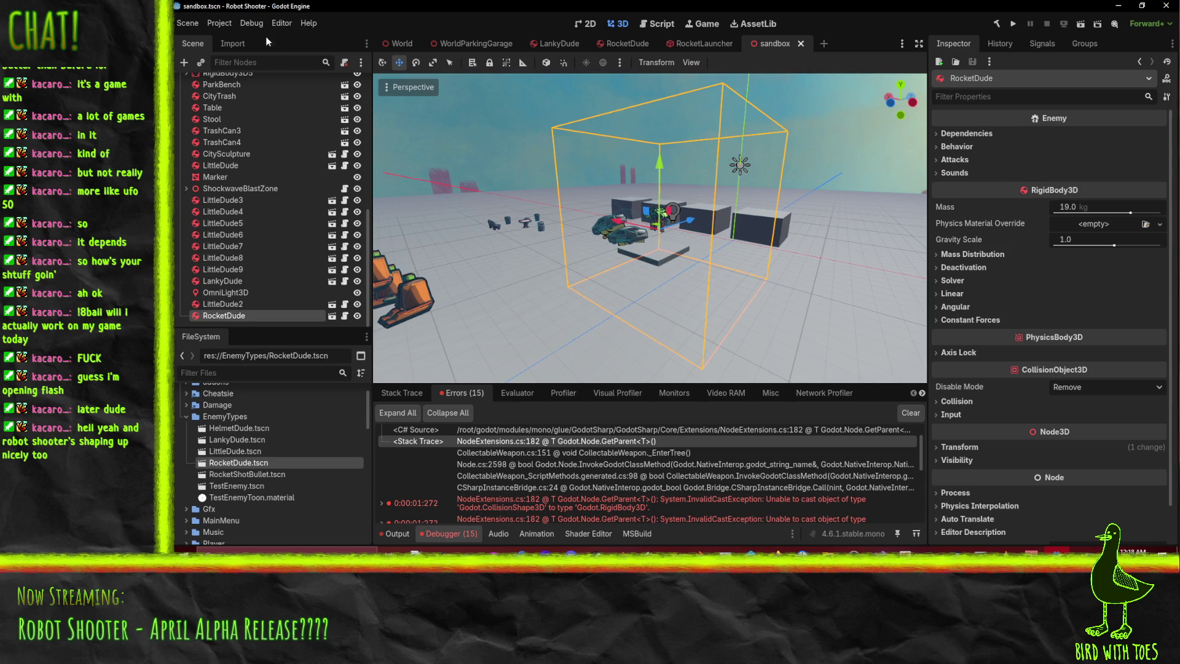
{"action": "left_click", "coordinate": [219, 24]}
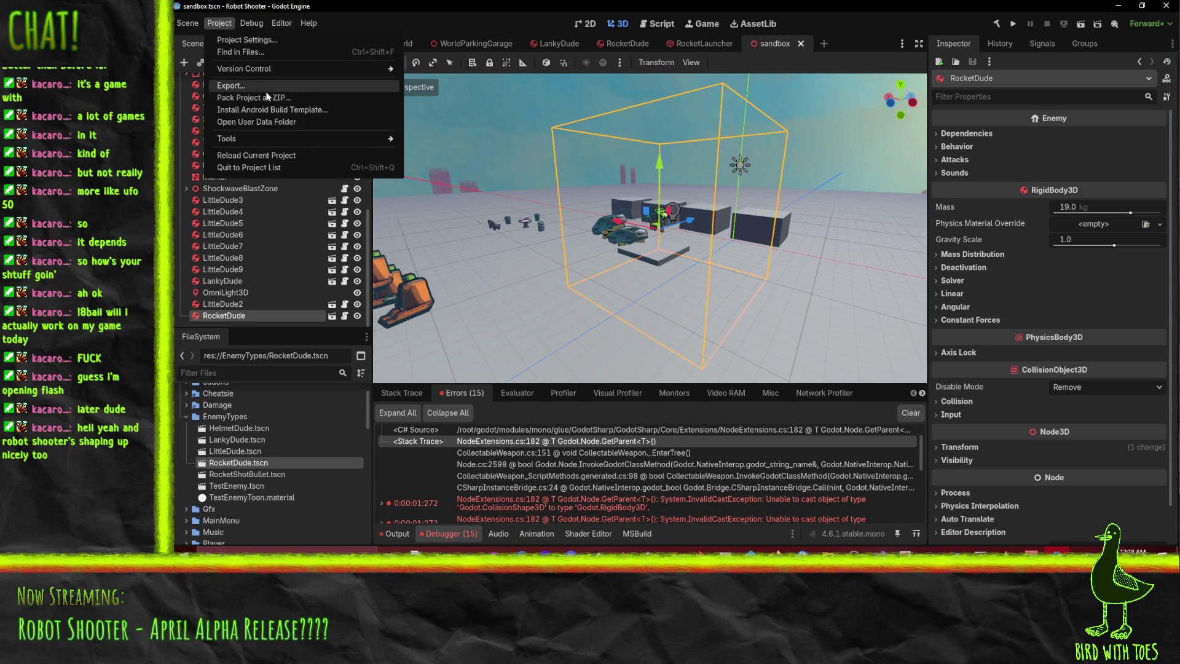
{"action": "left_click", "coordinate": [292, 154]}
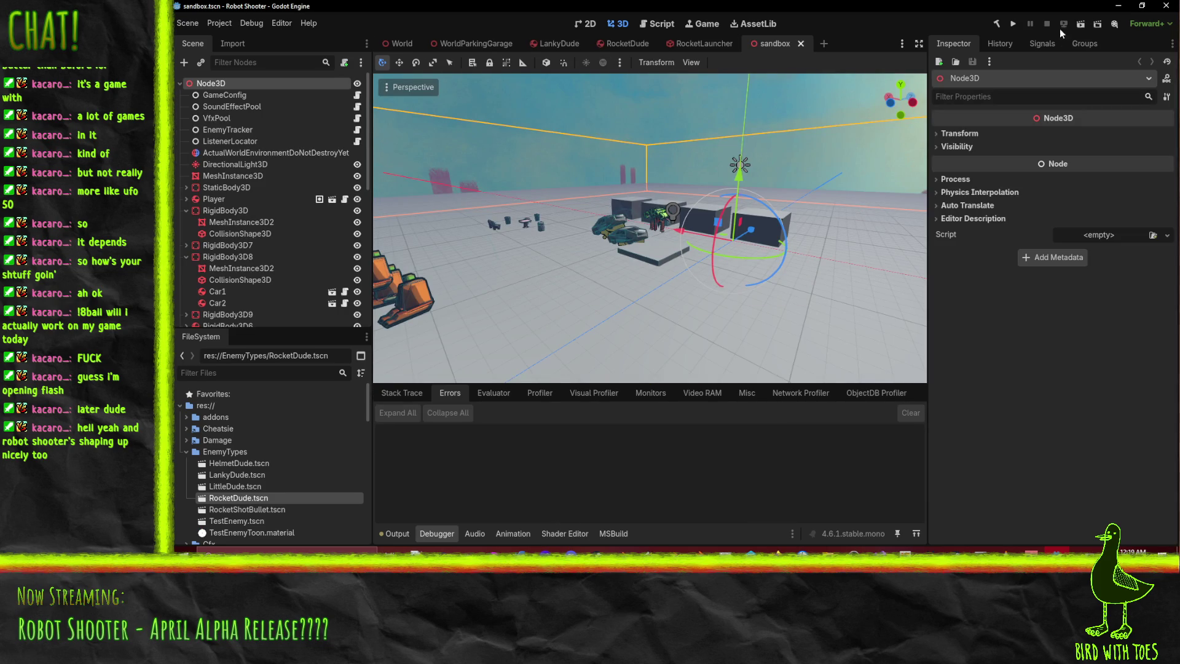
- Run the sandbox scene, stop it with F8, and show the Debugger's 12 errors
{"action": "left_click", "coordinate": [1079, 26]}
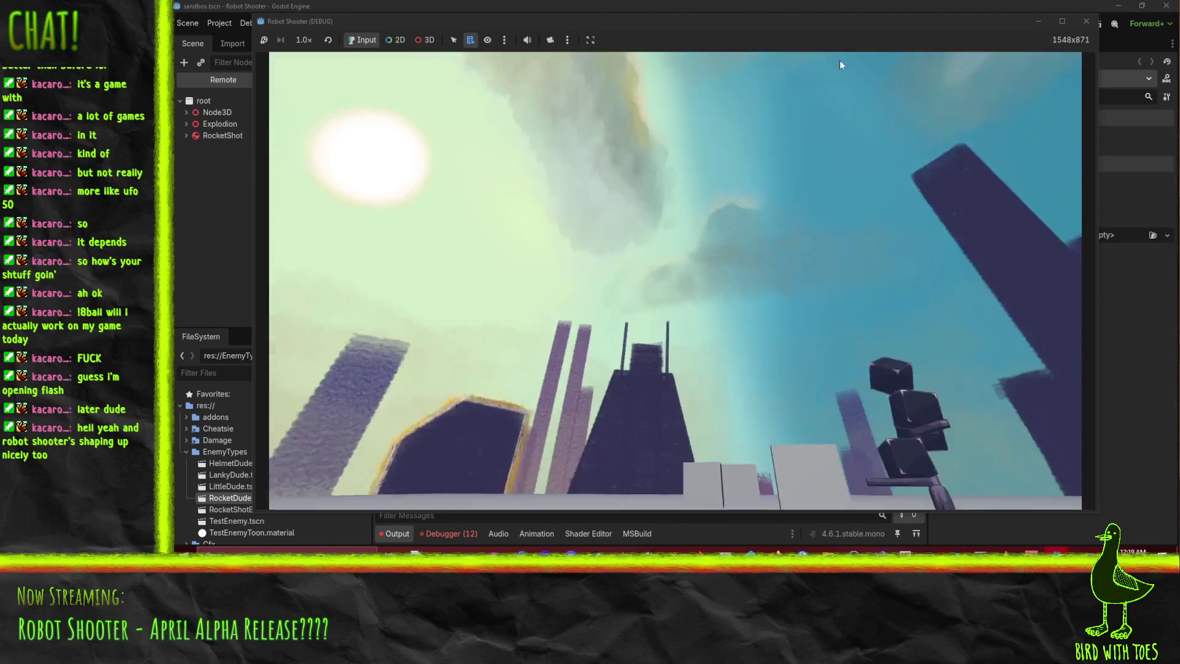
{"action": "key", "text": "F8"}
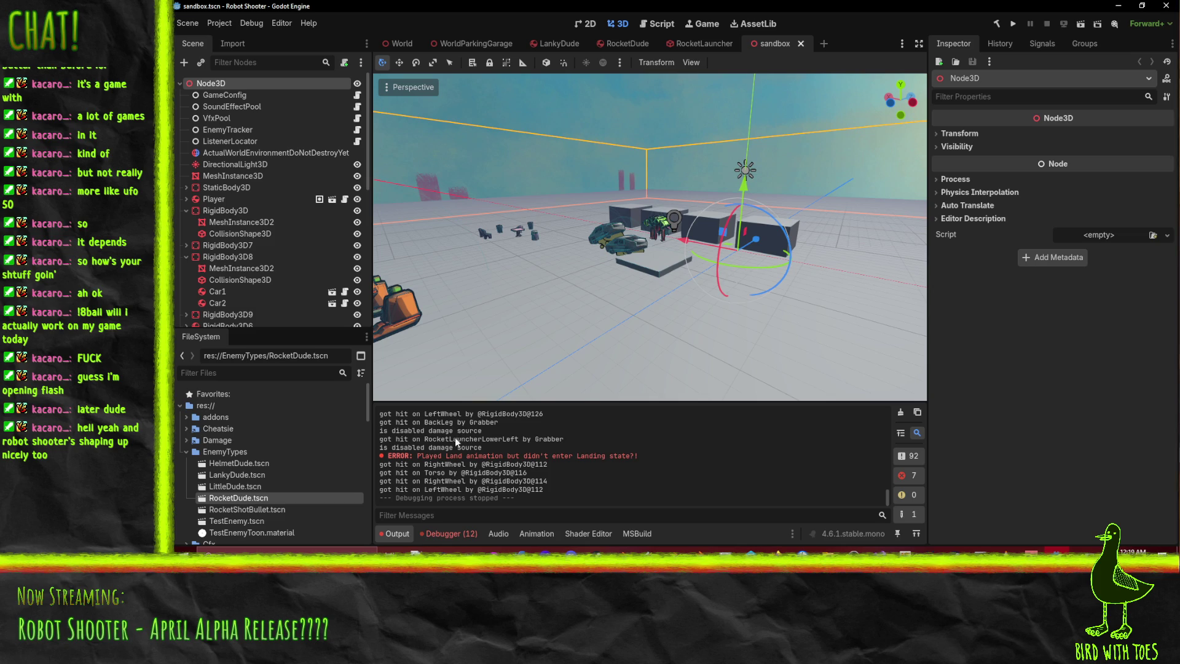
{"action": "left_click", "coordinate": [461, 529]}
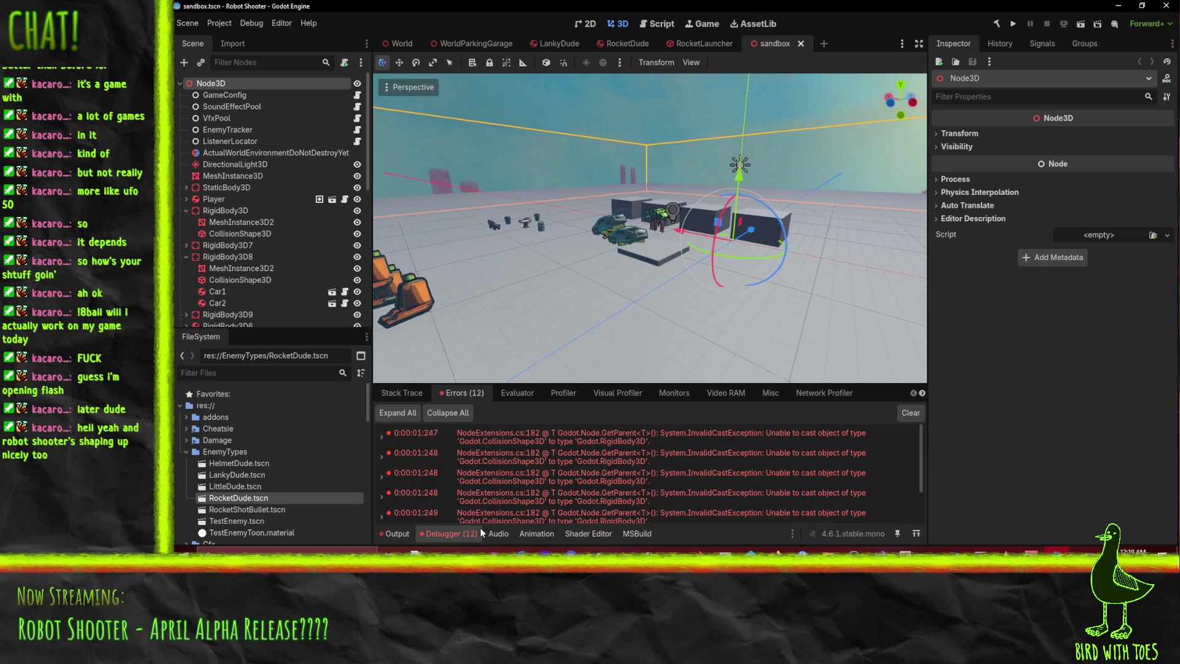
- Expand the KillableRagdoll error and open KillableRagdoll.cs line 174 from its C# Source row
{"action": "left_click", "coordinate": [381, 439]}
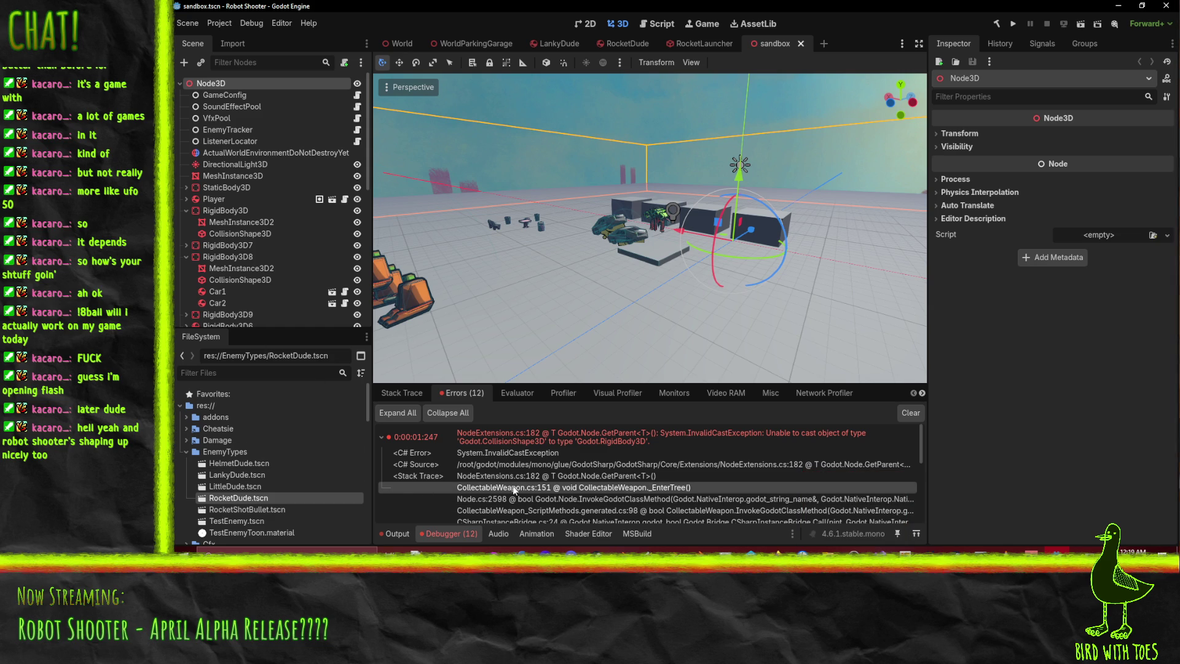
{"action": "scroll", "coordinate": [281, 456], "scroll_direction": "down", "scroll_amount": 10}
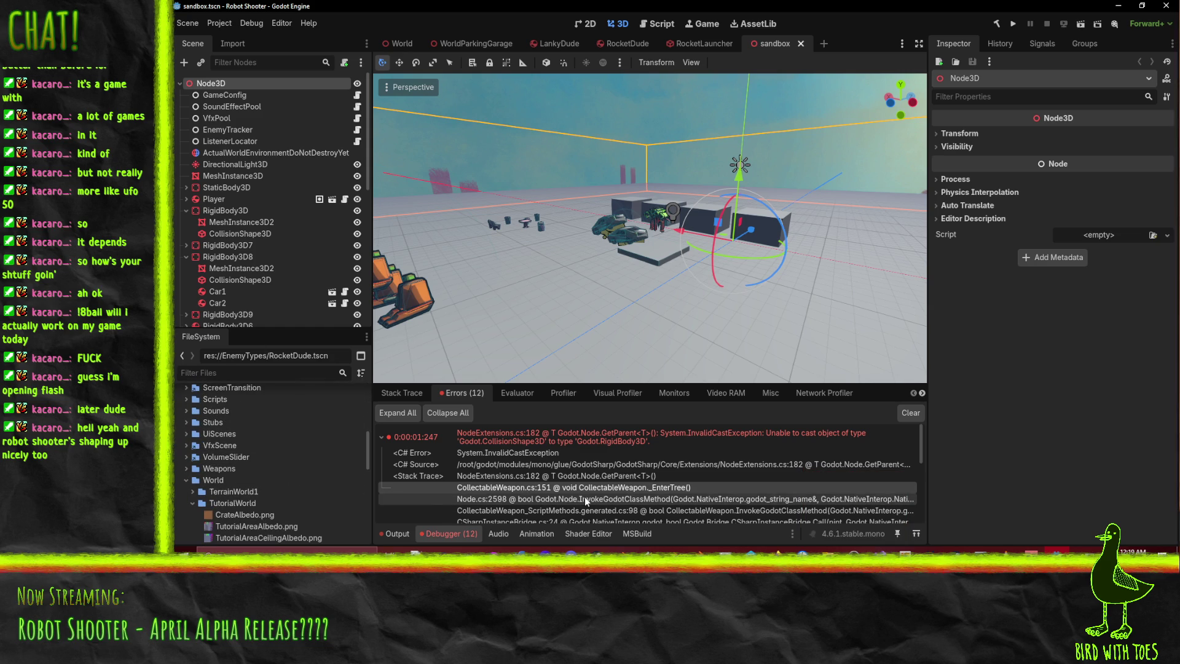
{"action": "scroll", "coordinate": [584, 485], "scroll_direction": "down", "scroll_amount": 3}
{"action": "scroll", "coordinate": [584, 483], "scroll_direction": "down", "scroll_amount": 5}
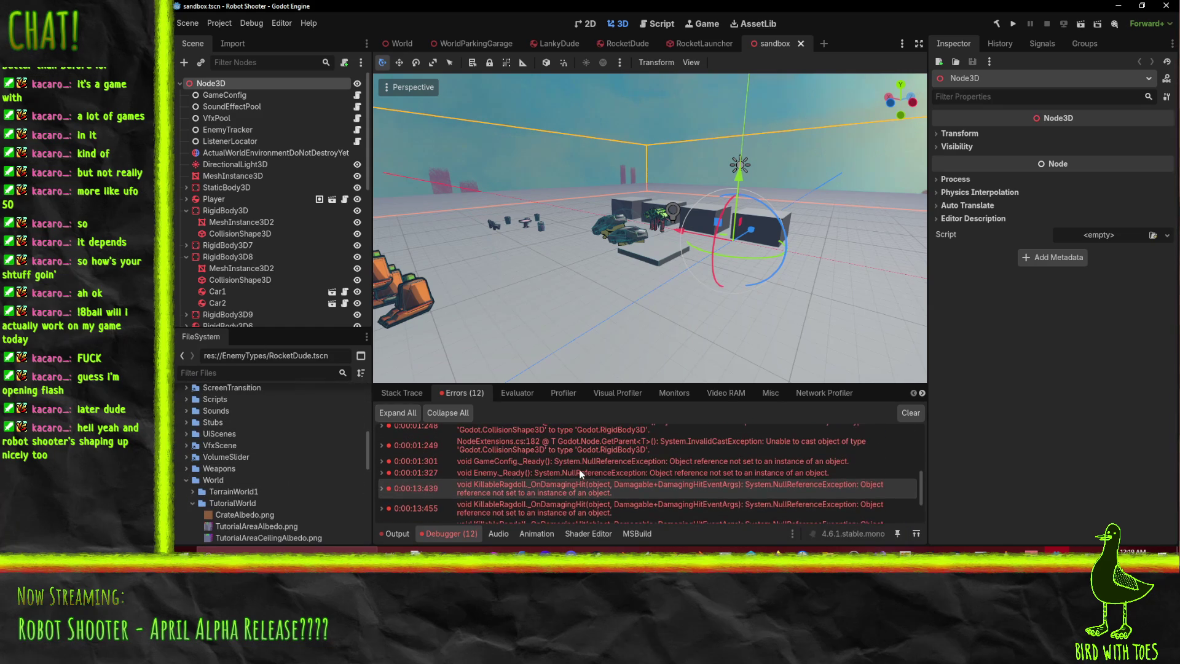
{"action": "left_click", "coordinate": [381, 490]}
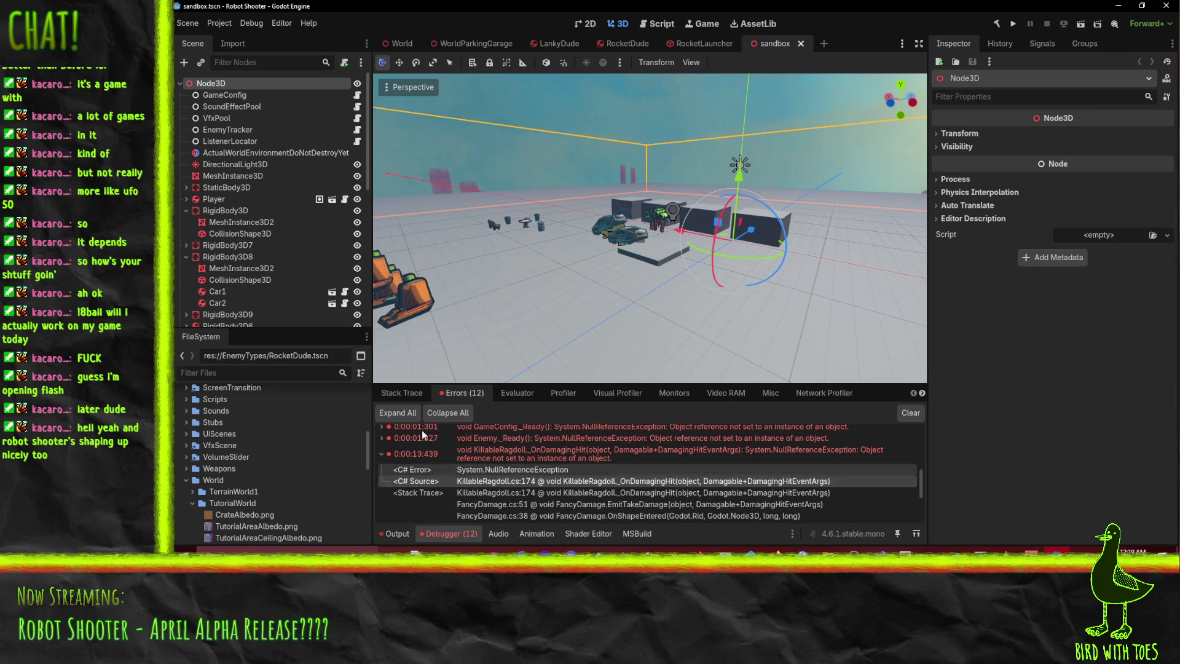
{"action": "left_click", "coordinate": [624, 43]}
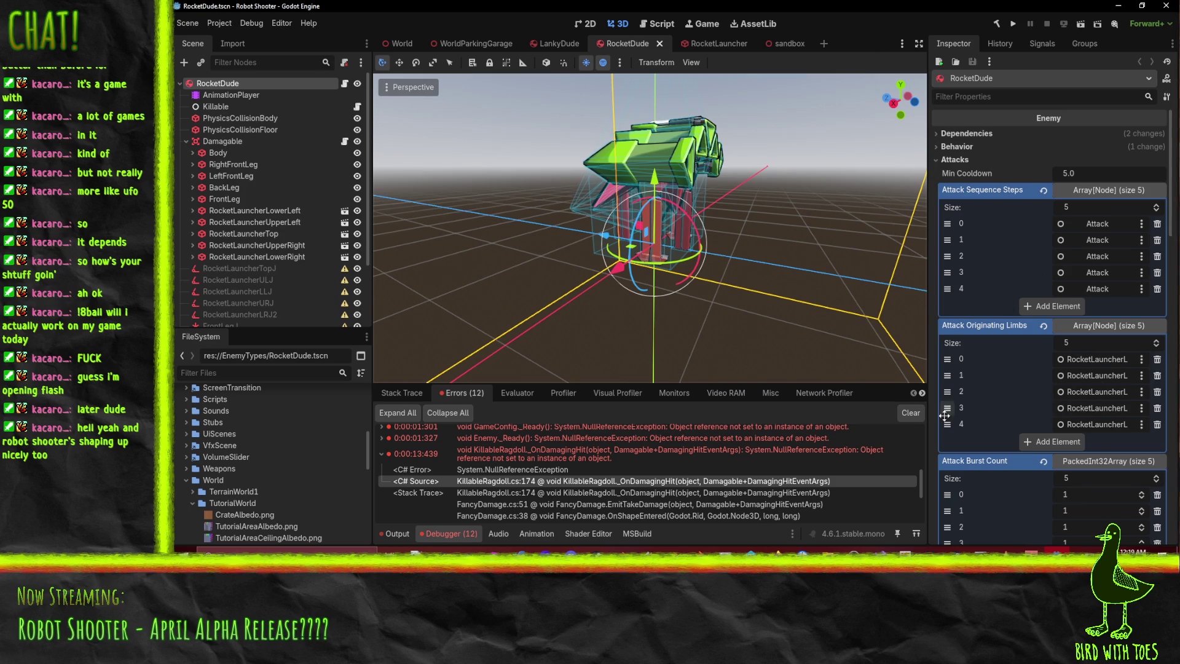
{"action": "scroll", "coordinate": [1031, 342], "scroll_direction": "down", "scroll_amount": 5}
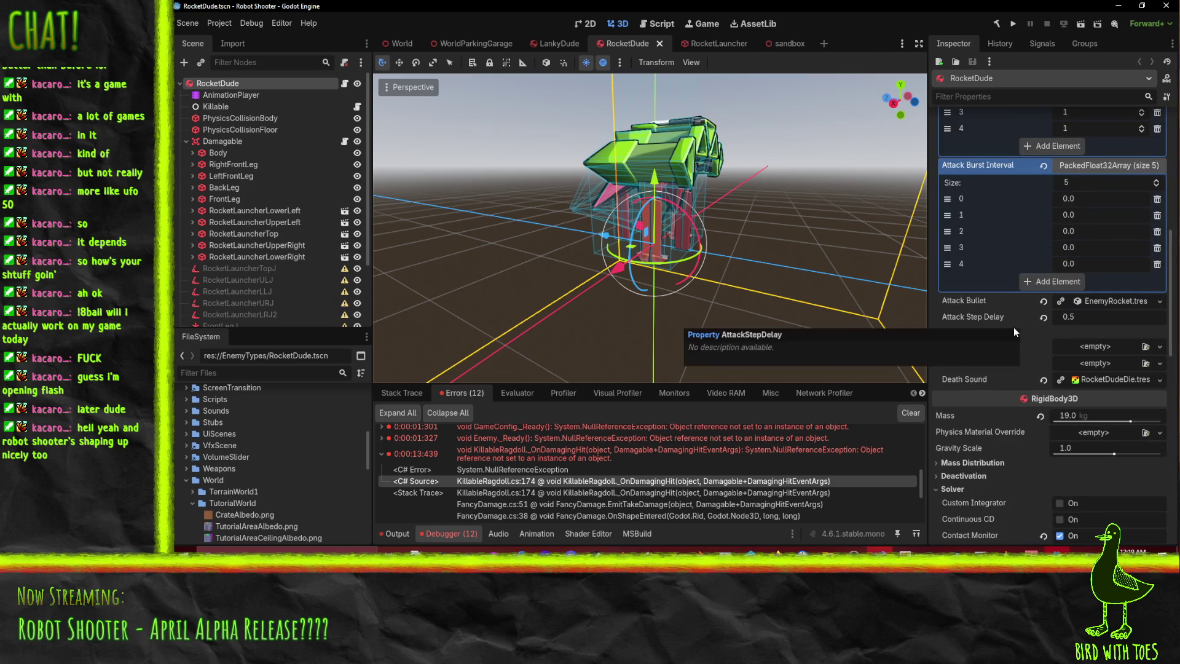
{"action": "scroll", "coordinate": [1014, 326], "scroll_direction": "up", "scroll_amount": 2}
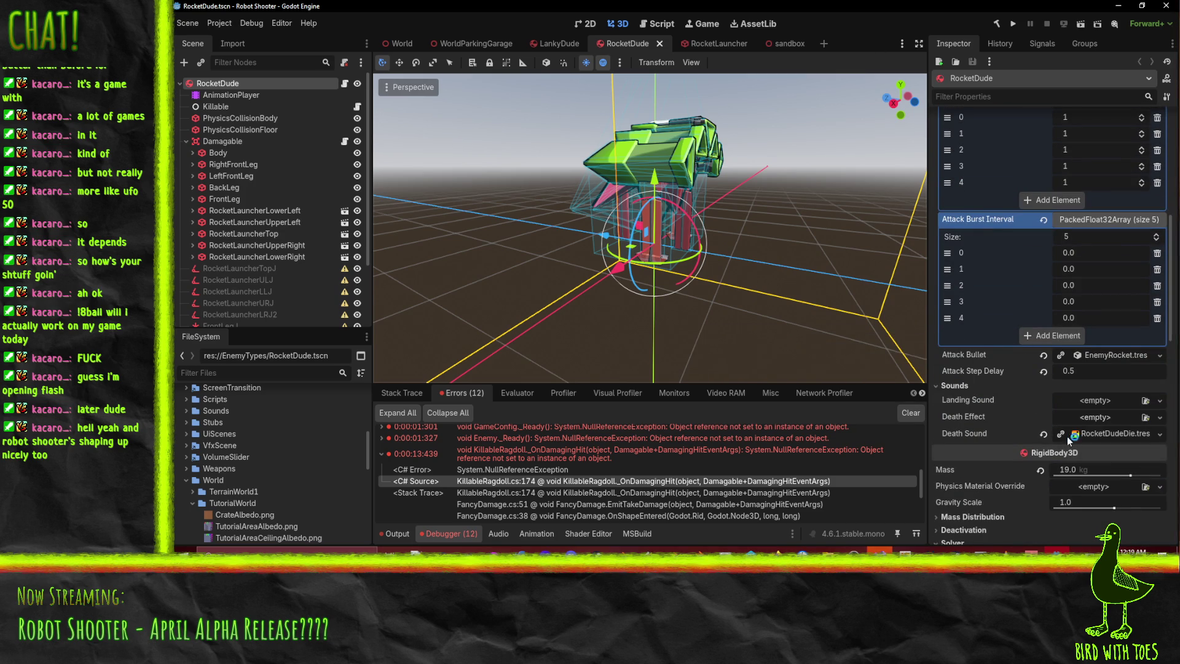
{"action": "double_click", "coordinate": [888, 492]}
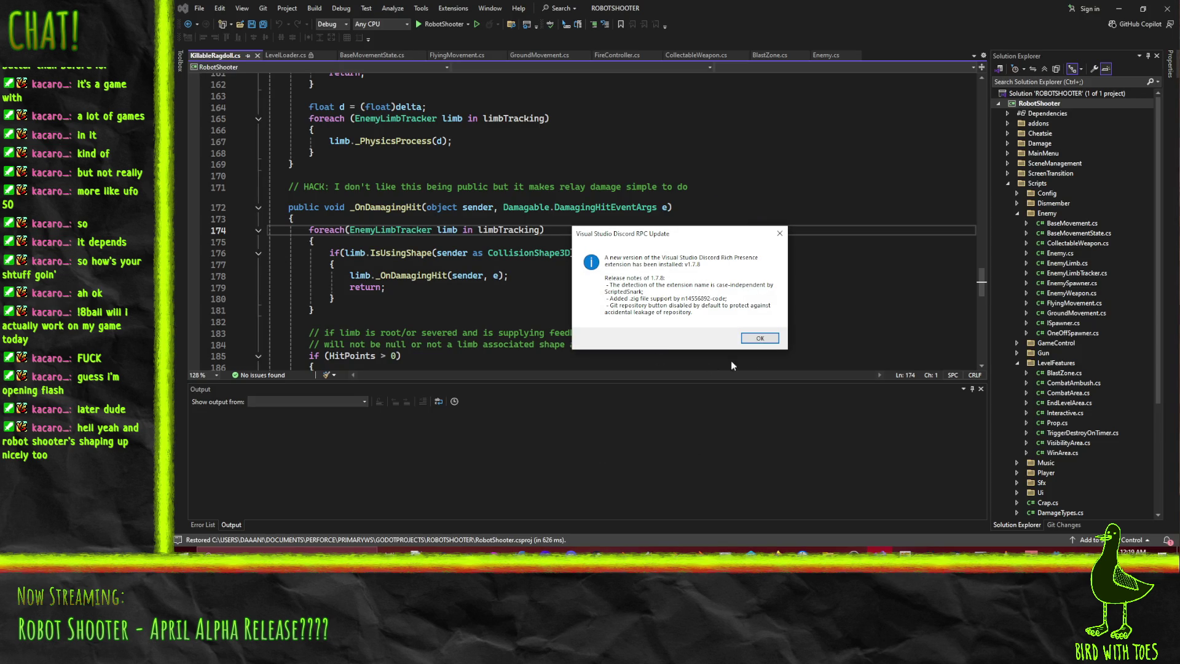
- Dismiss the update notice, close LevelLoader.cs, and review OwningBody at CollectableWeapon.cs line 151
{"action": "left_click", "coordinate": [763, 337]}
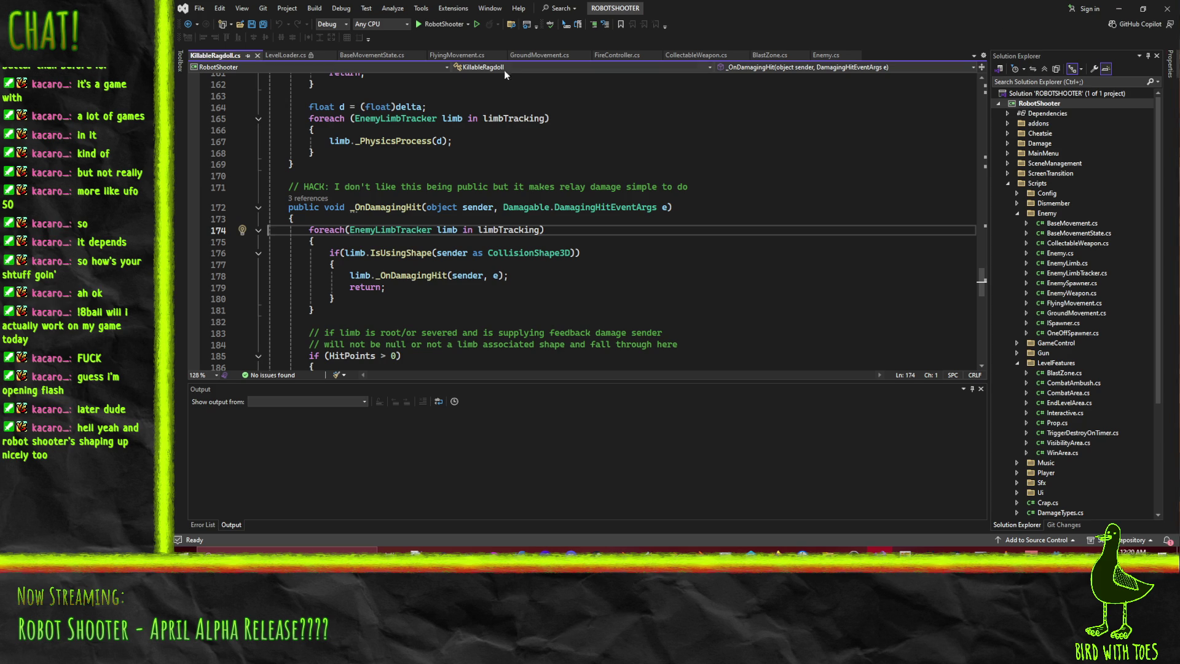
{"action": "left_click", "coordinate": [331, 56]}
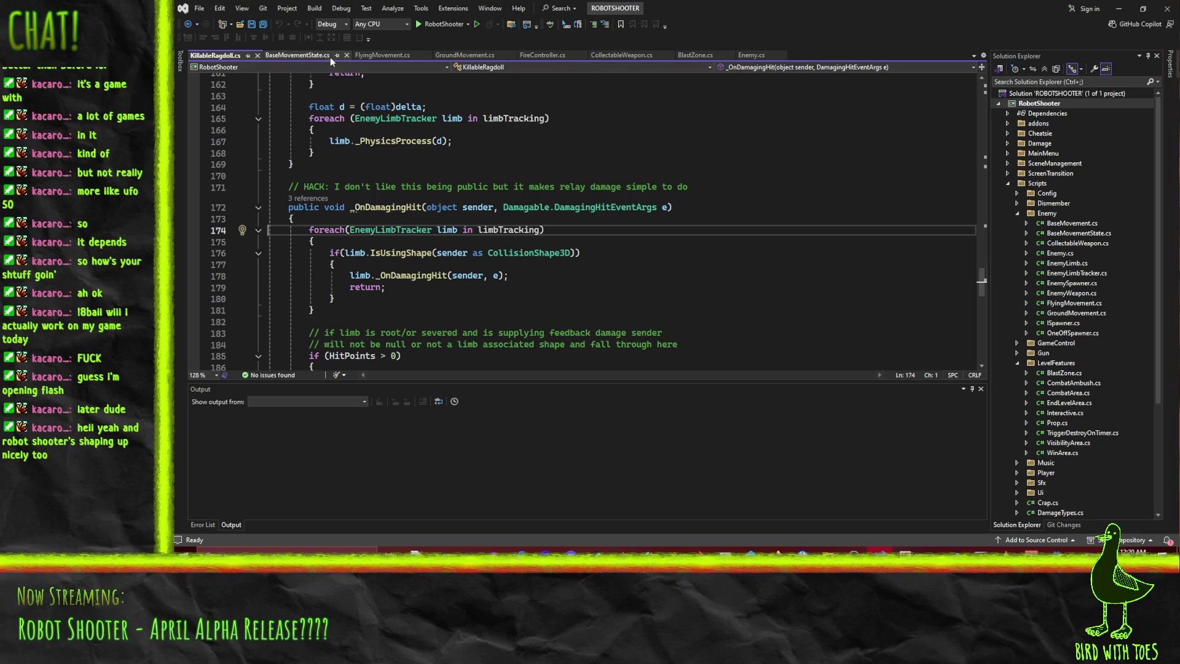
{"action": "left_click", "coordinate": [638, 54]}
{"action": "scroll", "coordinate": [394, 201], "scroll_direction": "down", "scroll_amount": 20}
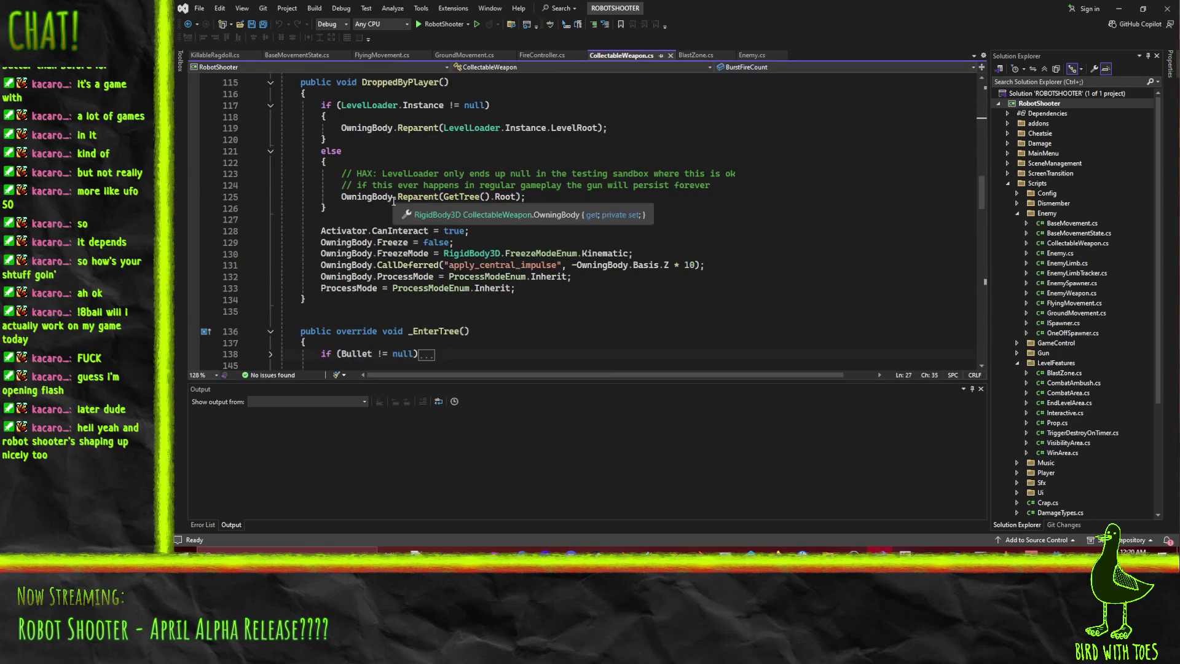
{"action": "scroll", "coordinate": [394, 201], "scroll_direction": "down", "scroll_amount": 7}
{"action": "left_click", "coordinate": [351, 194]}
{"action": "key", "text": "alt+Tab"}
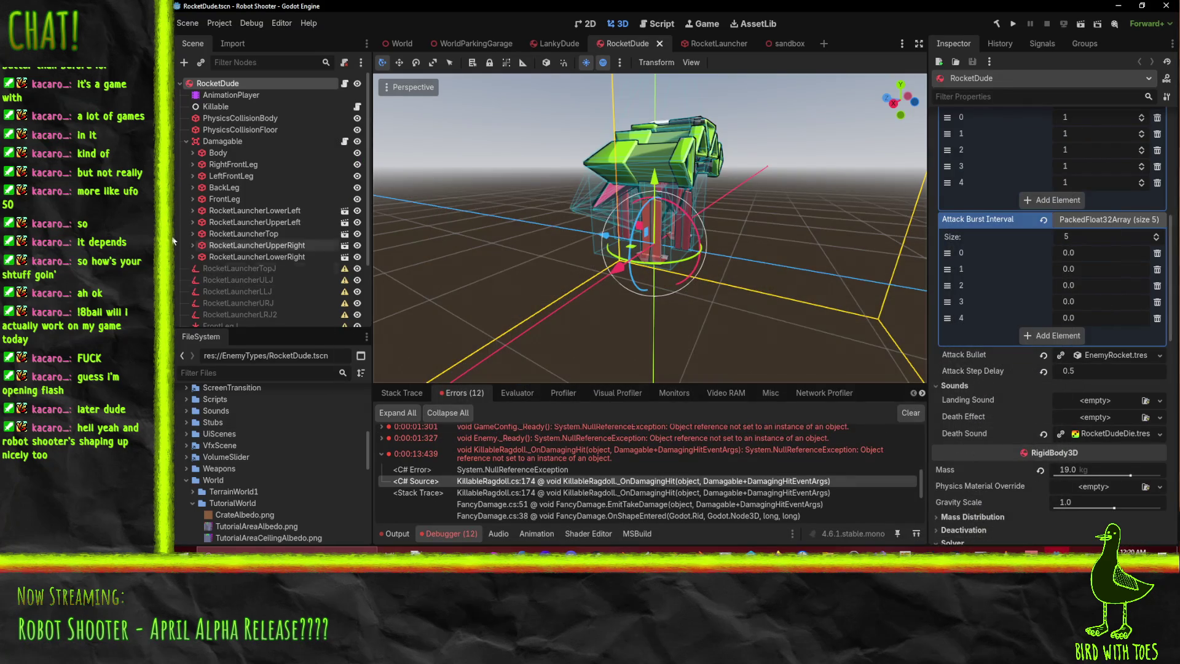
- Expand all five RocketLauncher limbs and Body to reveal their limb info nodes
{"action": "left_click", "coordinate": [249, 209]}
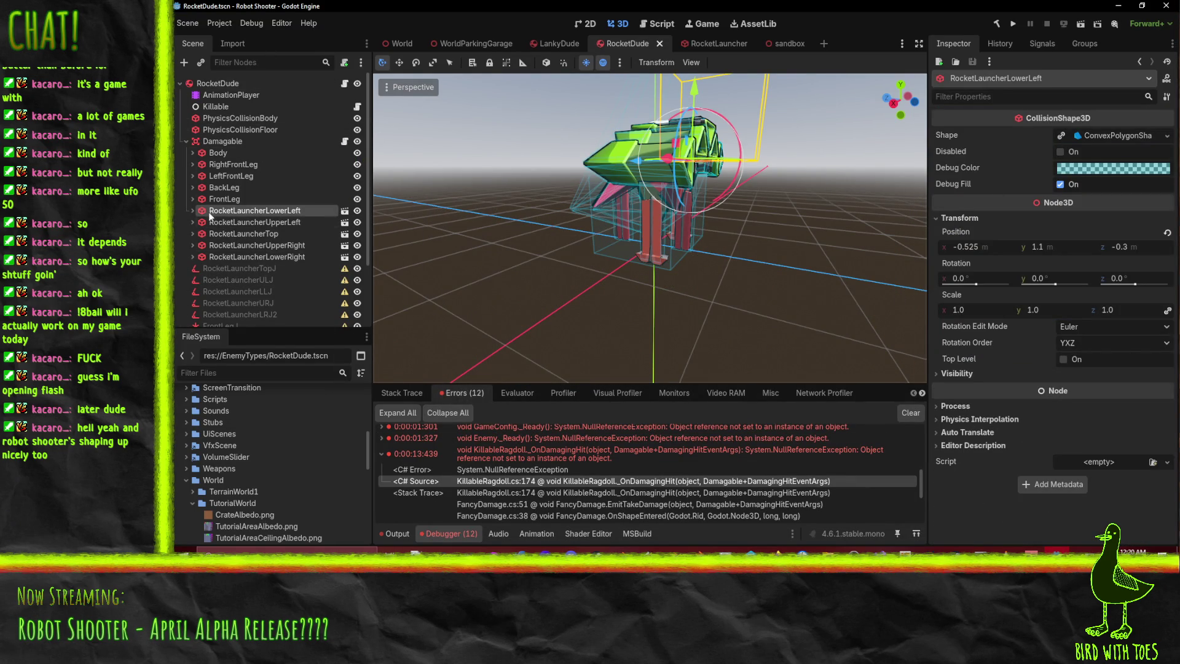
{"action": "left_click", "coordinate": [193, 257]}
{"action": "left_click", "coordinate": [193, 245]}
{"action": "left_click", "coordinate": [192, 234]}
{"action": "left_click", "coordinate": [193, 222]}
{"action": "left_click", "coordinate": [192, 210]}
{"action": "left_click", "coordinate": [286, 221]}
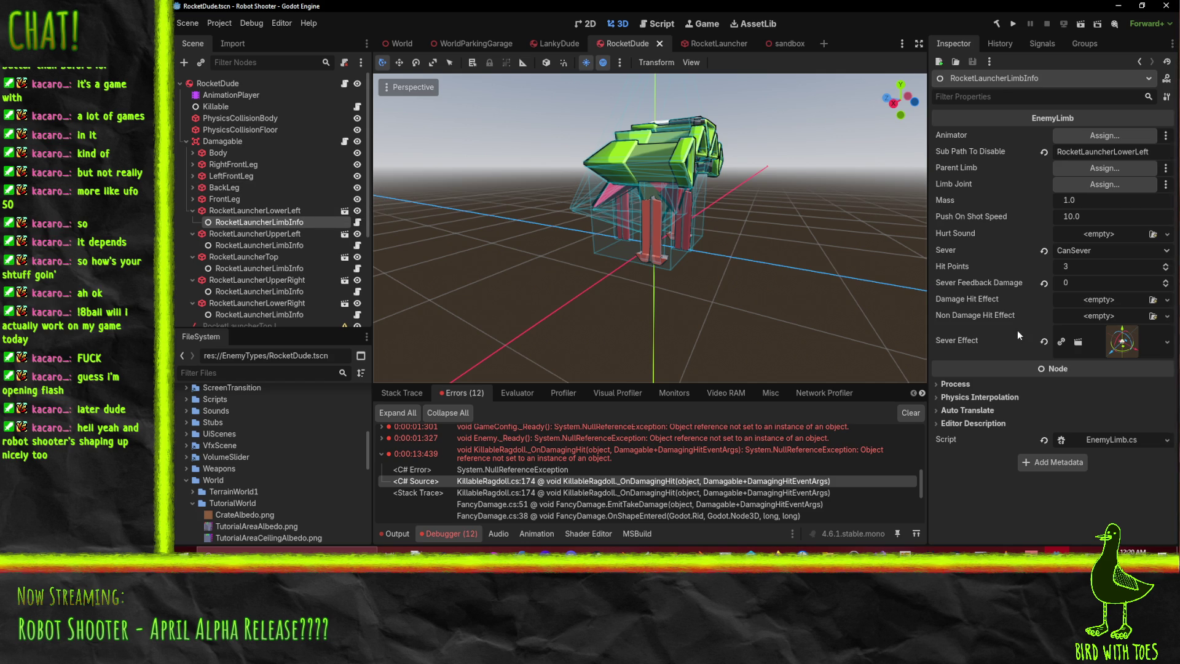
{"action": "left_click", "coordinate": [219, 152]}
{"action": "left_click", "coordinate": [192, 153]}
{"action": "left_click", "coordinate": [267, 244]}
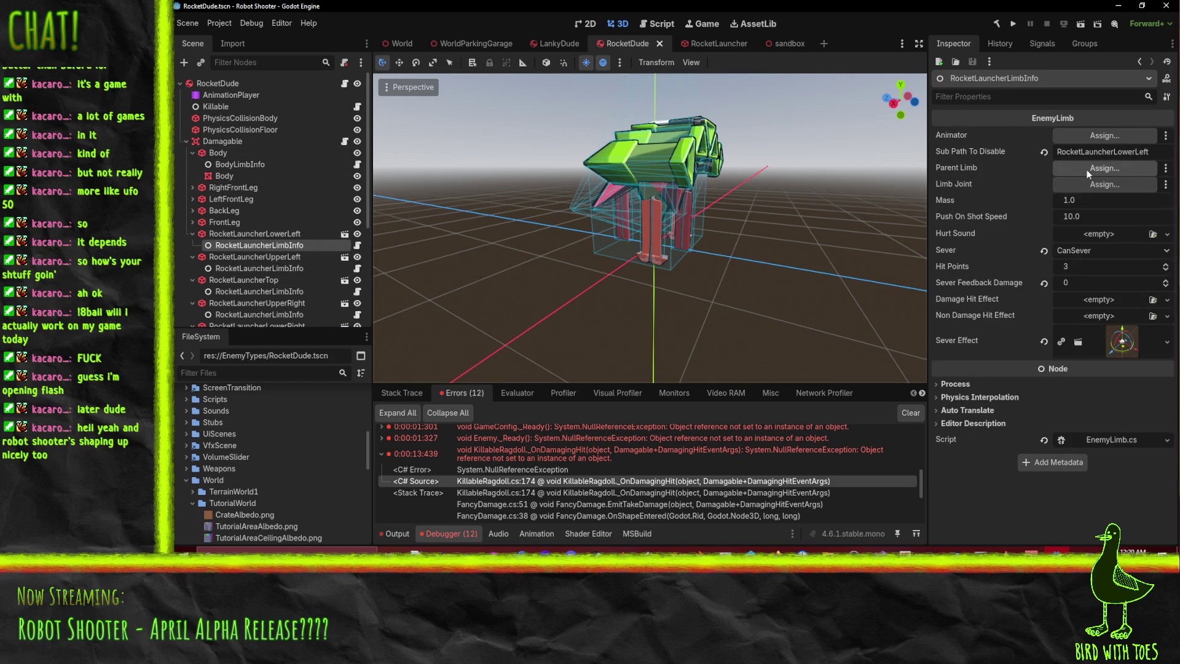
- Open Parent Limb's node picker, cancel it, and return to CollectableWeapon.cs in Visual Studio
{"action": "left_click", "coordinate": [1088, 168]}
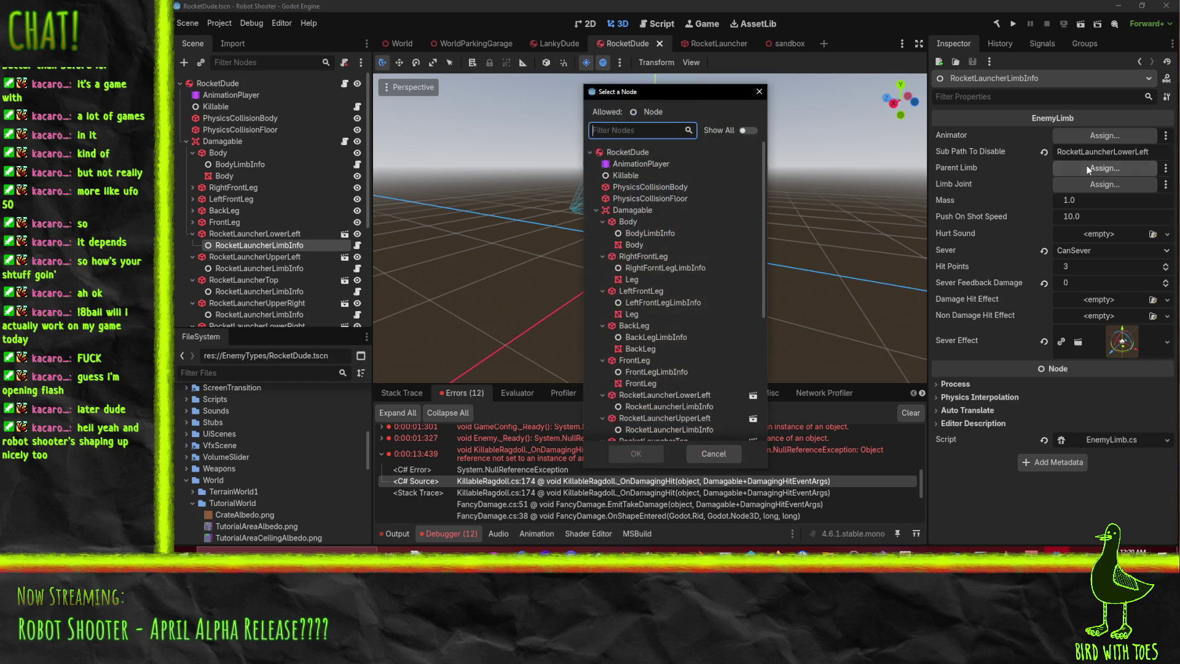
{"action": "left_click", "coordinate": [716, 454]}
{"action": "left_click", "coordinate": [880, 552]}
{"action": "scroll", "coordinate": [544, 229], "scroll_direction": "up", "scroll_amount": 20}
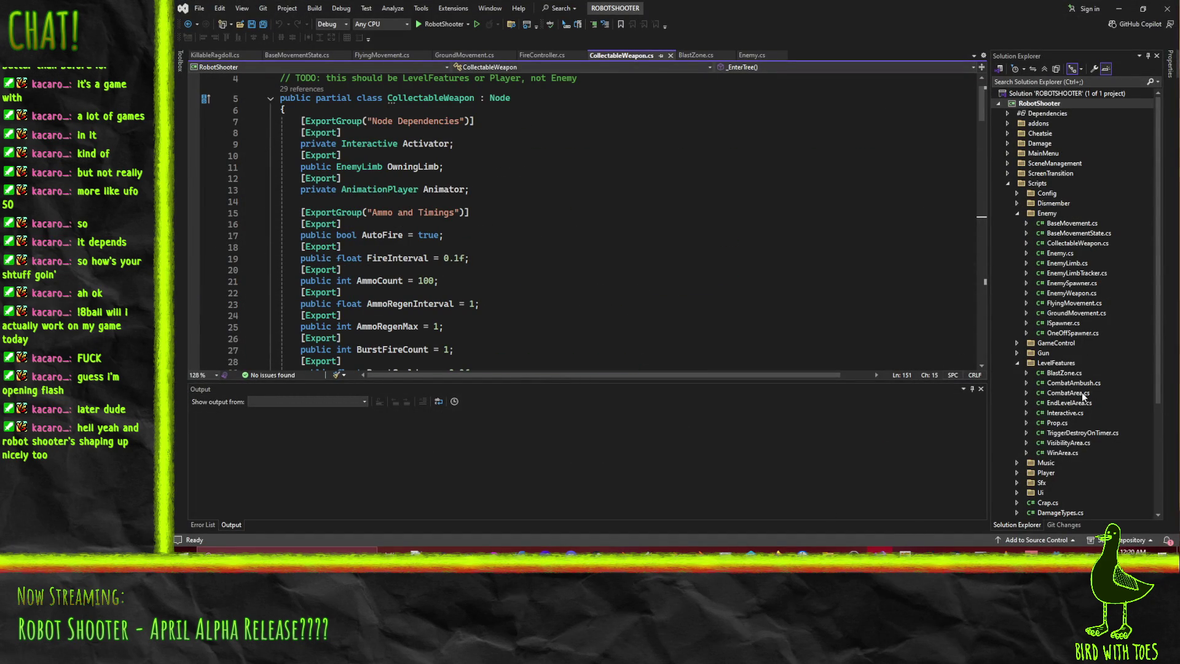
- Open EnemyLimb.cs to check its ParentLimb export, then go back to Godot
{"action": "double_click", "coordinate": [1078, 263]}
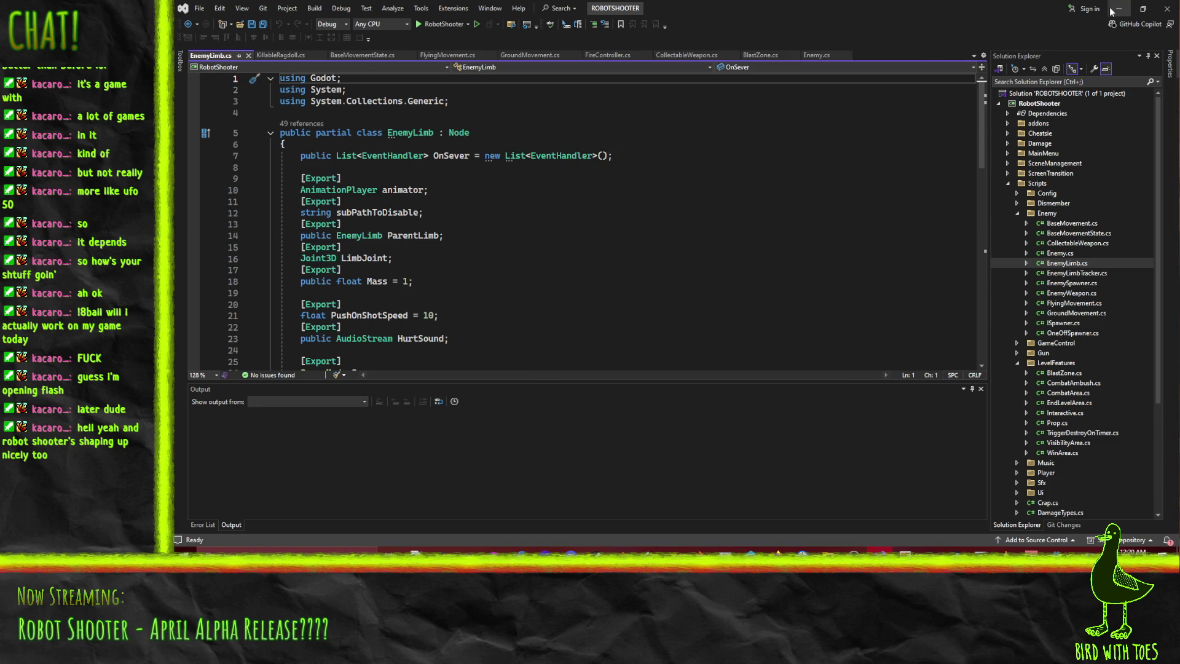
{"action": "key", "text": "alt+Tab"}
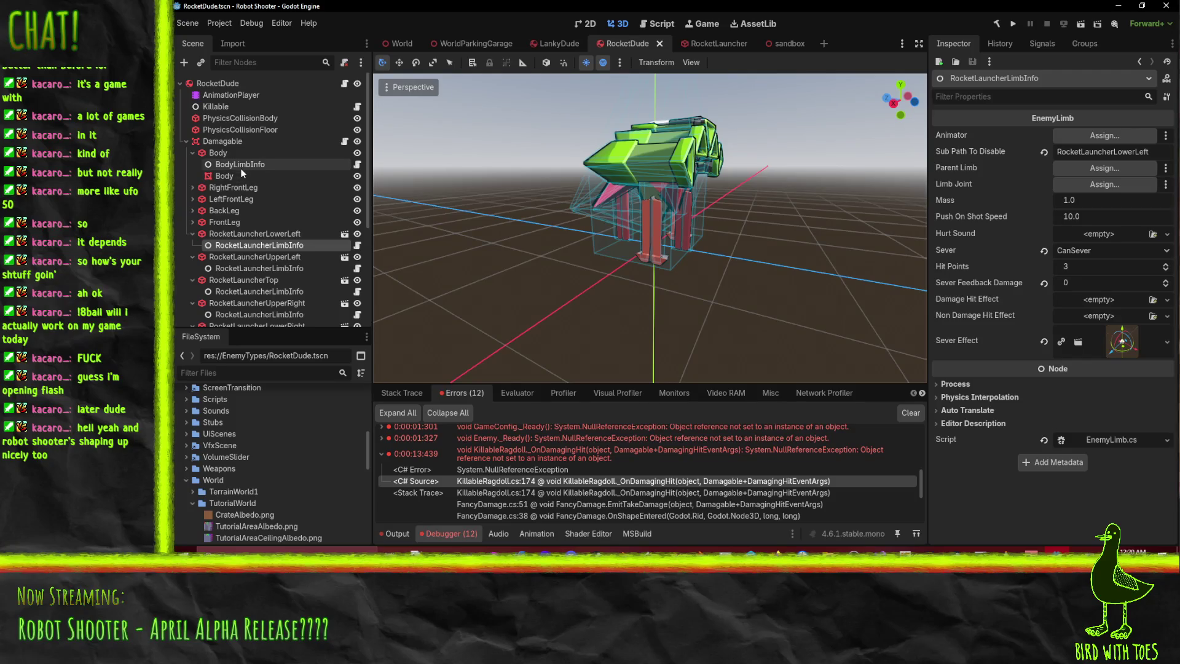
{"action": "left_click", "coordinate": [271, 269], "text": "ctrl"}
{"action": "left_click", "coordinate": [273, 292], "text": "ctrl"}
{"action": "scroll", "coordinate": [296, 271], "scroll_direction": "down", "scroll_amount": 3}
{"action": "left_click", "coordinate": [280, 223], "text": "ctrl"}
{"action": "left_click", "coordinate": [285, 244], "text": "ctrl"}
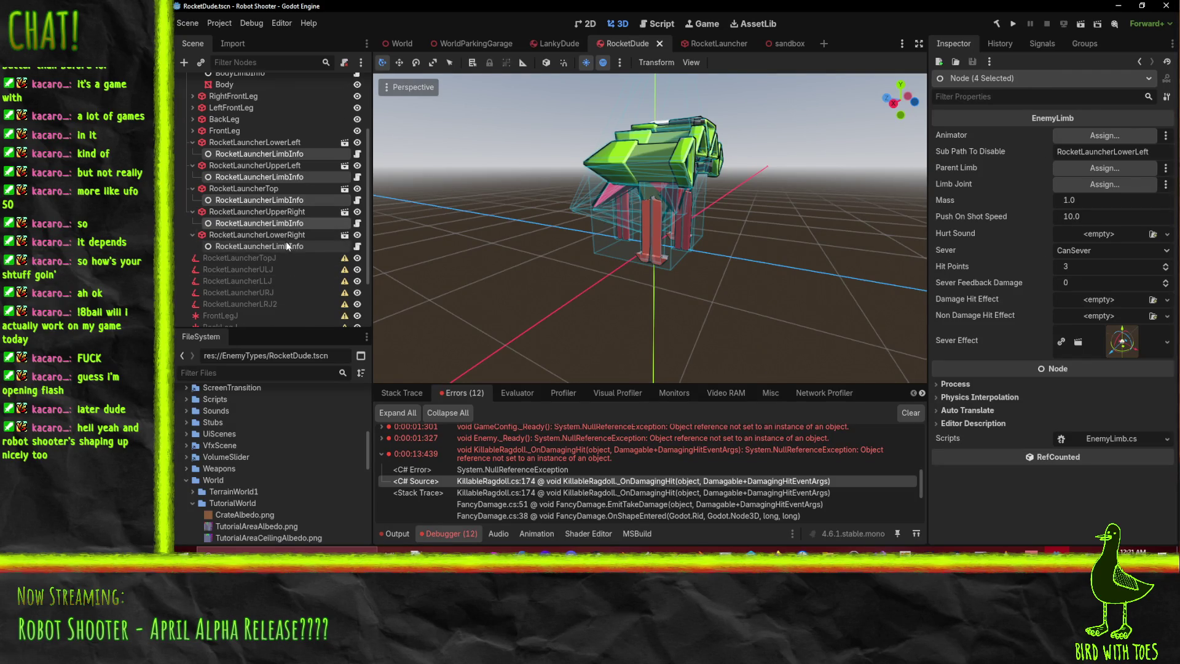
{"action": "scroll", "coordinate": [301, 242], "scroll_direction": "up", "scroll_amount": 3}
{"action": "mouse_move", "coordinate": [235, 166]}
{"action": "left_mouse_down"}
{"action": "mouse_move", "coordinate": [1116, 172]}
{"action": "mouse_move", "coordinate": [1108, 167]}
{"action": "left_mouse_up"}
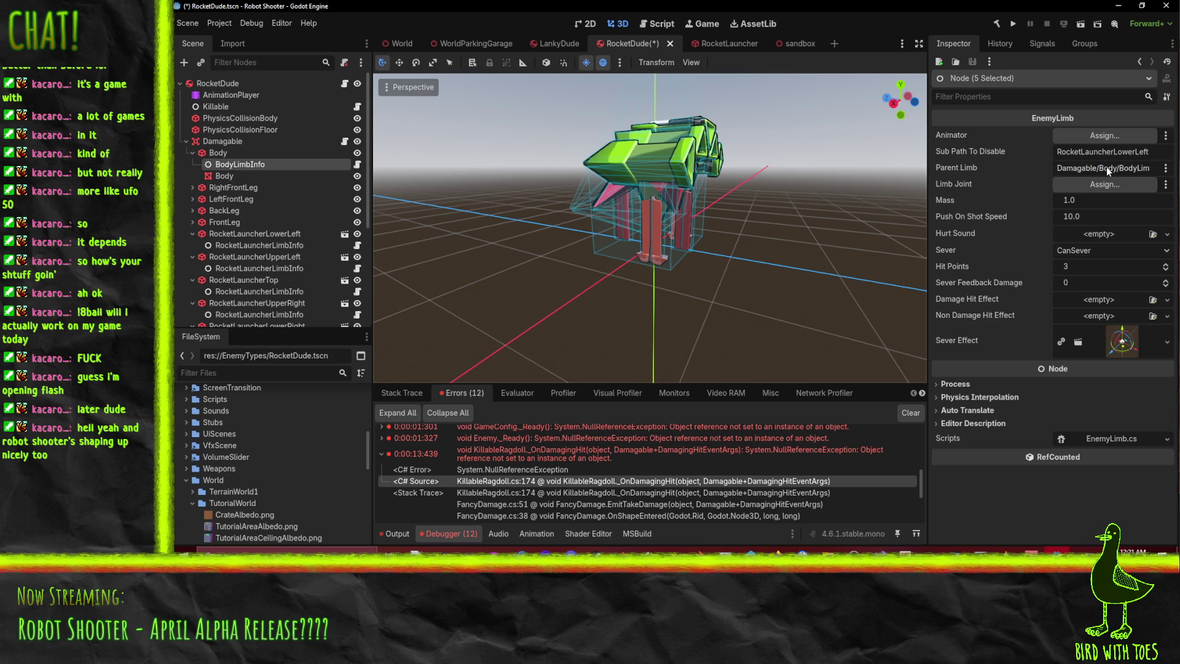
{"action": "scroll", "coordinate": [277, 242], "scroll_direction": "down", "scroll_amount": 3}
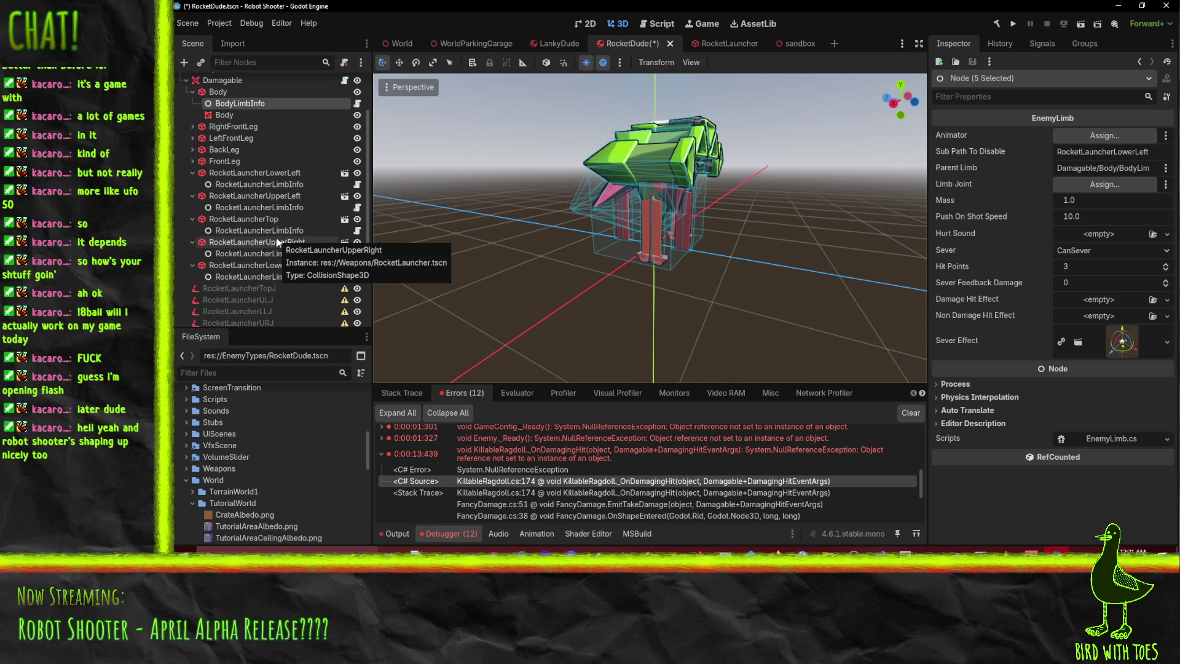
{"action": "left_click", "coordinate": [259, 184]}
{"action": "scroll", "coordinate": [257, 259], "scroll_direction": "down", "scroll_amount": 2}
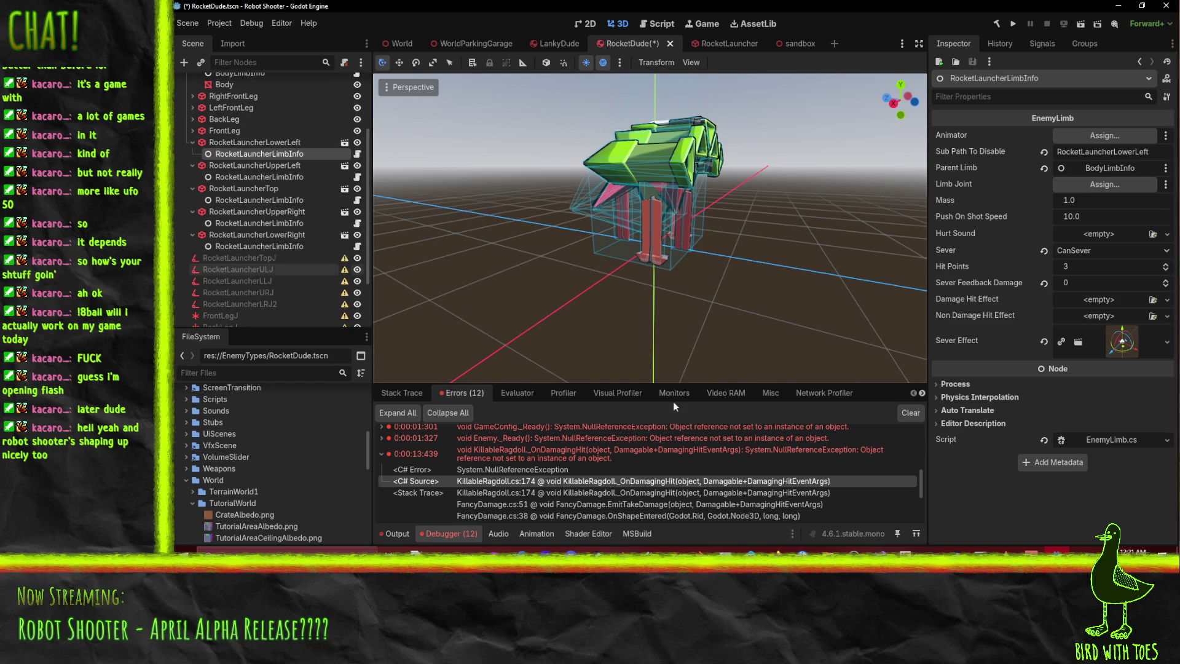
{"action": "mouse_move", "coordinate": [881, 552]}
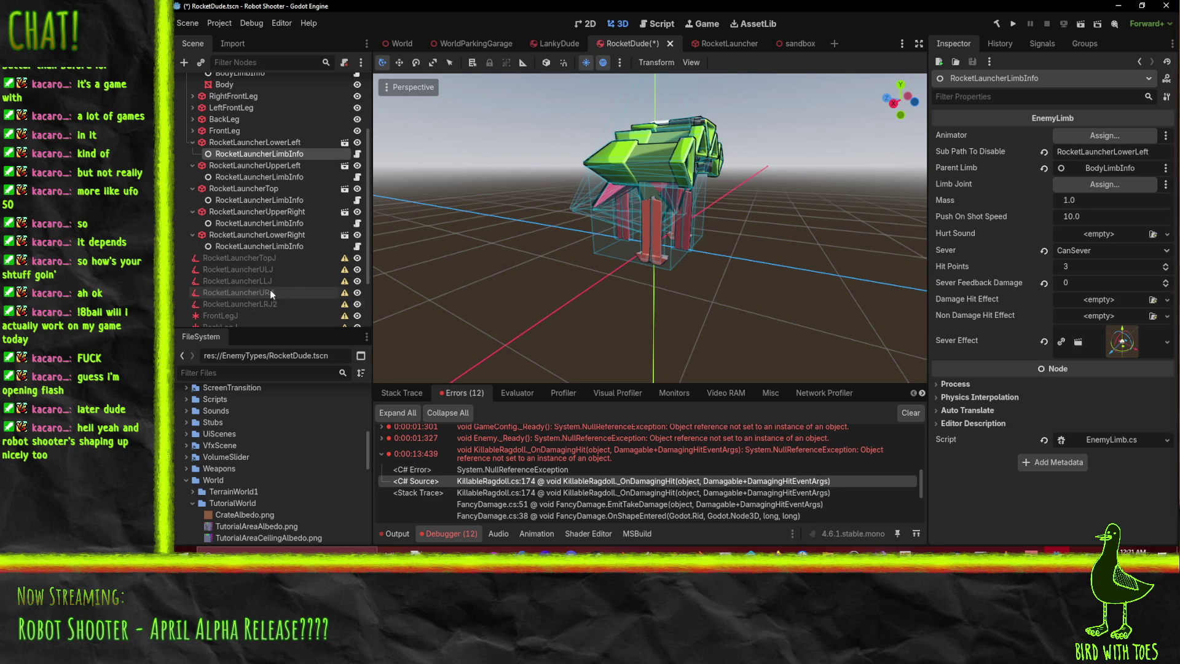
{"action": "mouse_move", "coordinate": [682, 212]}
{"action": "middle_mouse_down"}
{"action": "mouse_move", "coordinate": [719, 208]}
{"action": "mouse_move", "coordinate": [680, 238]}
{"action": "middle_mouse_up"}
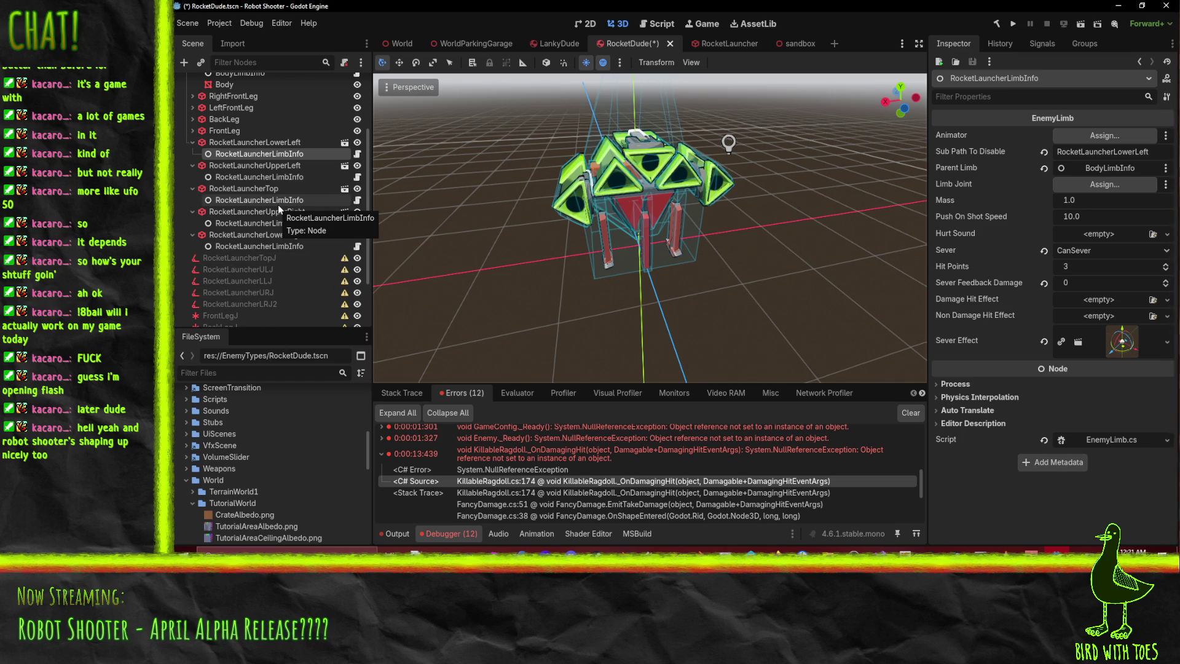
- Assign Limb Joints RocketLauncherTopJ, LLJ, ULJ, LRJ2 and URJ to their launcher limb infos
{"action": "mouse_move", "coordinate": [260, 259]}
{"action": "left_mouse_down"}
{"action": "mouse_move", "coordinate": [958, 185]}
{"action": "mouse_move", "coordinate": [1102, 184]}
{"action": "left_mouse_up"}
{"action": "mouse_move", "coordinate": [648, 235]}
{"action": "middle_mouse_down"}
{"action": "mouse_move", "coordinate": [707, 240]}
{"action": "mouse_move", "coordinate": [646, 245]}
{"action": "middle_mouse_up"}
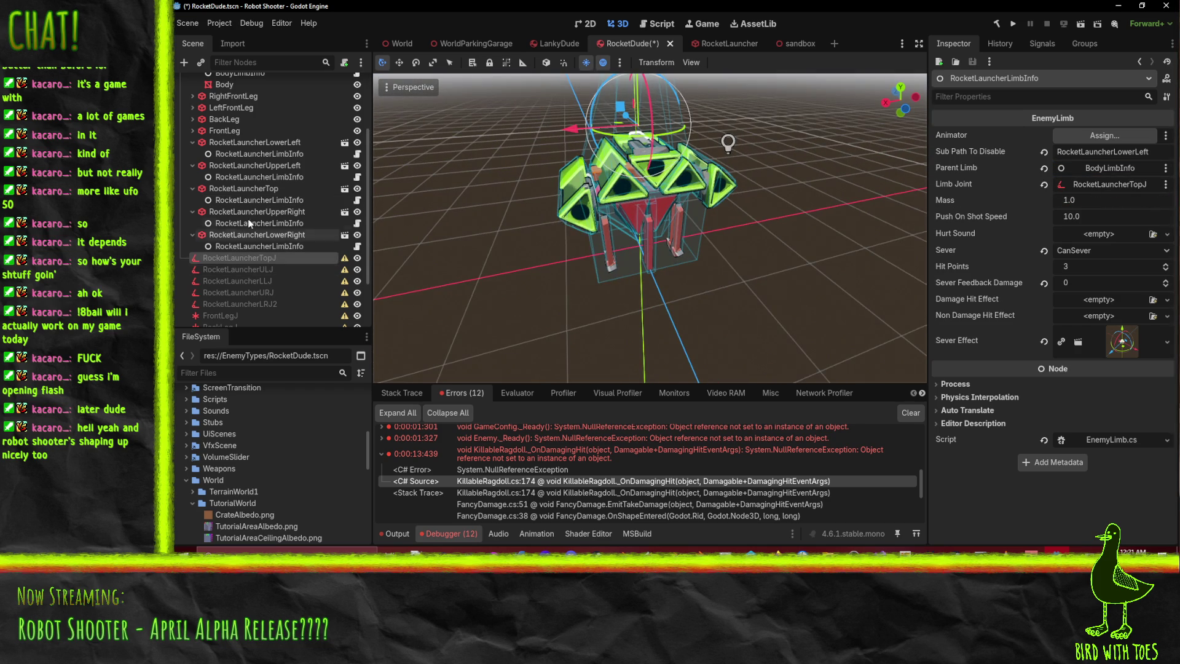
{"action": "left_click", "coordinate": [253, 153]}
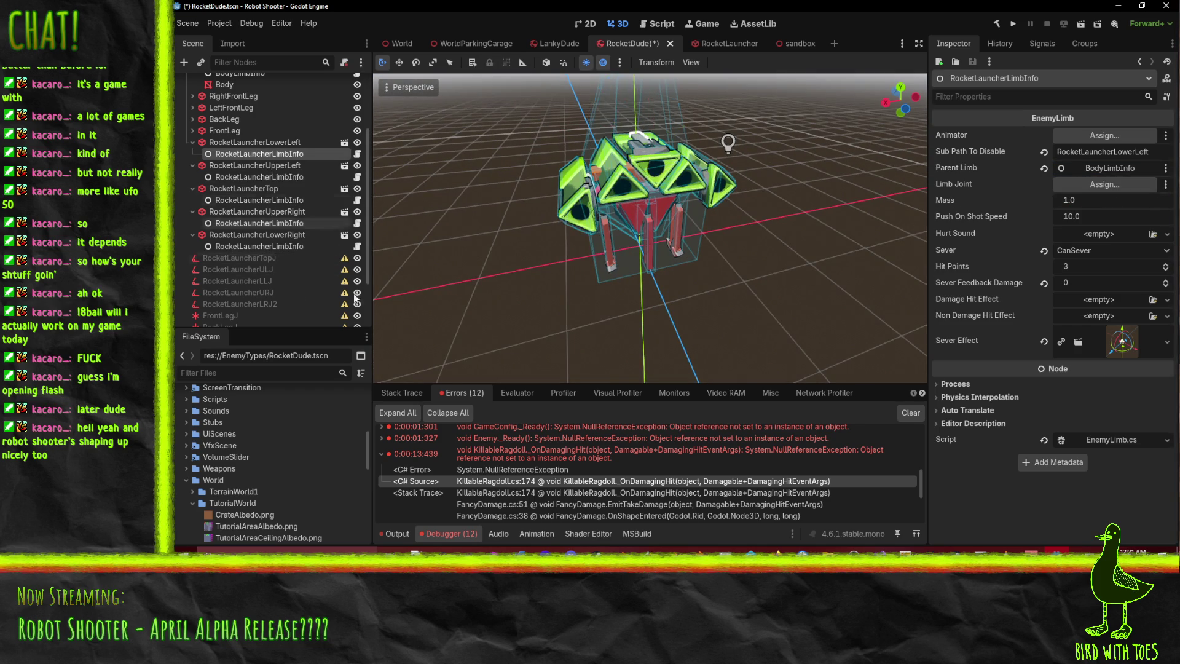
{"action": "mouse_move", "coordinate": [253, 280]}
{"action": "left_mouse_down"}
{"action": "mouse_move", "coordinate": [1107, 199]}
{"action": "mouse_move", "coordinate": [1128, 185]}
{"action": "left_mouse_up"}
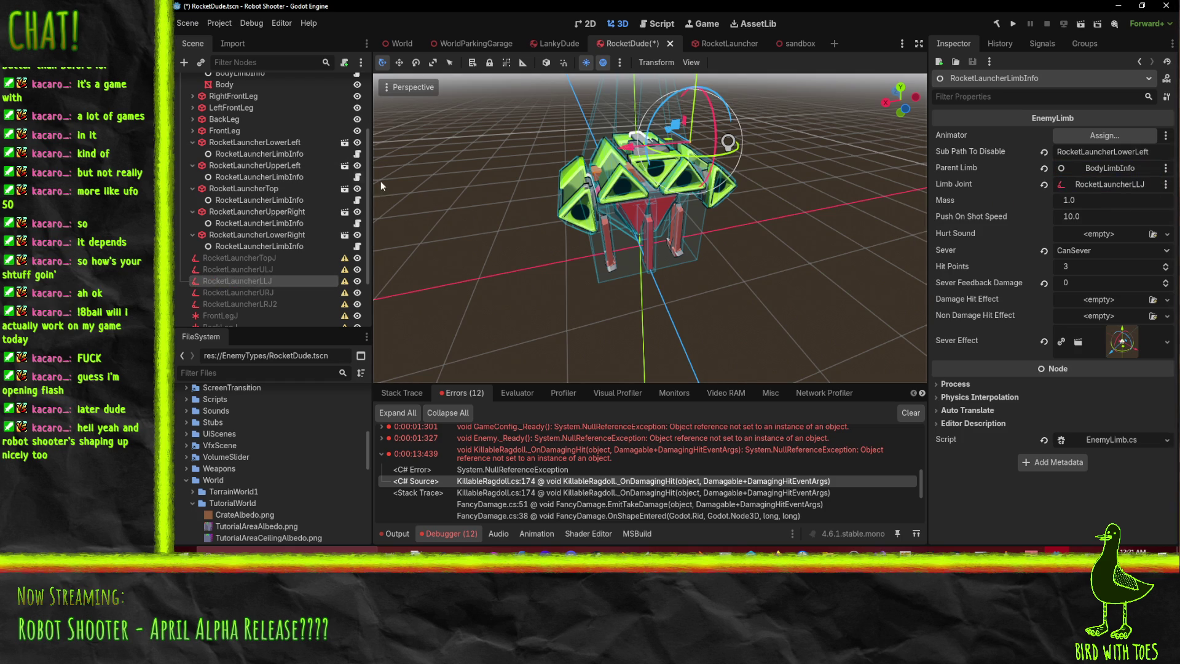
{"action": "left_click", "coordinate": [282, 179]}
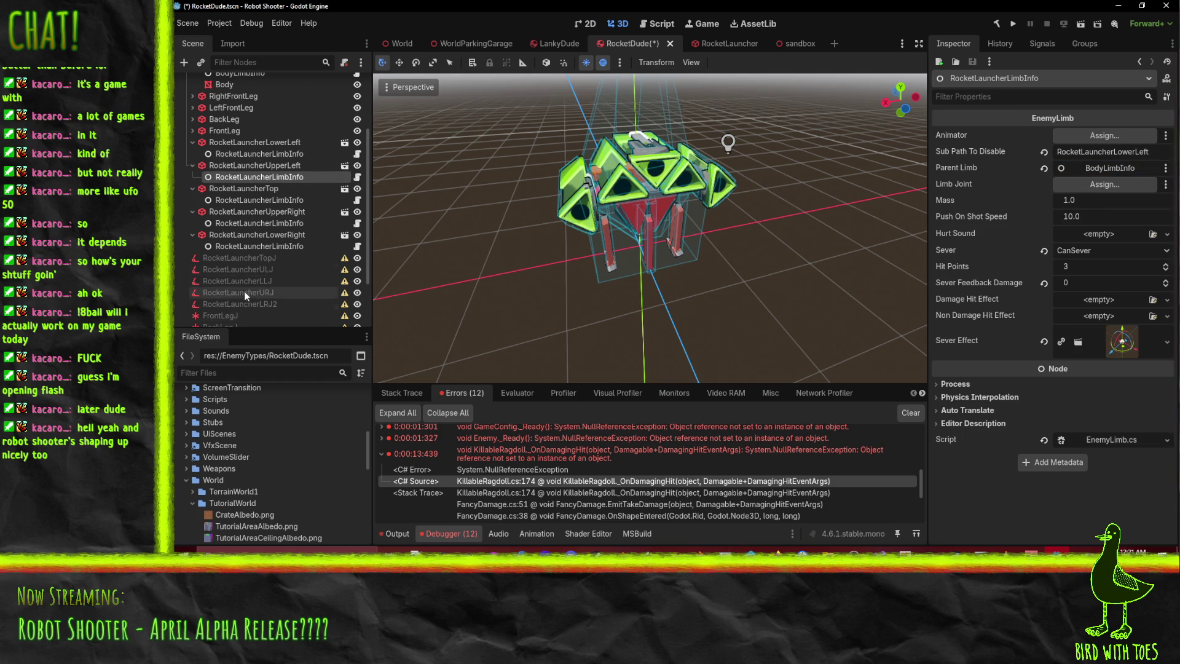
{"action": "mouse_move", "coordinate": [263, 270]}
{"action": "left_mouse_down"}
{"action": "mouse_move", "coordinate": [1087, 209]}
{"action": "mouse_move", "coordinate": [1100, 186]}
{"action": "left_mouse_up"}
{"action": "left_click", "coordinate": [252, 247]}
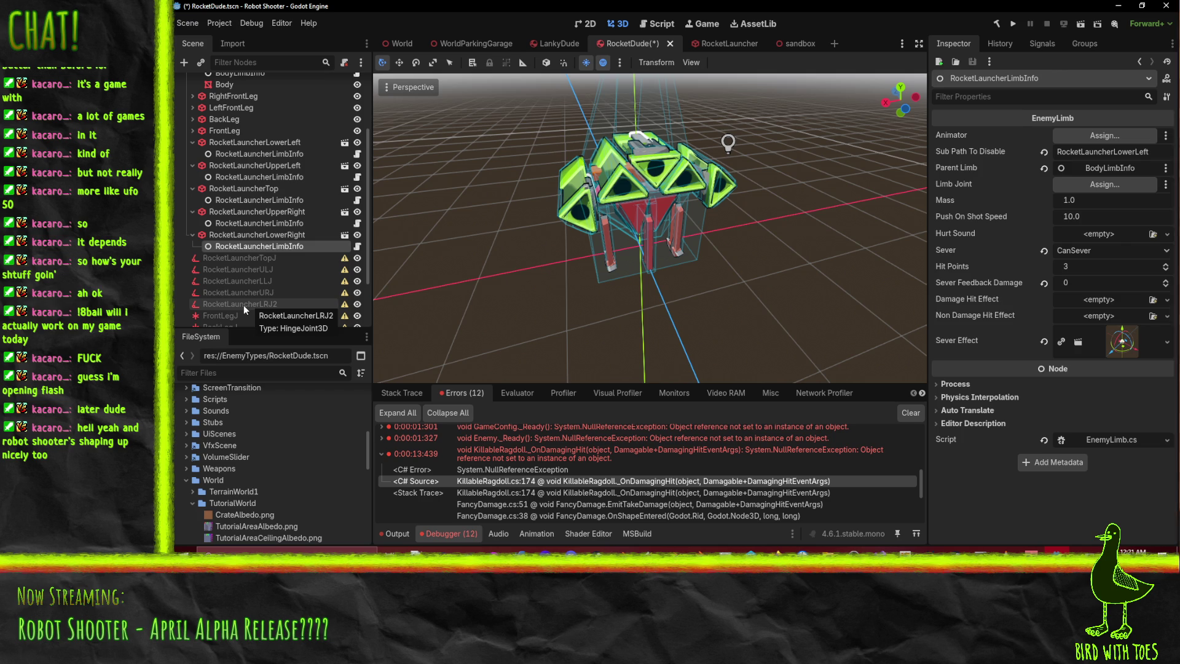
{"action": "left_click_drag", "start_coordinate": [243, 305], "coordinate": [1105, 185]}
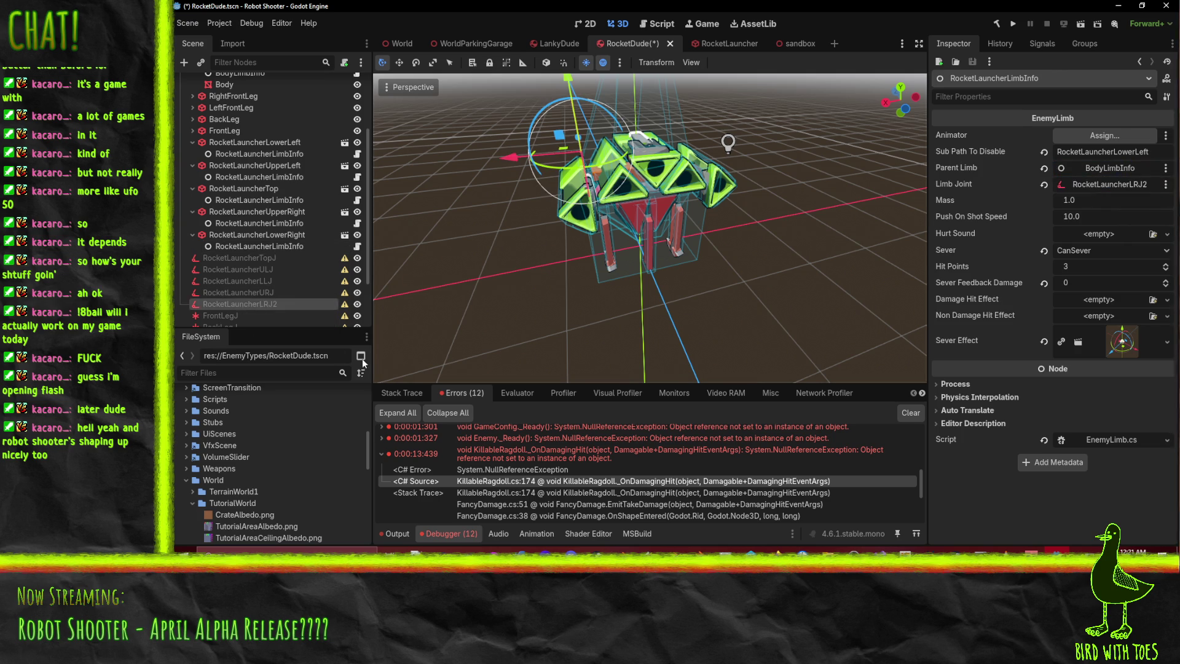
{"action": "left_click", "coordinate": [281, 223]}
{"action": "left_click_drag", "start_coordinate": [238, 292], "coordinate": [1105, 184]}
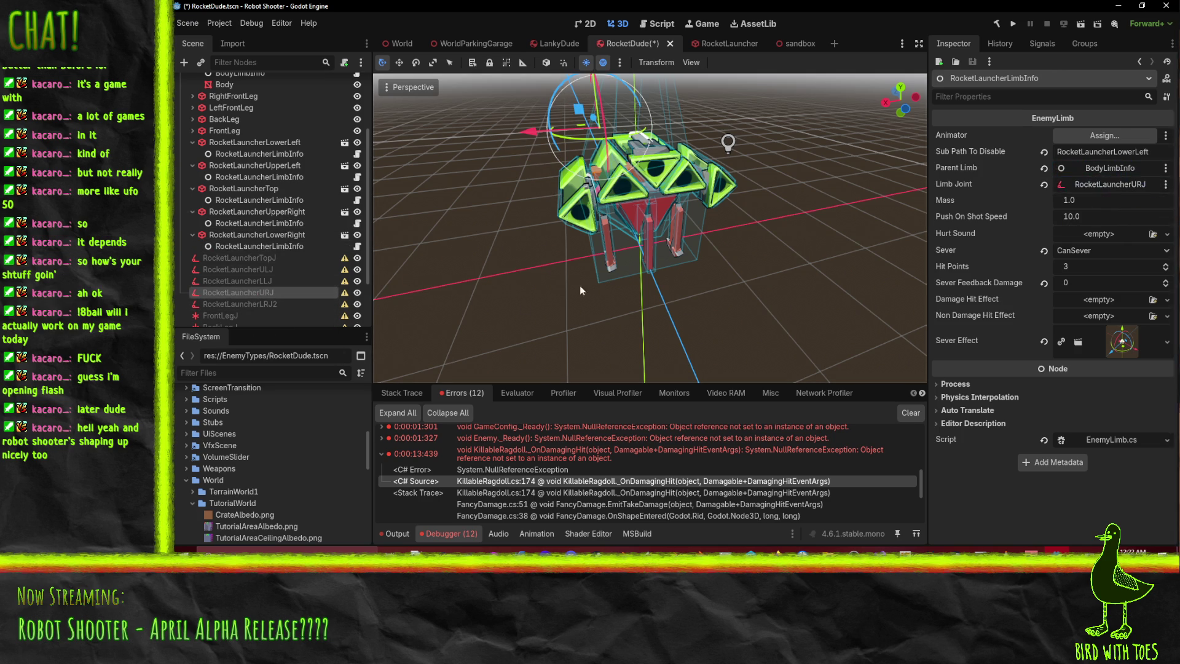
- Select all five launcher limb infos and set AnimationPlayer as their Animator
{"action": "left_click", "coordinate": [274, 246]}
{"action": "left_click", "coordinate": [264, 223], "text": "ctrl"}
{"action": "left_click", "coordinate": [263, 200], "text": "ctrl"}
{"action": "left_click", "coordinate": [263, 177], "text": "ctrl"}
{"action": "left_click", "coordinate": [263, 154], "text": "ctrl"}
{"action": "scroll", "coordinate": [285, 187], "scroll_direction": "up", "scroll_amount": 3}
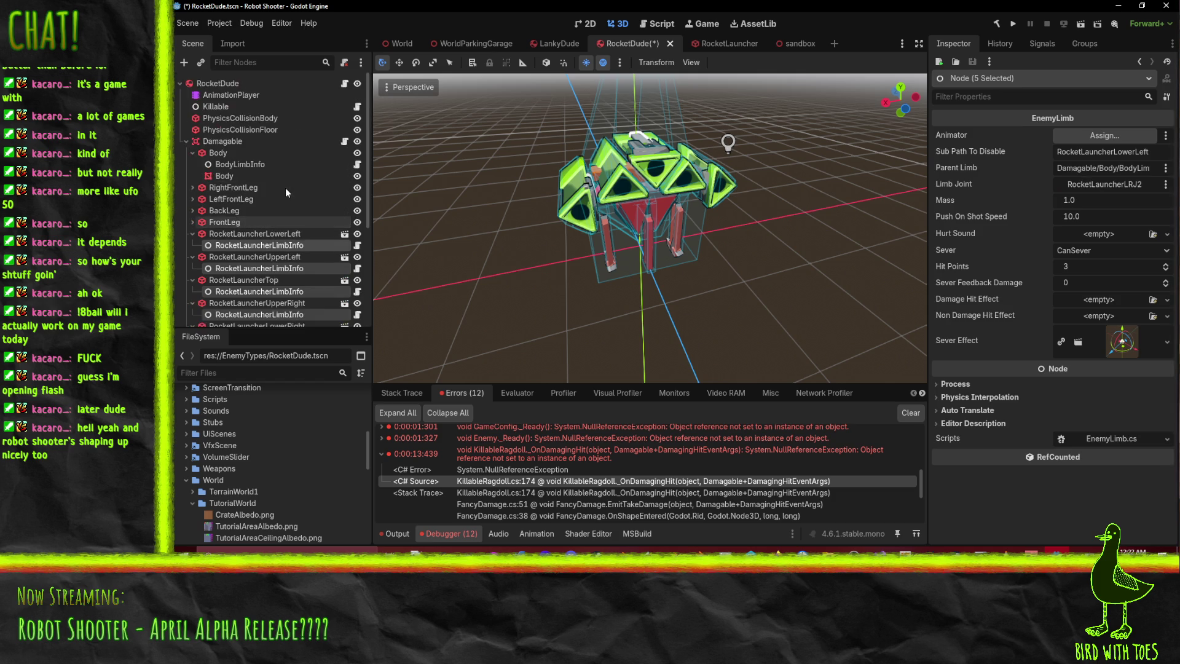
{"action": "left_click_drag", "start_coordinate": [230, 95], "coordinate": [1104, 136]}
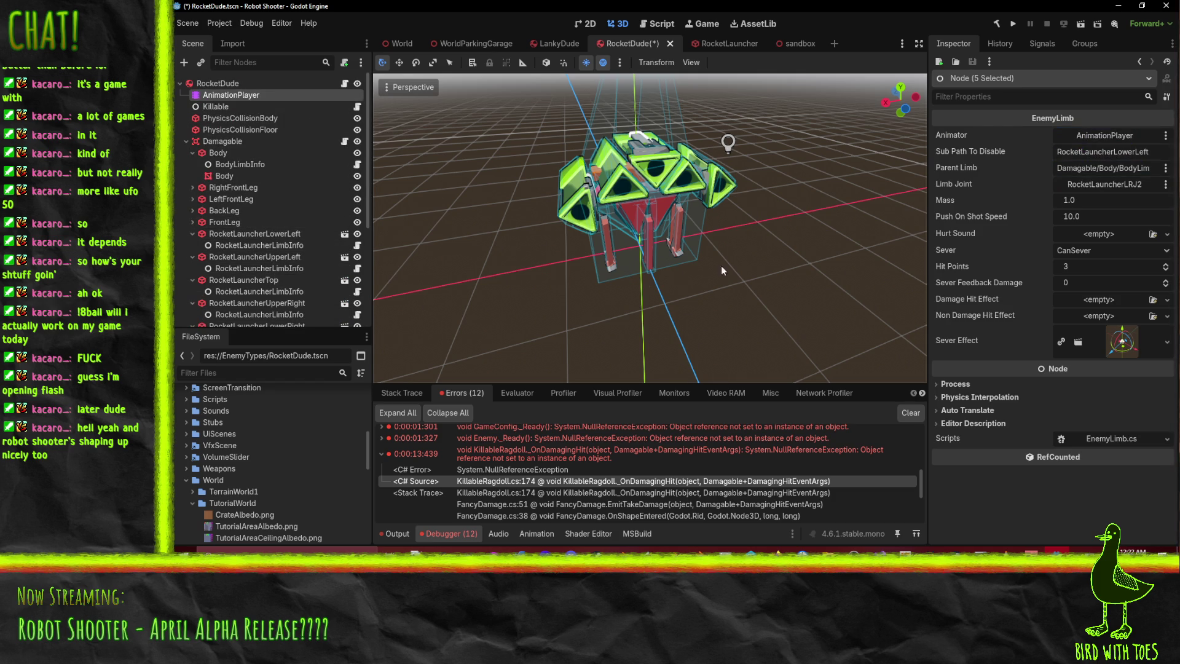
- Save RocketDude, check the Damage Hit Effect scene picker without changing it, and run the project
{"action": "key", "text": "ctrl+s"}
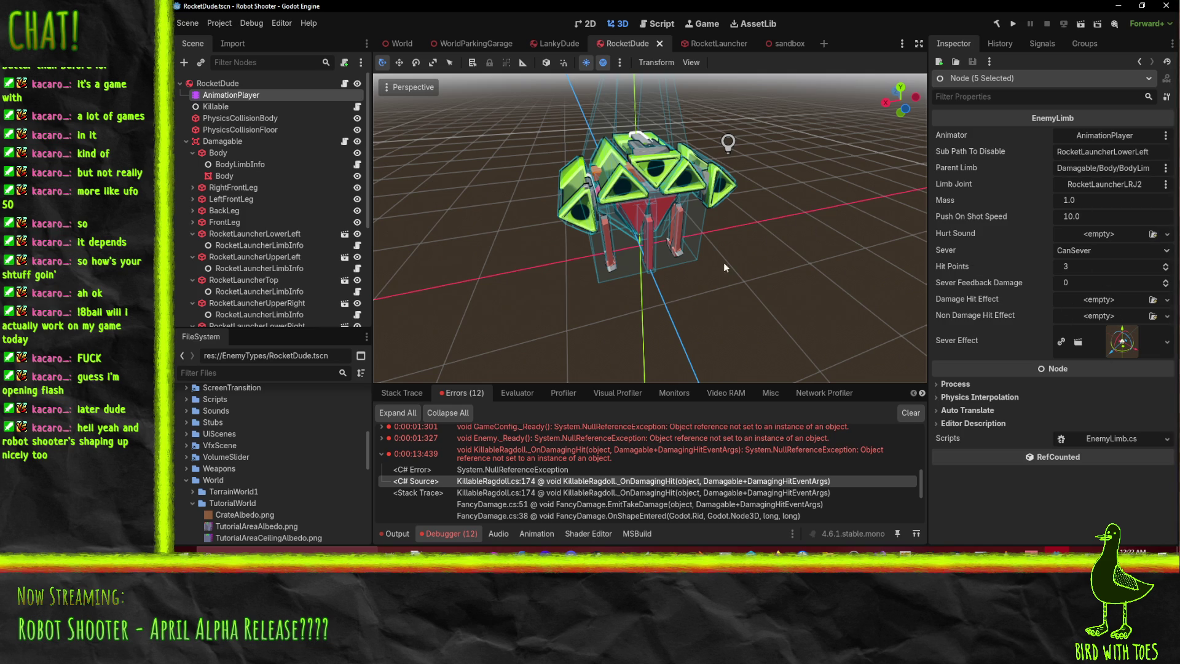
{"action": "left_click", "coordinate": [1167, 300]}
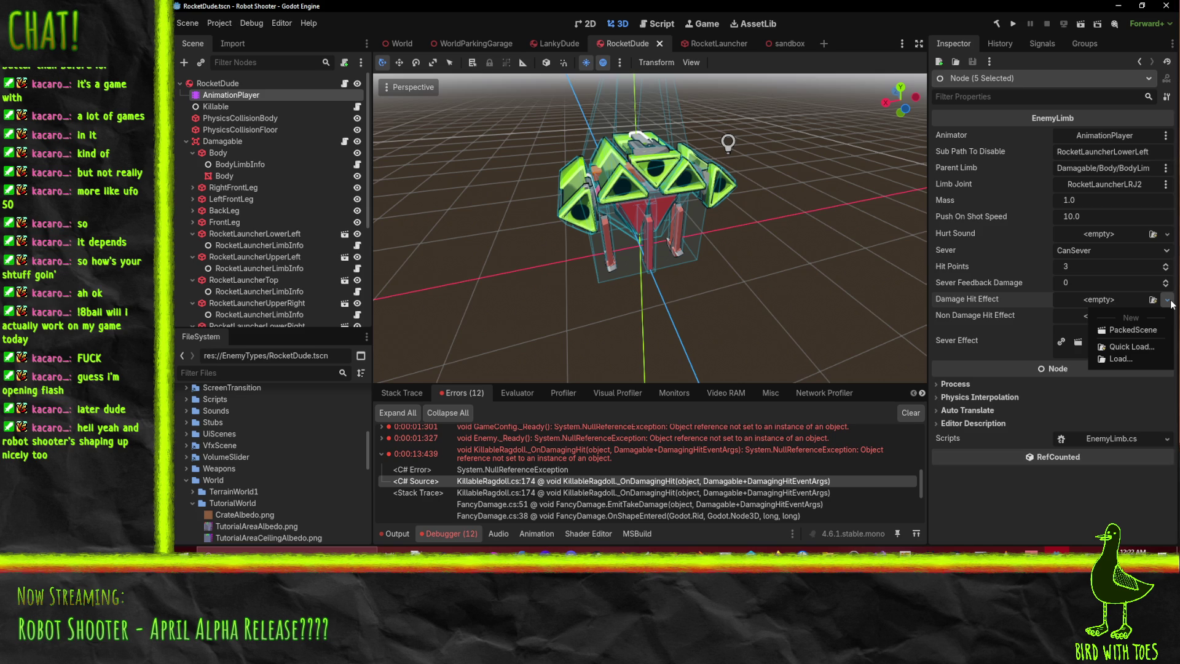
{"action": "left_click", "coordinate": [1131, 347]}
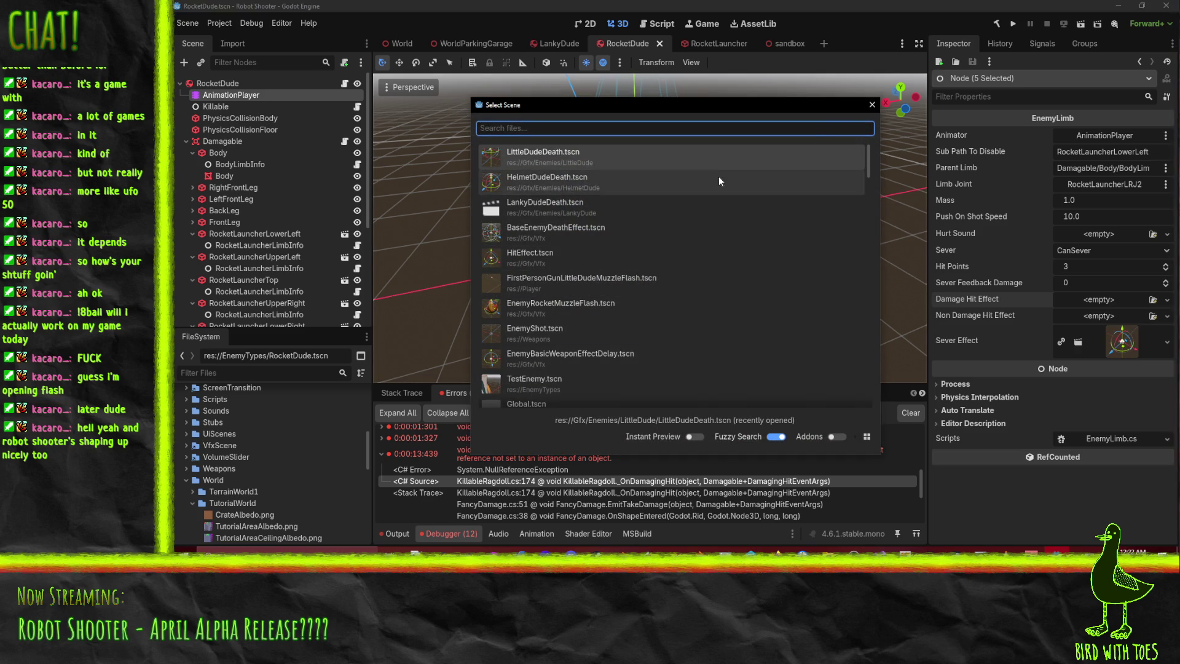
{"action": "left_click", "coordinate": [871, 105]}
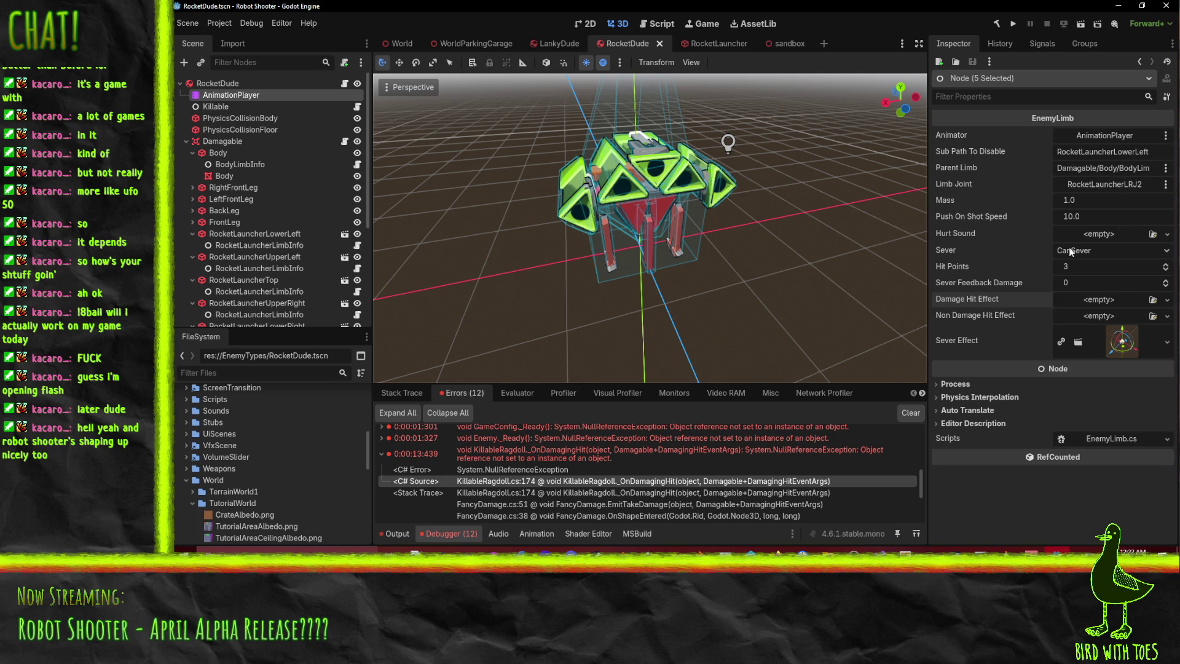
{"action": "scroll", "coordinate": [295, 200], "scroll_direction": "down", "scroll_amount": 3}
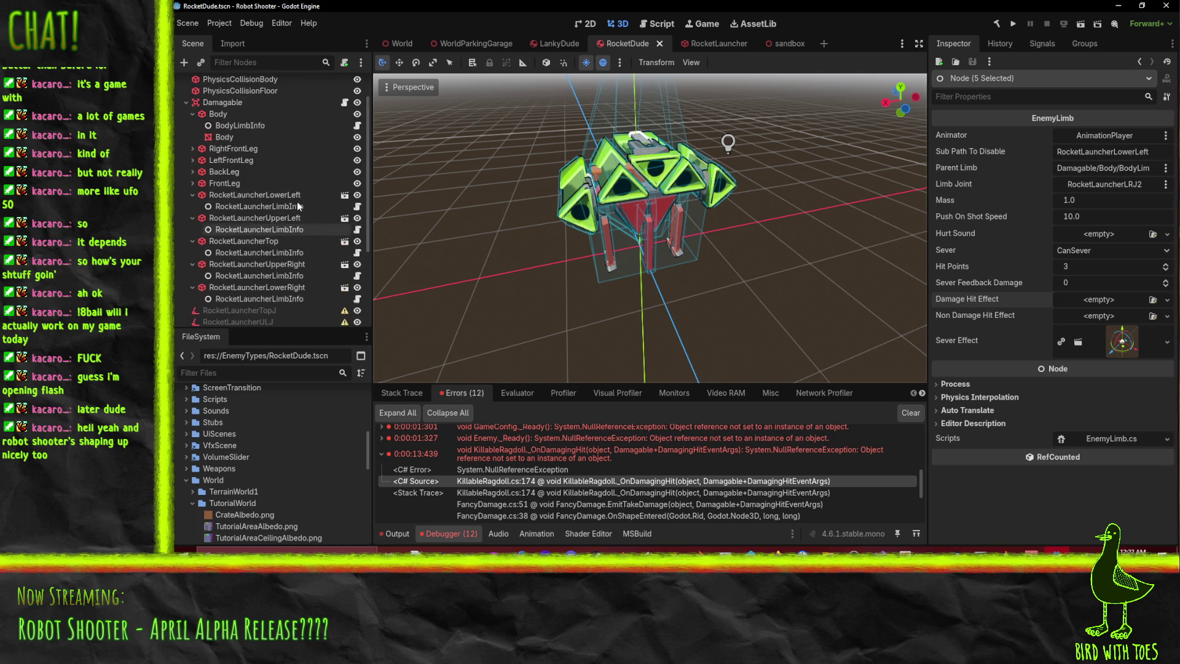
{"action": "left_click", "coordinate": [1015, 23]}
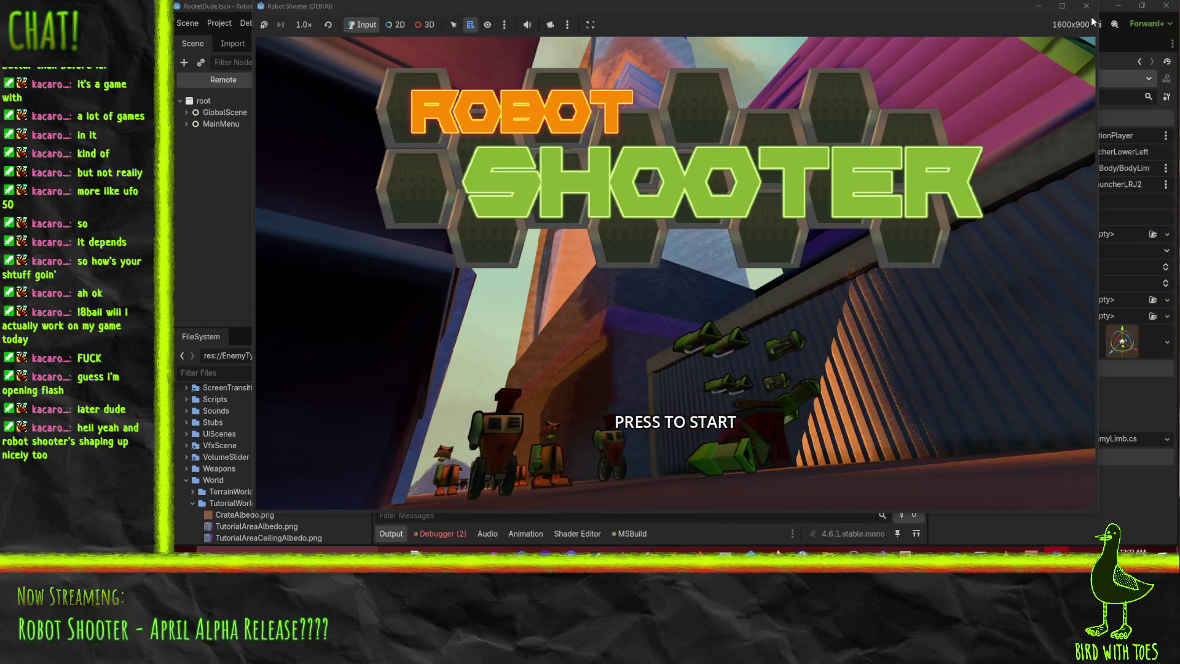
- Stop the game, run the sandbox scene and fire four rockets at the robot
{"action": "key", "text": "F8"}
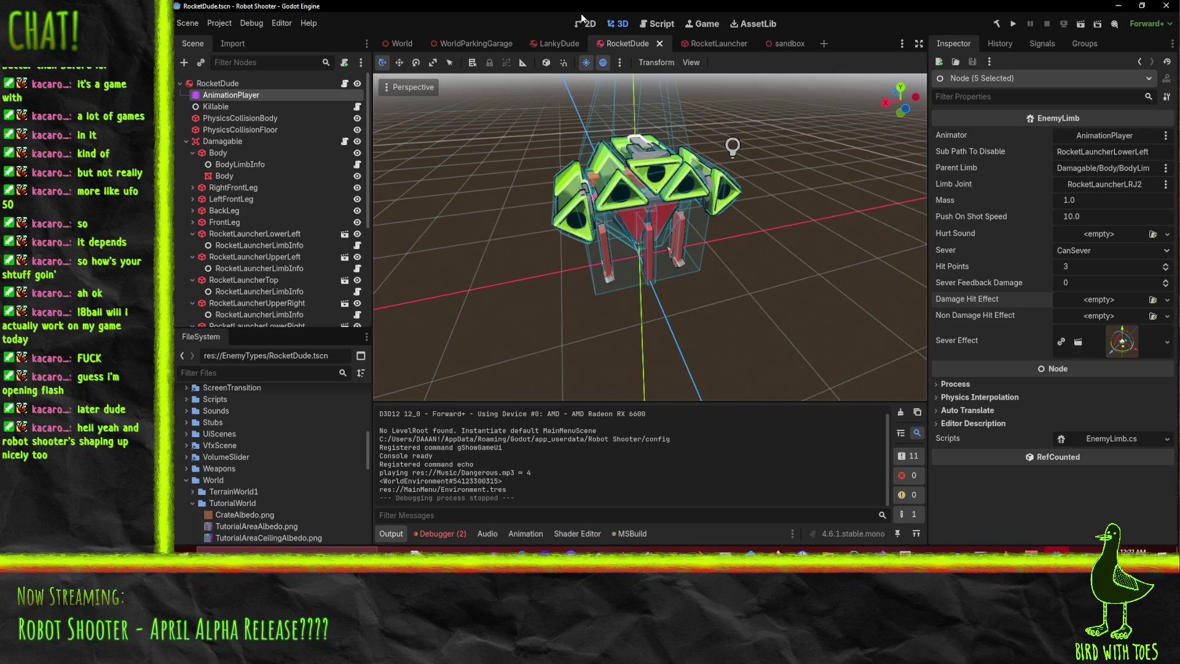
{"action": "left_click", "coordinate": [774, 43]}
{"action": "left_click", "coordinate": [1080, 23]}
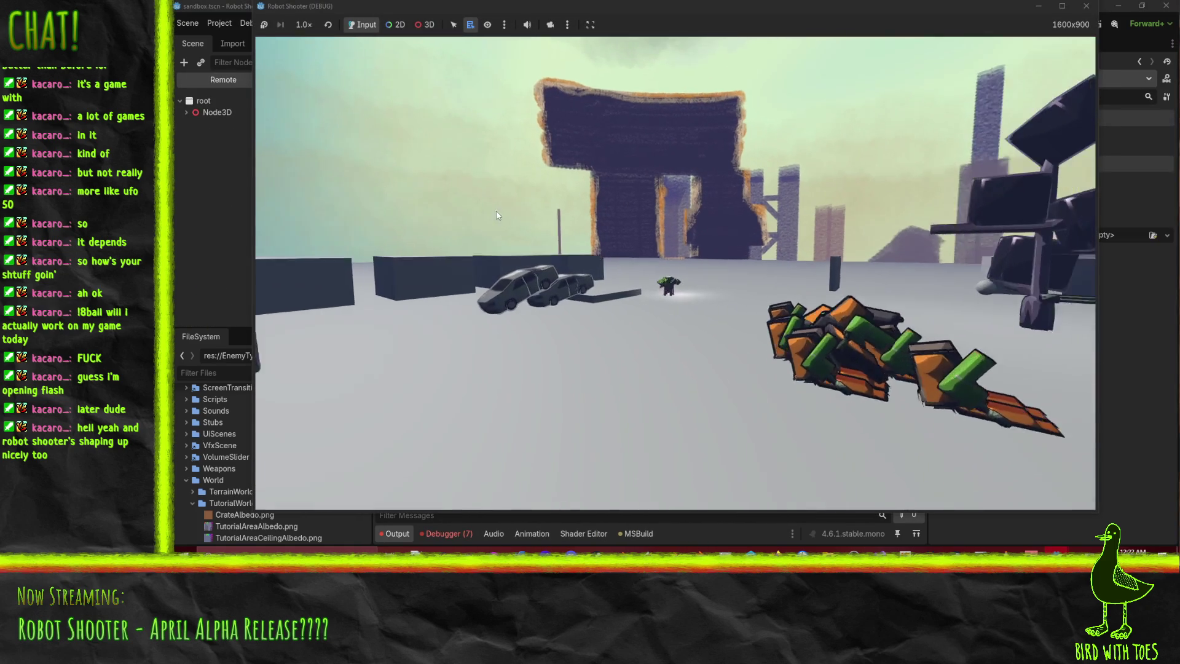
{"action": "left_click", "coordinate": [522, 194]}
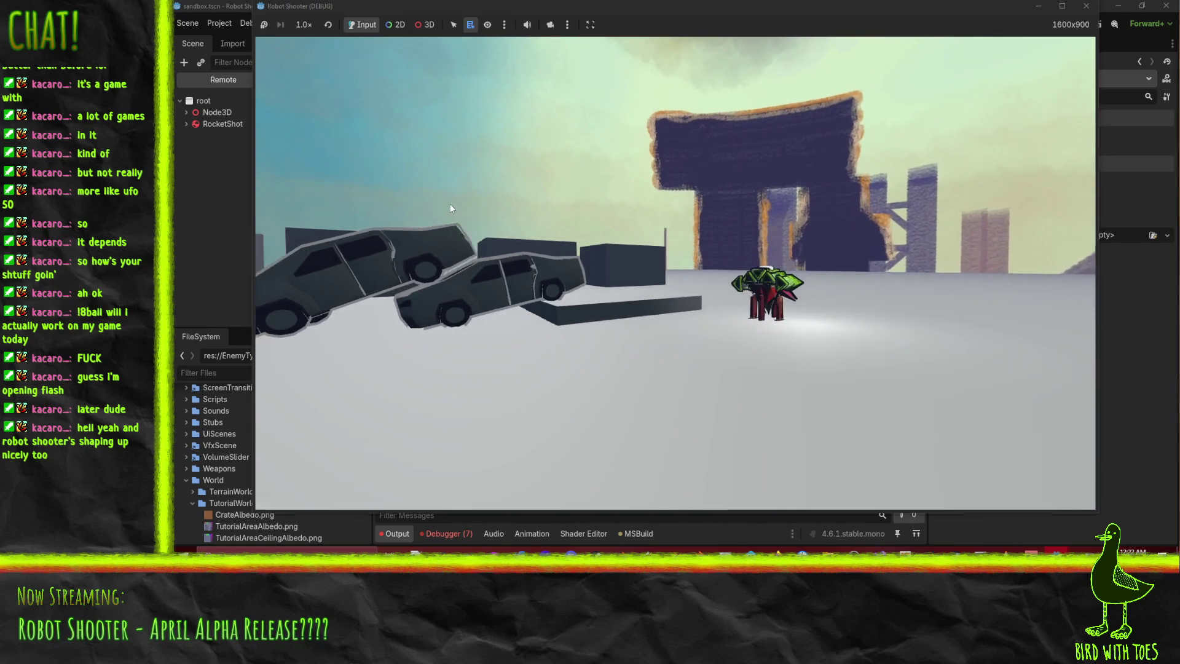
{"action": "left_click", "coordinate": [425, 192]}
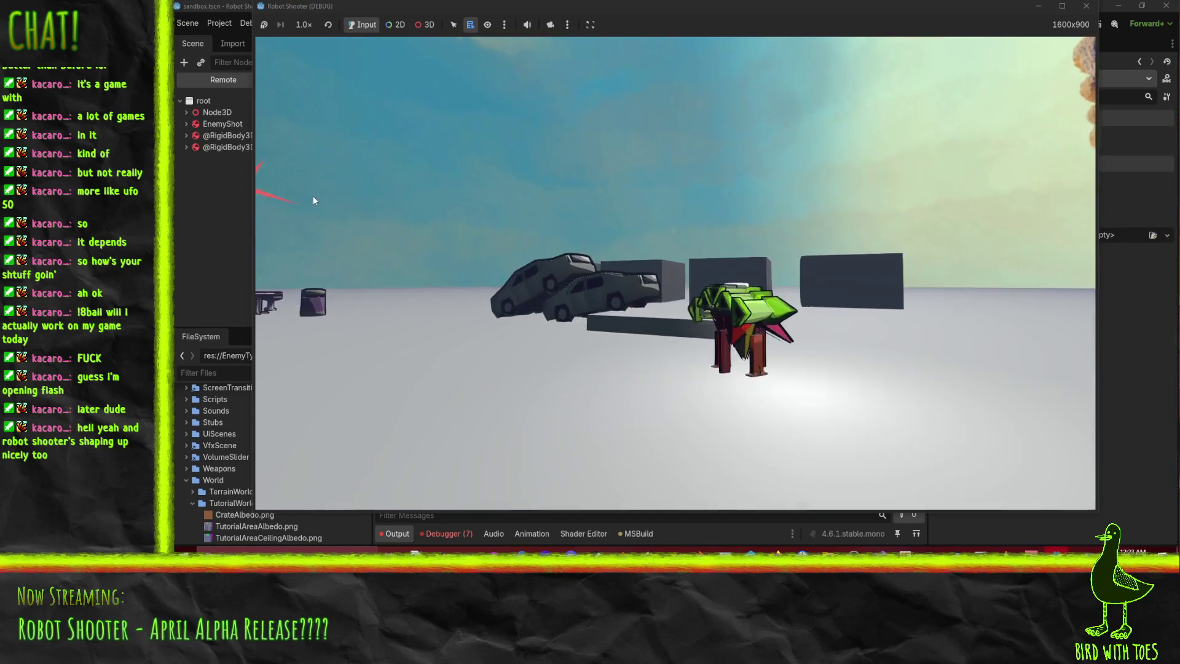
{"action": "left_click", "coordinate": [264, 194]}
{"action": "left_click", "coordinate": [192, 204]}
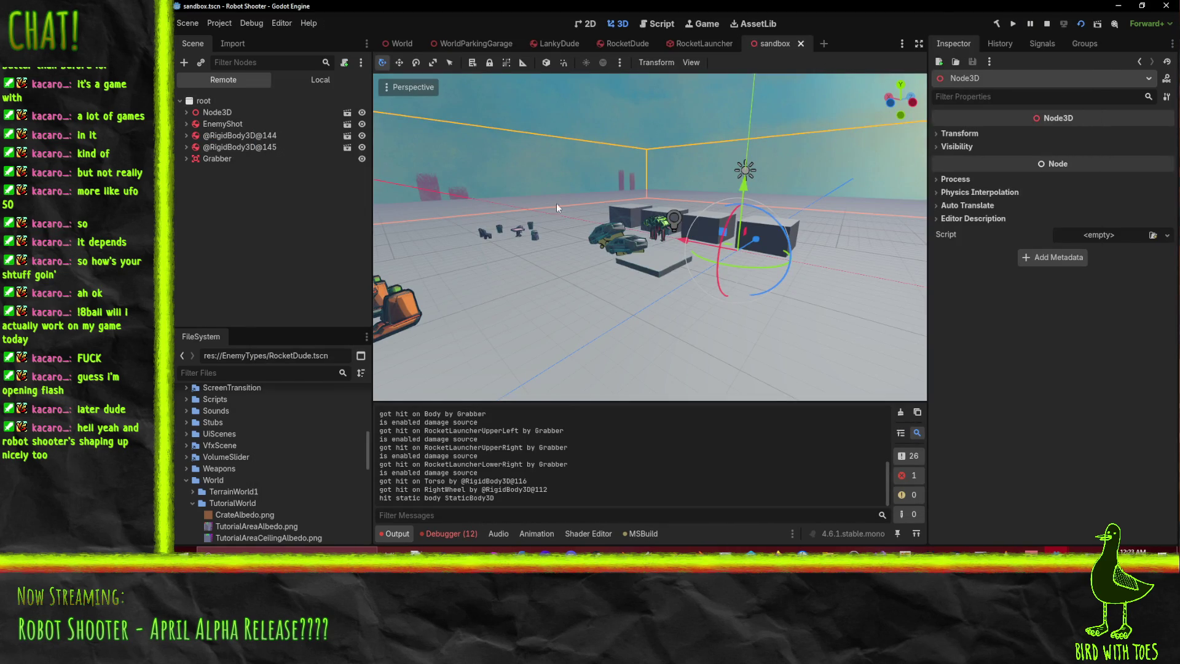
{"action": "left_click", "coordinate": [1047, 23]}
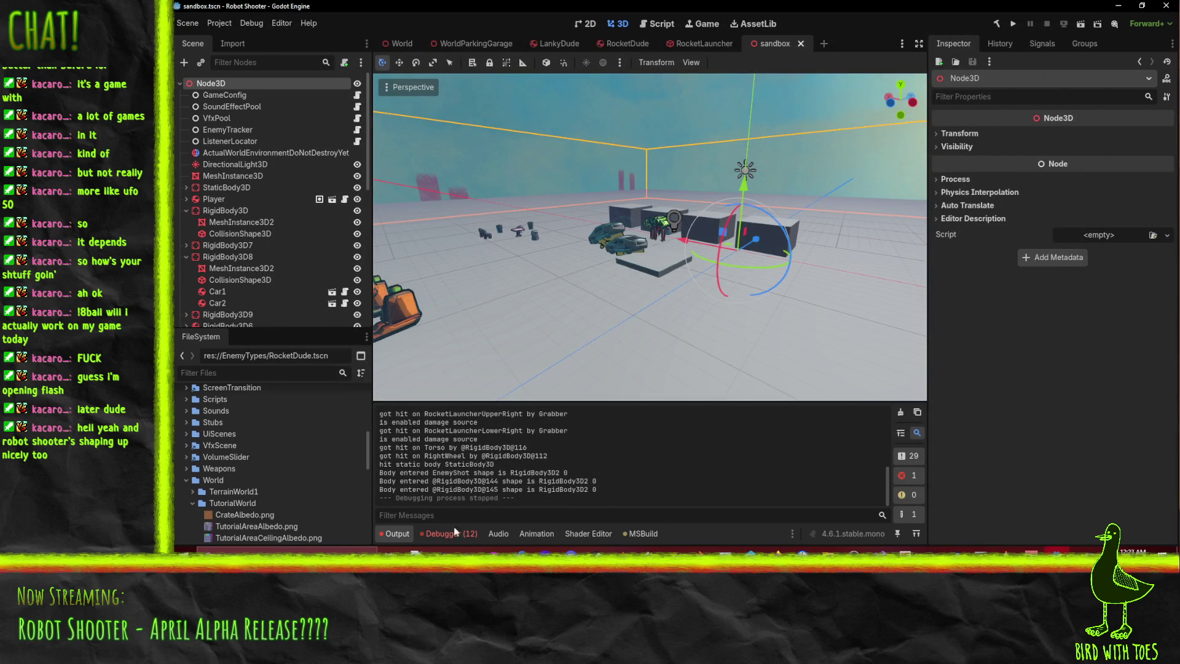
- Expand the first CollisionShape3D-to-RigidBody3D cast error and switch to Visual Studio
{"action": "left_click", "coordinate": [452, 533]}
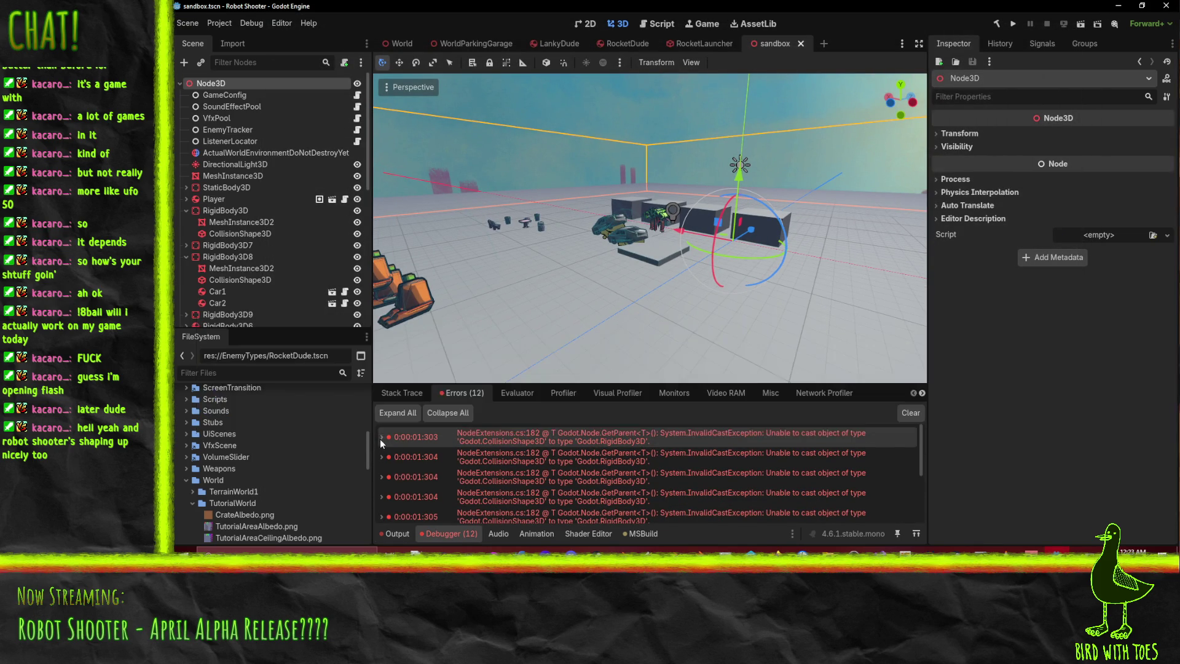
{"action": "left_click", "coordinate": [380, 439]}
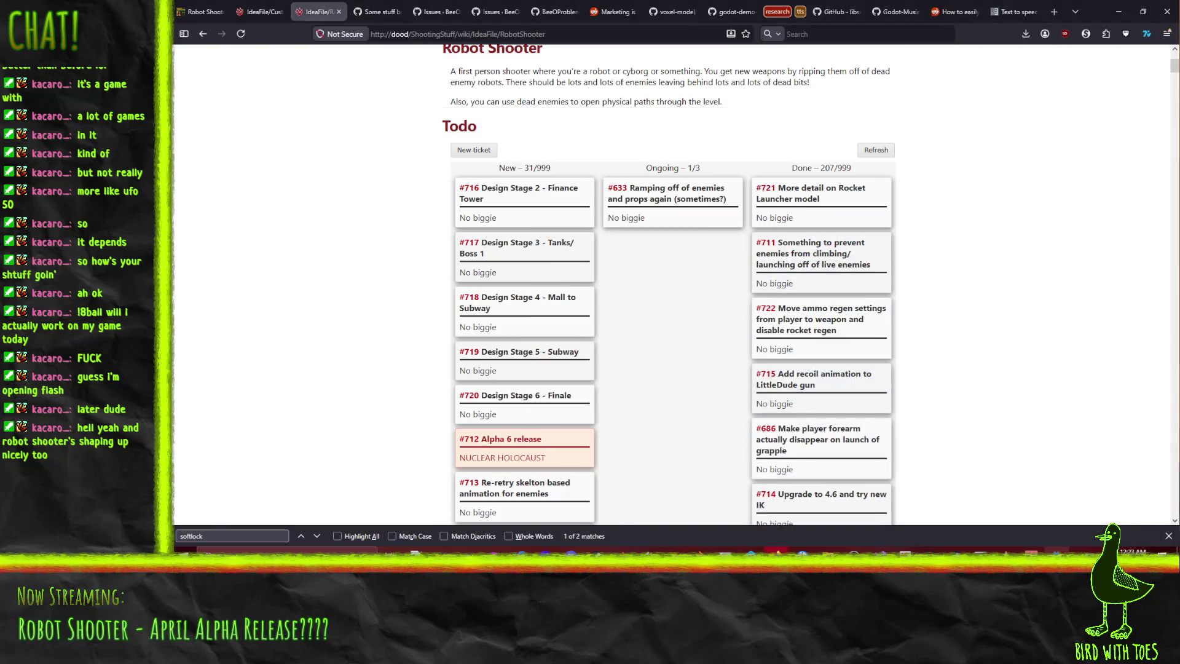
{"action": "key", "text": "alt+Tab"}
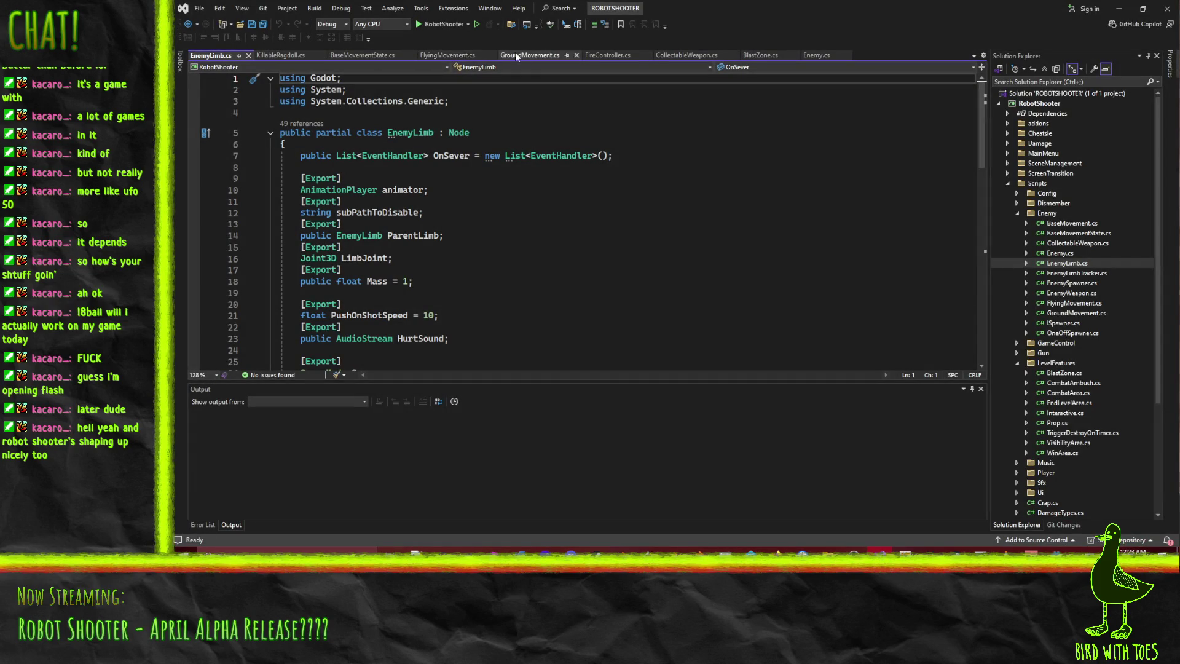
- Inspect CollectableWeapon.cs line 151, where OwningBody uses GetParent<RigidBody3D>(), then return to Godot
{"action": "left_click", "coordinate": [685, 54]}
{"action": "scroll", "coordinate": [484, 194], "scroll_direction": "down", "scroll_amount": 20}
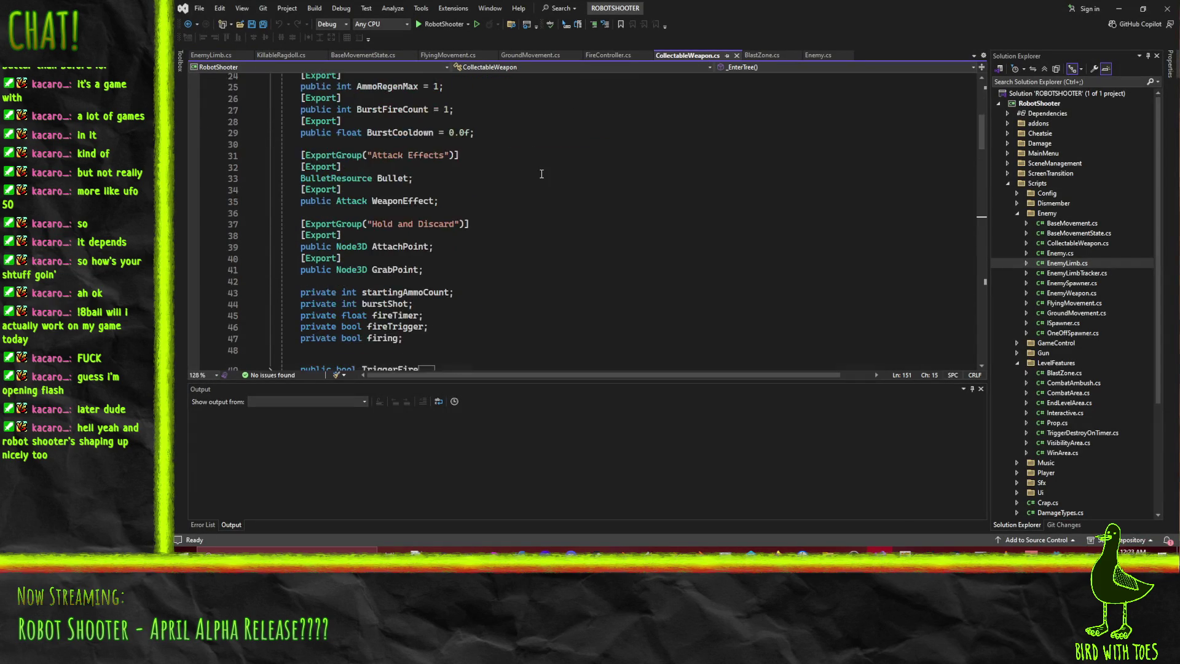
{"action": "scroll", "coordinate": [543, 177], "scroll_direction": "down", "scroll_amount": 10}
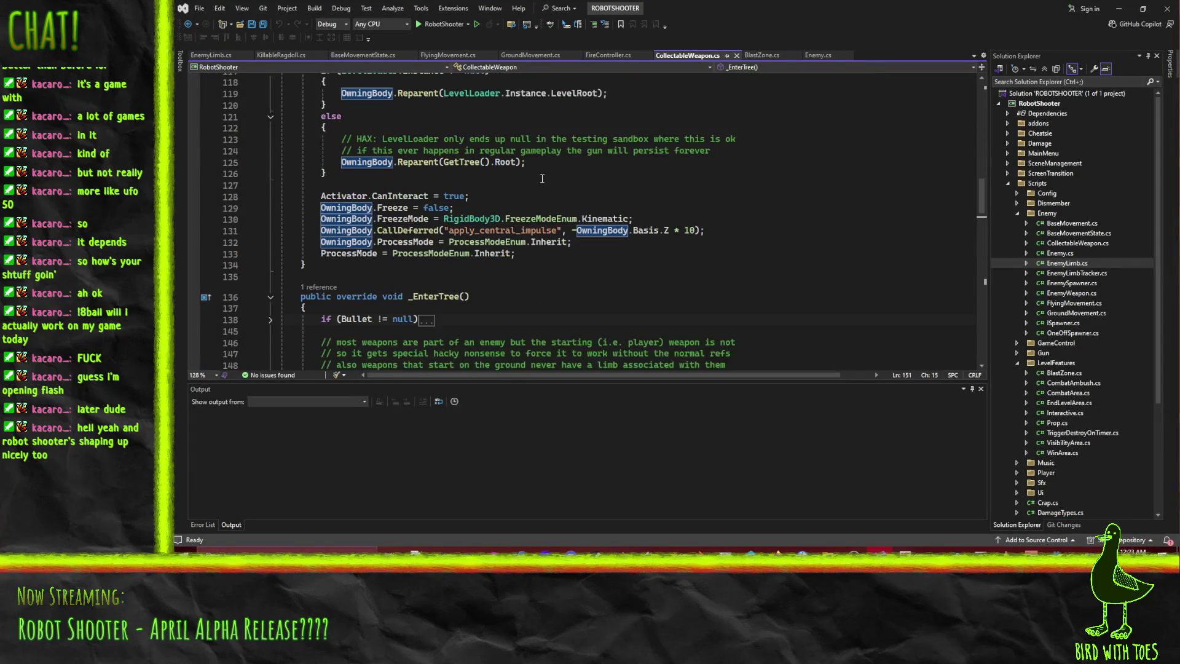
{"action": "left_click", "coordinate": [423, 194]}
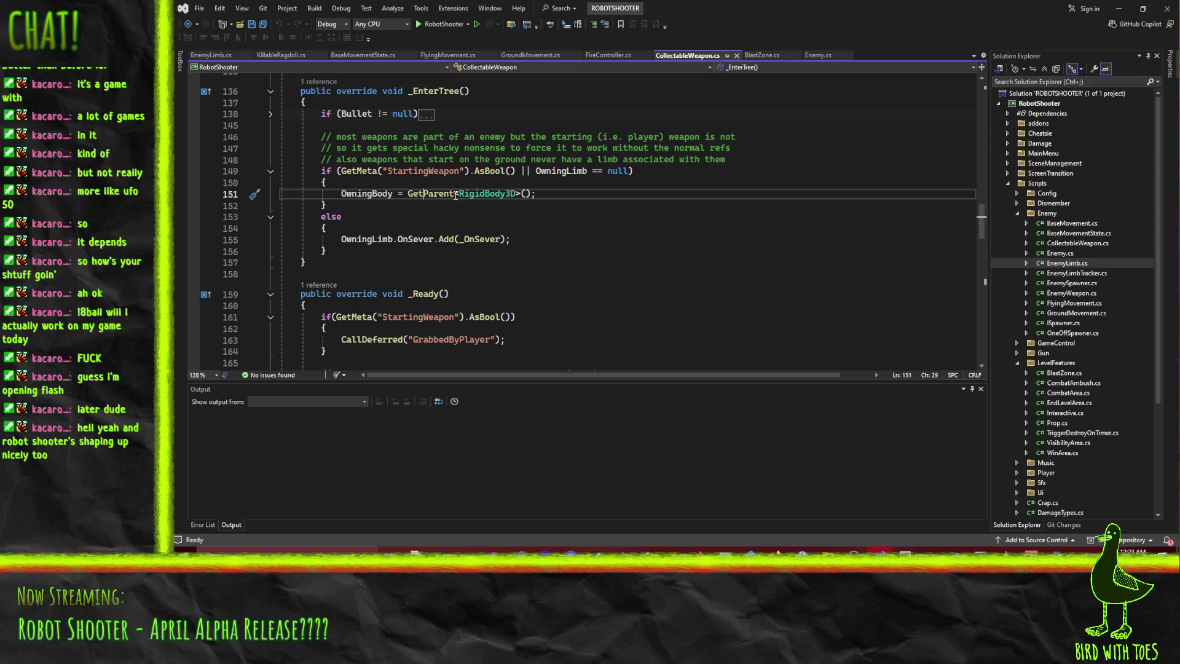
{"action": "left_click", "coordinate": [366, 193]}
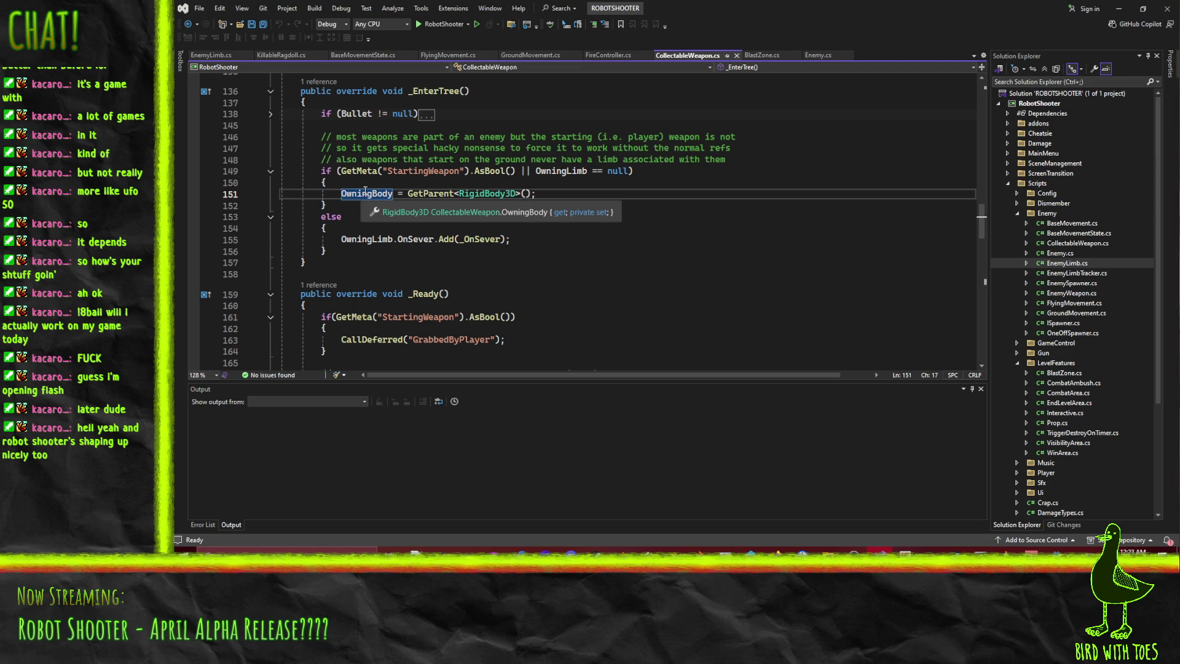
{"action": "left_click", "coordinate": [1119, 8]}
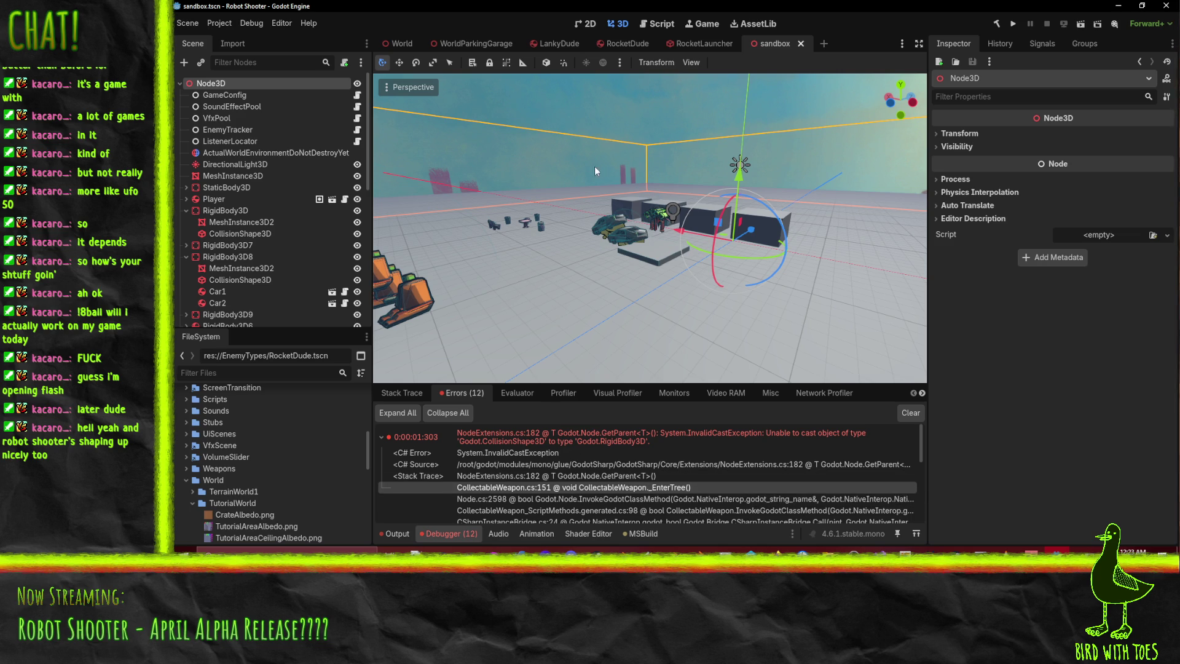
- Select RocketLauncherLowerLeft in the RocketDude scene, view it from the side, and bring up its node options
{"action": "left_click", "coordinate": [624, 43]}
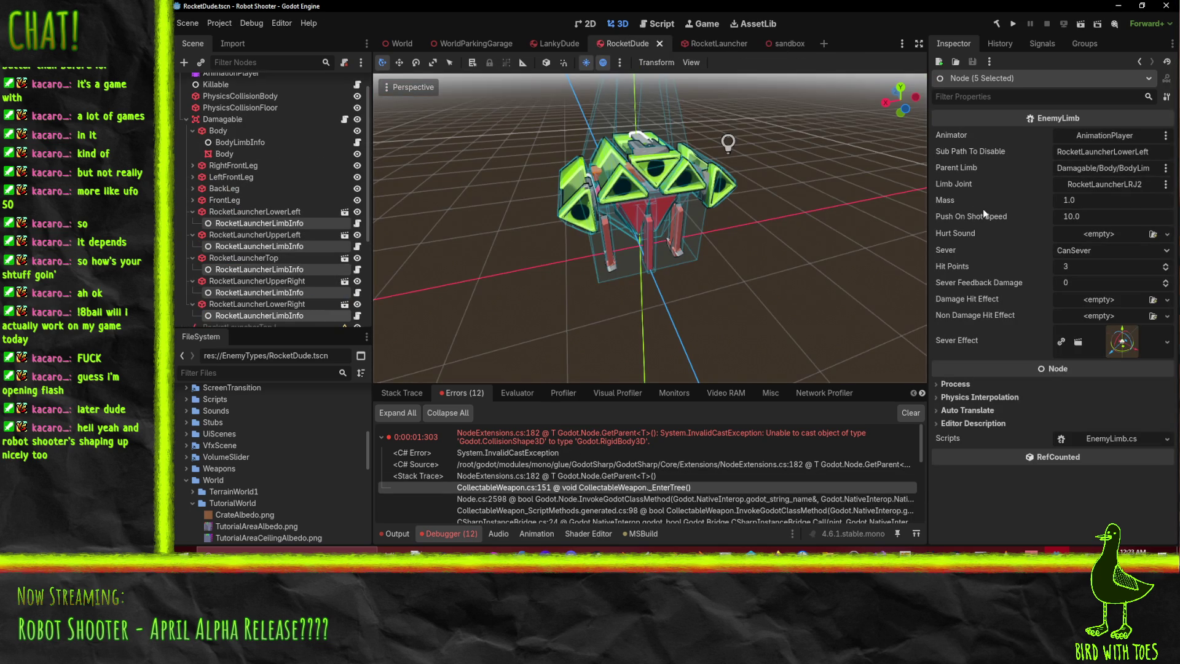
{"action": "left_click", "coordinate": [252, 226]}
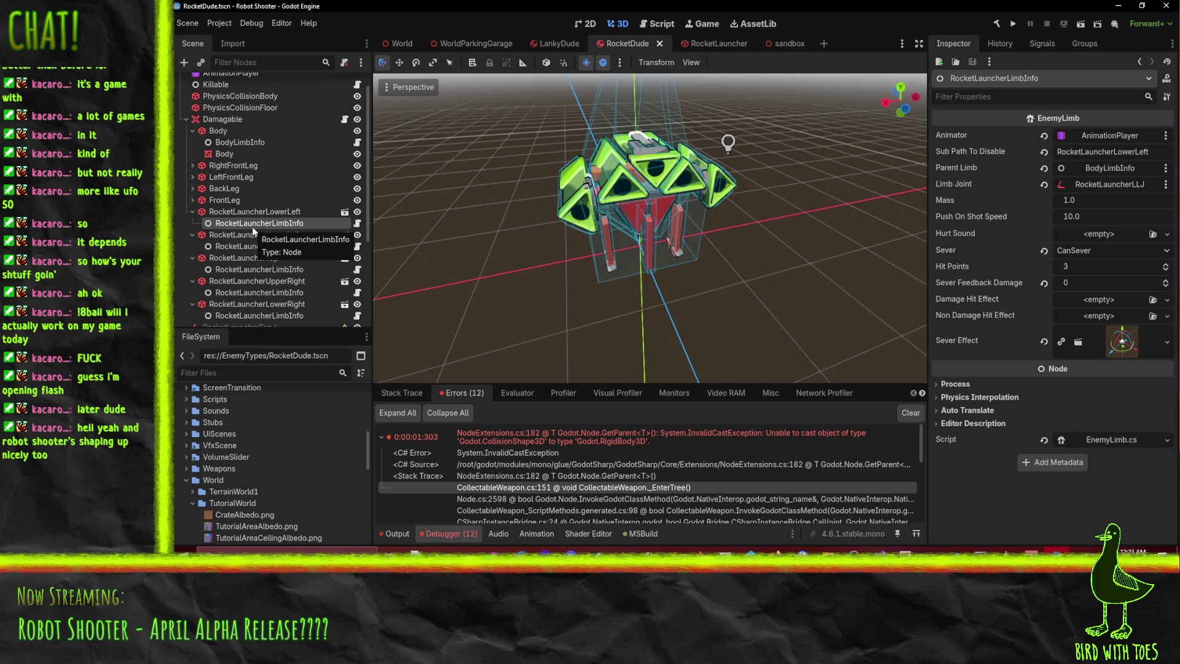
{"action": "left_click", "coordinate": [264, 211]}
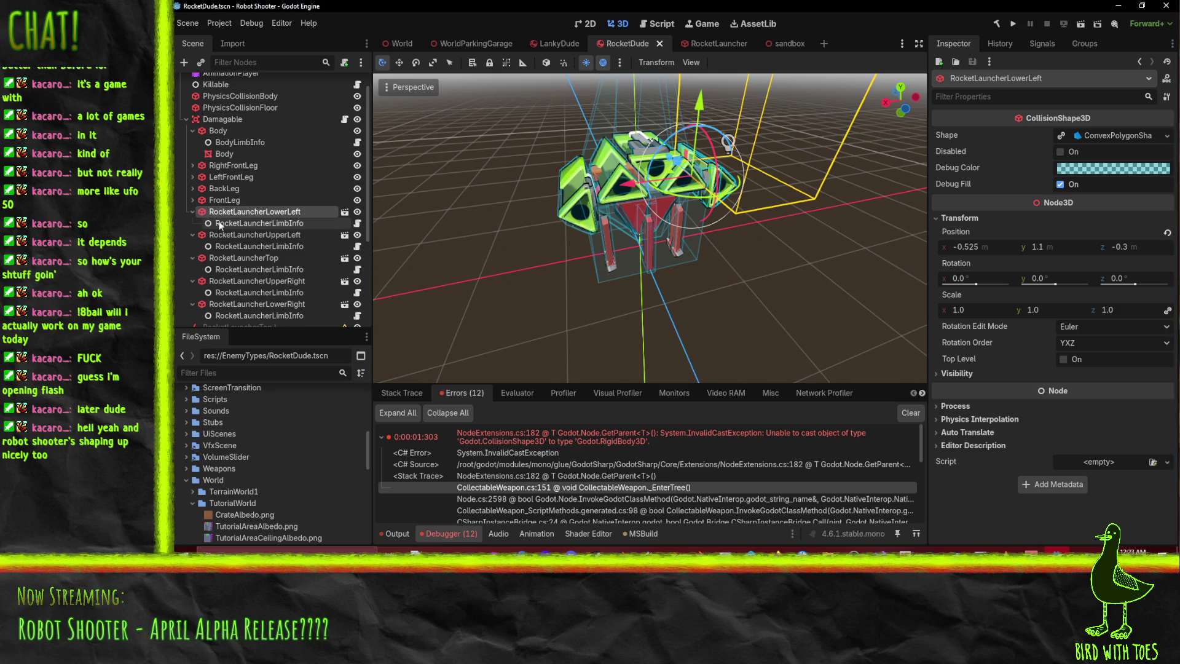
{"action": "middle_click_drag", "start_coordinate": [554, 197], "coordinate": [667, 163]}
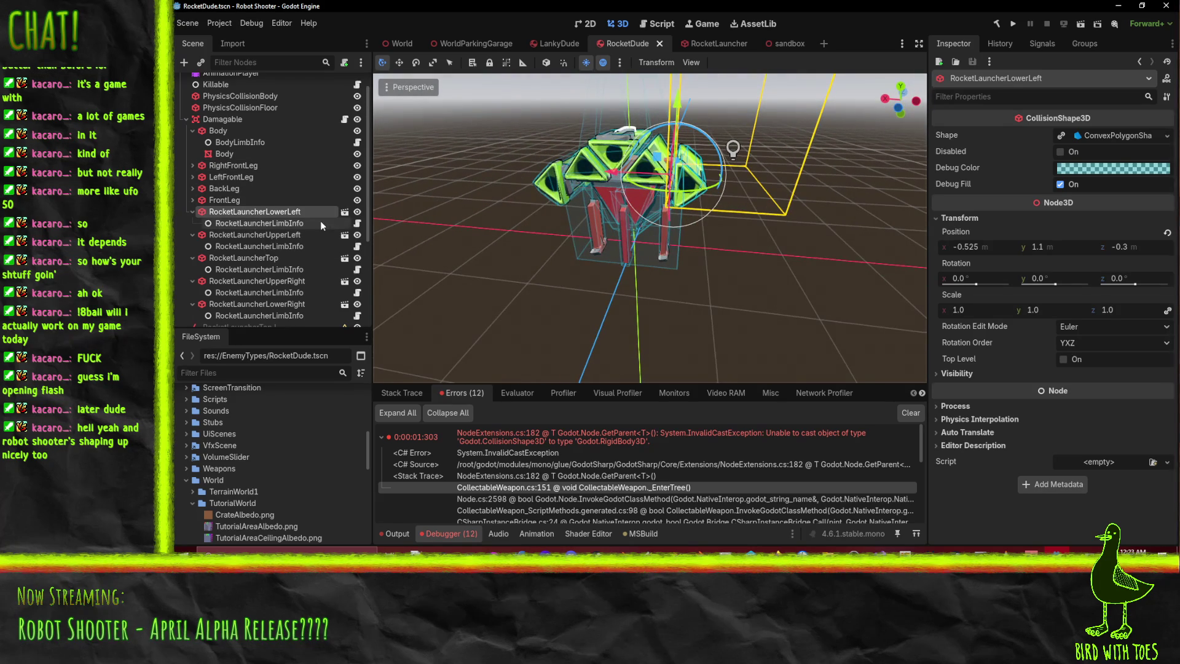
{"action": "right_click", "coordinate": [304, 212]}
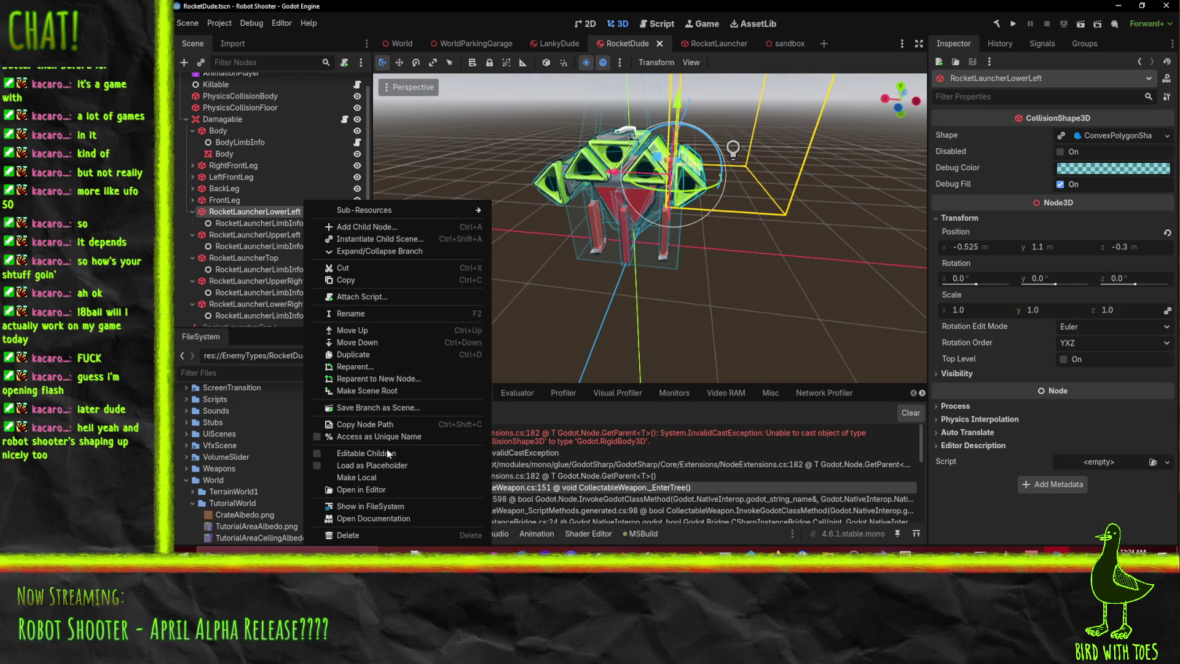
- Make RocketLauncherLowerLeft's children editable and show its WeaponCollectable's Node Dependencies
{"action": "left_click", "coordinate": [387, 451]}
{"action": "scroll", "coordinate": [273, 231], "scroll_direction": "down", "scroll_amount": 3}
{"action": "left_click", "coordinate": [270, 185]}
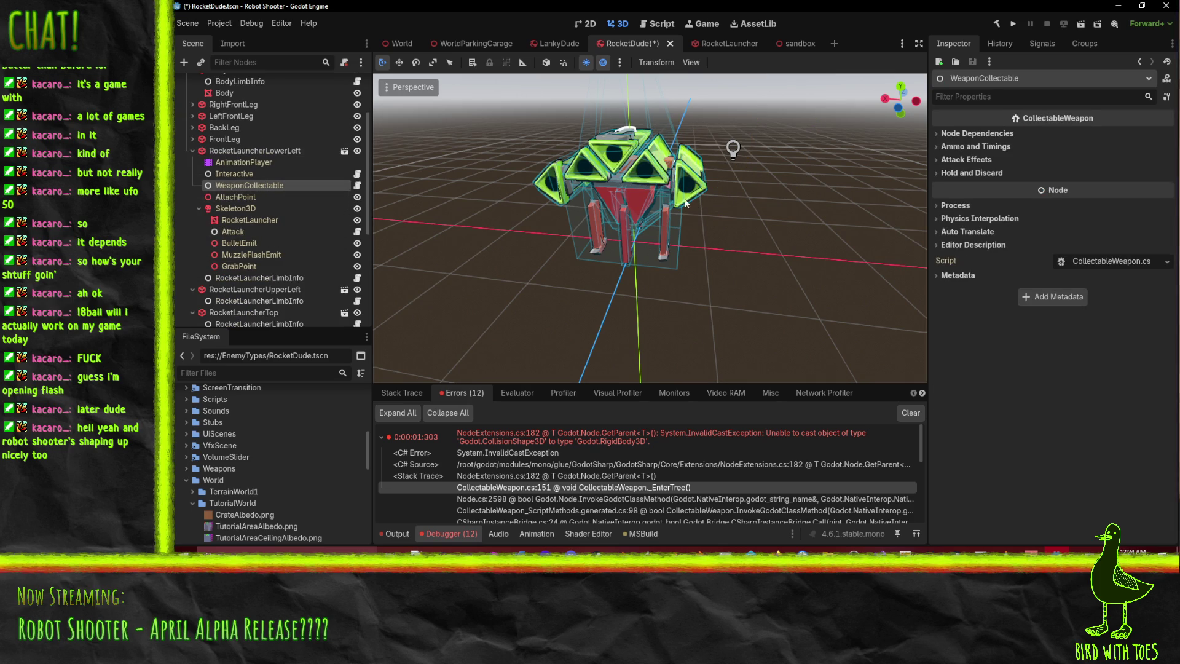
{"action": "left_click", "coordinate": [936, 133]}
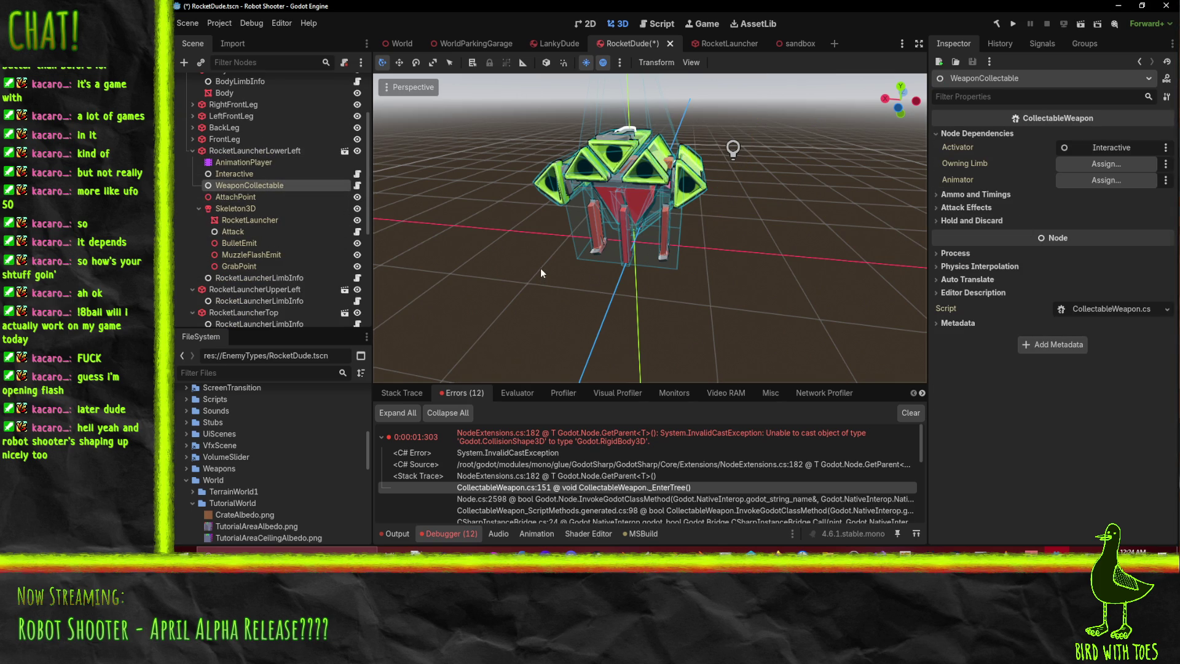
- Confirm Owning Limb is unassigned, then jump to the erroring CollectableWeapon.cs line 151
{"action": "scroll", "coordinate": [238, 228], "scroll_direction": "up", "scroll_amount": 2}
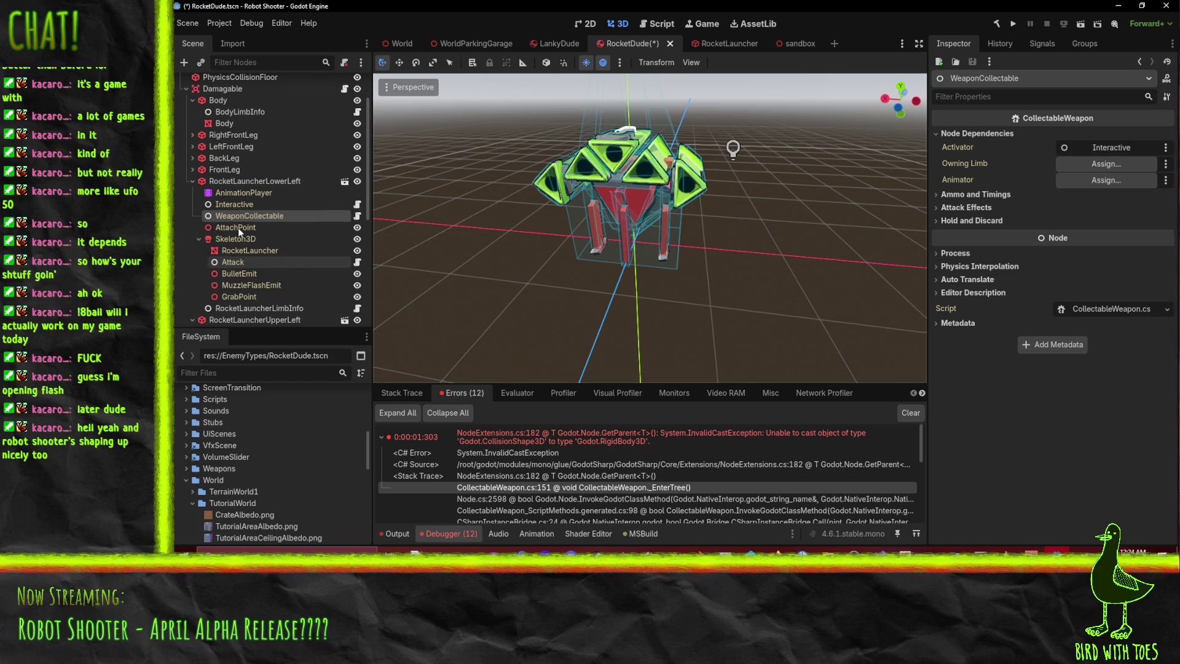
{"action": "scroll", "coordinate": [282, 230], "scroll_direction": "up", "scroll_amount": 2}
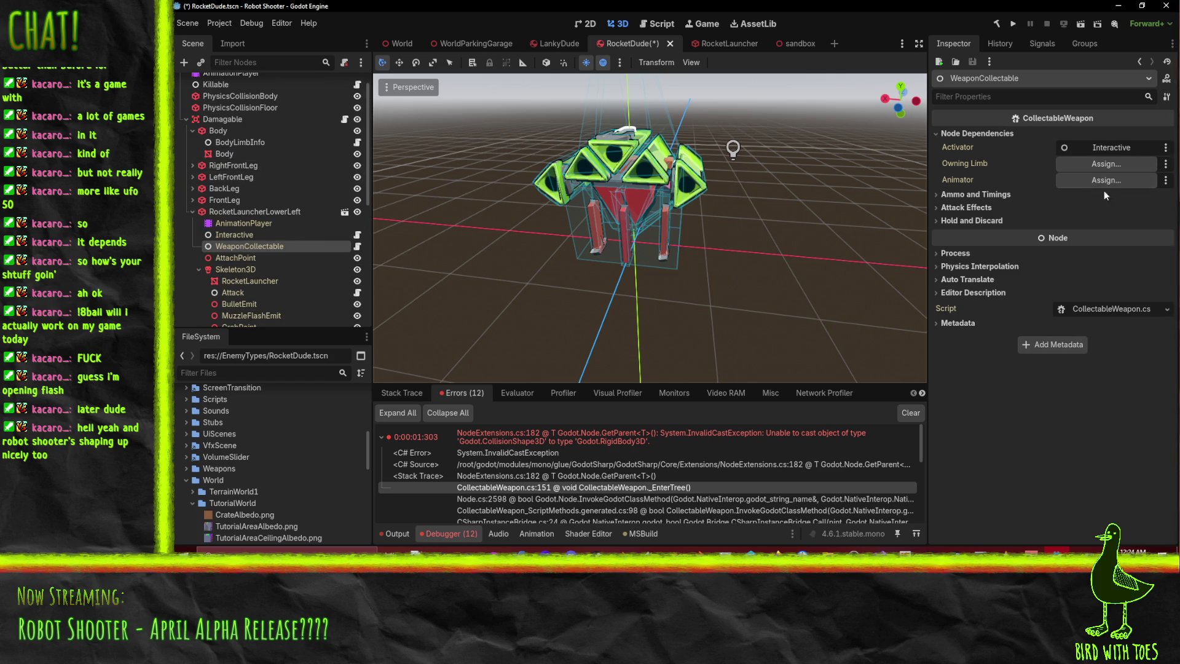
{"action": "scroll", "coordinate": [282, 250], "scroll_direction": "down", "scroll_amount": 10}
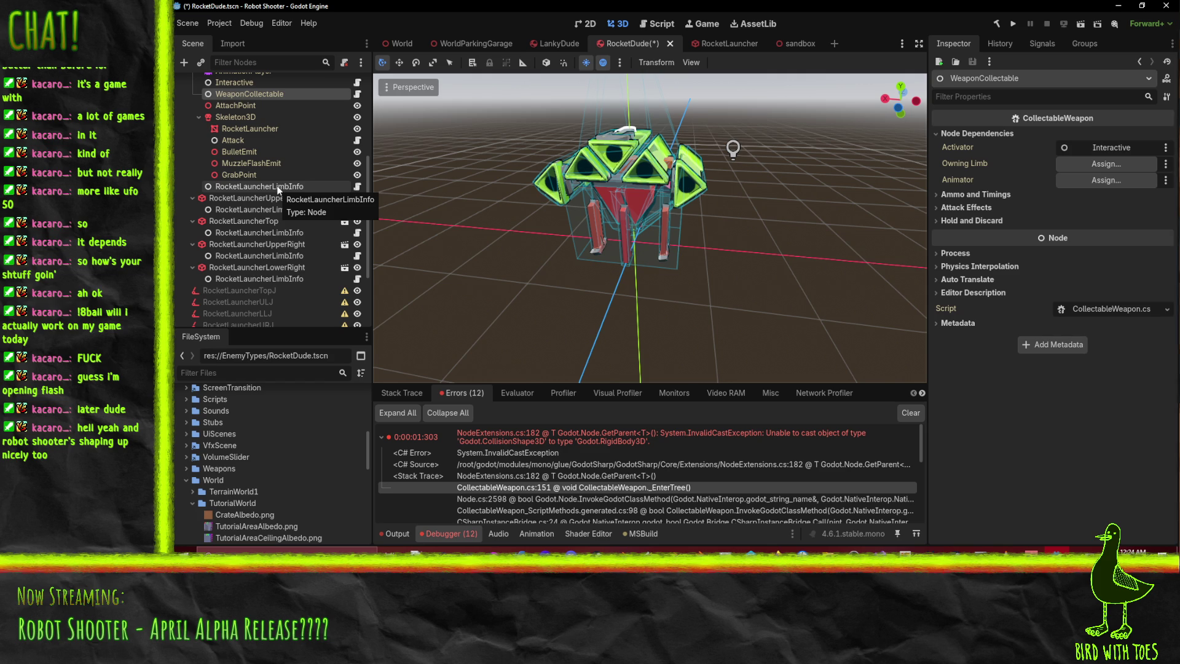
{"action": "scroll", "coordinate": [278, 191], "scroll_direction": "up", "scroll_amount": 4}
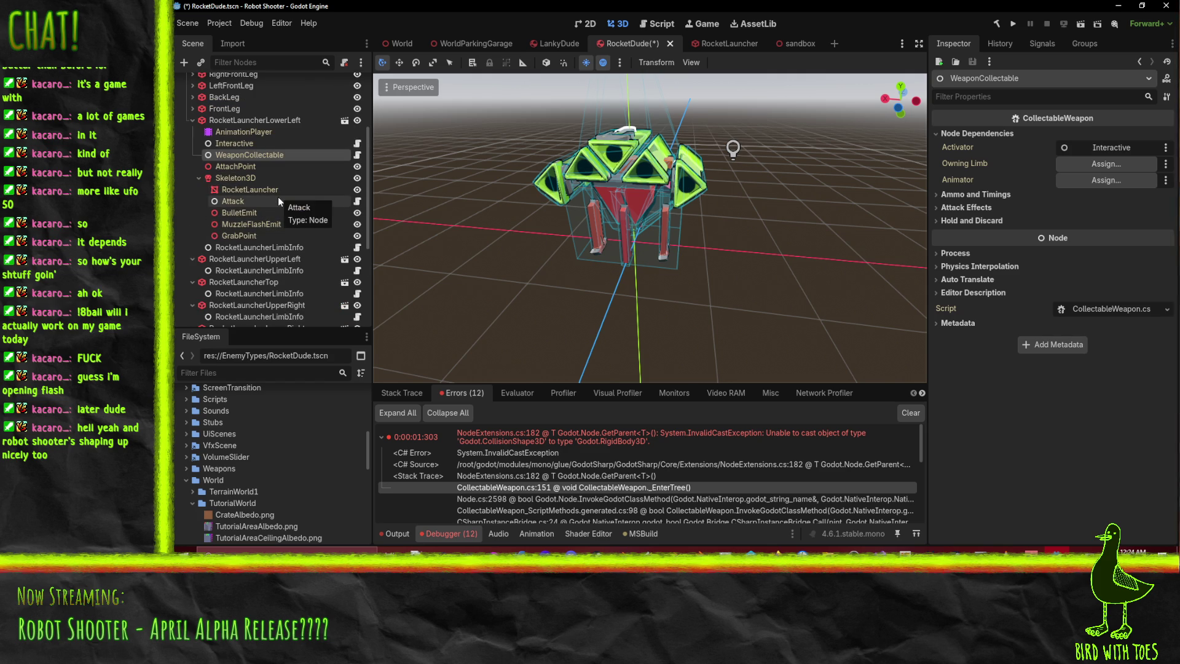
{"action": "scroll", "coordinate": [283, 206], "scroll_direction": "up", "scroll_amount": 2}
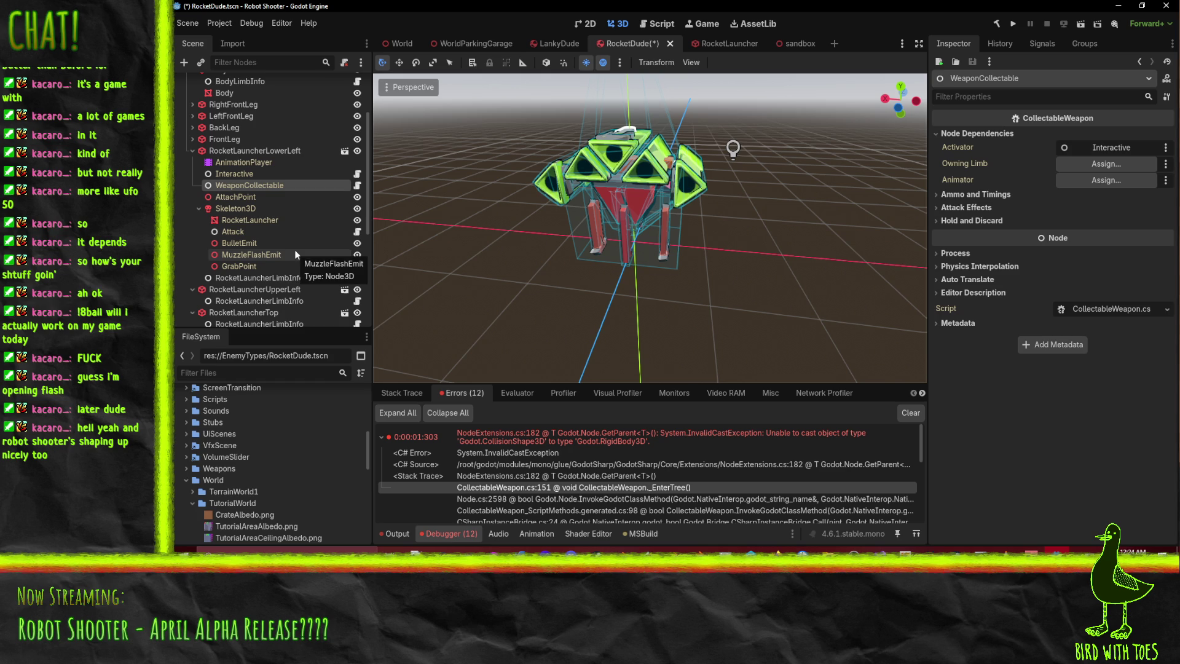
{"action": "double_click", "coordinate": [868, 524]}
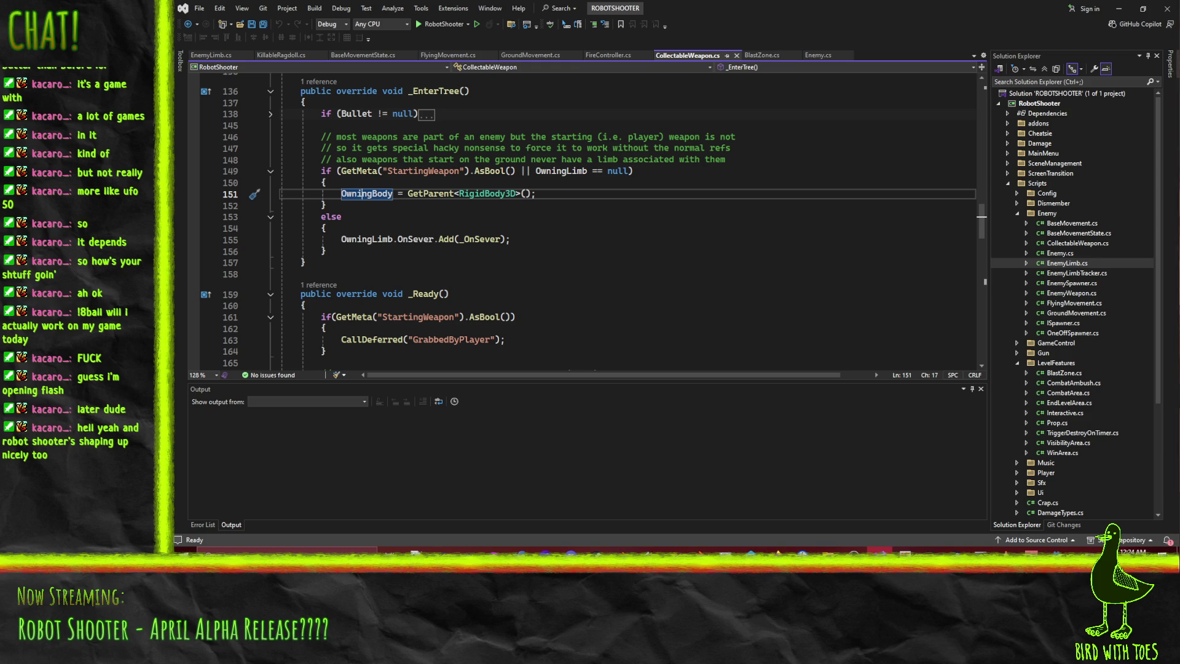
{"action": "key", "text": "alt+Tab"}
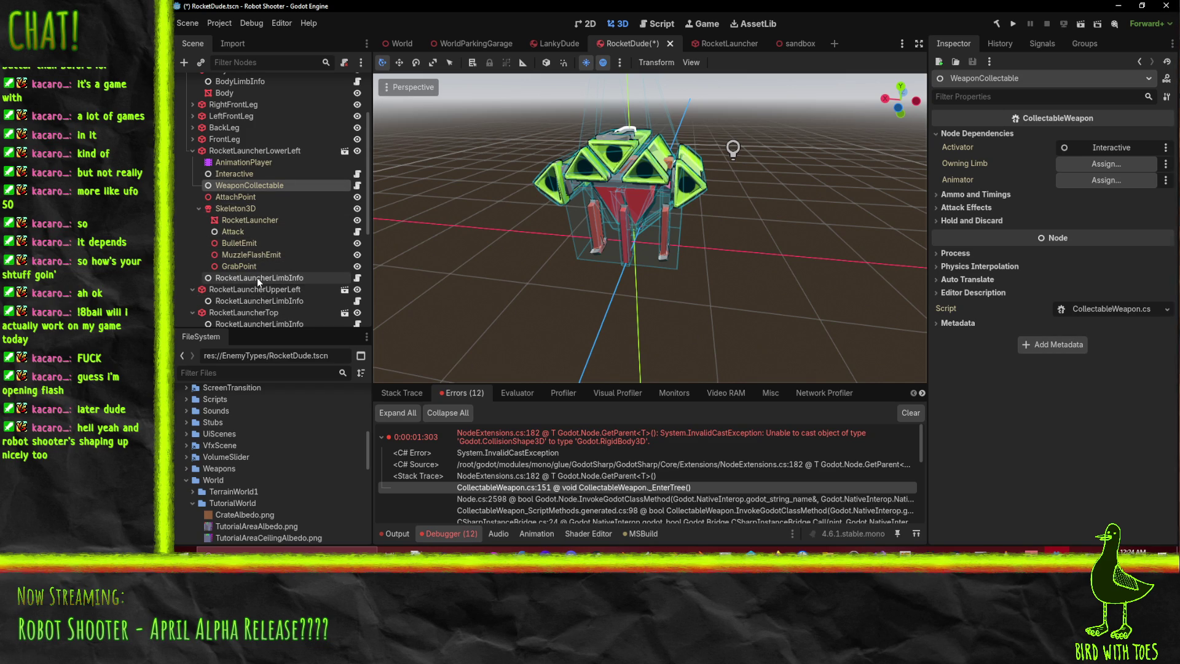
- Set the lower-left WeaponCollectable's Owning Limb to its RocketLauncherLimbInfo
{"action": "mouse_move", "coordinate": [253, 277]}
{"action": "left_mouse_down"}
{"action": "mouse_move", "coordinate": [983, 194]}
{"action": "mouse_move", "coordinate": [1100, 163]}
{"action": "left_mouse_up"}
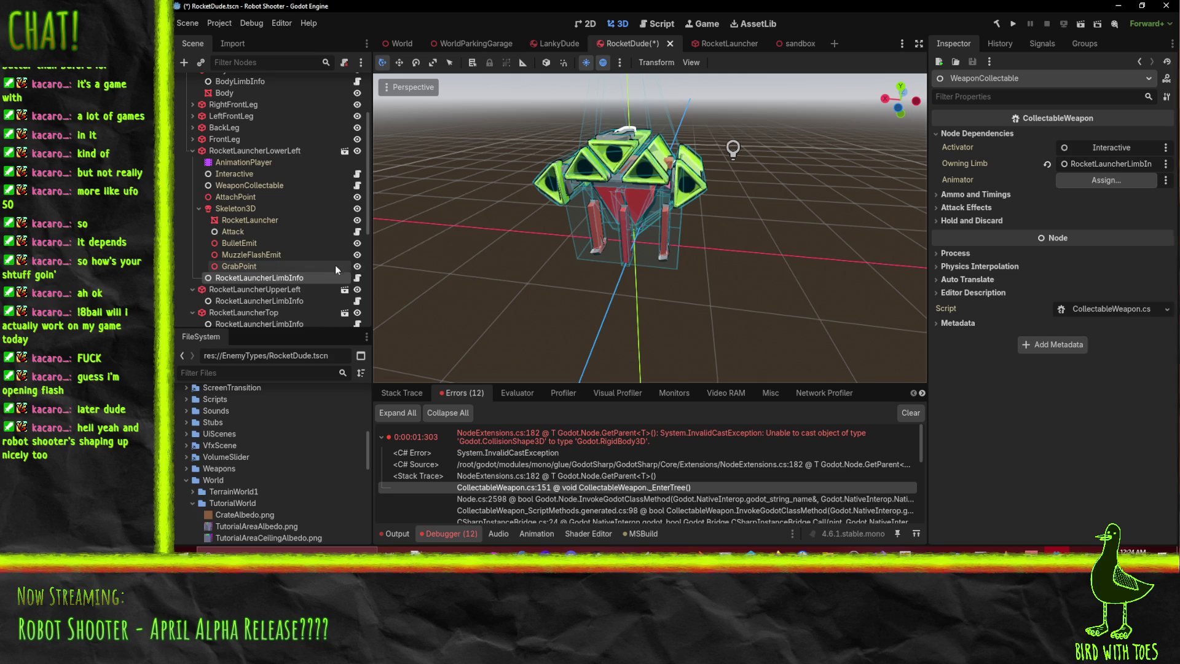
{"action": "scroll", "coordinate": [224, 265], "scroll_direction": "down", "scroll_amount": 3}
{"action": "right_click", "coordinate": [233, 197]}
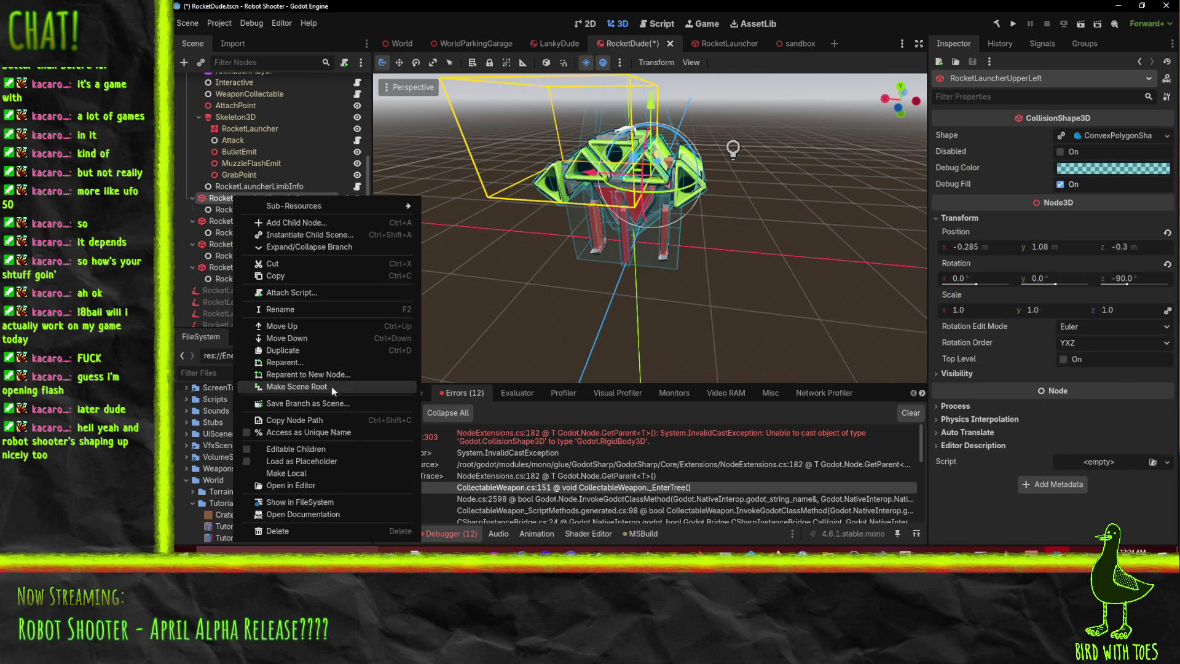
{"action": "key", "text": "Escape"}
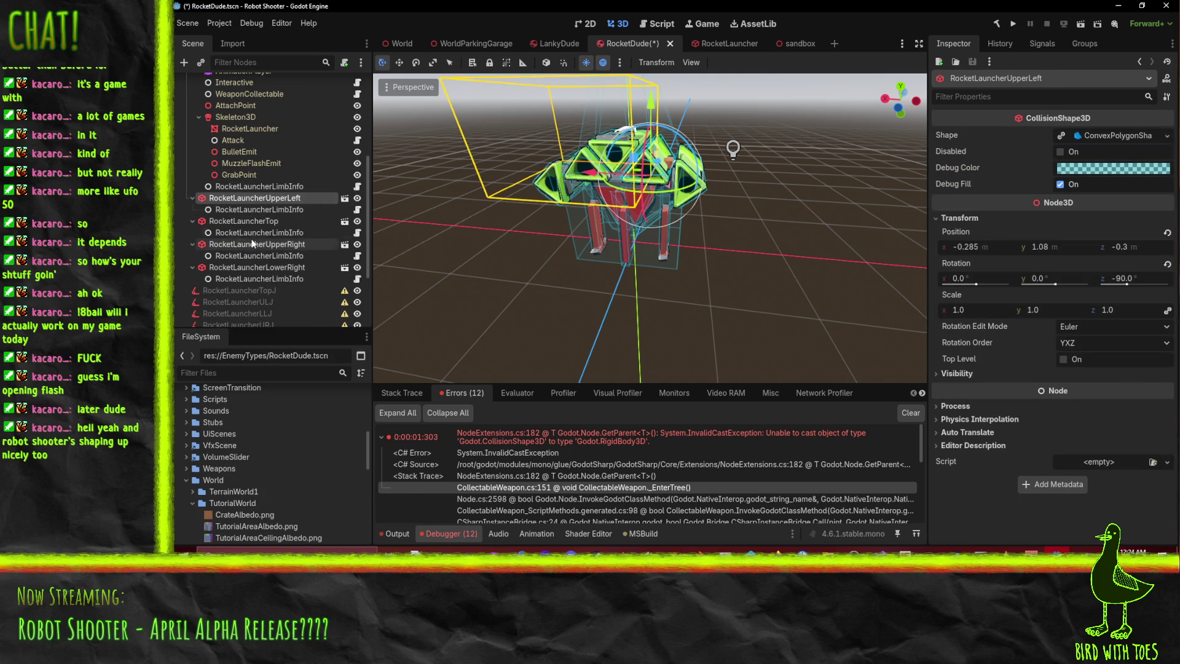
- Enable Editable Children on the lower-right, upper-right, top and upper-left rocket launchers
{"action": "left_click", "coordinate": [243, 221], "text": "ctrl"}
{"action": "left_click", "coordinate": [243, 245], "text": "ctrl"}
{"action": "left_click", "coordinate": [241, 268], "text": "ctrl"}
{"action": "right_click", "coordinate": [240, 269]}
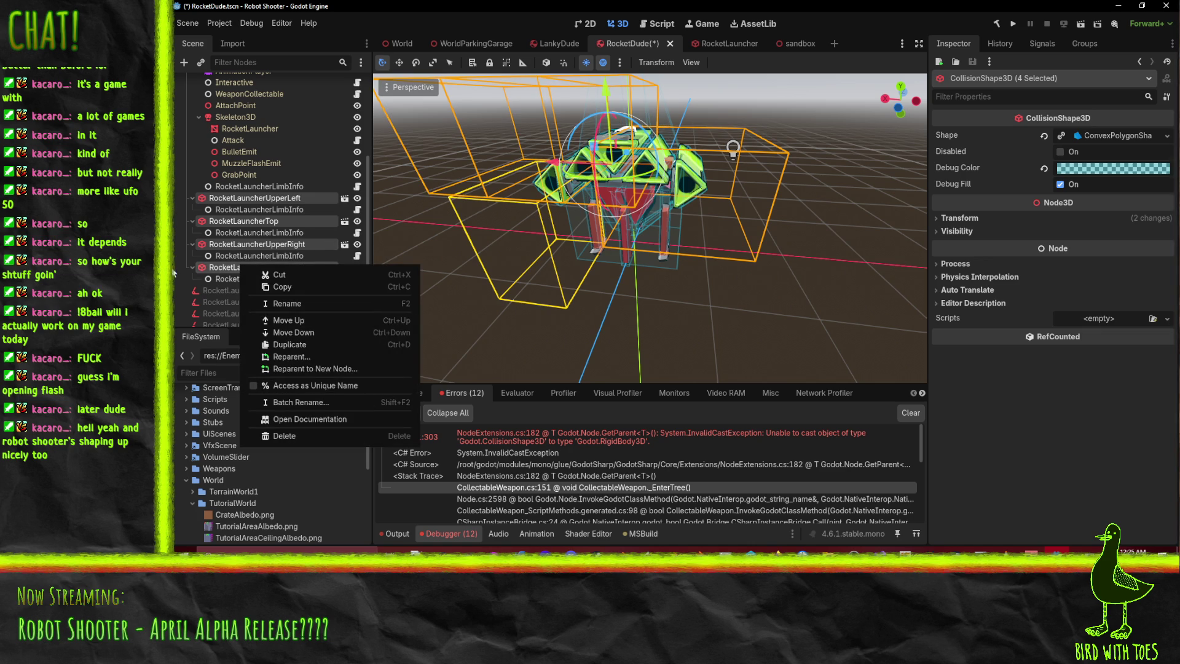
{"action": "left_click", "coordinate": [178, 294]}
{"action": "left_click", "coordinate": [223, 269]}
{"action": "right_click", "coordinate": [223, 268]}
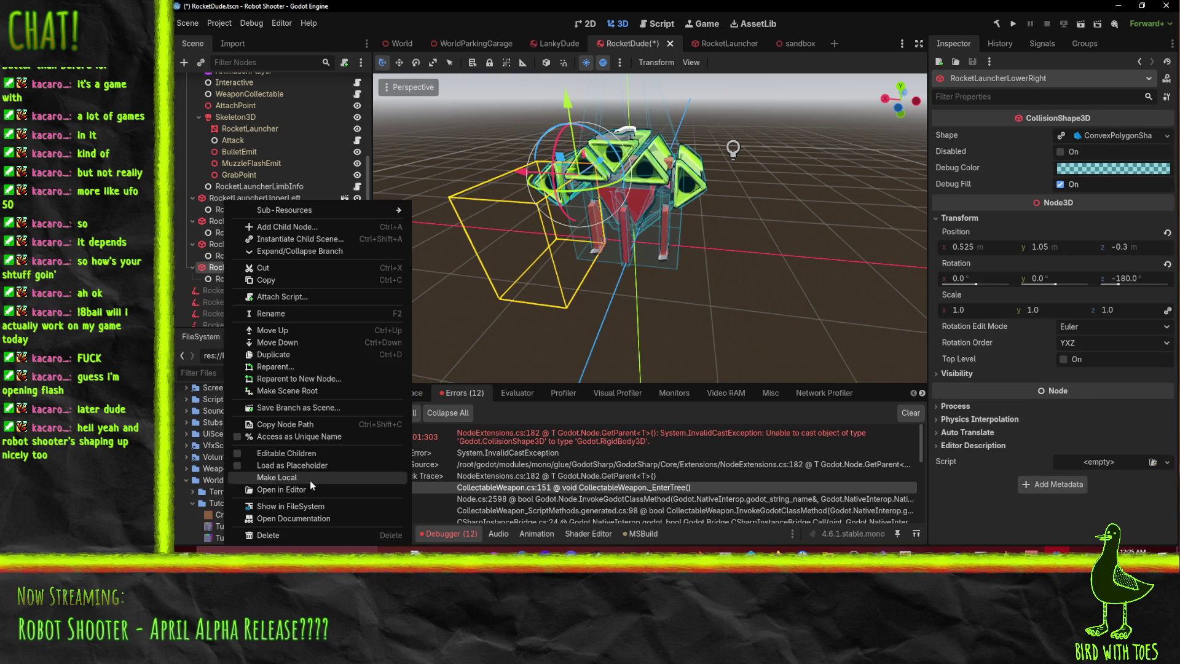
{"action": "left_click", "coordinate": [322, 458]}
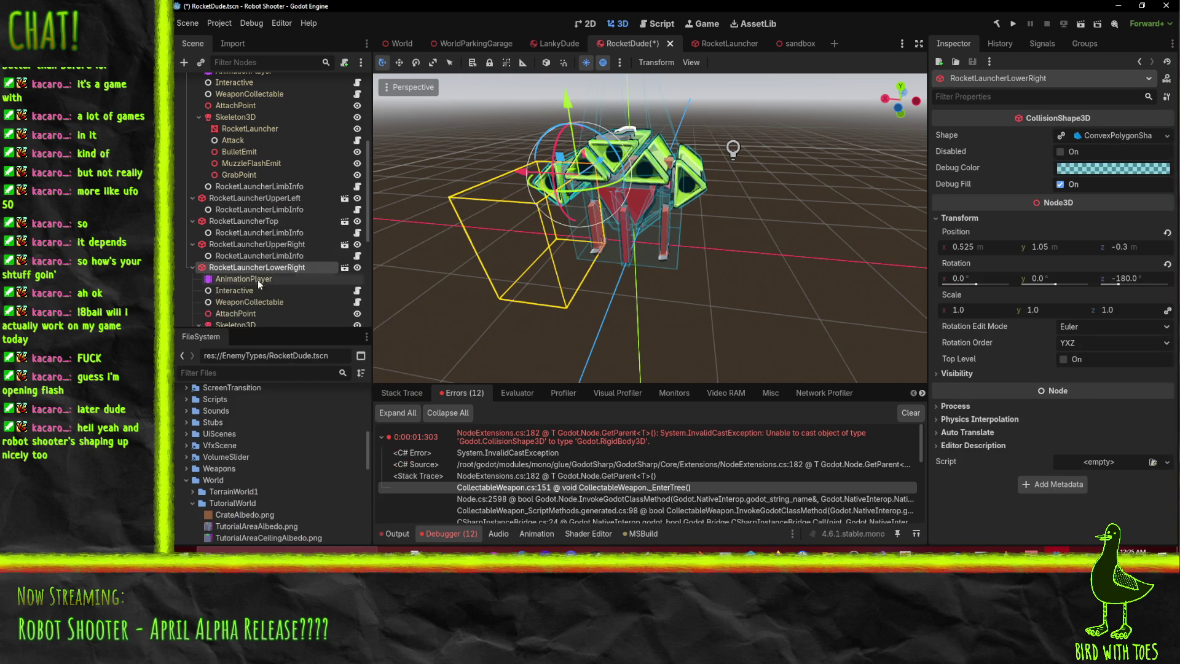
{"action": "right_click", "coordinate": [231, 242]}
{"action": "left_click", "coordinate": [322, 458]}
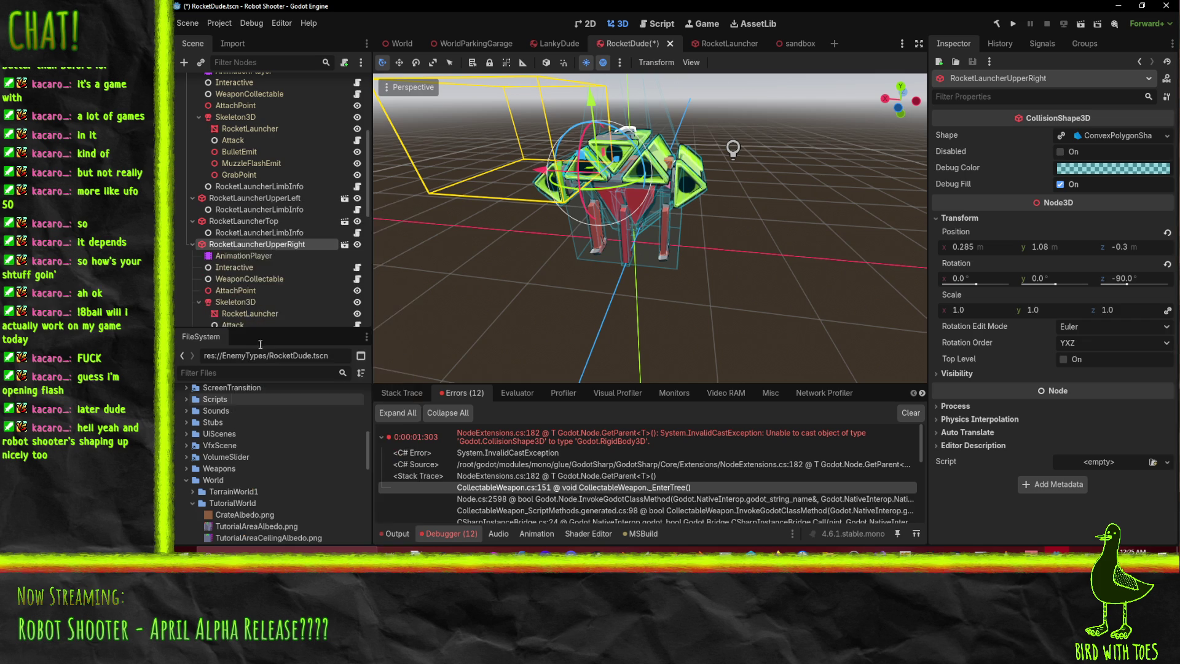
{"action": "right_click", "coordinate": [242, 223]}
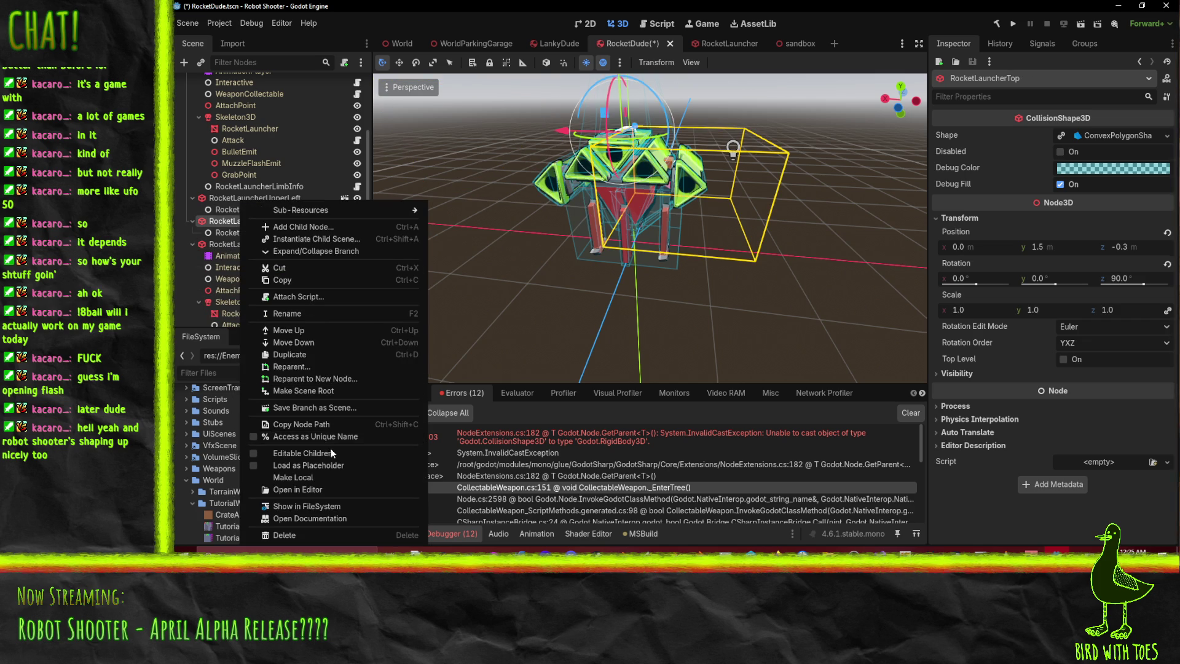
{"action": "left_click", "coordinate": [331, 453]}
{"action": "right_click", "coordinate": [253, 198]}
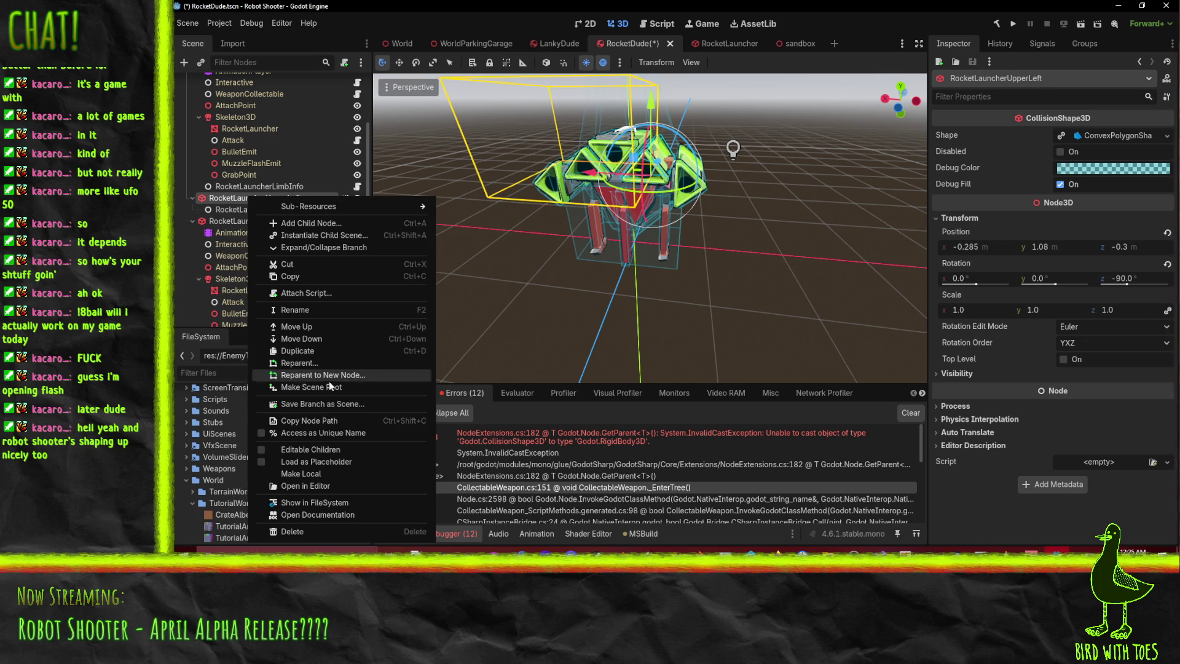
{"action": "left_click", "coordinate": [330, 450]}
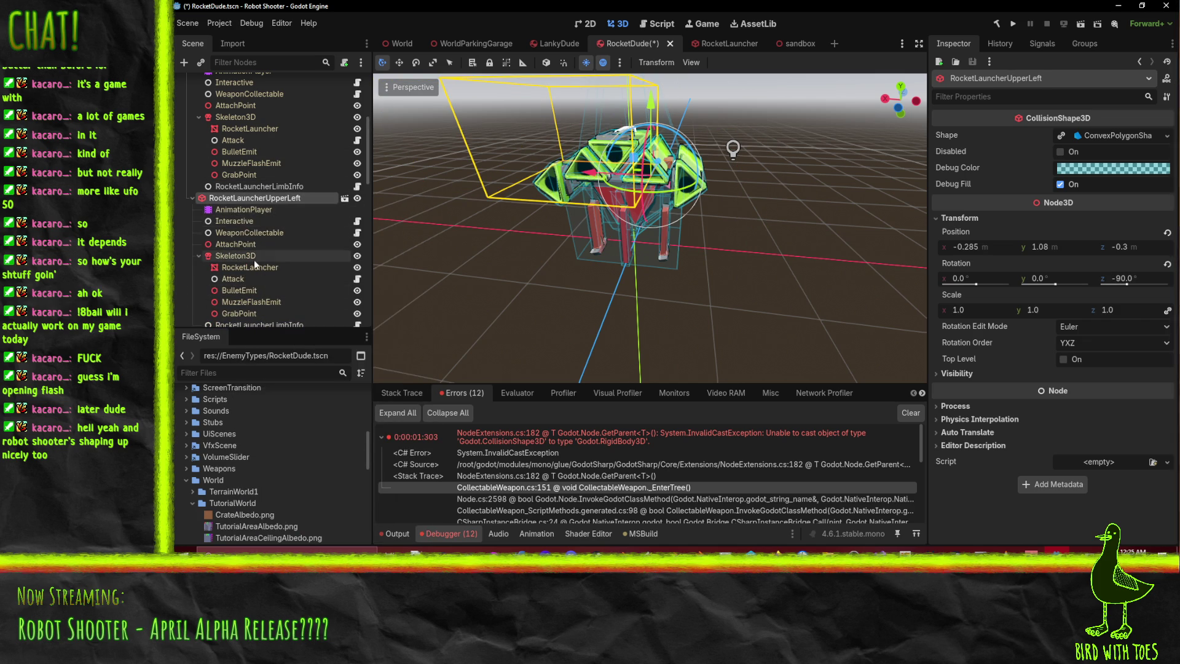
- Set the upper-left WeaponCollectable's Owning Limb to its RocketLauncherLimbInfo
{"action": "left_click", "coordinate": [249, 230]}
{"action": "left_click", "coordinate": [224, 220]}
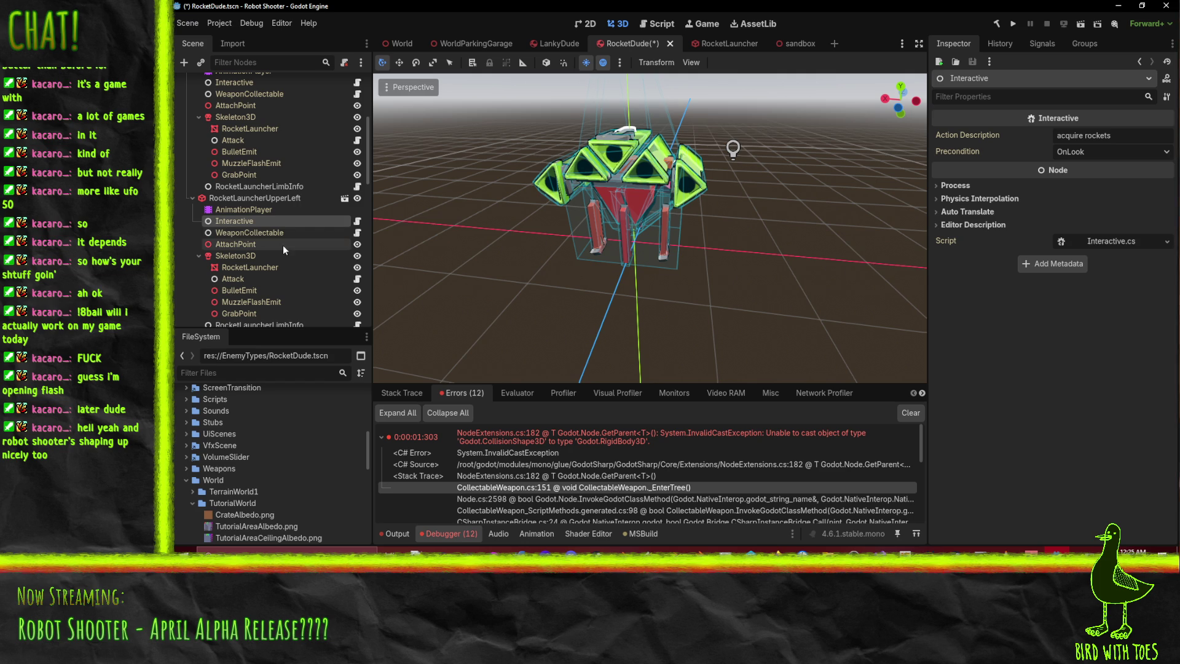
{"action": "left_click", "coordinate": [270, 232]}
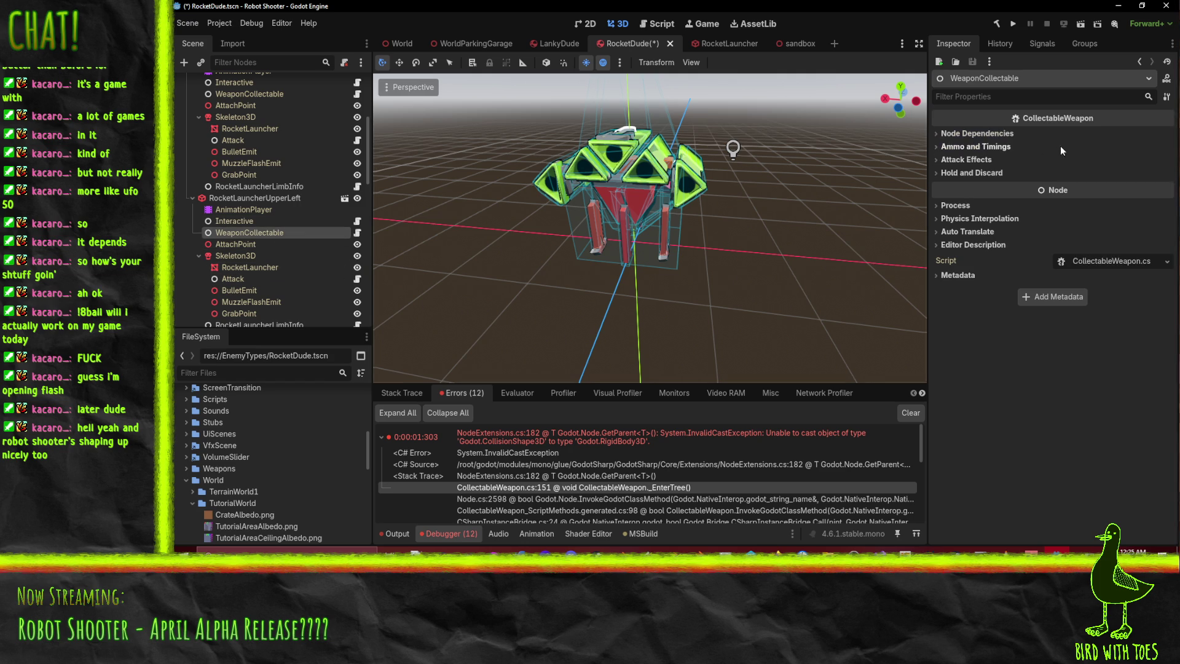
{"action": "left_click", "coordinate": [976, 133]}
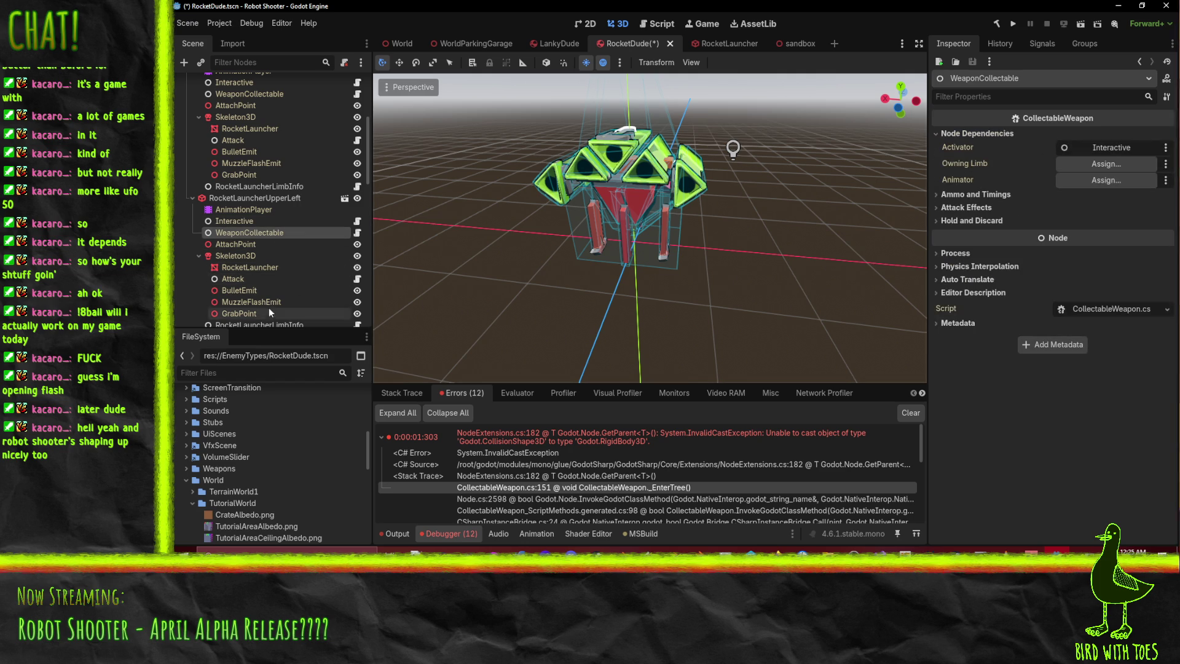
{"action": "scroll", "coordinate": [232, 232], "scroll_direction": "down", "scroll_amount": 3}
{"action": "left_click_drag", "start_coordinate": [258, 234], "coordinate": [1100, 164]}
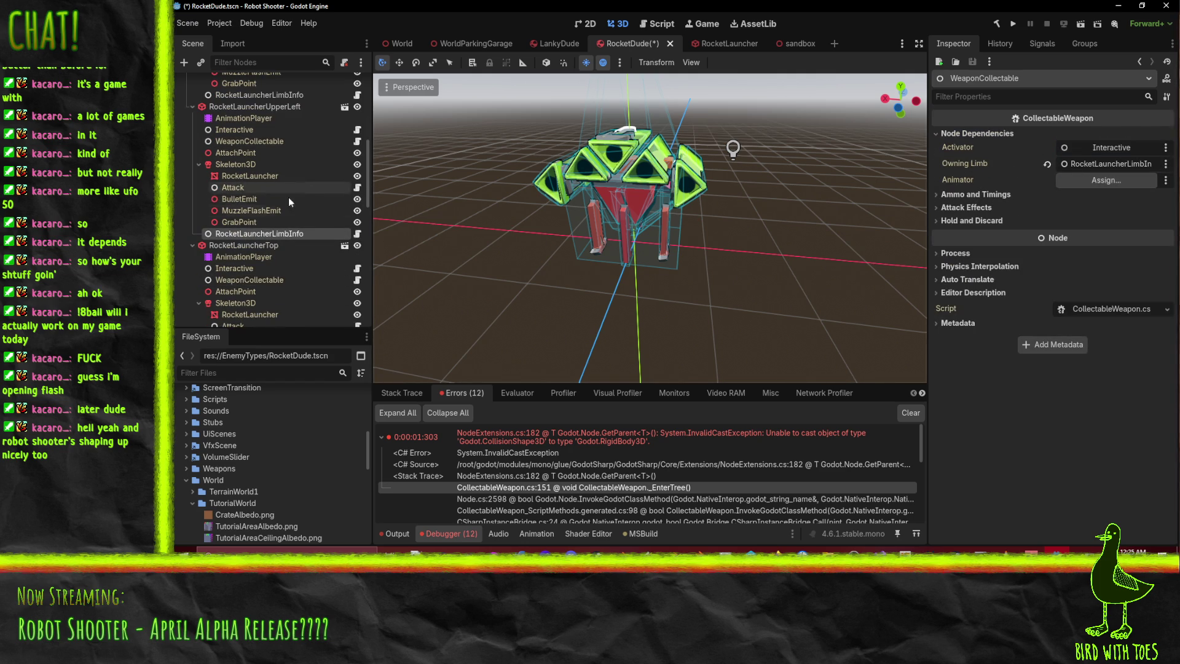
{"action": "scroll", "coordinate": [252, 246], "scroll_direction": "down", "scroll_amount": 3}
- Set the top WeaponCollectable's Owning Limb to the top RocketLauncherLimbInfo
{"action": "left_click", "coordinate": [271, 188]}
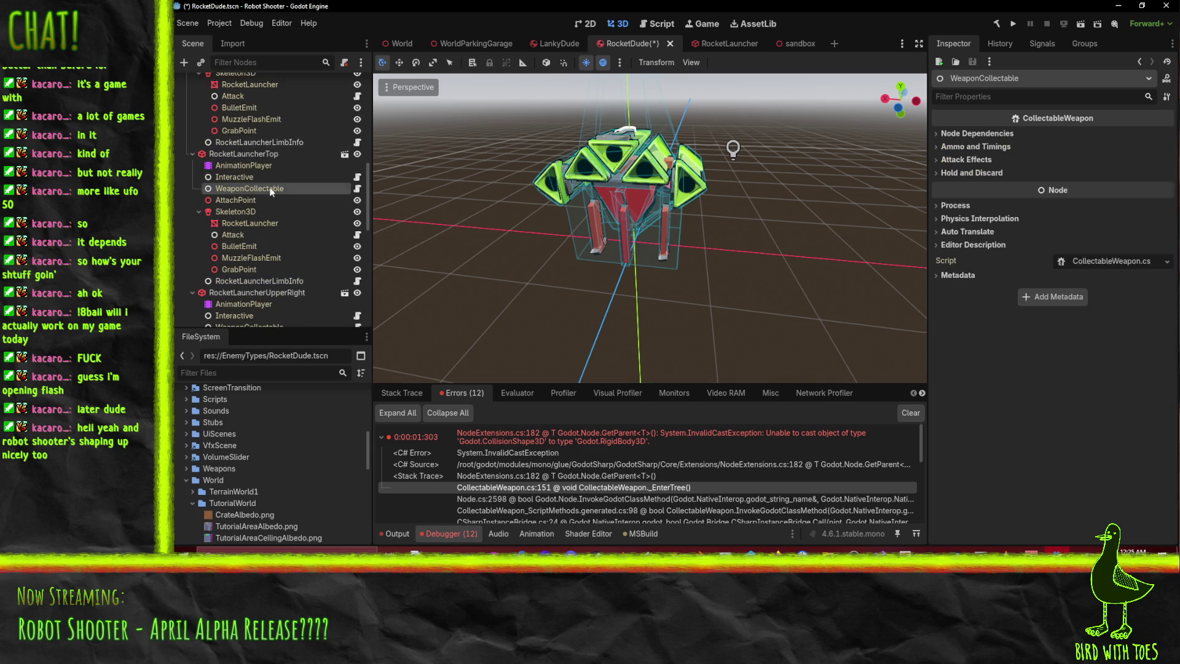
{"action": "mouse_move", "coordinate": [250, 281]}
{"action": "left_mouse_down"}
{"action": "mouse_move", "coordinate": [1046, 192]}
{"action": "mouse_move", "coordinate": [984, 134]}
{"action": "mouse_move", "coordinate": [1082, 151]}
{"action": "mouse_move", "coordinate": [1093, 169]}
{"action": "left_mouse_up"}
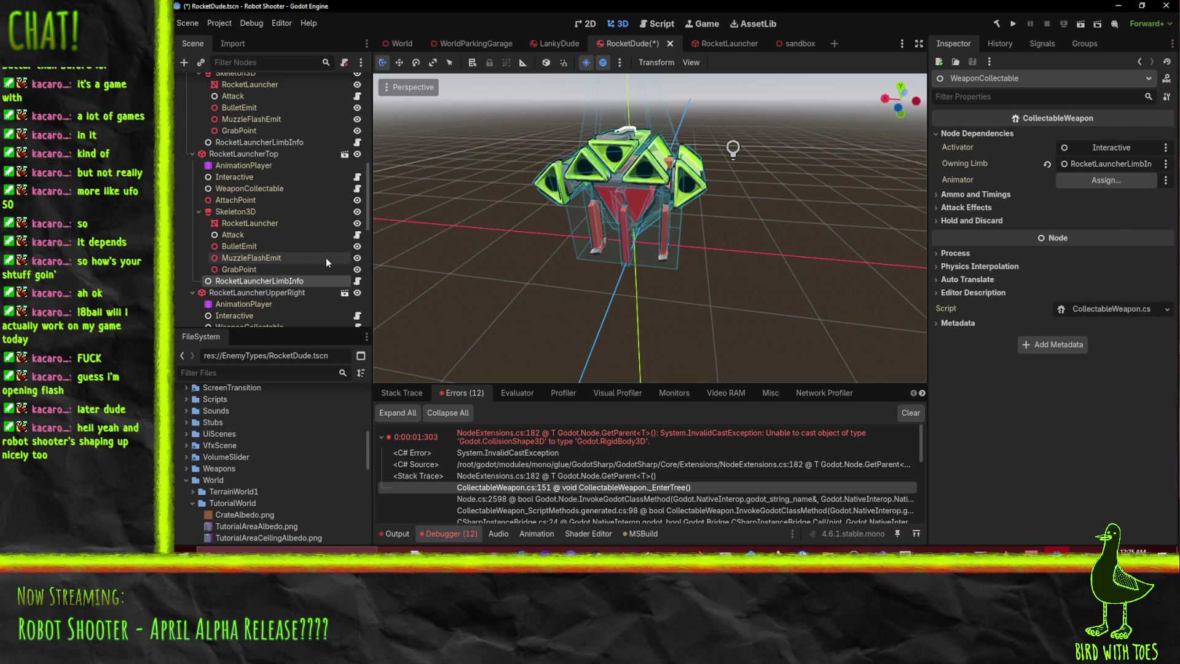
{"action": "scroll", "coordinate": [297, 247], "scroll_direction": "down", "scroll_amount": 3}
{"action": "scroll", "coordinate": [287, 249], "scroll_direction": "down", "scroll_amount": 2}
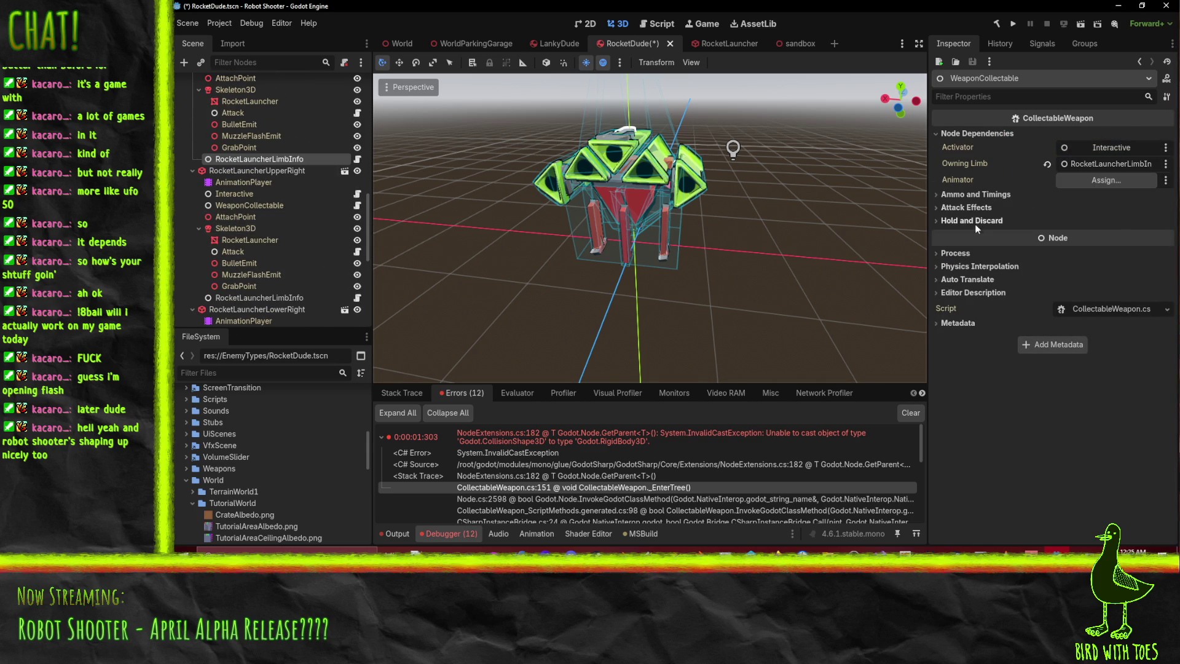
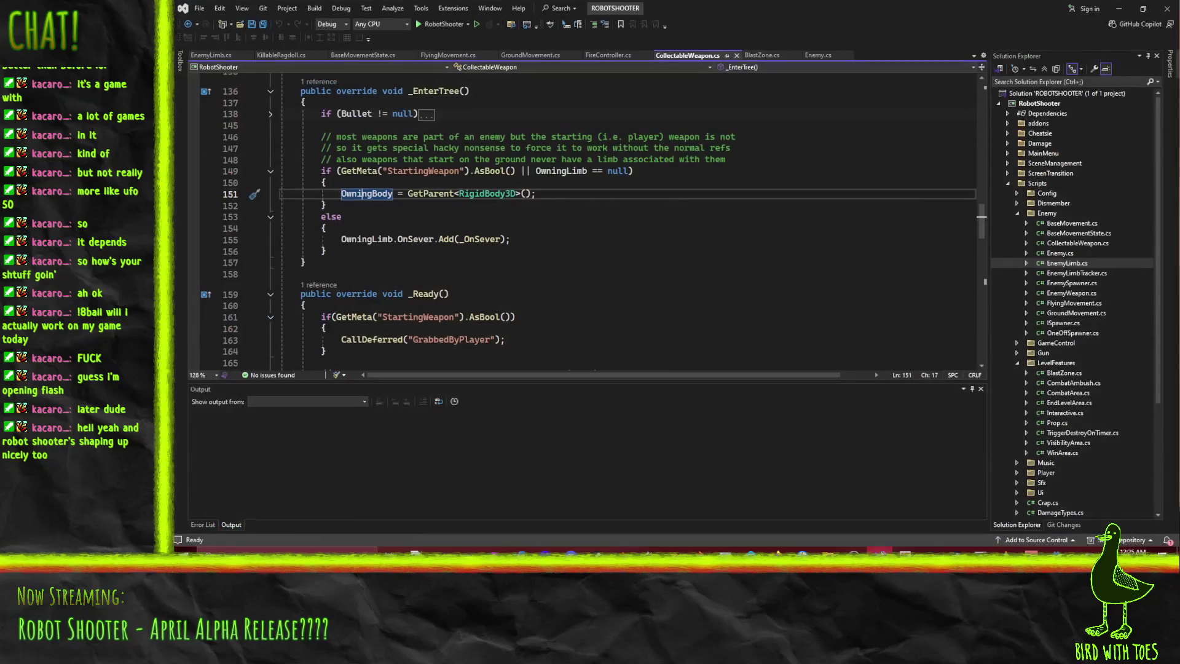
- Search CollectableWeapon.cs for Animator, reaching its check in _Process, then switch to Godot
{"action": "scroll", "coordinate": [522, 191], "scroll_direction": "up", "scroll_amount": 20}
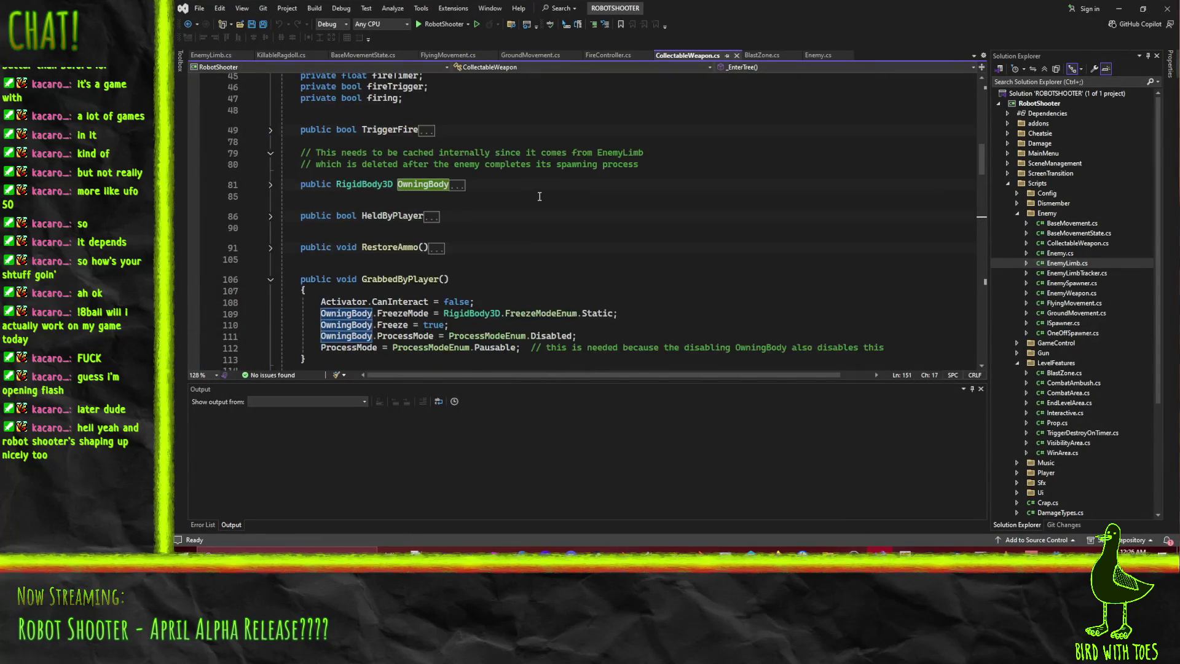
{"action": "scroll", "coordinate": [550, 196], "scroll_direction": "up", "scroll_amount": 7}
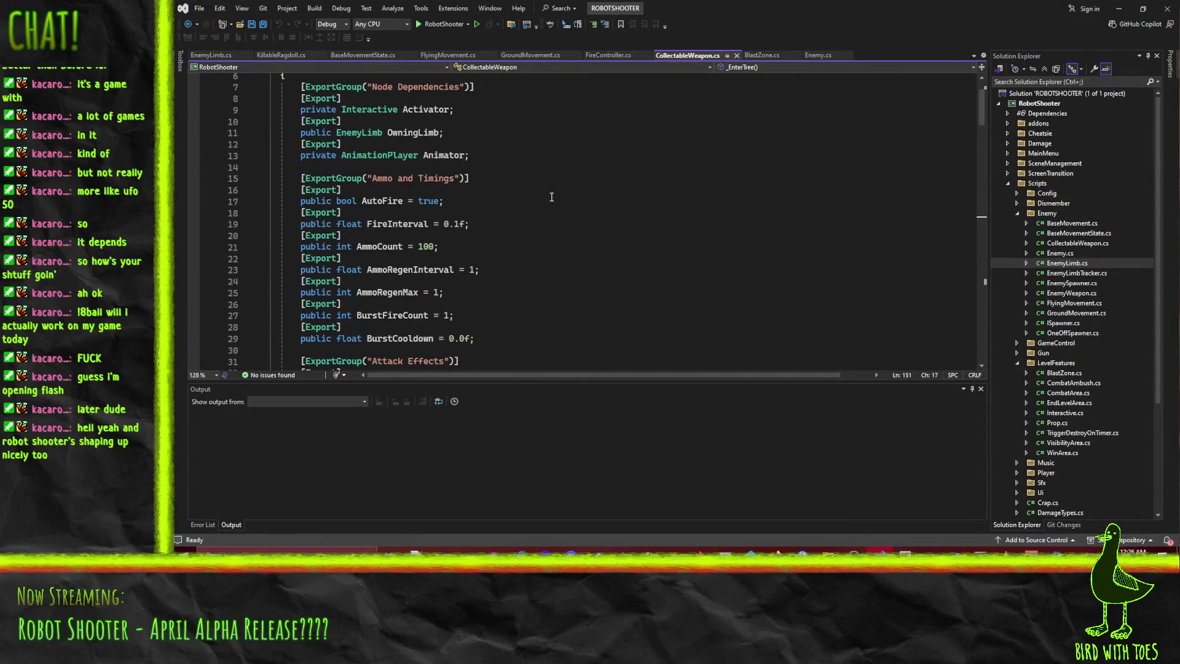
{"action": "left_click", "coordinate": [558, 180]}
{"action": "double_click", "coordinate": [443, 223]}
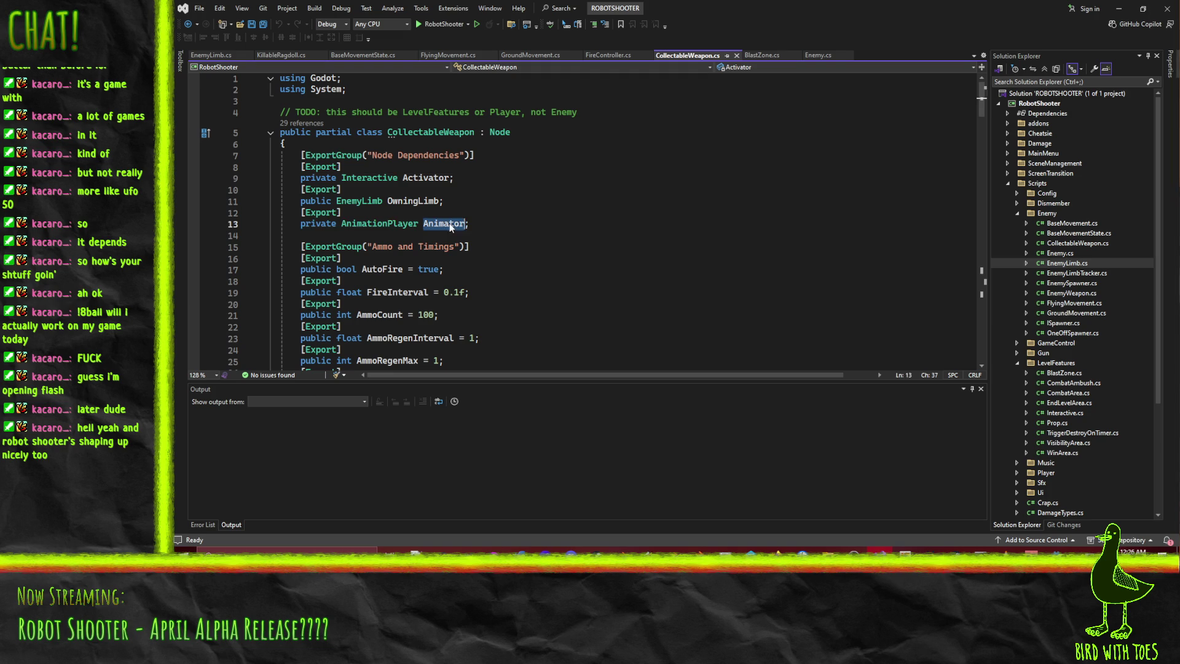
{"action": "key", "text": "ctrl+f"}
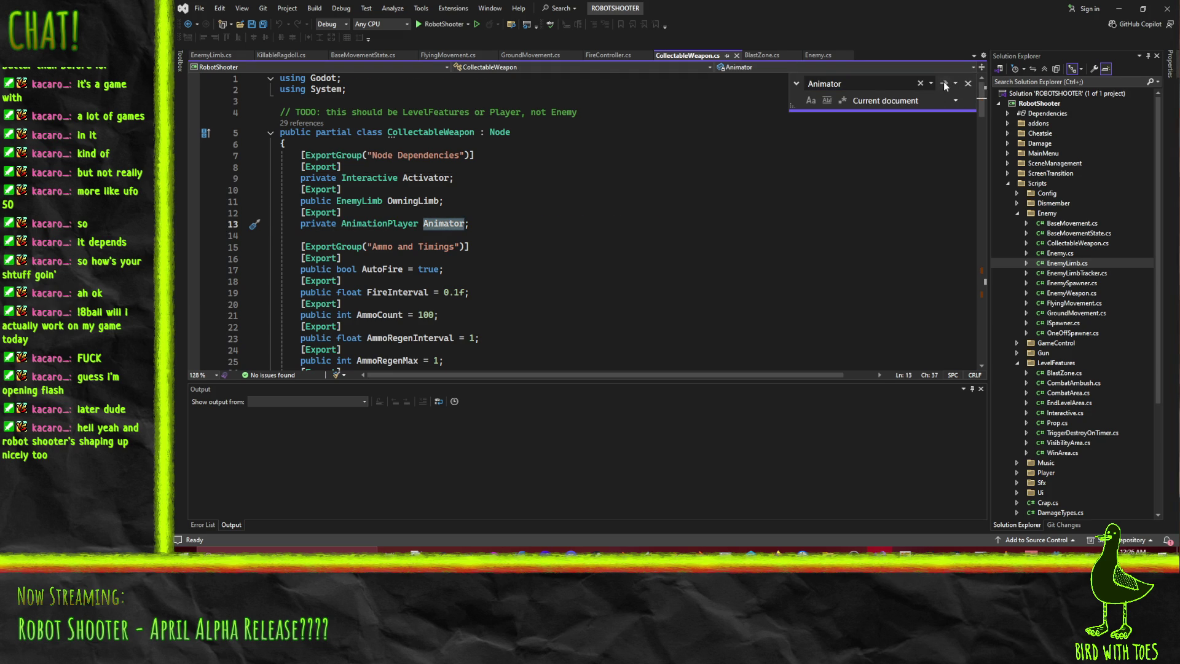
{"action": "left_click", "coordinate": [944, 83]}
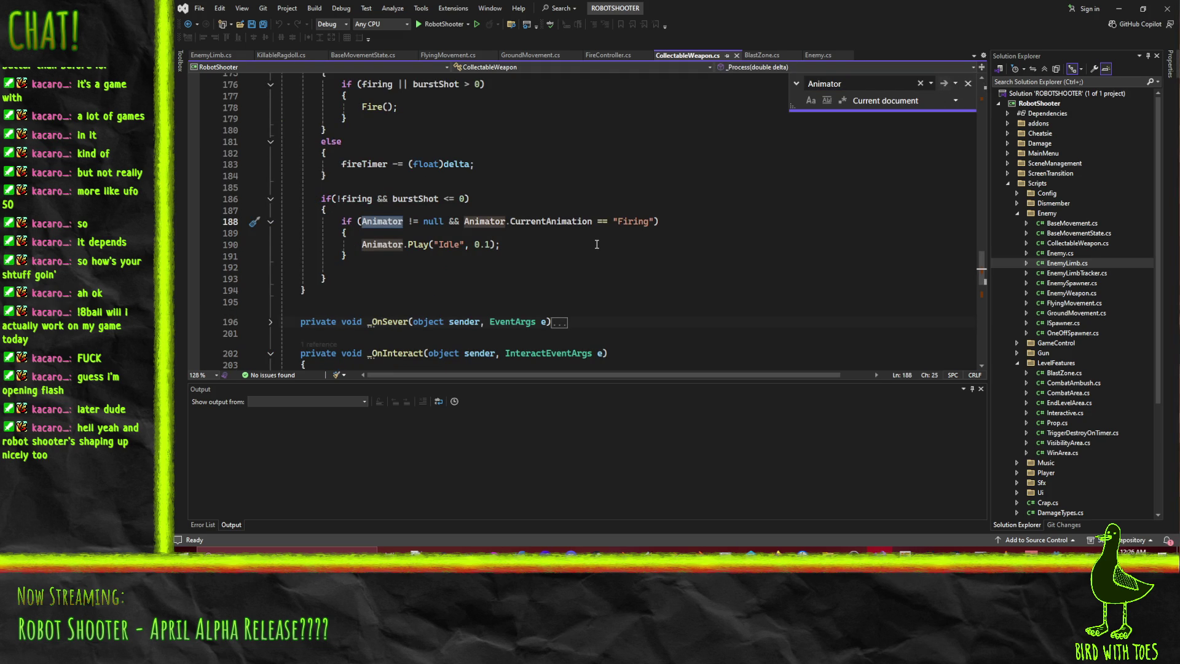
{"action": "scroll", "coordinate": [594, 244], "scroll_direction": "up", "scroll_amount": 1}
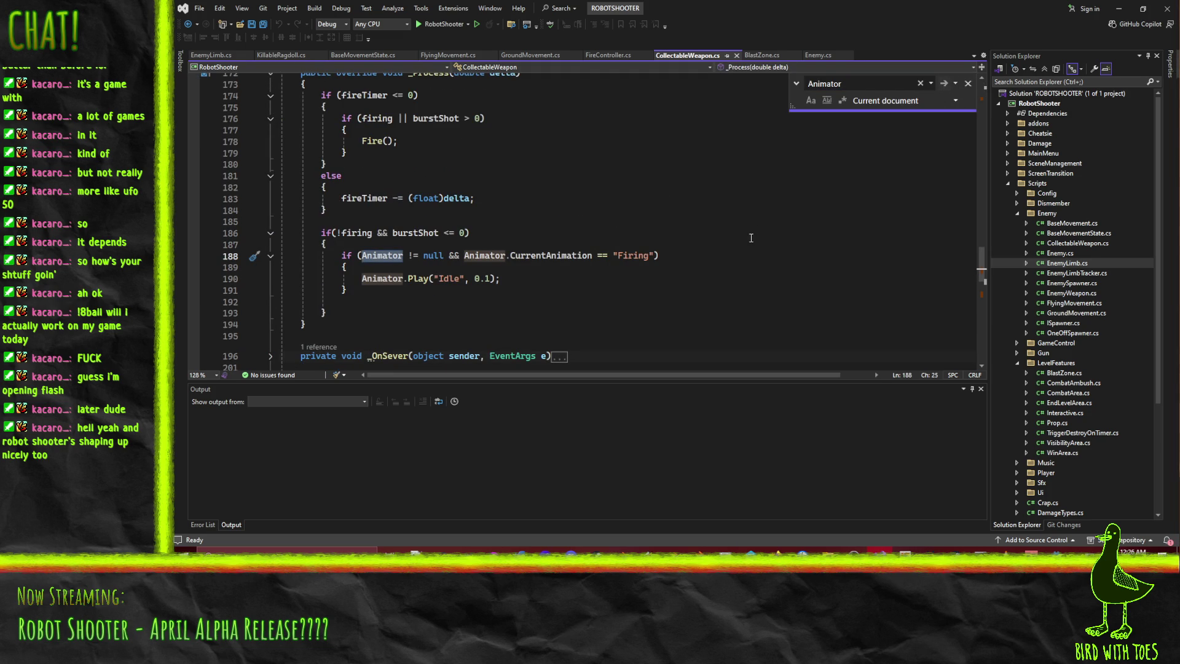
{"action": "left_click", "coordinate": [969, 83]}
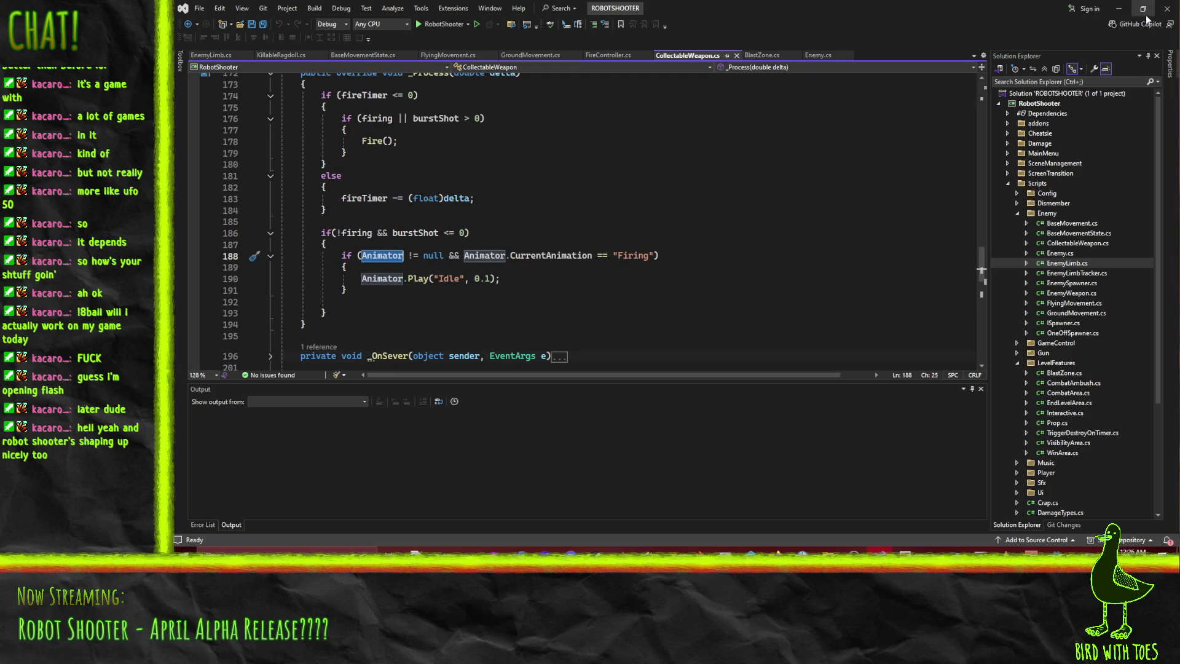
{"action": "left_click", "coordinate": [1128, 8]}
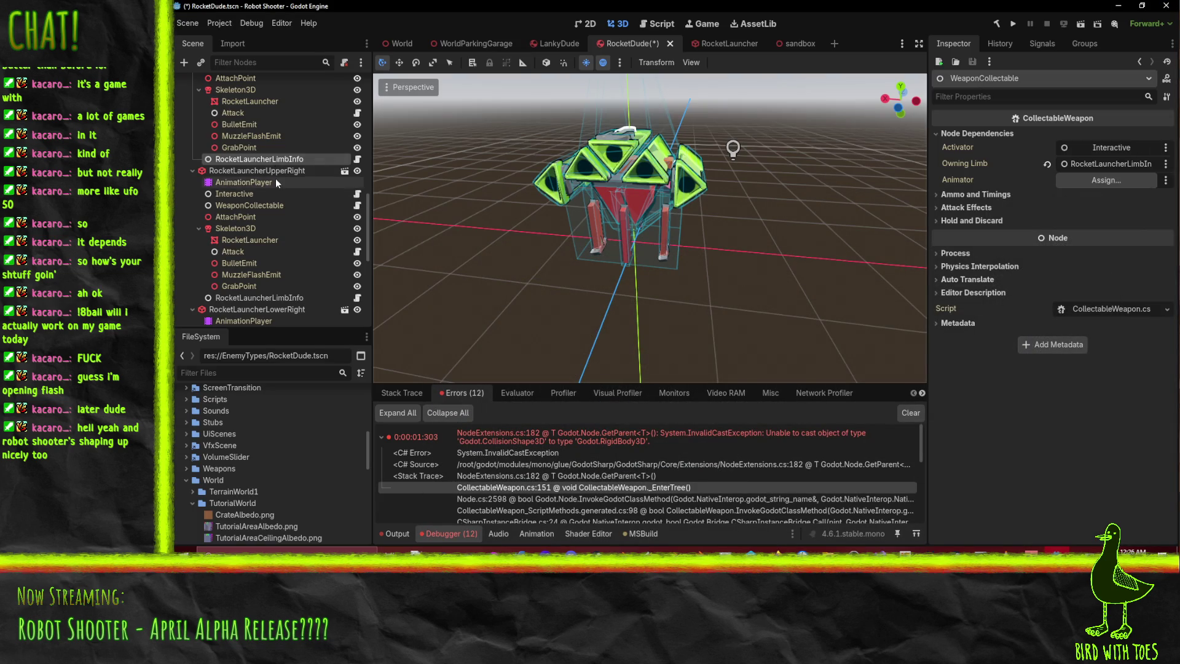
{"action": "scroll", "coordinate": [276, 179], "scroll_direction": "up", "scroll_amount": 3}
{"action": "scroll", "coordinate": [287, 212], "scroll_direction": "down", "scroll_amount": 1}
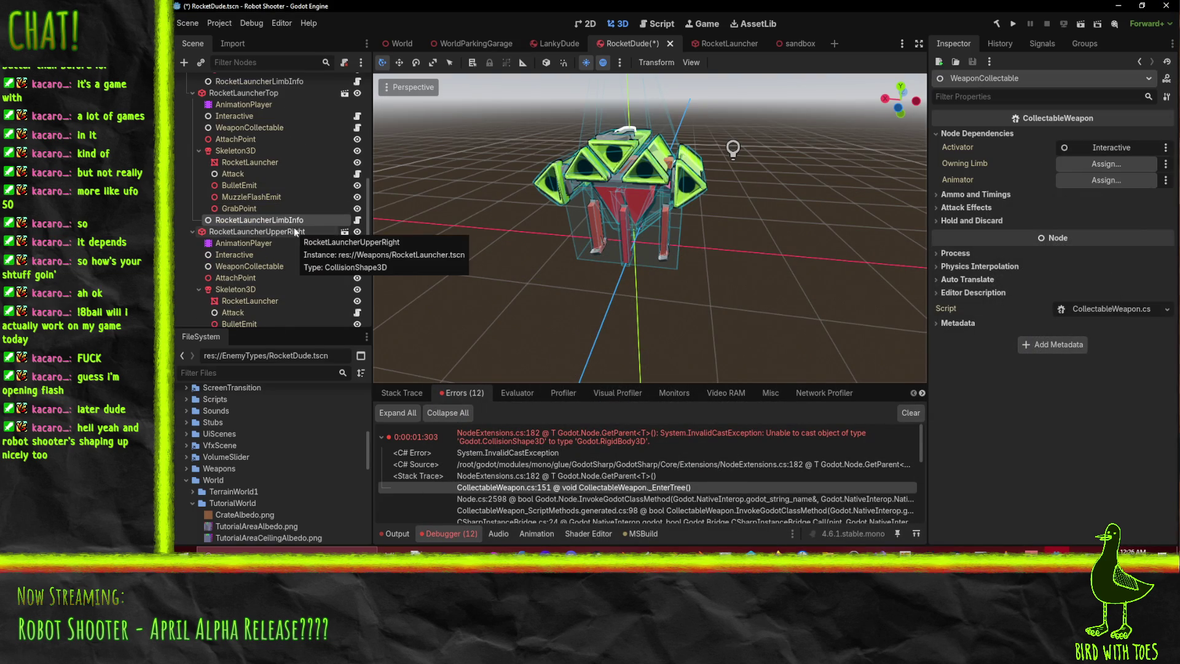
{"action": "scroll", "coordinate": [302, 215], "scroll_direction": "down", "scroll_amount": 10}
{"action": "scroll", "coordinate": [279, 203], "scroll_direction": "up", "scroll_amount": 5}
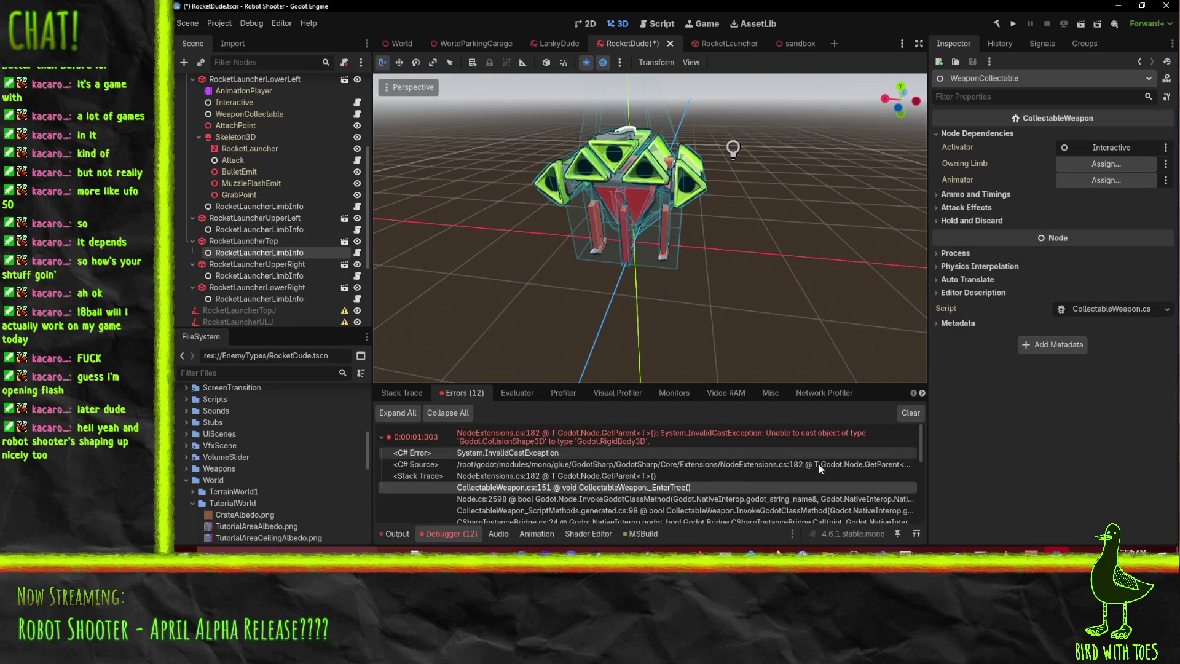
{"action": "left_click", "coordinate": [877, 549]}
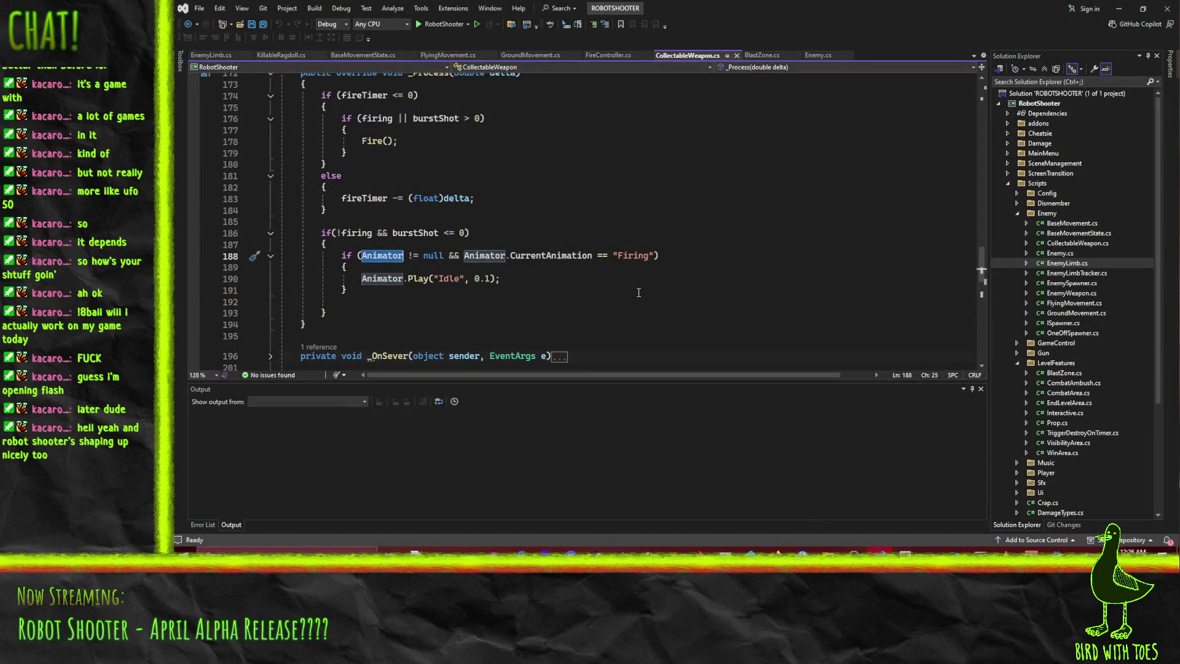
- Select the ' || OwningLimb == null' part of the StartingWeapon condition on line 149
{"action": "scroll", "coordinate": [626, 291], "scroll_direction": "down", "scroll_amount": 6}
{"action": "scroll", "coordinate": [620, 280], "scroll_direction": "up", "scroll_amount": 12}
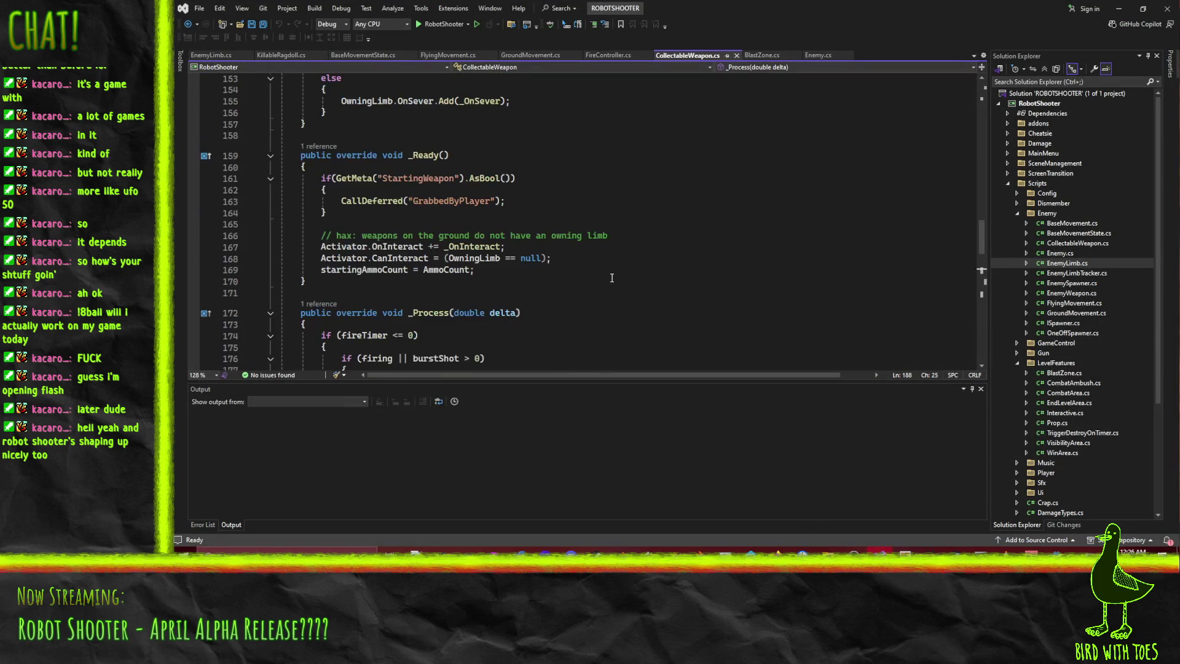
{"action": "scroll", "coordinate": [677, 274], "scroll_direction": "up", "scroll_amount": 6}
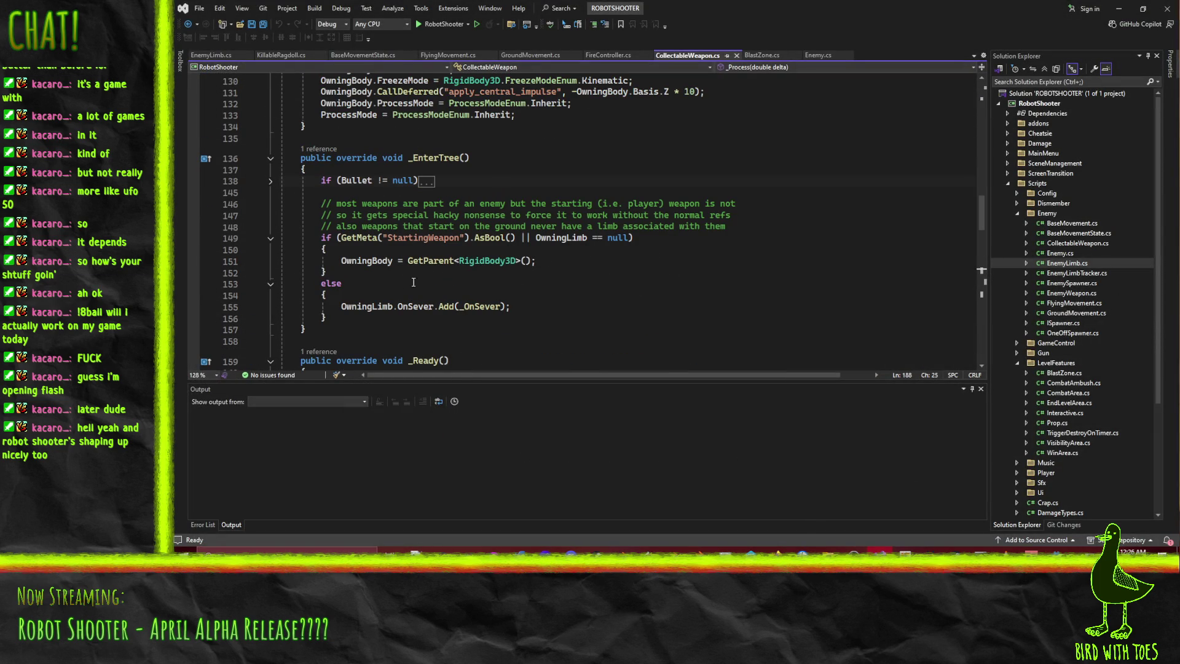
{"action": "left_click", "coordinate": [579, 260]}
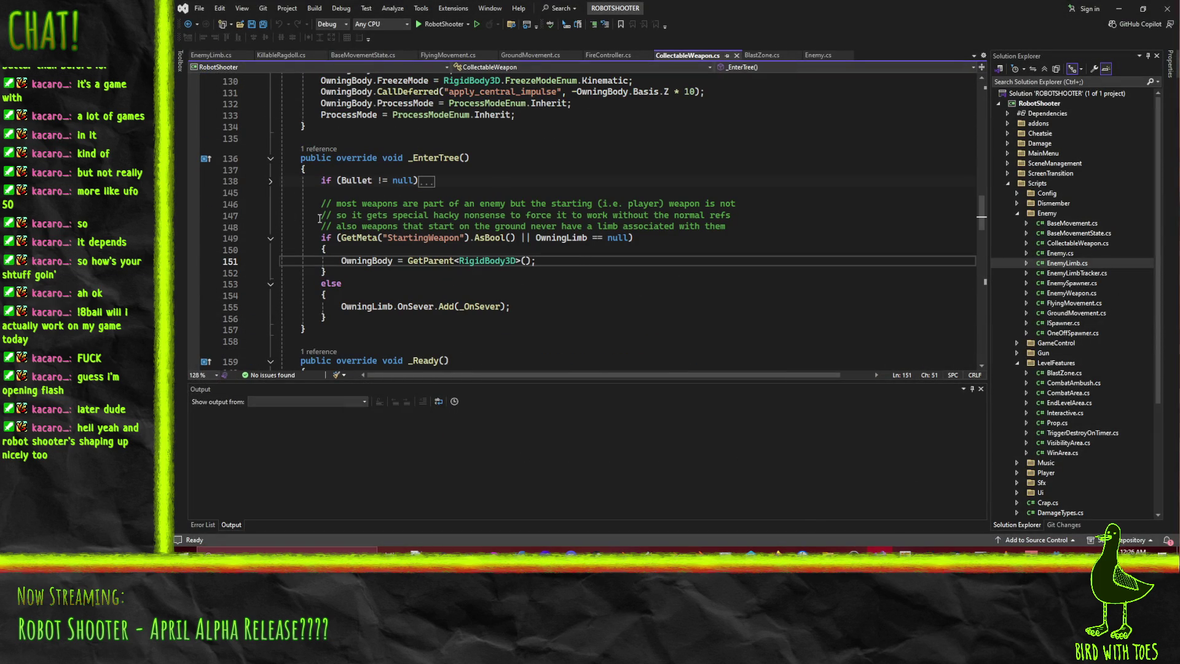
{"action": "left_click", "coordinate": [518, 238]}
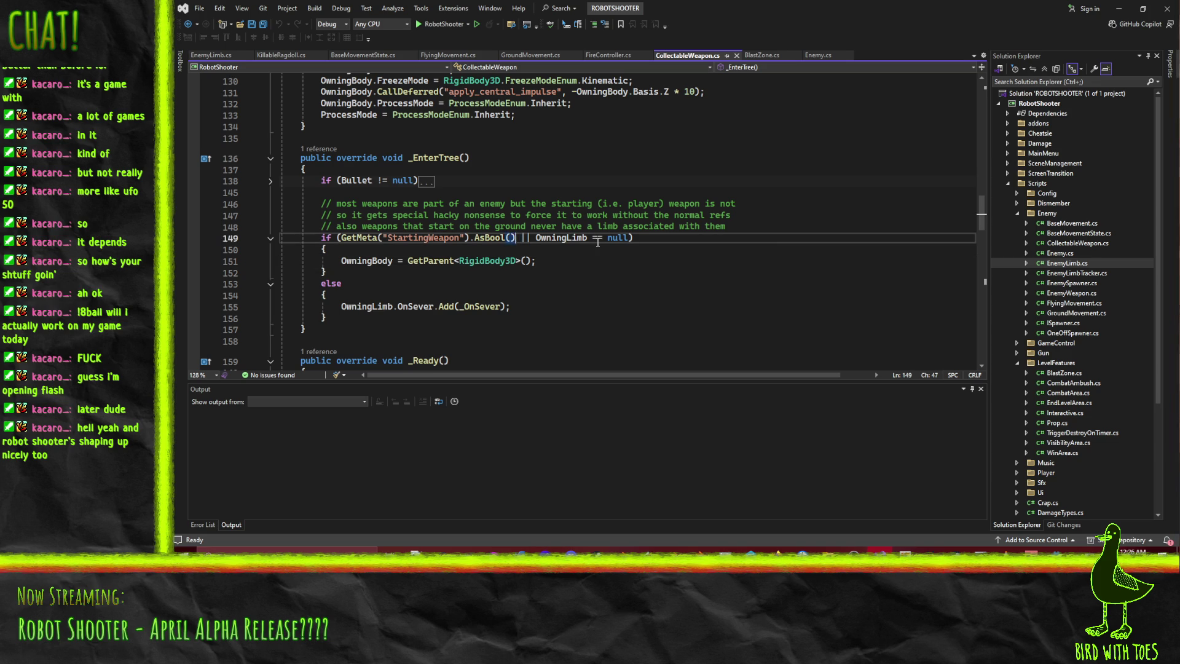
{"action": "key", "text": "Right"}
{"action": "key", "text": "shift+End"}
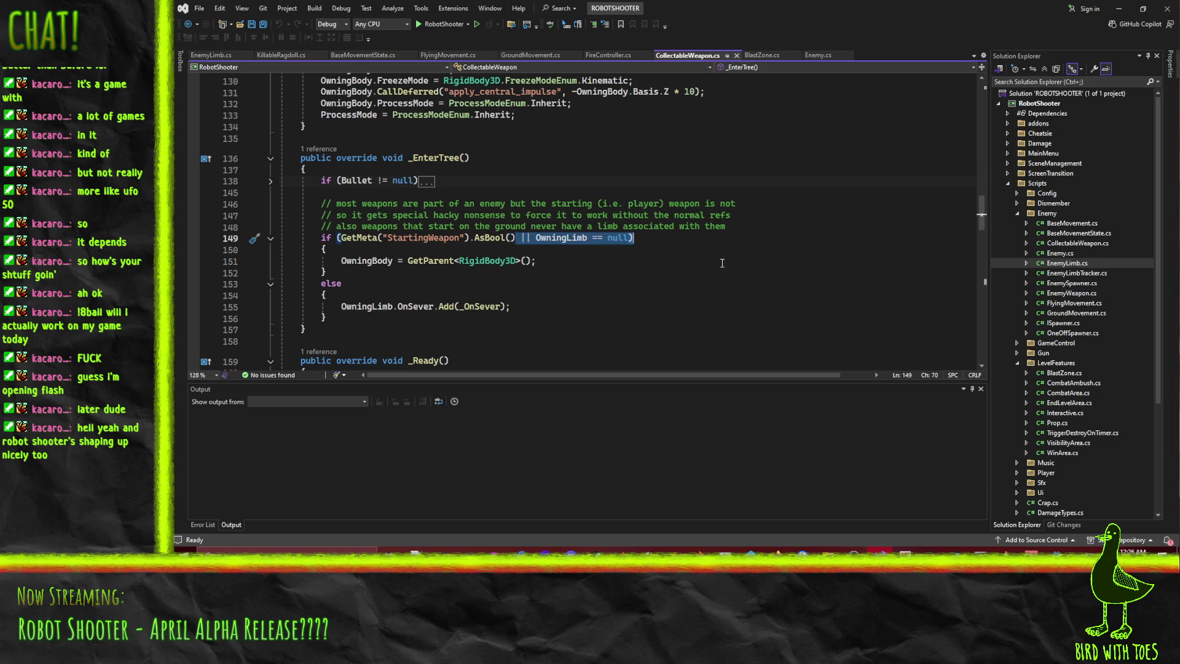
- Remove the OwningLimb null check from the condition and add an 'else if (OwningLimb == null)' block
{"action": "key", "text": "BackSpace"}
{"action": "key", "text": "Down"}
{"action": "key", "text": "Down"}
{"action": "key", "text": "Down"}
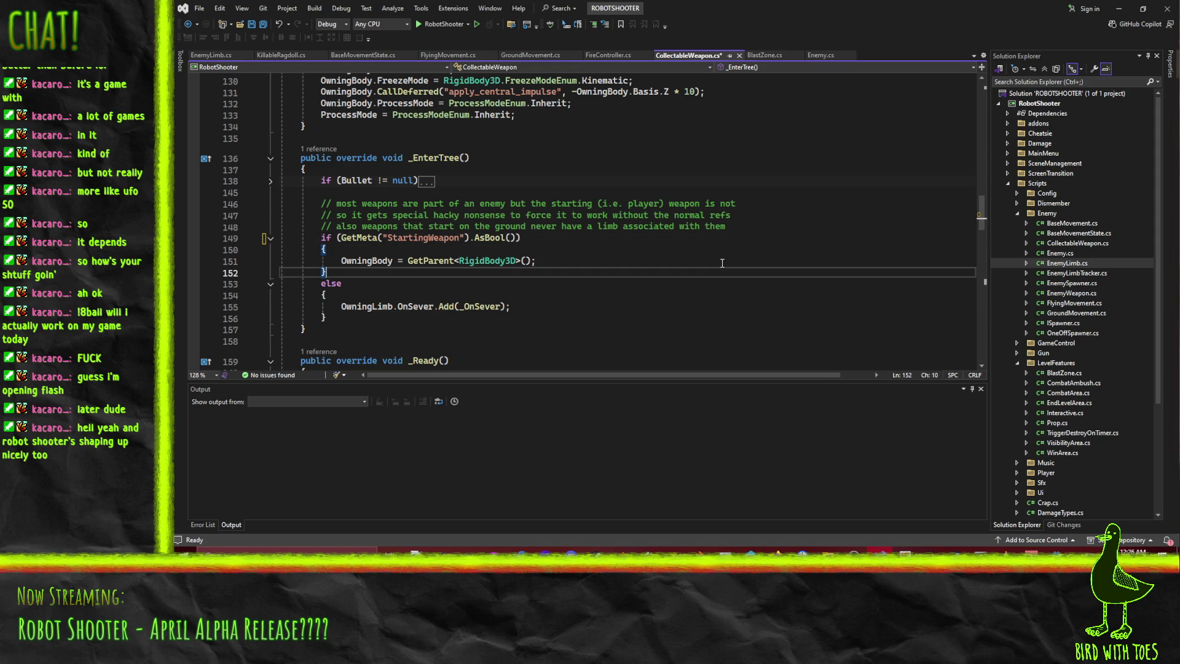
{"action": "key", "text": "Return"}
{"action": "type", "text": "else if ("}
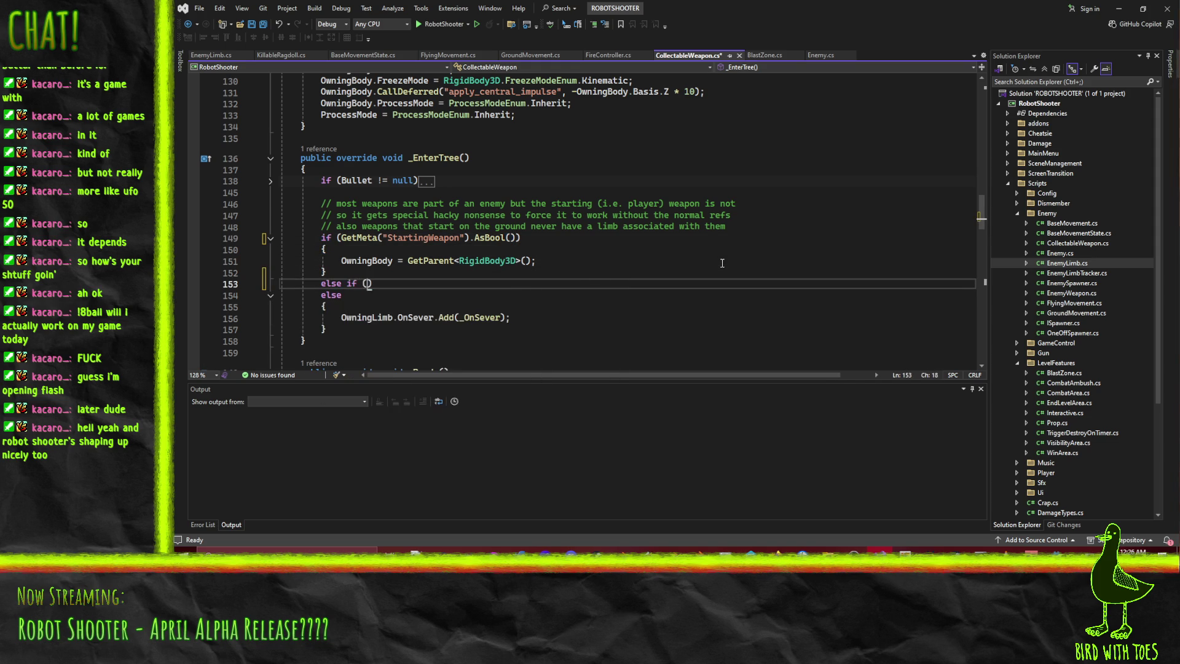
{"action": "type", "text": "Ownin"}
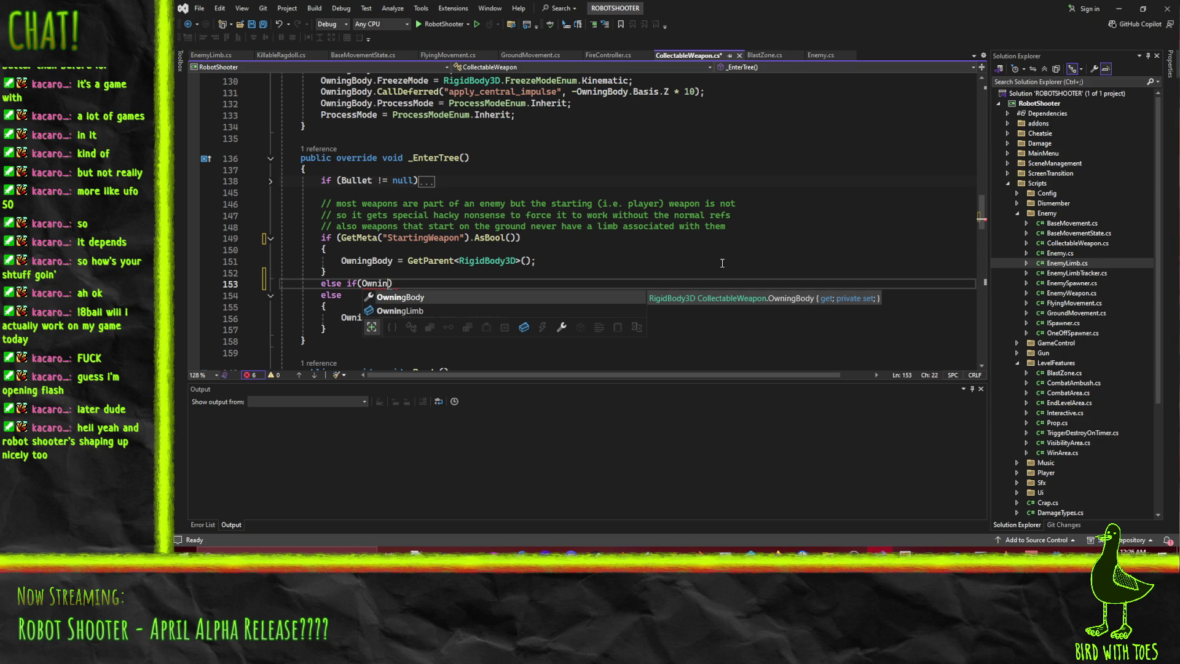
{"action": "key", "text": "BackSpace"}
{"action": "key", "text": "BackSpace"}
{"action": "type", "text": "ingLimb =="}
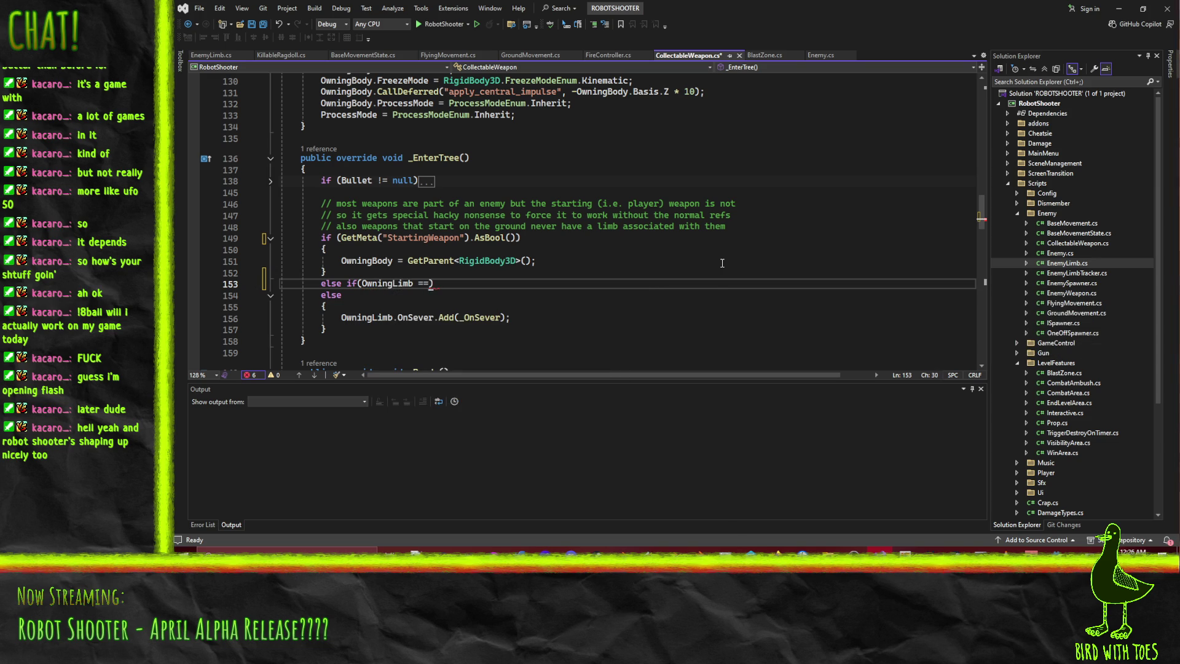
{"action": "type", "text": " null)"}
{"action": "key", "text": "Return"}
{"action": "type", "text": "{"}
{"action": "key", "text": "Return"}
- Restructure it into an else block containing a nested, empty if (OwningLimb == null) check
{"action": "key", "text": "Up"}
{"action": "key", "text": "Up"}
{"action": "key", "text": "Home"}
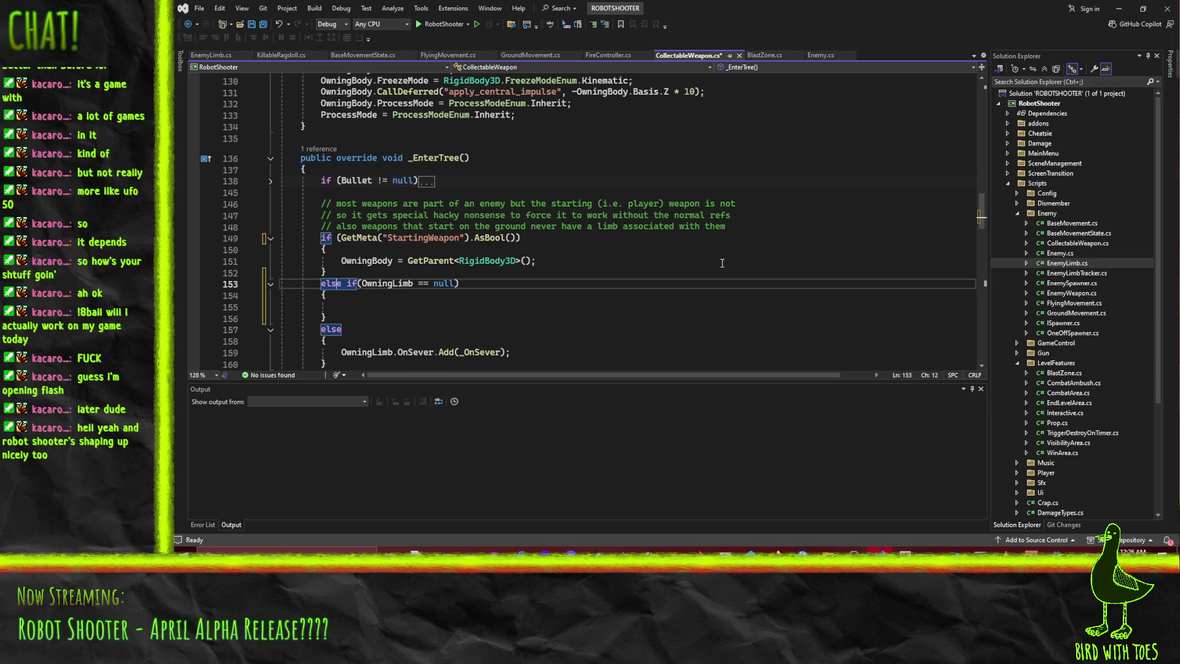
{"action": "key", "text": "shift+Home"}
{"action": "key", "text": "Down"}
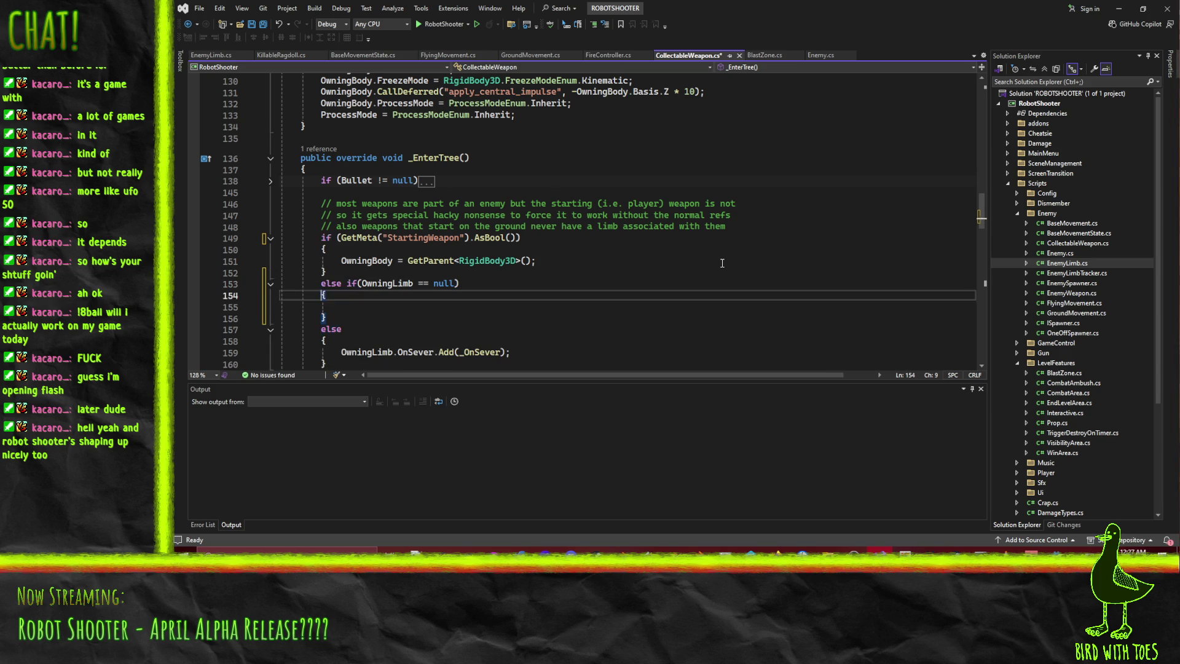
{"action": "key", "text": "Down"}
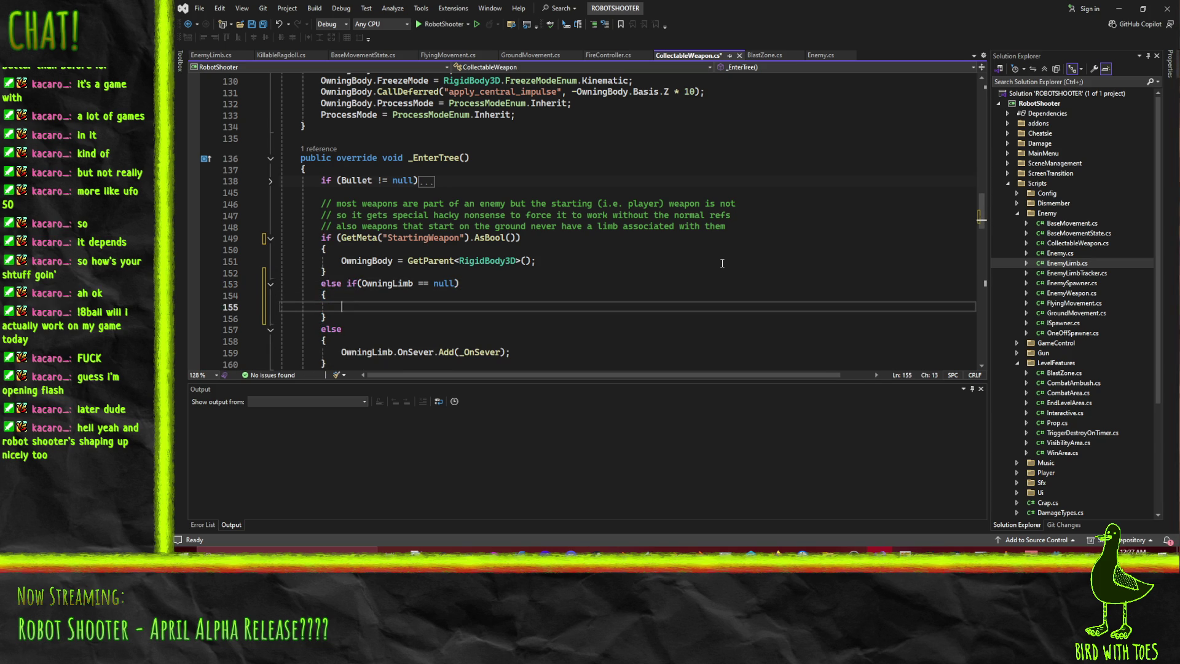
{"action": "key", "text": "Up"}
{"action": "key", "text": "Up"}
{"action": "key", "text": "End"}
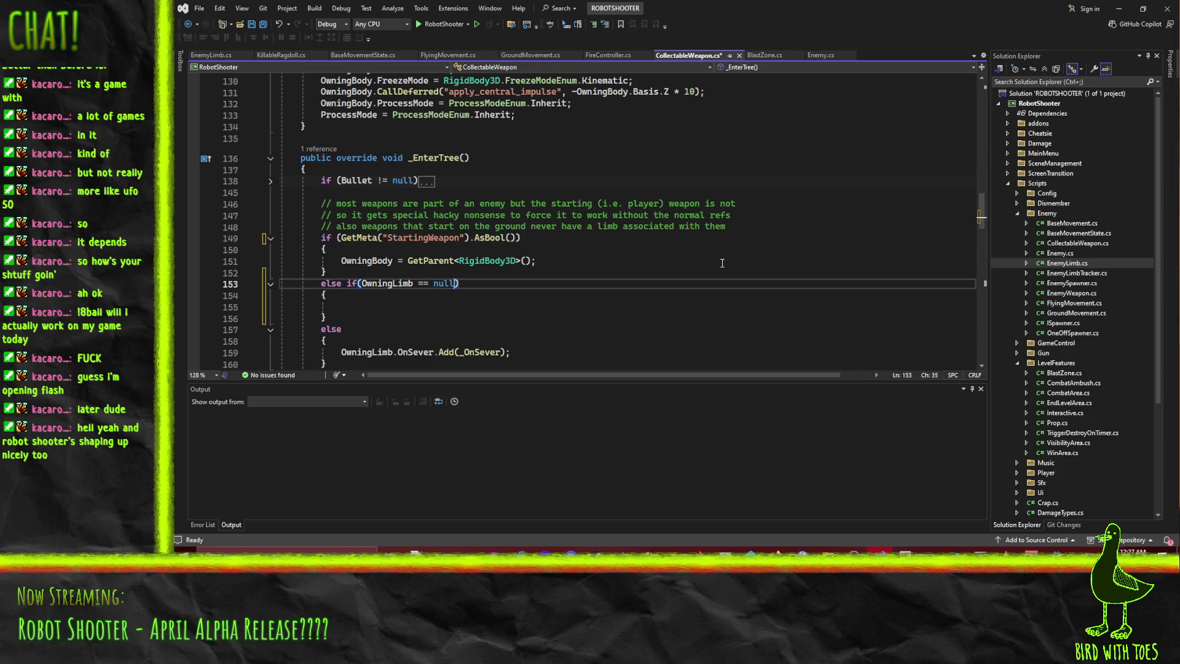
{"action": "key", "text": "Left"}
{"action": "key", "text": "Left"}
{"action": "key", "text": "Left"}
{"action": "key", "text": "Return"}
{"action": "type", "text": "{"}
{"action": "key", "text": "Return"}
{"action": "key", "text": "Down"}
{"action": "key", "text": "Down"}
{"action": "key", "text": "Down"}
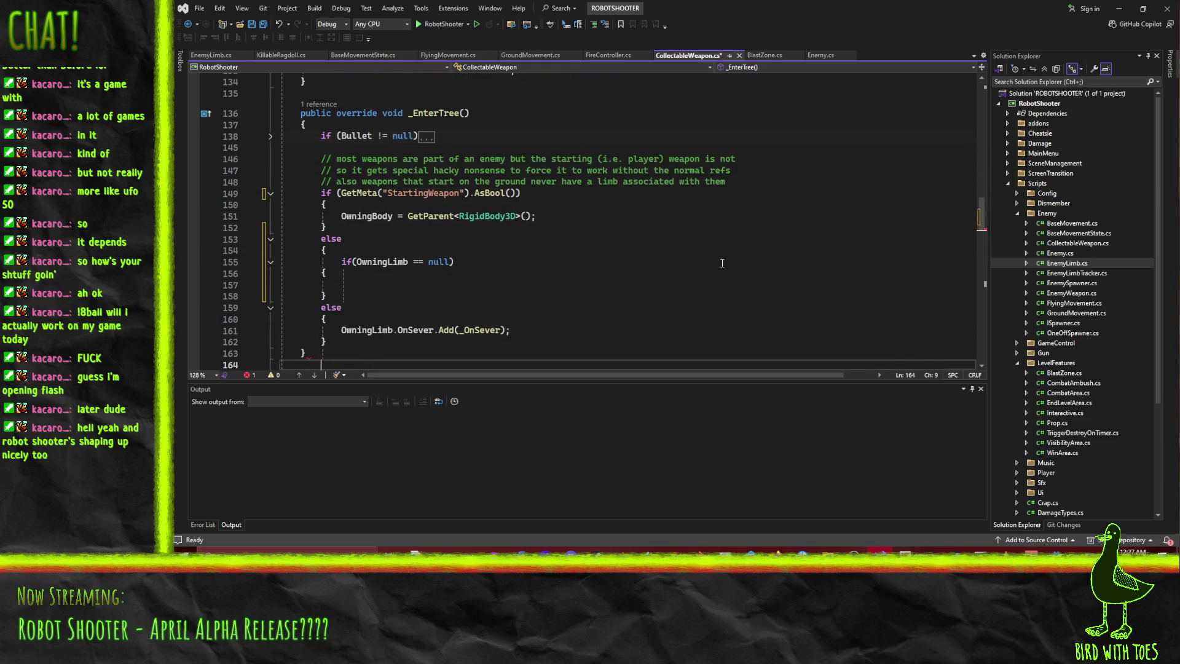
{"action": "key", "text": "Return"}
{"action": "key", "text": "Up"}
{"action": "key", "text": "Up"}
{"action": "key", "text": "Up"}
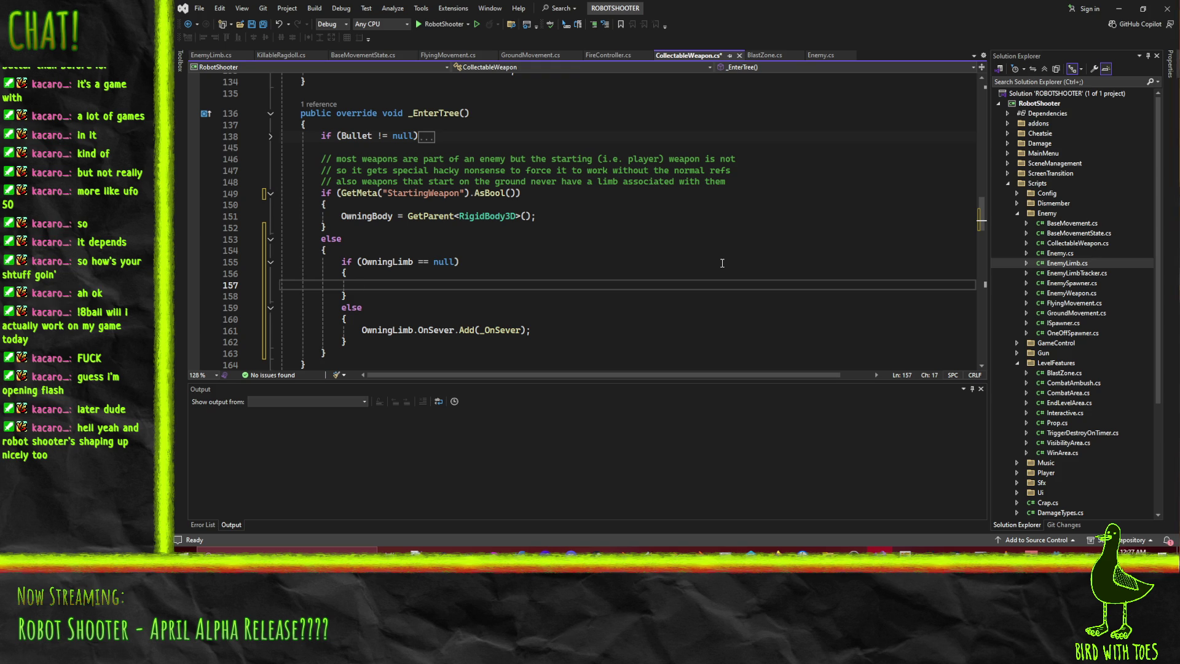
- Store GetParent().GetChildCount() in int count and start a for loop over i
{"action": "type", "text": "GetSib"}
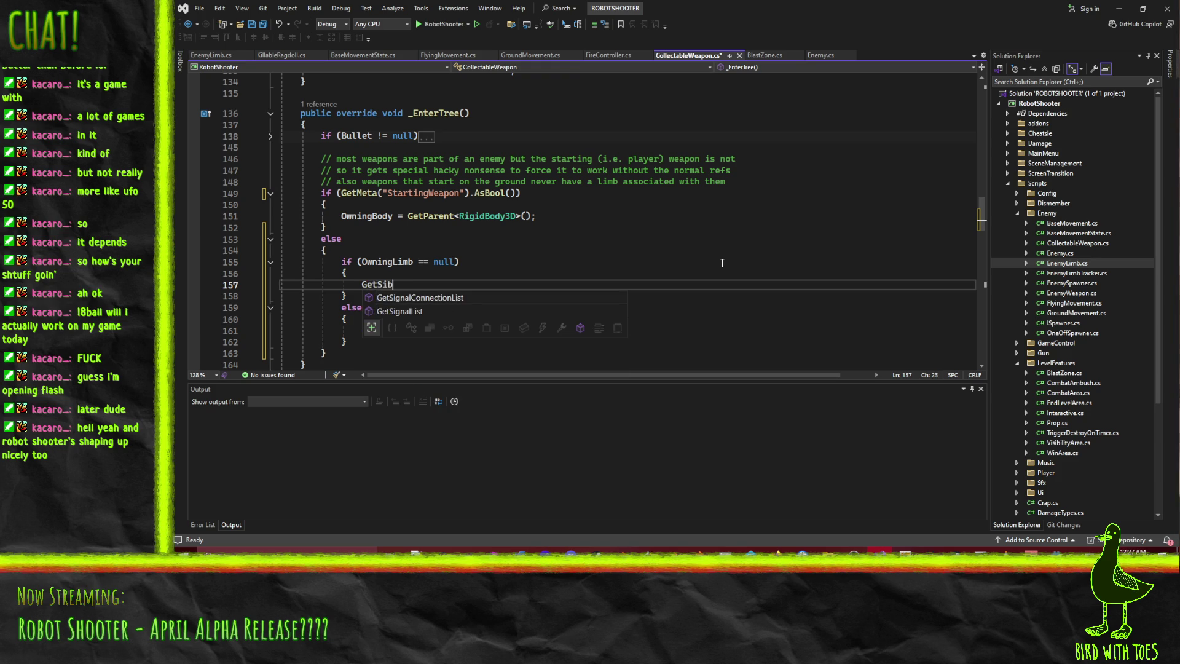
{"action": "key", "text": "BackSpace"}
{"action": "key", "text": "BackSpace"}
{"action": "key", "text": "BackSpace"}
{"action": "type", "text": "FindSi"}
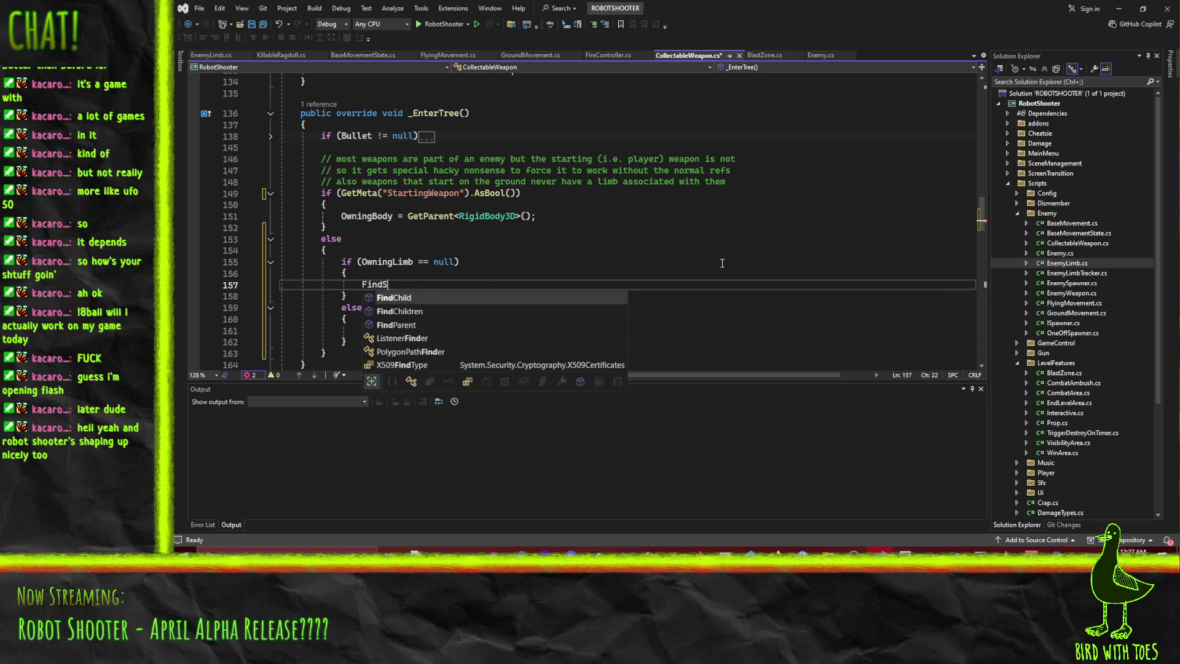
{"action": "key", "text": "BackSpace"}
{"action": "key", "text": "BackSpace"}
{"action": "key", "text": "BackSpace"}
{"action": "key", "text": "BackSpace"}
{"action": "type", "text": "GetParent()."}
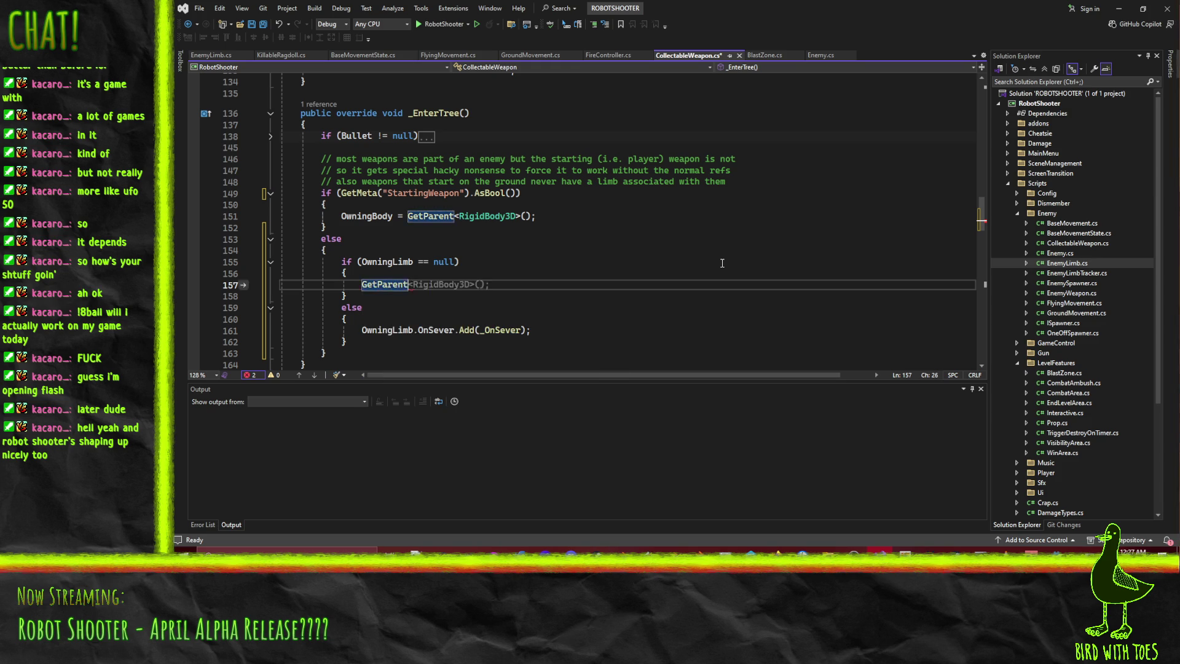
{"action": "type", "text": "getchil"}
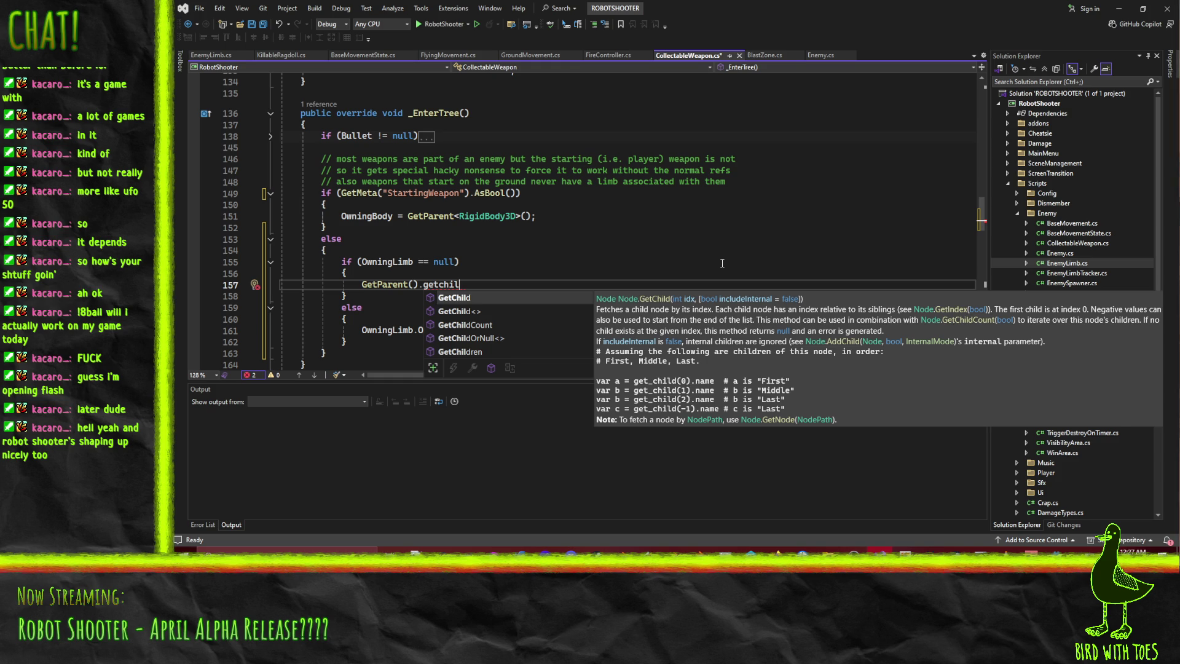
{"action": "key", "text": "Down"}
{"action": "key", "text": "Down"}
{"action": "key", "text": "Tab"}
{"action": "key", "text": "Home"}
{"action": "type", "text": "int count ="}
{"action": "key", "text": "Up"}
{"action": "key", "text": "Down"}
{"action": "key", "text": "End"}
{"action": "type", "text": "();"}
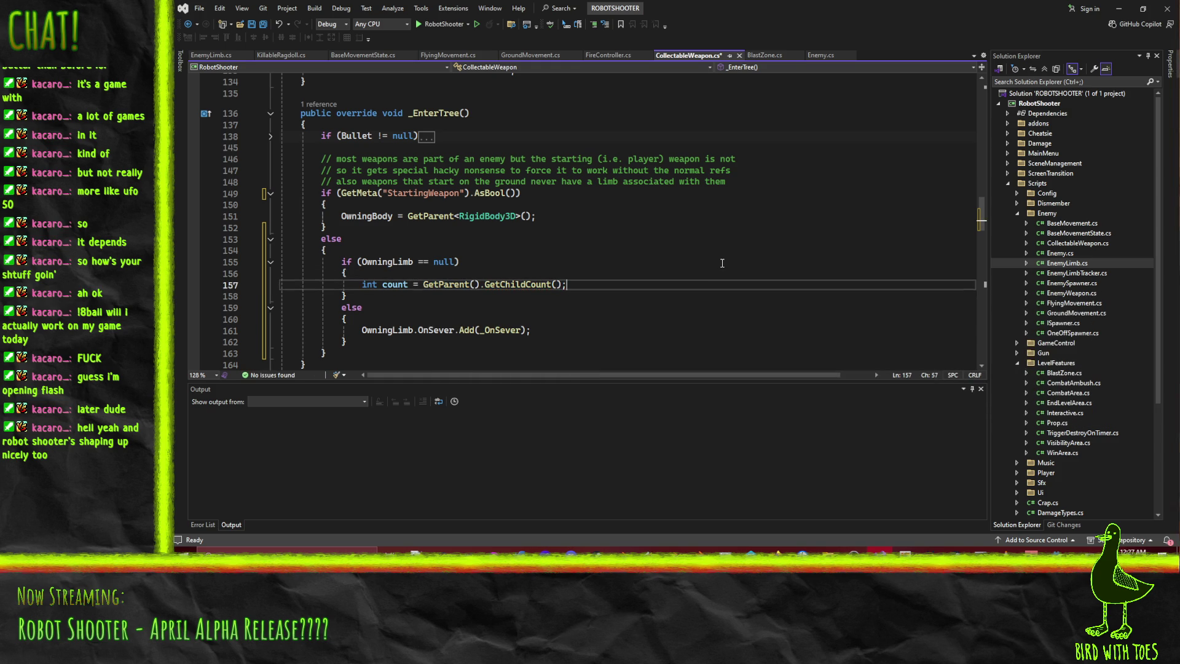
{"action": "key", "text": "Return"}
{"action": "type", "text": "for(int i "}
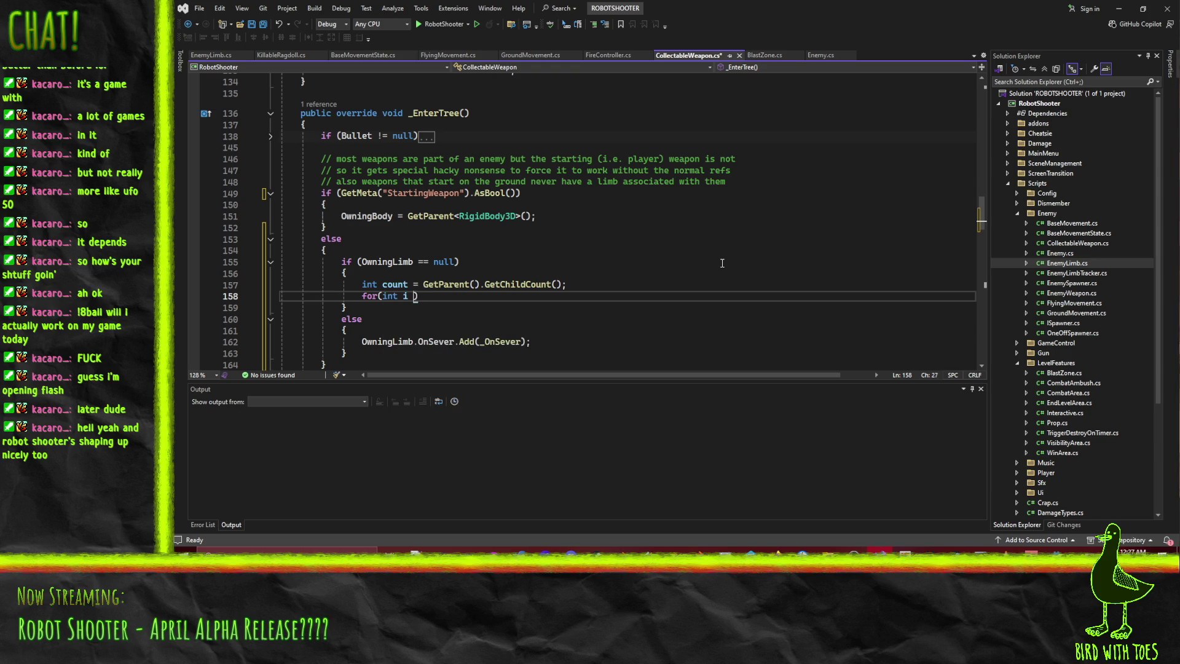
{"action": "type", "text": "; i <"}
{"action": "type", "text": "count; i++"}
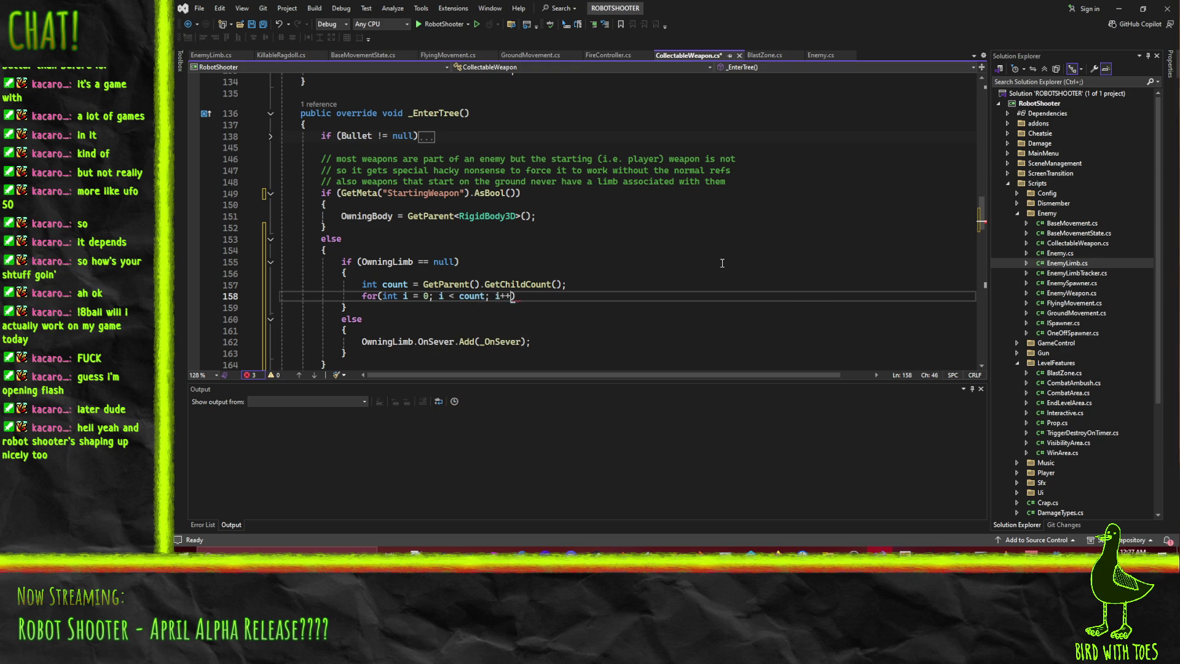
{"action": "type", "text": "{"}
{"action": "key", "text": "Return"}
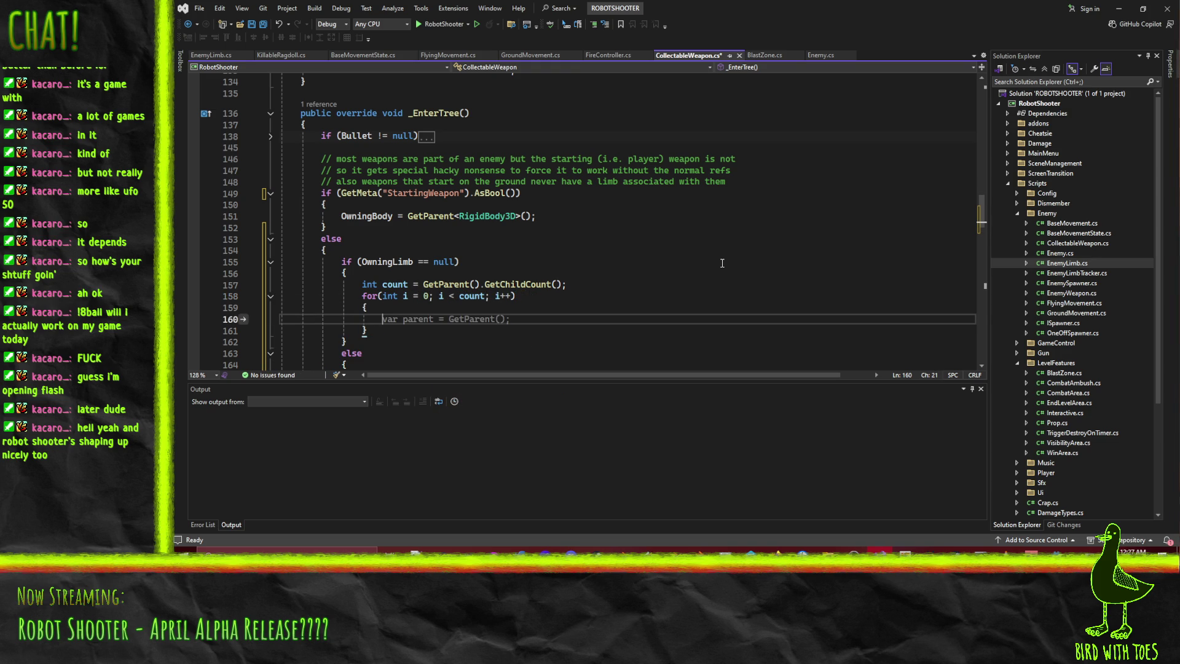
- Declare 'Node parent = GetParent();' above and use parent for the child count
{"action": "type", "text": "GetChi"}
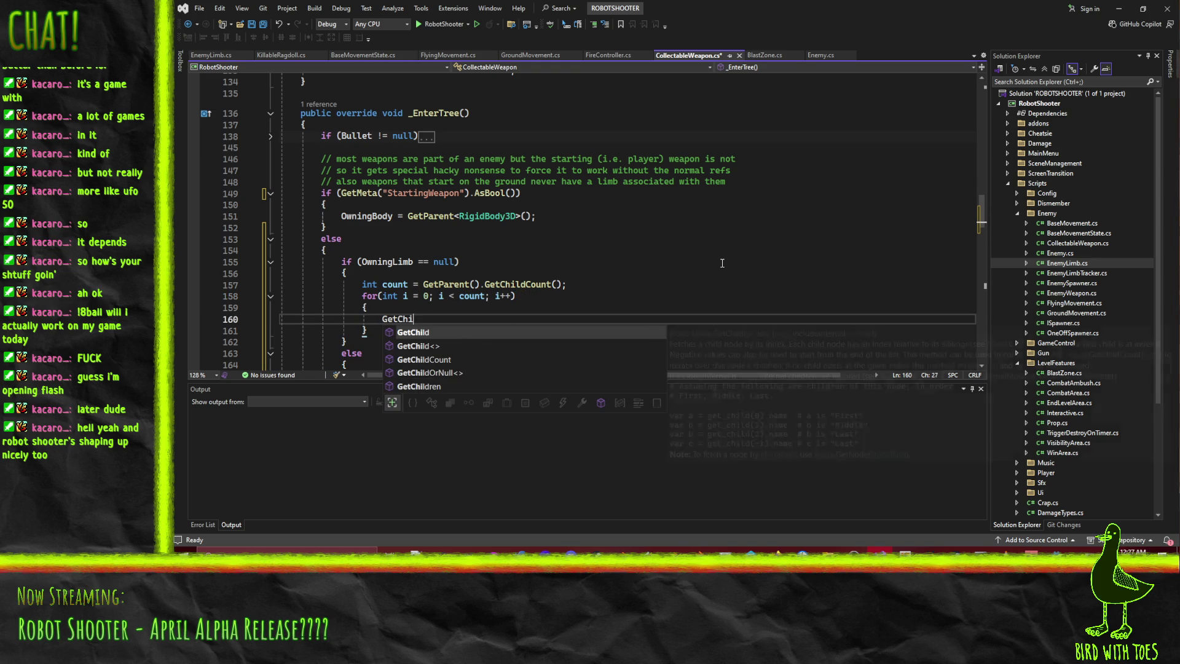
{"action": "key", "text": "BackSpace"}
{"action": "key", "text": "BackSpace"}
{"action": "key", "text": "BackSpace"}
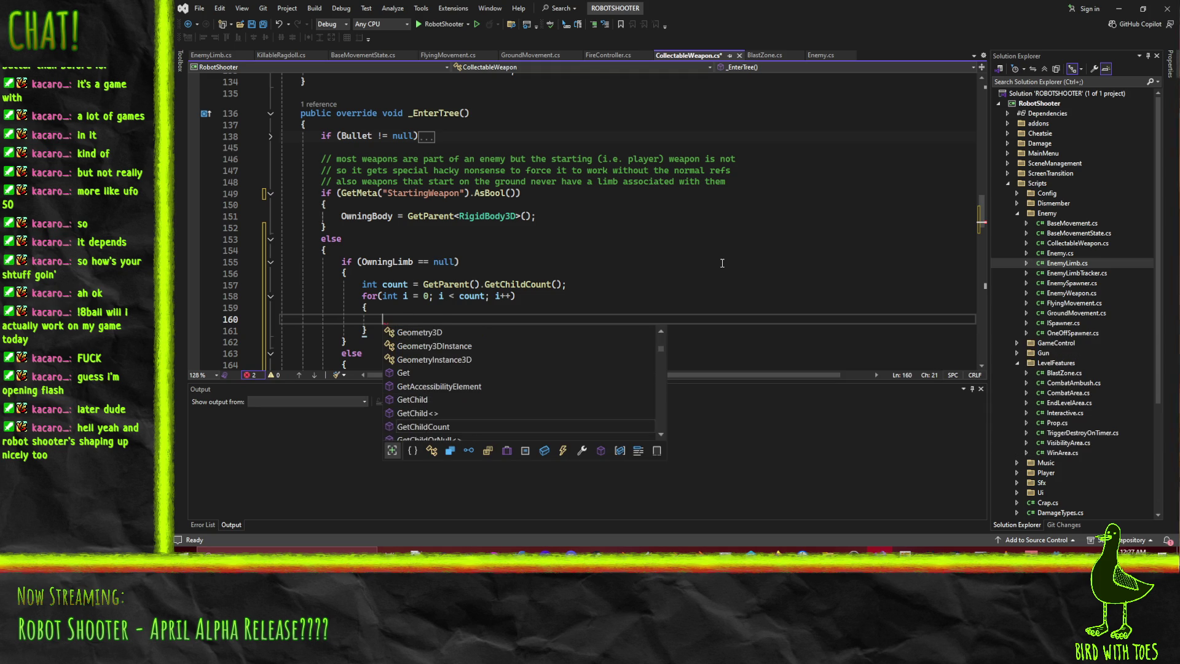
{"action": "left_click_drag", "start_coordinate": [424, 285], "coordinate": [483, 285]}
{"action": "type", "text": "oa"}
{"action": "key", "text": "BackSpace"}
{"action": "key", "text": "BackSpace"}
{"action": "type", "text": "parent"}
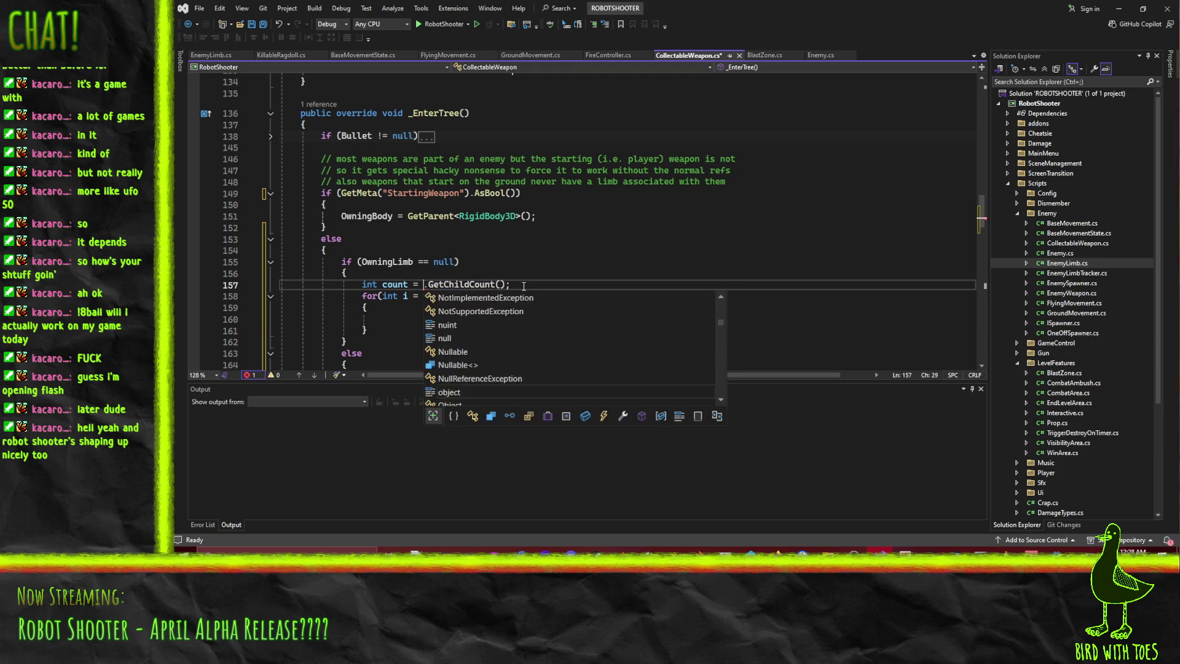
{"action": "key", "text": "Escape"}
{"action": "key", "text": "Home"}
{"action": "key", "text": "Return"}
{"action": "key", "text": "Up"}
{"action": "type", "text": "Node parent = GetParent()'"}
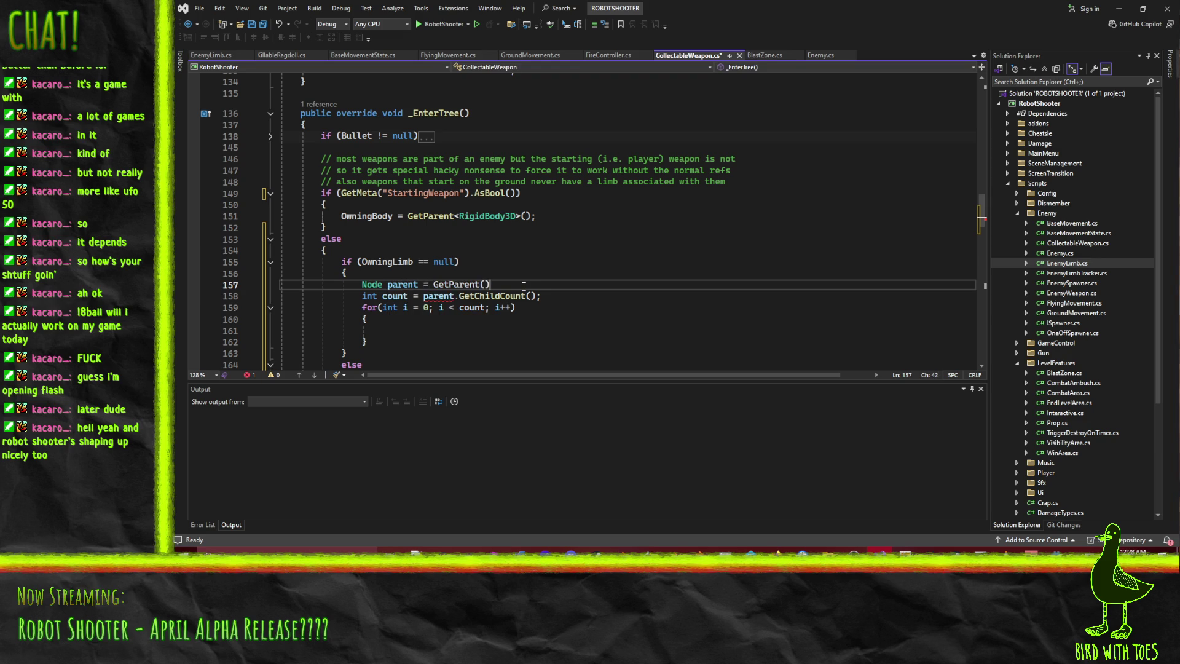
{"action": "key", "text": "BackSpace"}
{"action": "type", "text": ";"}
{"action": "key", "text": "Down"}
{"action": "key", "text": "Down"}
{"action": "key", "text": "Down"}
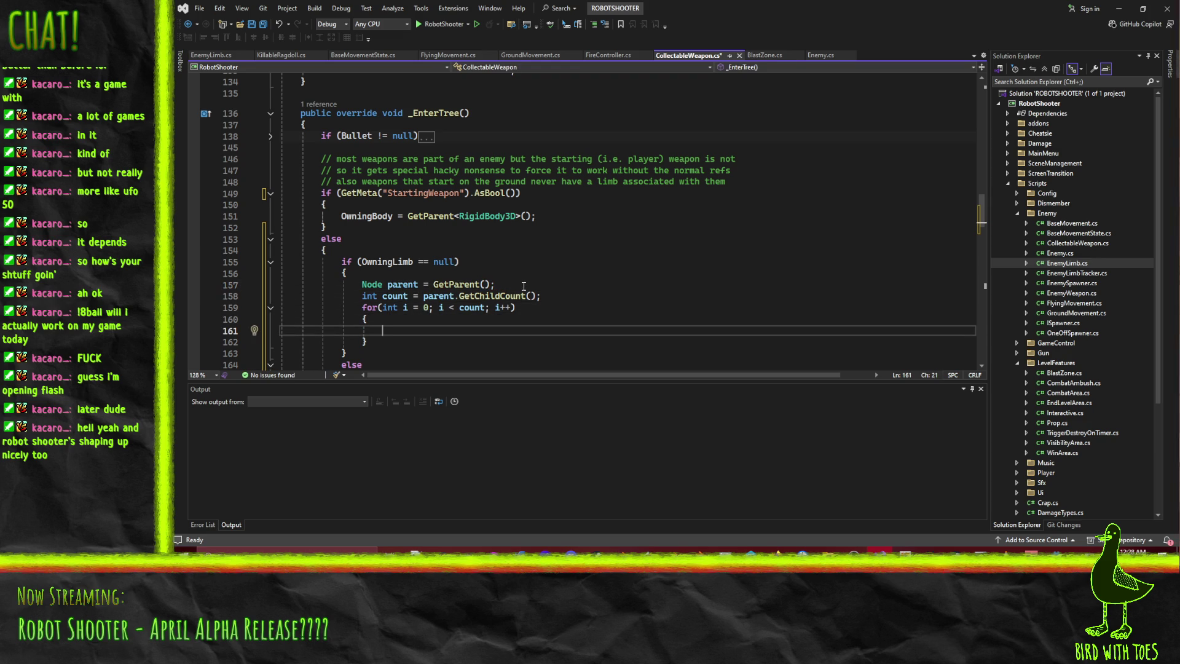
- In the loop, cast parent.GetChild(i) to EnemyLimb limb and assign OwningLimb = limb when not null
{"action": "type", "text": "parent.getchil"}
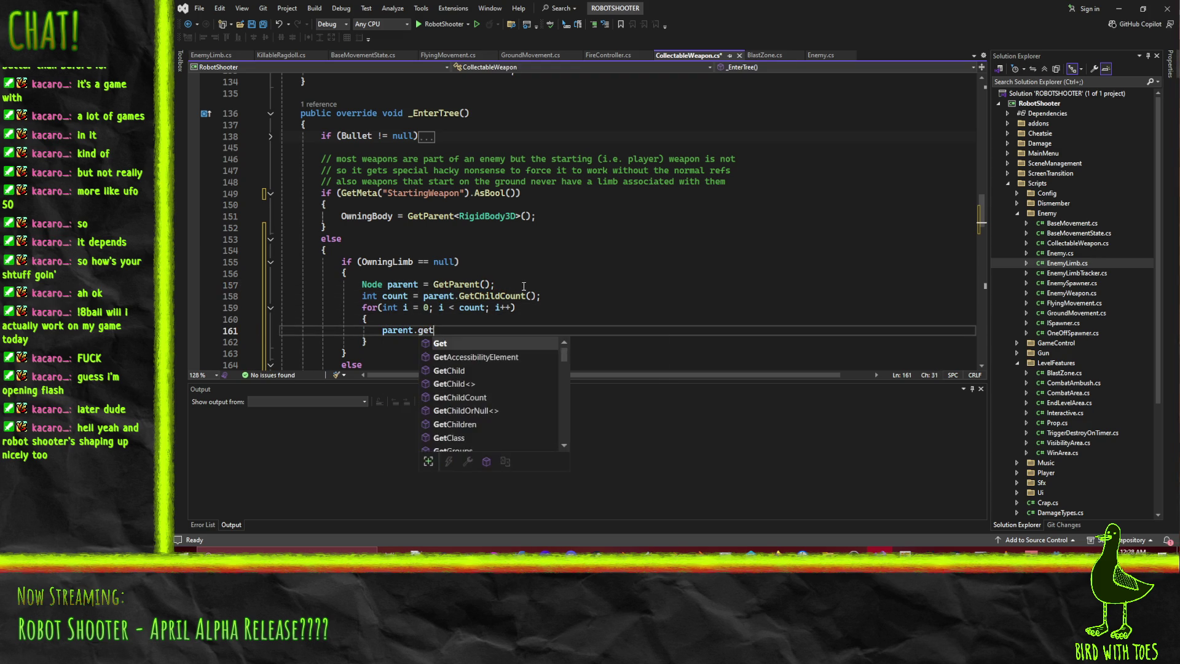
{"action": "key", "text": "Tab"}
{"action": "type", "text": "("}
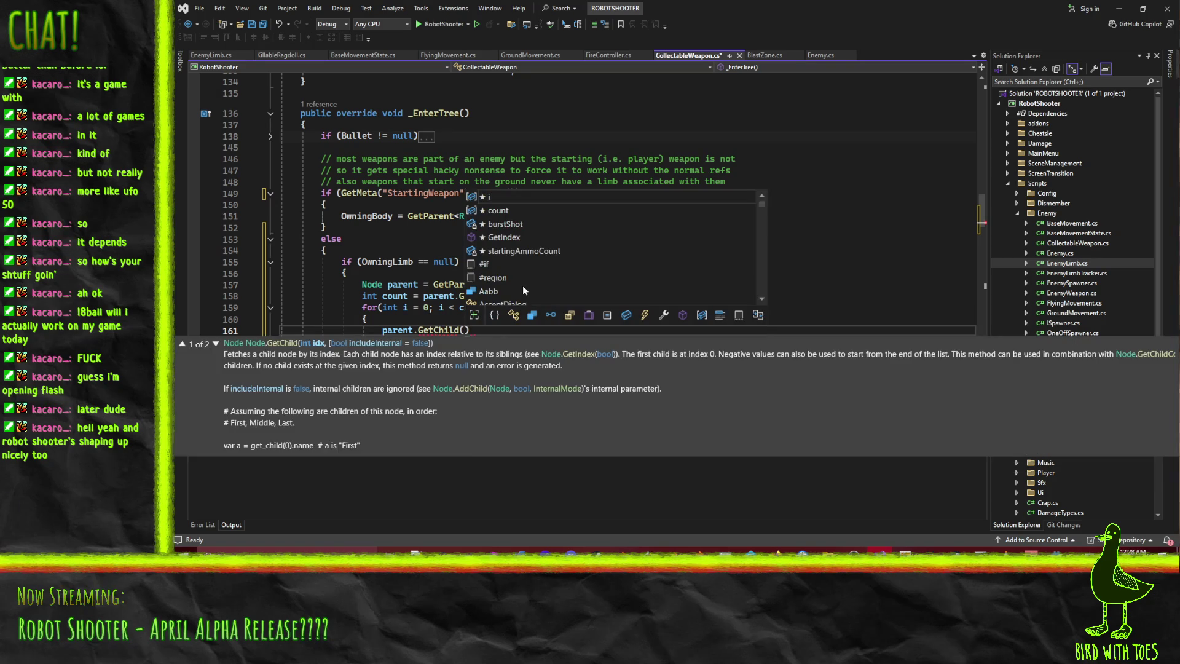
{"action": "type", "text": "i"}
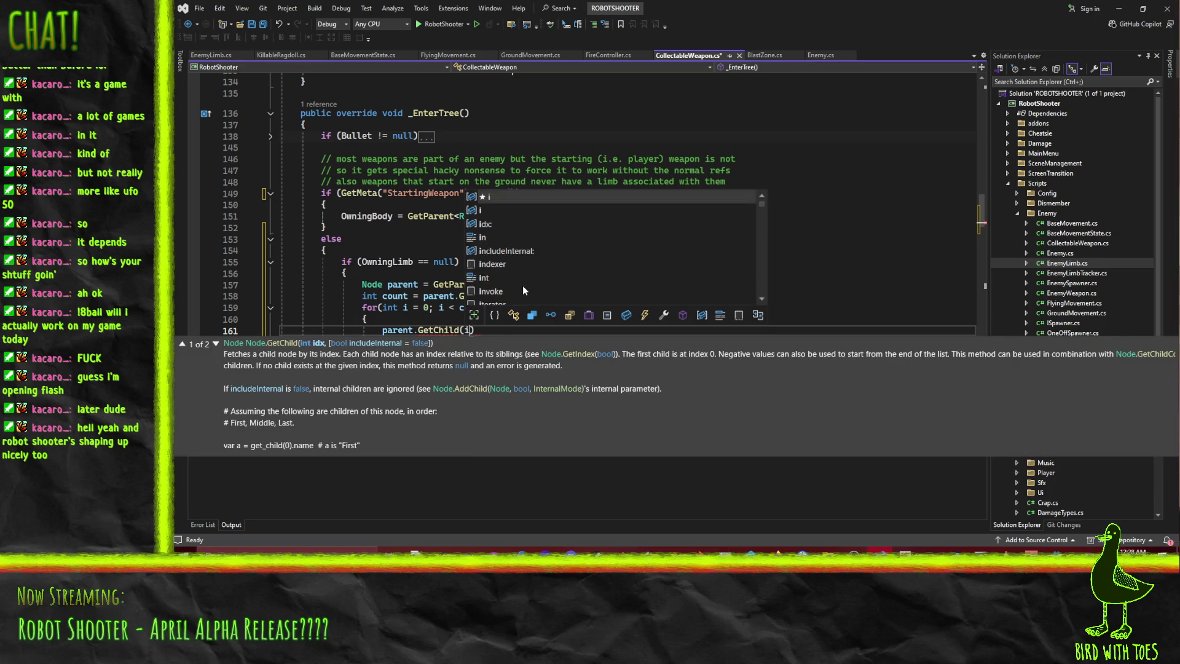
{"action": "key", "text": "Escape"}
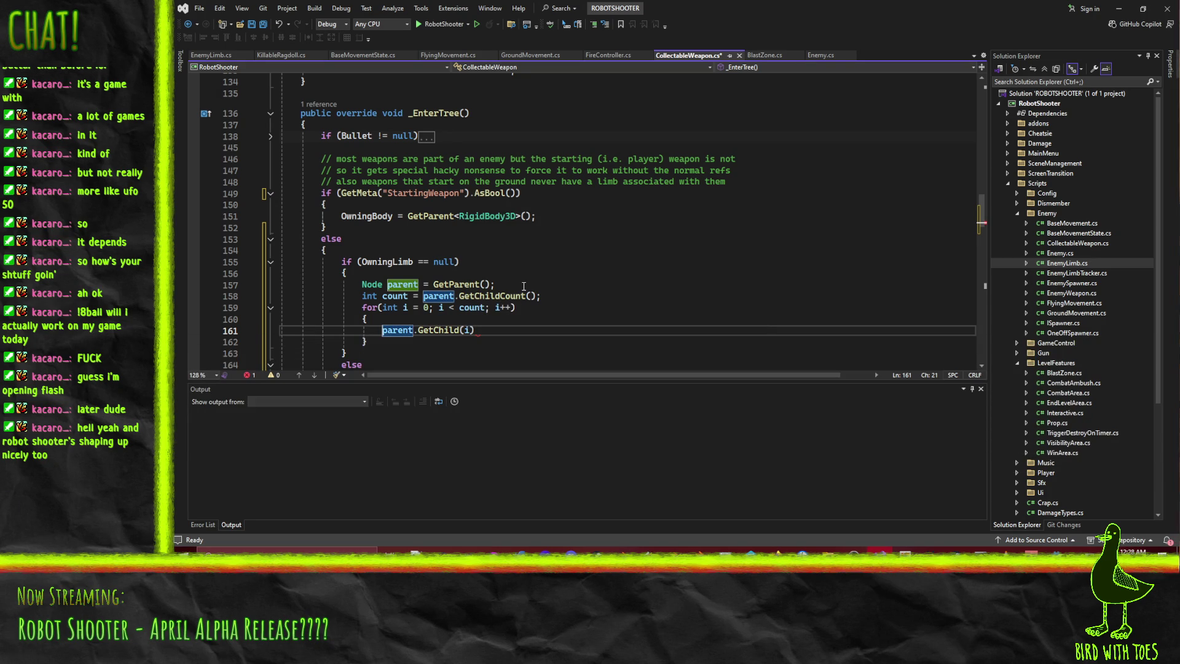
{"action": "type", "text": "Node"}
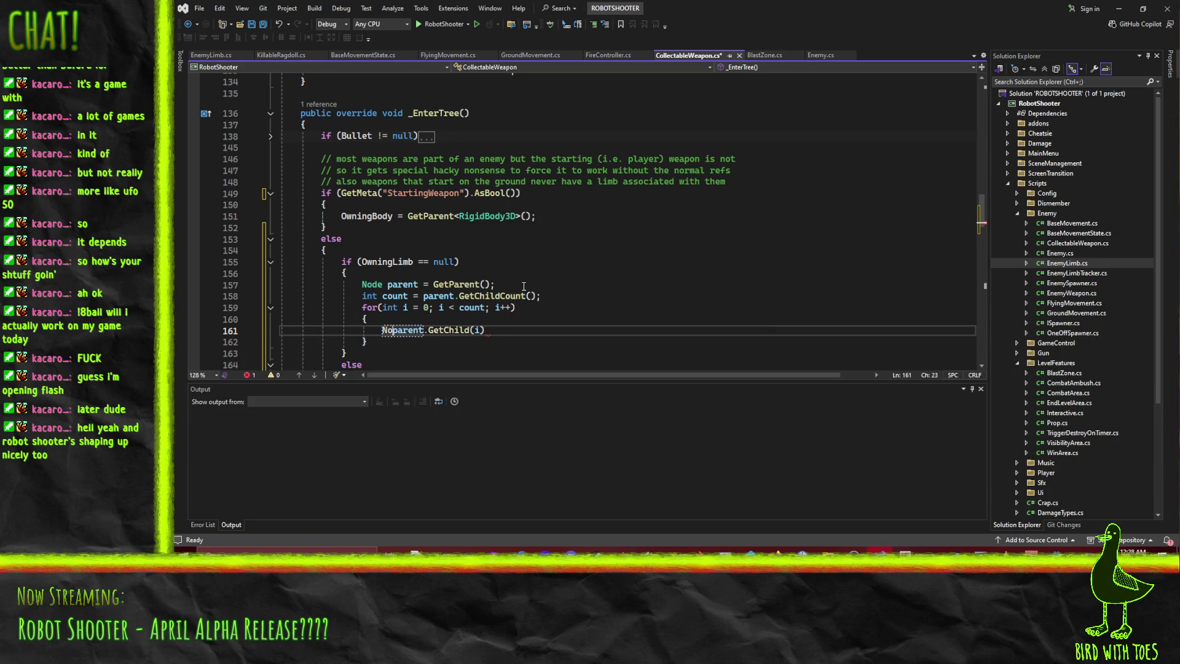
{"action": "key", "text": "Delete"}
{"action": "type", "text": "Limb"}
{"action": "key", "text": "BackSpace"}
{"action": "key", "text": "BackSpace"}
{"action": "key", "text": "BackSpace"}
{"action": "type", "text": "EnemyLimb limb ="}
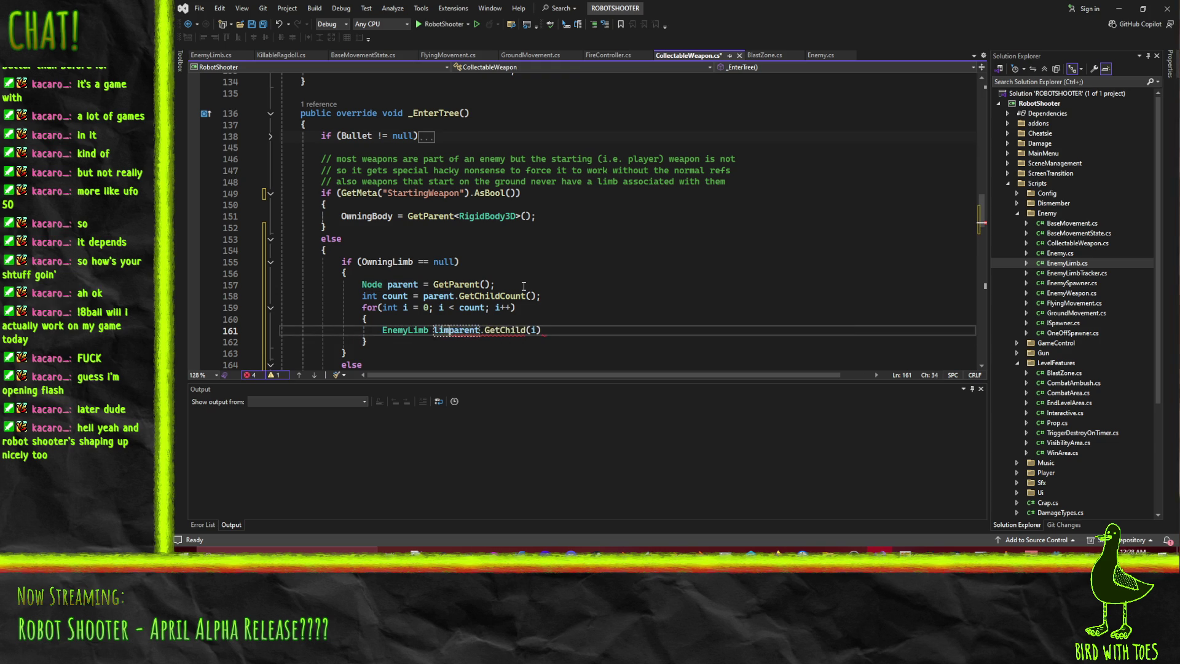
{"action": "key", "text": "End"}
{"action": "type", "text": "as E"}
{"action": "type", "text": "nemy"}
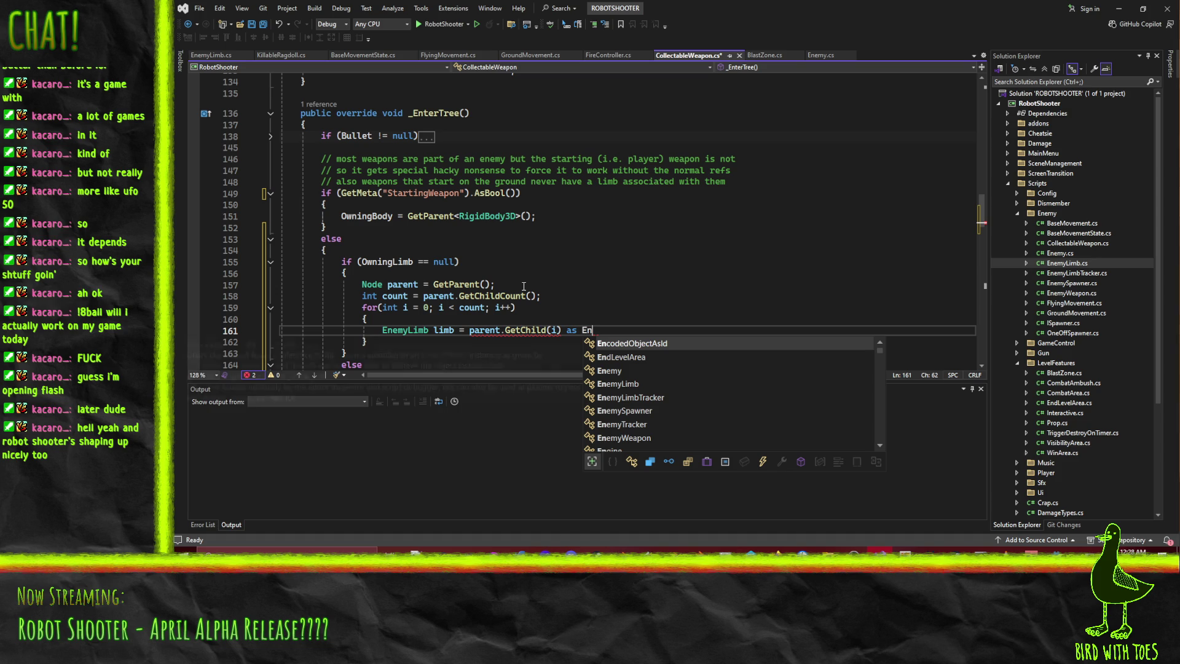
{"action": "type", "text": "Limb;"}
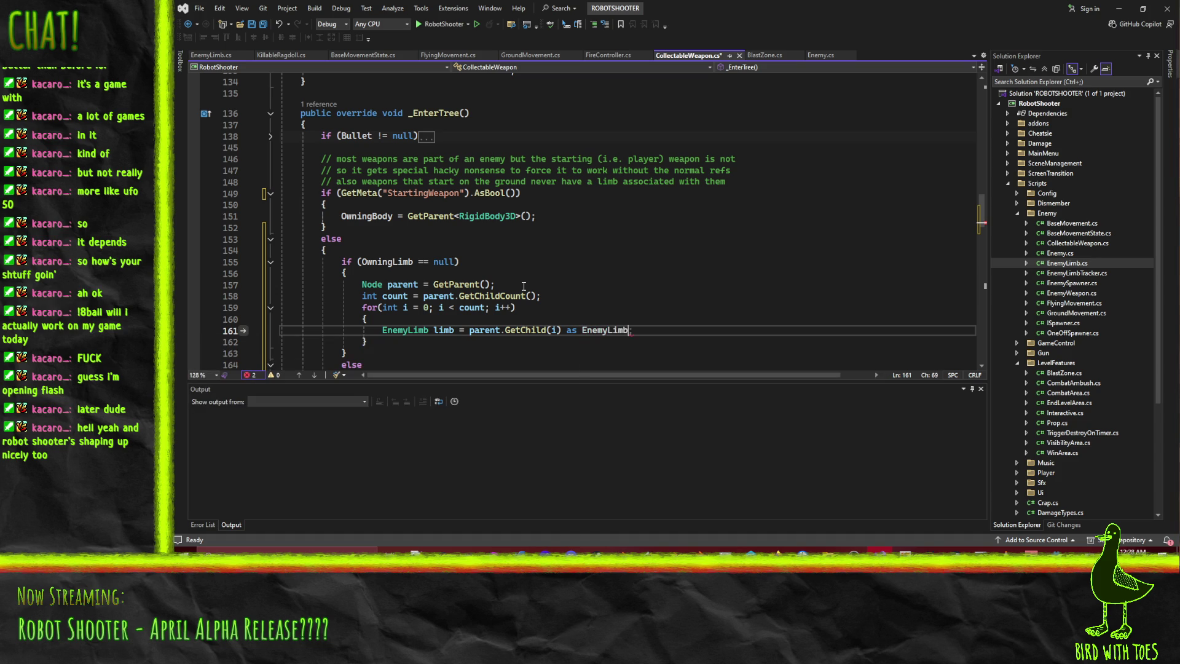
{"action": "key", "text": "Return"}
{"action": "type", "text": "if(lmi"}
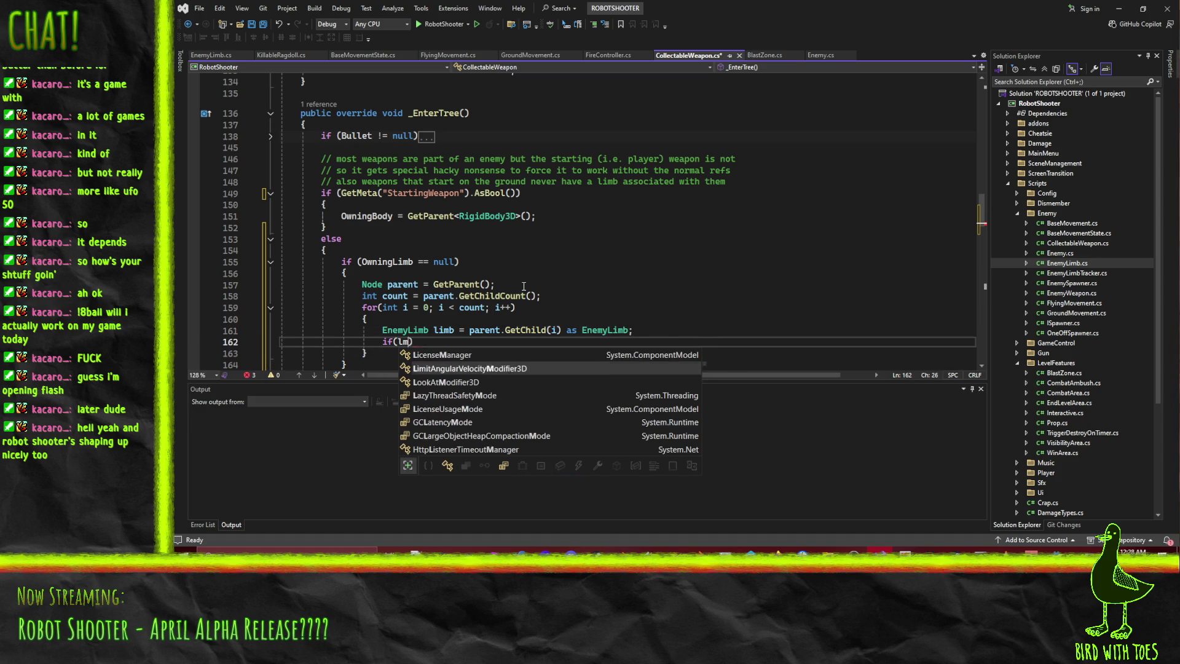
{"action": "key", "text": "BackSpace"}
{"action": "type", "text": "imb !="}
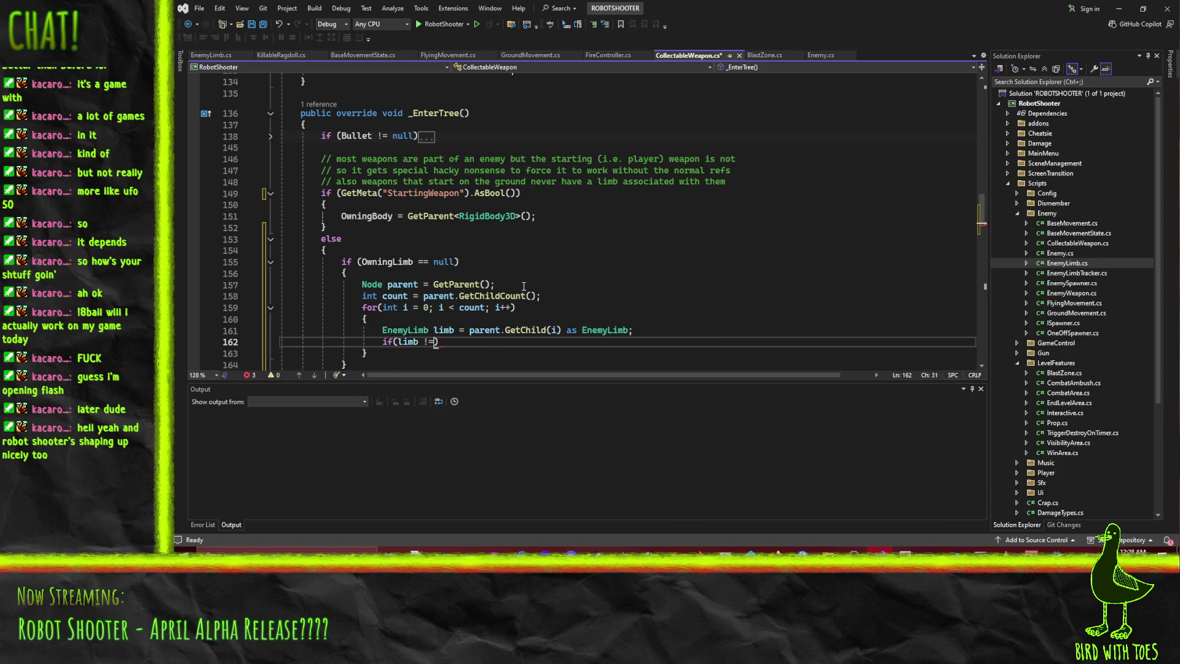
{"action": "type", "text": " null"}
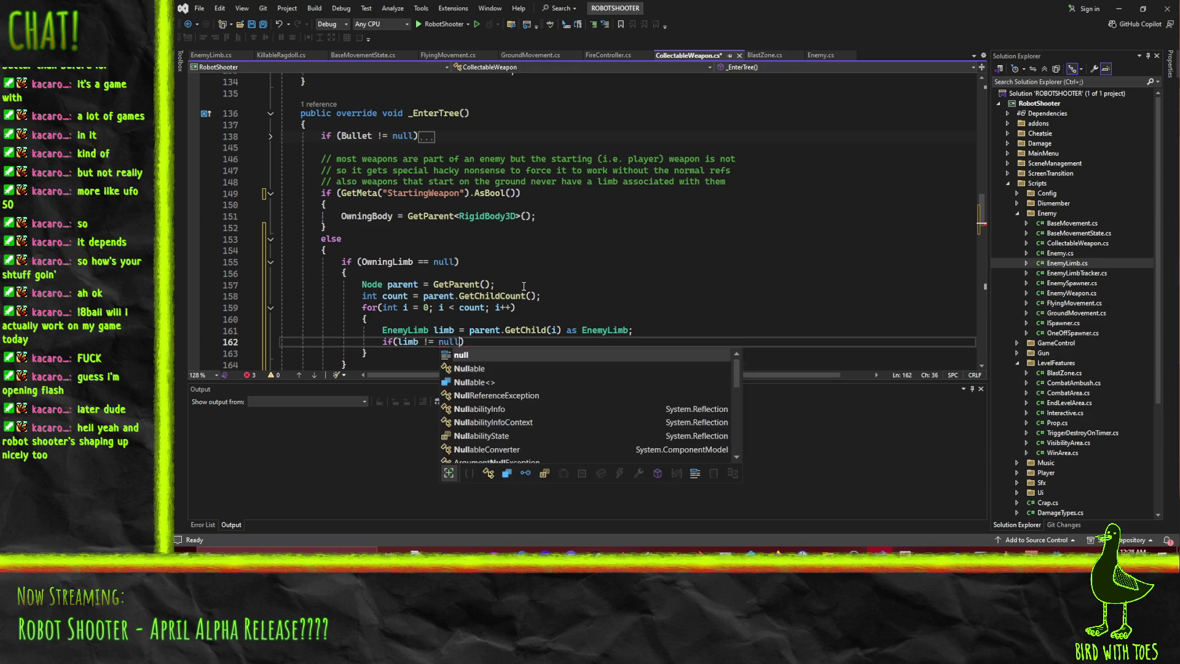
{"action": "type", "text": ")"}
{"action": "key", "text": "Return"}
{"action": "type", "text": "{"}
{"action": "key", "text": "Return"}
{"action": "type", "text": "OwningLimb"}
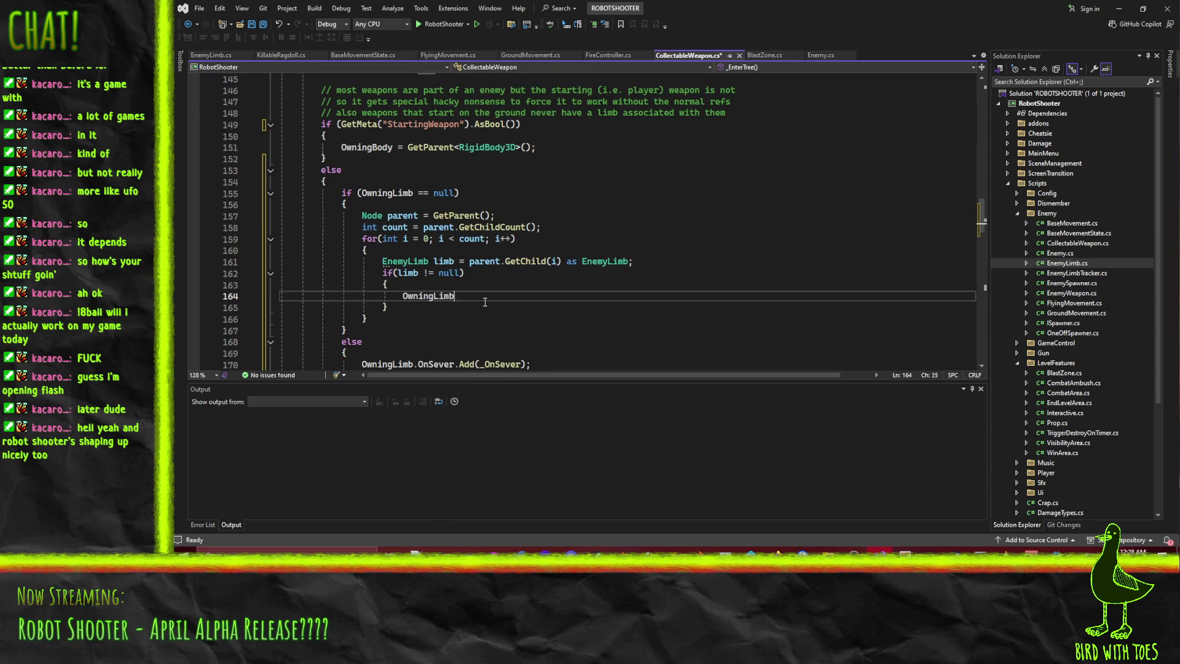
{"action": "type", "text": " = limb;"}
- Save the script and add a new line after the loop
{"action": "key", "text": "Up"}
{"action": "key", "text": "Up"}
{"action": "key", "text": "Down"}
{"action": "key", "text": "Down"}
{"action": "key", "text": "Down"}
{"action": "key", "text": "Down"}
{"action": "key", "text": "ctrl+s"}
{"action": "scroll", "coordinate": [398, 303], "scroll_direction": "down", "scroll_amount": 1}
{"action": "key", "text": "Up"}
{"action": "key", "text": "Up"}
{"action": "key", "text": "Down"}
{"action": "key", "text": "Down"}
{"action": "scroll", "coordinate": [540, 286], "scroll_direction": "down", "scroll_amount": 3}
{"action": "key", "text": "Return"}
{"action": "key", "text": "Return"}
- Add an if (OwningLimb == null) block calling GD.PushError with a missing-EnemyLimb message
{"action": "type", "text": "if(OwningLimb"}
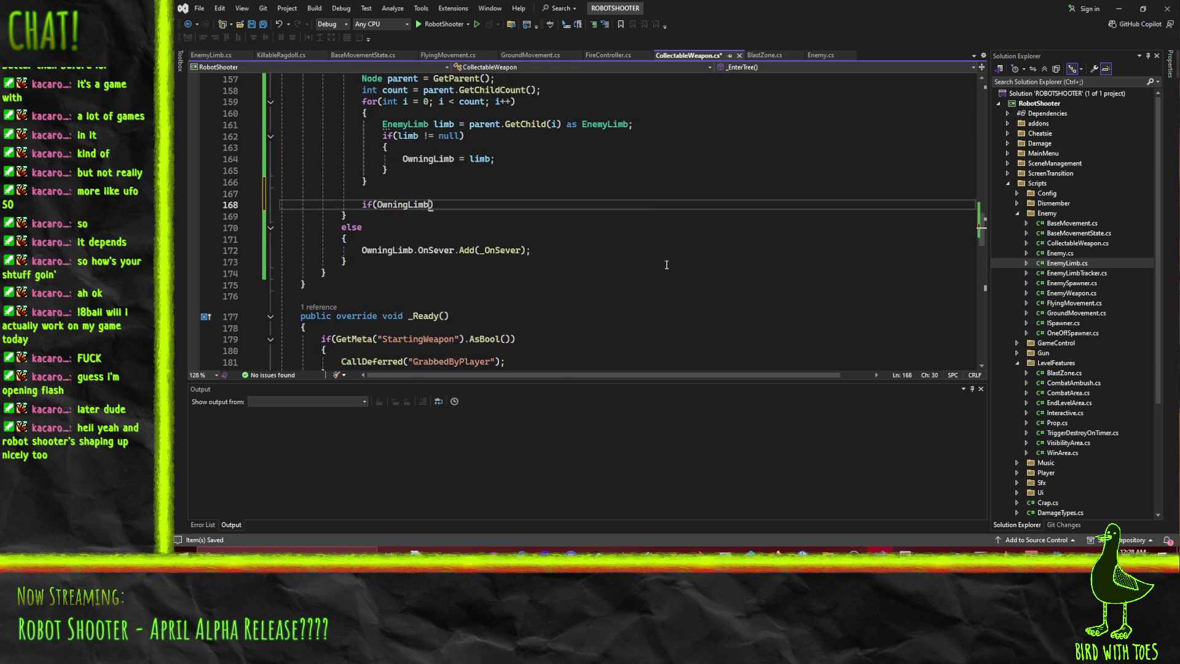
{"action": "type", "text": " == null"}
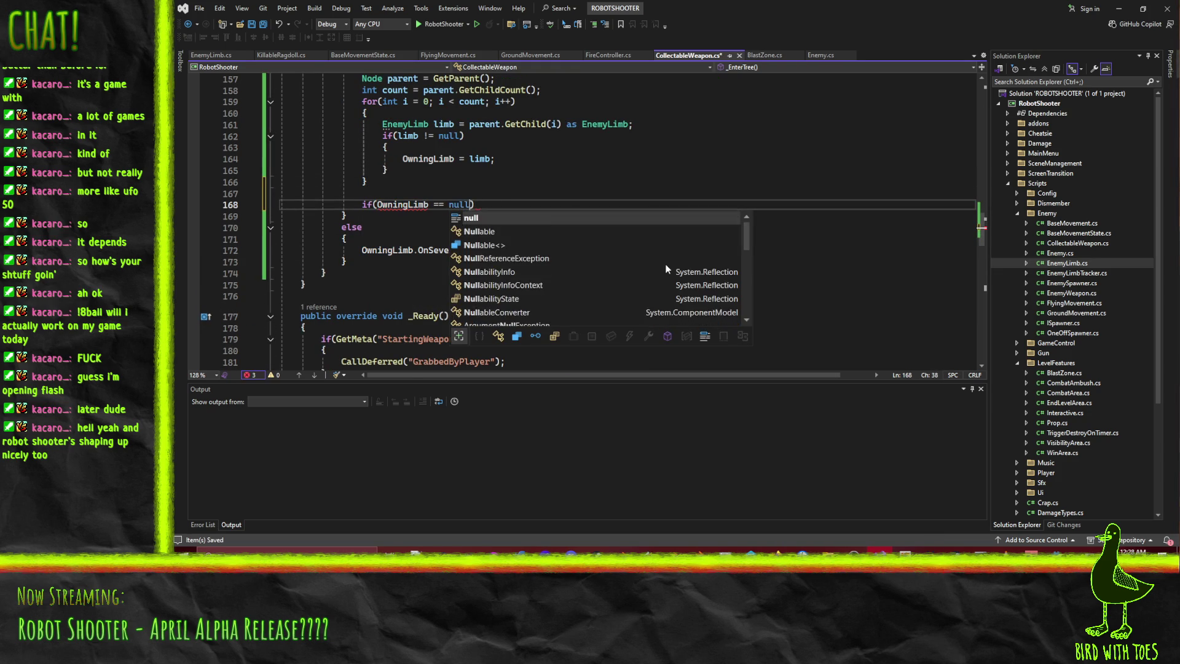
{"action": "type", "text": ")"}
{"action": "key", "text": "Return"}
{"action": "type", "text": "{"}
{"action": "key", "text": "Return"}
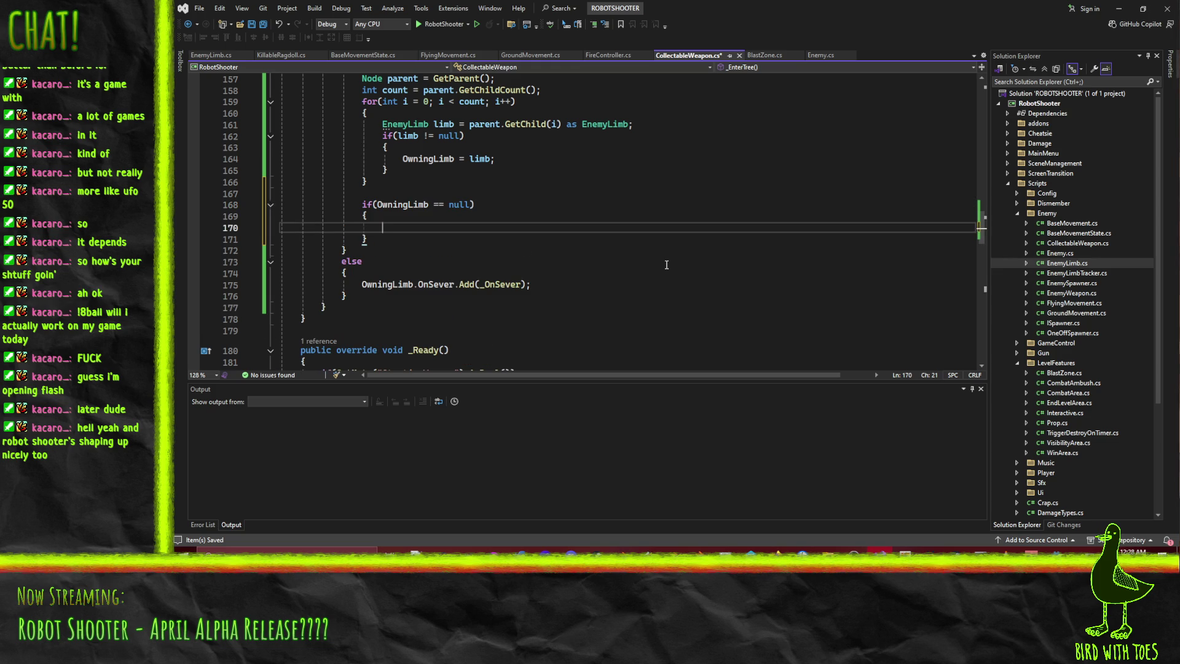
{"action": "type", "text": "GD"}
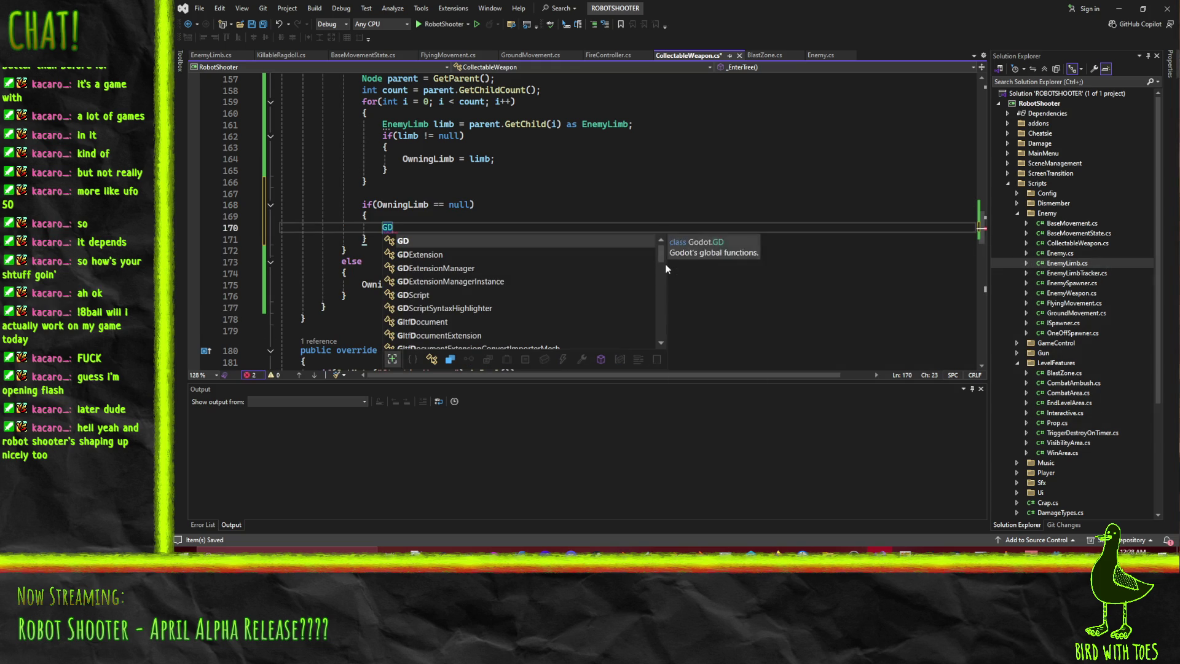
{"action": "type", "text": ".PushE"}
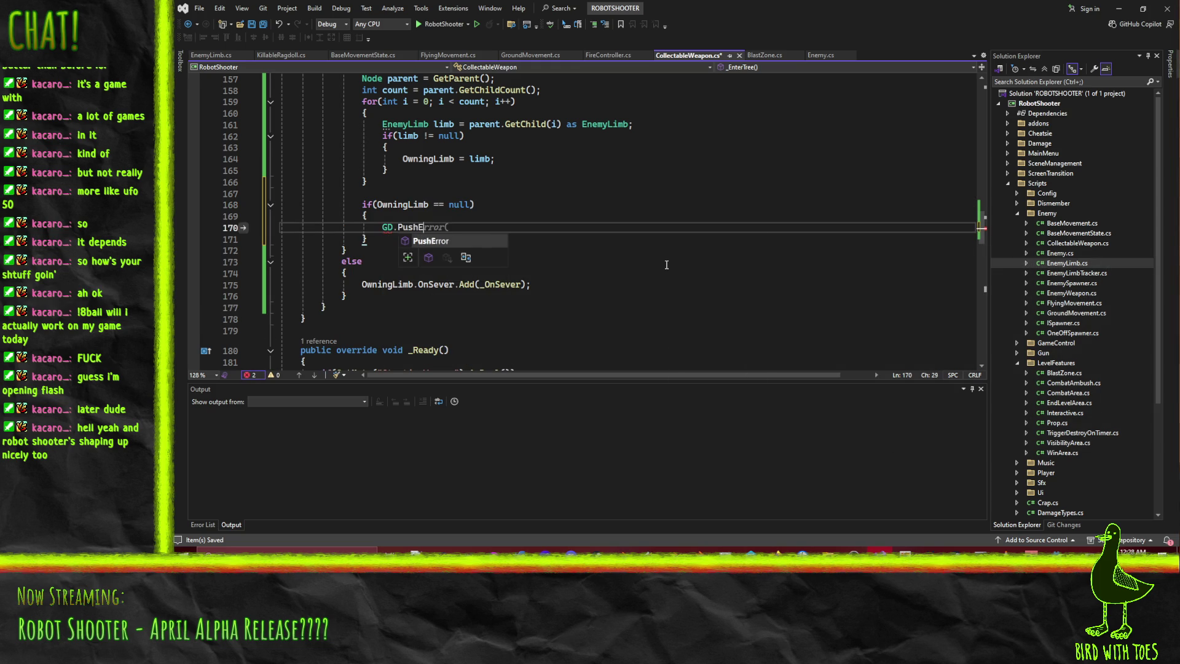
{"action": "type", "text": "()"}
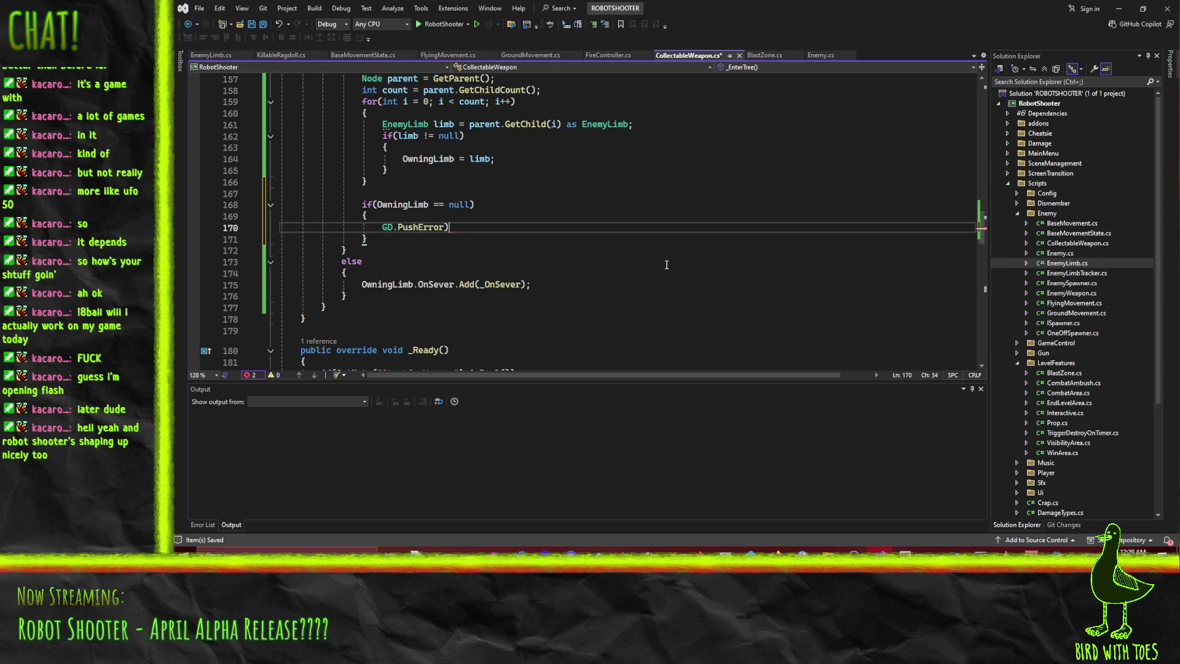
{"action": "type", "text": "Atr);"}
{"action": "key", "text": "Return"}
{"action": "key", "text": "ctrl+z"}
{"action": "key", "text": "ctrl+z"}
{"action": "double_click", "coordinate": [456, 227]}
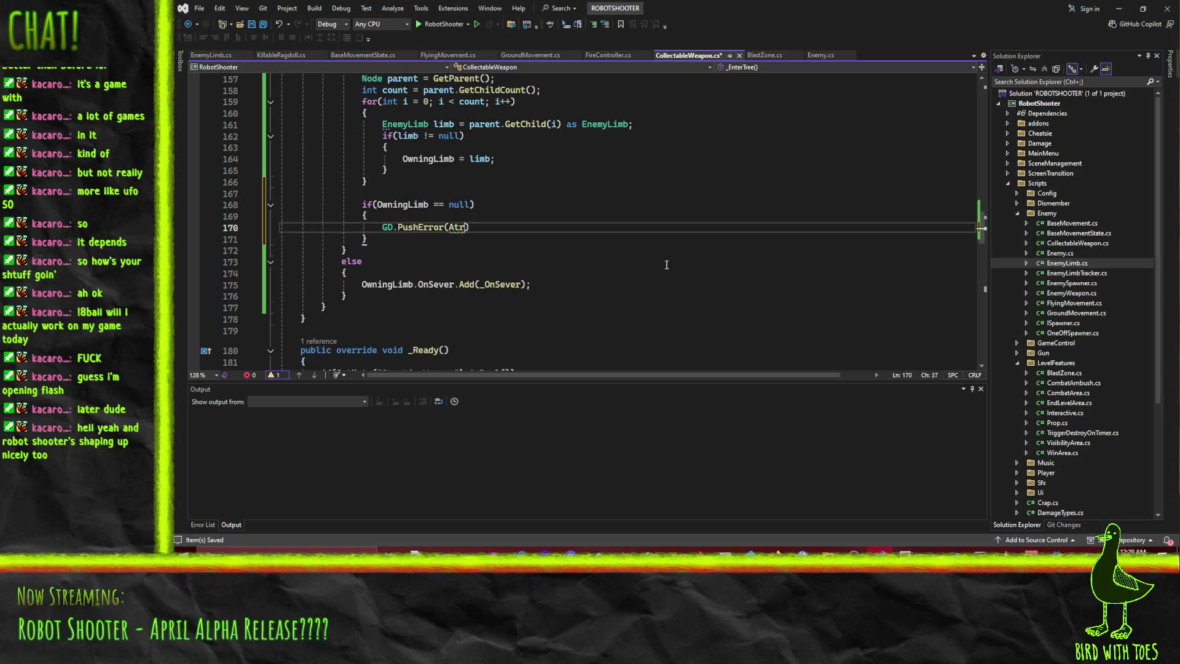
{"action": "type", "text": "\"\""}
{"action": "type", "text": "able without"}
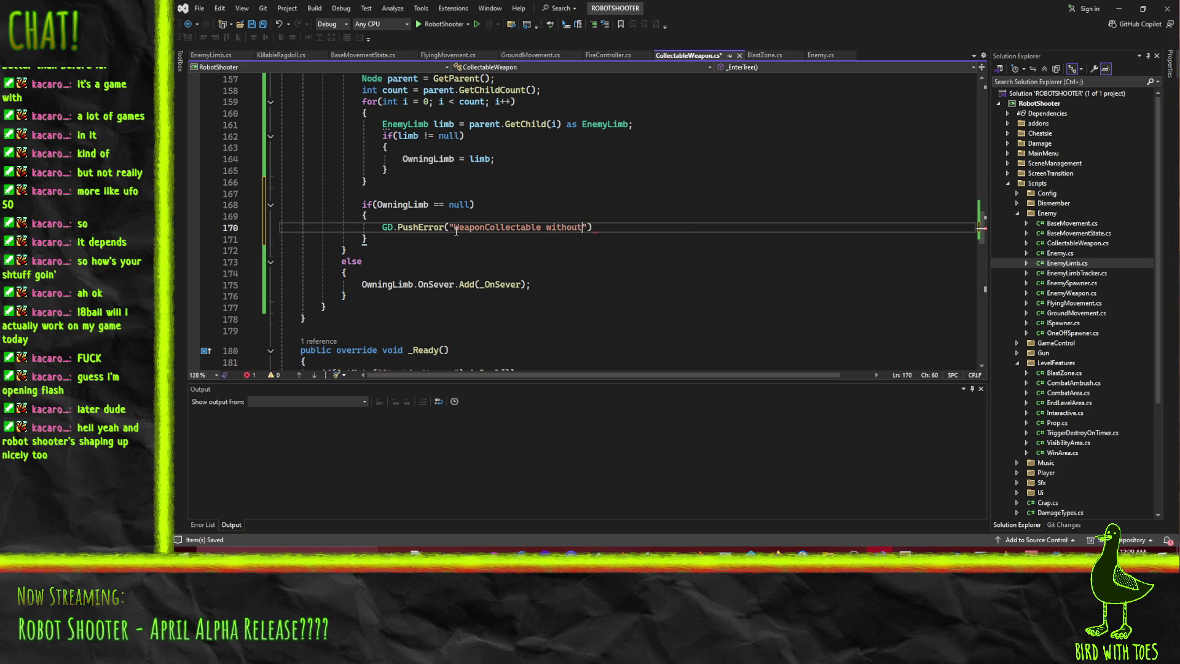
{"action": "type", "text": "ingLimb assign"}
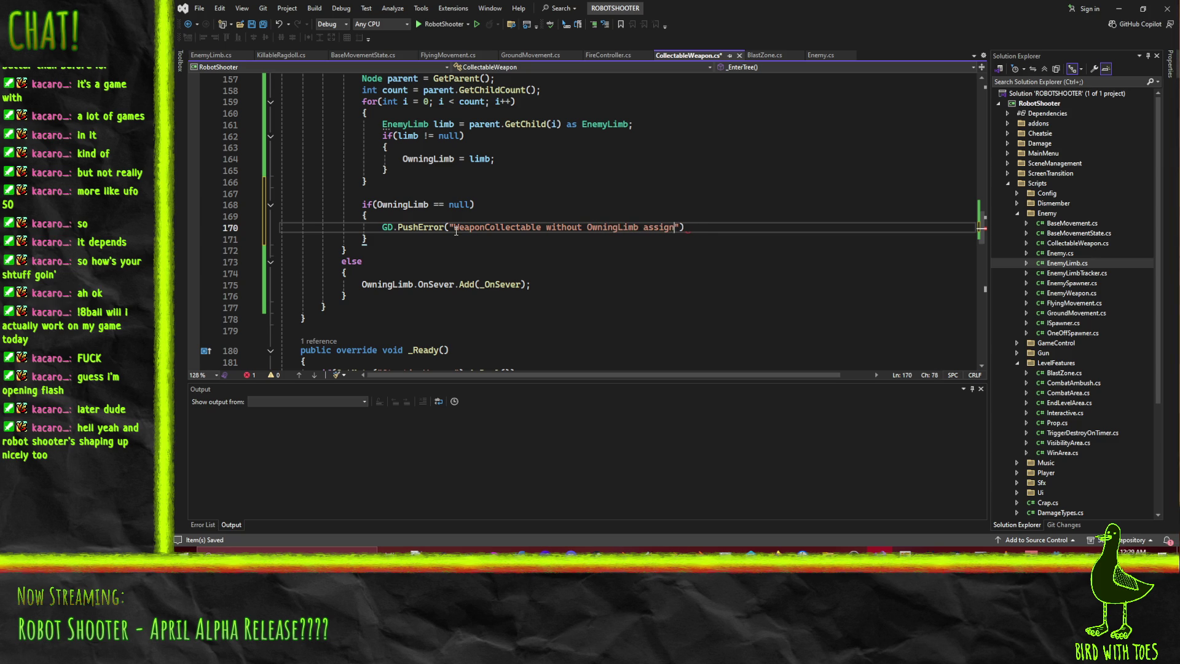
{"action": "type", "text": "thout EnemyLimb sibling"}
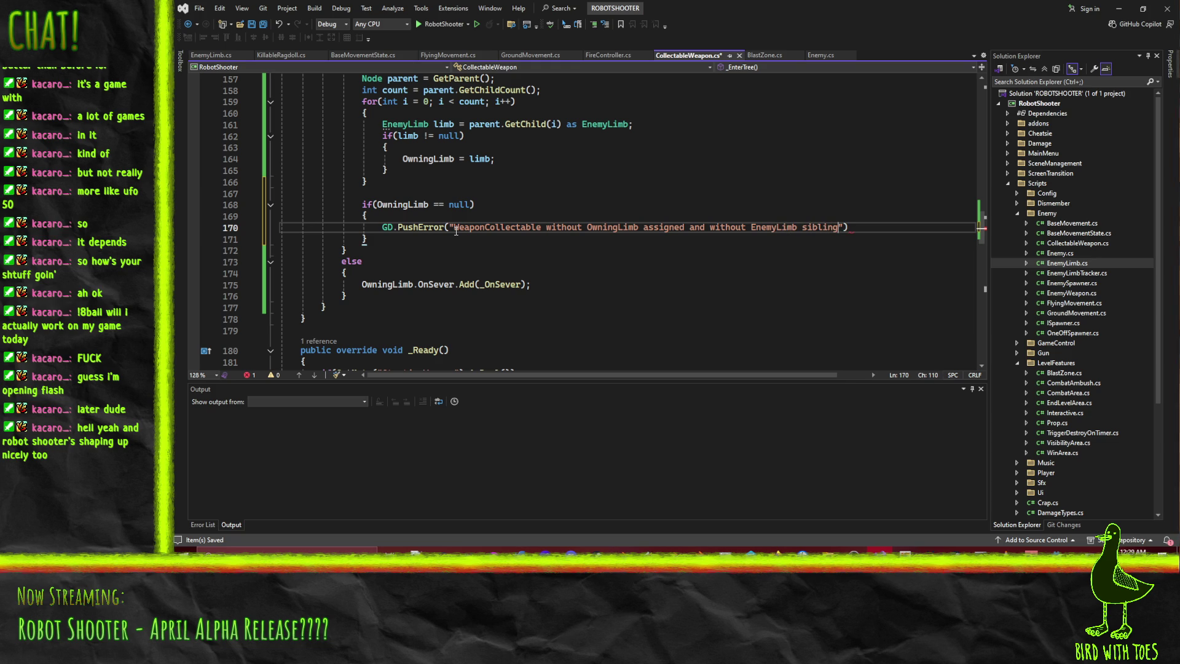
{"action": "type", "text": ";"}
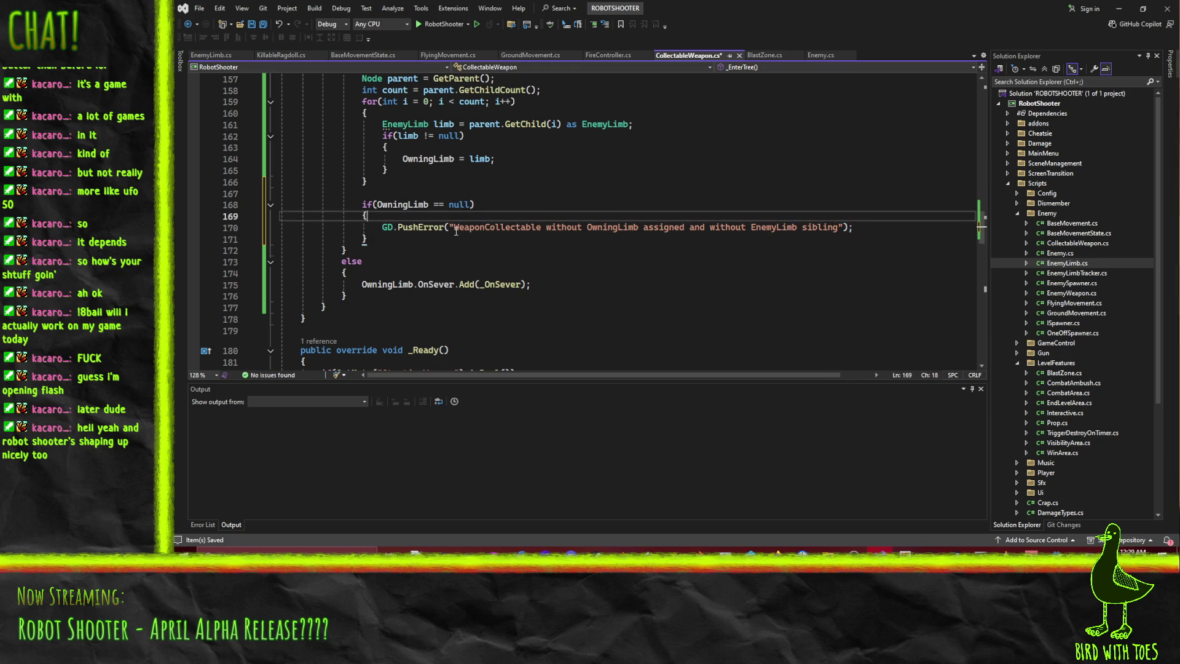
{"action": "type", "text": ", this"}
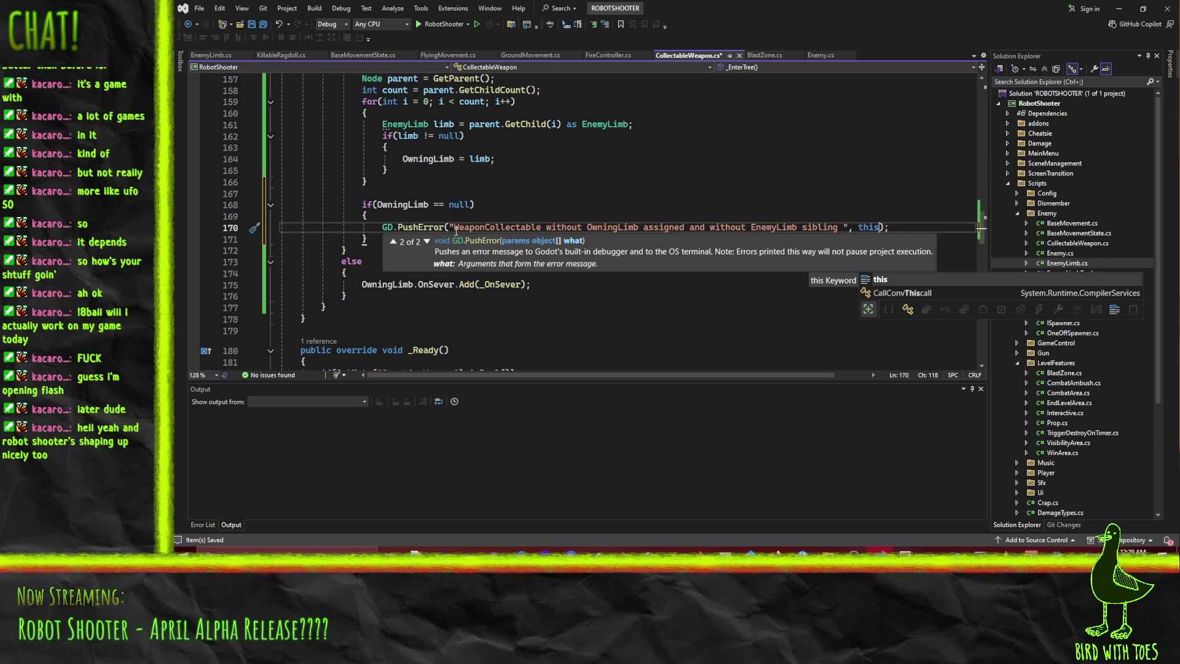
{"action": "type", "text": ".GetParent"}
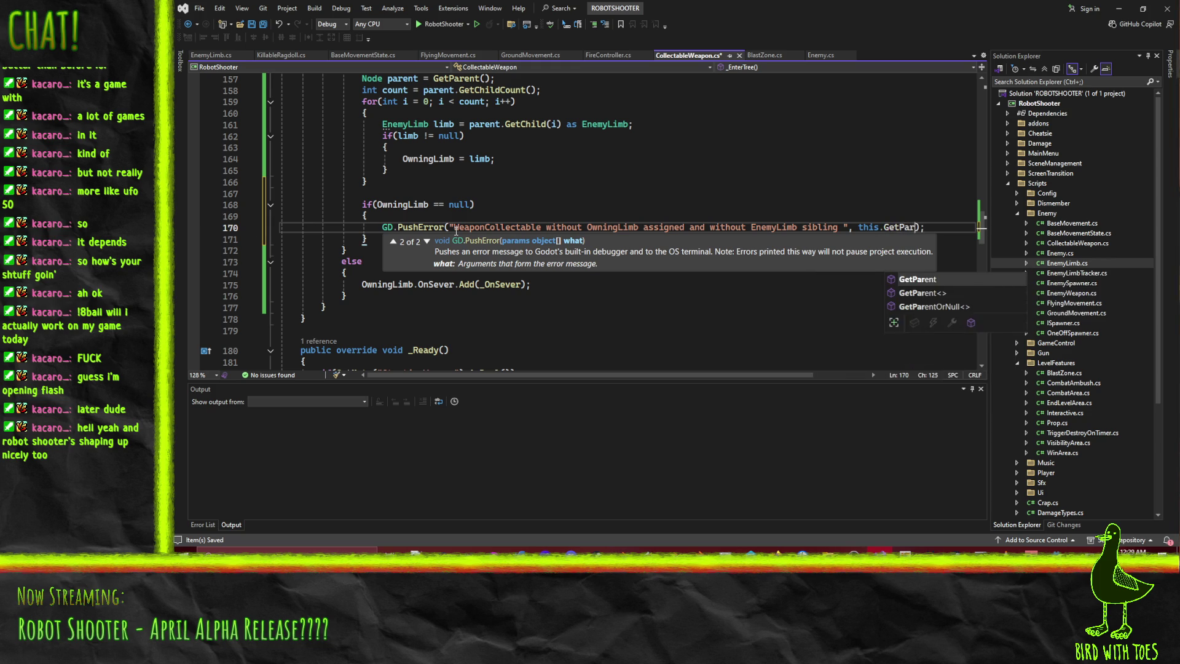
- End the message with 'under', pass parent.Name as the second argument, and switch to Godot
{"action": "key", "text": "Left"}
{"action": "key", "text": "Left"}
{"action": "key", "text": "Left"}
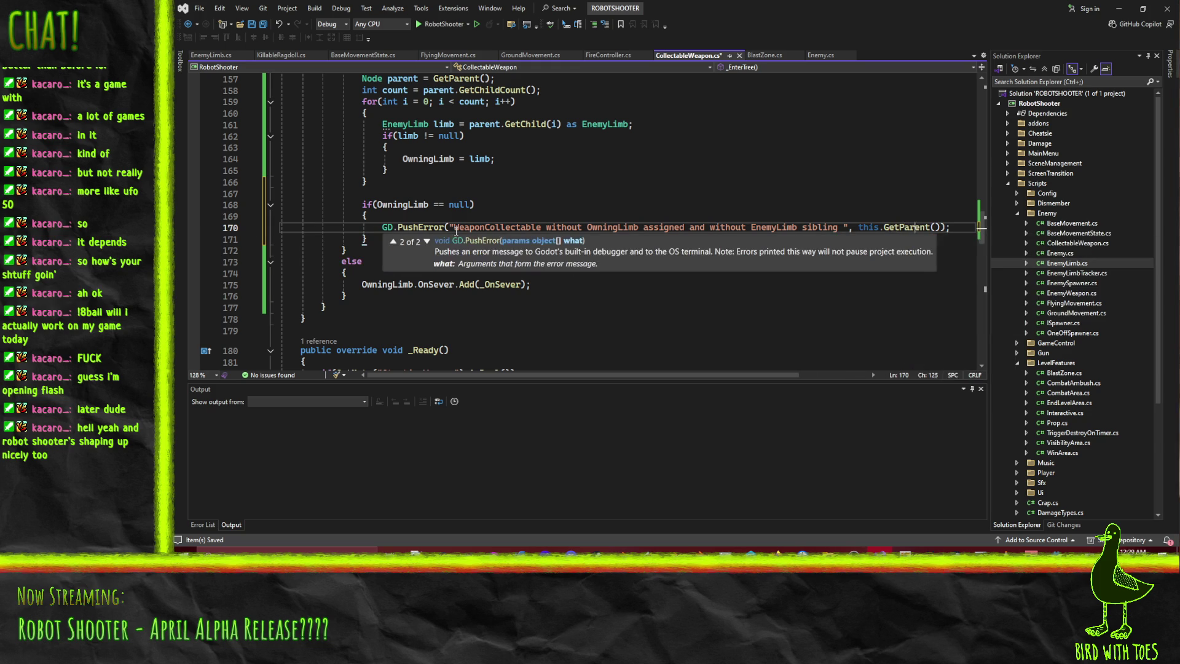
{"action": "type", "text": "under"}
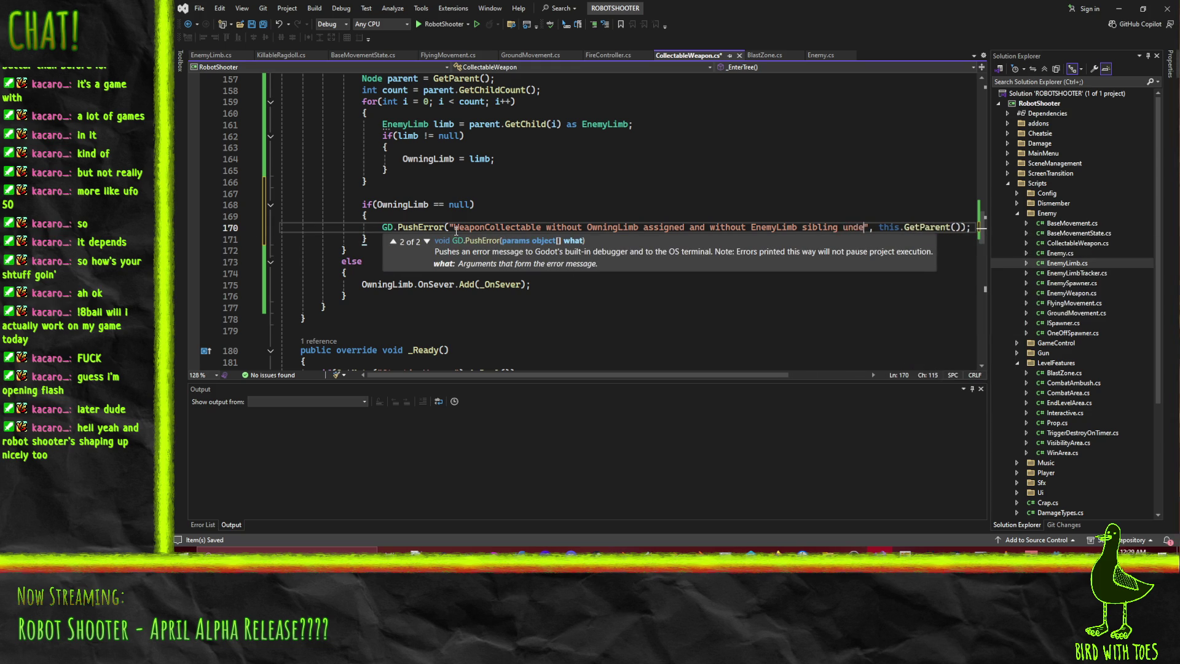
{"action": "key", "text": "shift+End"}
{"action": "type", "text": "parent.name"}
{"action": "key", "text": "Tab"}
{"action": "key", "text": "Home"}
{"action": "key", "text": "Home"}
{"action": "left_click", "coordinate": [951, 228]}
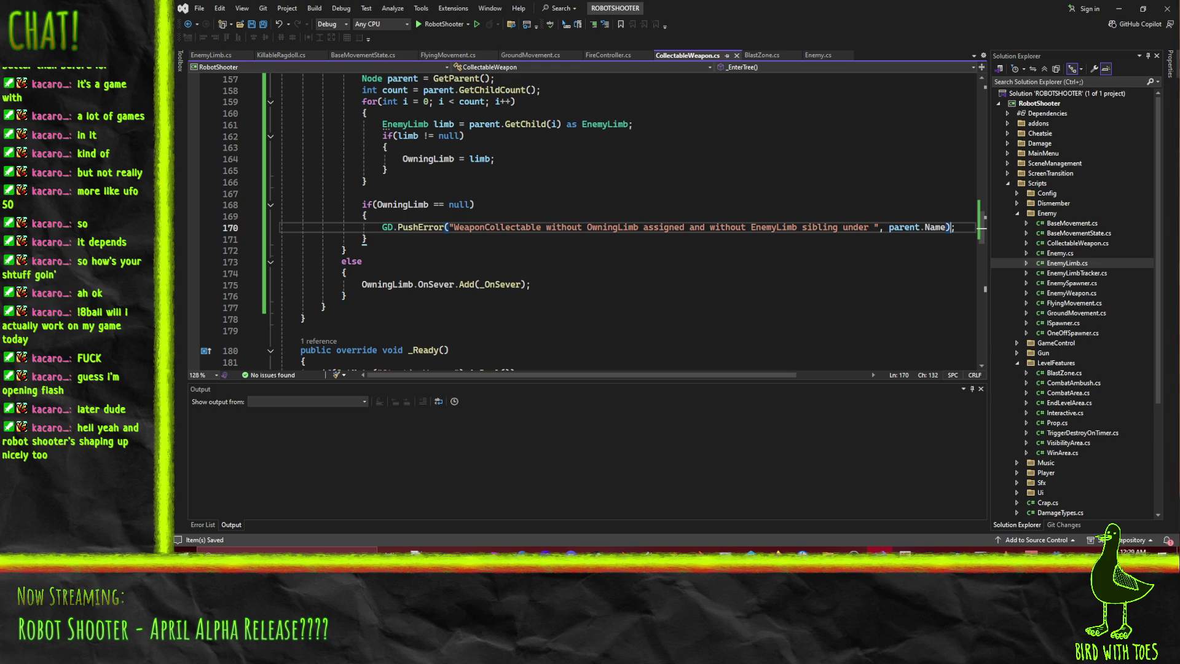
{"action": "key", "text": "alt+Tab"}
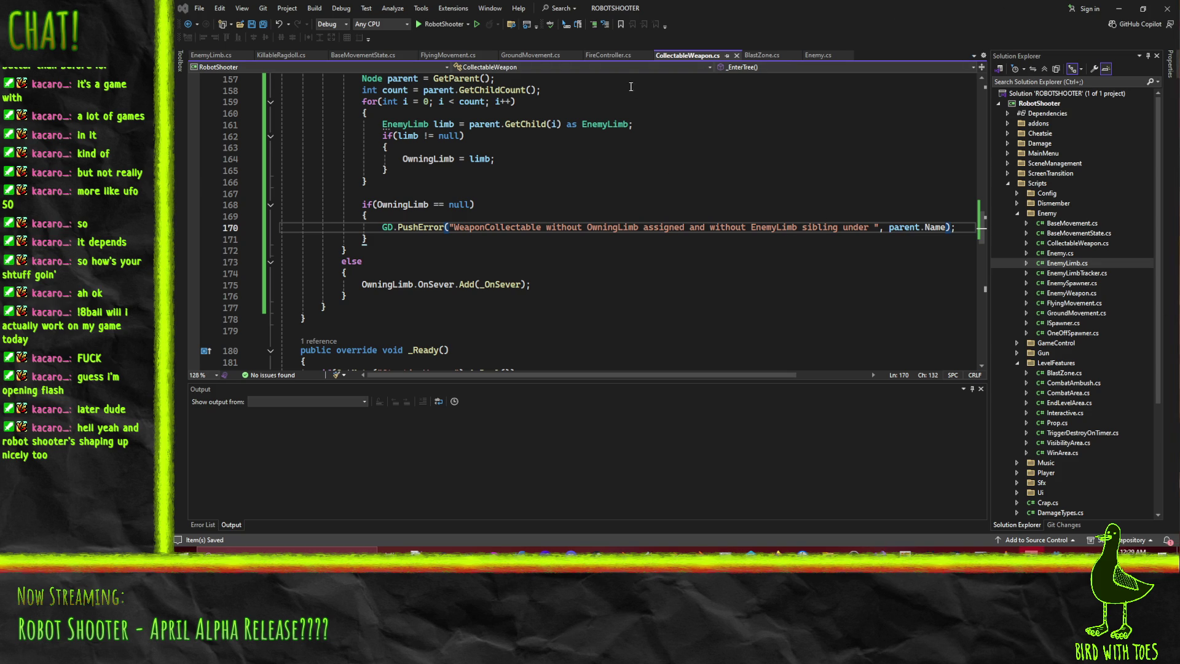
{"action": "key", "text": "alt+Tab"}
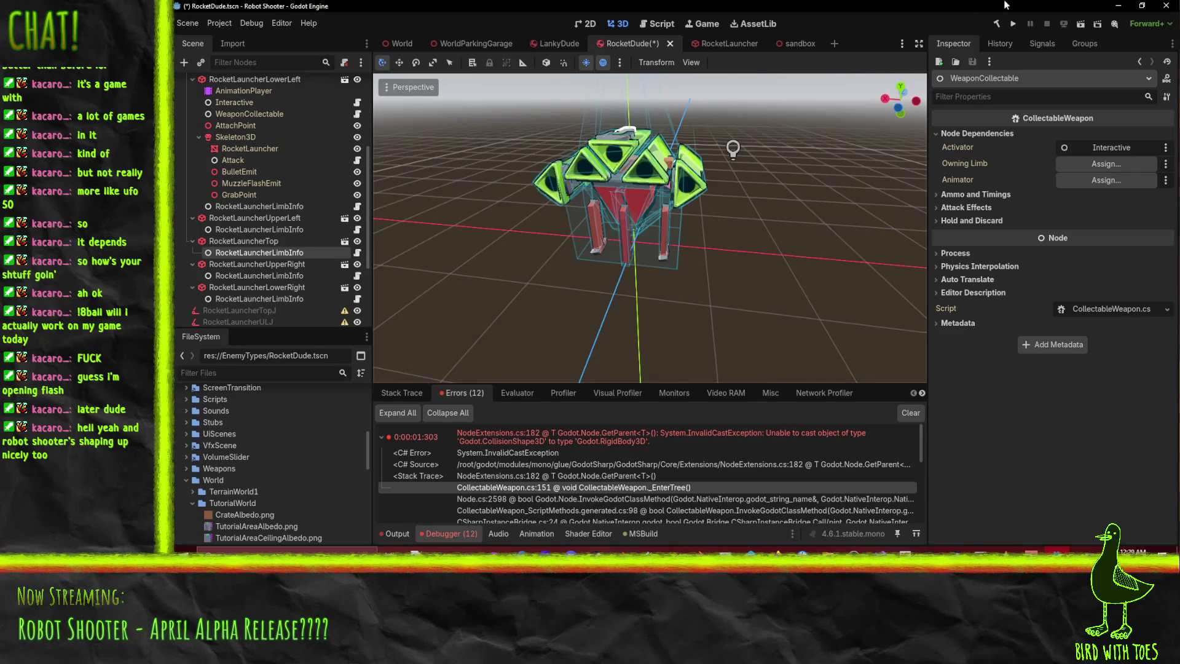
- Run the project, then launch the sandbox scene and fire rockets at the robot
{"action": "left_click", "coordinate": [1014, 24]}
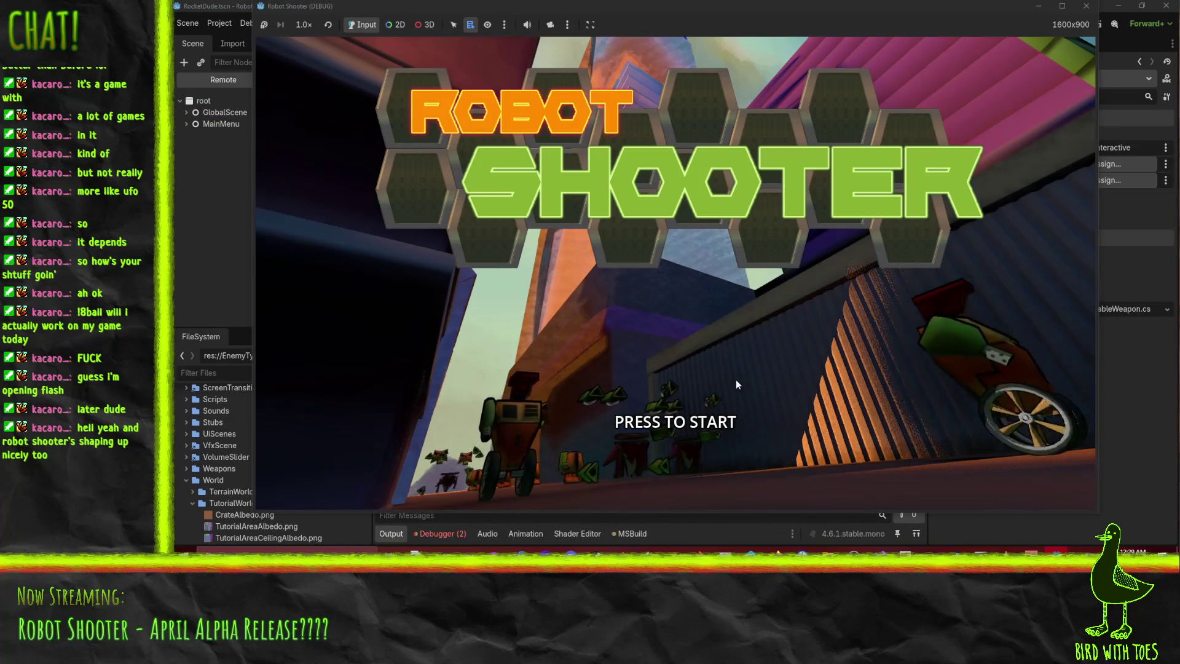
{"action": "key", "text": "F8"}
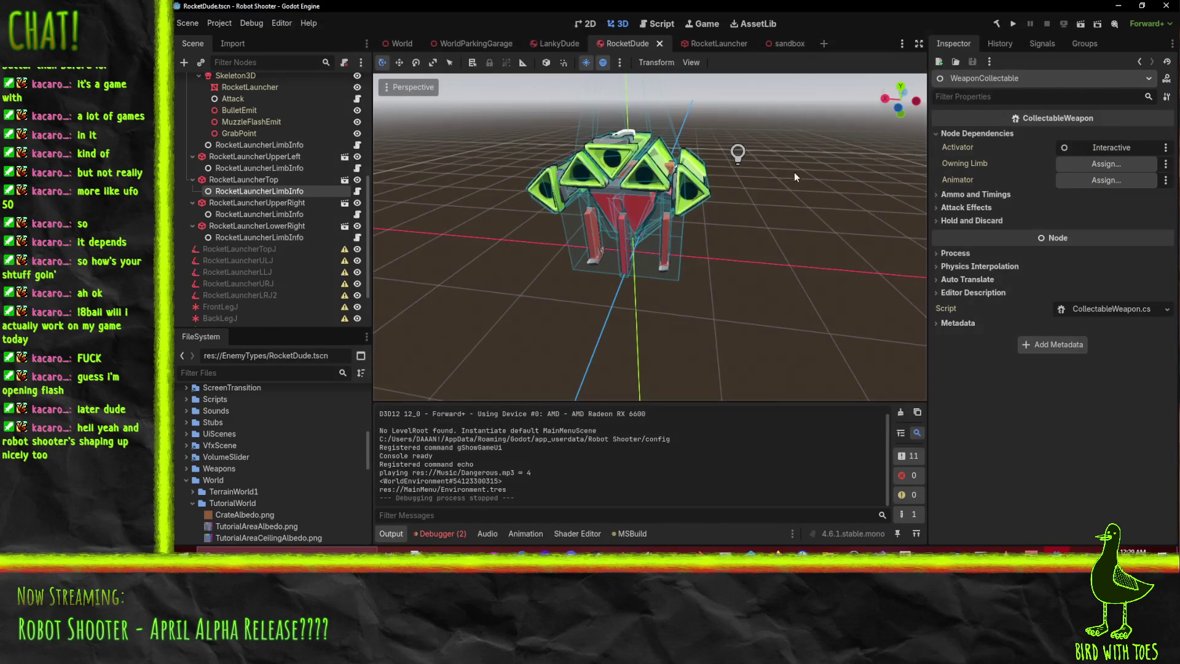
{"action": "left_click", "coordinate": [794, 49]}
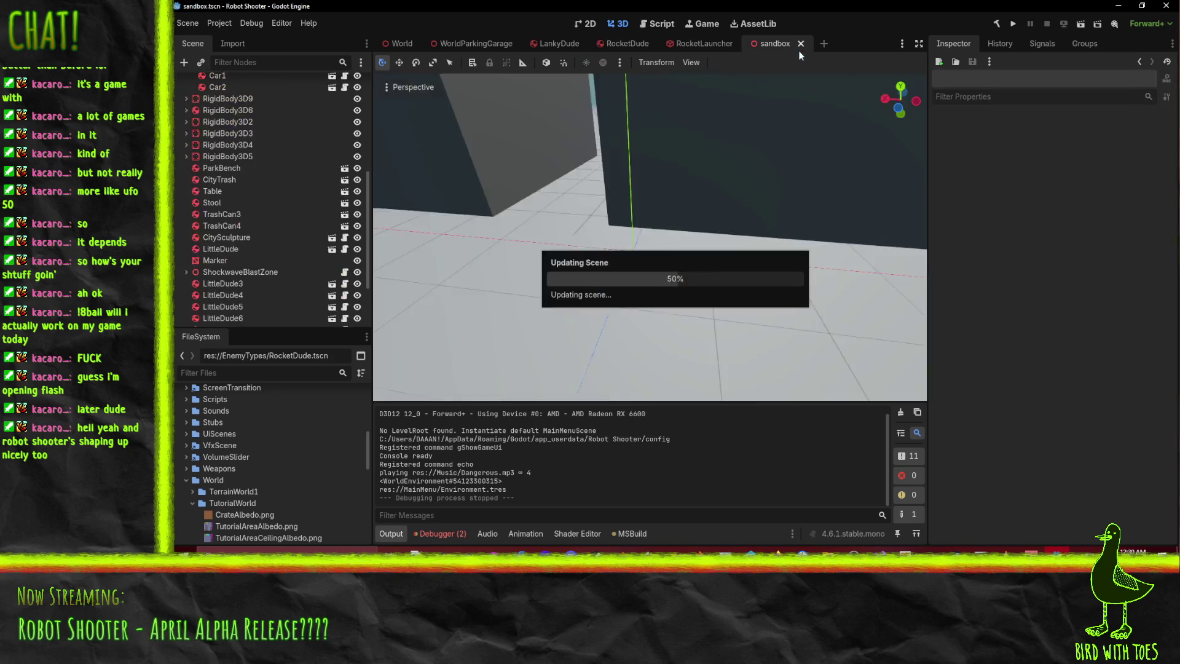
{"action": "left_click", "coordinate": [1080, 24]}
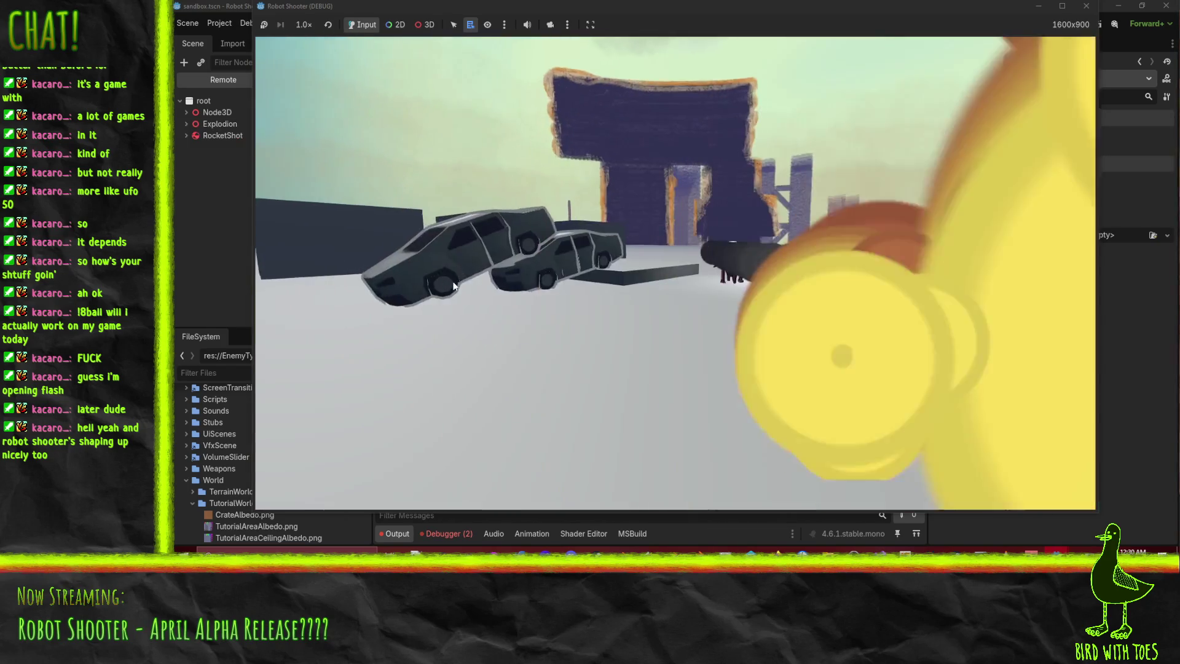
{"action": "left_click", "coordinate": [480, 274]}
{"action": "left_click", "coordinate": [430, 266]}
{"action": "left_click", "coordinate": [350, 262]}
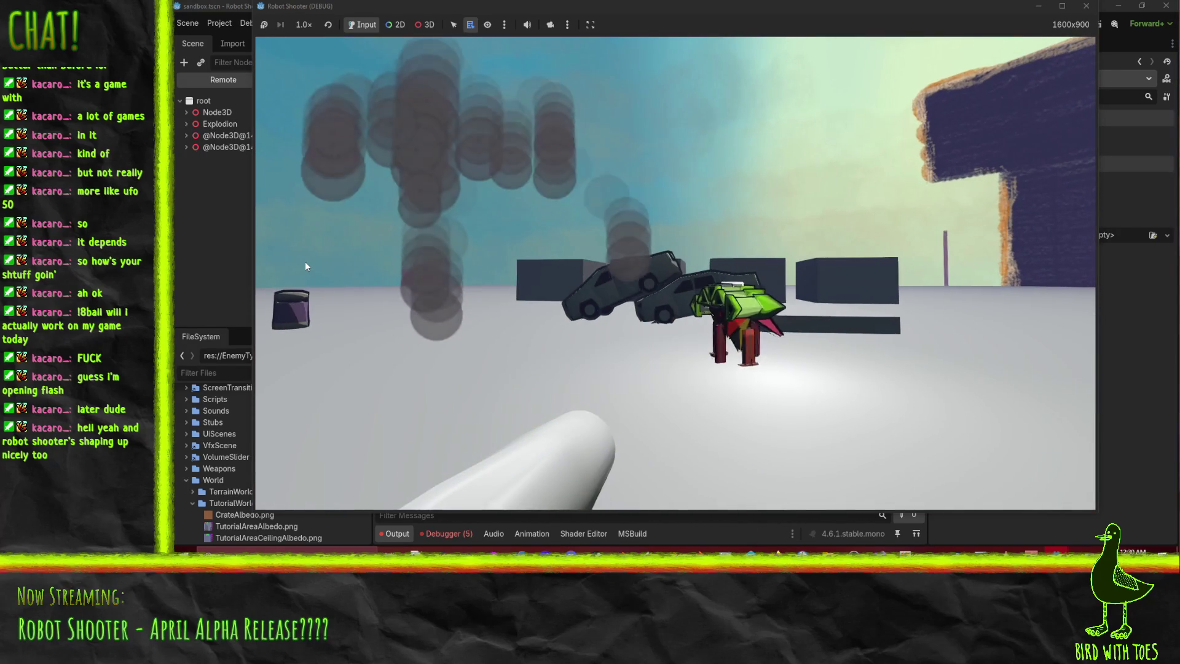
{"action": "left_click", "coordinate": [280, 268]}
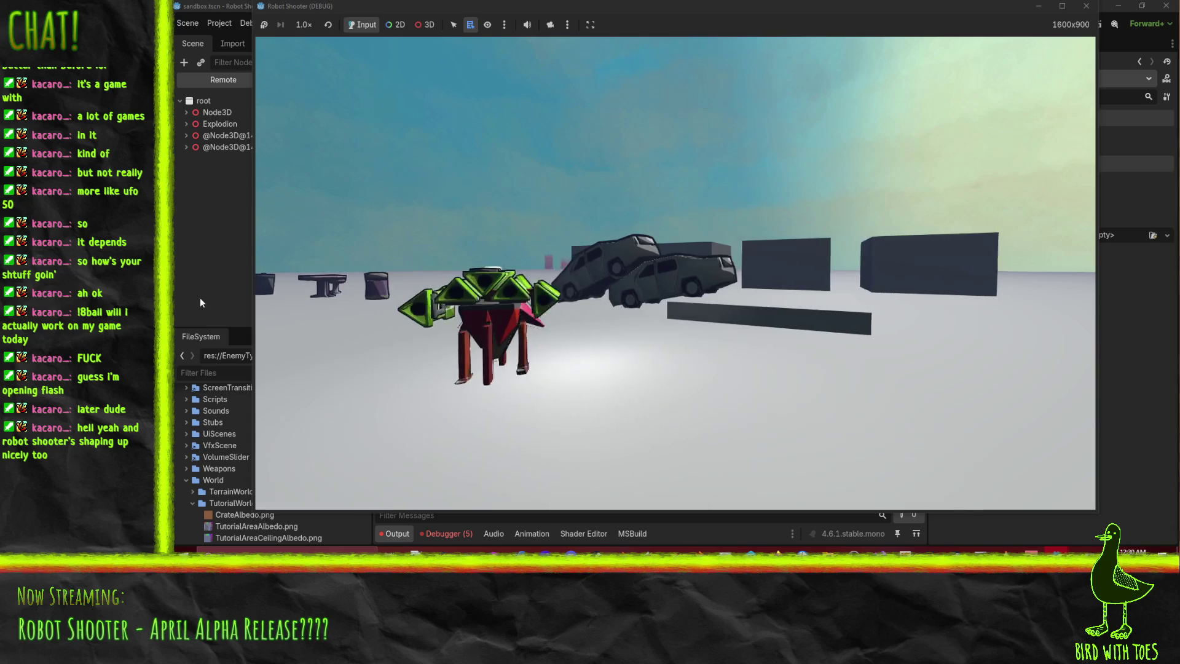
{"action": "left_click", "coordinate": [198, 297]}
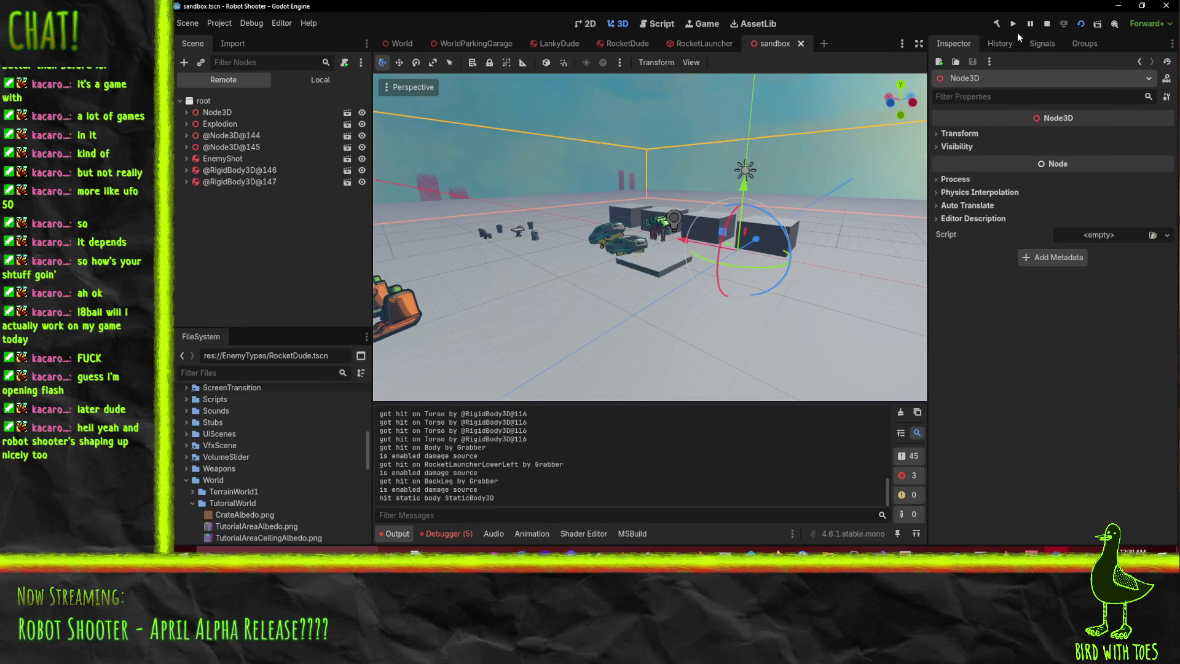
- Stop the game, inspect the Enemy._Ready error's stack trace, and jump to its source in Visual Studio
{"action": "left_click", "coordinate": [1046, 24]}
{"action": "left_click", "coordinate": [444, 532]}
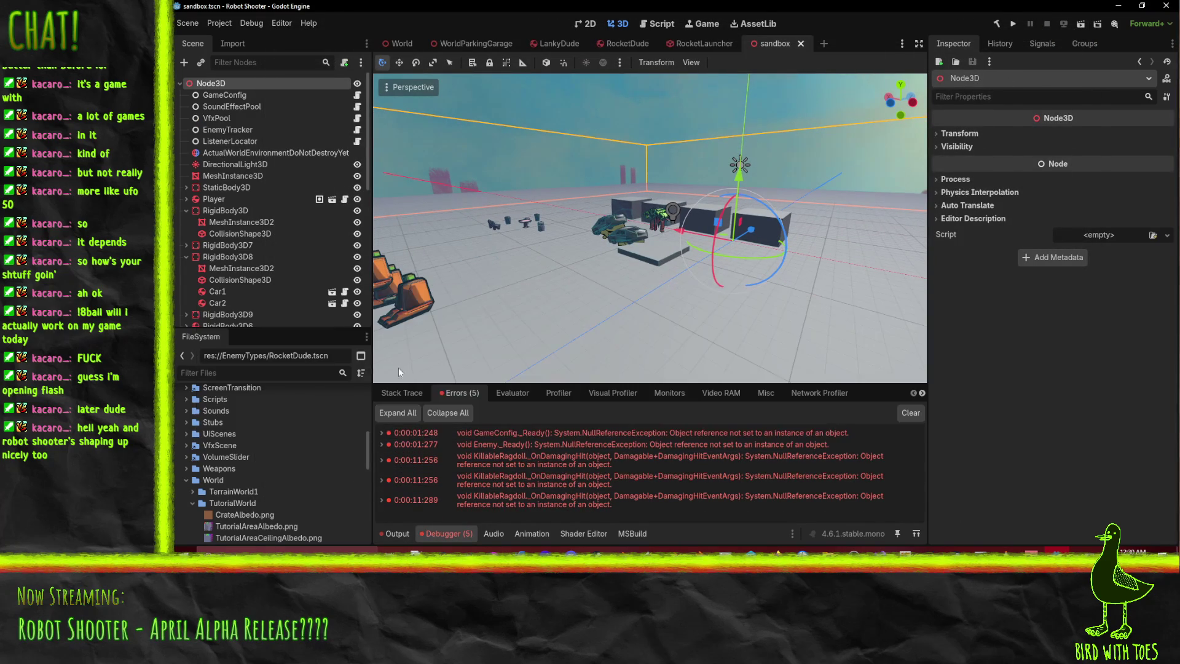
{"action": "left_click", "coordinate": [381, 444]}
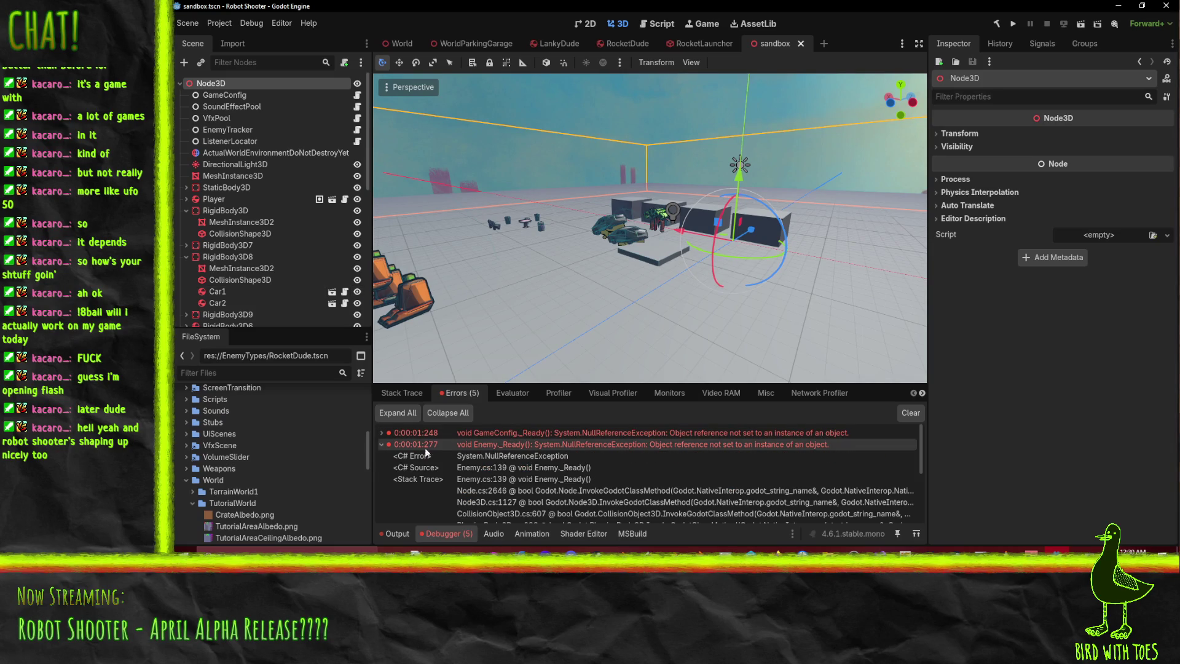
{"action": "scroll", "coordinate": [633, 458], "scroll_direction": "down", "scroll_amount": 1}
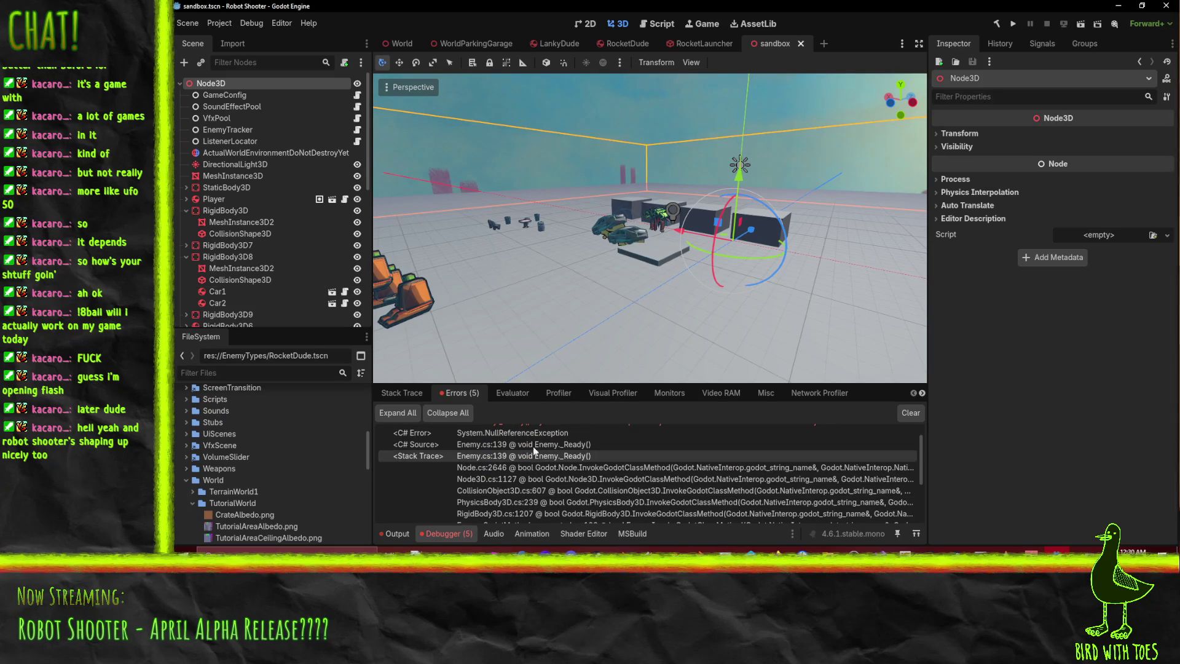
{"action": "scroll", "coordinate": [530, 437], "scroll_direction": "down", "scroll_amount": 1}
{"action": "scroll", "coordinate": [542, 469], "scroll_direction": "down", "scroll_amount": 1}
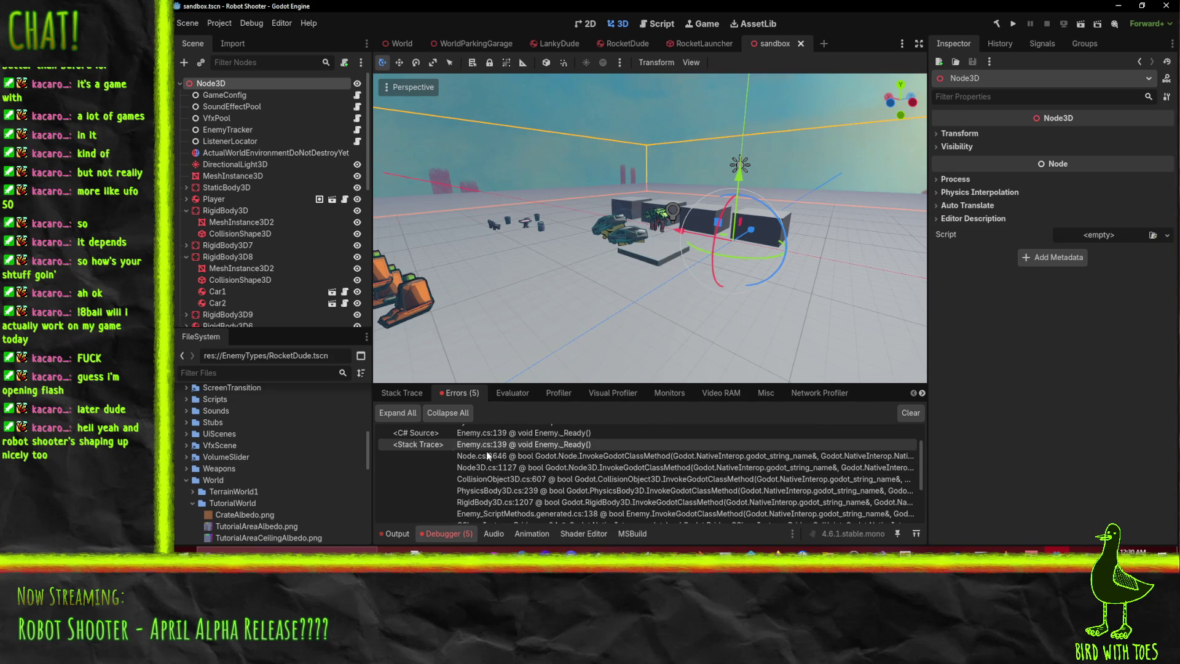
{"action": "double_click", "coordinate": [493, 446]}
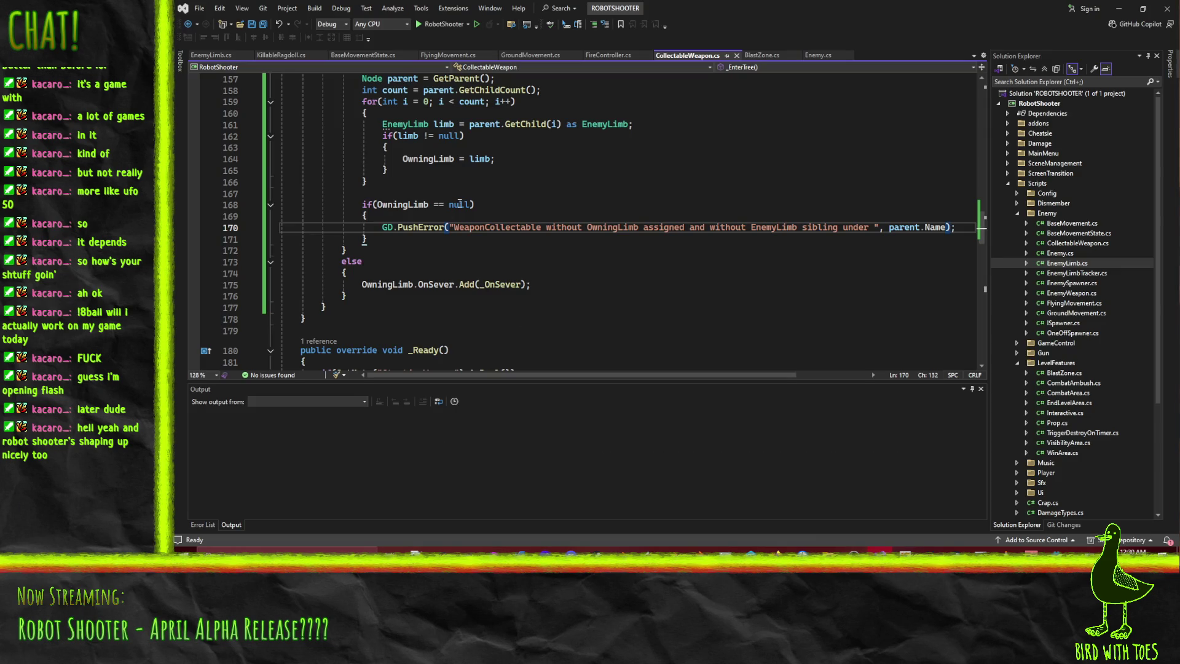